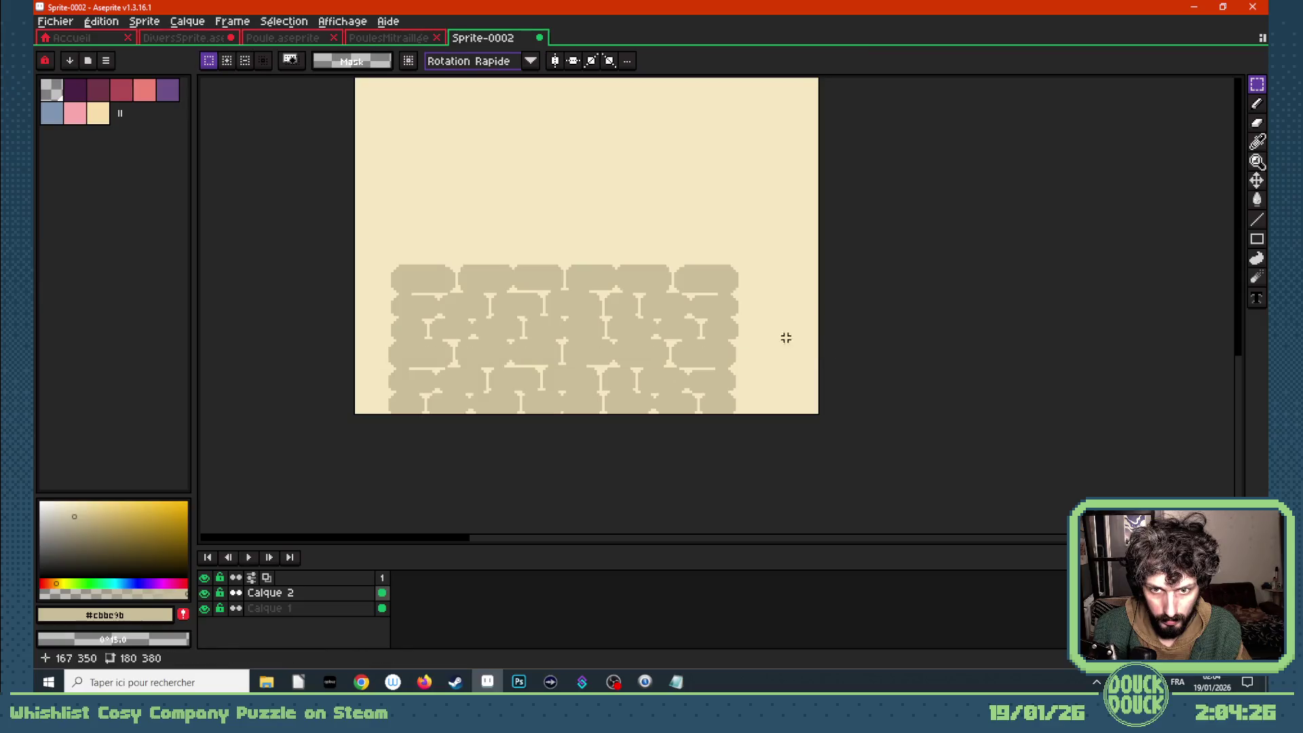
- Shift the brick block up about 12 px and drop it in place
mouse_move(384, 260)
left_mouse_down()
mouse_move(727, 407)
mouse_move(750, 431)
left_mouse_up()
left_click_drag(642, 375, 640, 253)
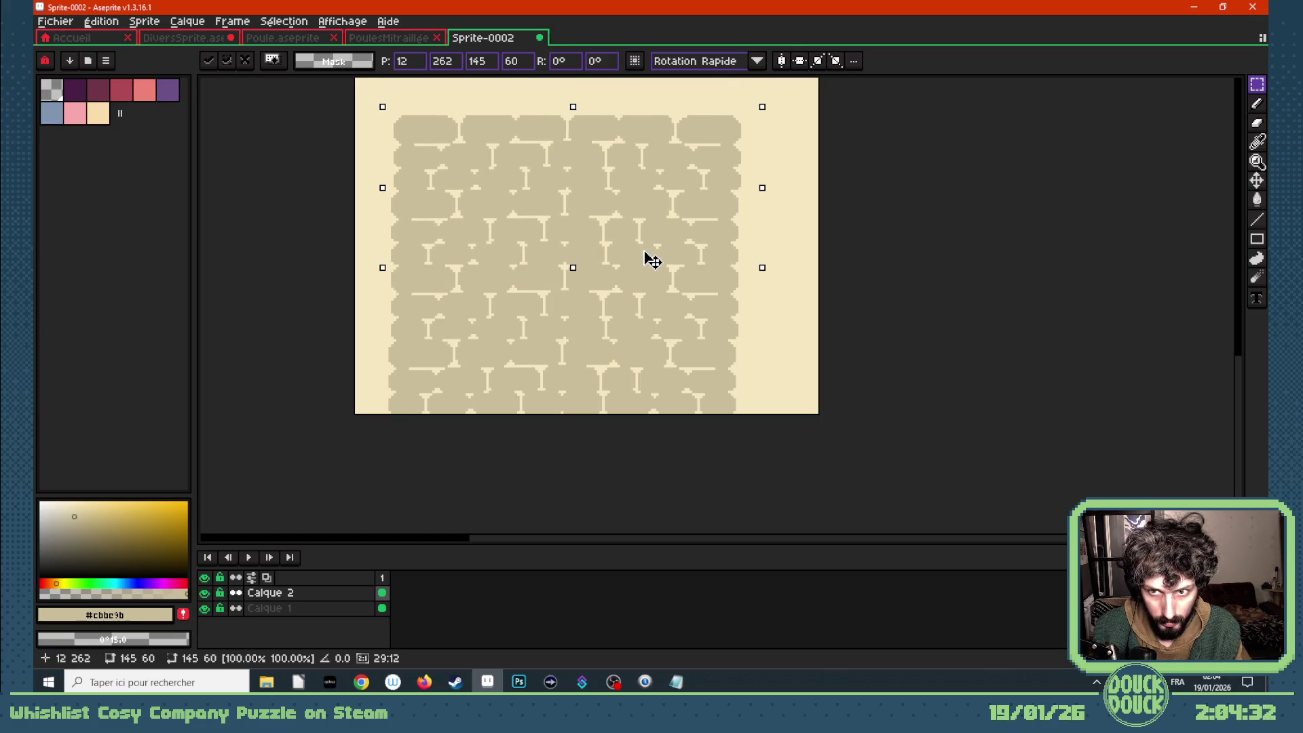
left_click(857, 344)
scroll(647, 292, "down", 4)
scroll(647, 292, "up", 3)
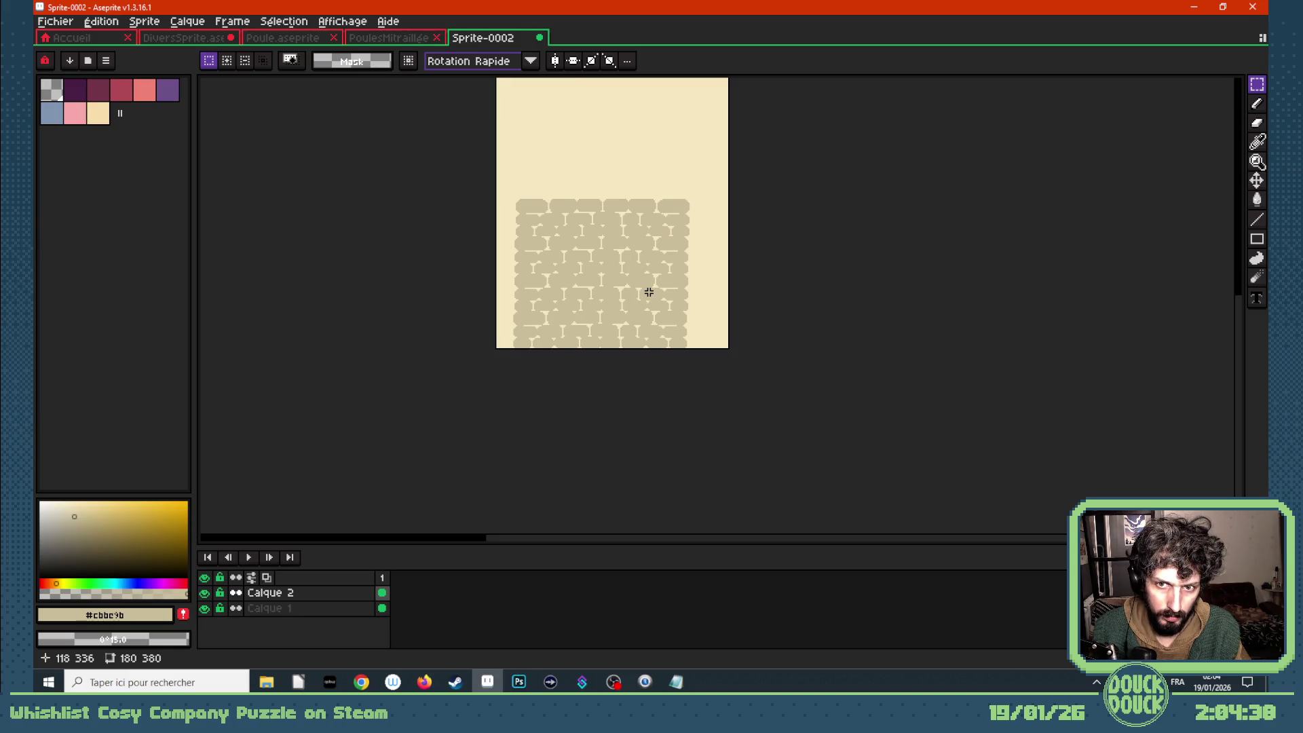
scroll(649, 292, "down", 1)
scroll(649, 291, "up", 1)
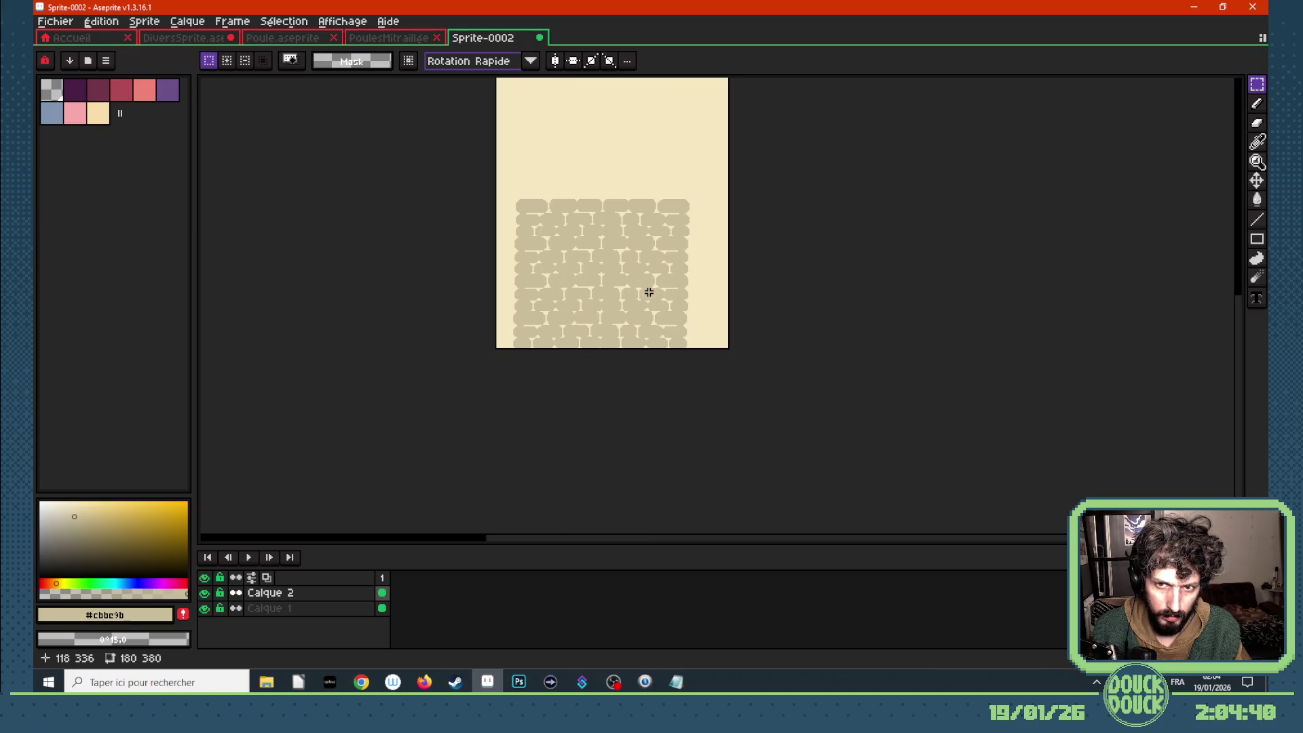
- Duplicate the brick block and place the copy aligned at the top of the sprite
mouse_move(493, 184)
left_mouse_down()
mouse_move(727, 355)
mouse_move(698, 355)
mouse_move(662, 192)
left_mouse_up()
scroll(716, 268, "down", 2)
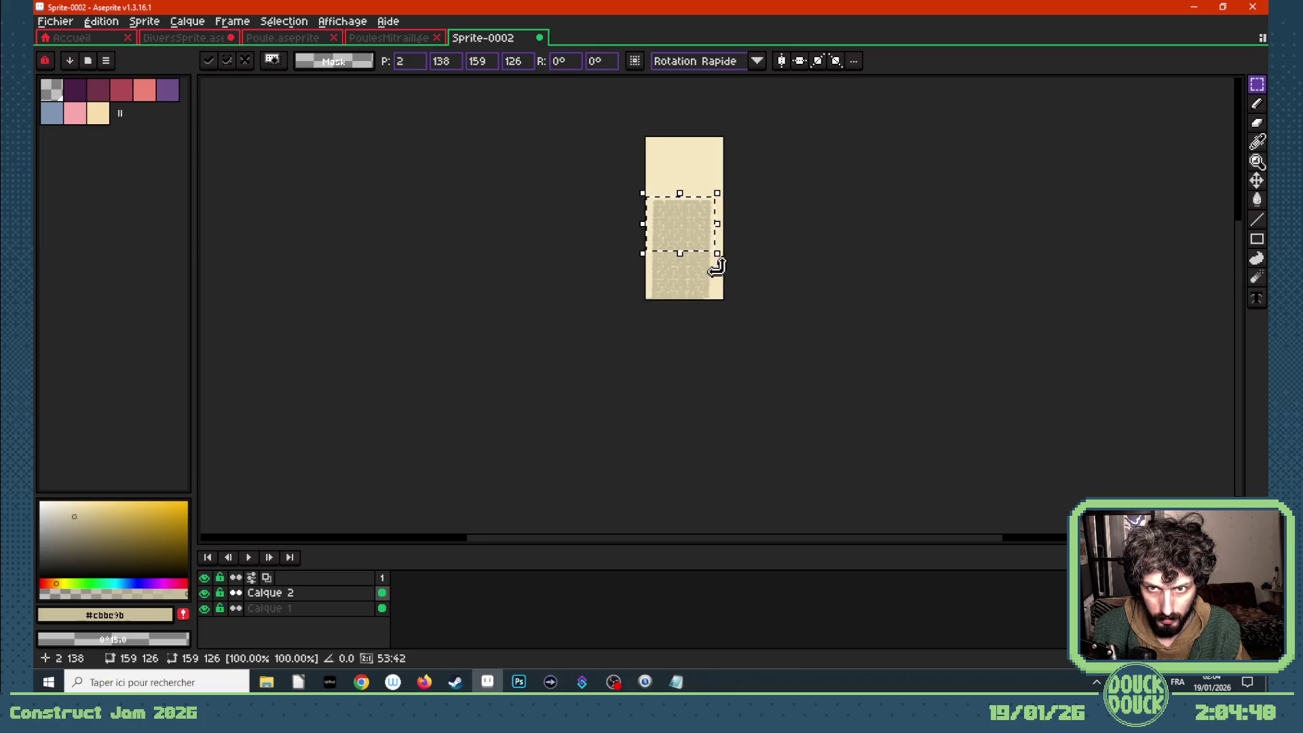
scroll(733, 239, "up", 1)
key("ctrl+d")
key("ctrl+v")
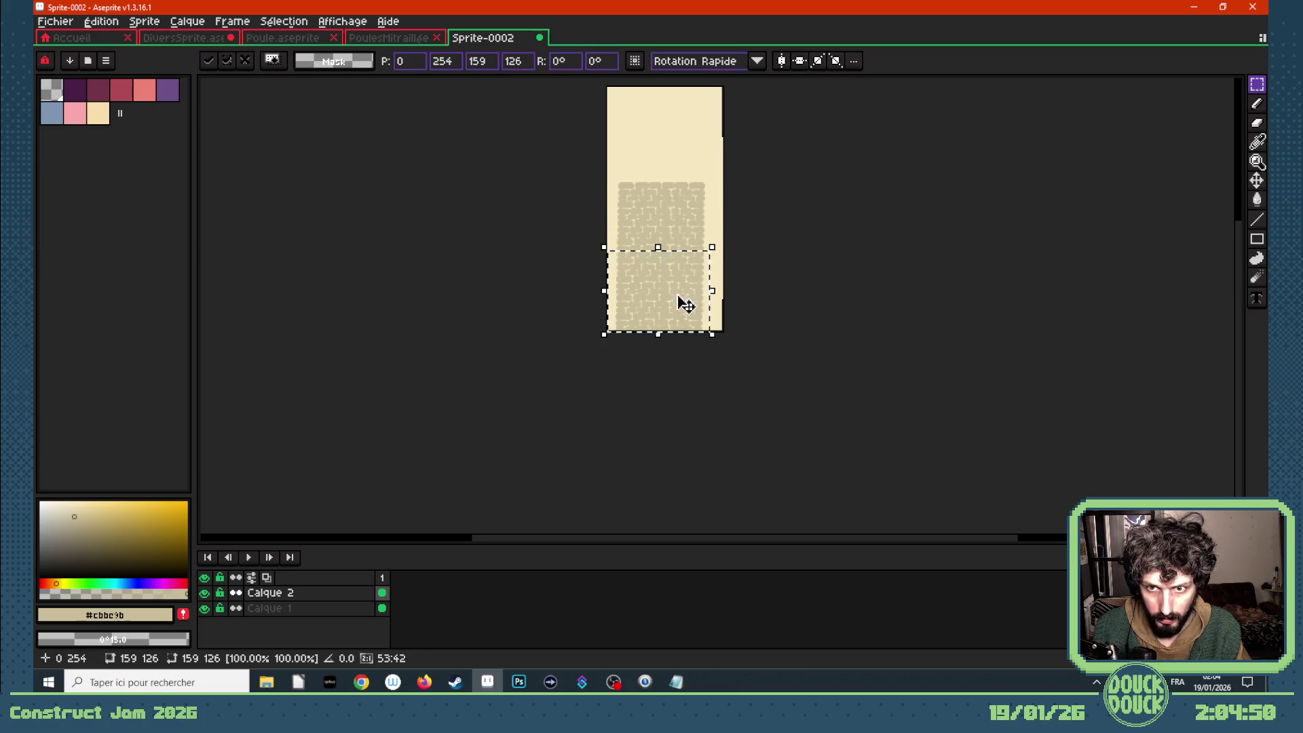
left_click_drag(681, 299, 686, 152)
scroll(687, 152, "up", 2)
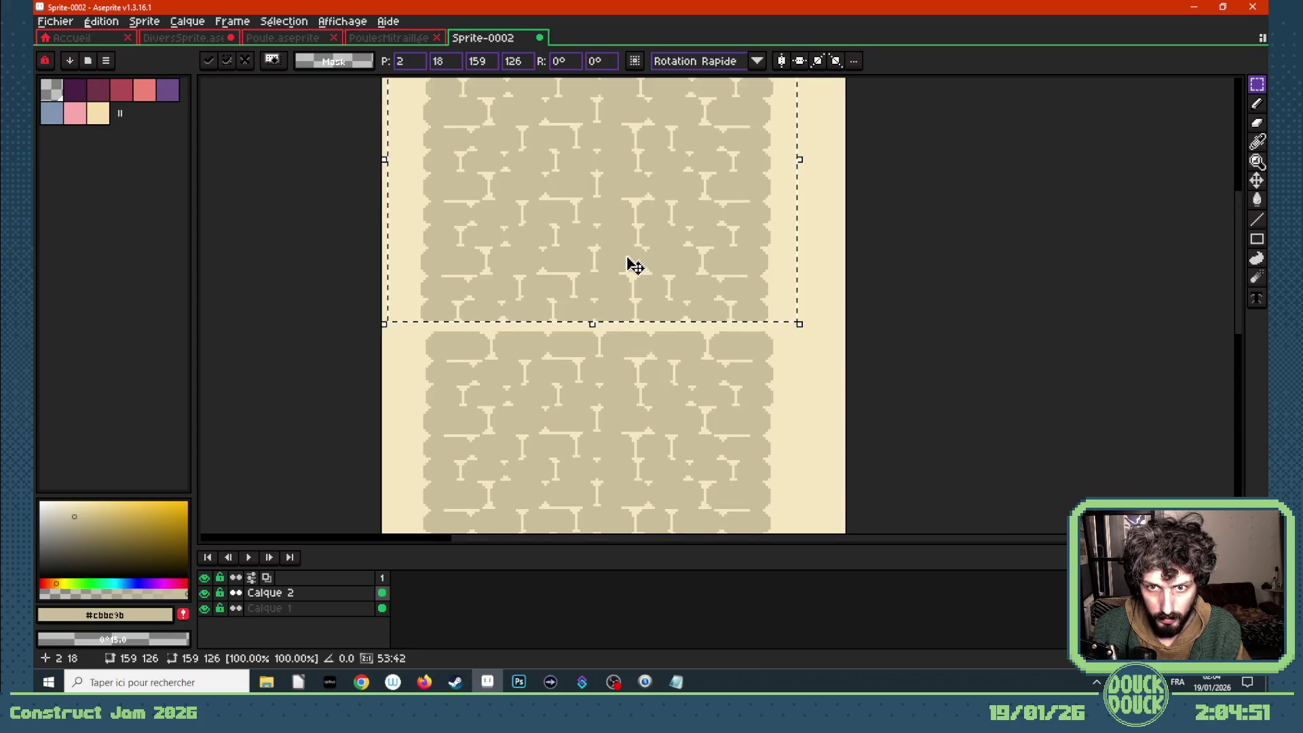
left_click_drag(631, 264, 636, 277)
scroll(636, 276, "down", 3)
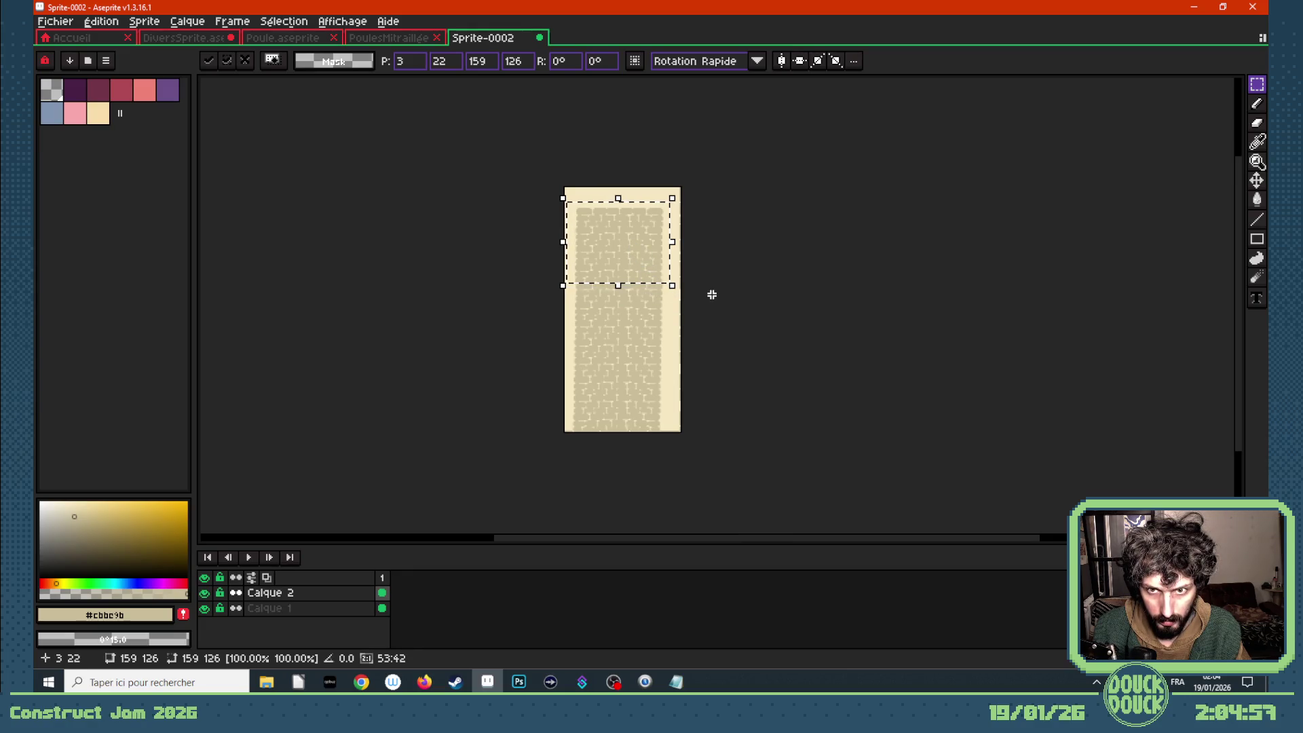
left_click(646, 195)
- Move the top brick row up so it sits flush with the sprite's upper edge
scroll(646, 194, "up", 3)
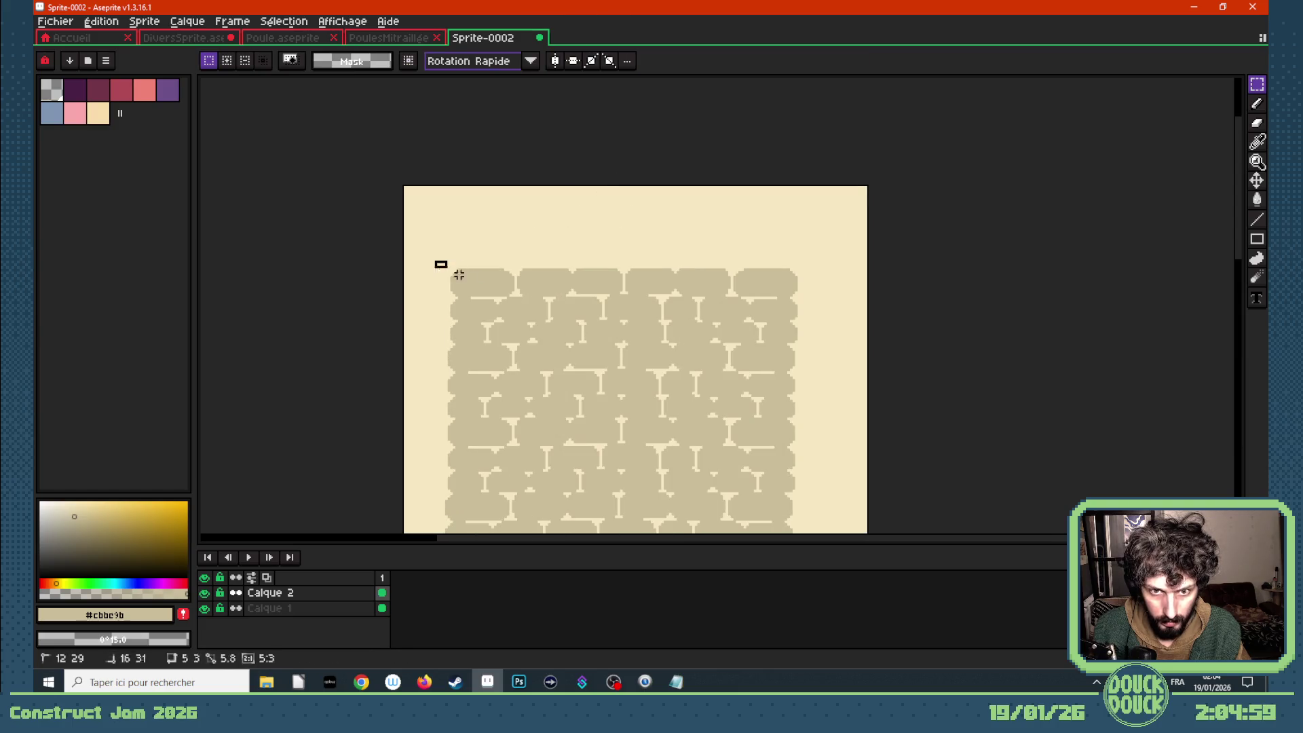
left_click_drag(435, 262, 808, 345)
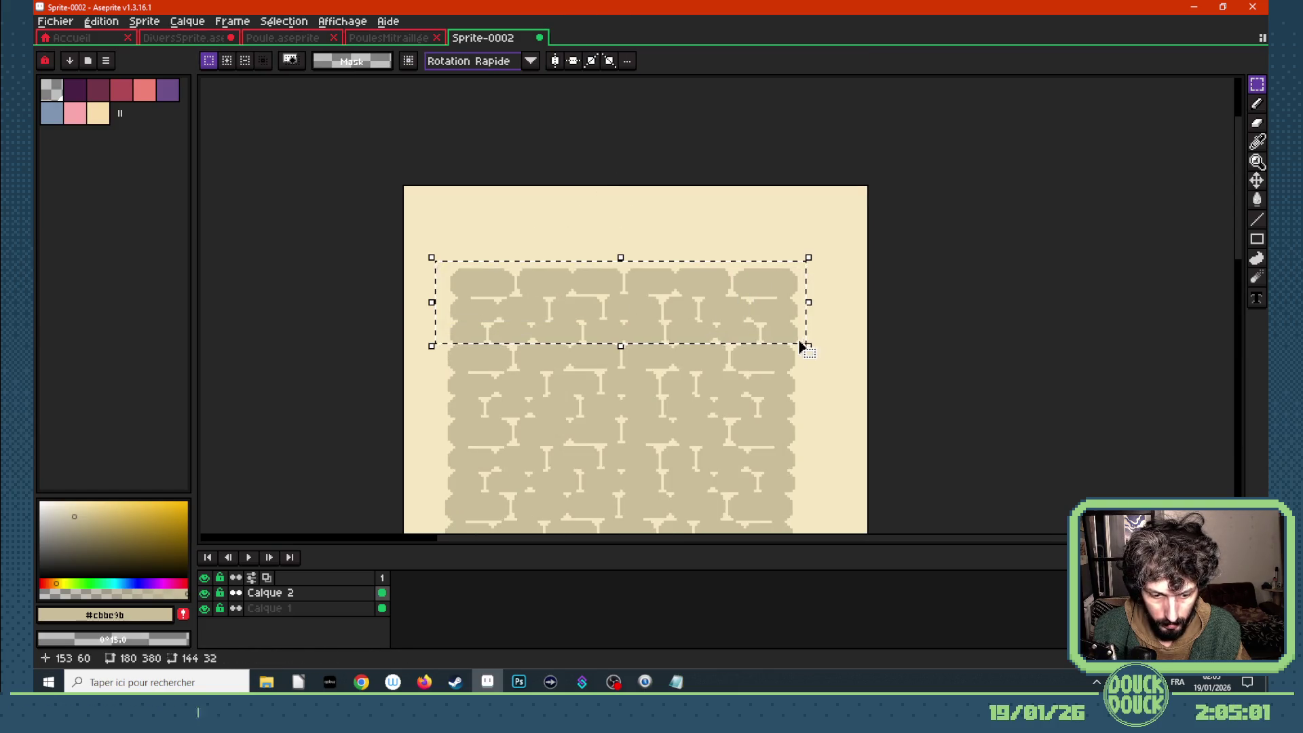
left_click_drag(715, 338, 713, 259)
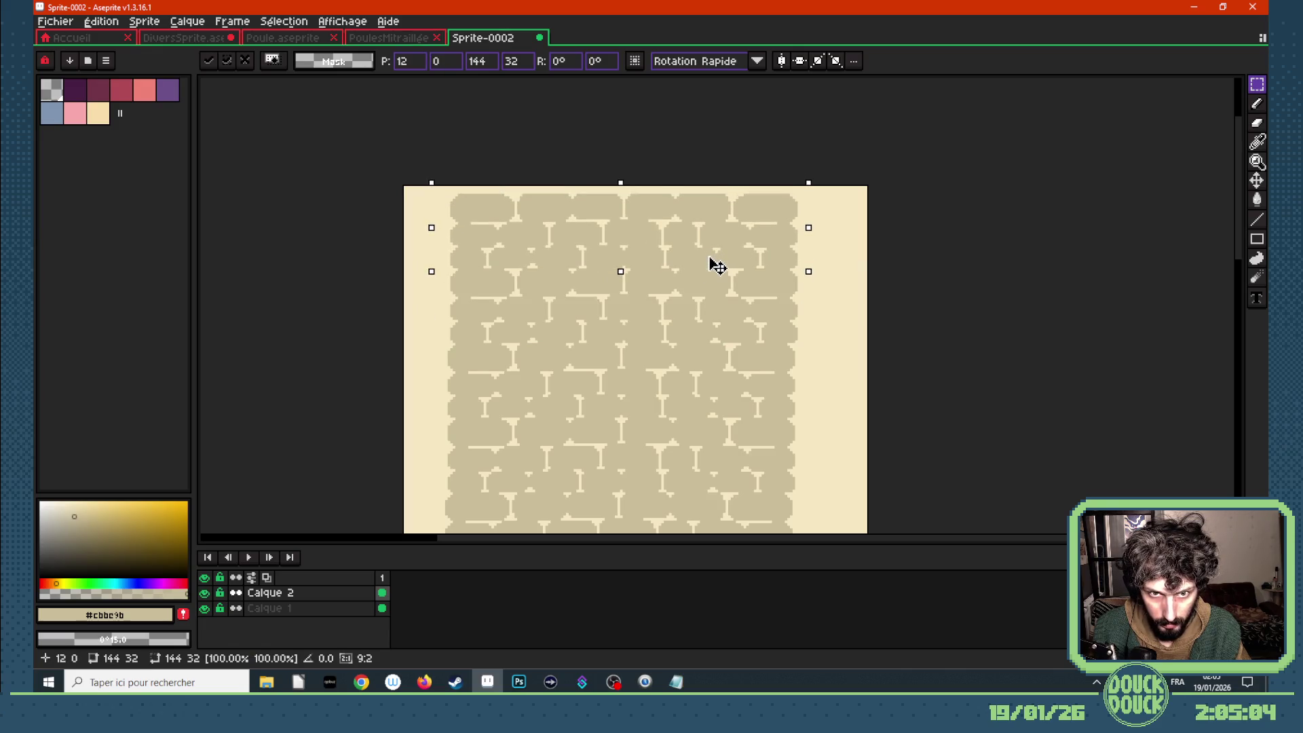
left_click(902, 314)
scroll(653, 290, "down", 2)
scroll(654, 412, "down", 2)
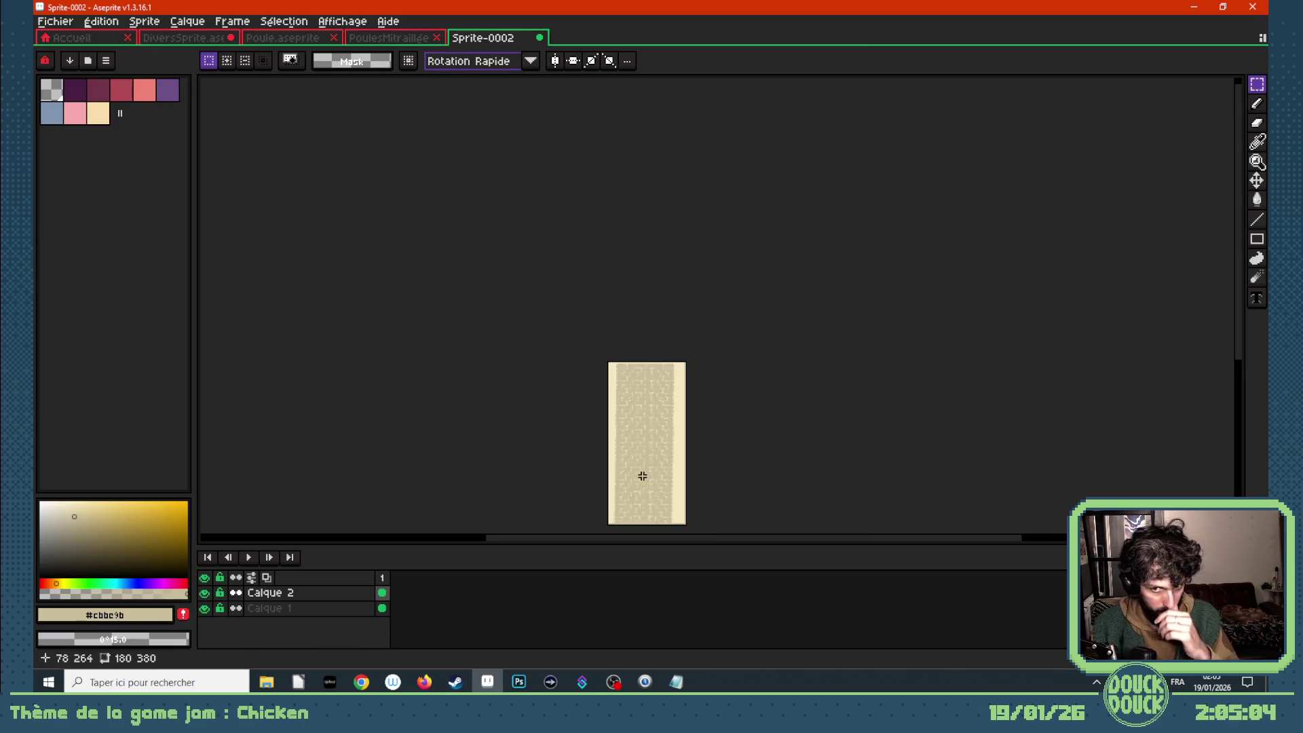
scroll(648, 497, "up", 2)
scroll(625, 475, "up", 2)
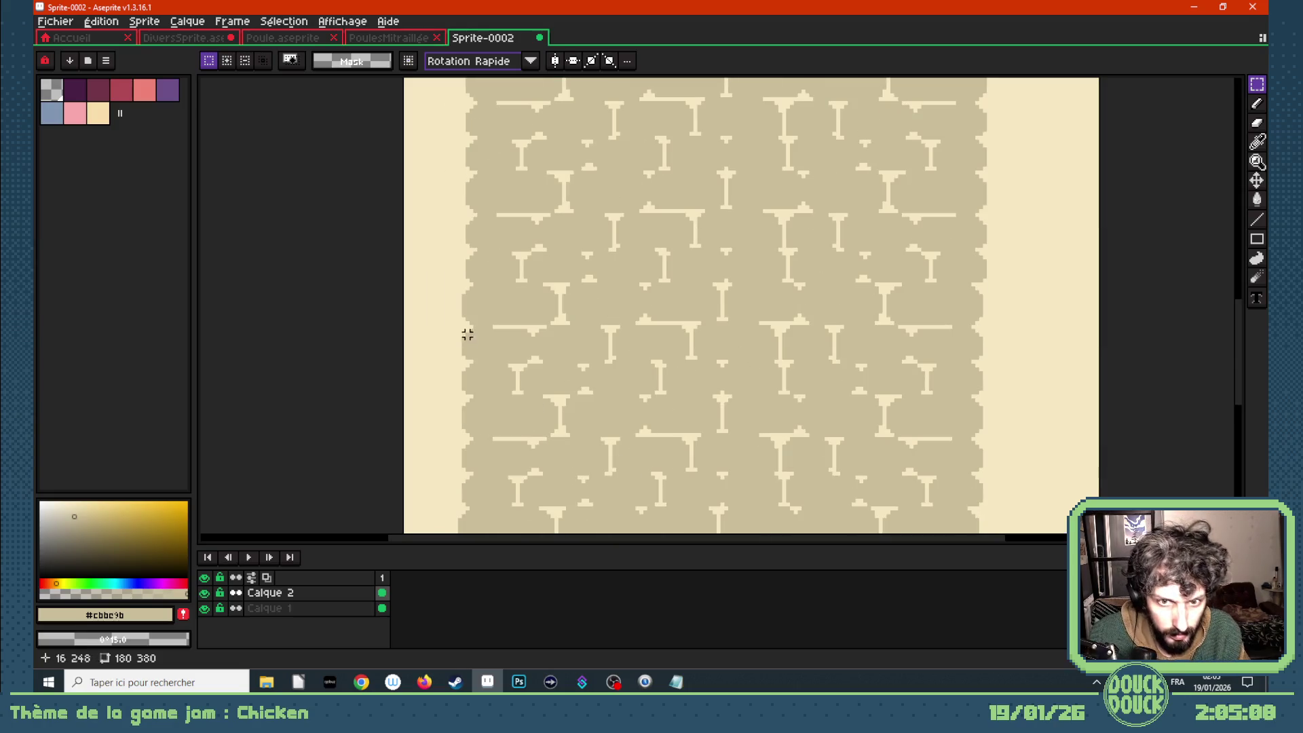
scroll(465, 305, "down", 2)
scroll(474, 371, "up", 2)
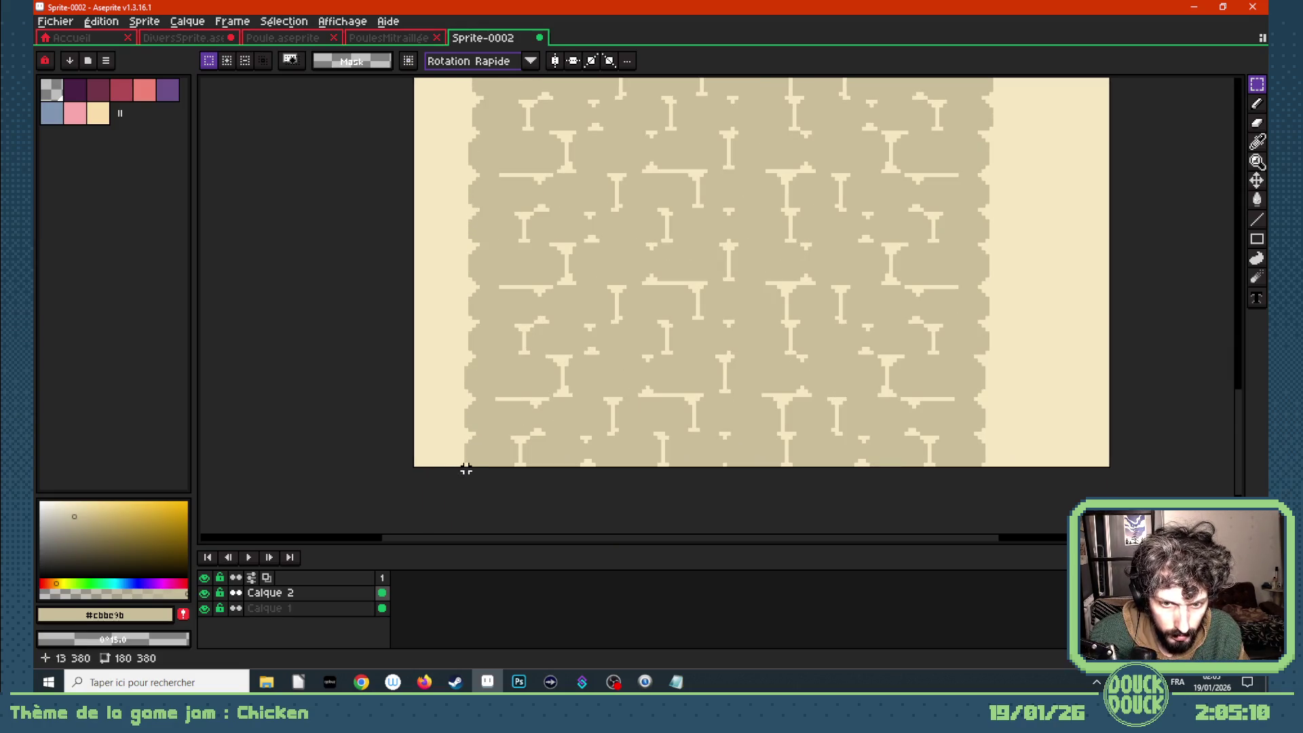
mouse_move(466, 468)
left_mouse_down()
mouse_move(387, 229)
mouse_move(378, 78)
mouse_move(393, 105)
left_mouse_up()
scroll(387, 229, "down", 3)
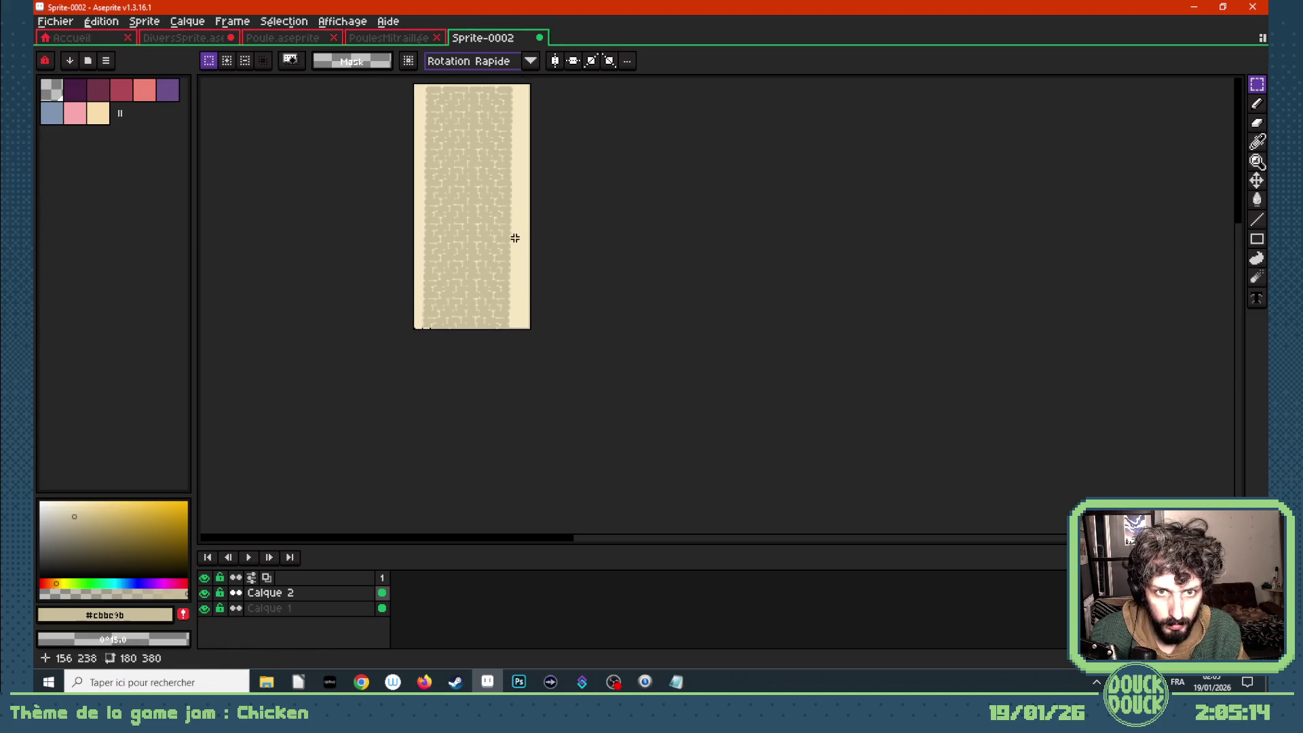
scroll(422, 316, "up", 1)
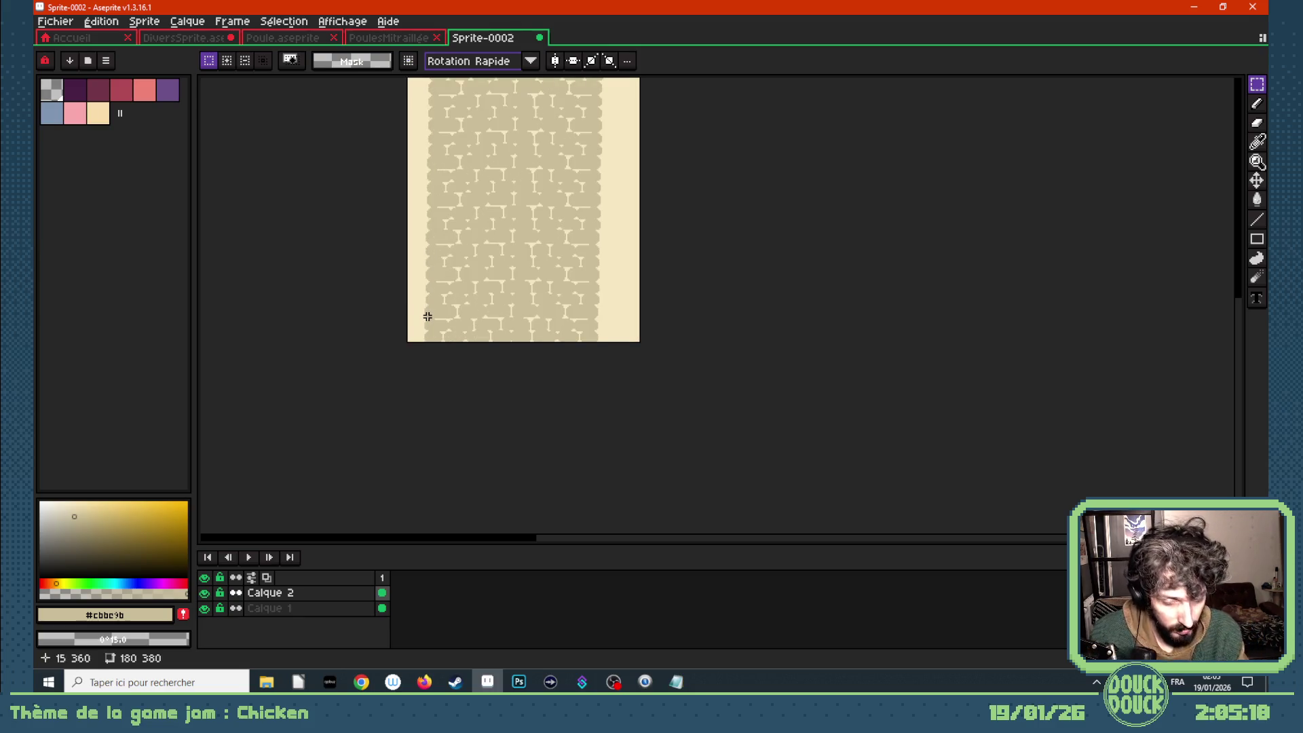
scroll(474, 355, "down", 1)
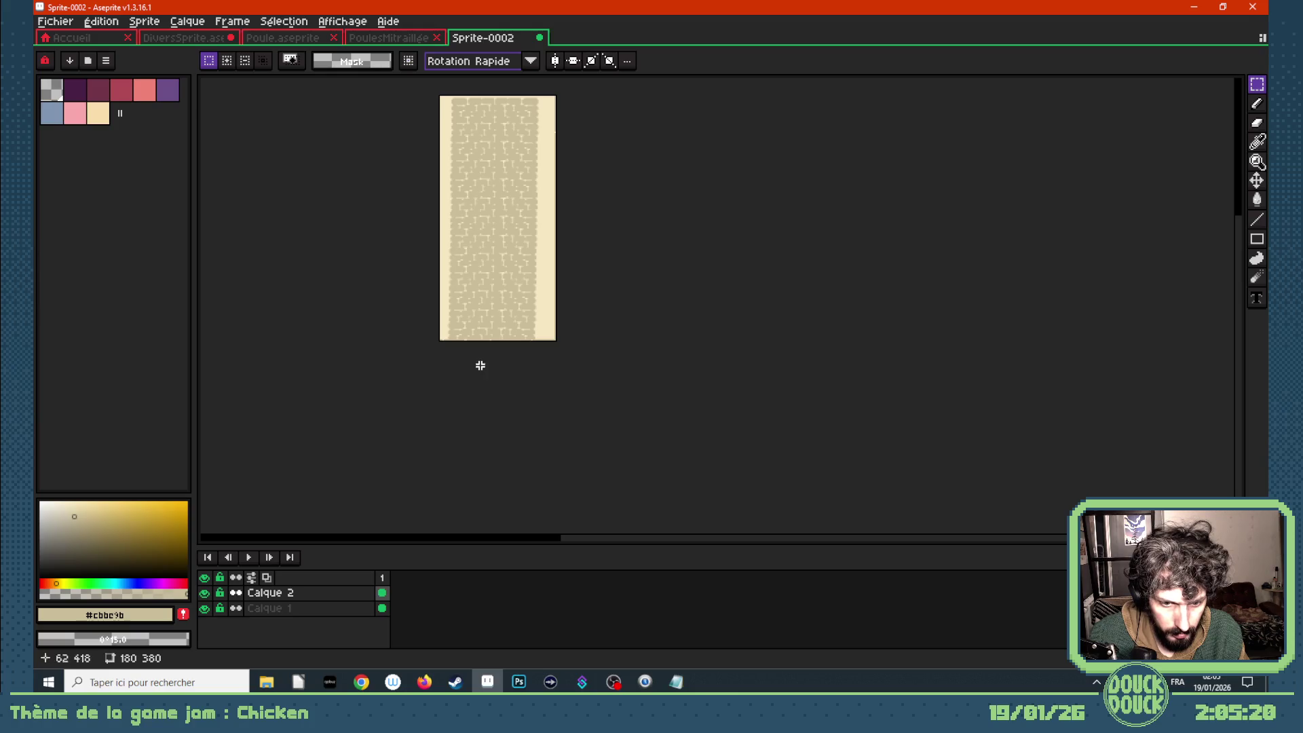
- Add a second animation frame and select frame 2 across both layers
key("alt+n")
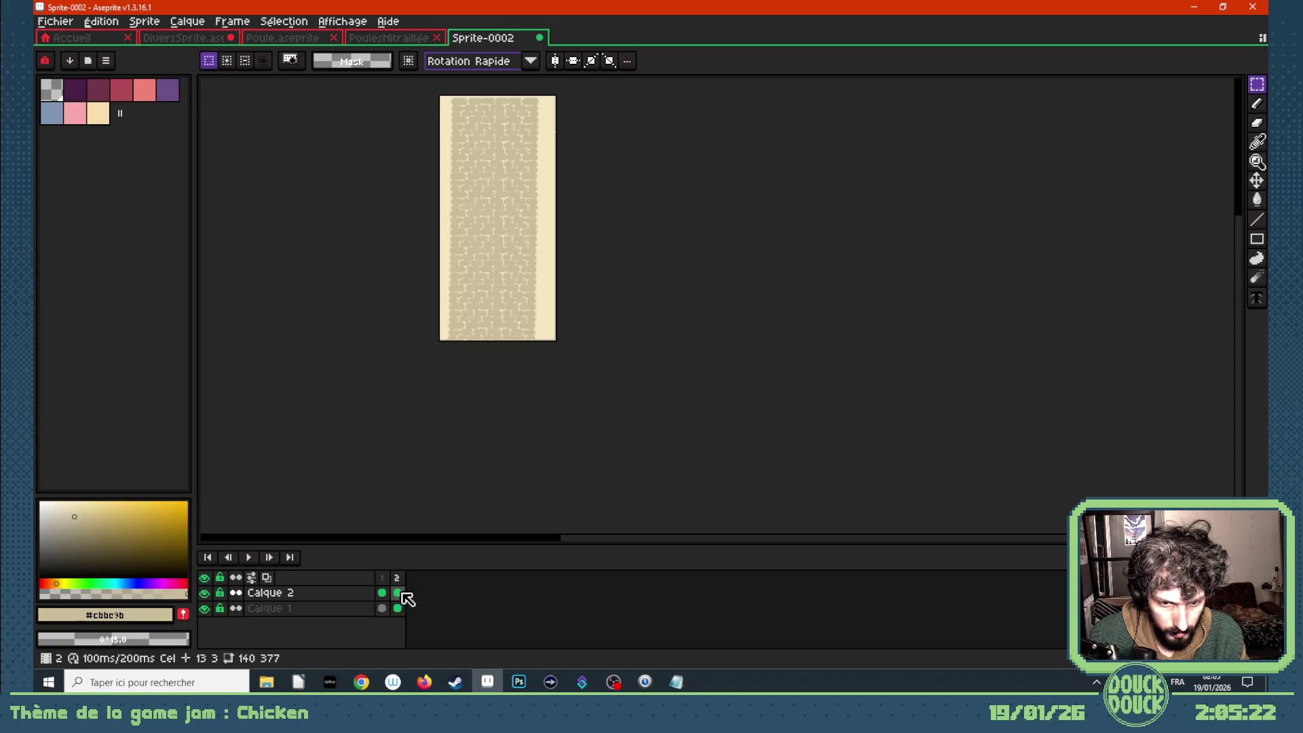
left_click(397, 578)
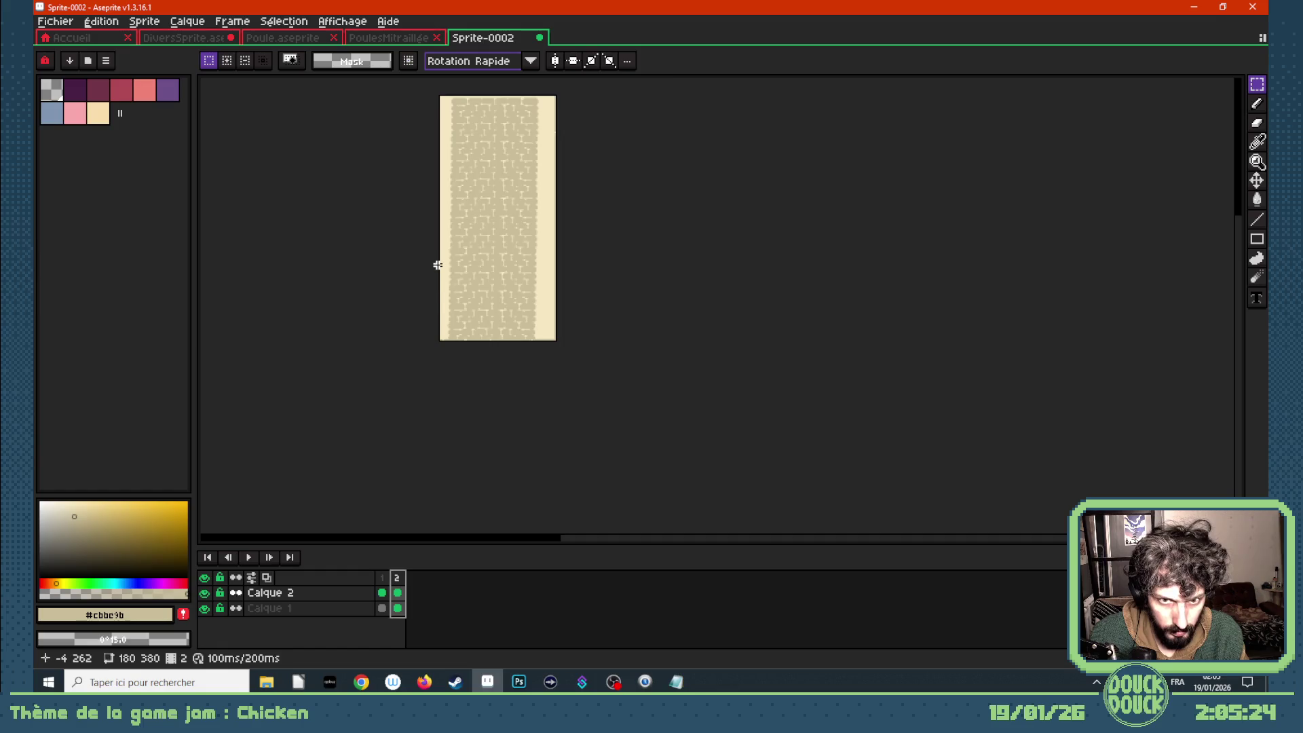
scroll(438, 265, "up", 1)
scroll(467, 224, "down", 2)
scroll(454, 145, "up", 1)
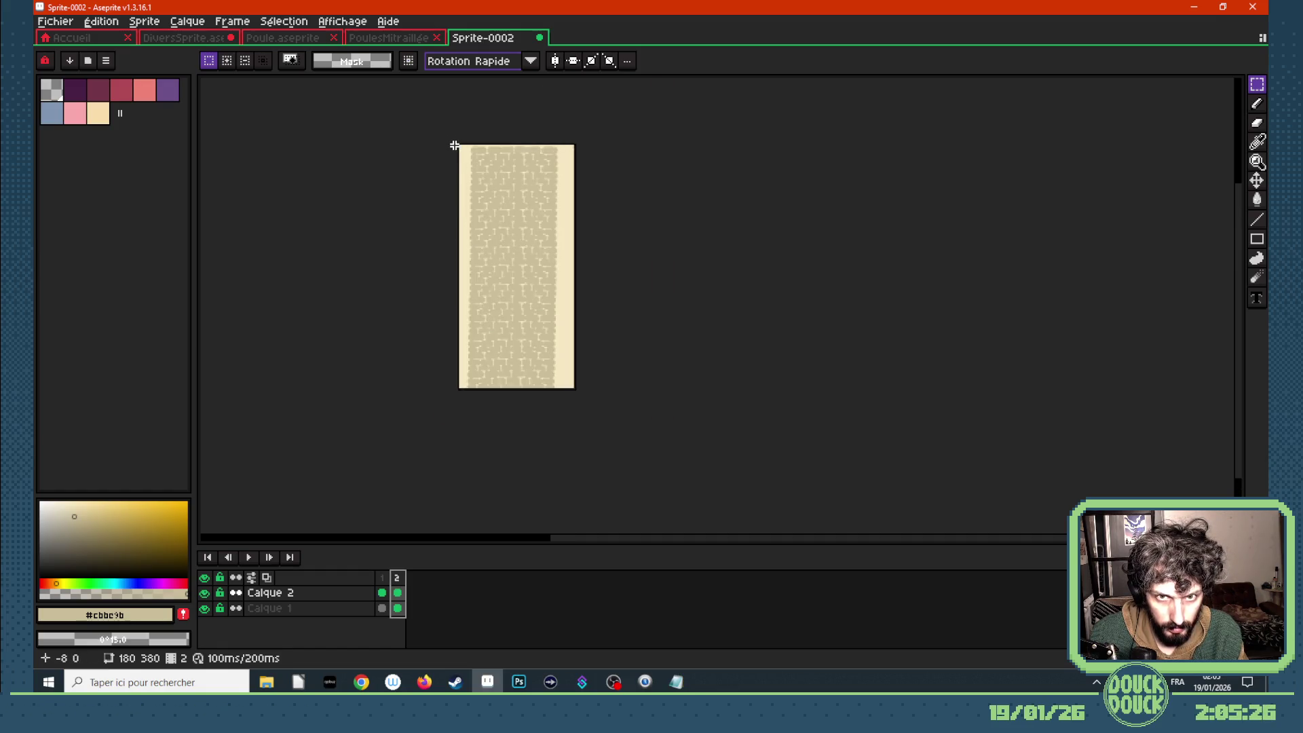
scroll(454, 144, "up", 1)
scroll(480, 278, "down", 1)
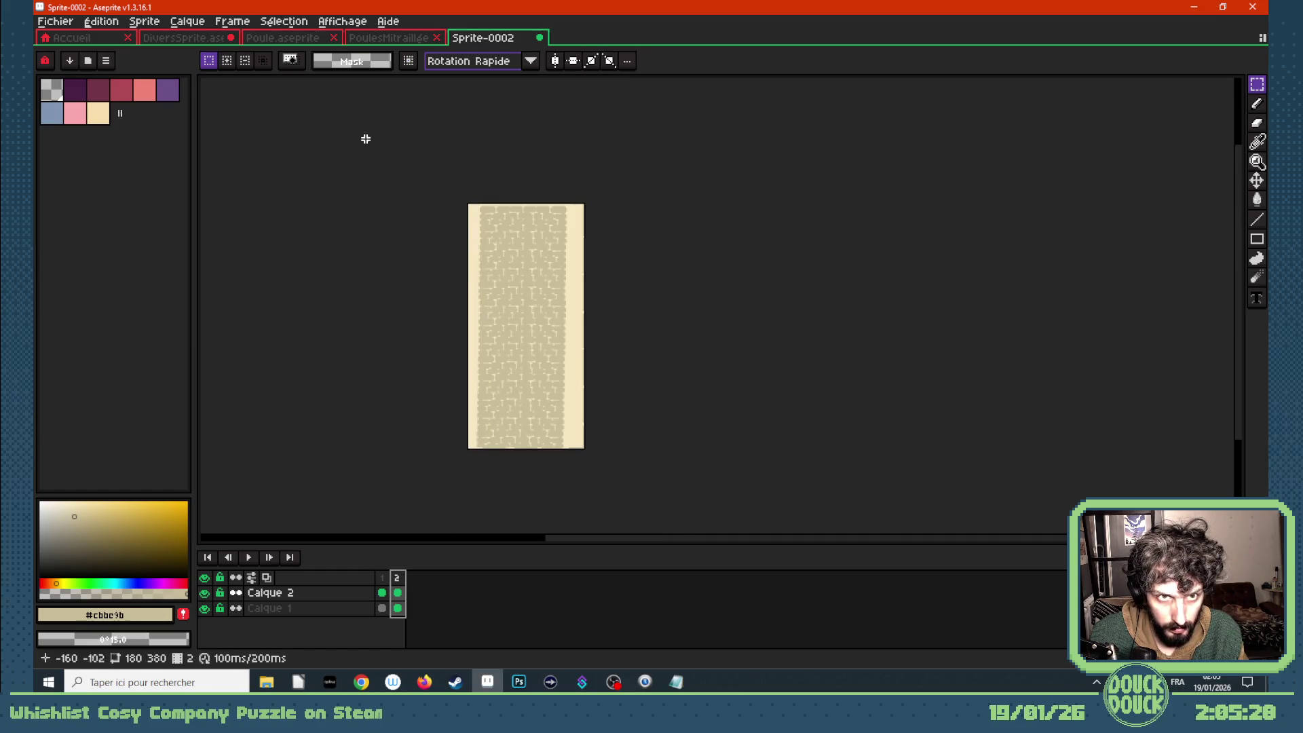
- Briefly check the Construct 3 game editor, then return to the brick wall sprite
mouse_move(361, 682)
left_click(312, 631)
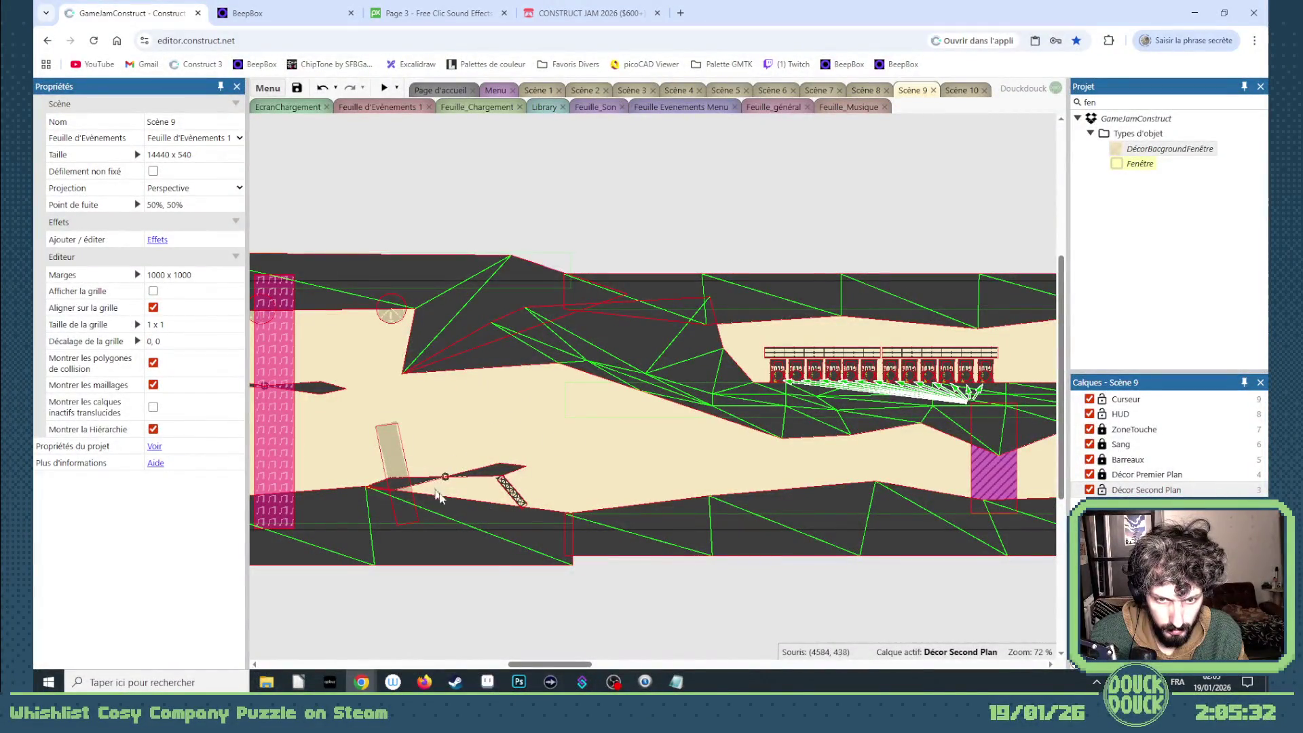
left_click(487, 682)
scroll(501, 517, "up", 1)
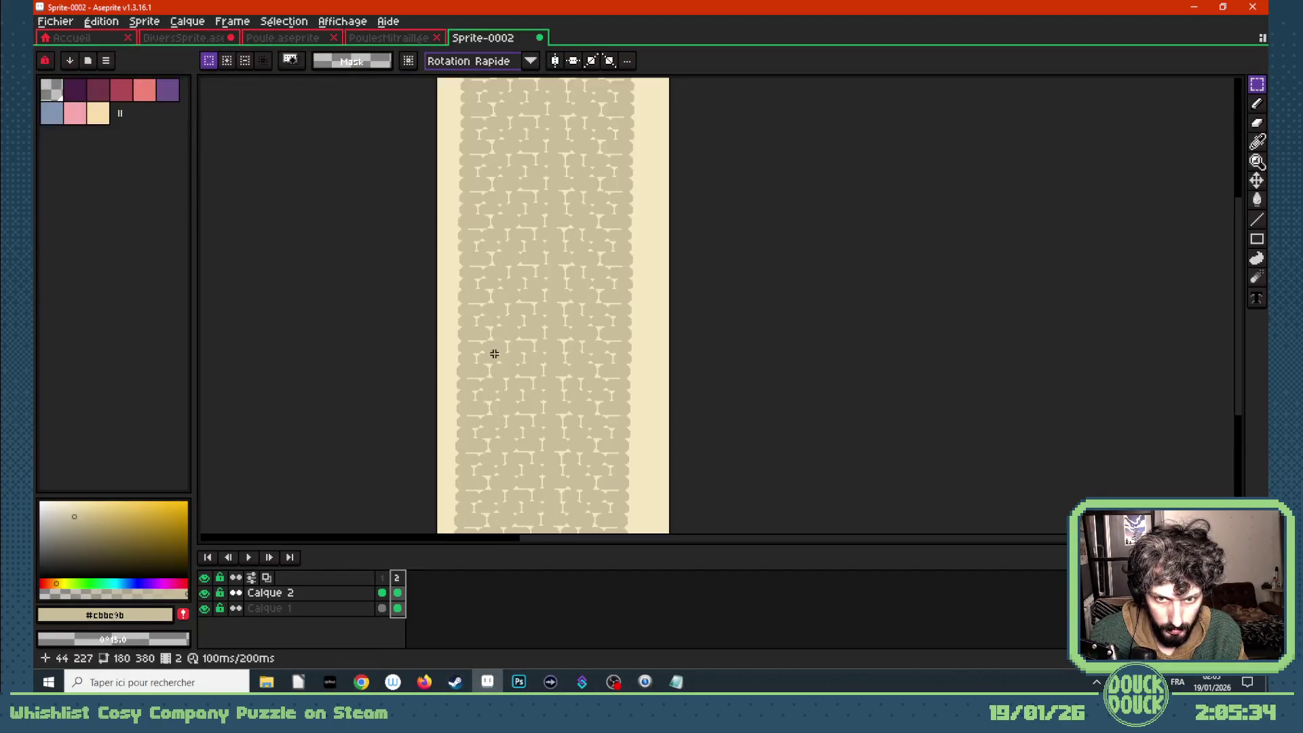
- Erase the top-right brick tile on frame 2
scroll(497, 294, "down", 1)
scroll(564, 166, "up", 2)
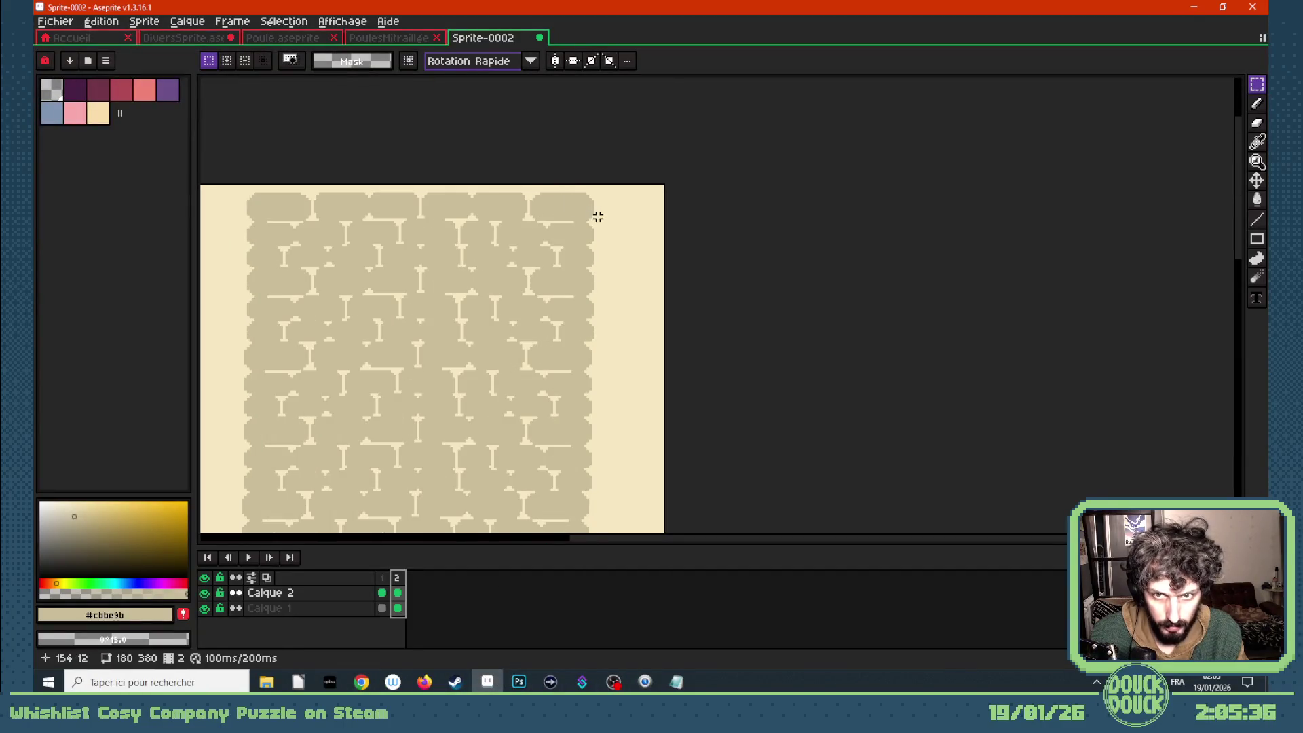
left_click_drag(601, 220, 513, 161)
key("Delete")
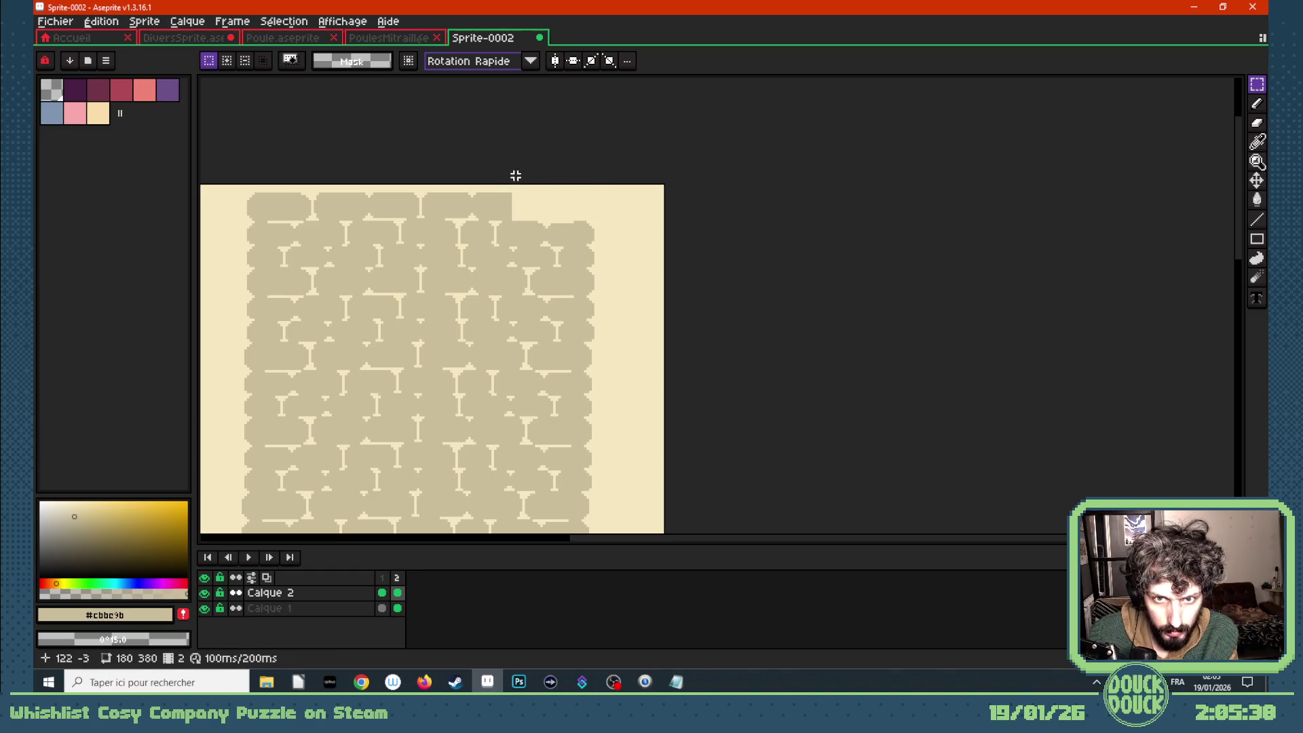
left_click_drag(608, 183, 555, 221)
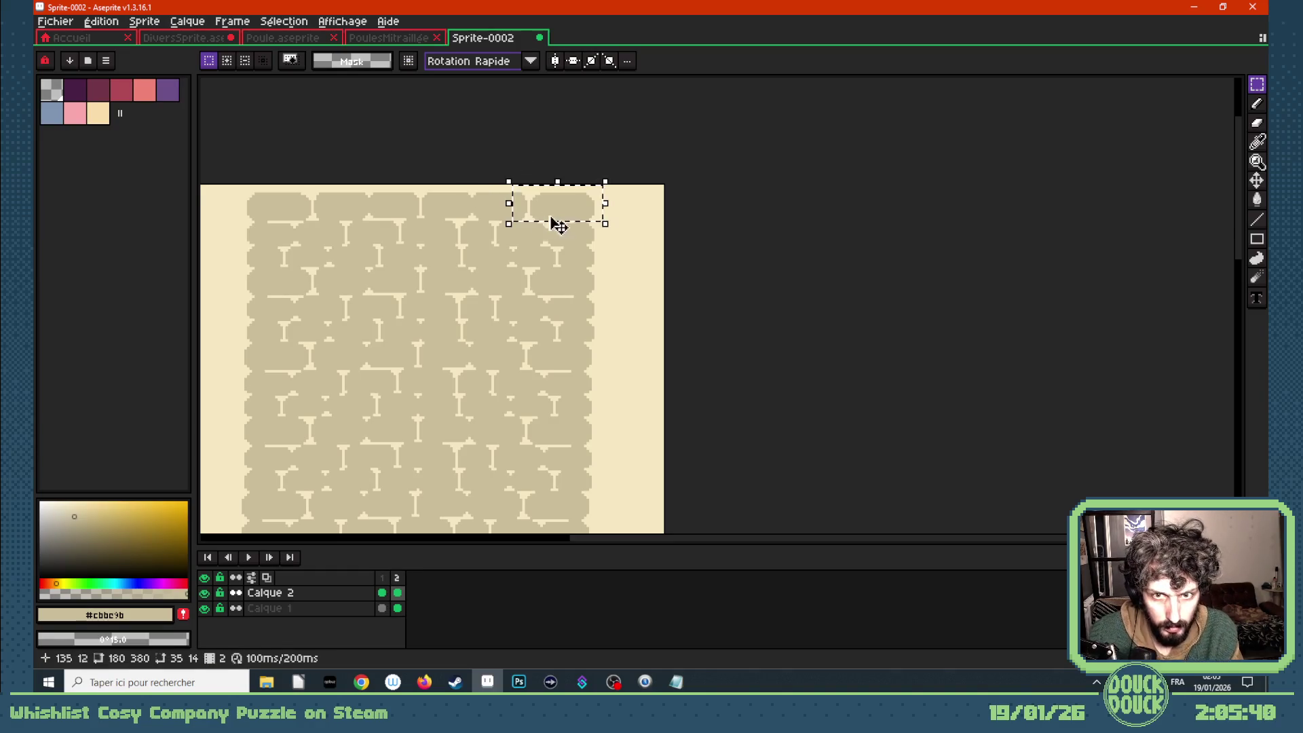
key("ctrl+d")
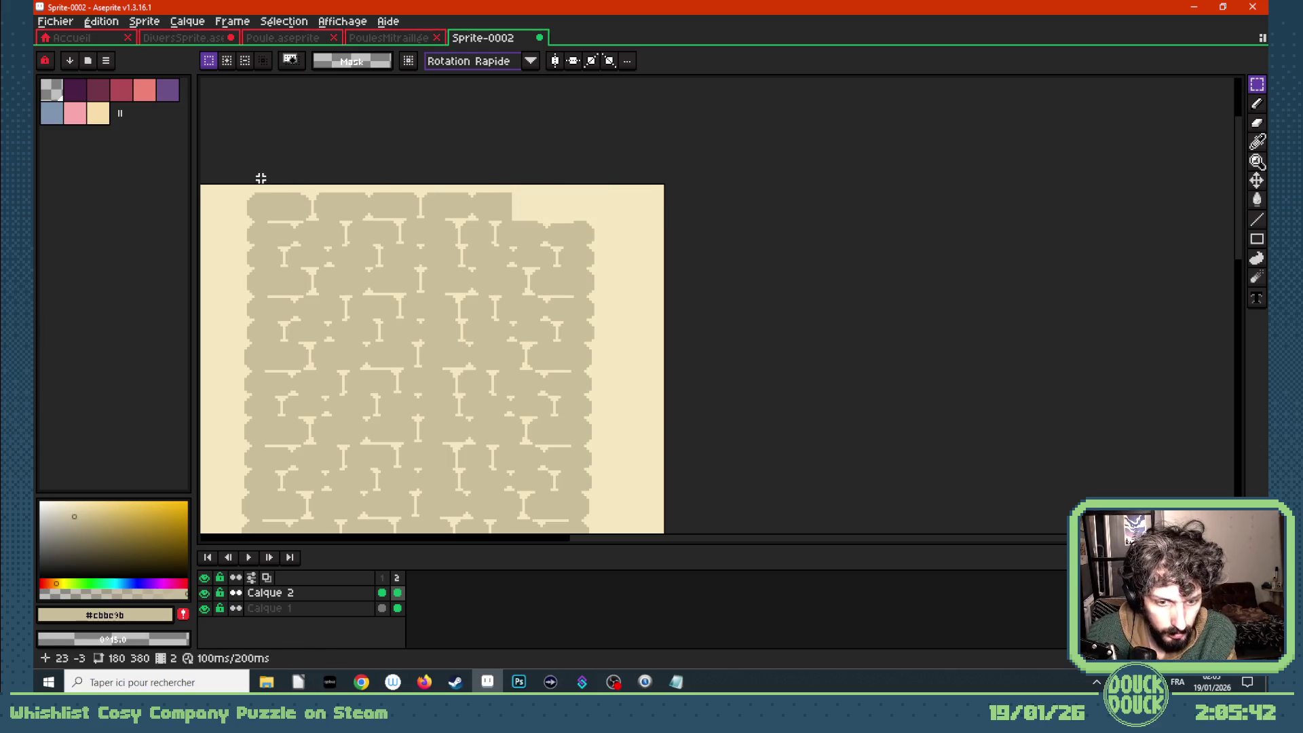
- Erase the top brick row and the next two rows beneath it on the left
left_click_drag(239, 183, 546, 222)
key("Delete")
key("ctrl+d")
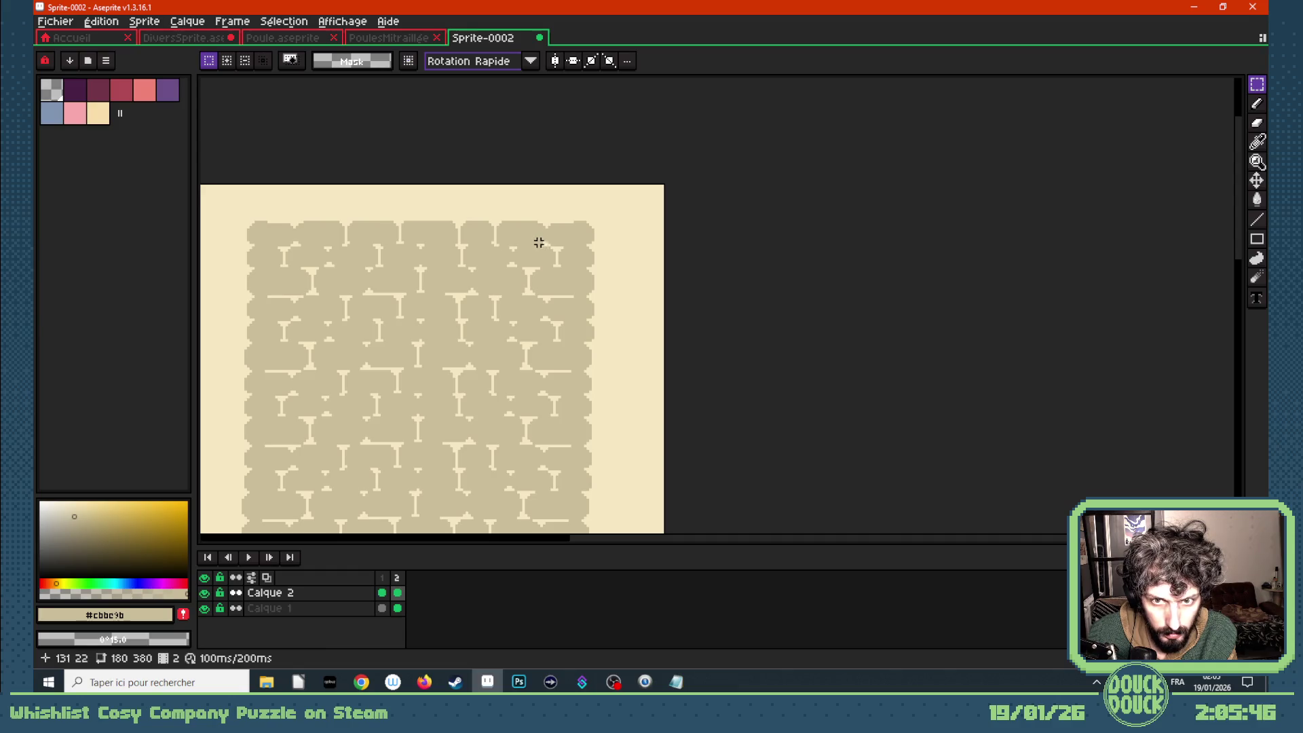
mouse_move(544, 245)
left_mouse_down()
mouse_move(480, 210)
mouse_move(218, 197)
left_mouse_up()
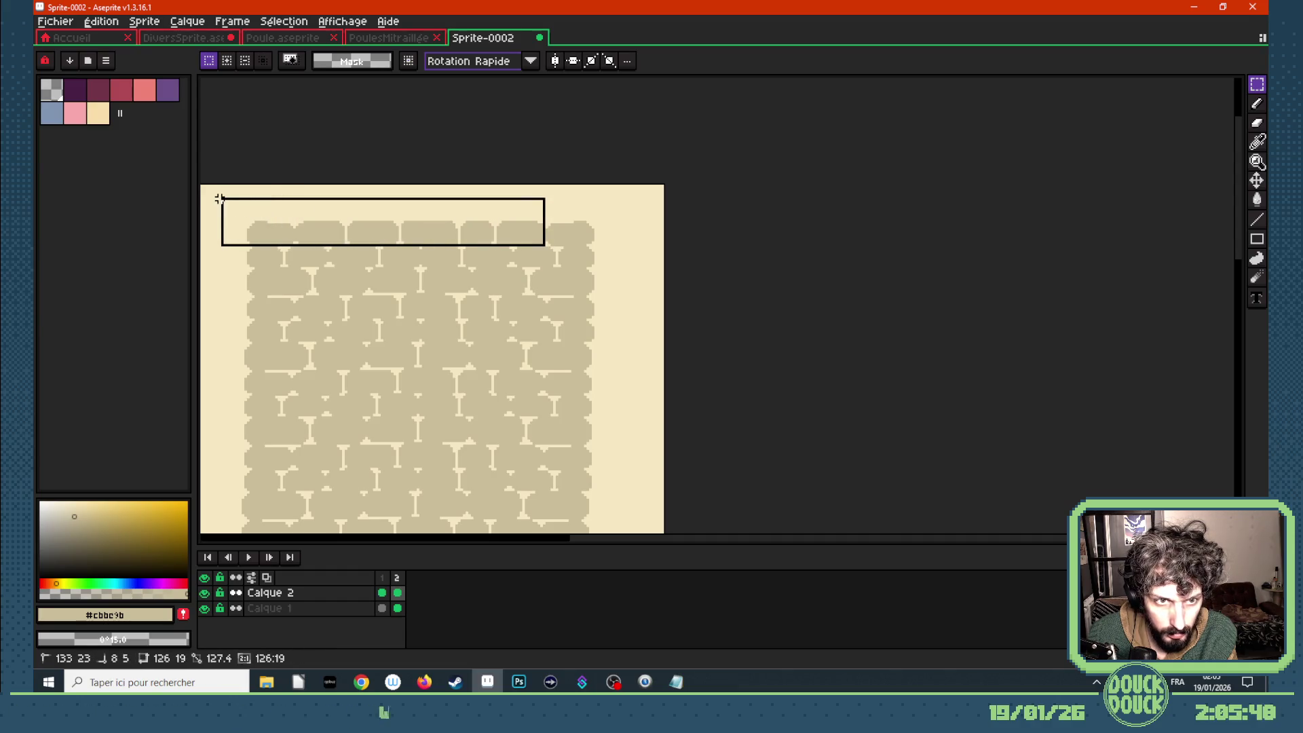
key("Delete")
key("ctrl+d")
mouse_move(513, 265)
left_mouse_down()
mouse_move(456, 230)
mouse_move(240, 222)
left_mouse_up()
key("Delete")
key("ctrl+d")
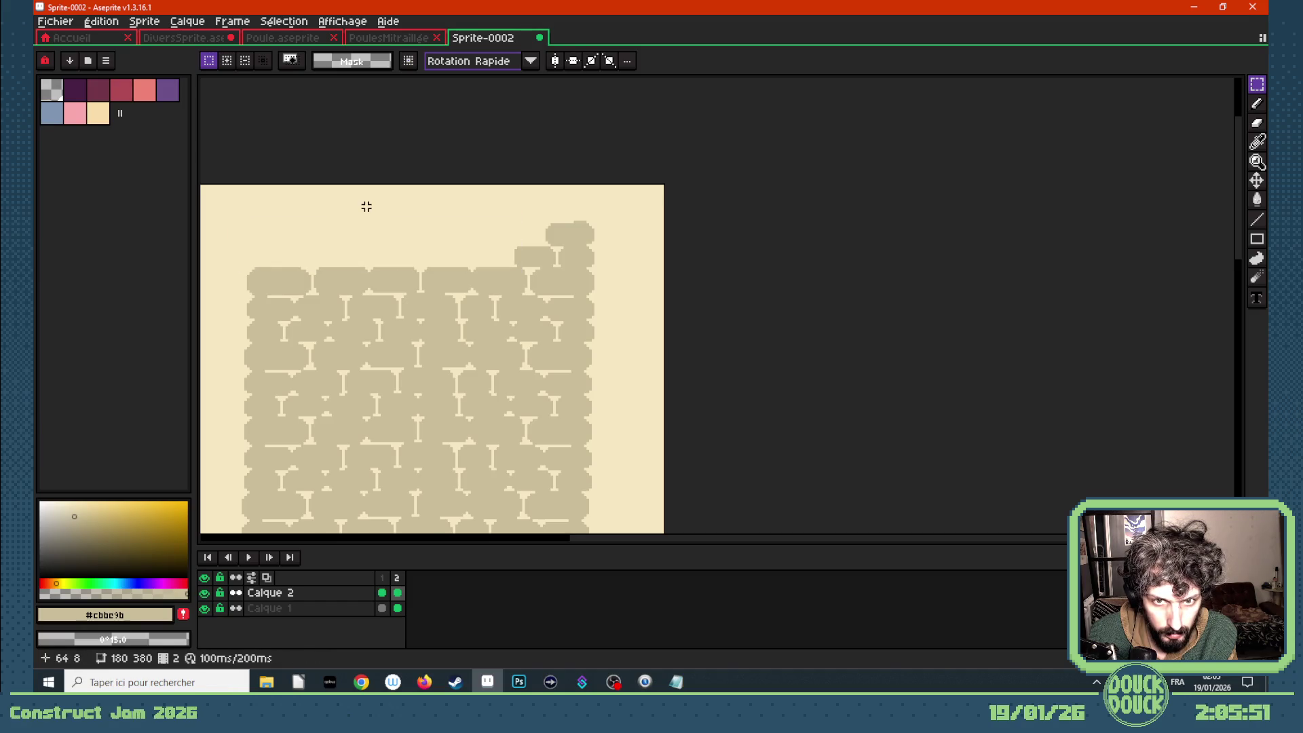
- Clear two further, progressively shorter brick strips on the left to form steps
left_click_drag(420, 260, 229, 293)
key("Delete")
key("ctrl+d")
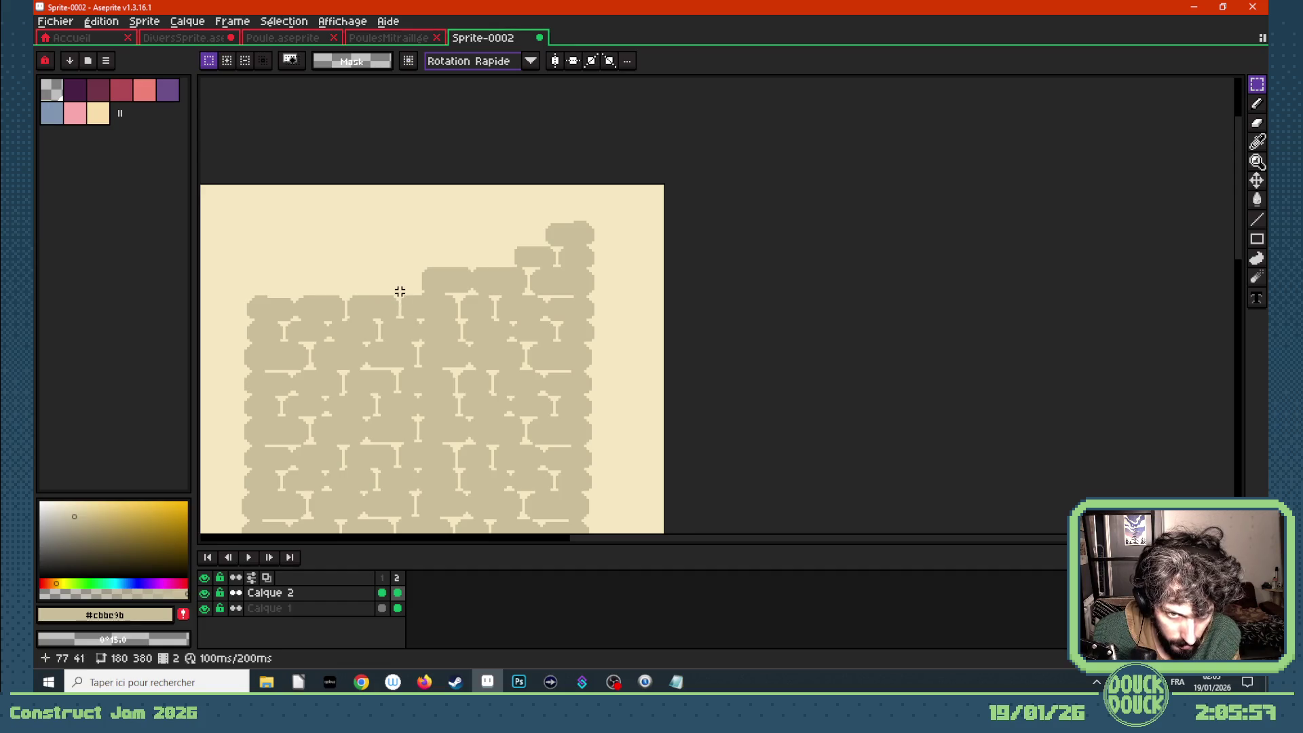
mouse_move(400, 291)
left_mouse_down()
mouse_move(349, 314)
mouse_move(236, 323)
left_mouse_up()
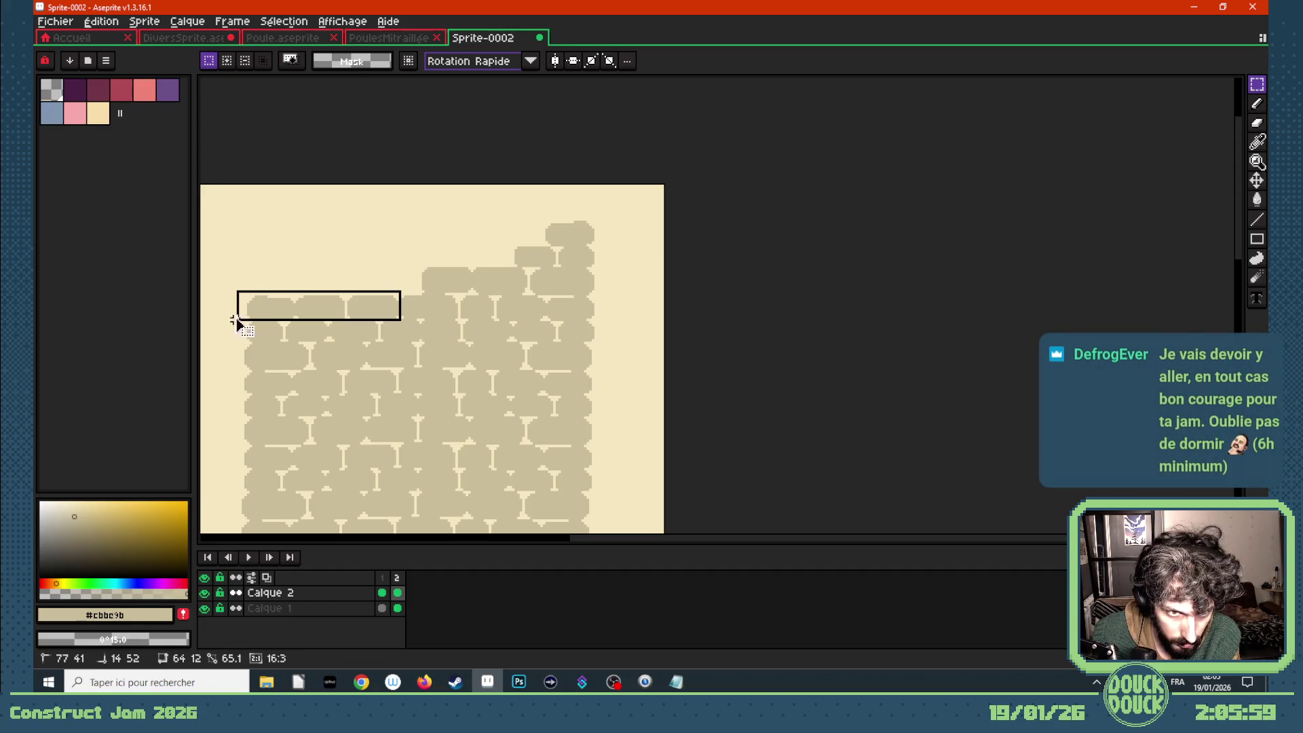
key("ctrl+d")
mouse_move(382, 314)
left_mouse_down()
mouse_move(342, 334)
mouse_move(237, 334)
left_mouse_up()
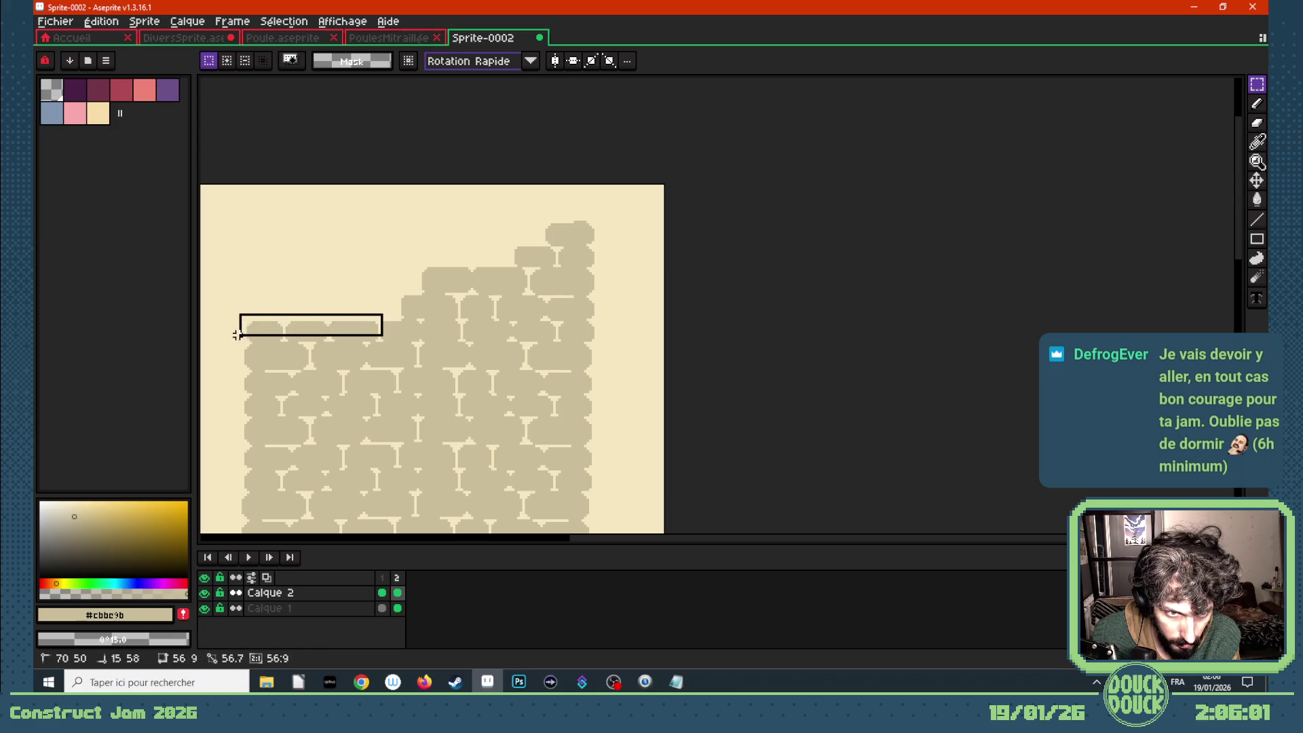
key("Delete")
key("ctrl+d")
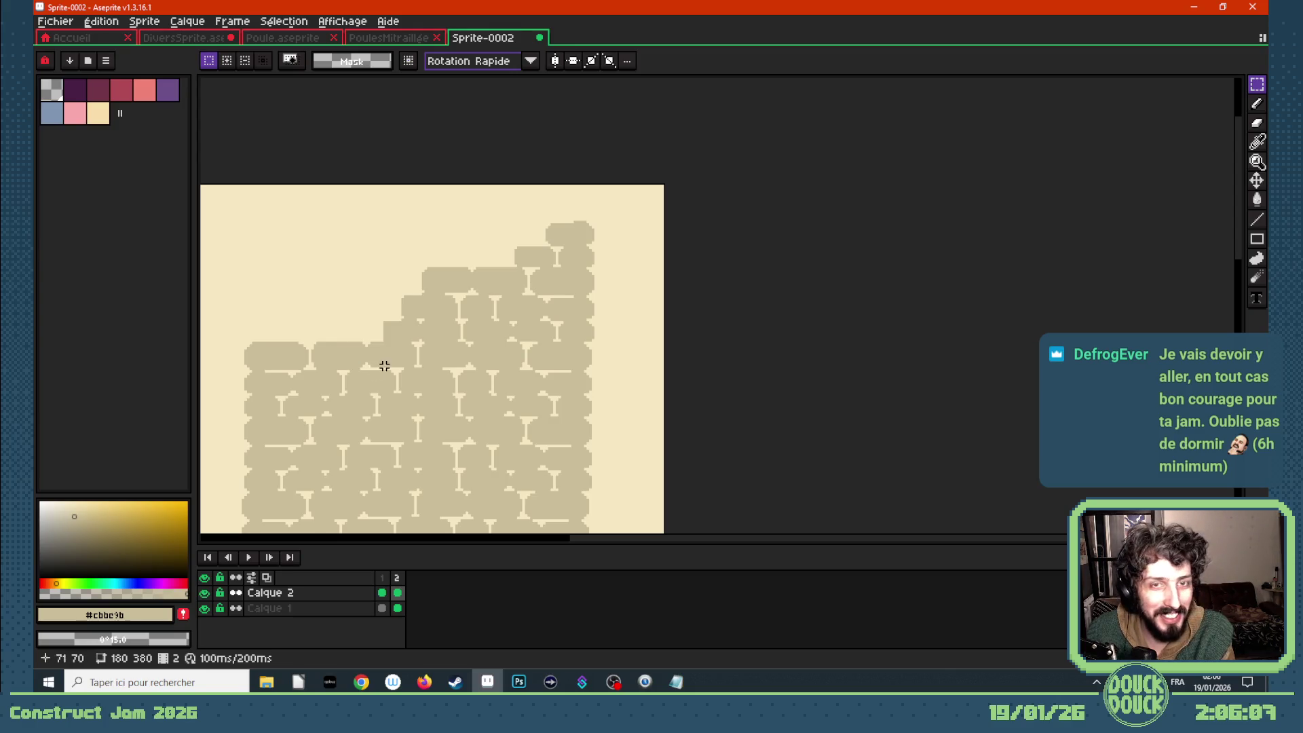
scroll(384, 366, "up", 3)
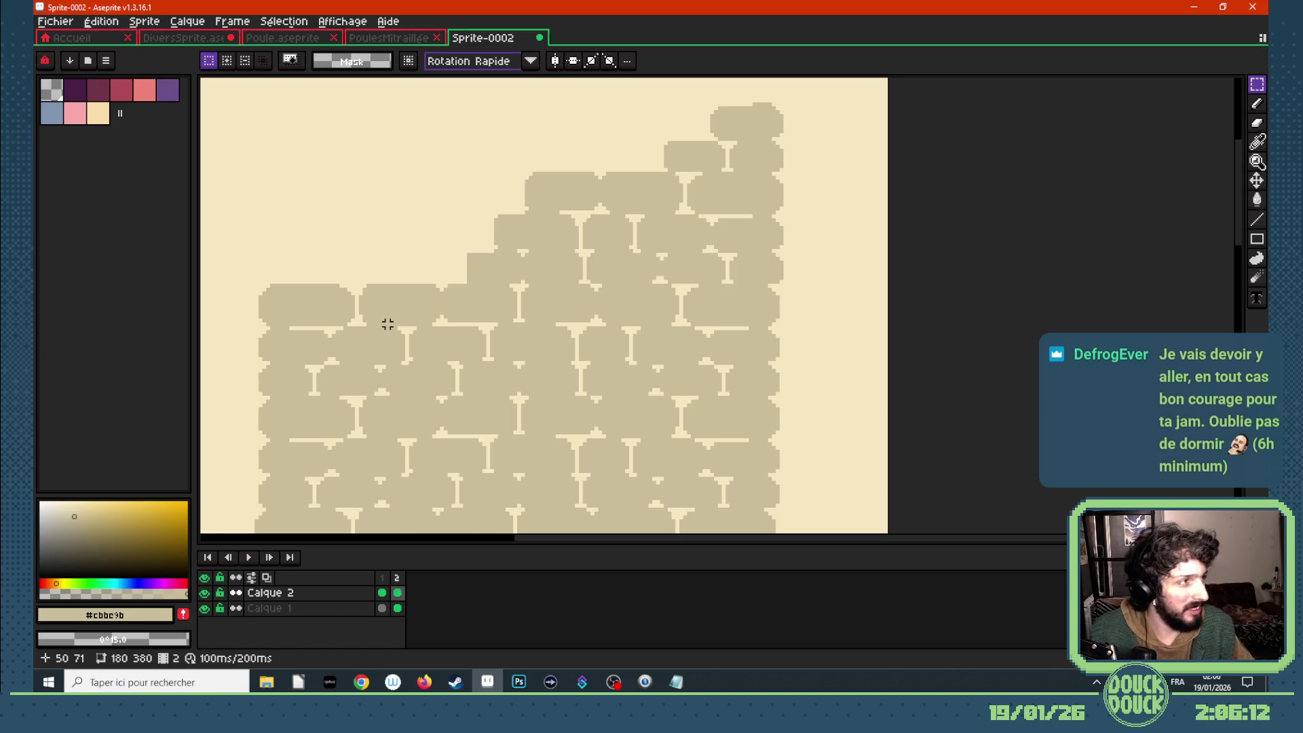
- Erase several more top-left brick areas on frame 2
key("b")
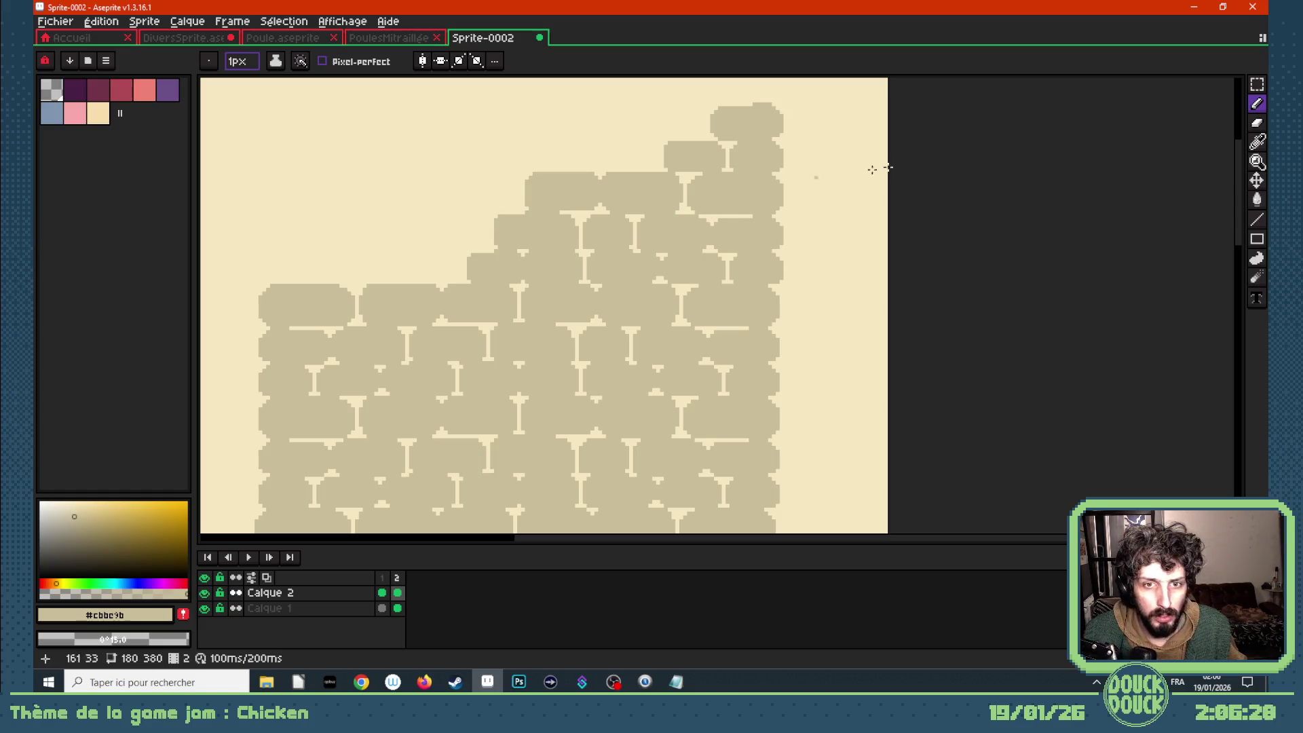
left_click(1257, 85)
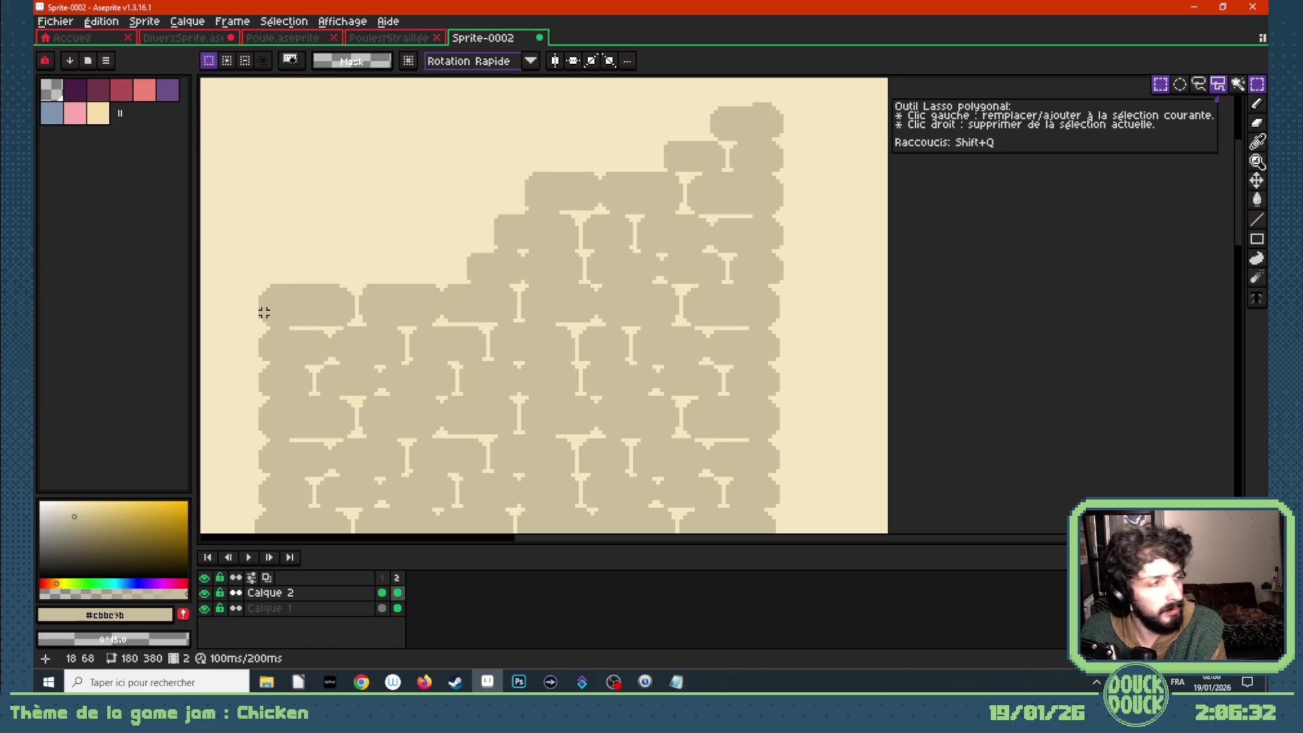
scroll(229, 363, "down", 2)
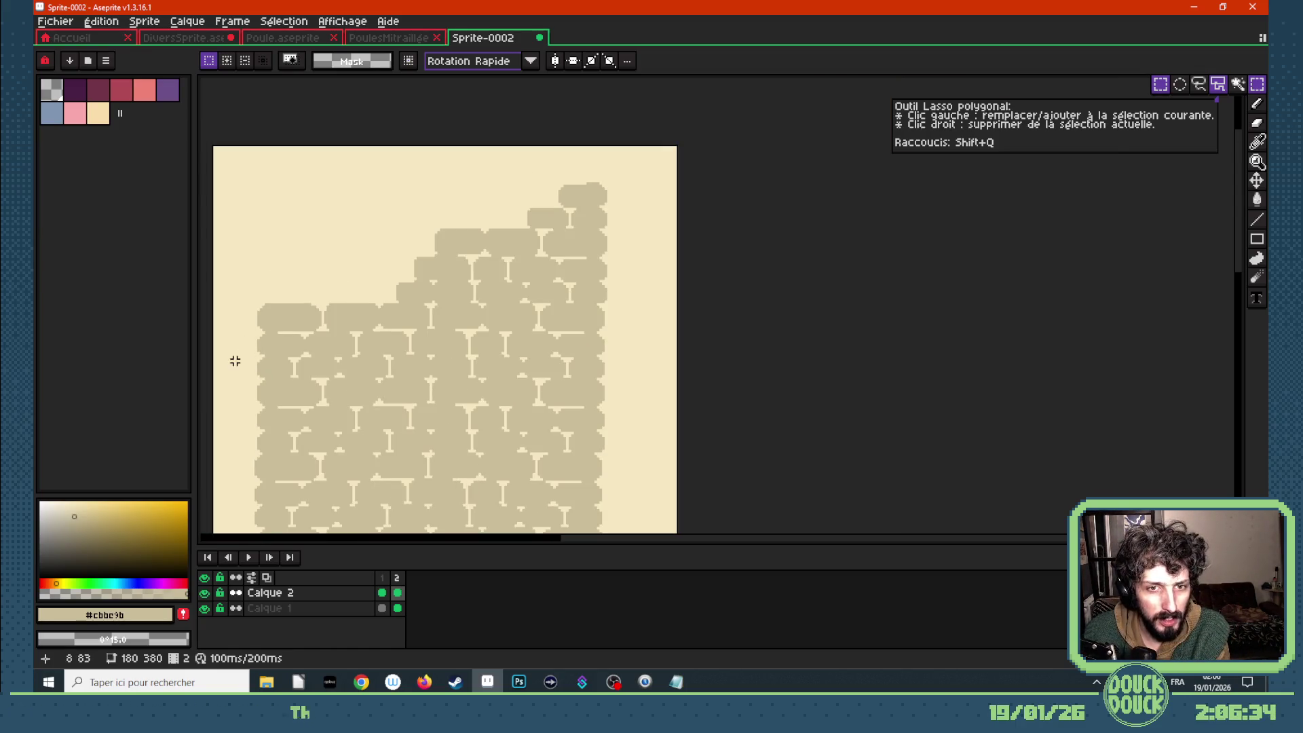
scroll(224, 434, "up", 1)
scroll(222, 436, "up", 1)
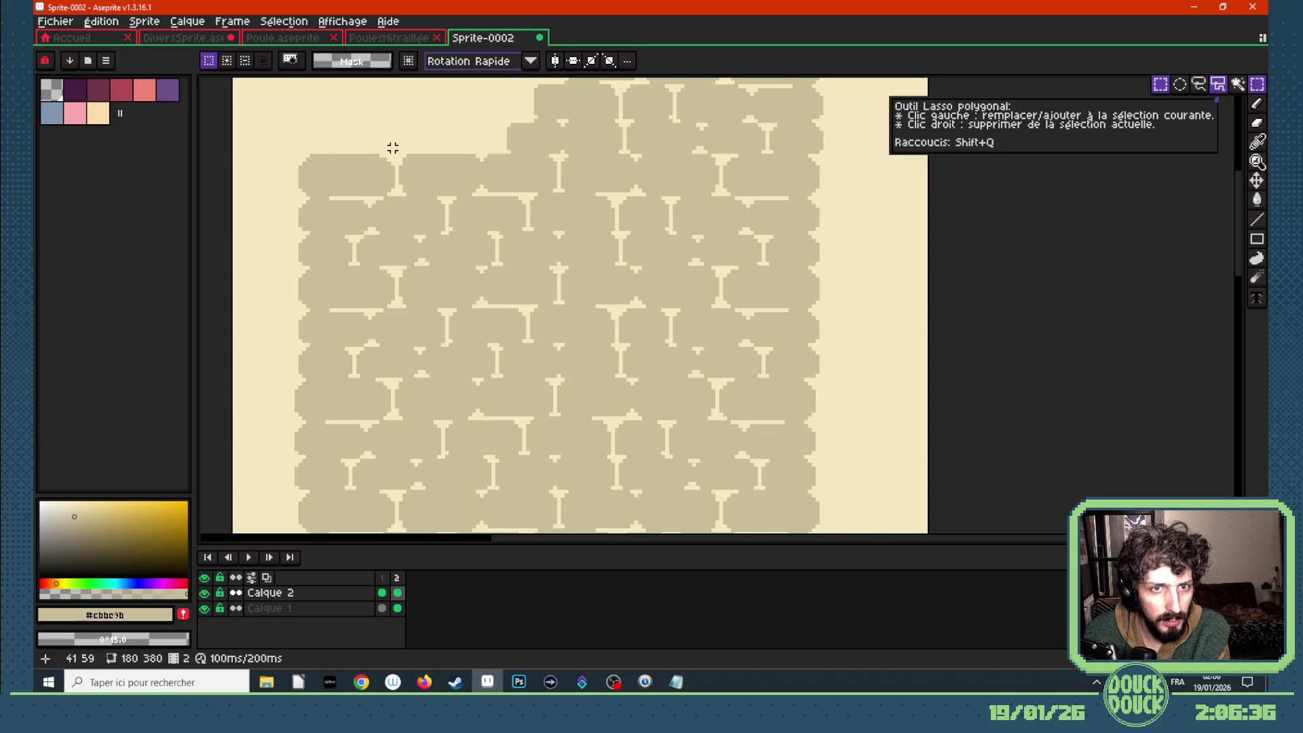
mouse_move(396, 144)
left_mouse_down()
mouse_move(288, 195)
mouse_move(374, 235)
left_mouse_up()
key("Delete")
key("Delete")
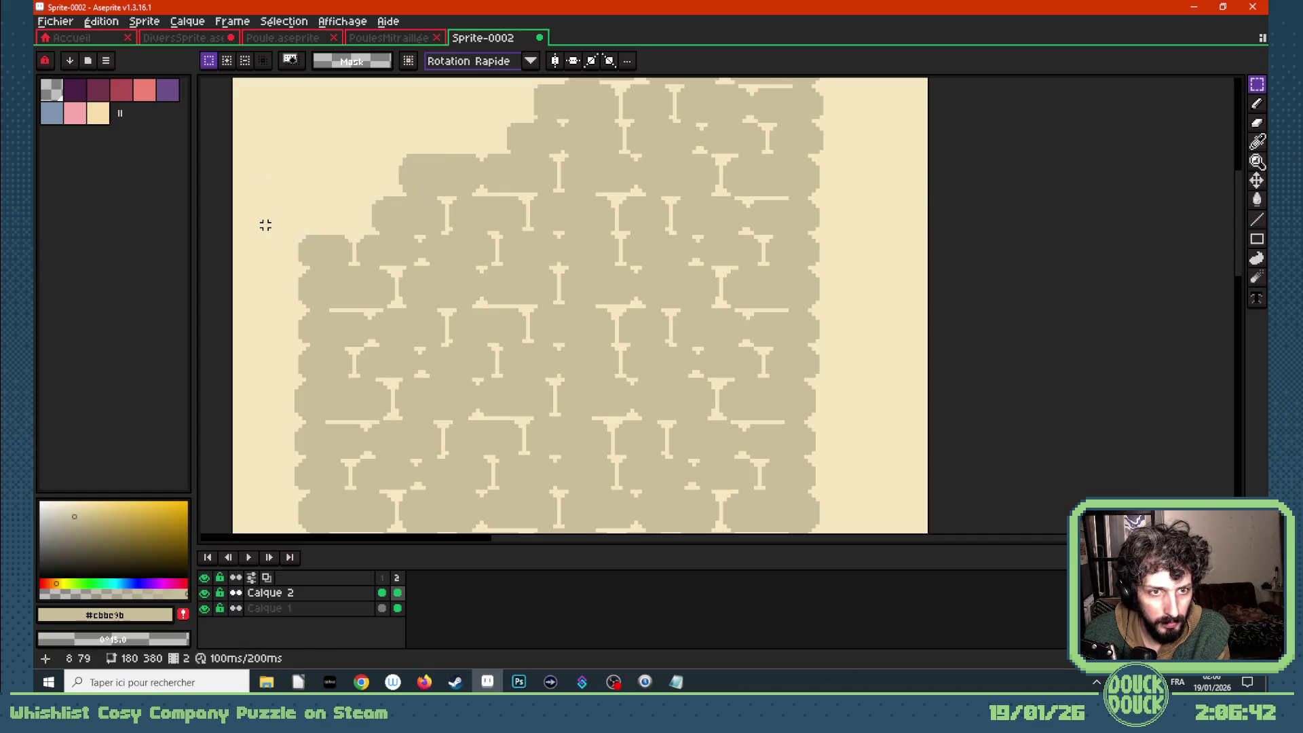
mouse_move(266, 225)
left_mouse_down()
mouse_move(393, 306)
mouse_move(312, 276)
left_mouse_up()
key("Delete")
key("Delete")
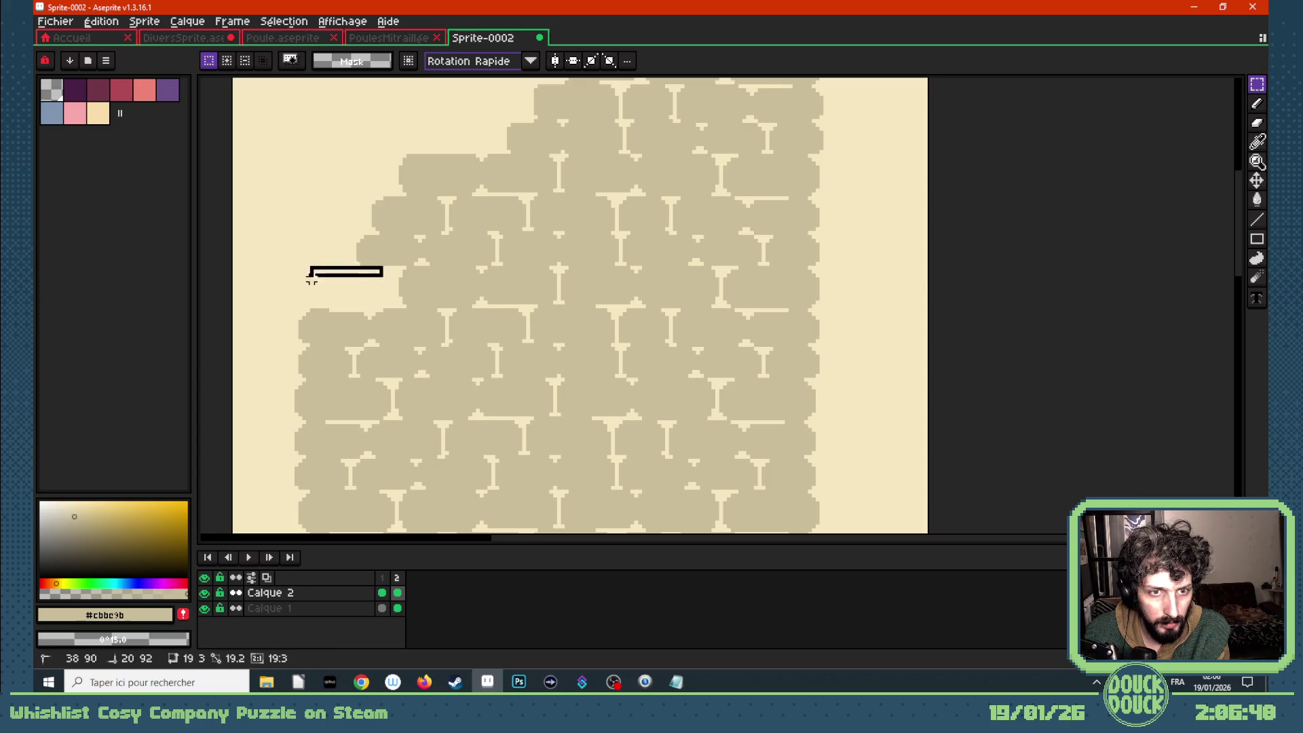
key("Delete")
- Draw a broken brick edge on the left and fill it with the brick colour
scroll(370, 268, "down", 3)
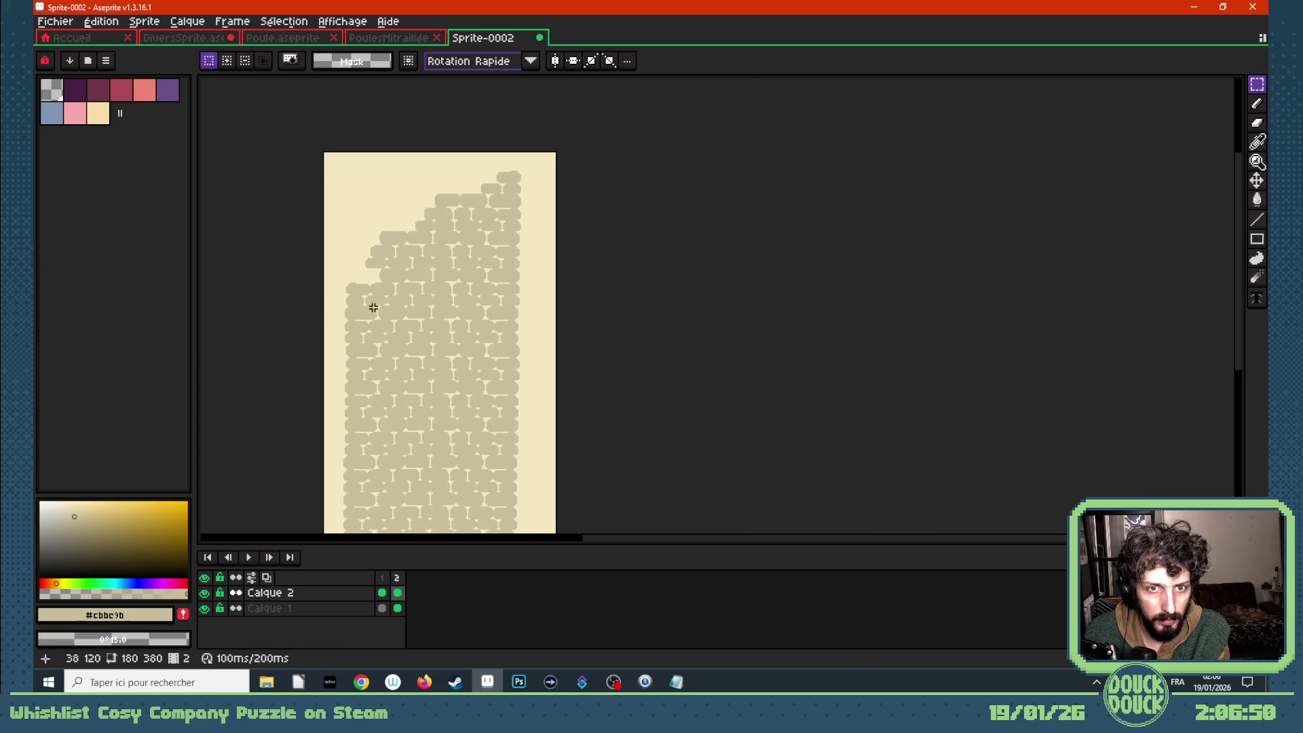
scroll(373, 307, "up", 3)
scroll(391, 237, "up", 2)
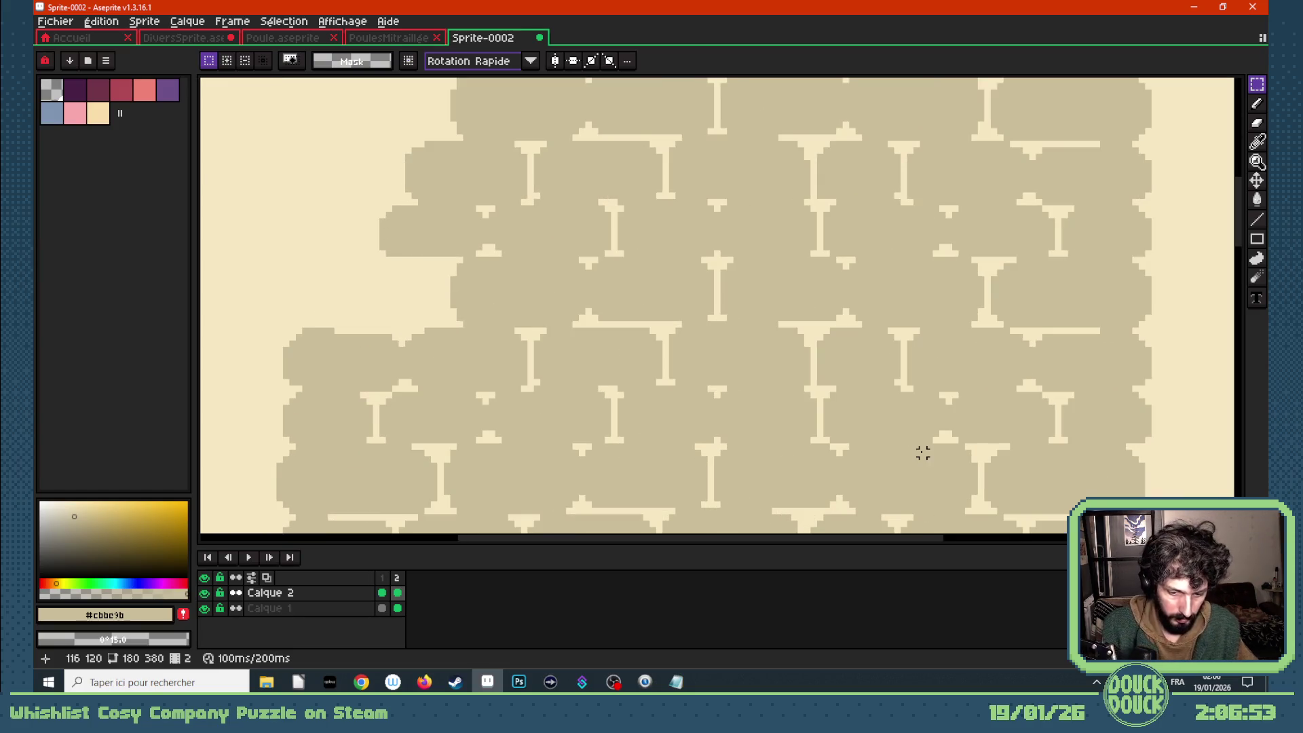
key("i")
key("b")
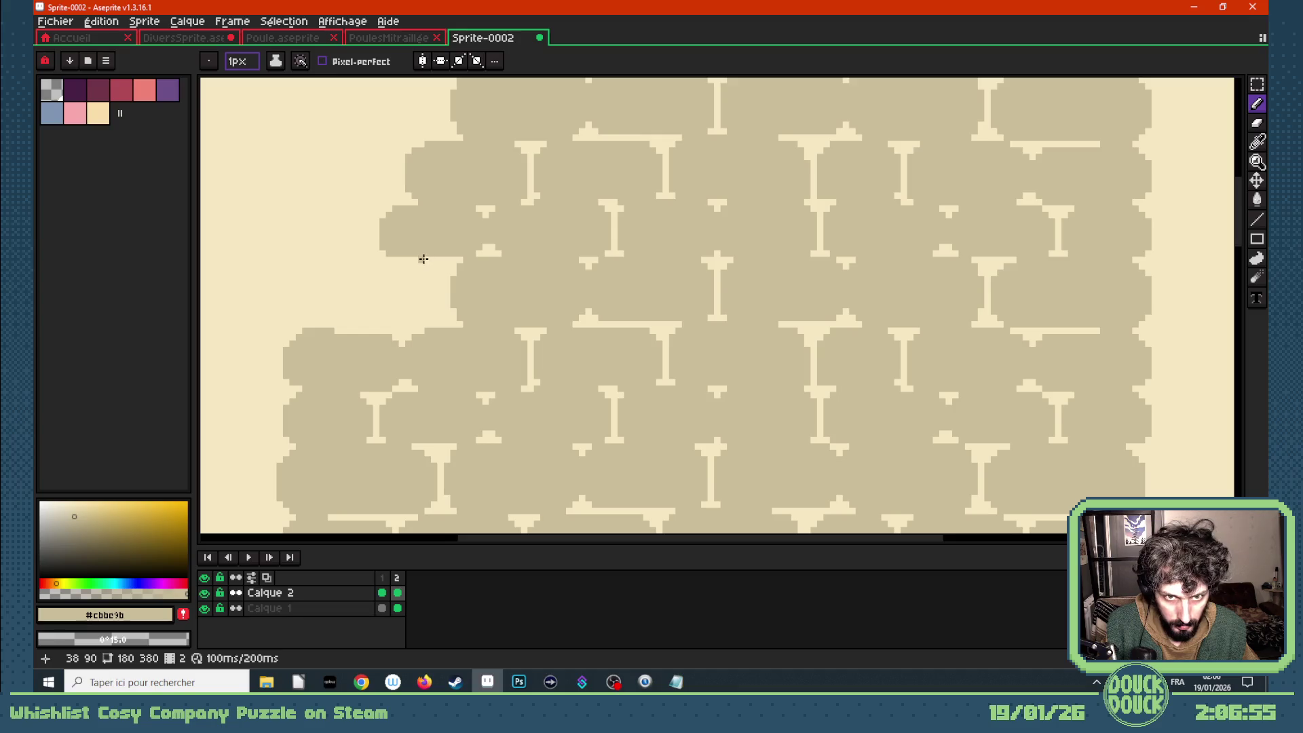
mouse_move(409, 270)
left_mouse_down()
mouse_move(360, 305)
mouse_move(383, 331)
mouse_move(427, 312)
mouse_move(445, 281)
mouse_move(422, 261)
mouse_move(388, 272)
left_mouse_up()
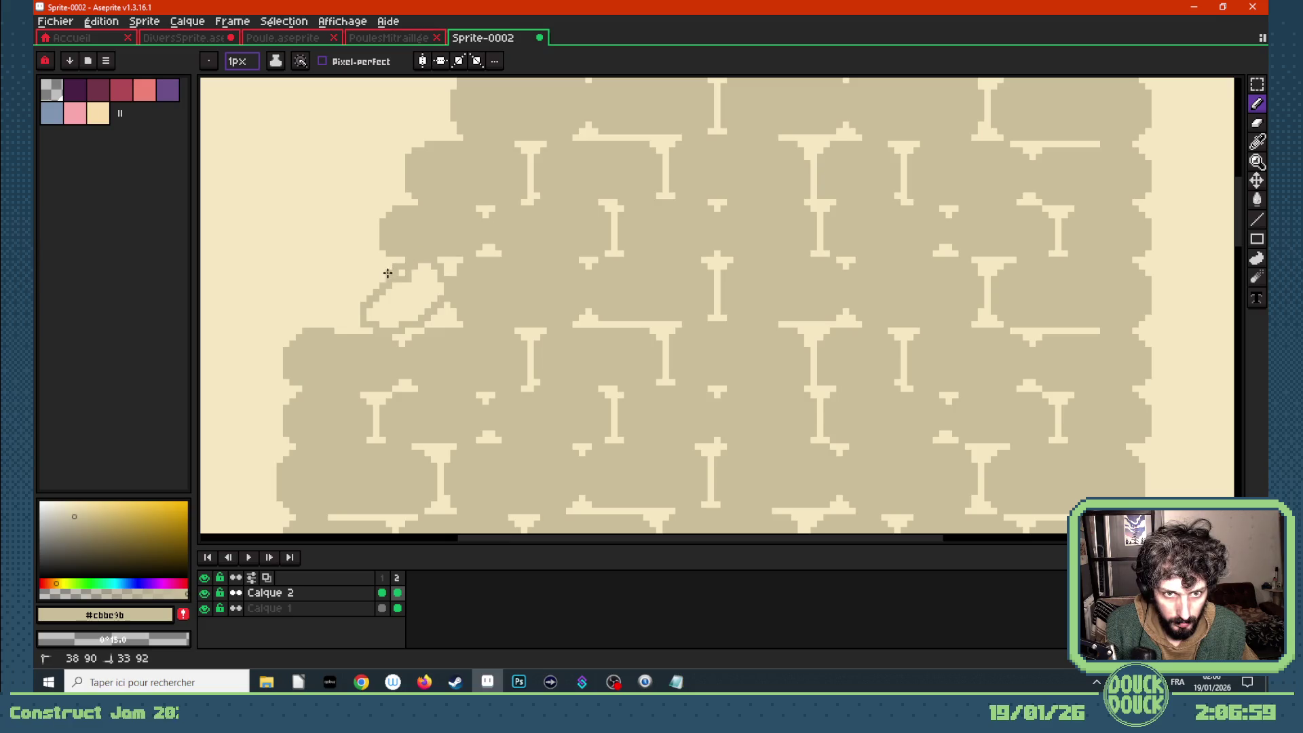
key("g")
left_click(406, 295)
key("b")
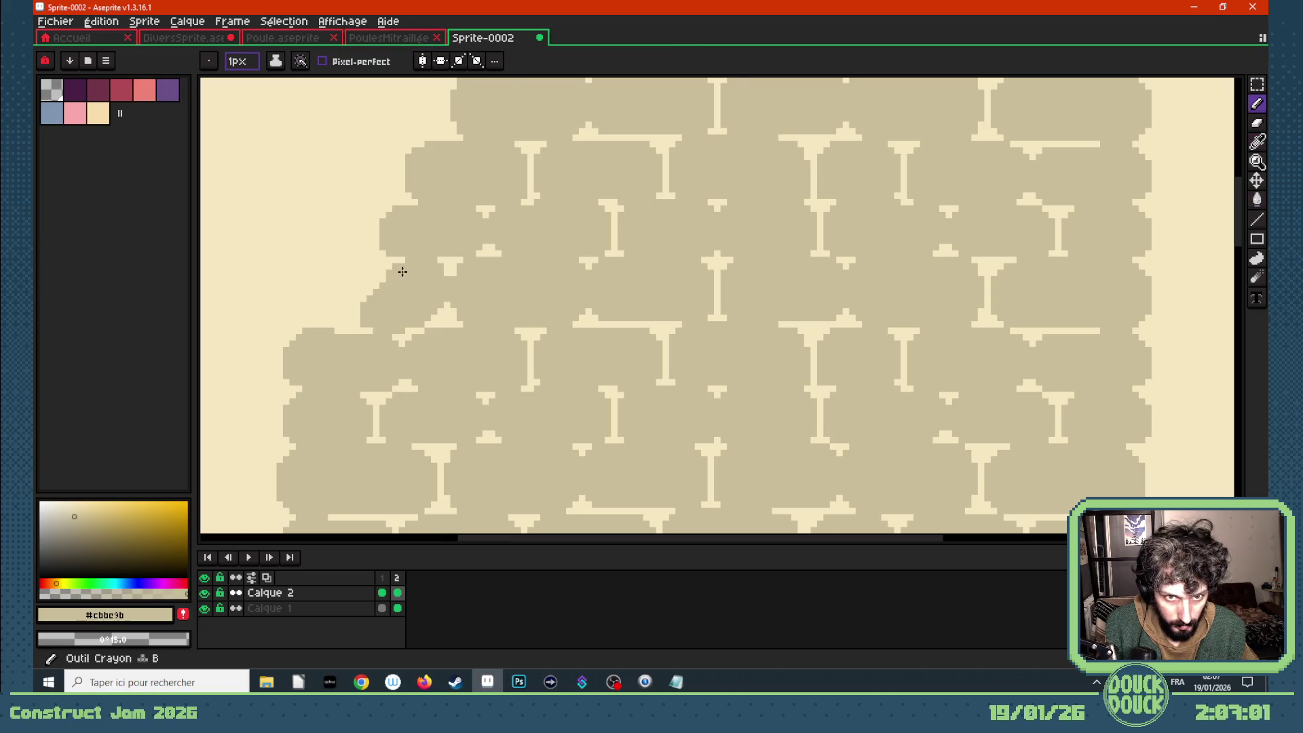
- Compare frame 2 with frame 1, then add a third animation frame
scroll(403, 260, "down", 4)
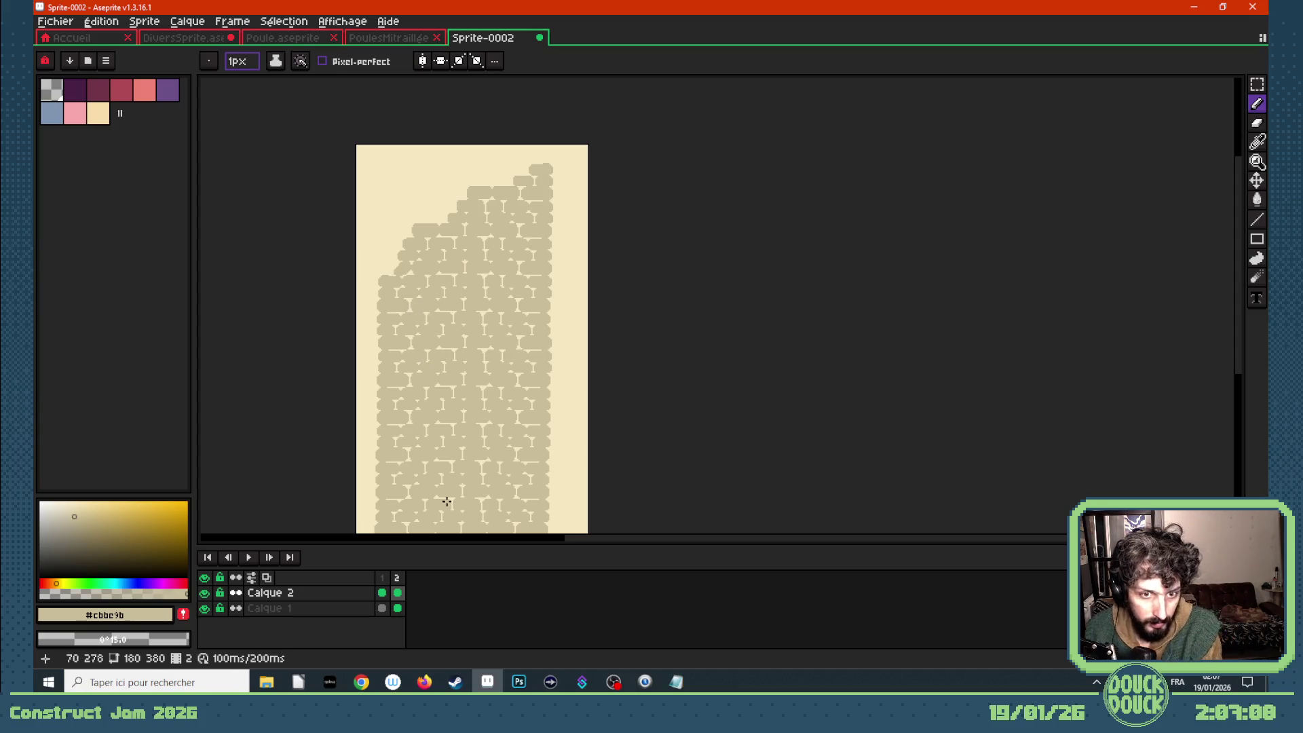
key("Left")
key("Right")
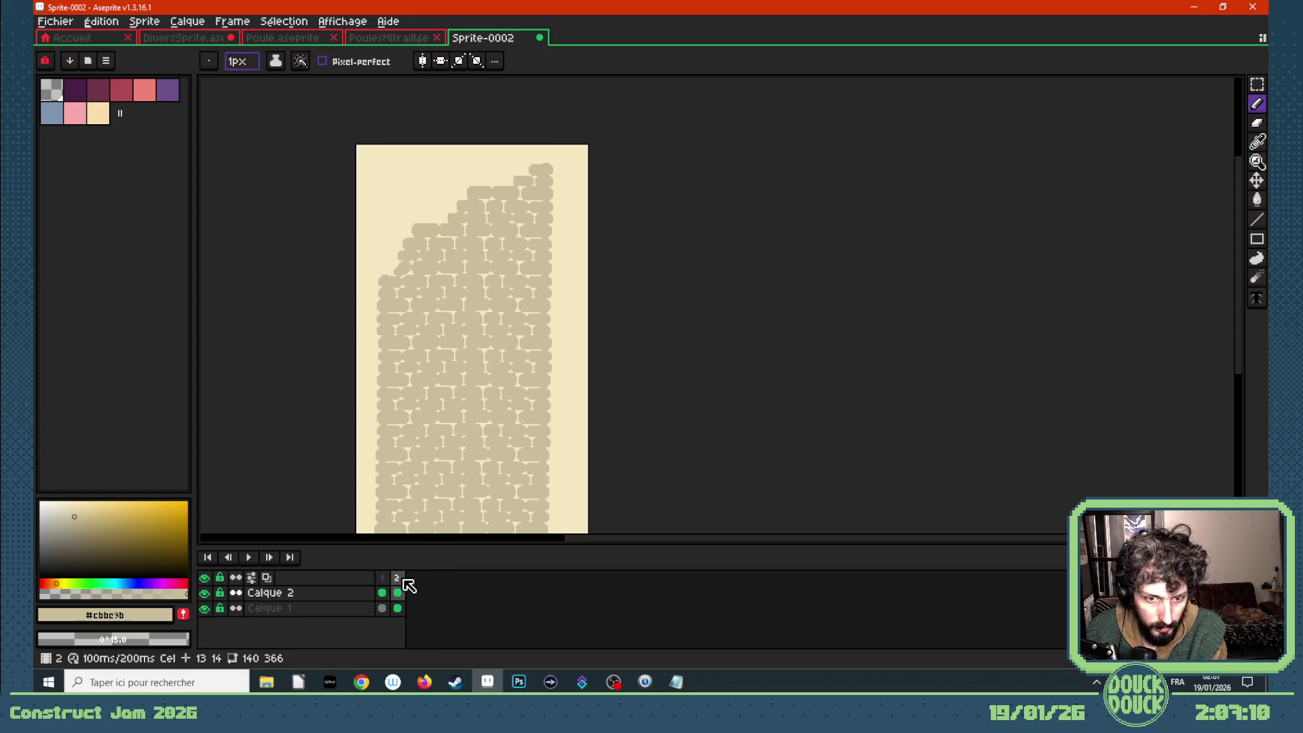
key("alt+n")
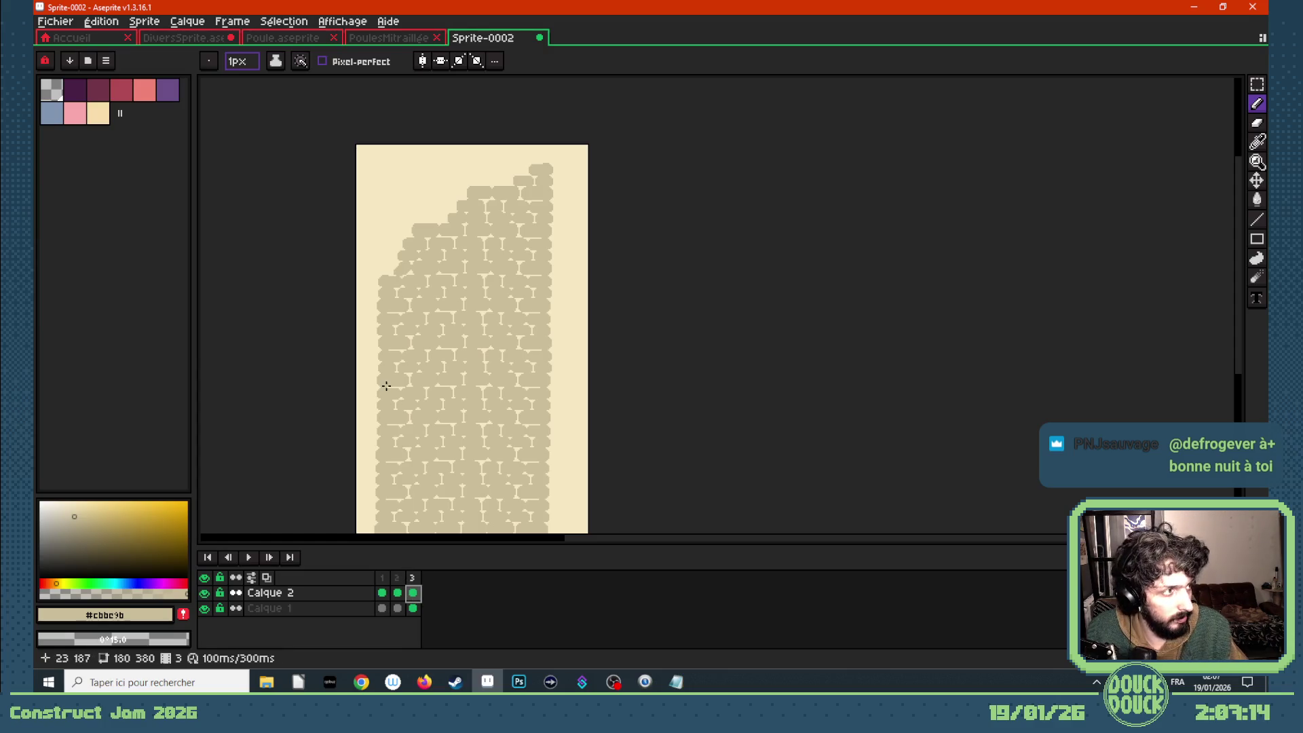
- On frame 3, erase the upper wall section and the strip above the remaining bricks
scroll(383, 382, "down", 1)
scroll(370, 337, "up", 1)
scroll(398, 373, "up", 2)
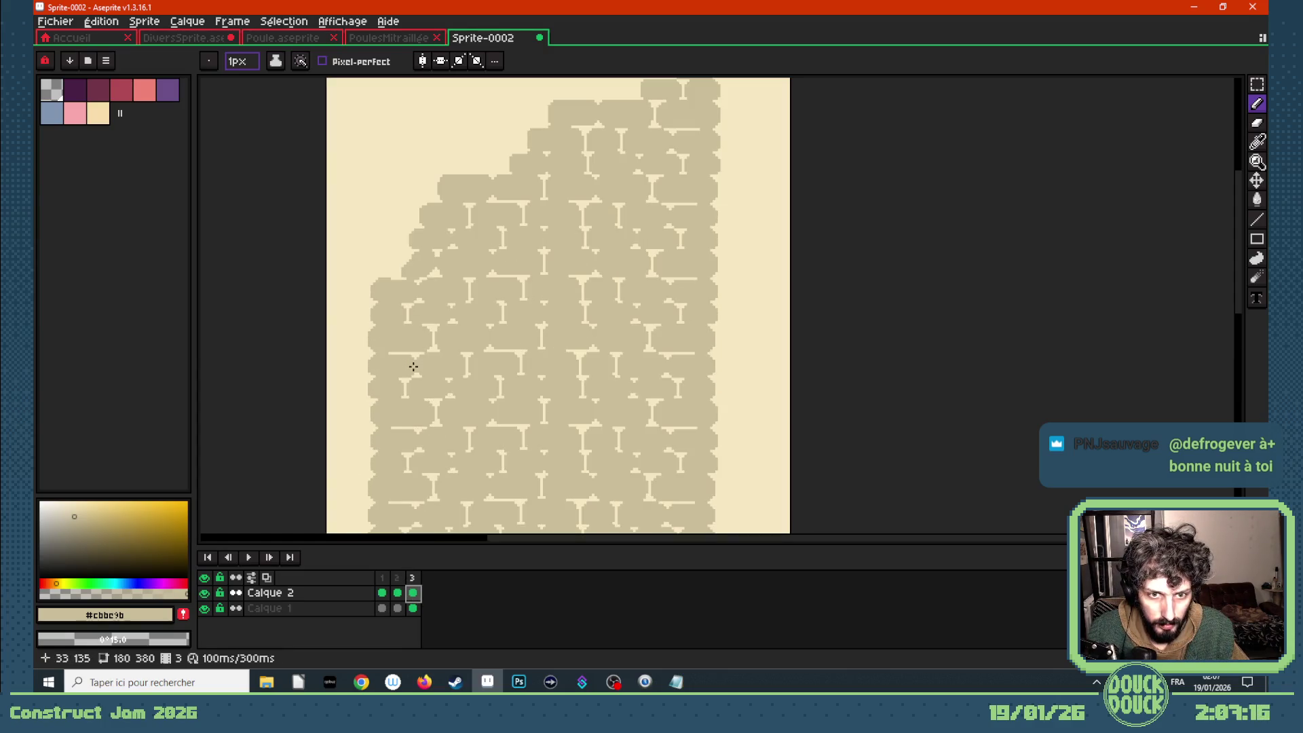
scroll(421, 361, "down", 2)
left_click(1257, 84)
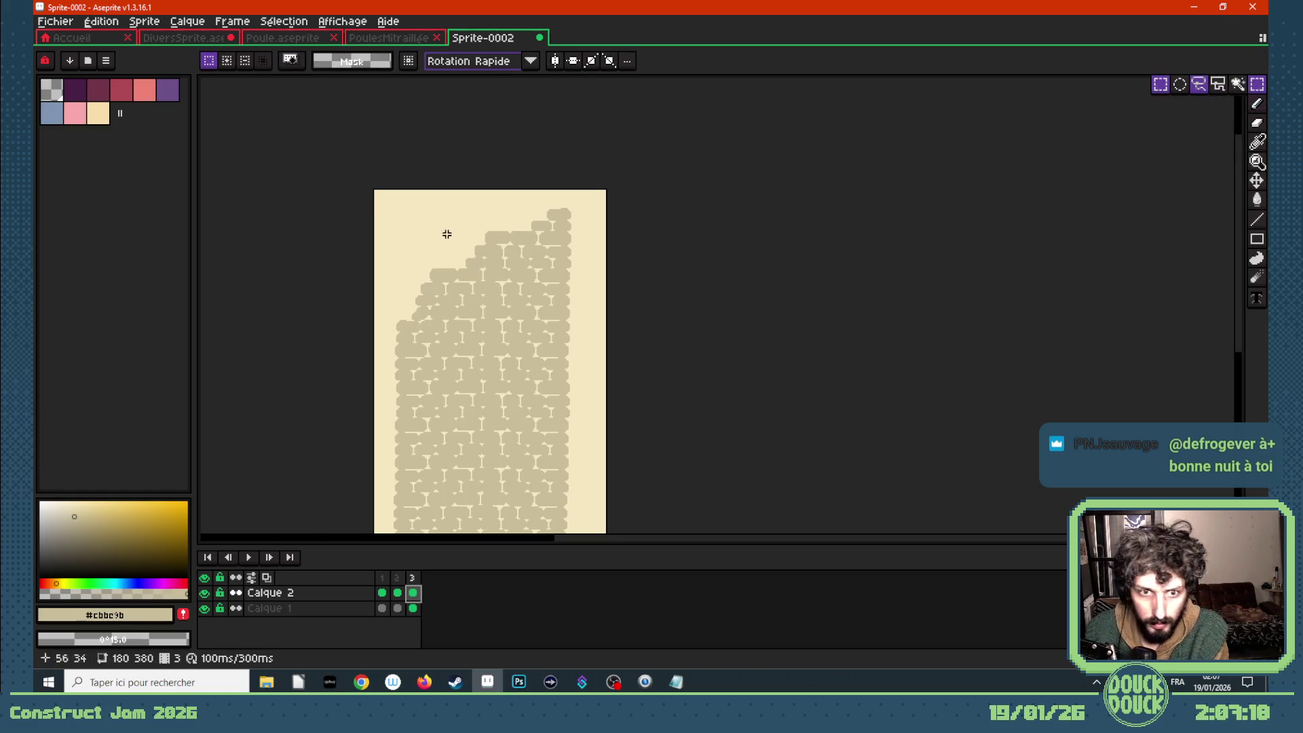
mouse_move(408, 208)
left_mouse_down()
mouse_move(596, 285)
mouse_move(585, 318)
left_mouse_up()
key("Delete")
scroll(448, 292, "up", 2)
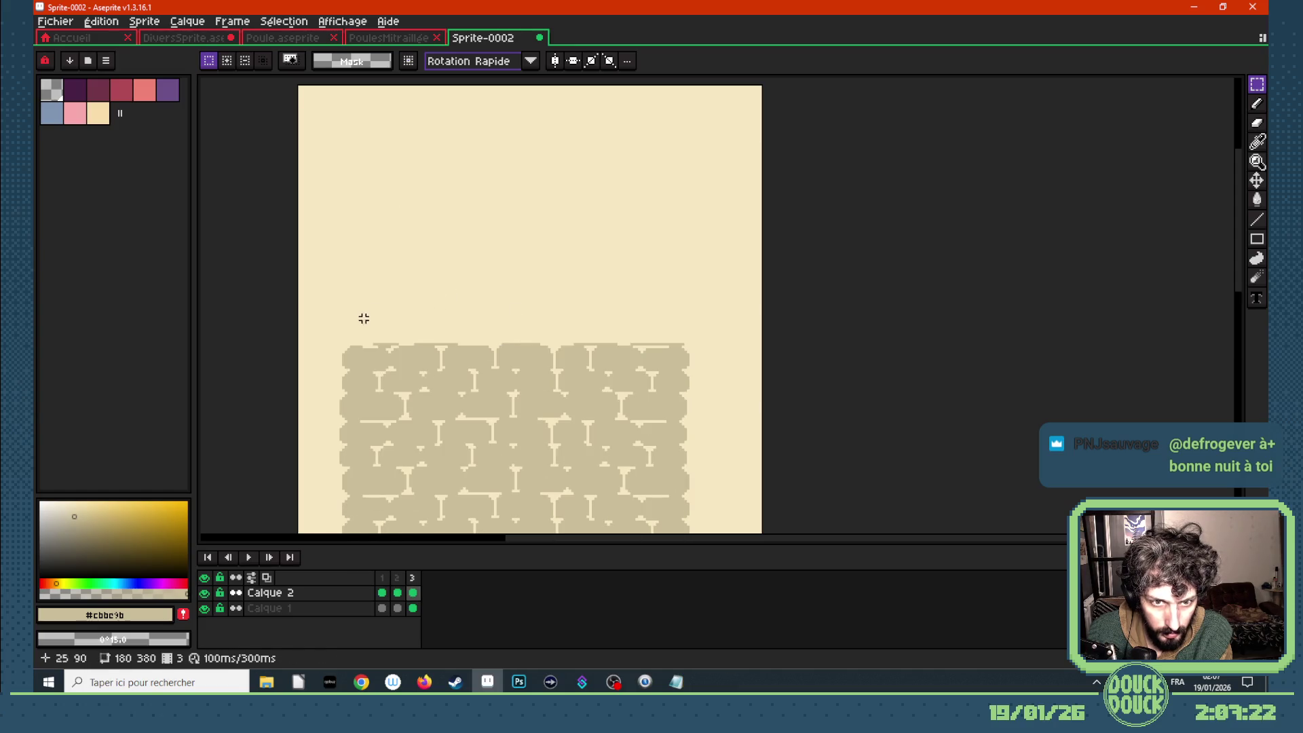
left_click_drag(362, 318, 692, 346)
key("Delete")
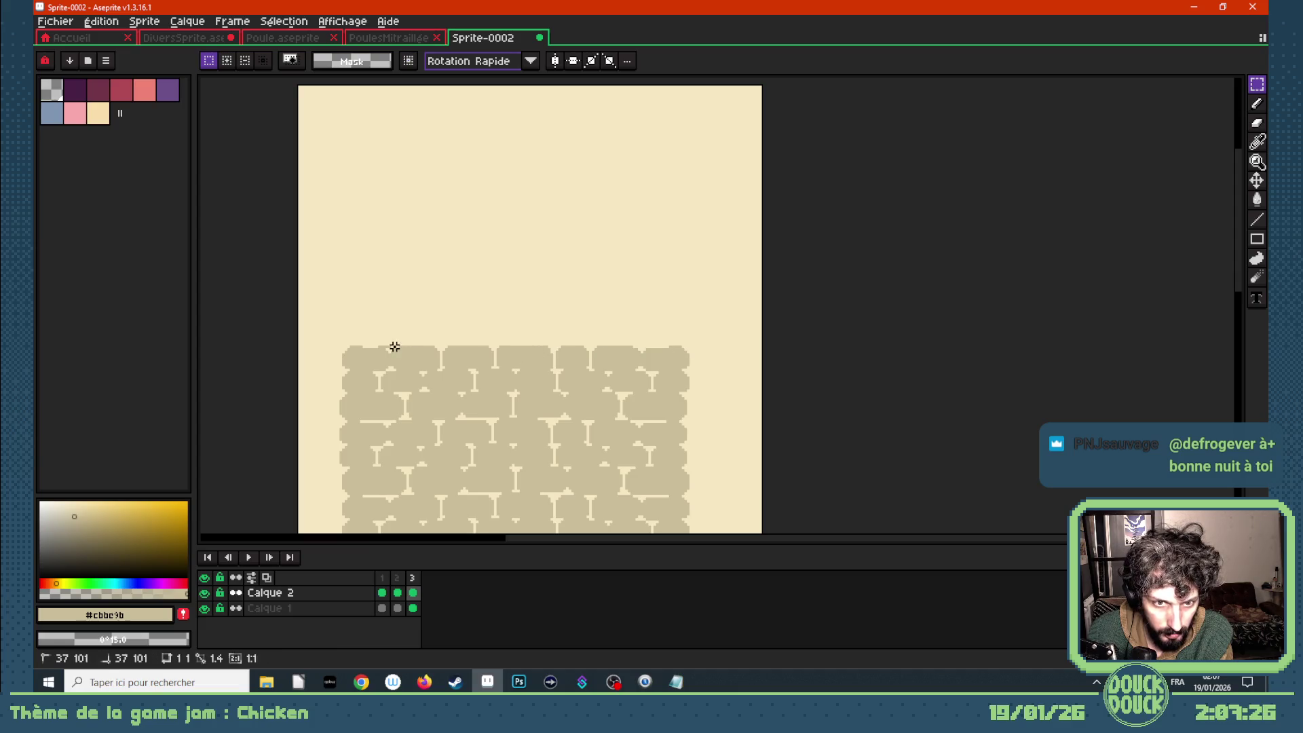
- Compare against frame 2, then erase the block's top brick row and thin top edge
scroll(402, 338, "down", 2)
key("Left")
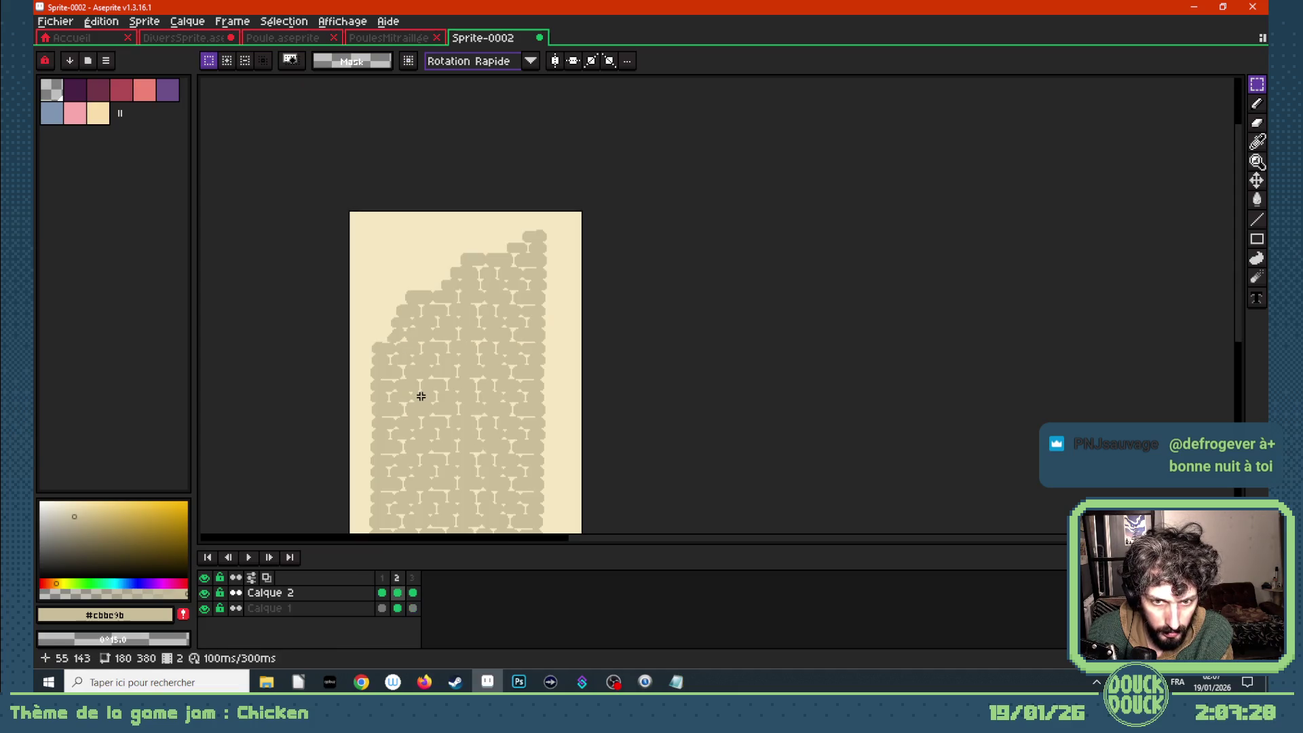
key("Right")
scroll(526, 384, "up", 2)
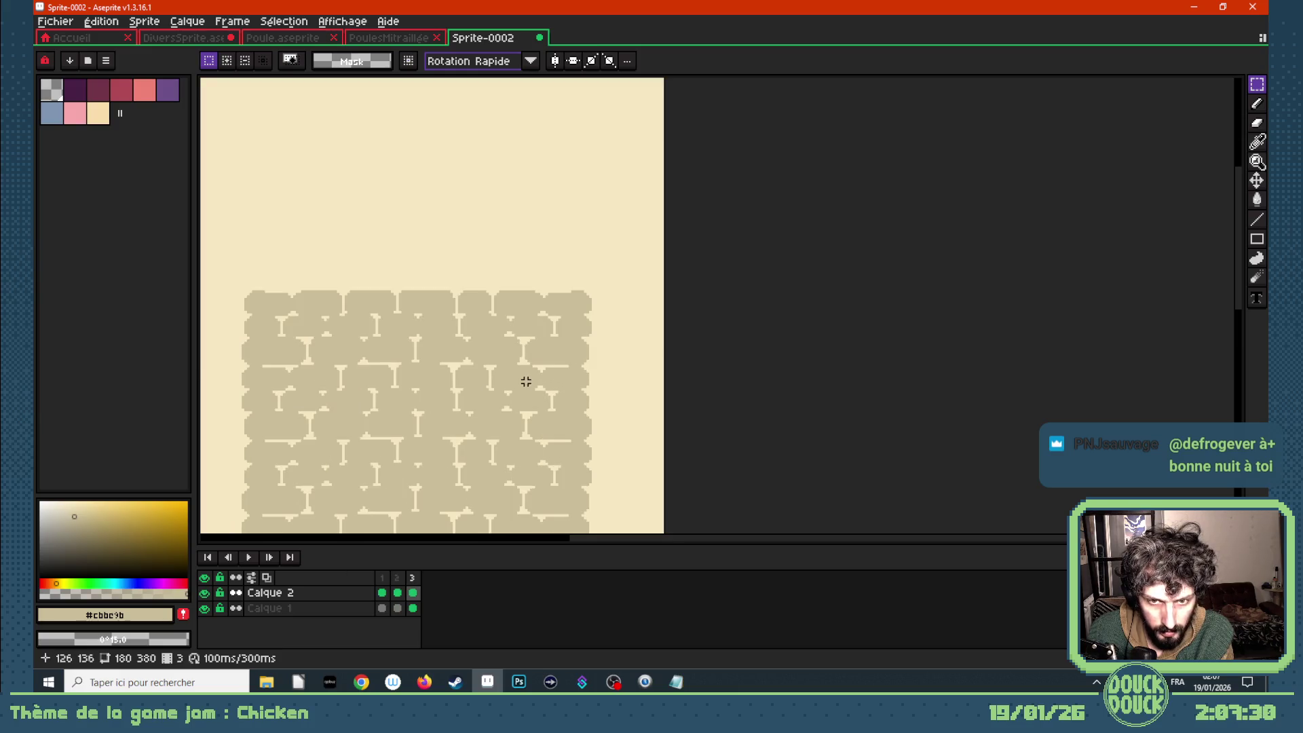
key("Left")
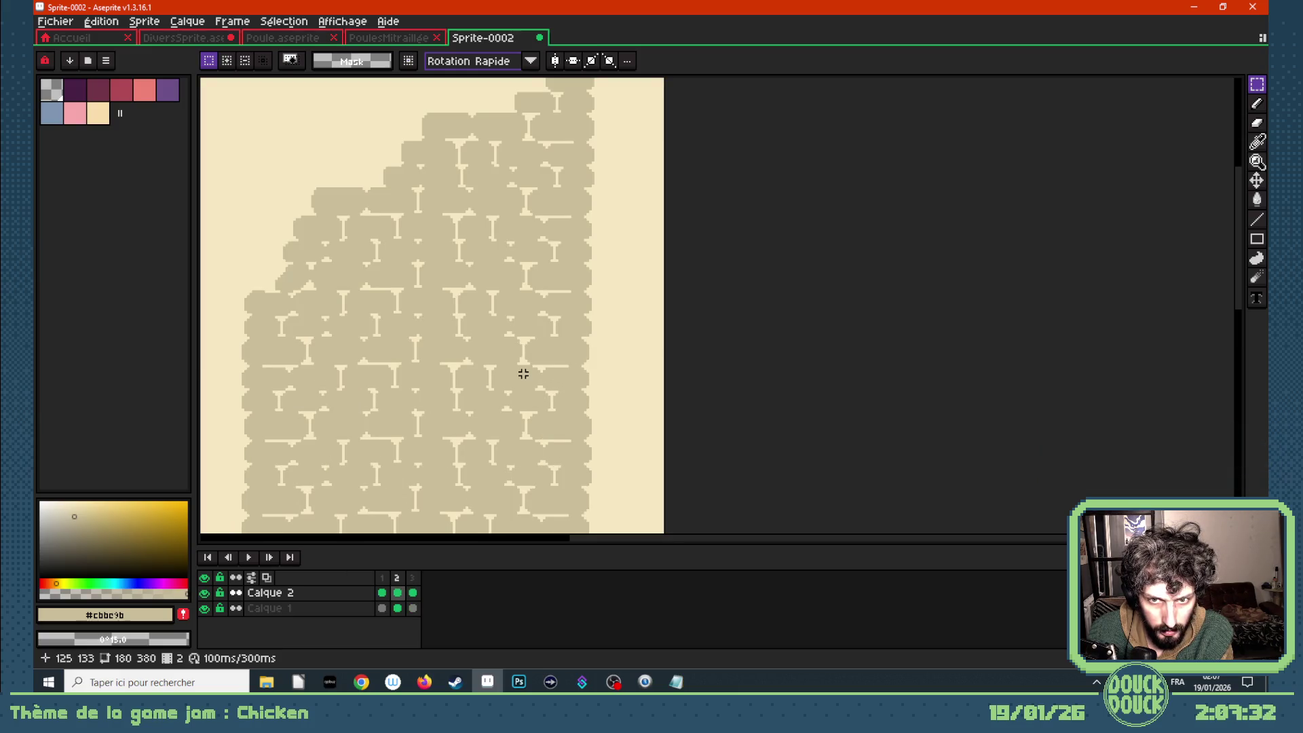
key("Right")
mouse_move(595, 311)
left_mouse_down()
mouse_move(344, 259)
mouse_move(227, 255)
left_mouse_up()
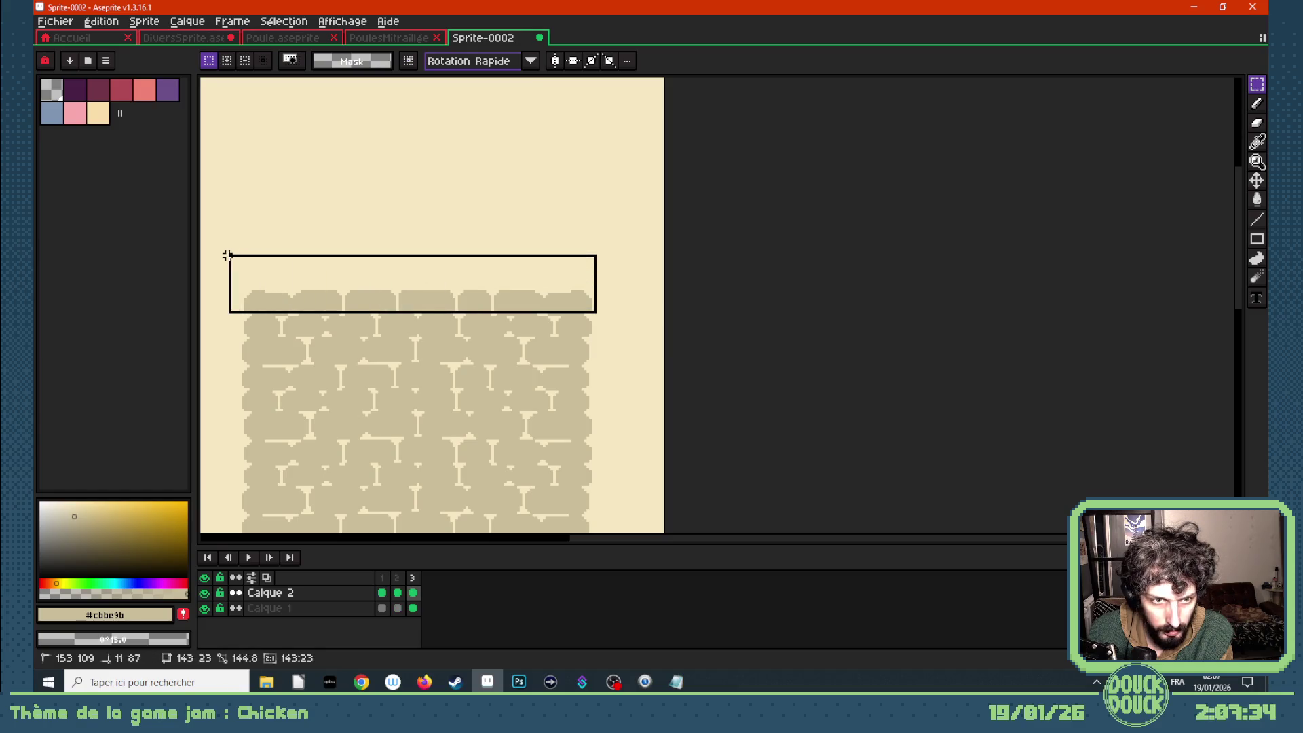
key("Delete")
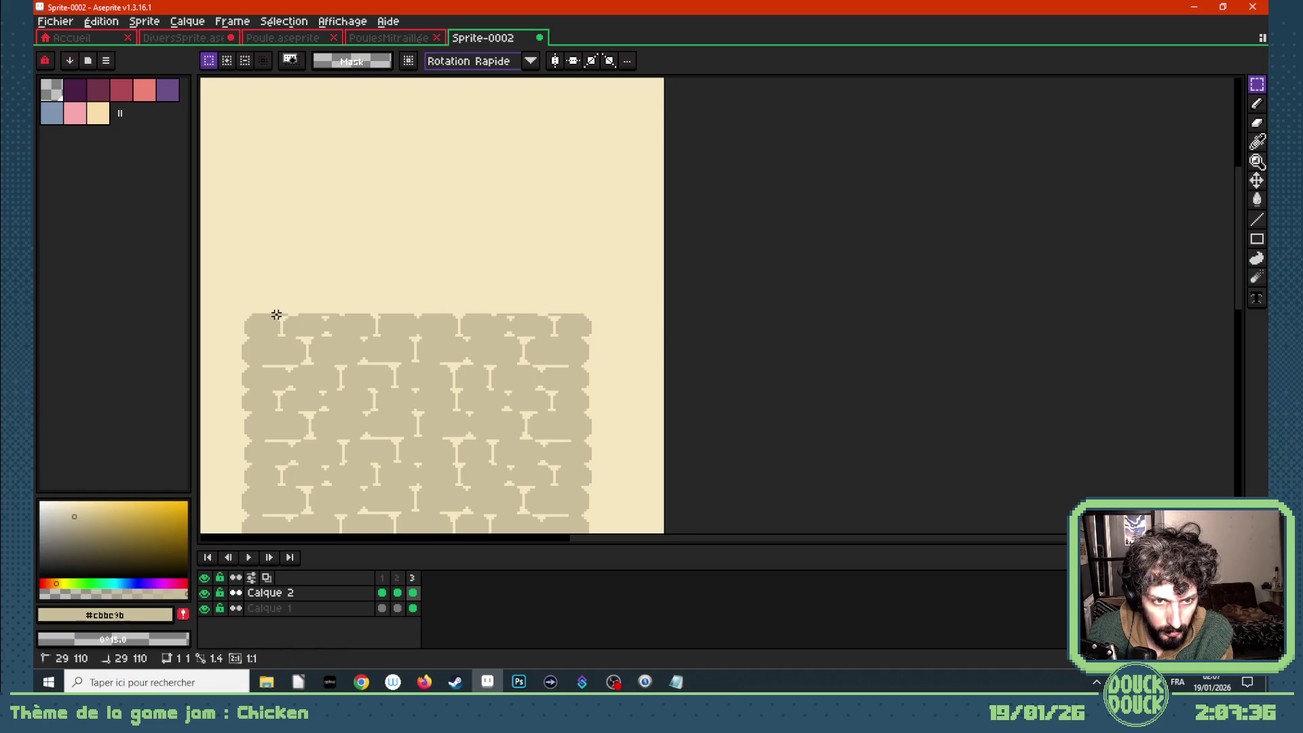
mouse_move(276, 314)
left_mouse_down()
mouse_move(592, 317)
mouse_move(226, 288)
left_mouse_up()
key("Delete")
- Clear the strip atop the stone block and the top-left brick row, then deselect
key("Delete")
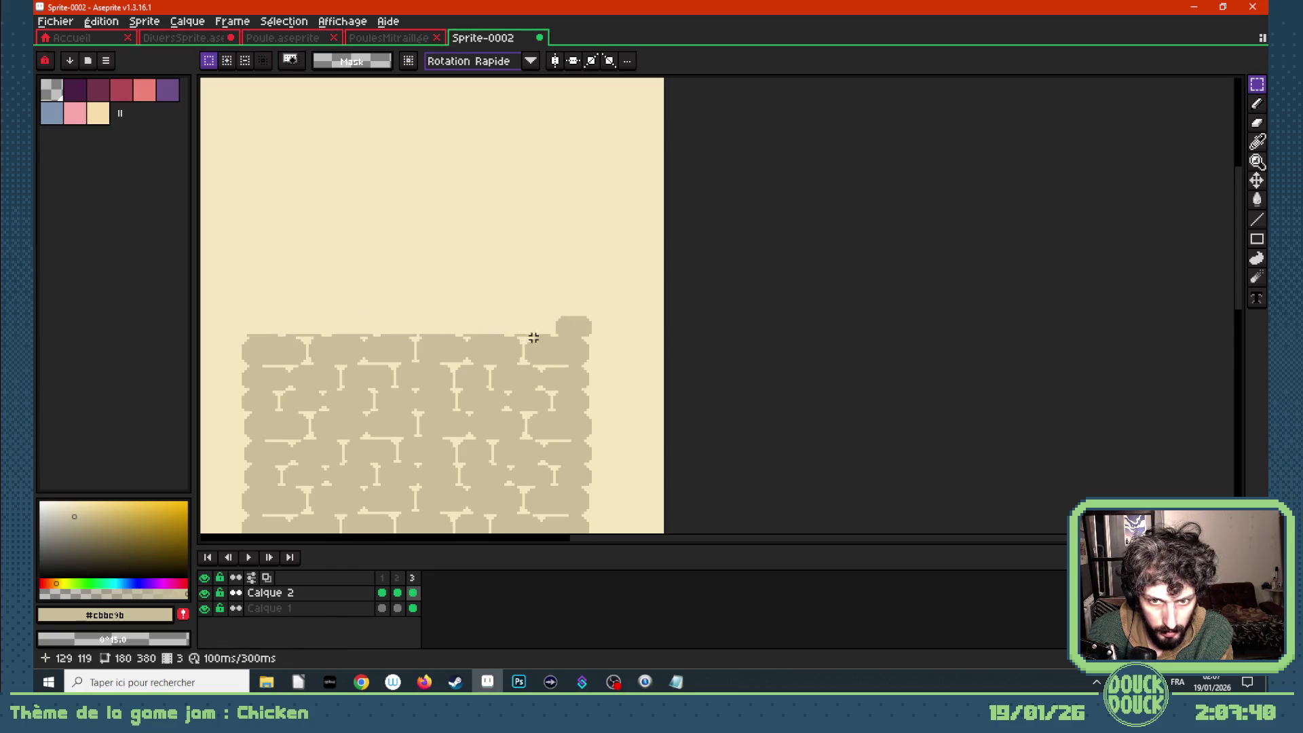
left_click_drag(547, 331, 215, 320)
key("Delete")
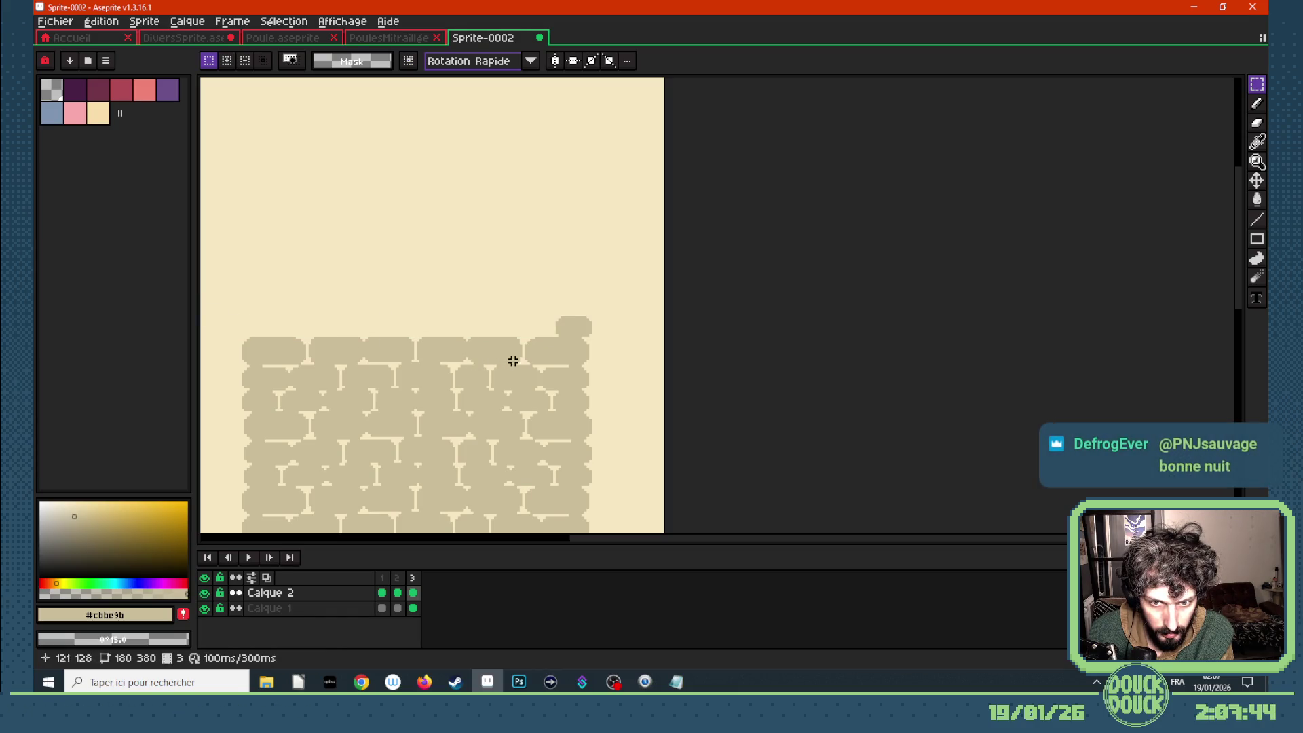
mouse_move(464, 363)
left_mouse_down()
mouse_move(452, 346)
mouse_move(231, 320)
left_mouse_up()
key("Delete")
key("ctrl+d")
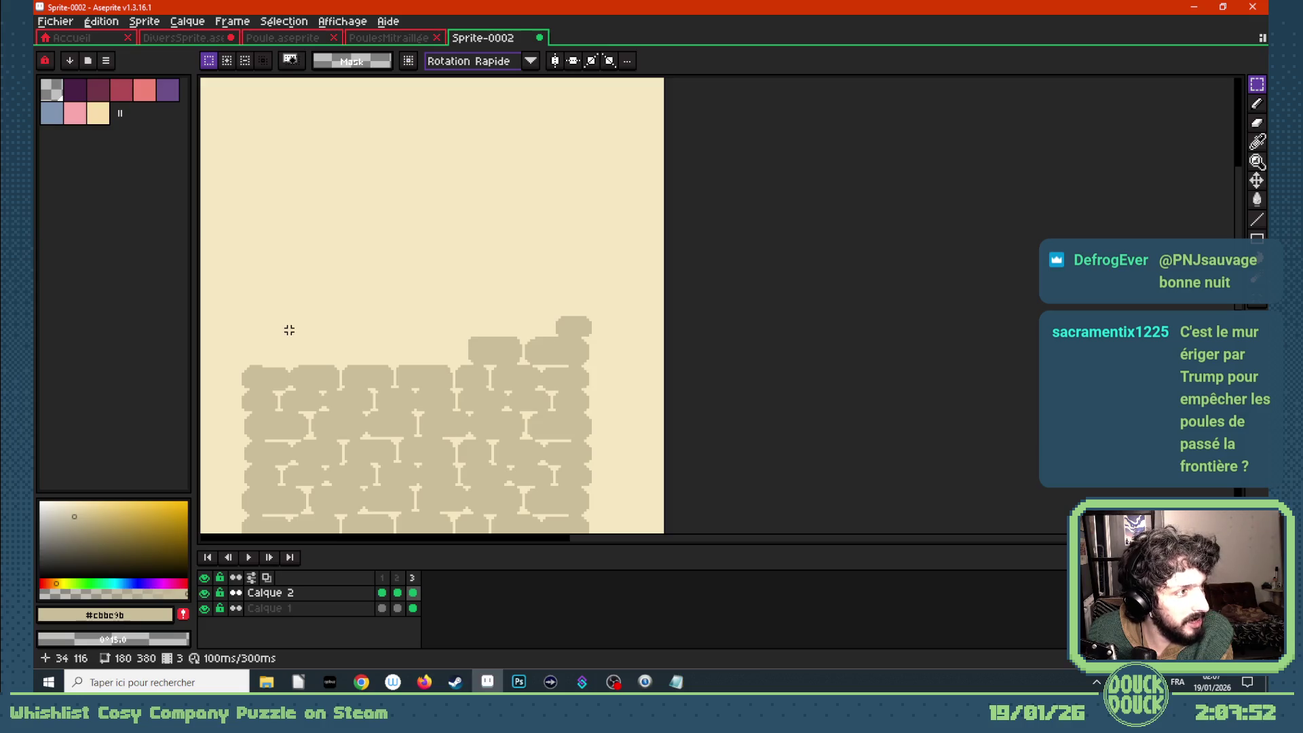
scroll(393, 364, "down", 3)
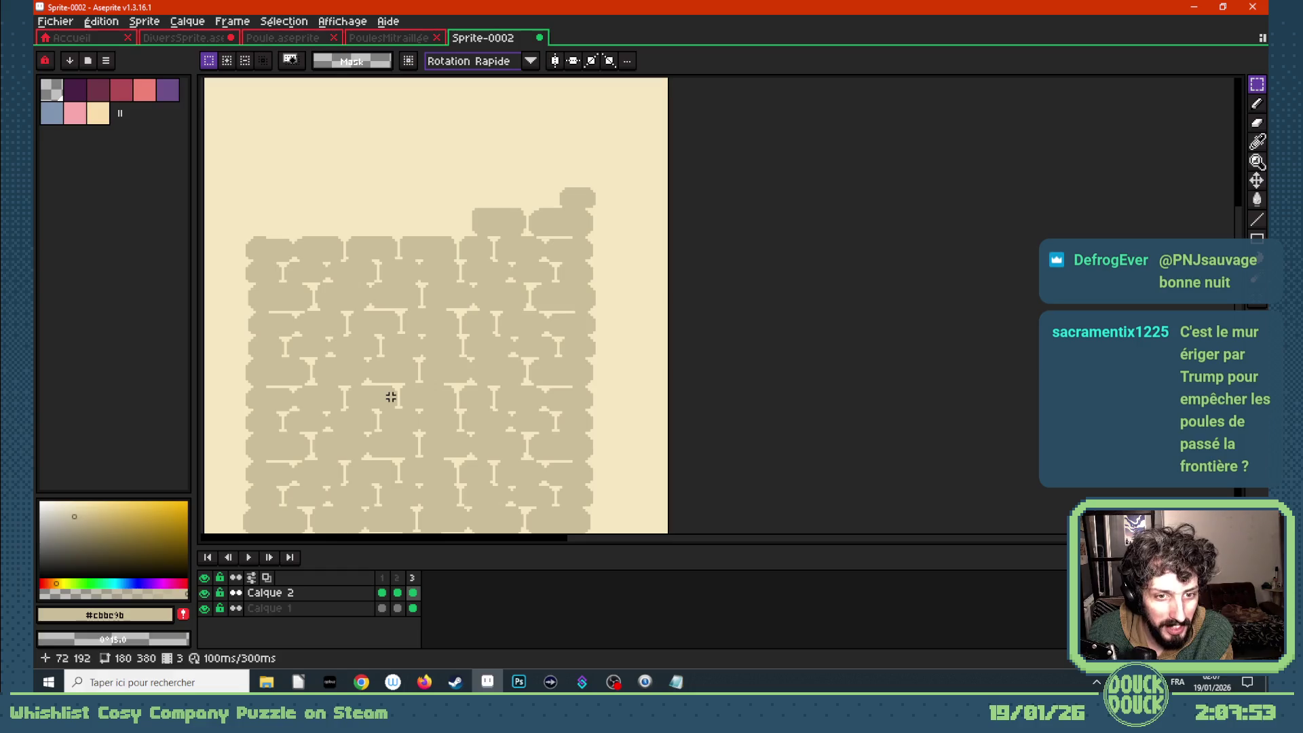
- Erase the top-left brick row and the left part of the next row on frame 3
scroll(387, 393, "up", 3)
scroll(414, 276, "up", 1)
scroll(393, 271, "down", 1)
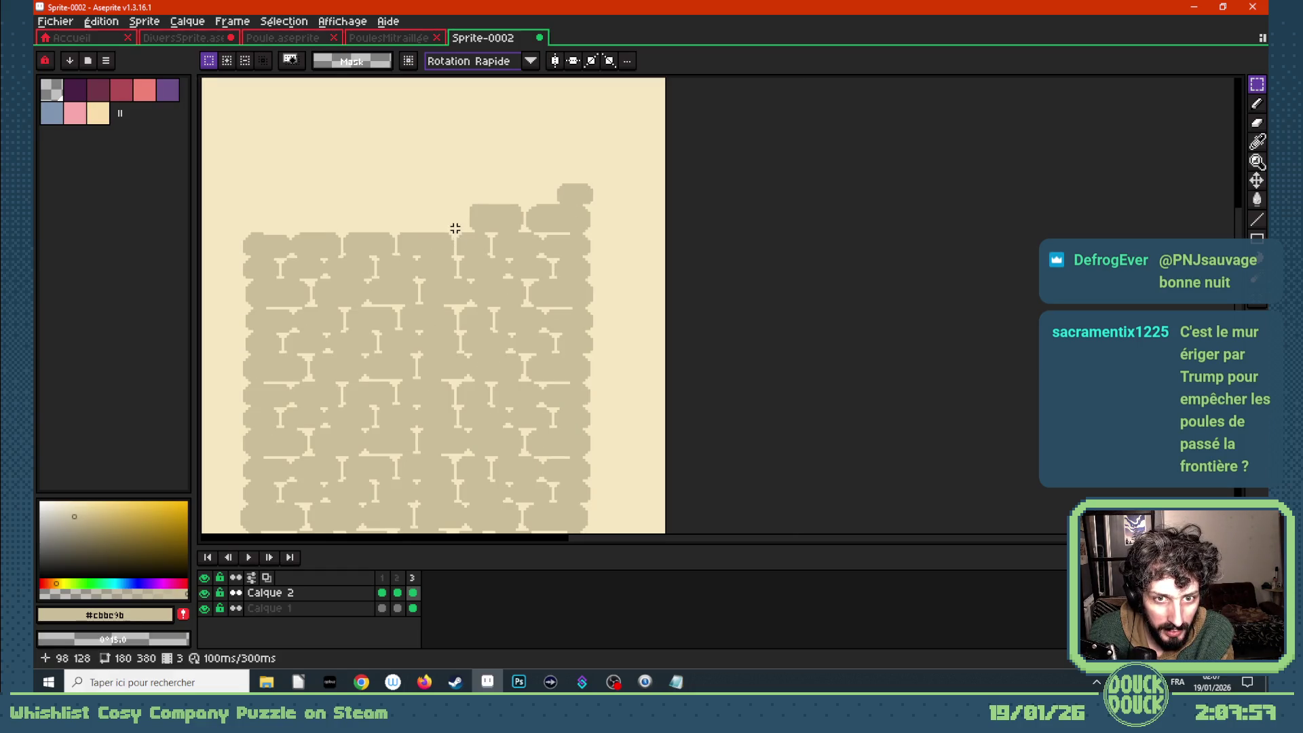
mouse_move(454, 228)
left_mouse_down()
mouse_move(449, 273)
mouse_move(239, 282)
left_mouse_up()
key("Delete")
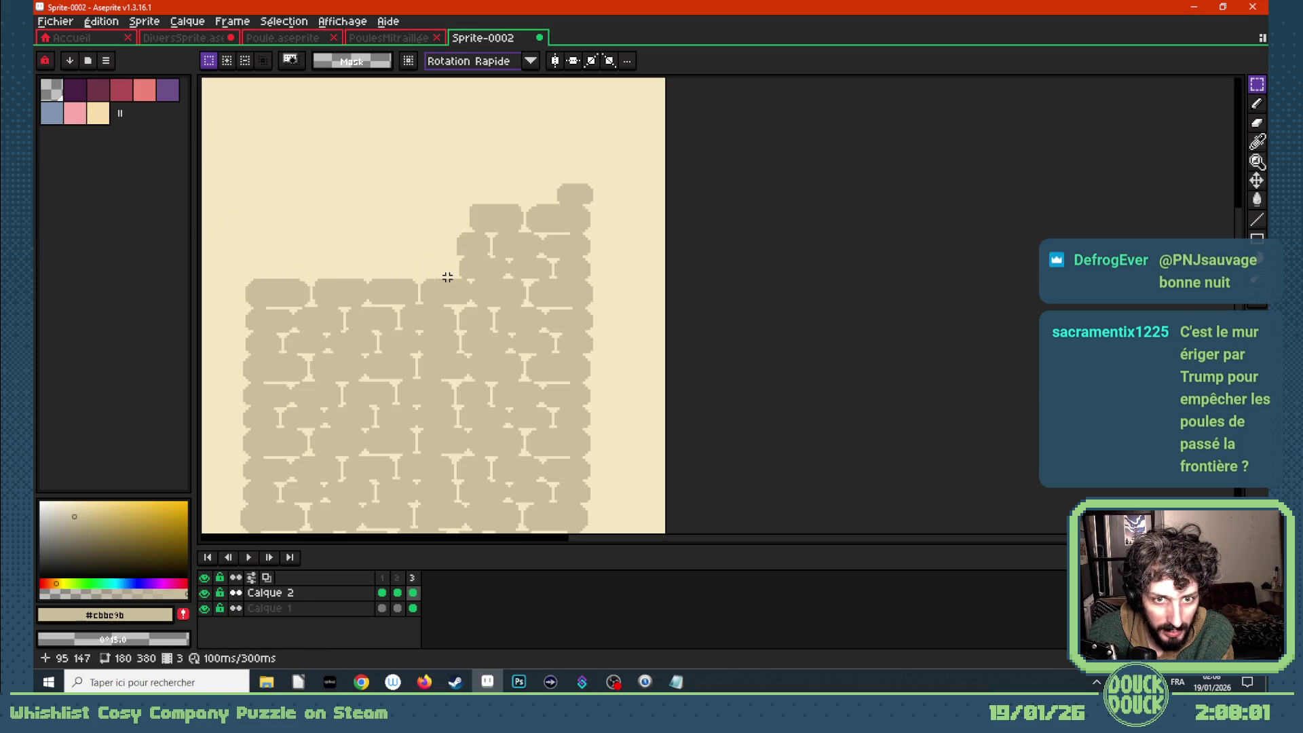
mouse_move(419, 303)
left_mouse_down()
mouse_move(227, 256)
mouse_move(370, 303)
left_mouse_up()
key("Delete")
key("Delete")
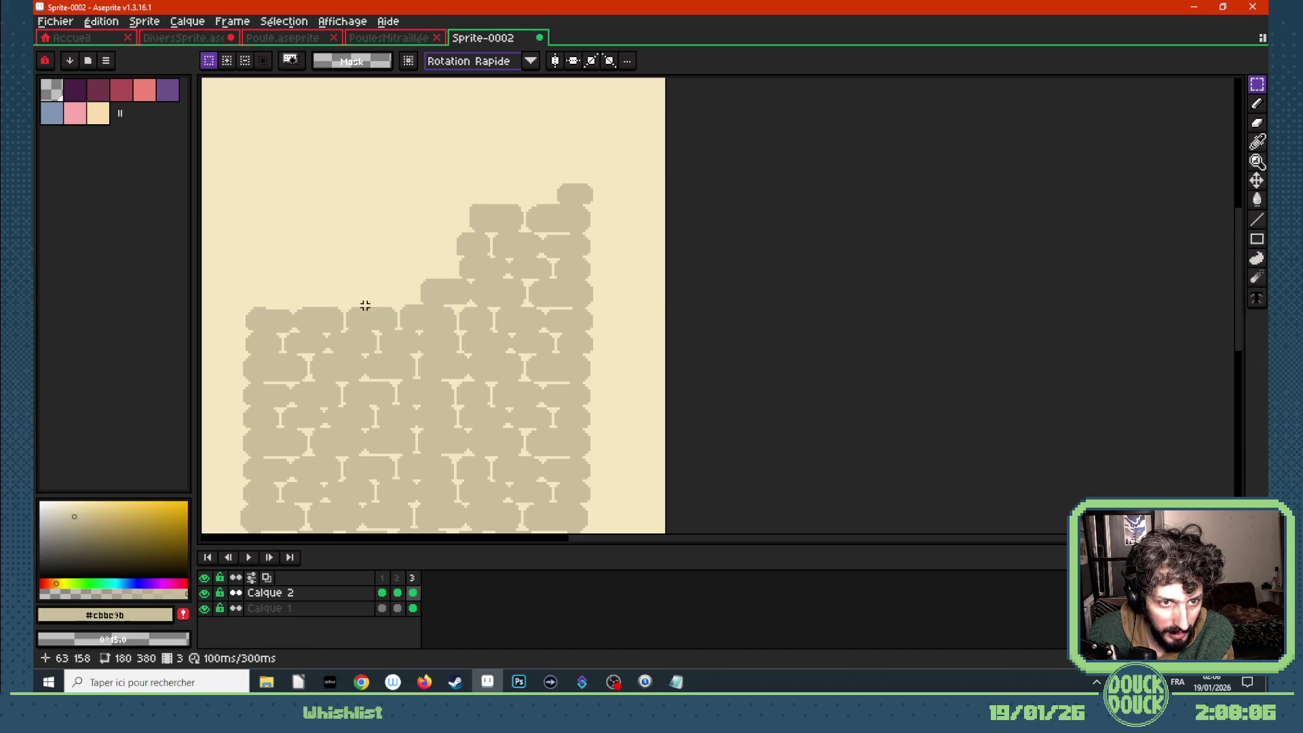
- Erase the left ends of four more top brick rows to extend the staircase
scroll(350, 341, "down", 2)
scroll(350, 340, "up", 1)
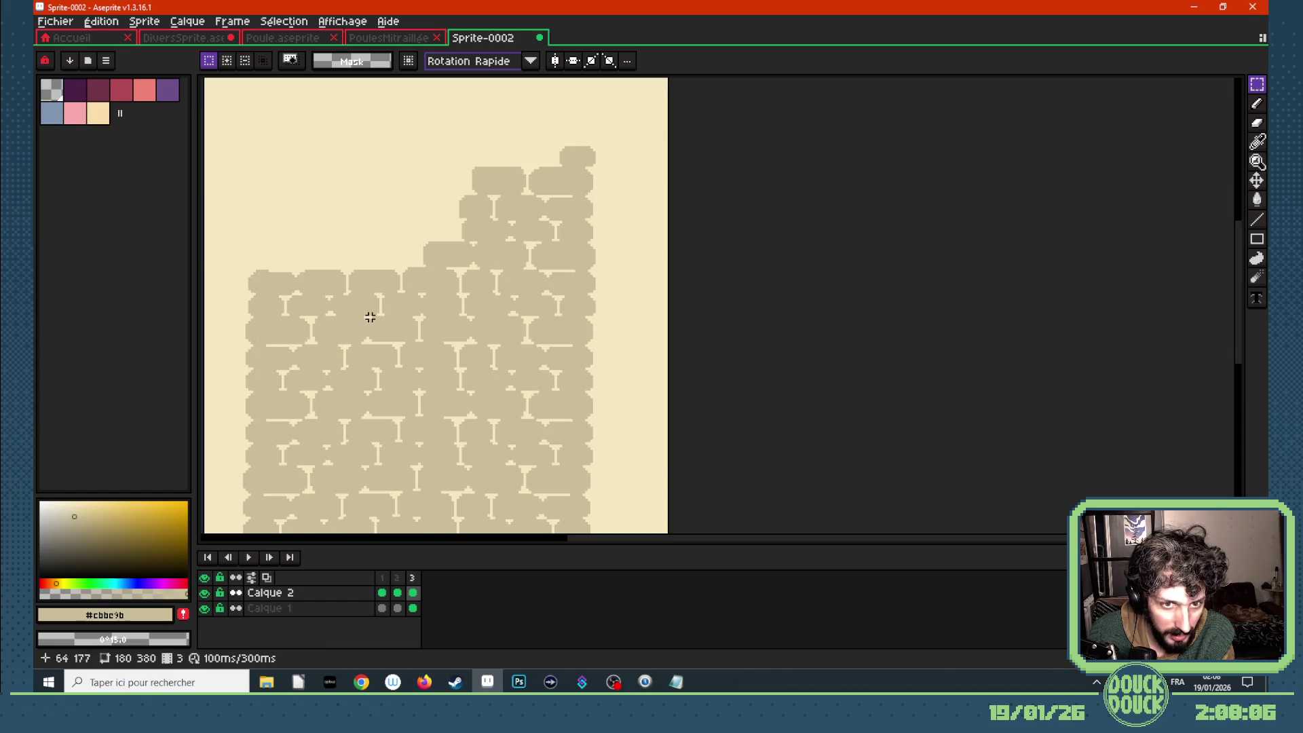
left_click_drag(398, 291, 256, 258)
key("Delete")
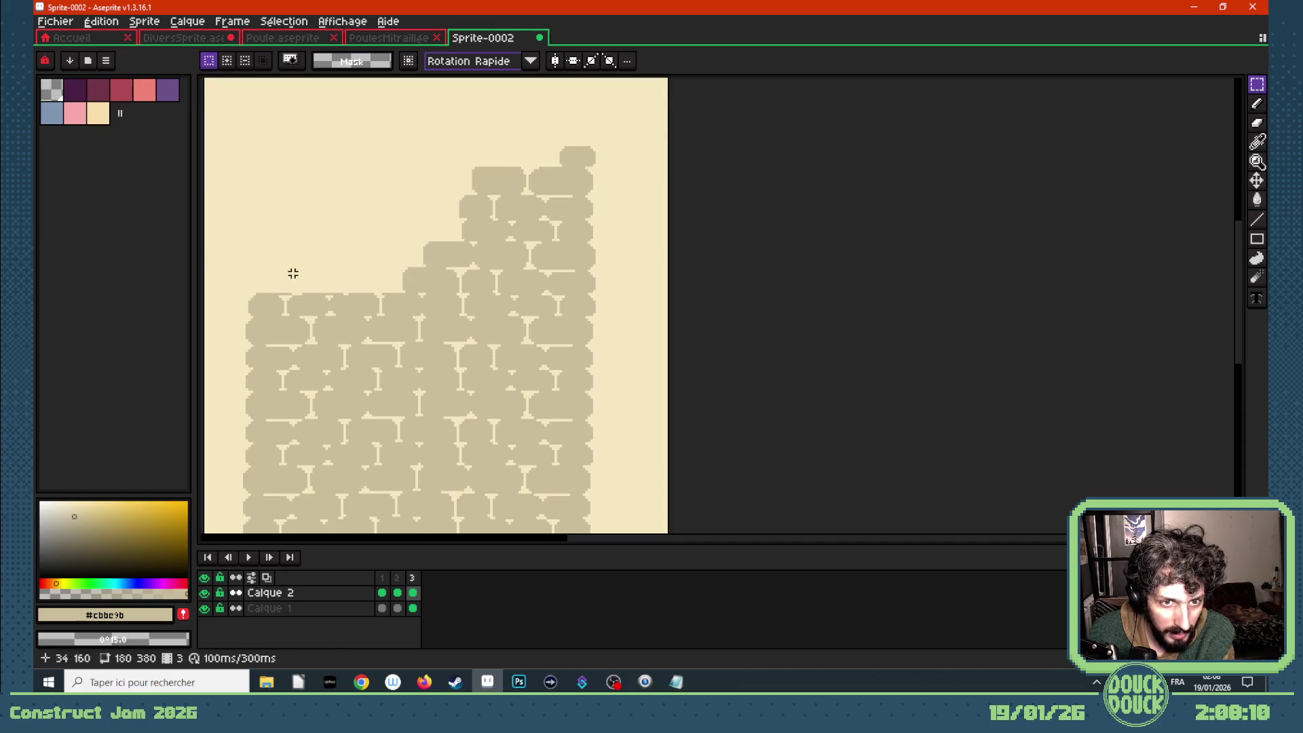
mouse_move(381, 314)
left_mouse_down()
mouse_move(328, 270)
mouse_move(233, 263)
left_mouse_up()
key("Delete")
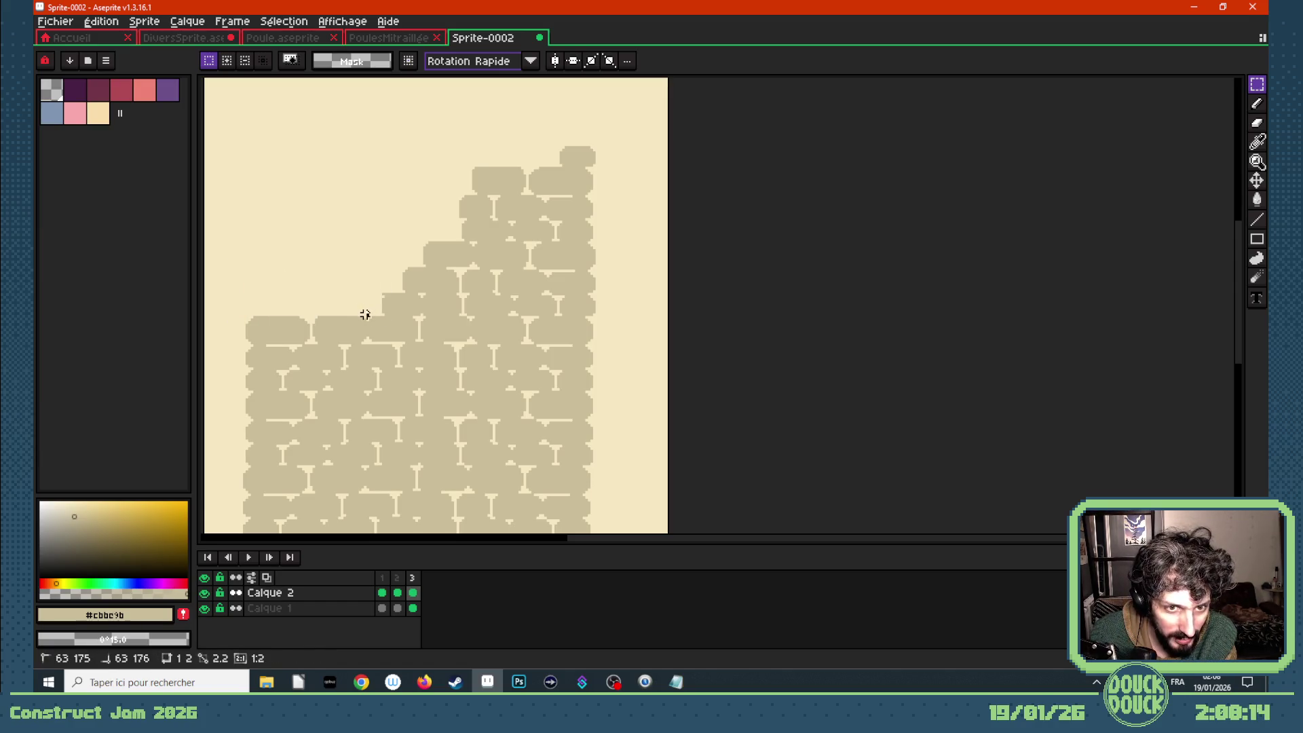
mouse_move(367, 312)
left_mouse_down()
mouse_move(320, 342)
mouse_move(242, 343)
left_mouse_up()
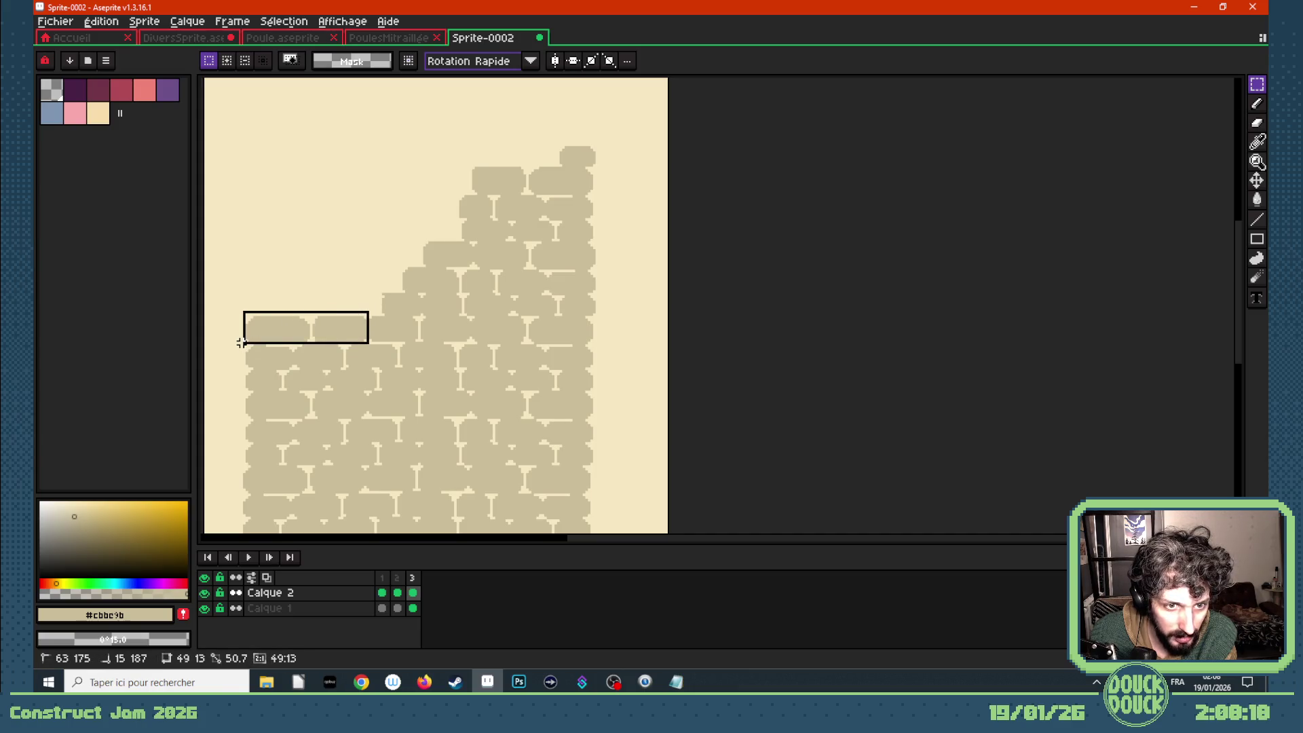
key("Delete")
mouse_move(345, 337)
left_mouse_down()
mouse_move(300, 364)
mouse_move(243, 366)
left_mouse_up()
key("Delete")
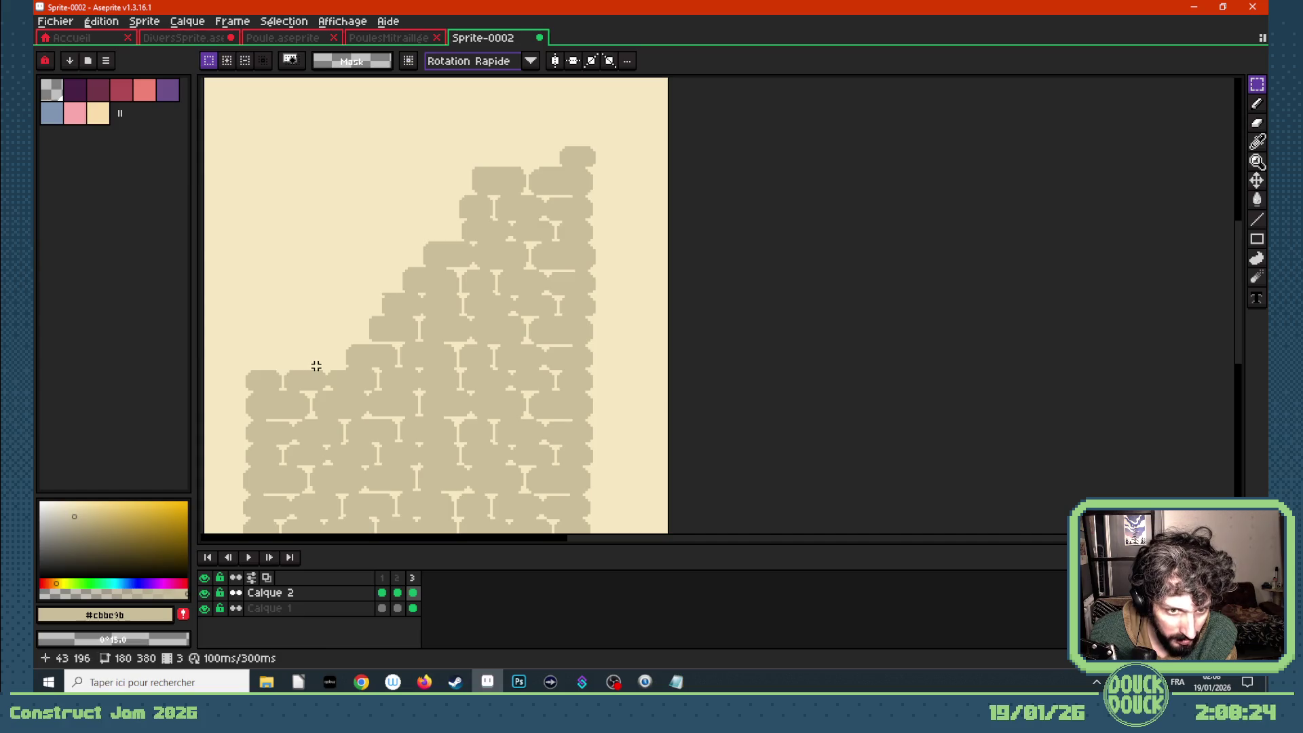
- Erase the last top-left bricks, then step back to frame 1
scroll(306, 365, "up", 2)
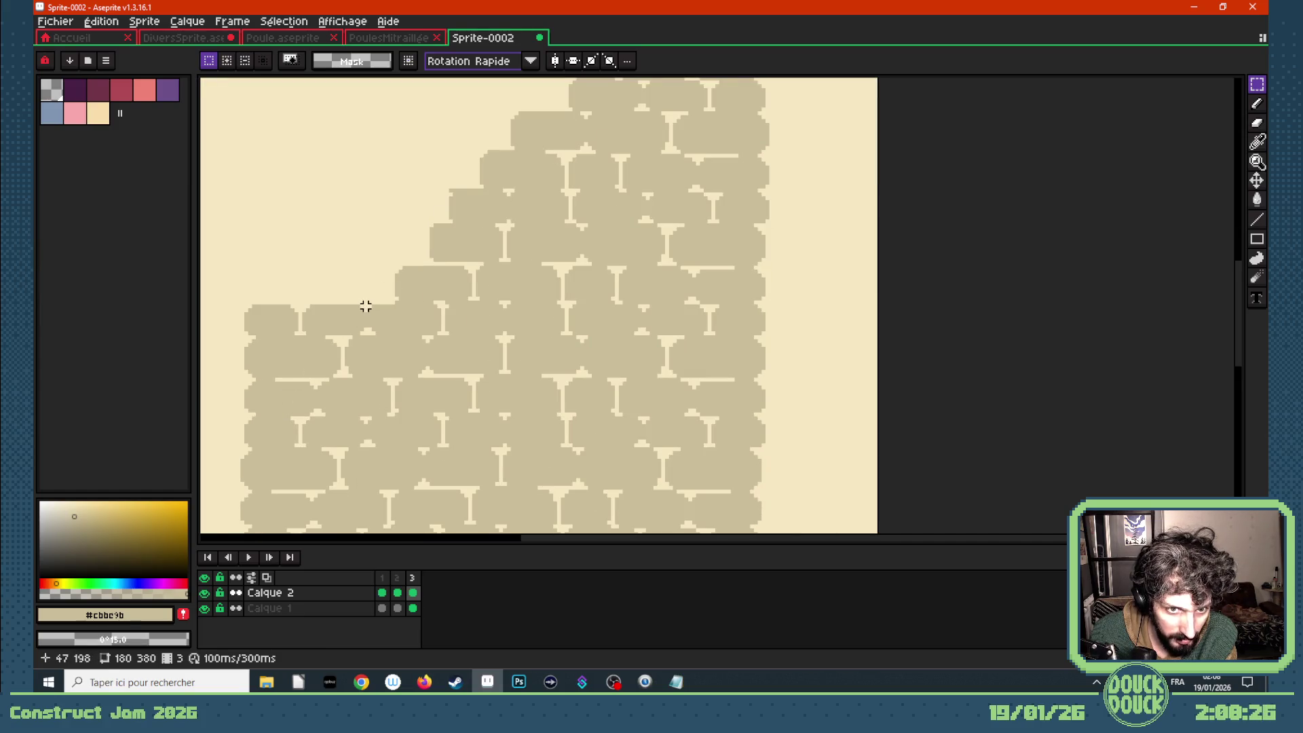
mouse_move(366, 307)
left_mouse_down()
mouse_move(314, 339)
mouse_move(239, 338)
left_mouse_up()
key("Delete")
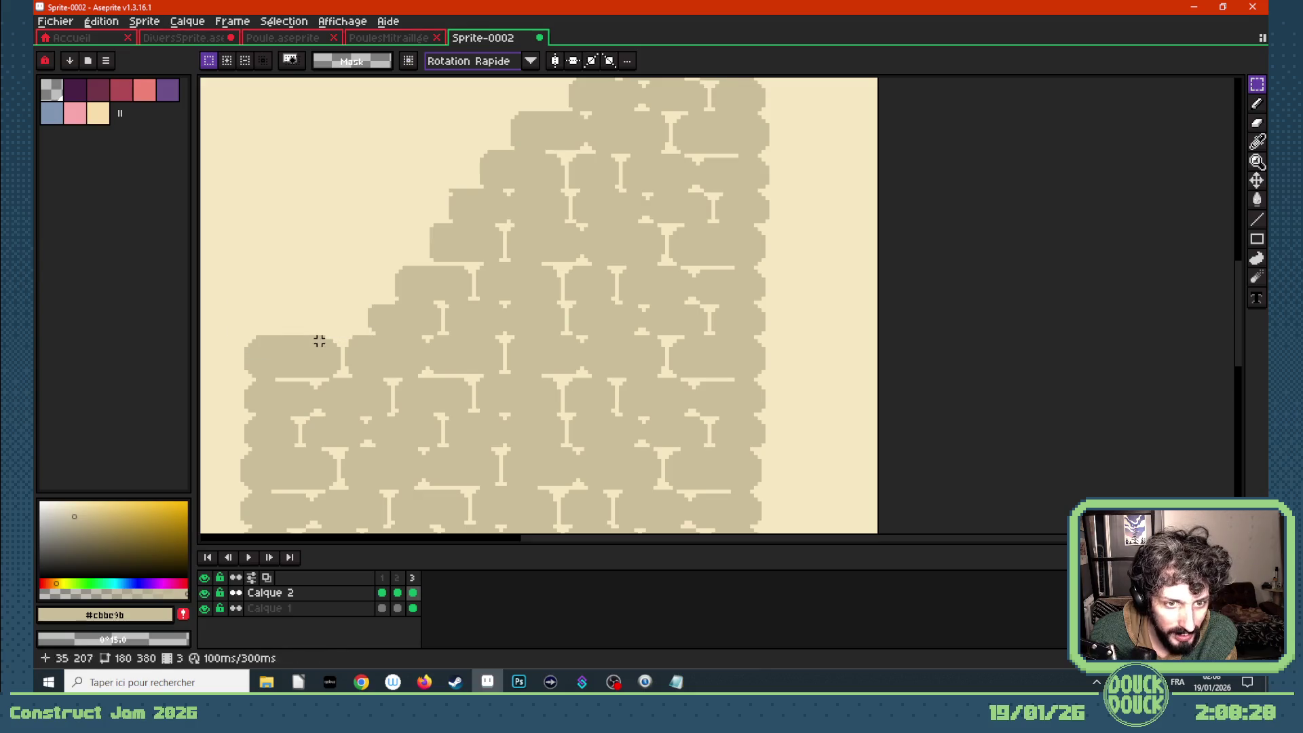
left_click_drag(343, 328, 221, 374)
key("Delete")
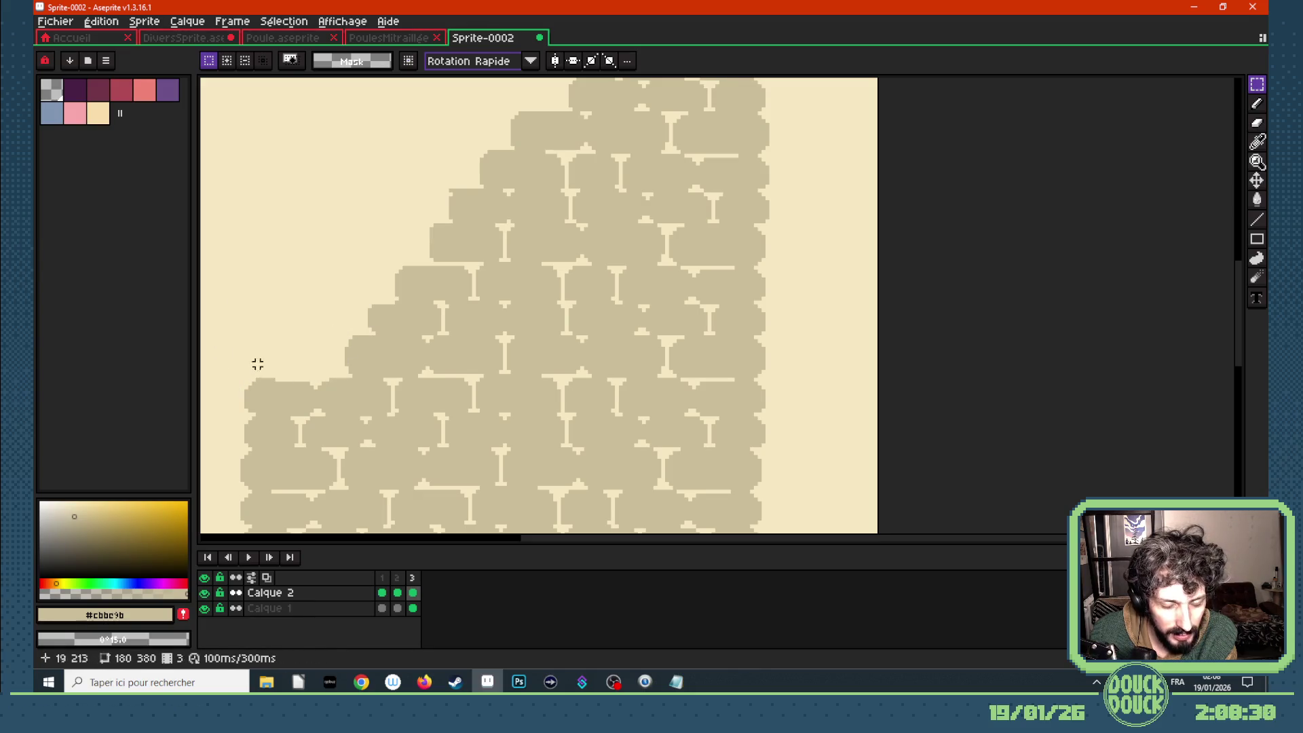
scroll(298, 356, "down", 4)
scroll(337, 349, "up", 1)
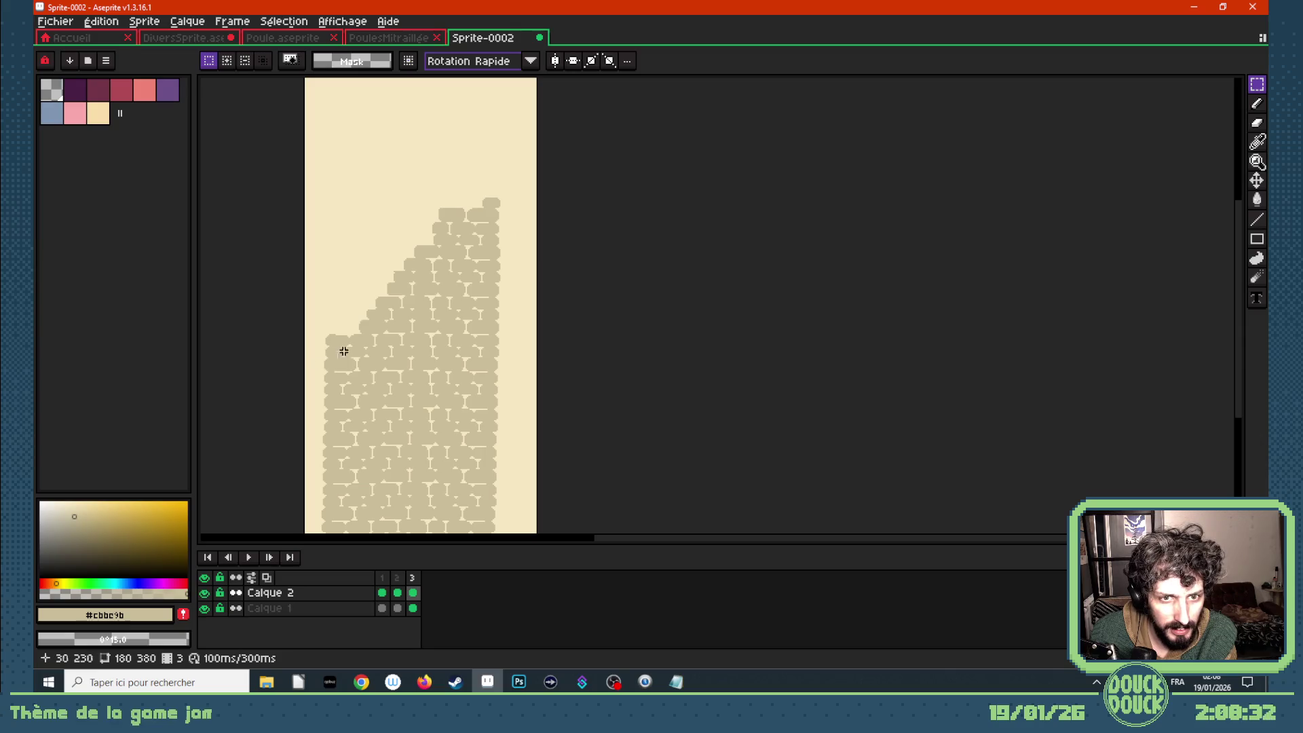
scroll(390, 279, "up", 3)
scroll(441, 233, "down", 5)
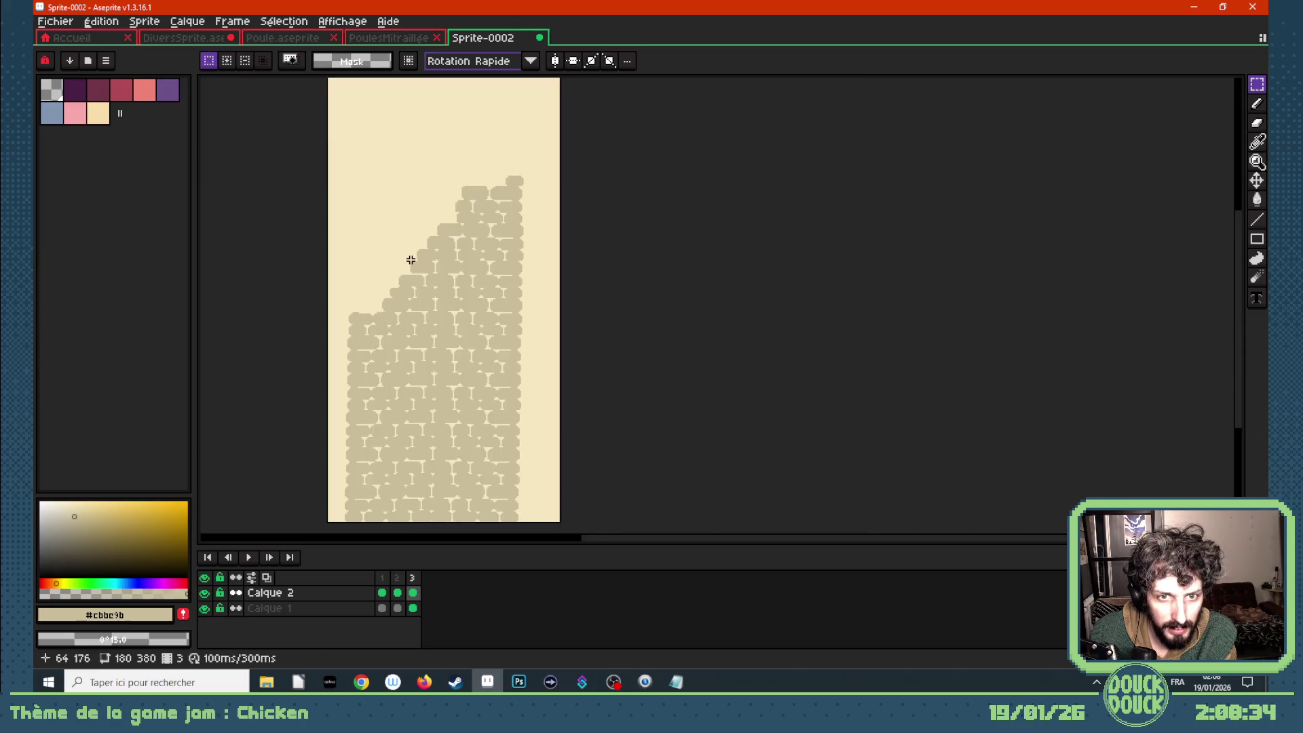
scroll(409, 262, "up", 1)
key("Left")
key("Left")
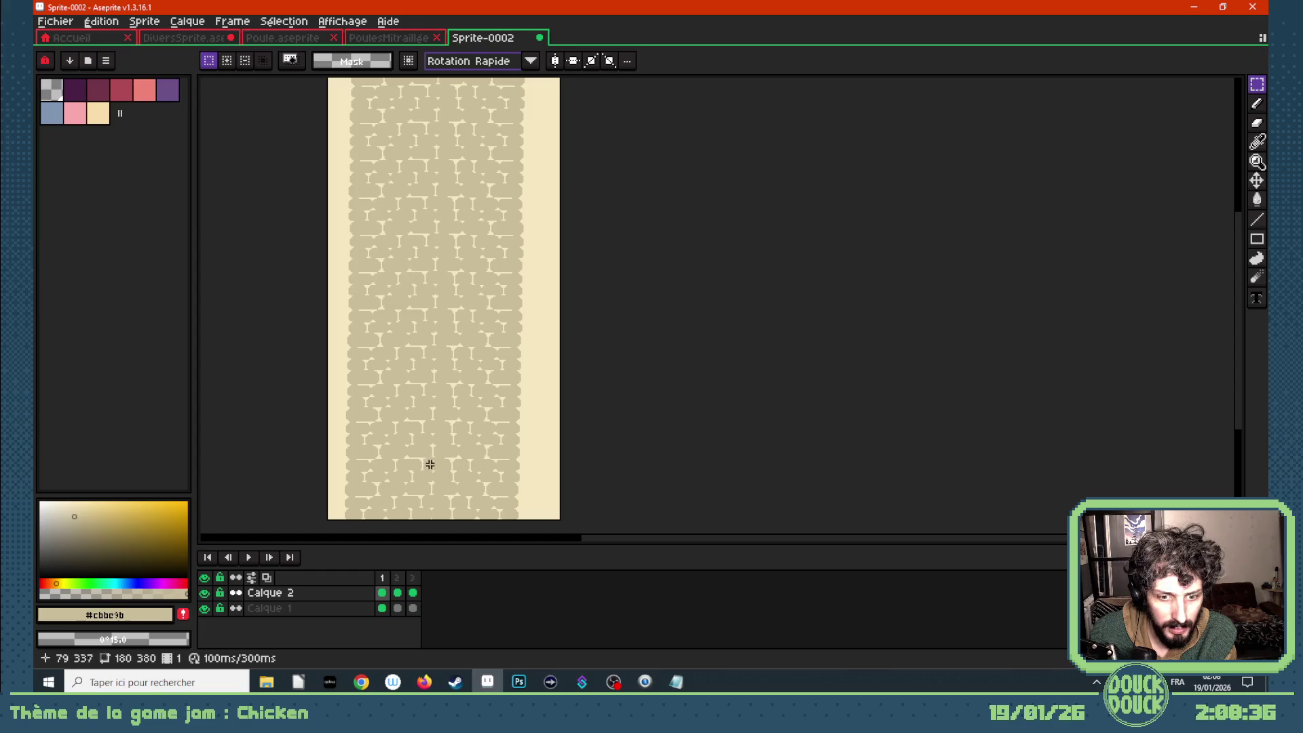
- Add frame 4 as a copy of frame 3 and make its Calque 2 cel active
left_click(412, 592)
key("alt+n")
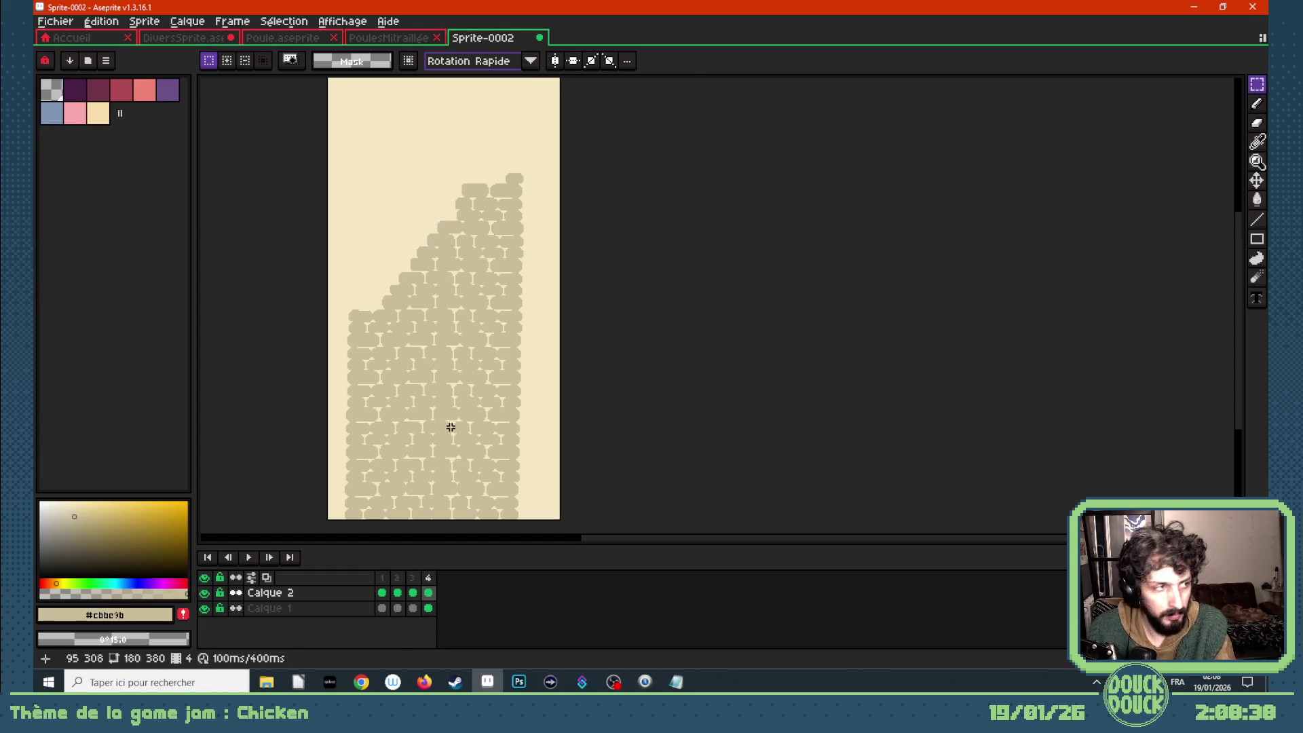
scroll(445, 401, "down", 2)
scroll(415, 466, "up", 2)
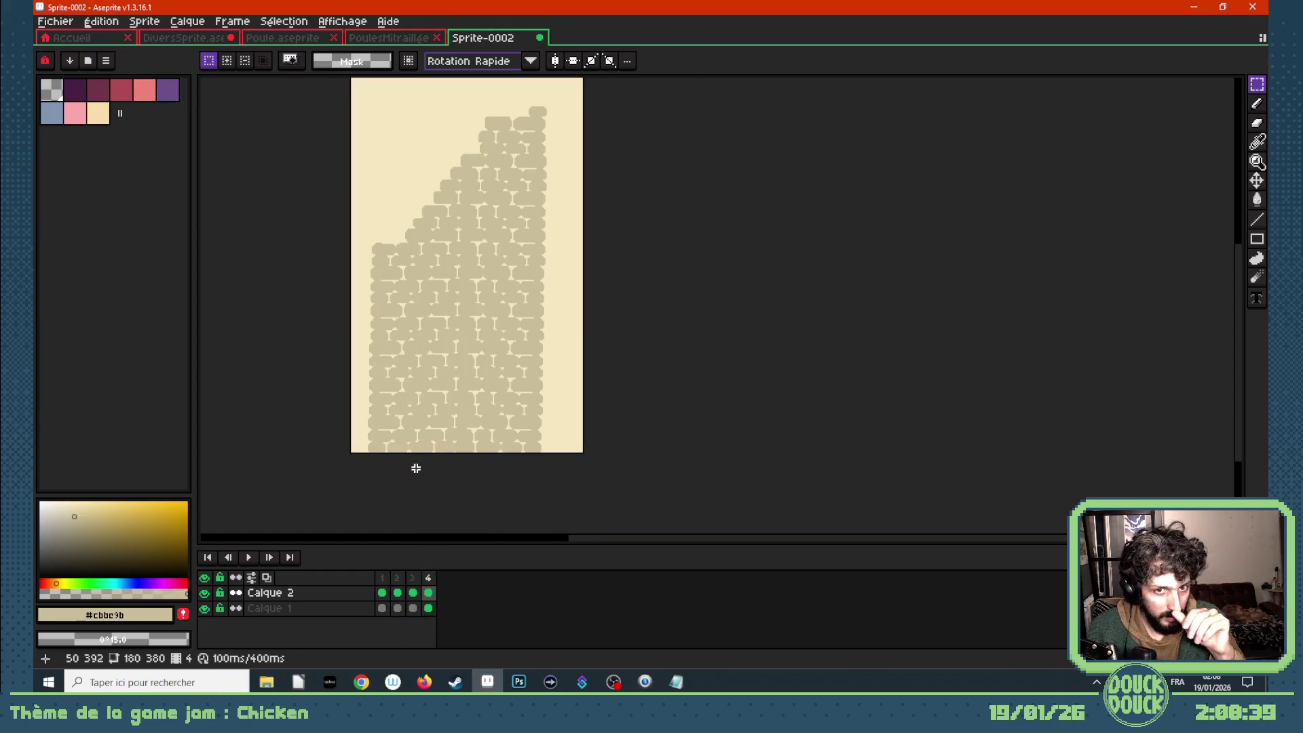
left_click(428, 594)
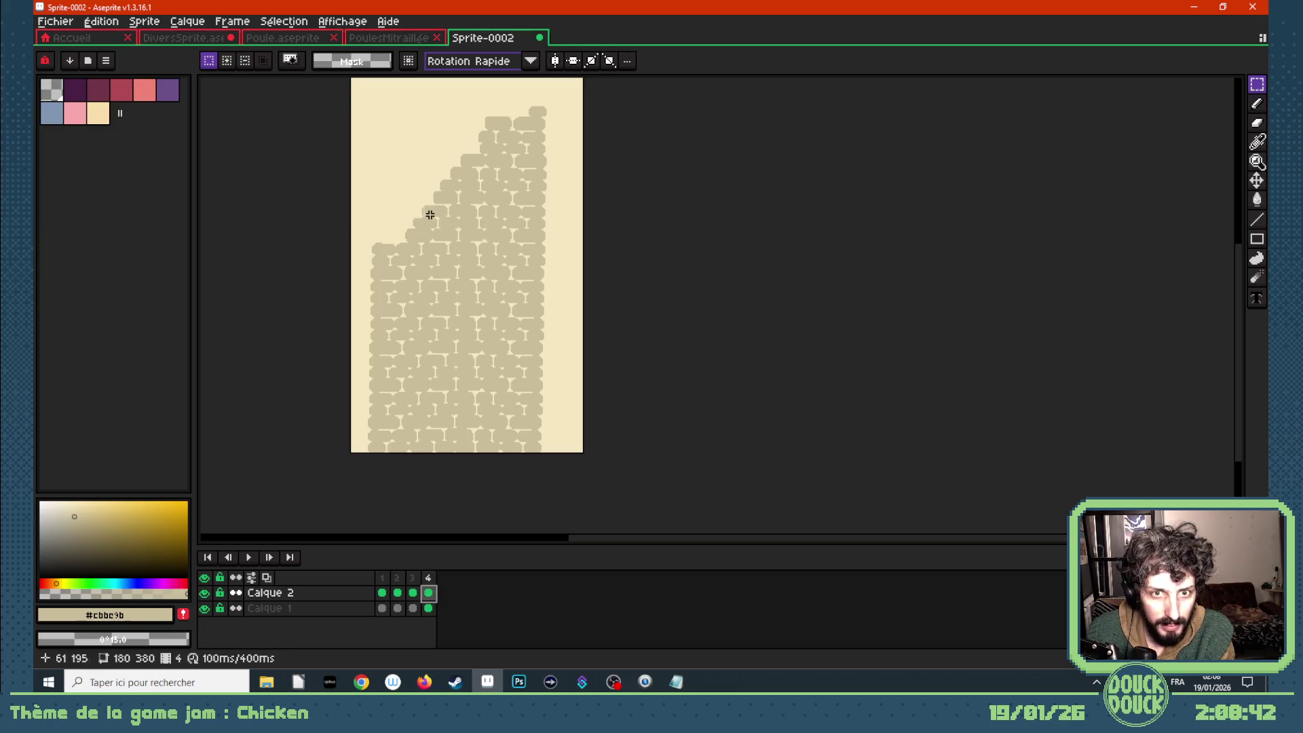
scroll(430, 210, "down", 1)
scroll(428, 169, "up", 1)
- On frame 4, erase the upper-right stones and the next three stone rows
left_click_drag(403, 145, 576, 285)
key("Delete")
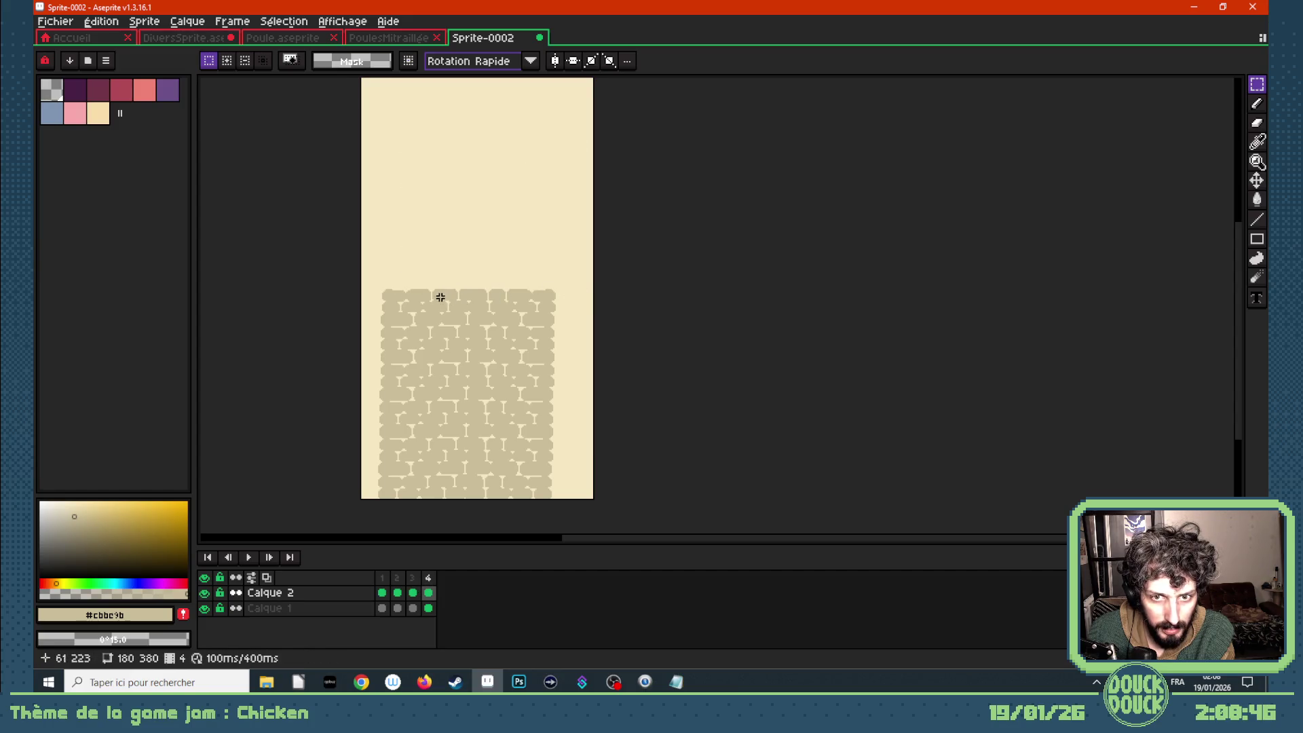
scroll(420, 288, "up", 2)
scroll(417, 305, "down", 1)
scroll(448, 332, "down", 1)
scroll(465, 348, "up", 2)
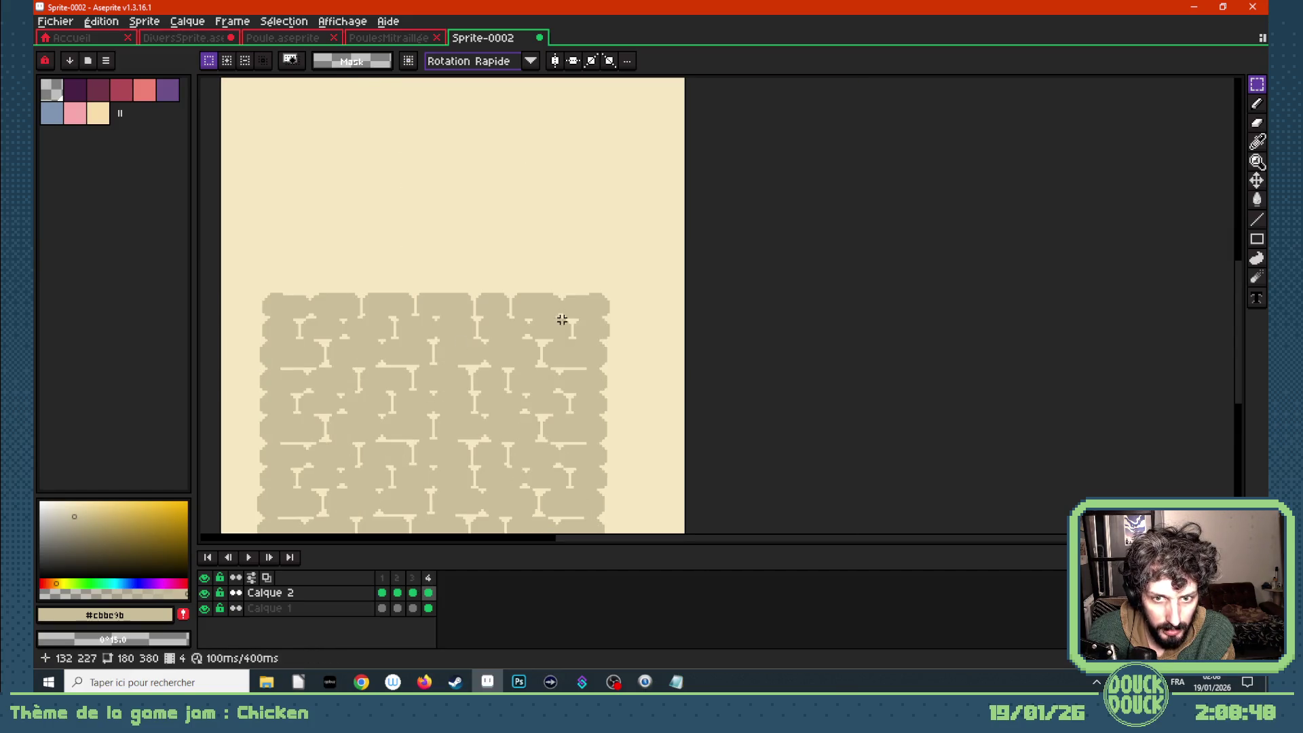
mouse_move(512, 285)
left_mouse_down()
mouse_move(259, 308)
mouse_move(251, 321)
left_mouse_up()
key("Delete")
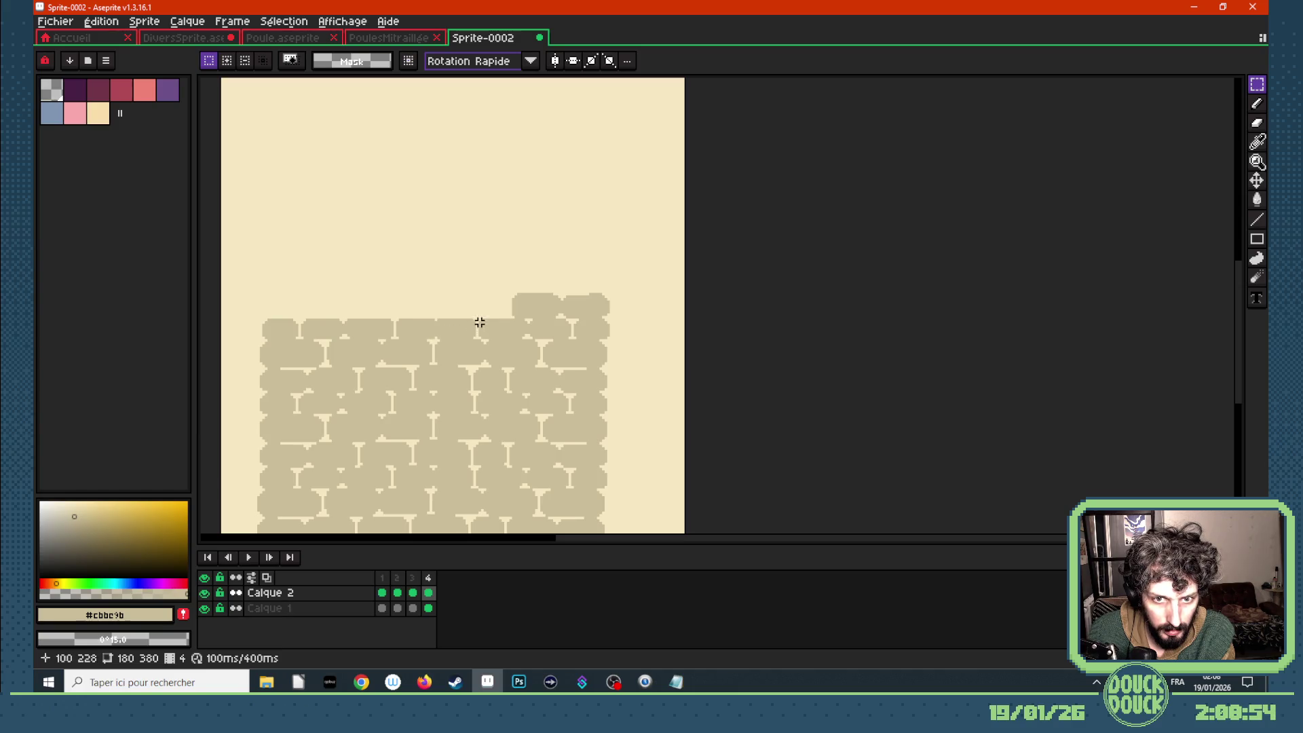
left_click_drag(479, 317, 230, 340)
key("Delete")
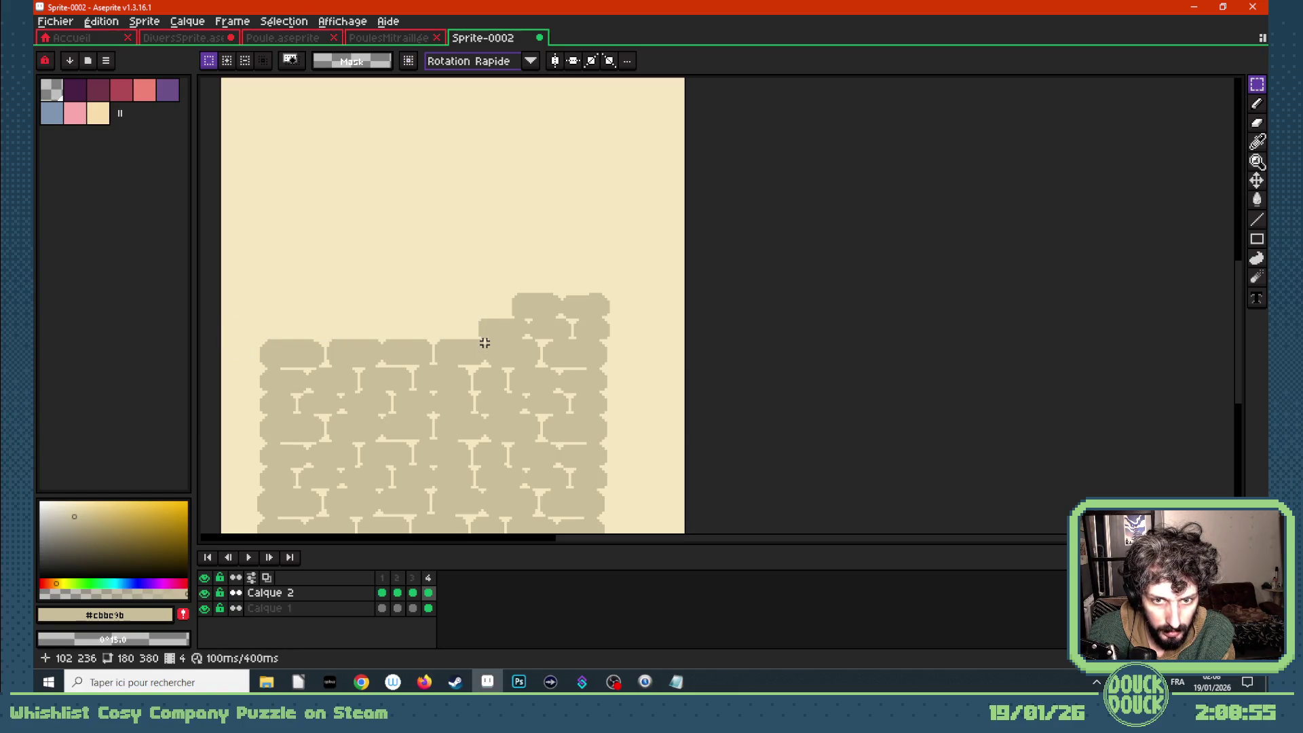
mouse_move(484, 340)
left_mouse_down()
mouse_move(399, 365)
mouse_move(249, 374)
left_mouse_up()
key("Delete")
- Erase two more left stone rows so the slope descends further
scroll(384, 376, "down", 1)
scroll(425, 408, "up", 1)
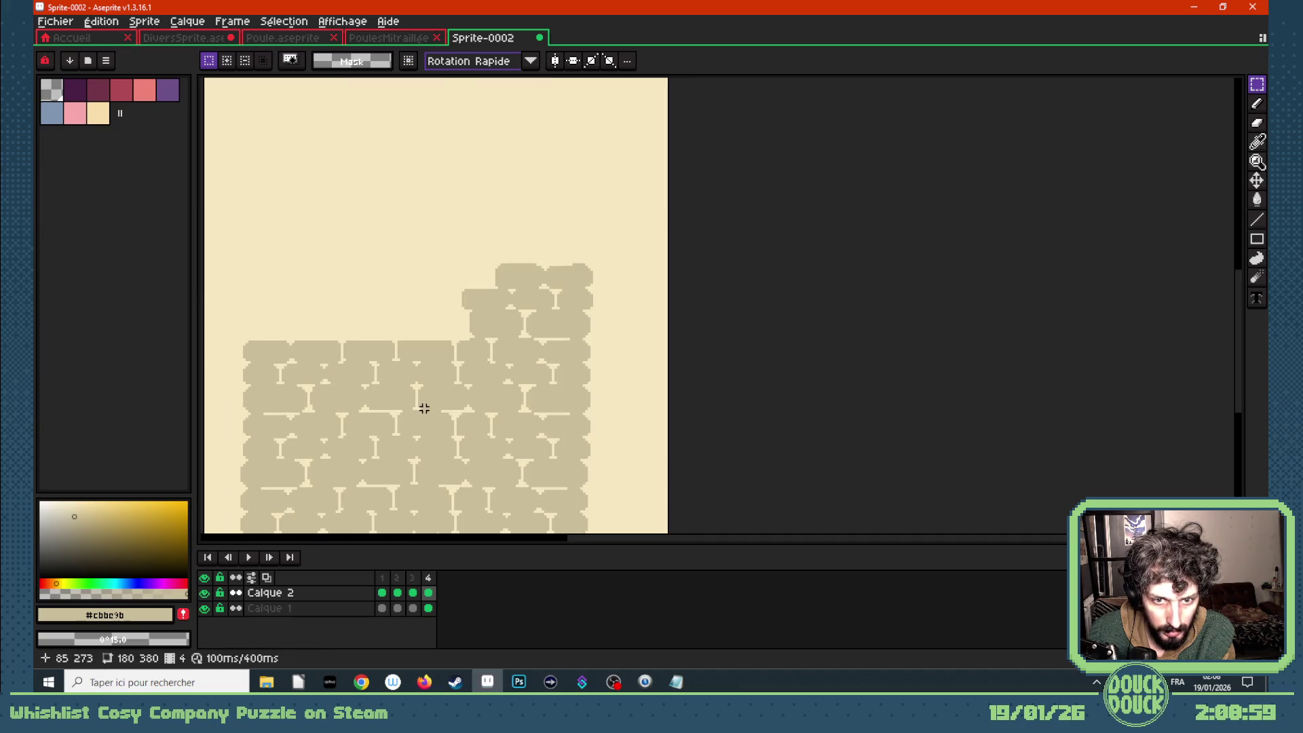
left_click_drag(455, 337, 231, 382)
key("Delete")
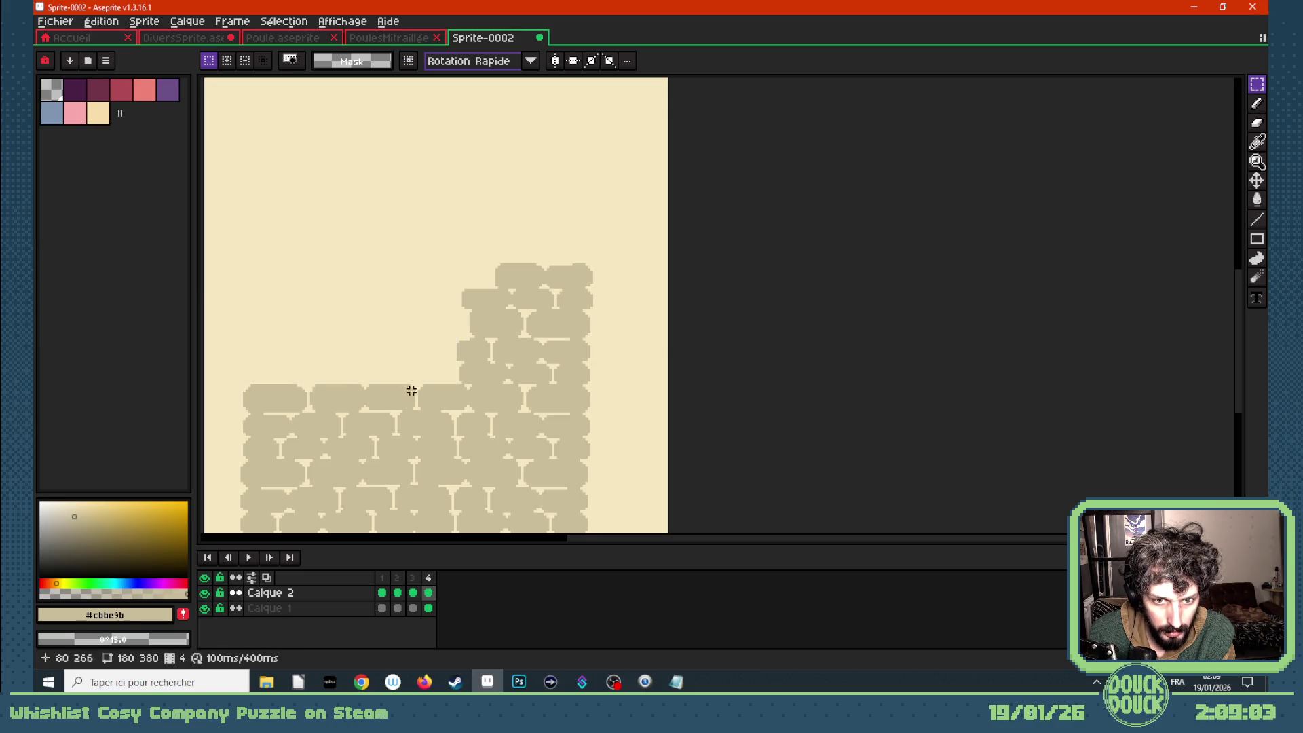
scroll(403, 421, "down", 2)
scroll(433, 310, "up", 3)
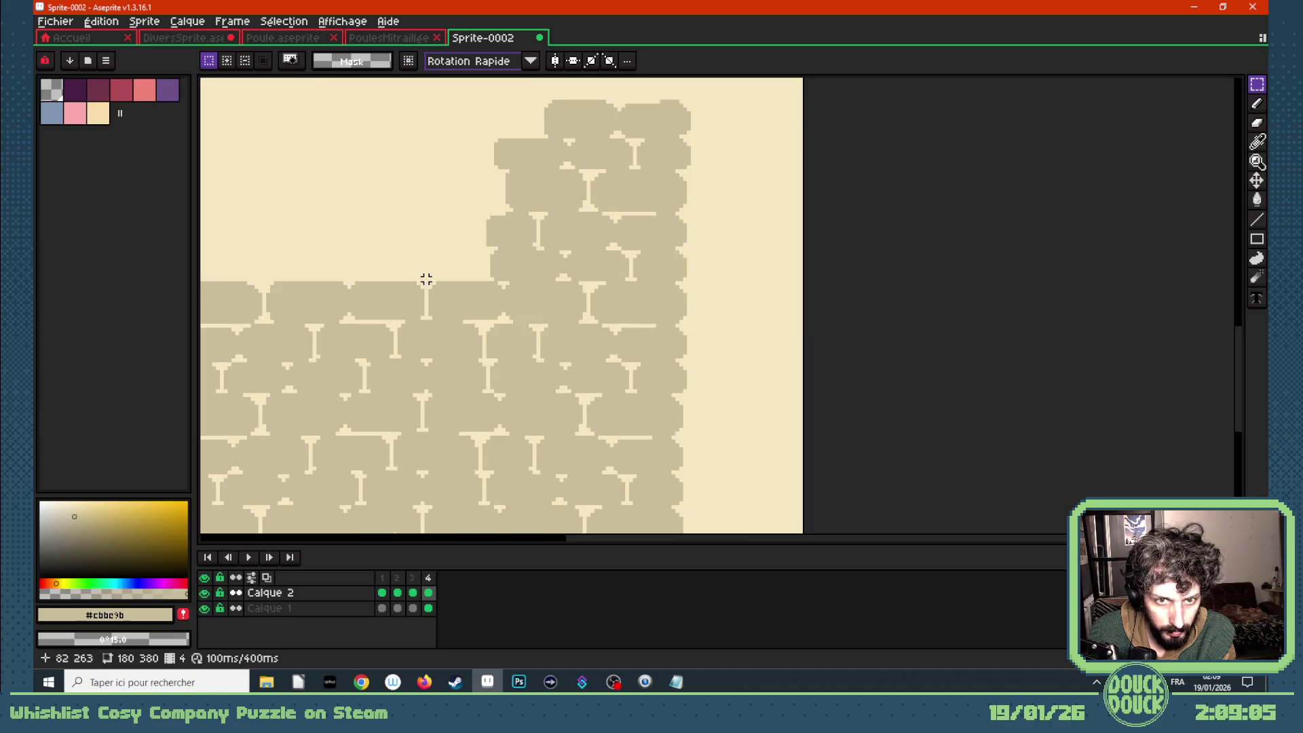
mouse_move(426, 279)
left_mouse_down()
mouse_move(204, 311)
mouse_move(252, 328)
left_mouse_up()
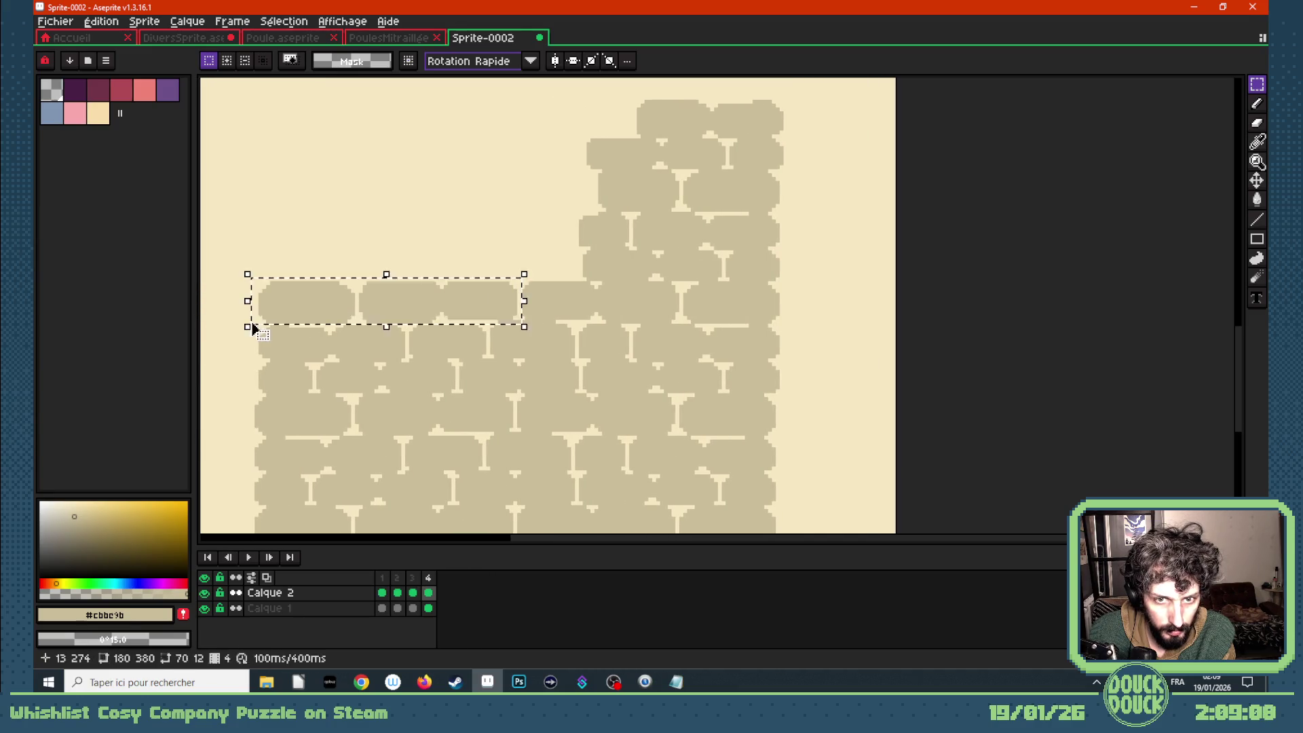
key("Delete")
scroll(421, 329, "down", 3)
scroll(453, 216, "up", 2)
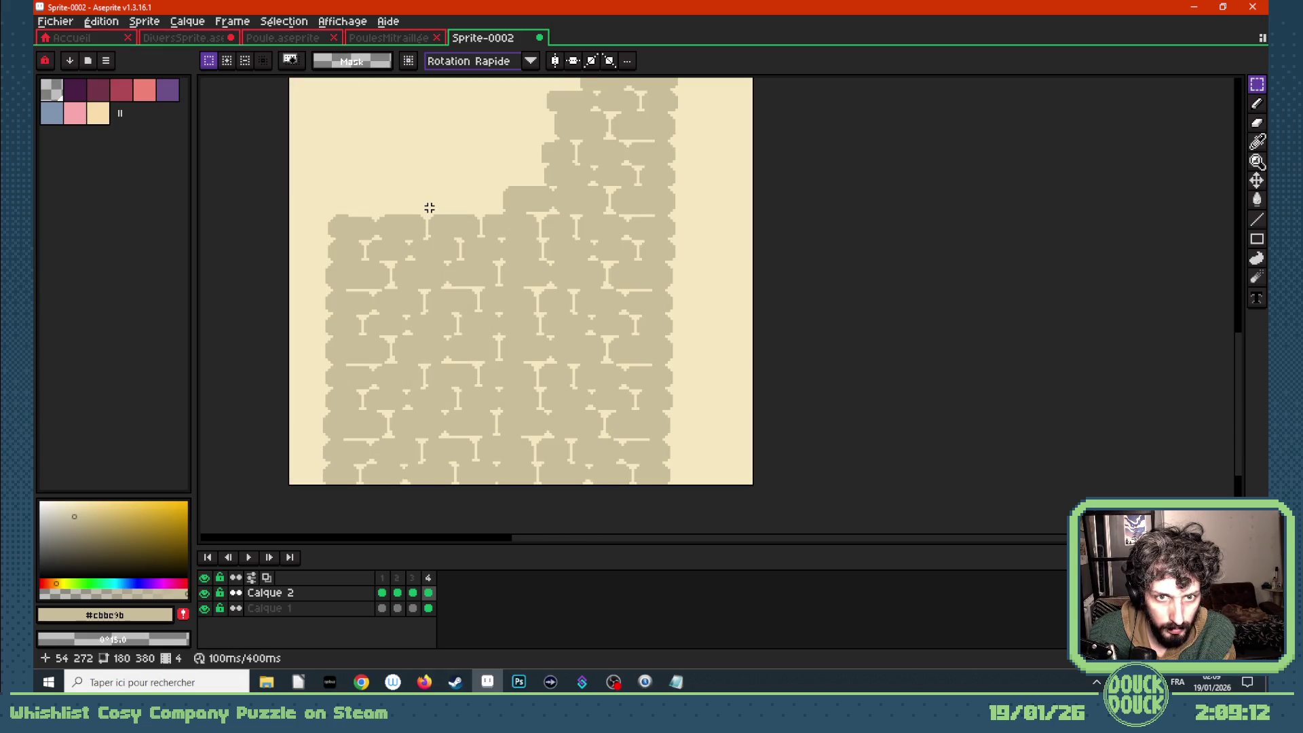
- Remove the remaining stones along the wall's left edge to finish the stepped hole edge
left_click_drag(425, 208, 316, 239)
key("Delete")
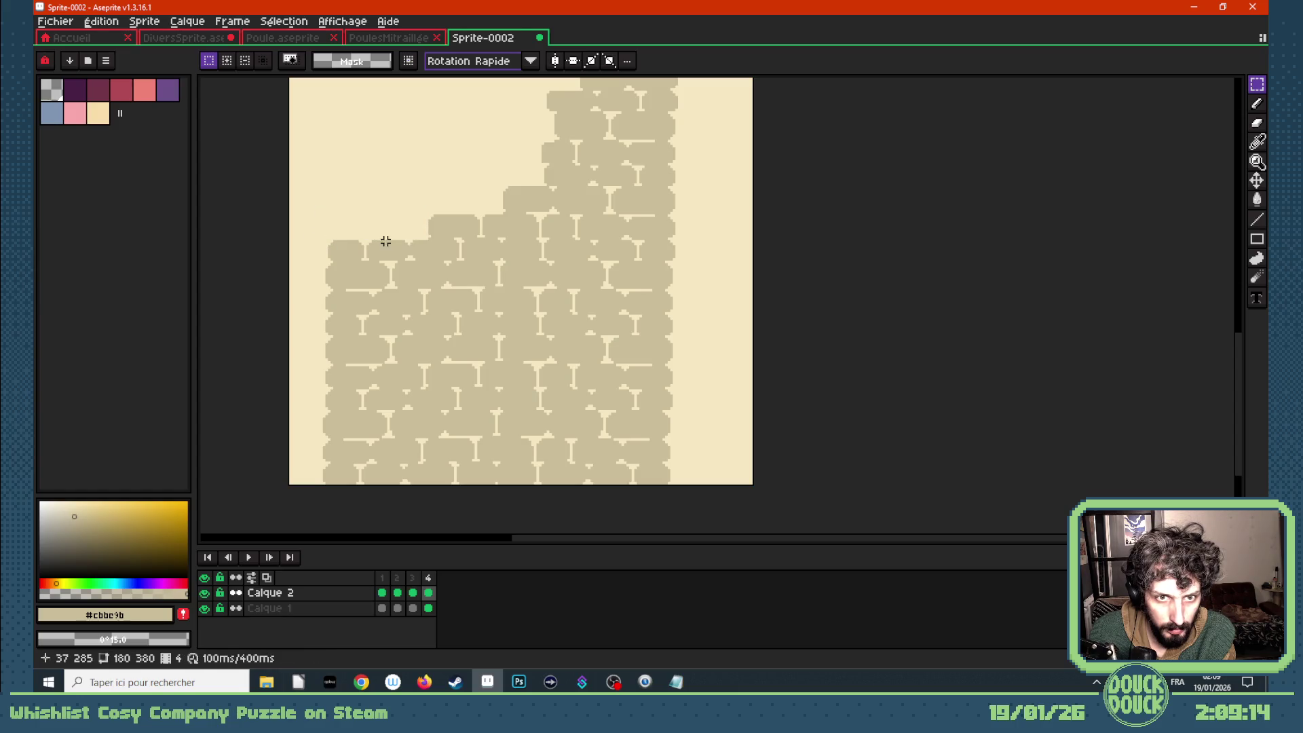
left_click_drag(408, 236, 314, 259)
key("Delete")
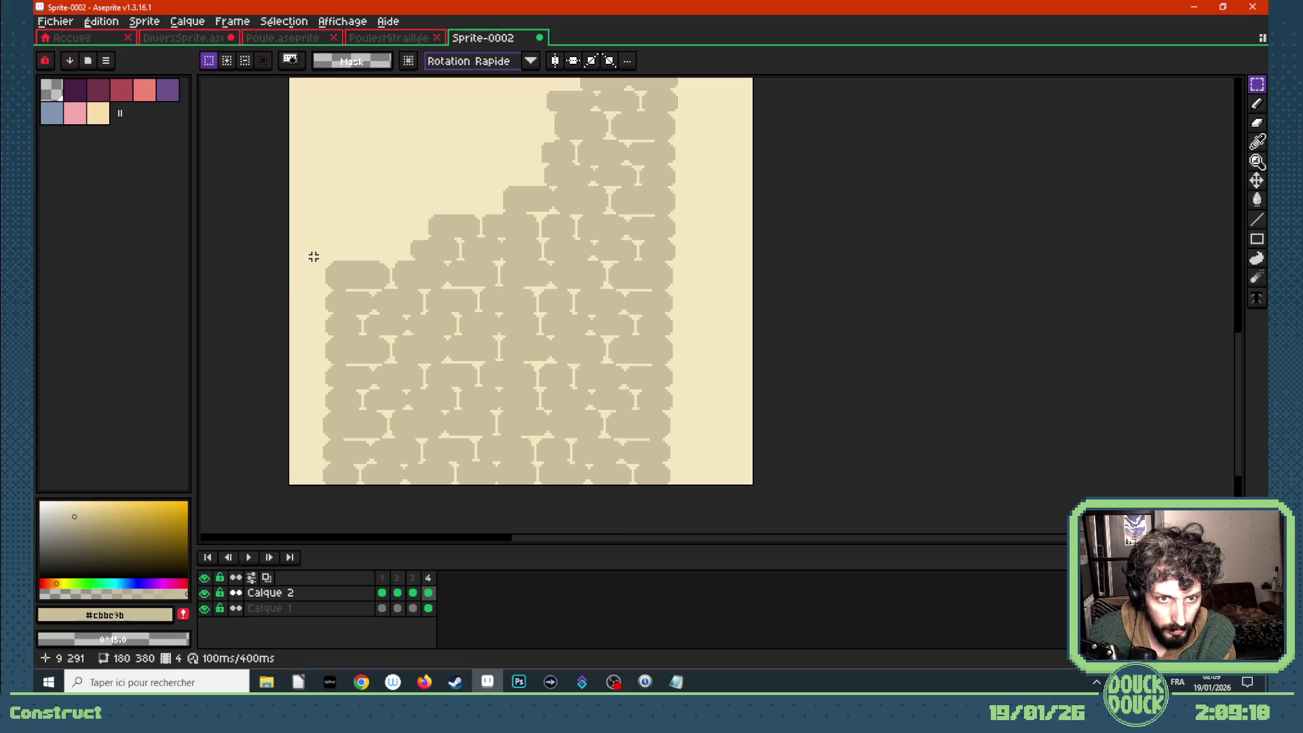
left_click_drag(323, 289, 377, 319)
key("Delete")
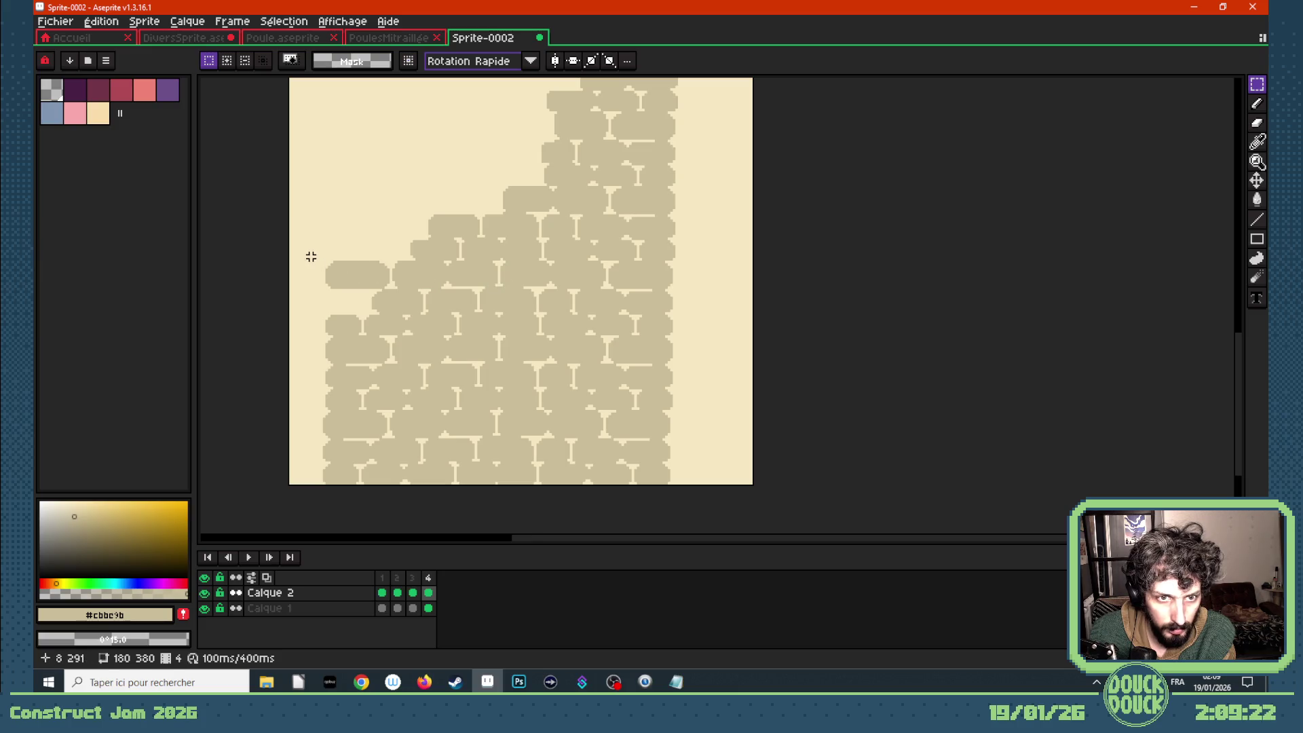
mouse_move(311, 256)
left_mouse_down()
mouse_move(392, 290)
mouse_move(302, 337)
left_mouse_up()
key("Delete")
key("Delete")
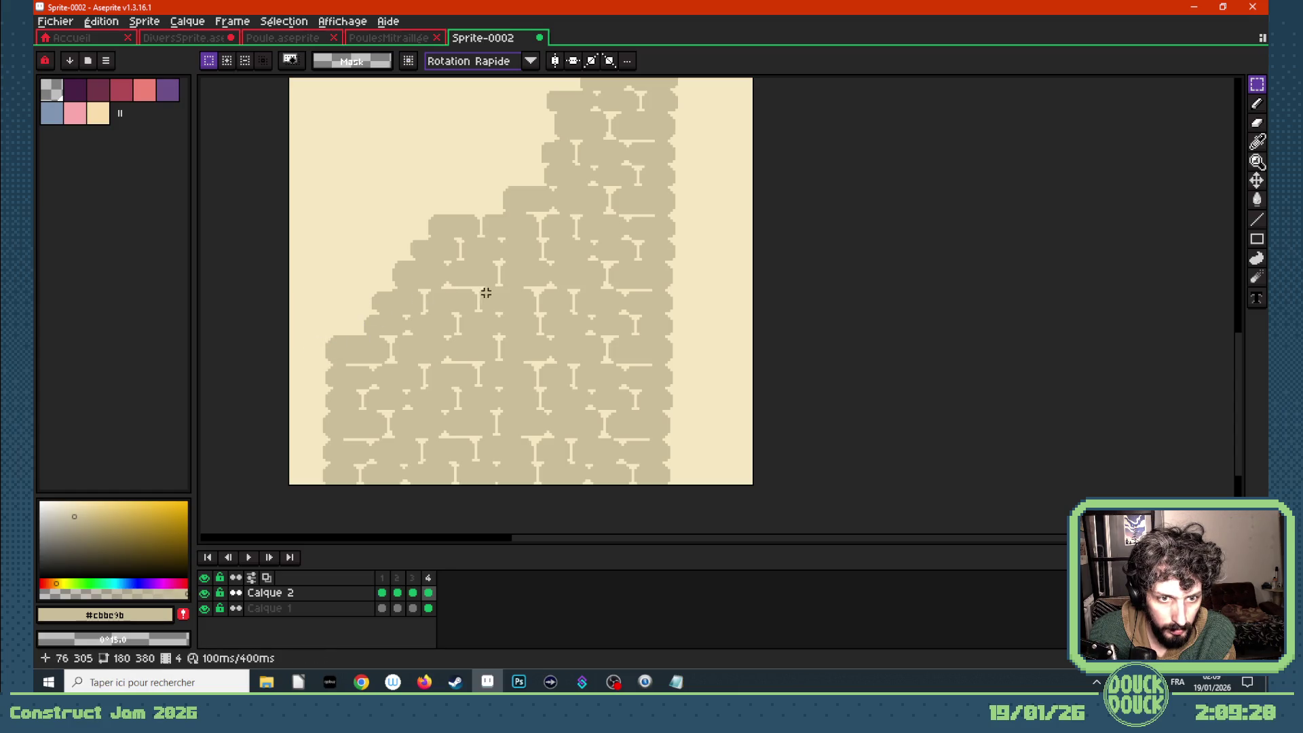
scroll(486, 292, "down", 3)
- Step through the frames to preview the growing hole, ending on frame 3
key("Left")
key("Left")
key("Left")
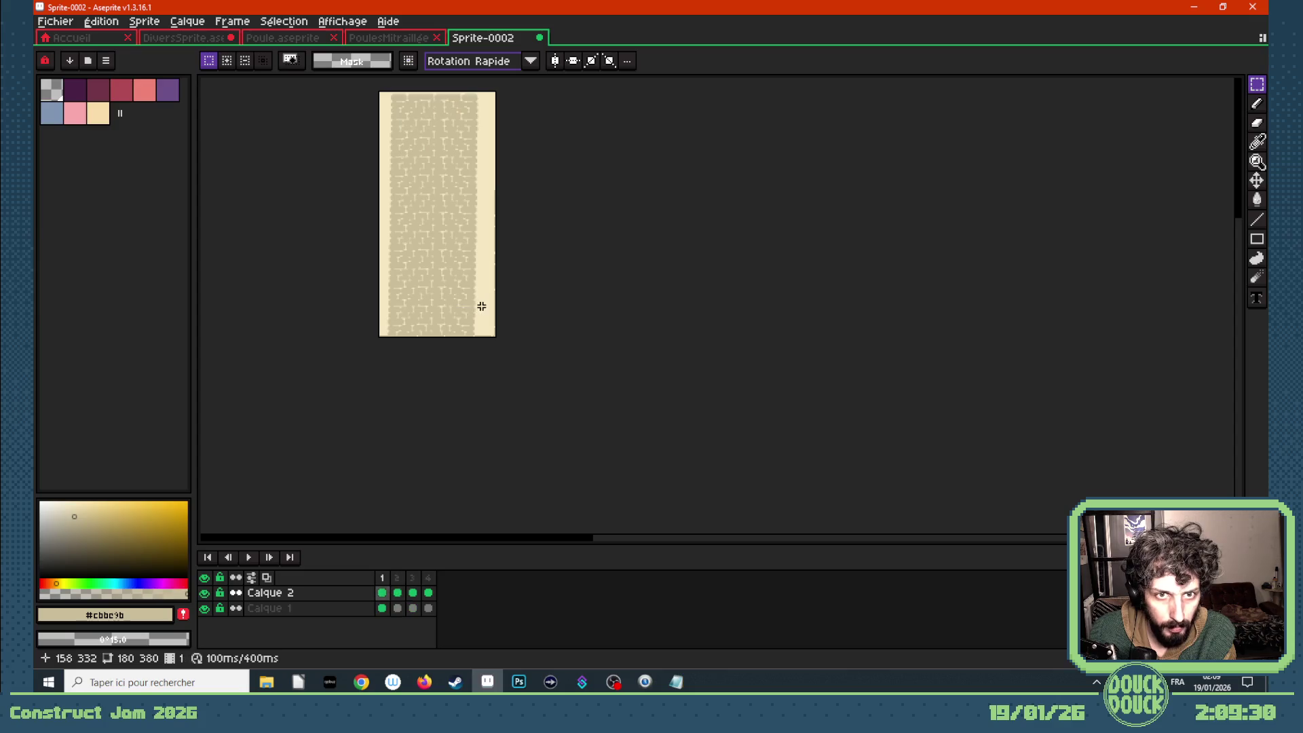
key("Right")
key("Right")
key("Right")
key("Left")
key("Right")
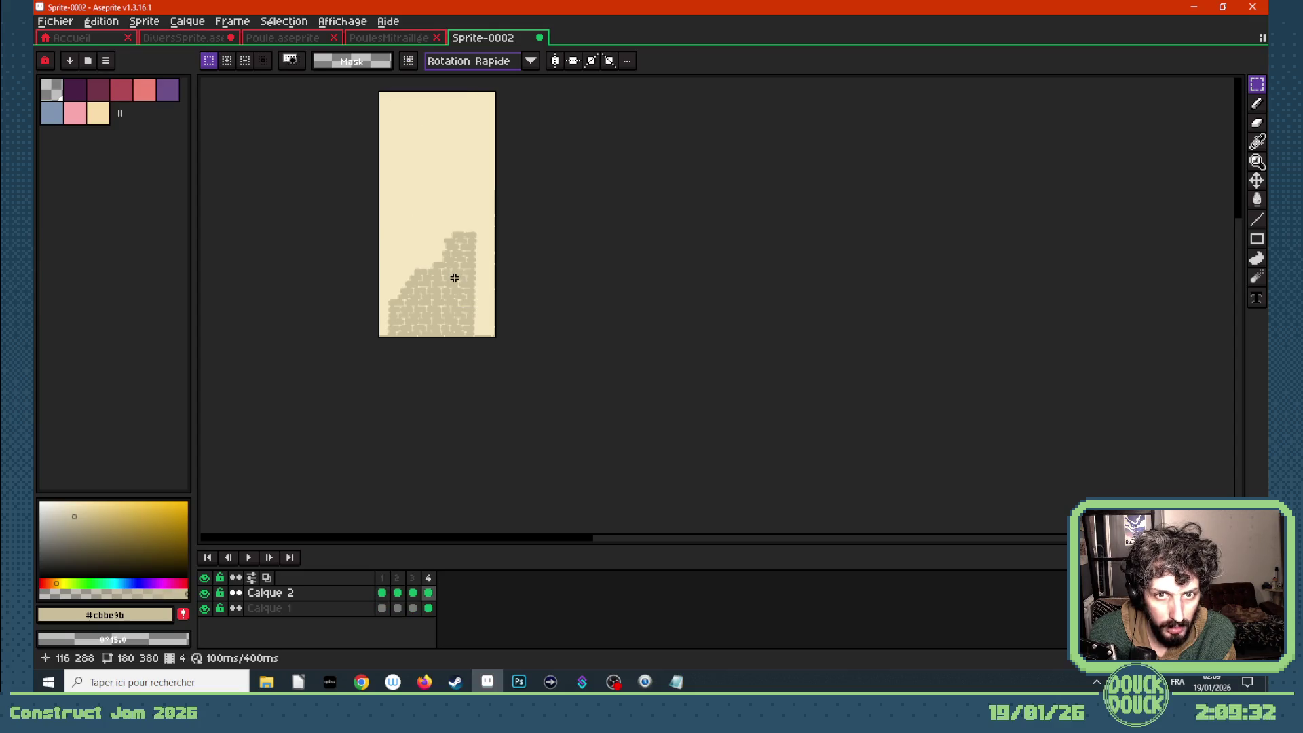
key("Left")
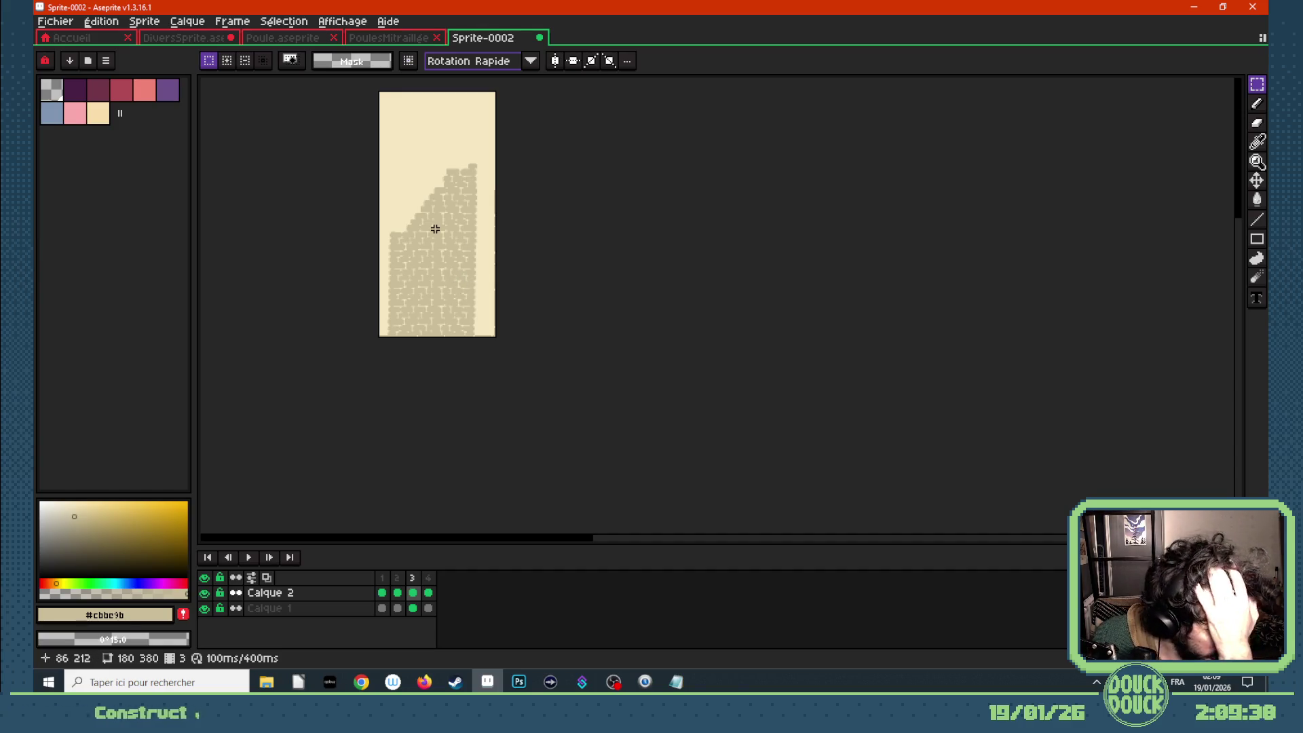
- Hide the beige background layer Calque 1
scroll(460, 213, "down", 1)
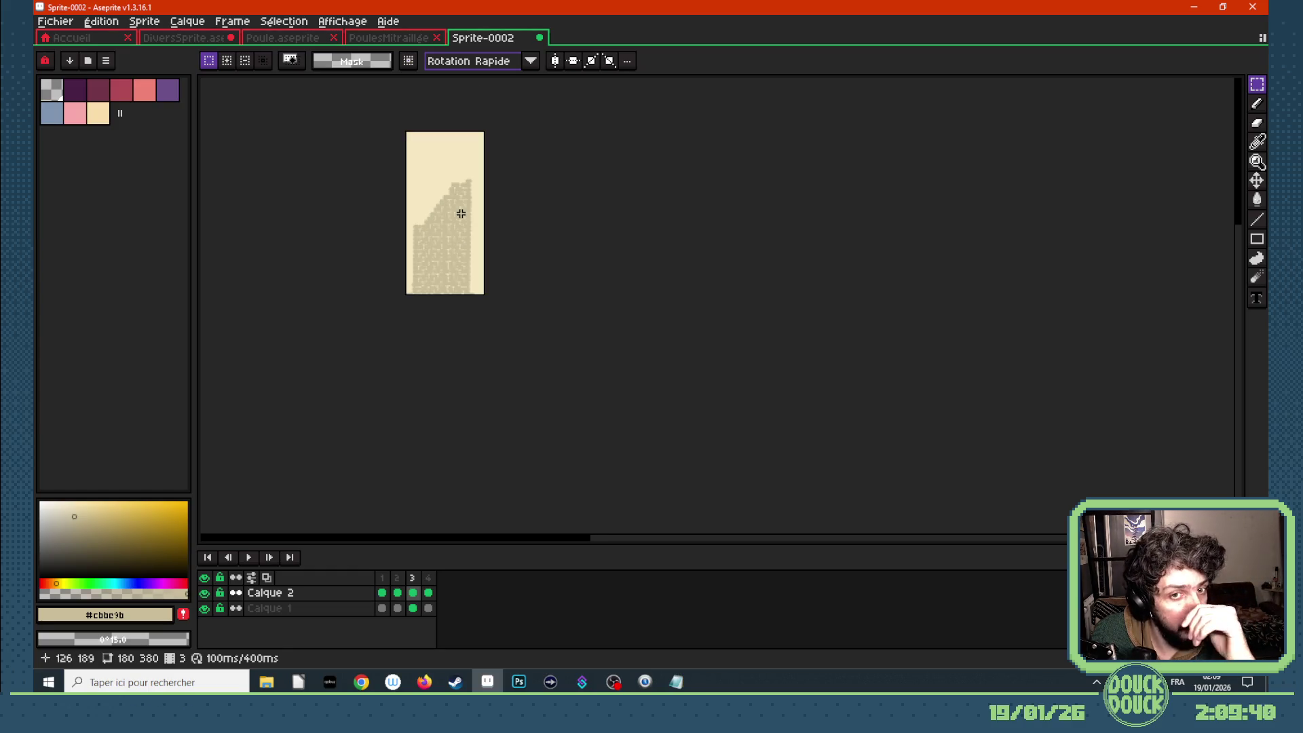
scroll(459, 207, "up", 1)
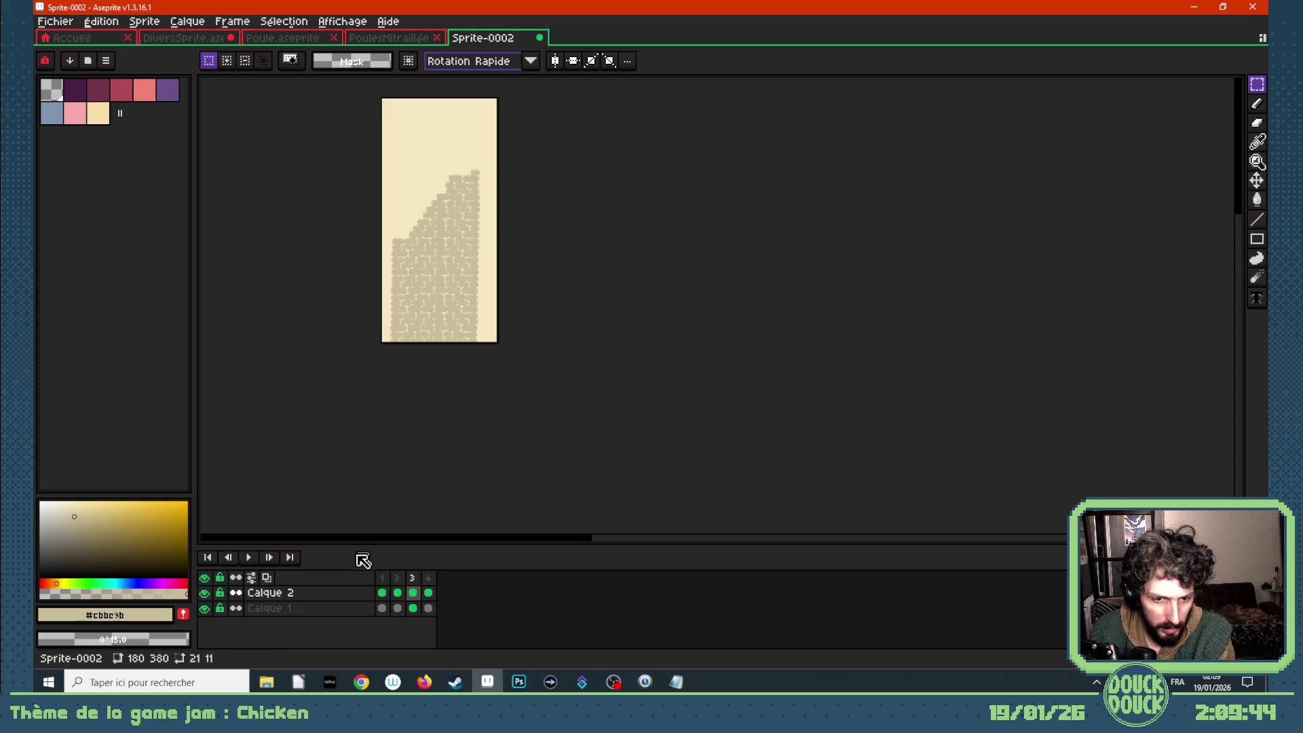
left_click(203, 608)
scroll(338, 299, "up", 1)
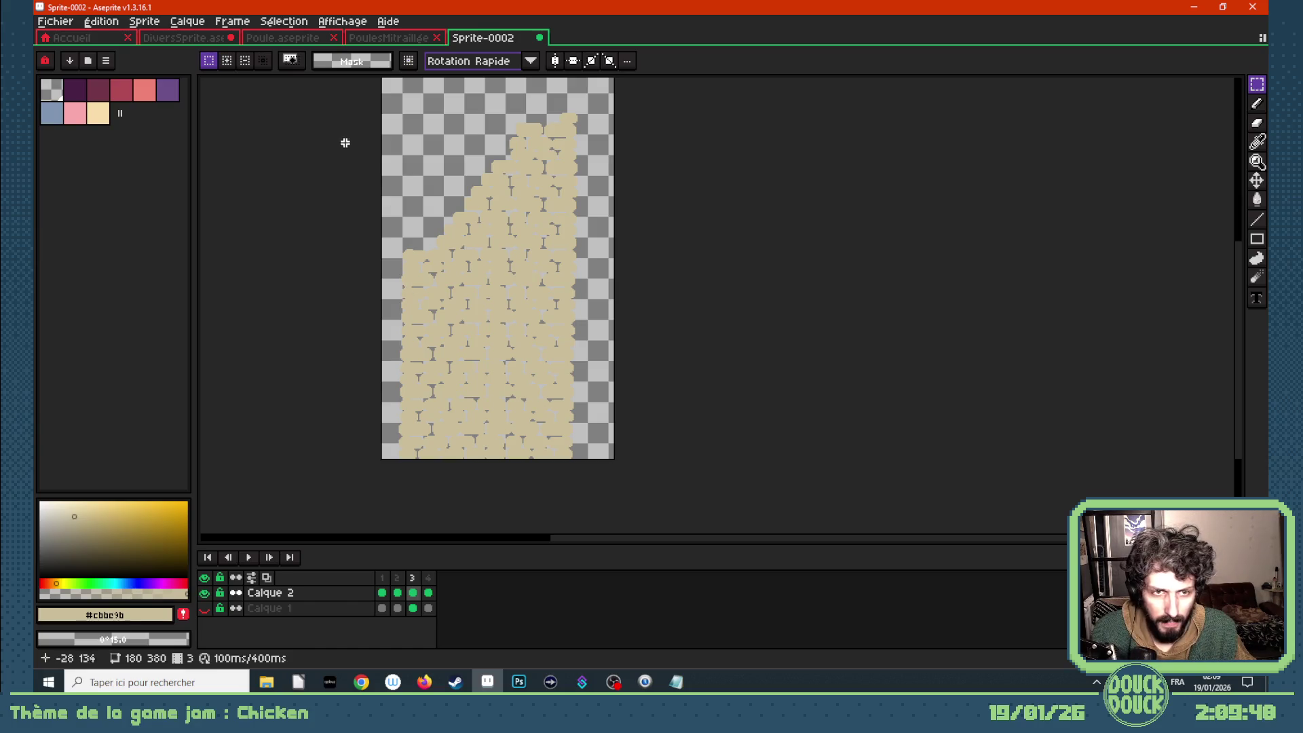
- Show Calque 1, sample its cream background colour with the eyedropper, then hide it again
left_click(382, 593)
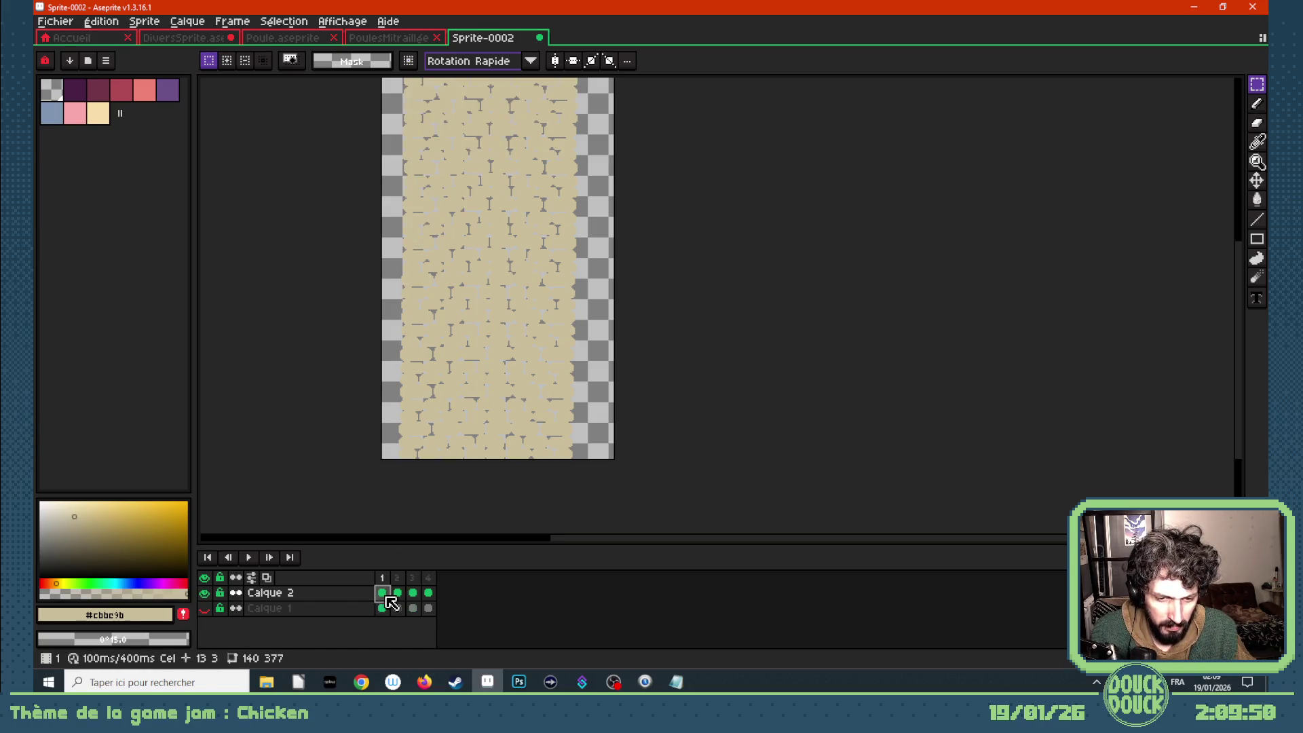
left_click(382, 608)
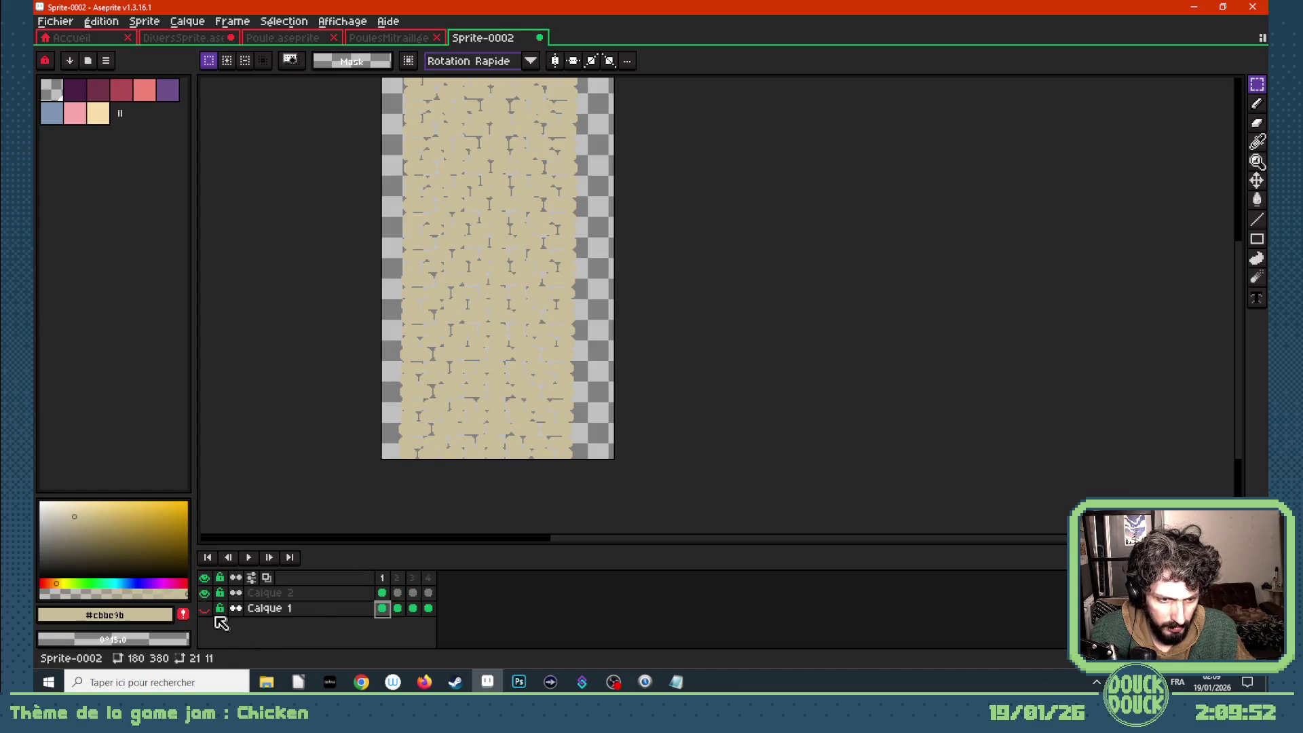
left_click(204, 608)
key("i")
left_click(384, 432)
left_click(382, 593)
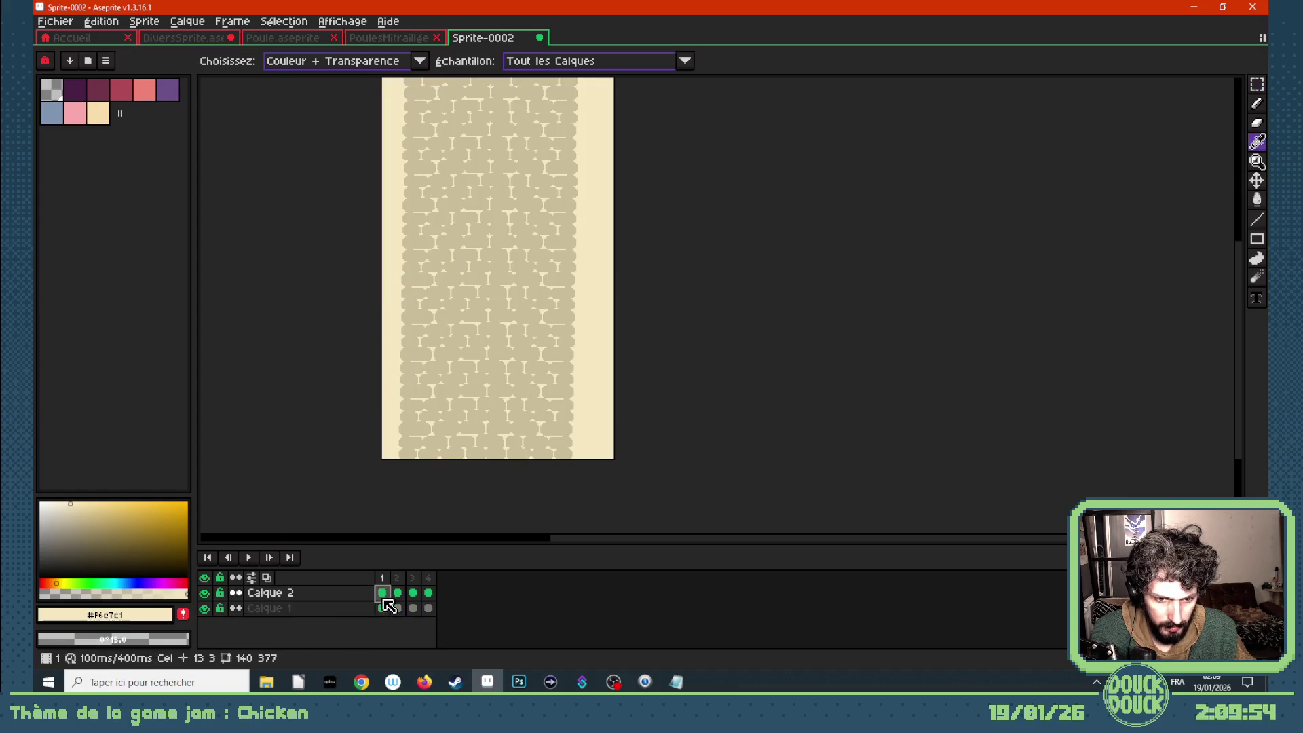
- Duplicate Calque 2 as 'Calque 2 Copy' and hide the original Calque 2
left_click(203, 608)
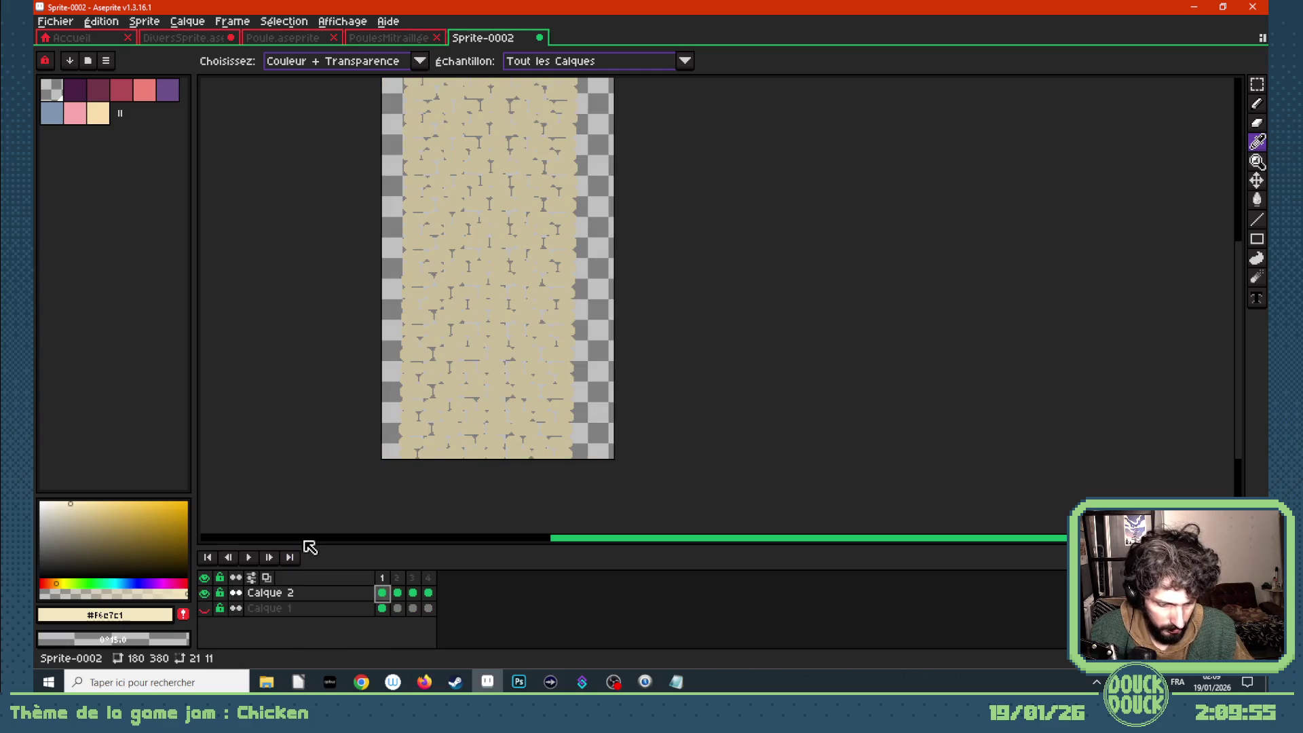
right_click(310, 594)
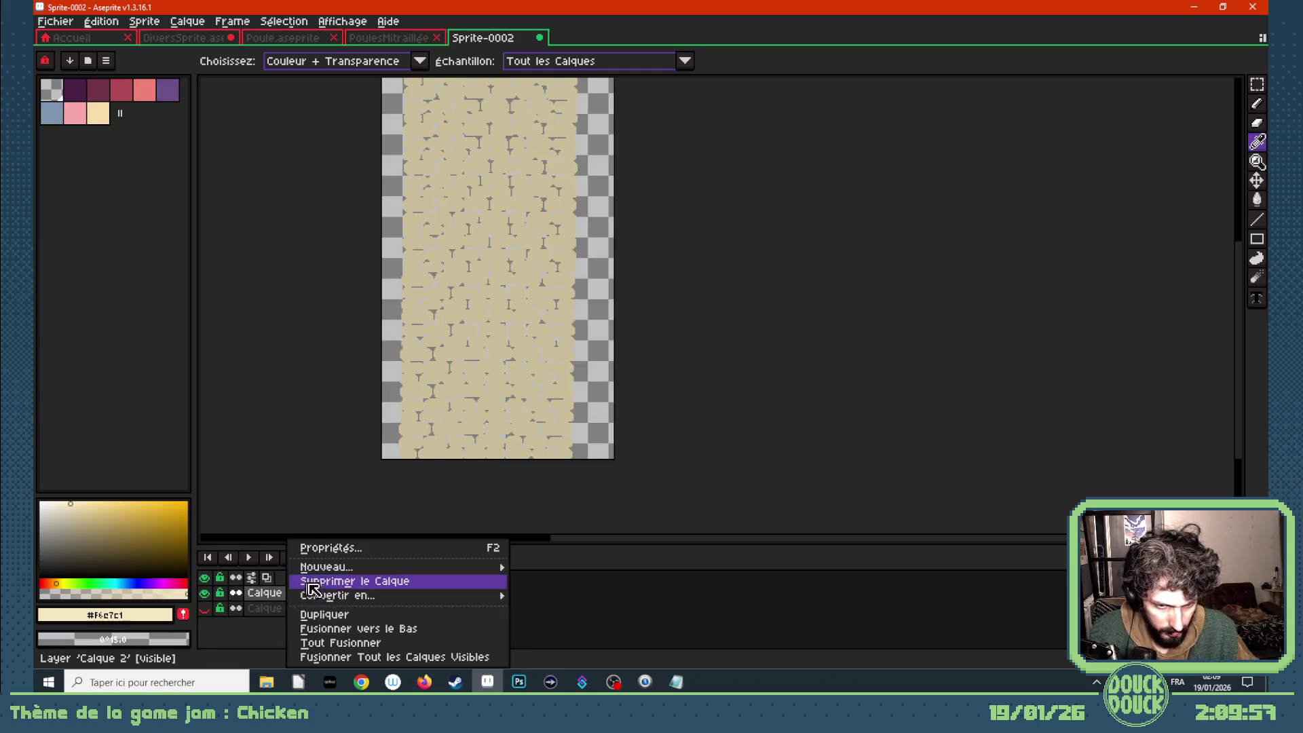
left_click(319, 611)
left_click(204, 608)
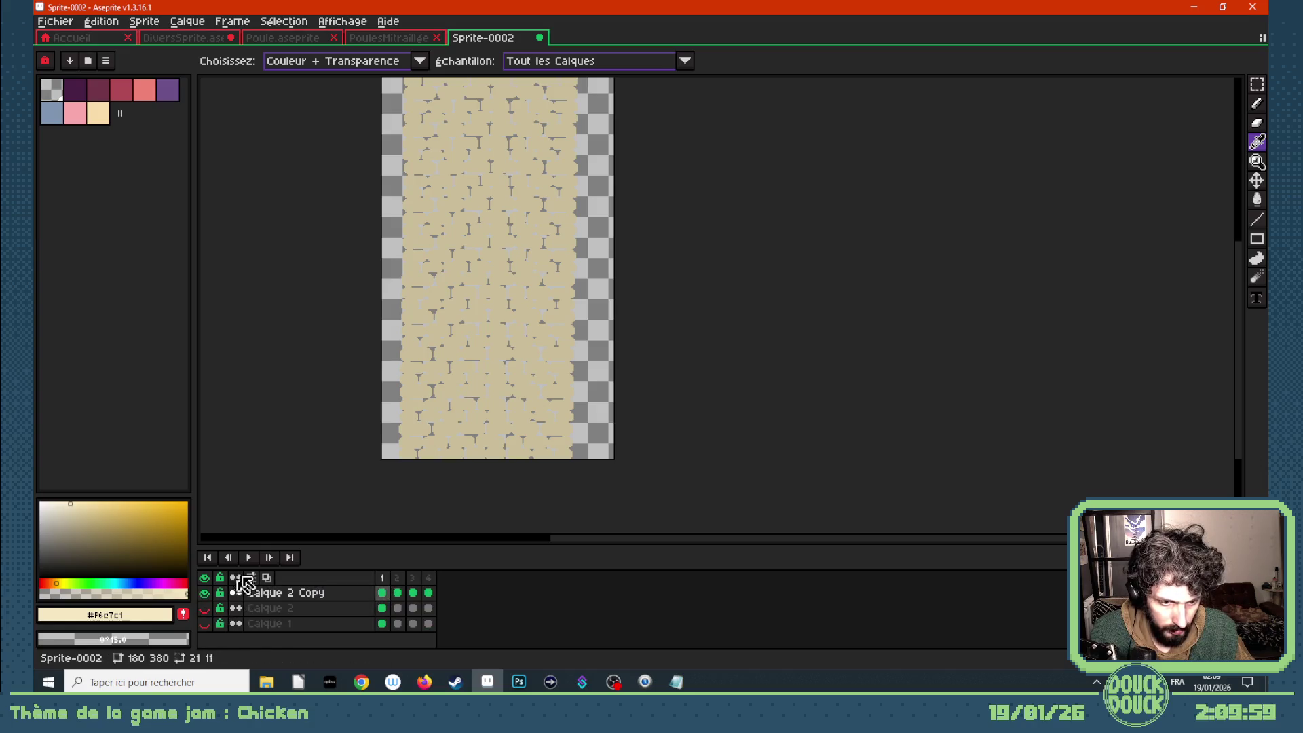
key("g")
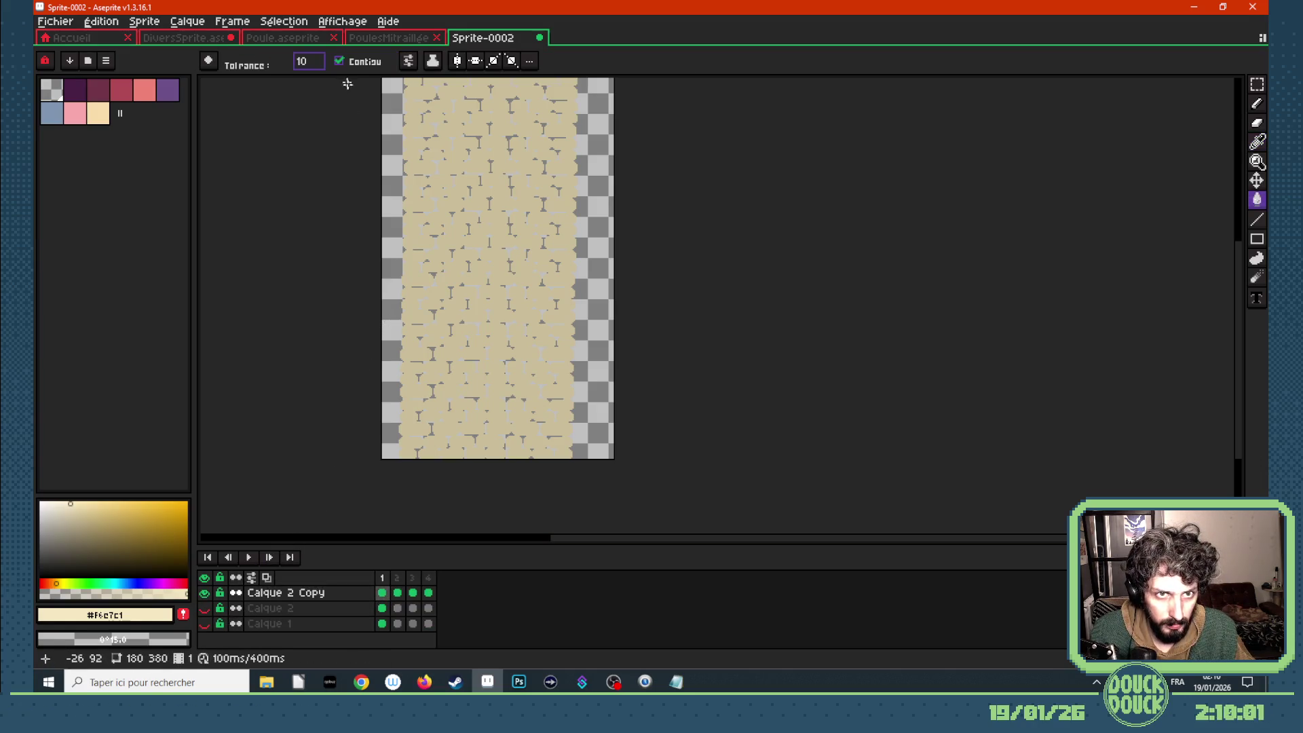
- With Contigu off, bucket-fill cream into the transparent areas of frames 1, 2 and 4
left_click(339, 60)
left_click(387, 117)
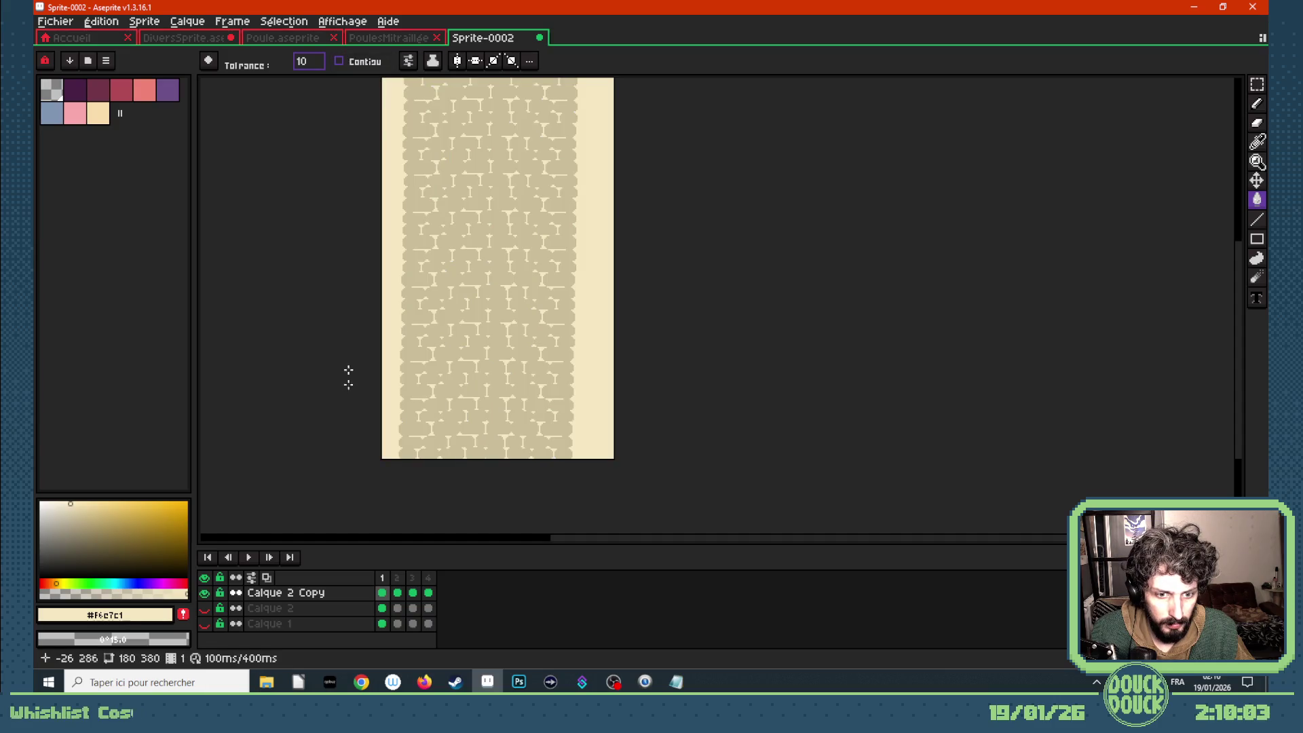
key("Right")
left_click(388, 297)
key("Right")
key("Right")
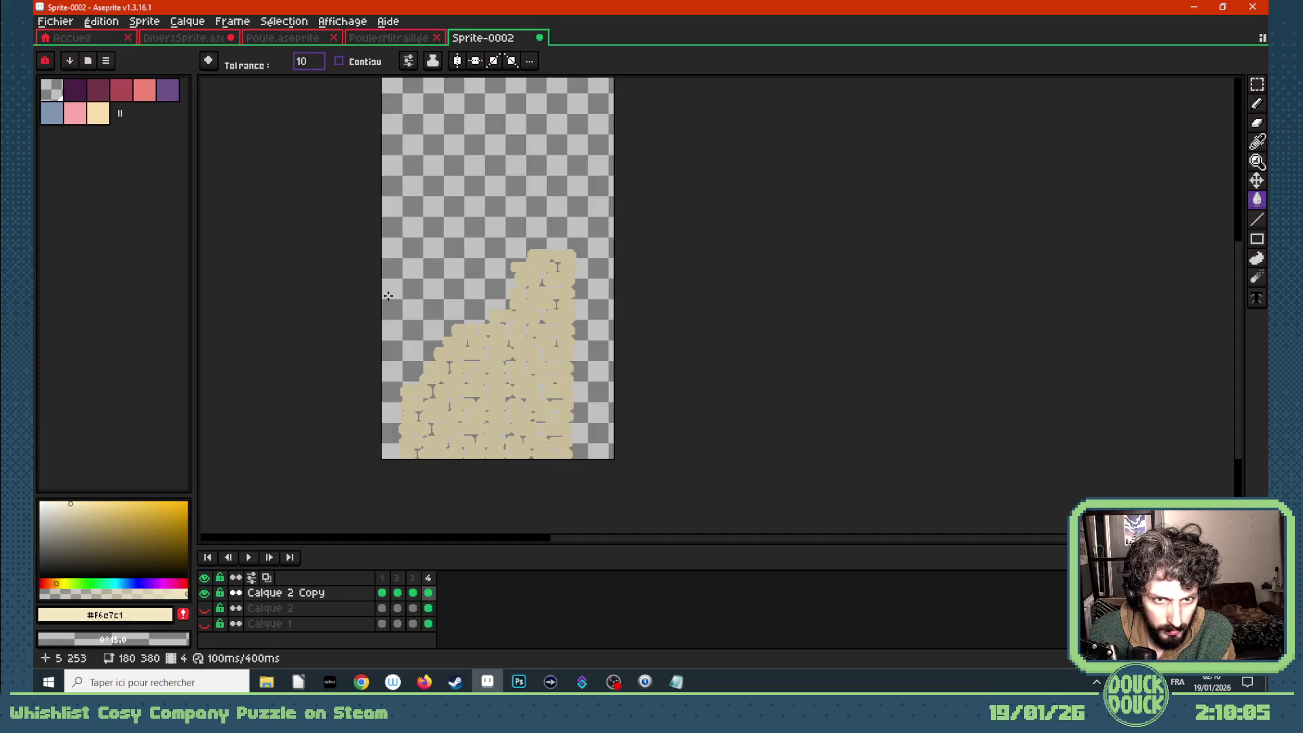
left_click(387, 292)
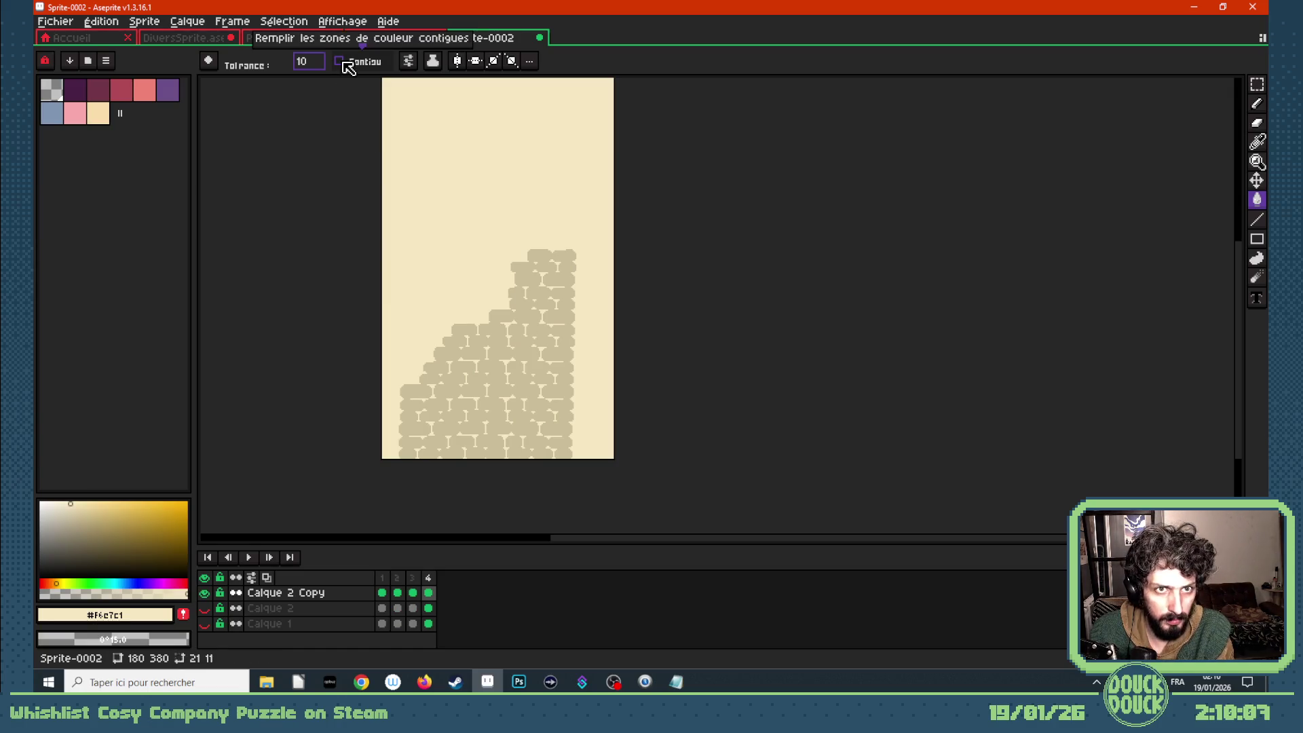
- With transparent colour and Contigu on, clear the outer background of frames 3 and 2
left_click(50, 89)
left_click(340, 62)
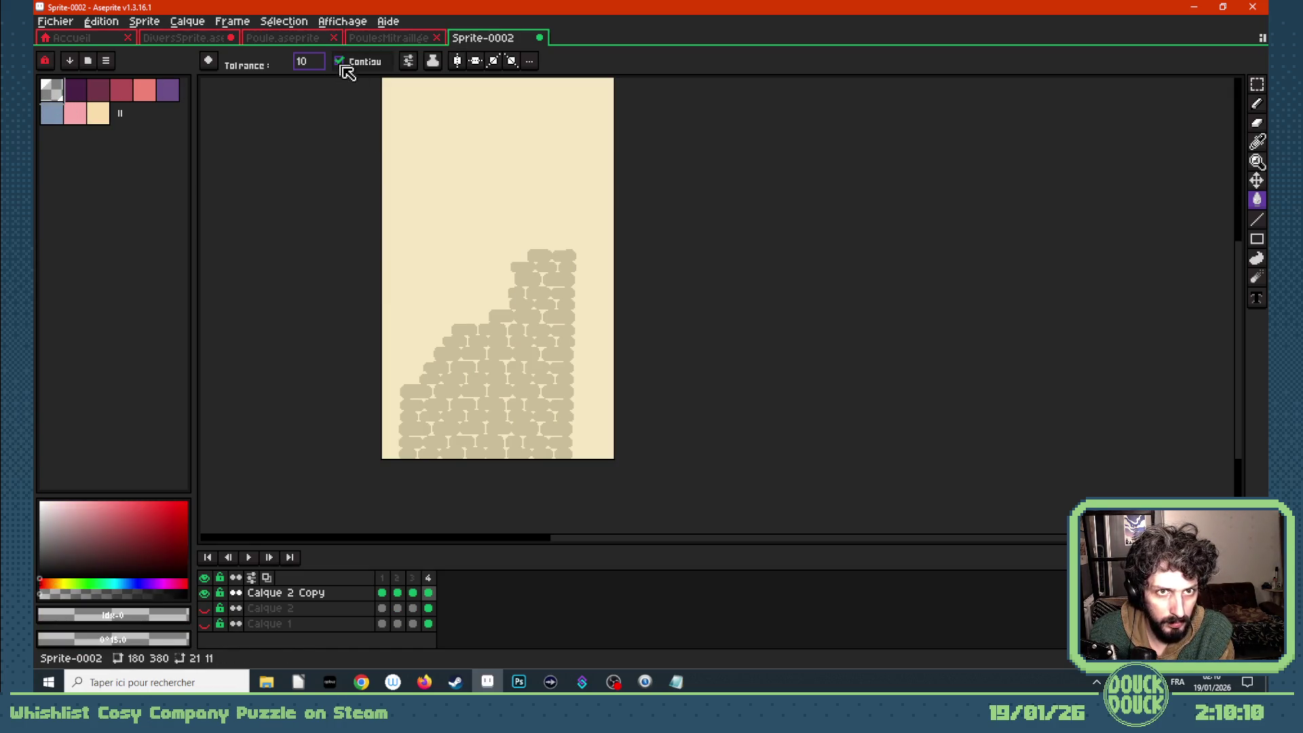
key("Left")
key("Left")
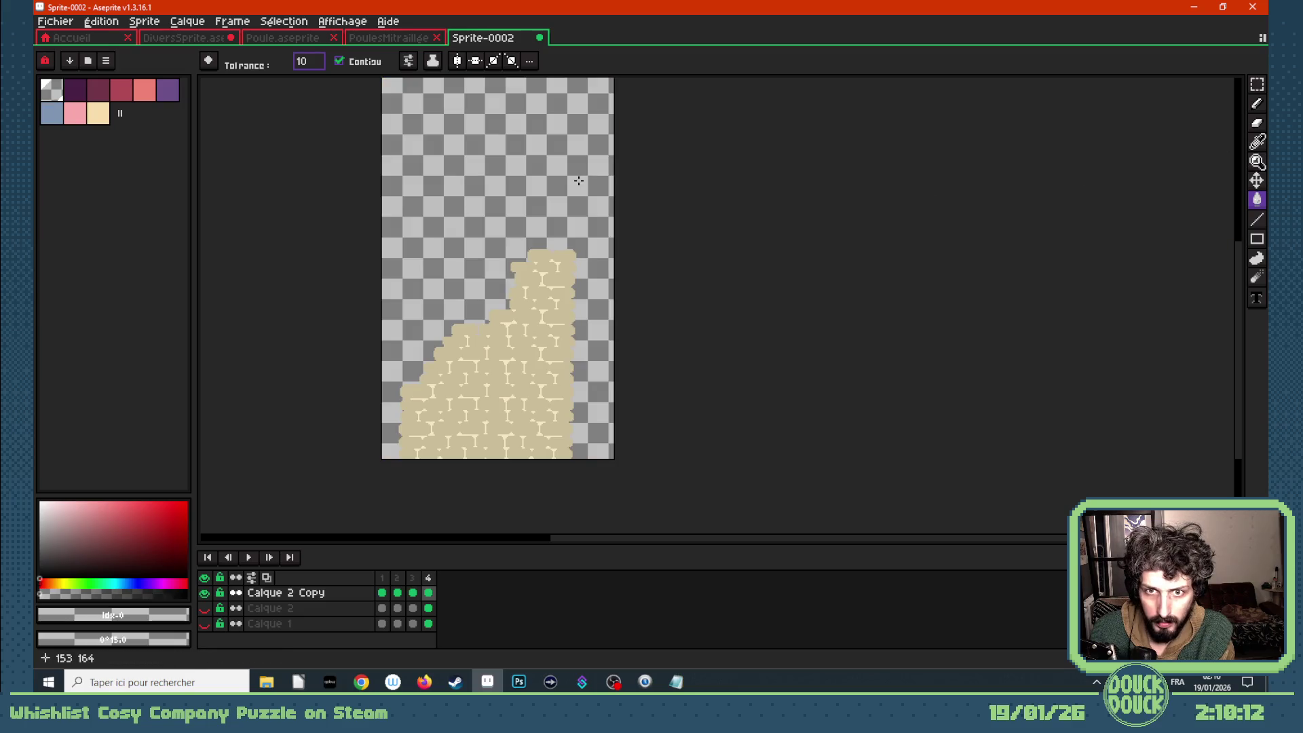
key("Right")
left_click(612, 175)
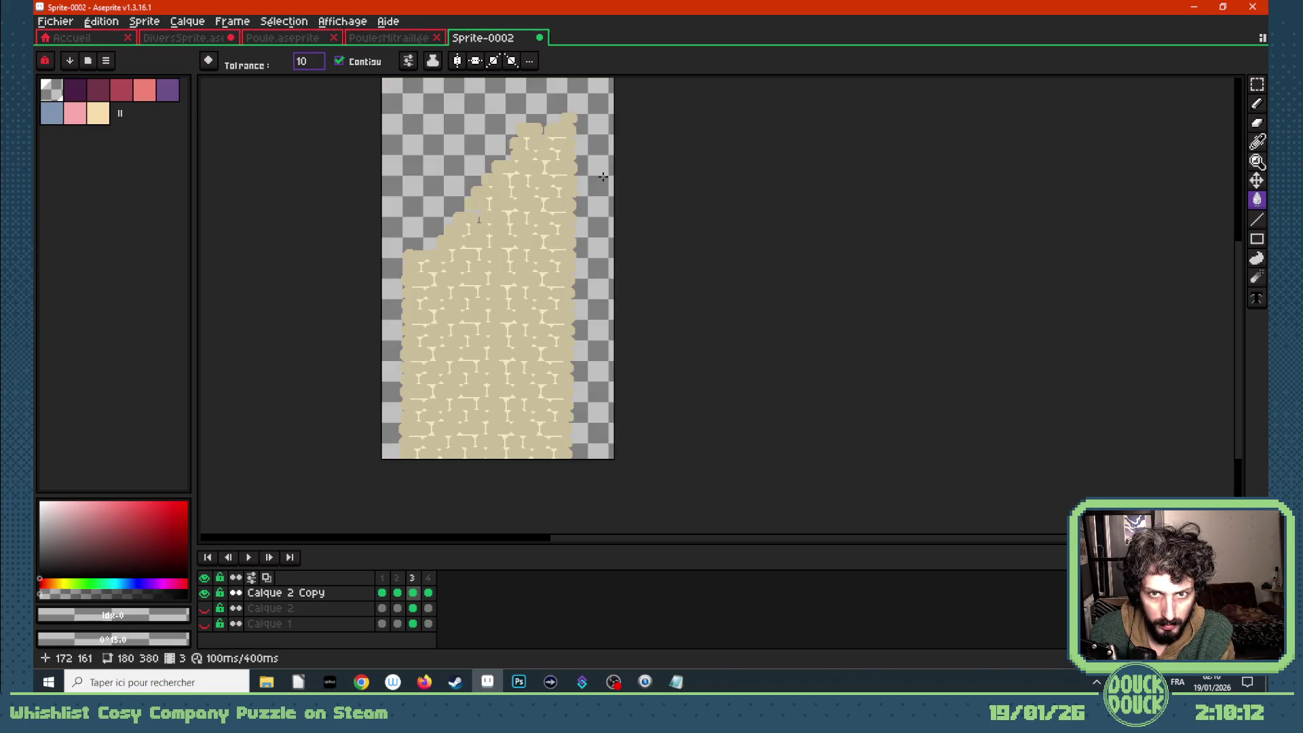
key("Left")
left_click(603, 177)
key("Left")
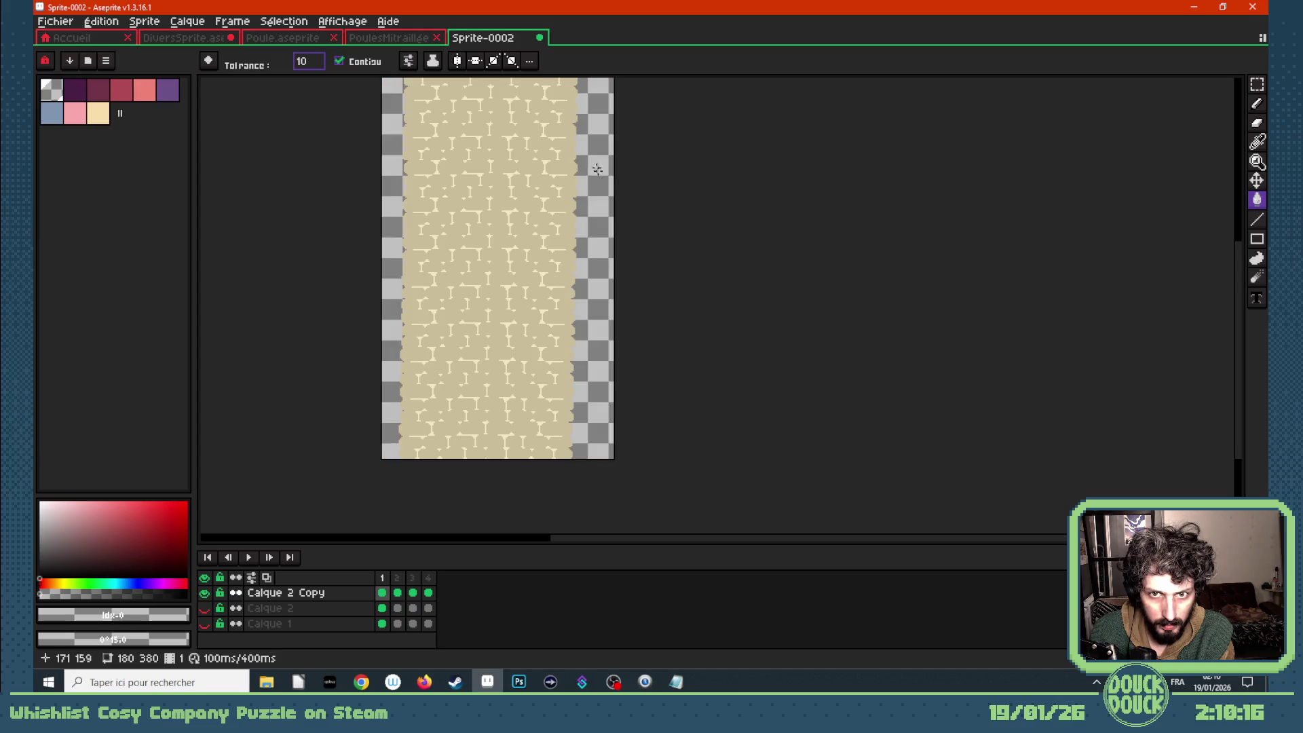
scroll(588, 135, "down", 3)
scroll(583, 102, "up", 2)
scroll(583, 101, "up", 2)
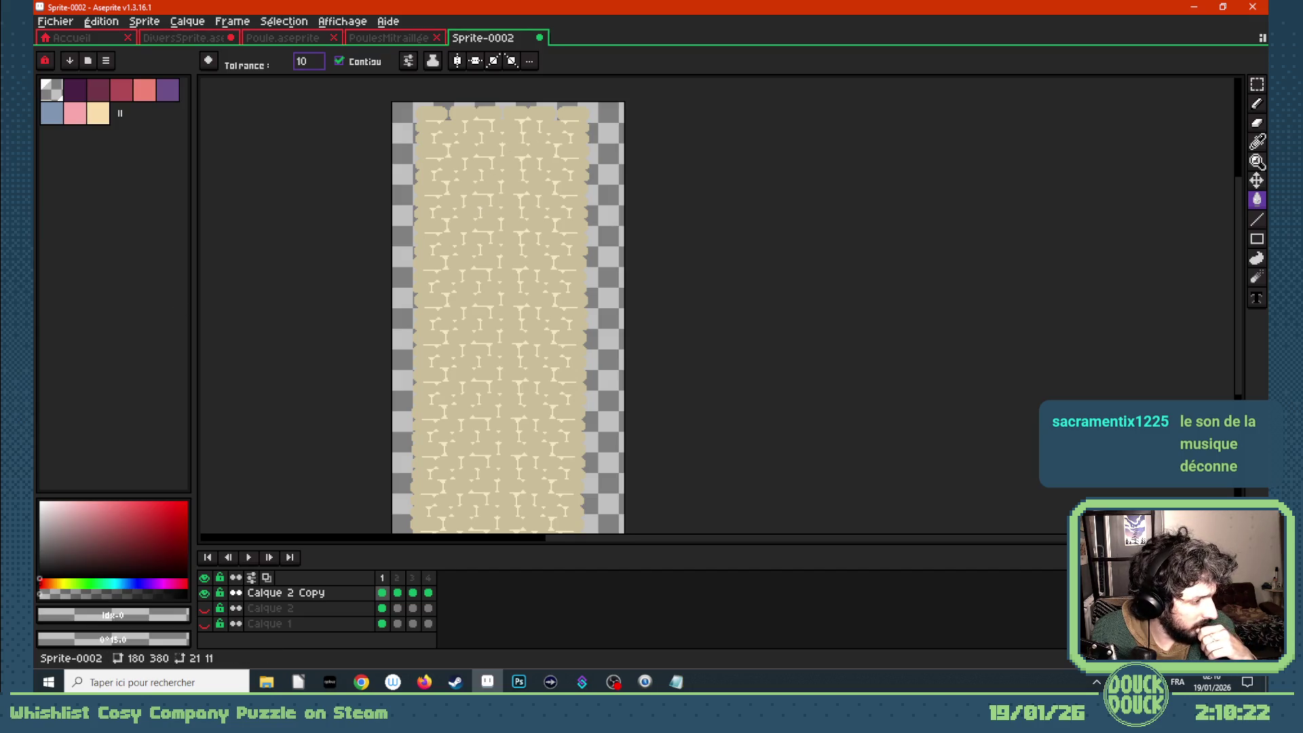
- After a brief look at the browser, display frame 3 of Calque 2 Copy
key("alt+Tab")
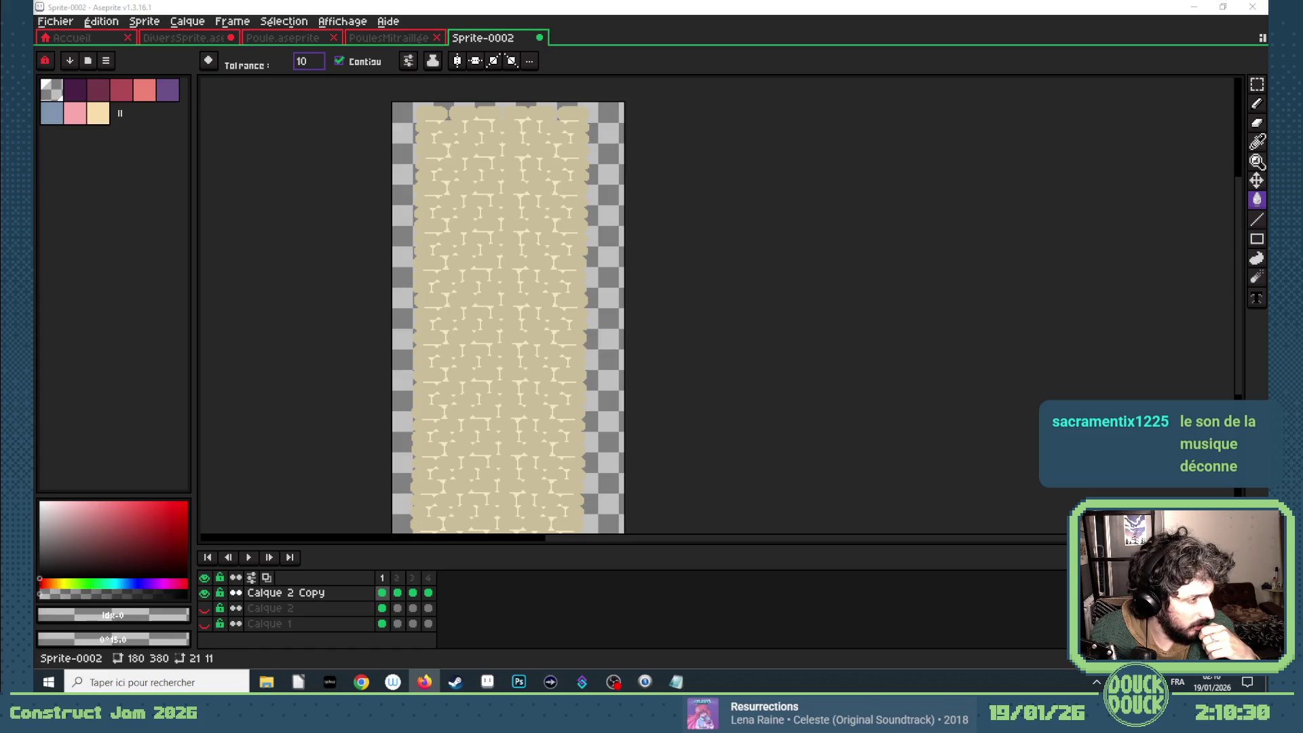
key("alt+Tab")
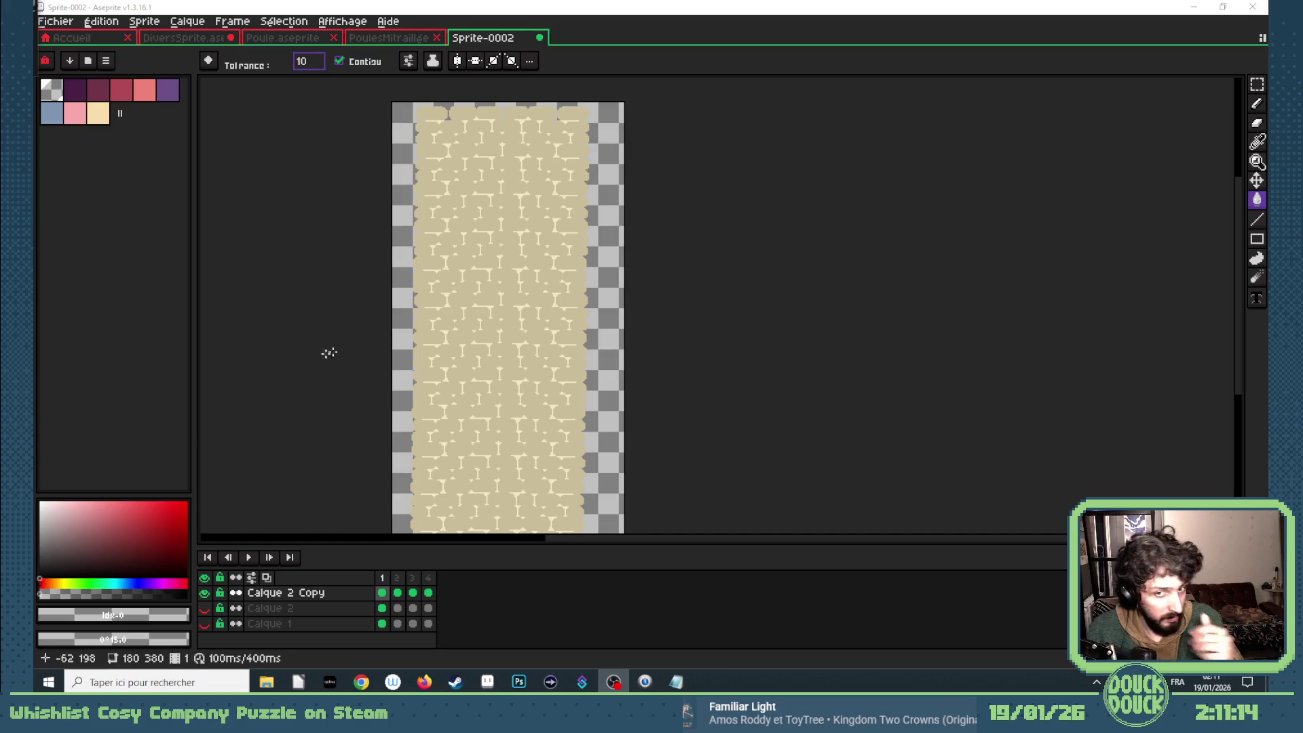
scroll(428, 297, "right", 1)
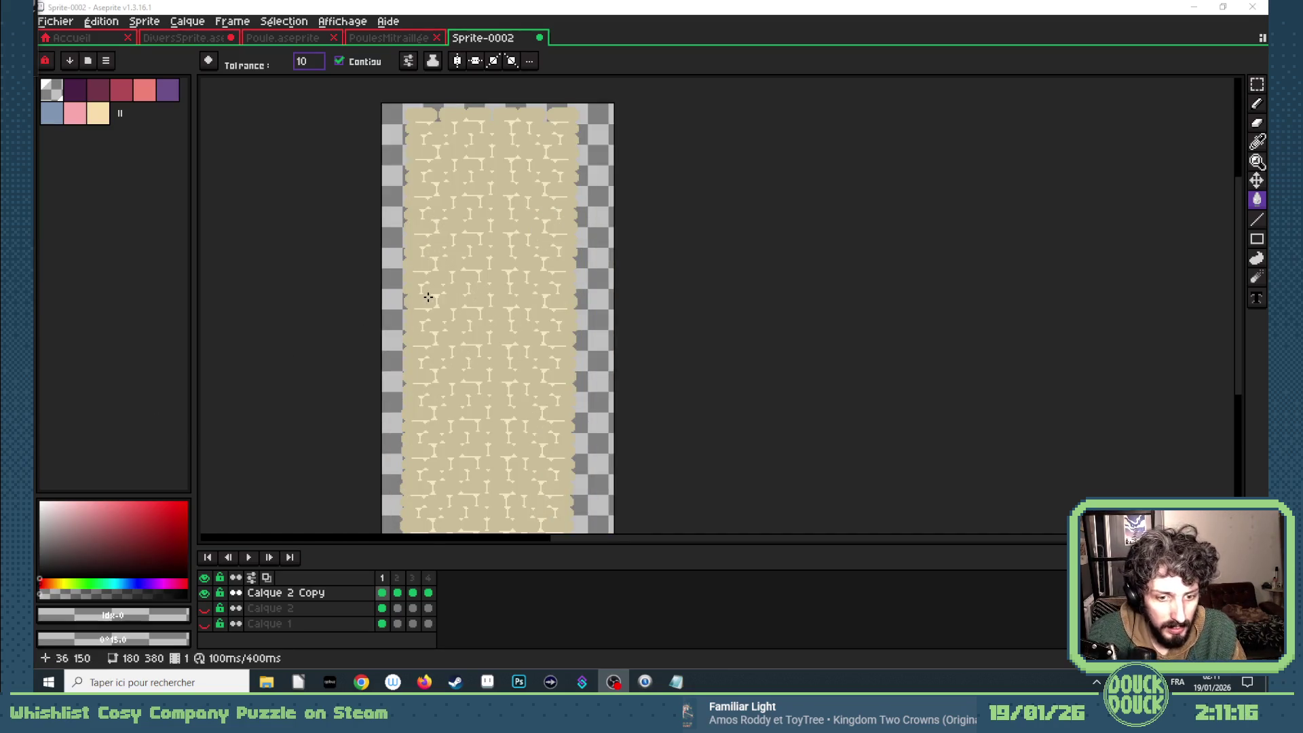
scroll(428, 297, "down", 1)
scroll(427, 310, "up", 1)
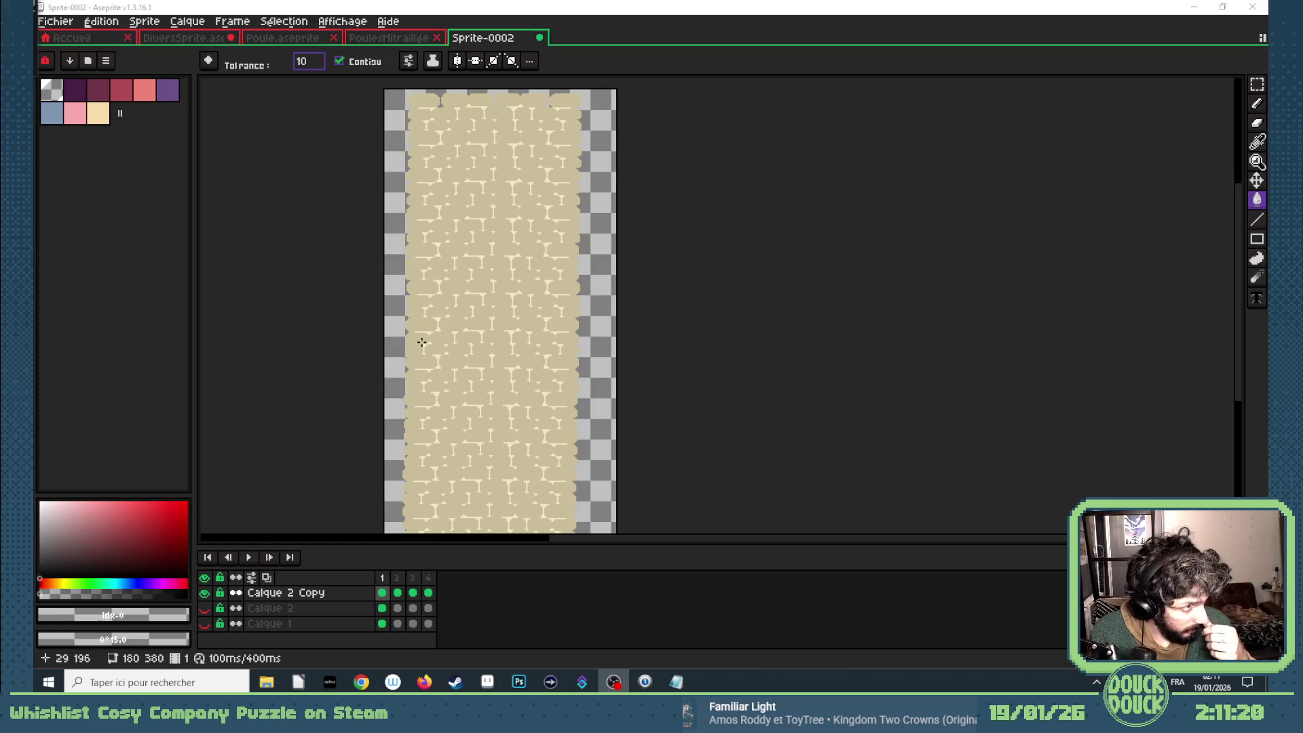
left_click(396, 592)
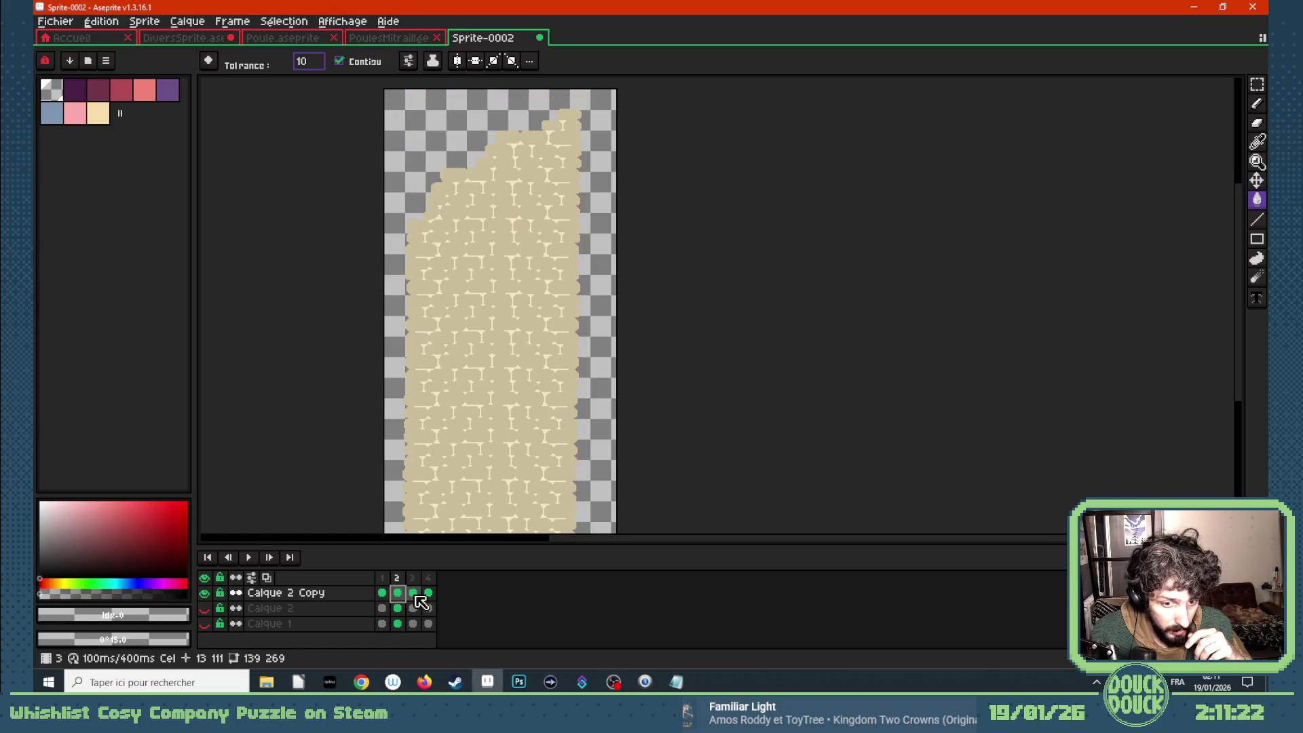
- Copy the complete wall of frame 1 into a new fifth frame
left_click(412, 592)
left_click(428, 592)
key("Right")
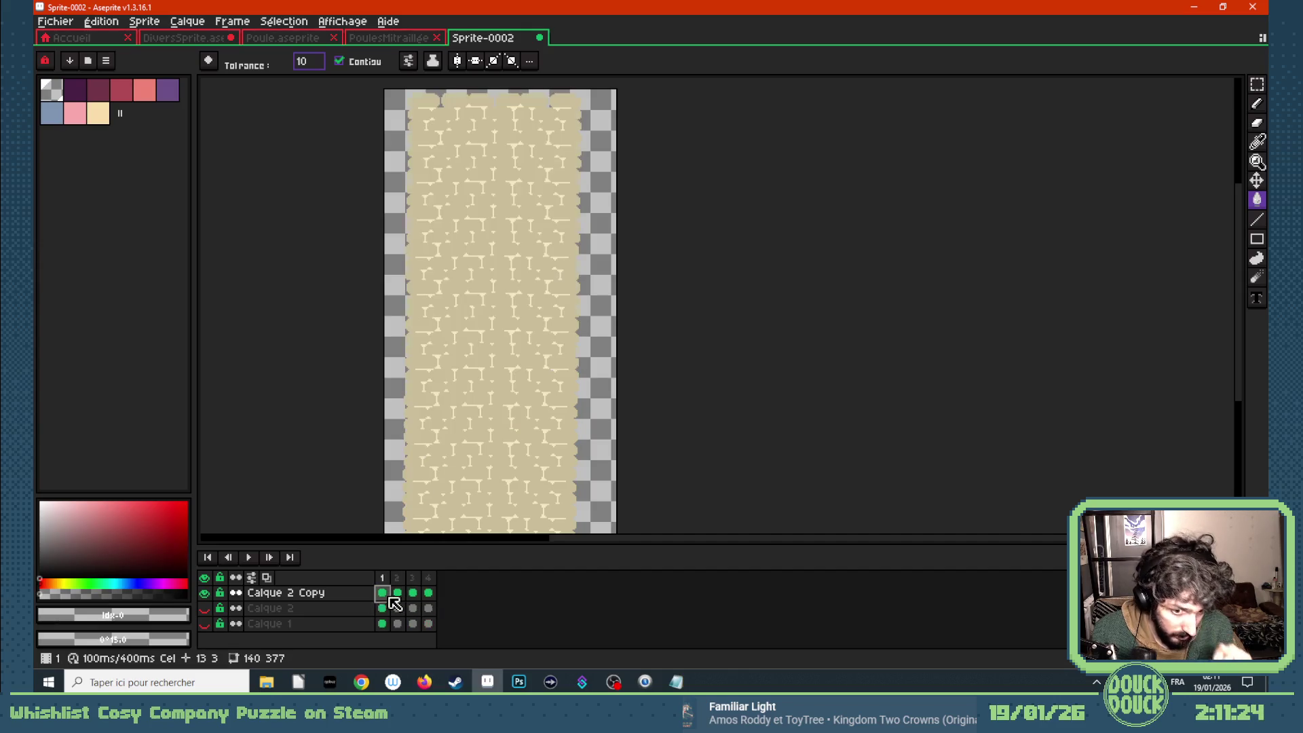
mouse_move(382, 578)
left_mouse_down()
mouse_move(457, 579)
mouse_move(445, 578)
left_mouse_up()
- Delete a small rectangle from the middle of the wall with the rectangular marquee
scroll(479, 441, "up", 2)
scroll(515, 370, "up", 2)
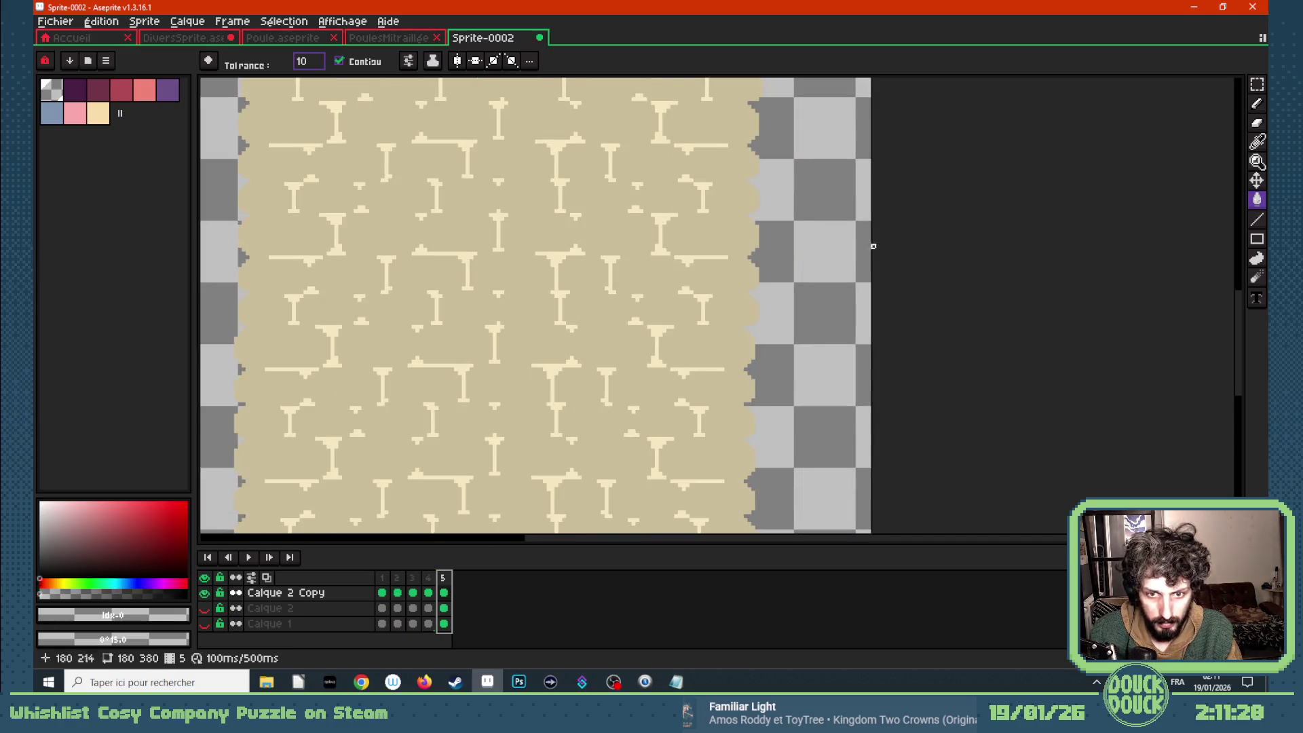
left_click(1255, 84)
scroll(582, 300, "down", 1)
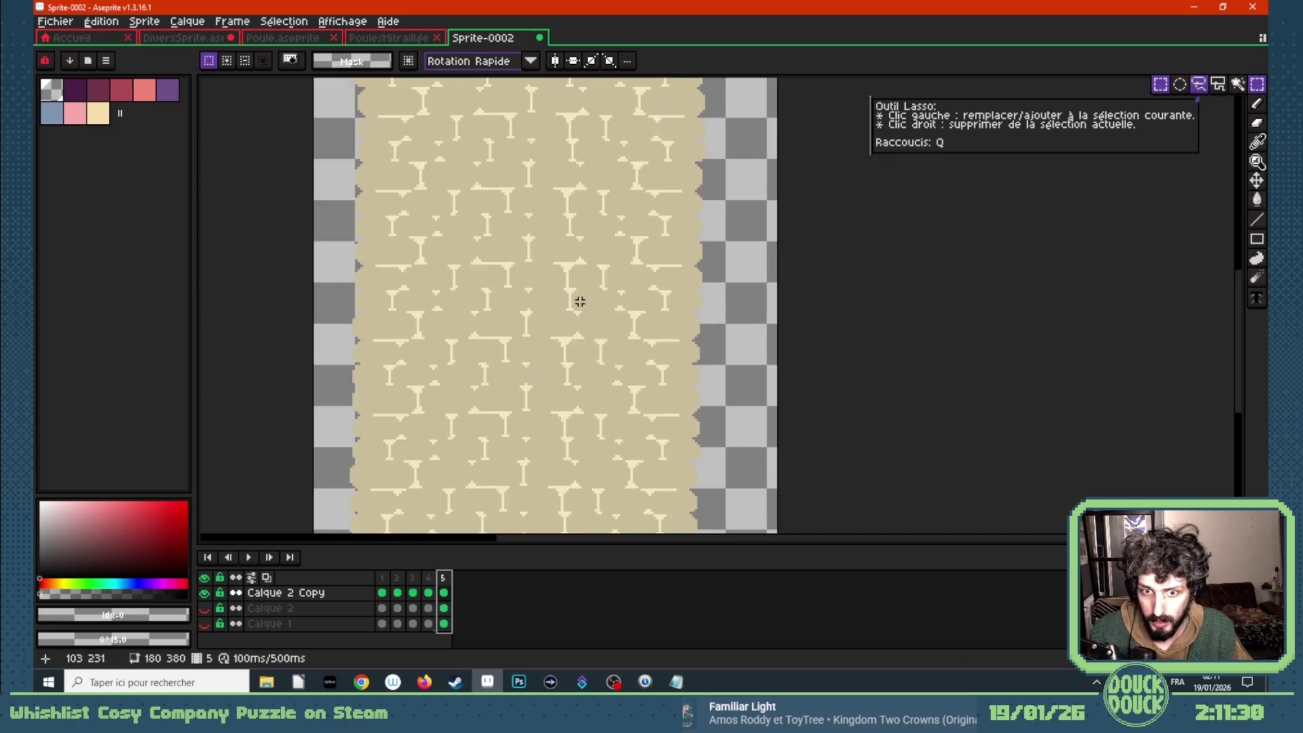
scroll(570, 387, "down", 2)
scroll(566, 422, "up", 2)
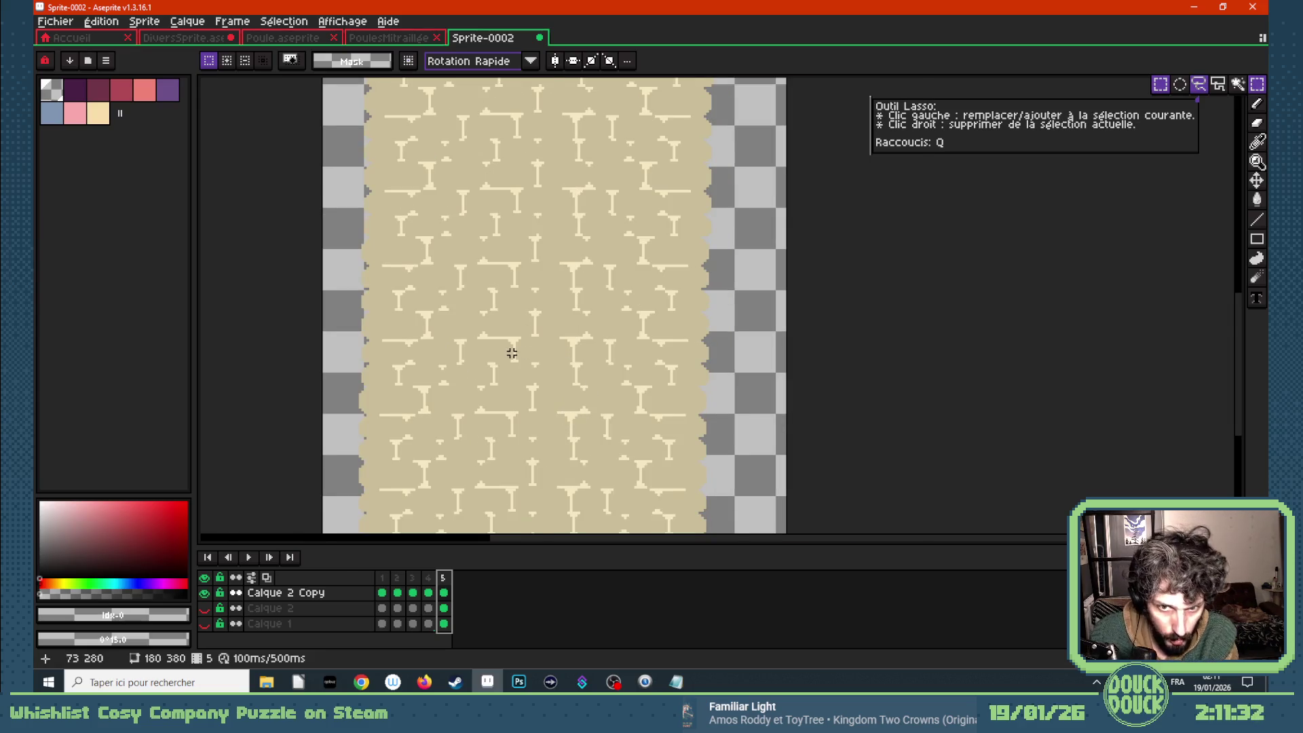
scroll(512, 352, "up", 1)
left_click_drag(519, 331, 605, 365)
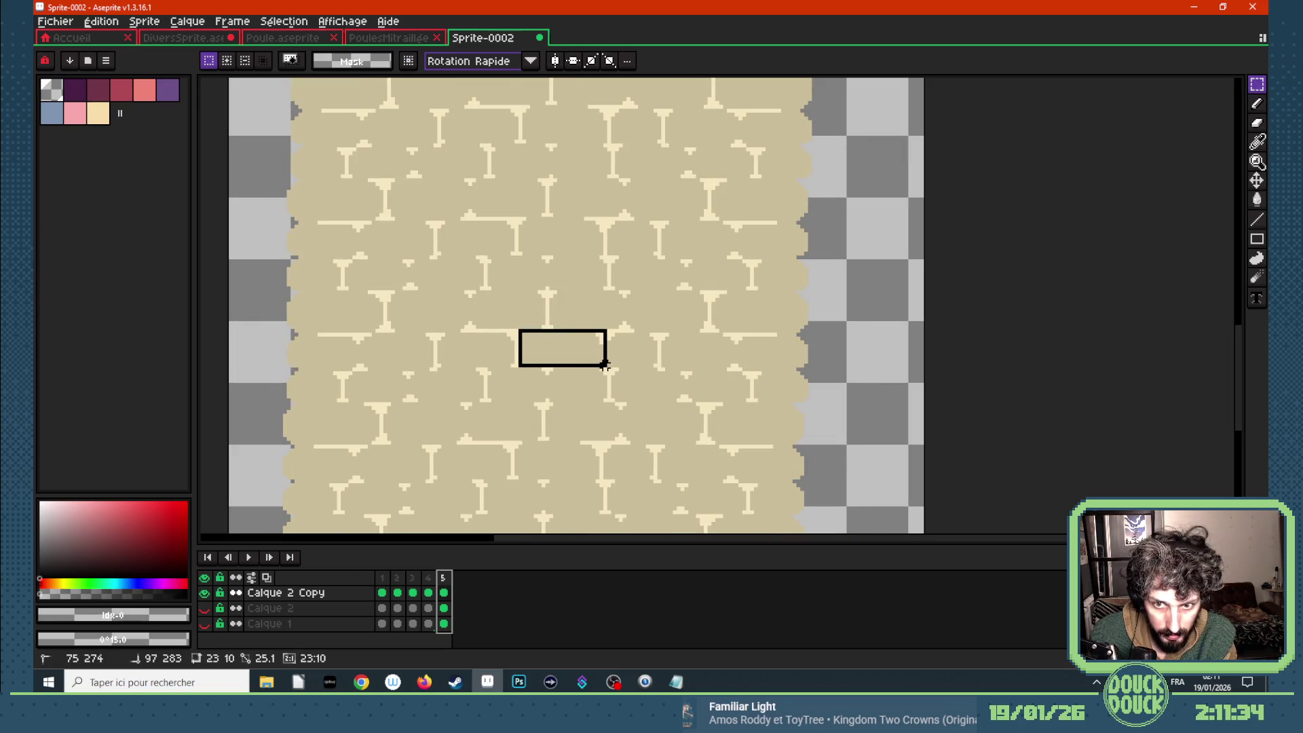
key("Delete")
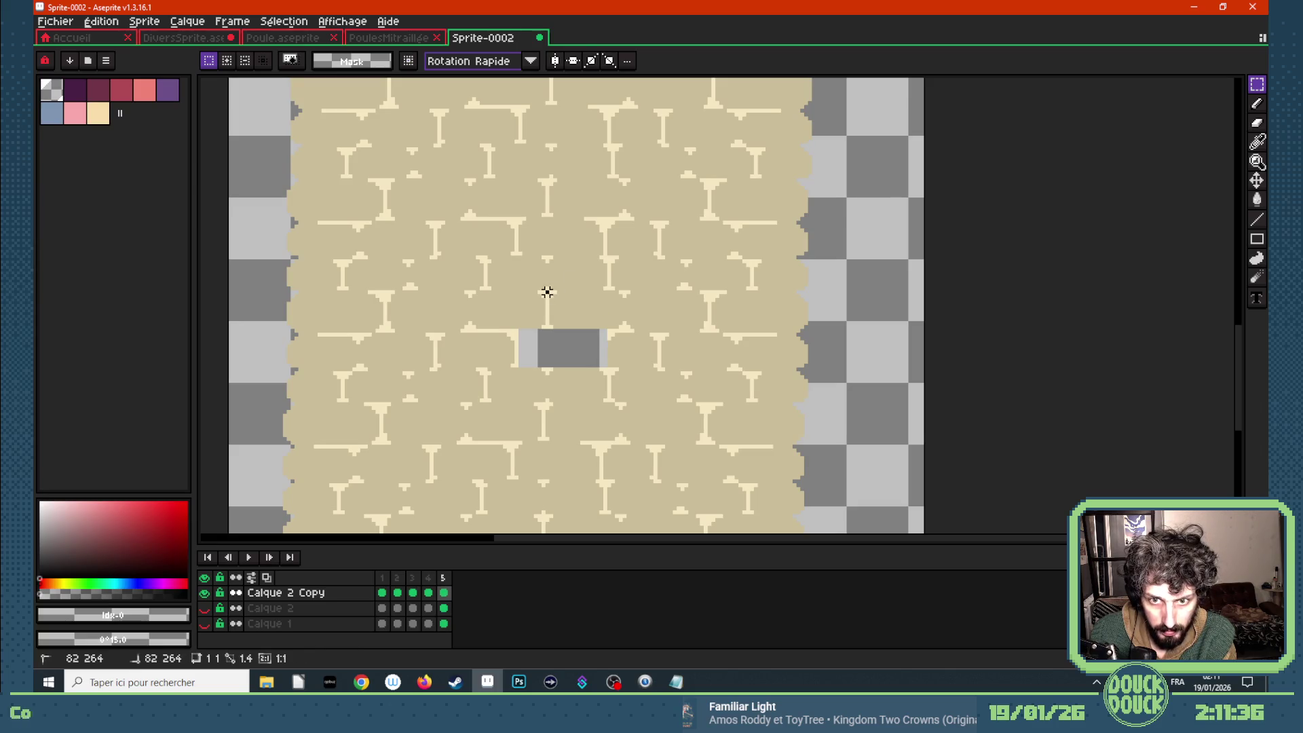
- Widen the hole by deleting rectangles above-right, below-left, right and above it
left_click_drag(547, 291, 626, 333)
key("Delete")
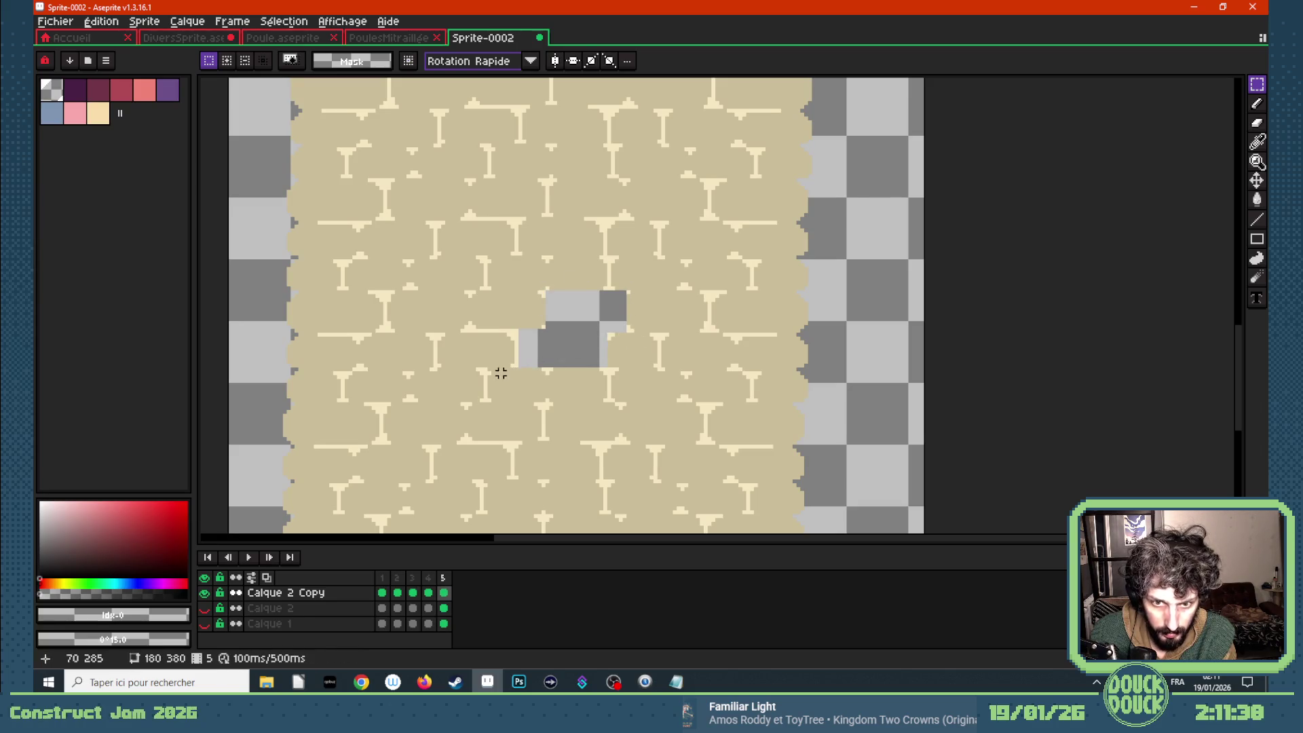
left_click_drag(484, 367, 550, 402)
key("Delete")
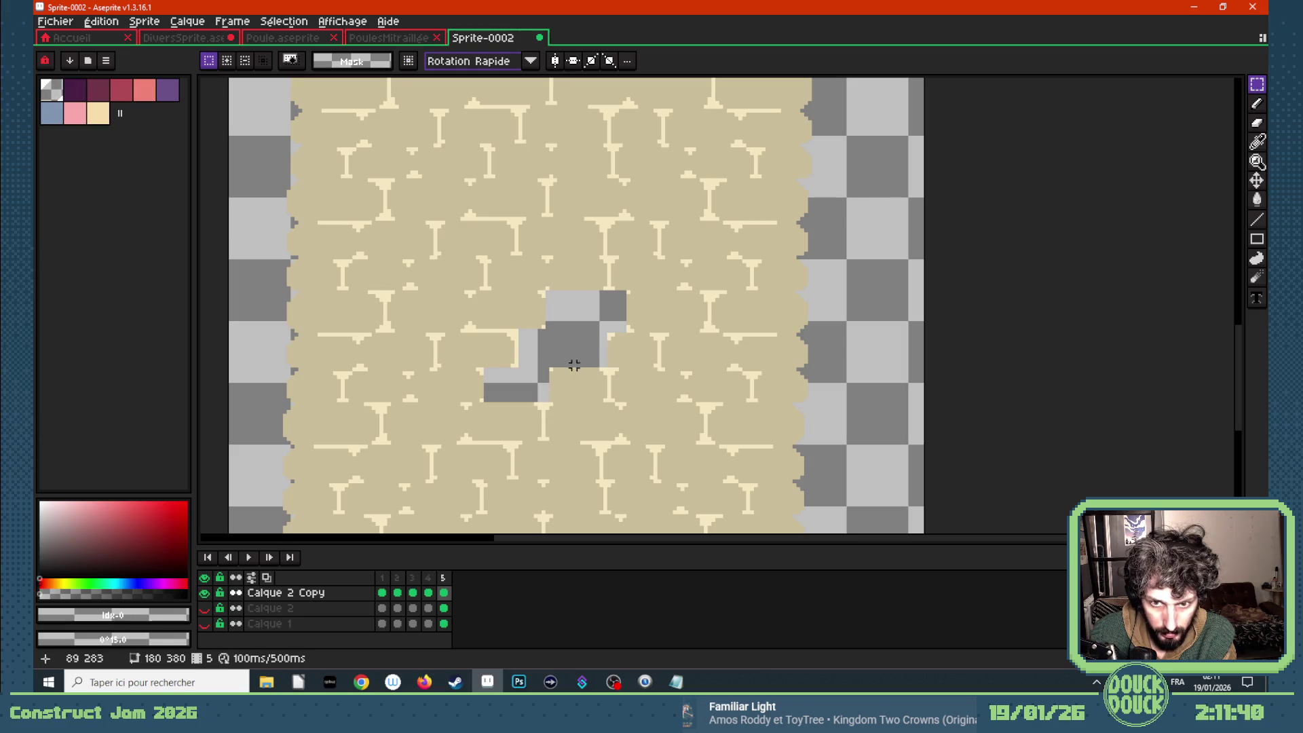
left_click_drag(628, 291, 712, 333)
key("Delete")
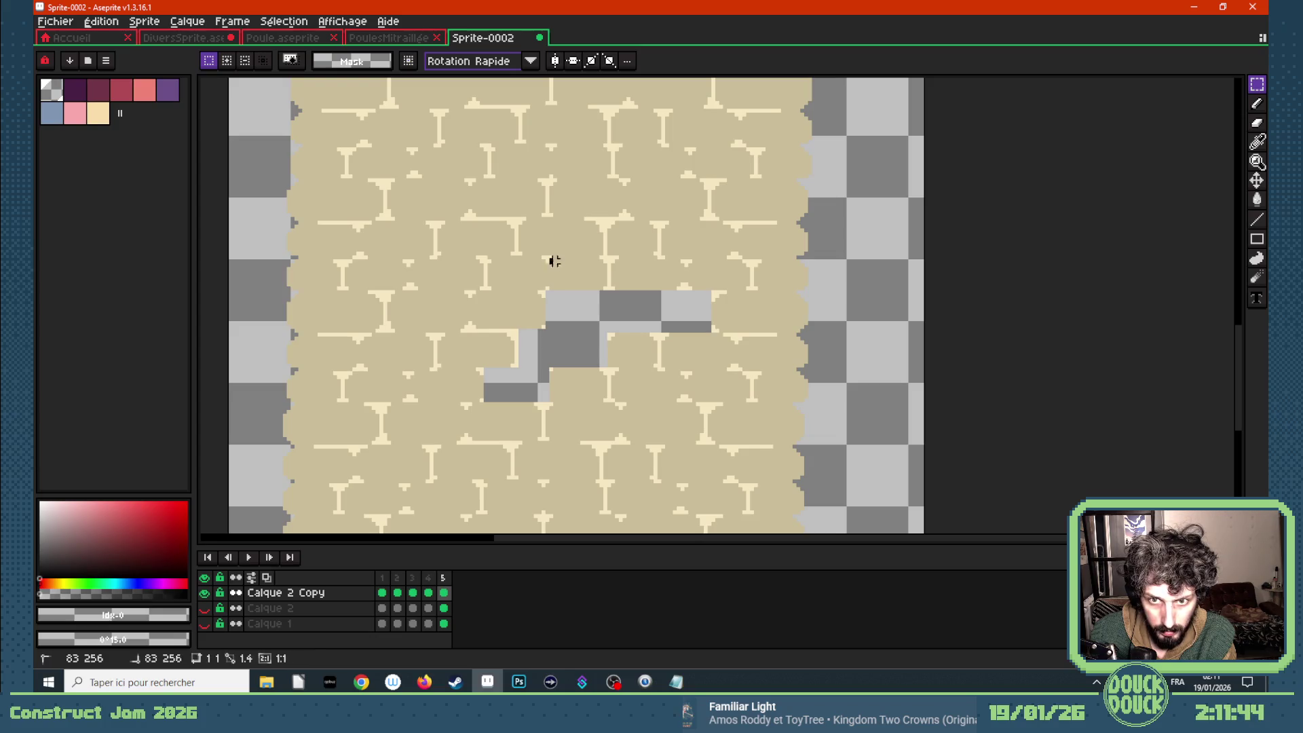
left_click_drag(550, 259, 609, 293)
key("Delete")
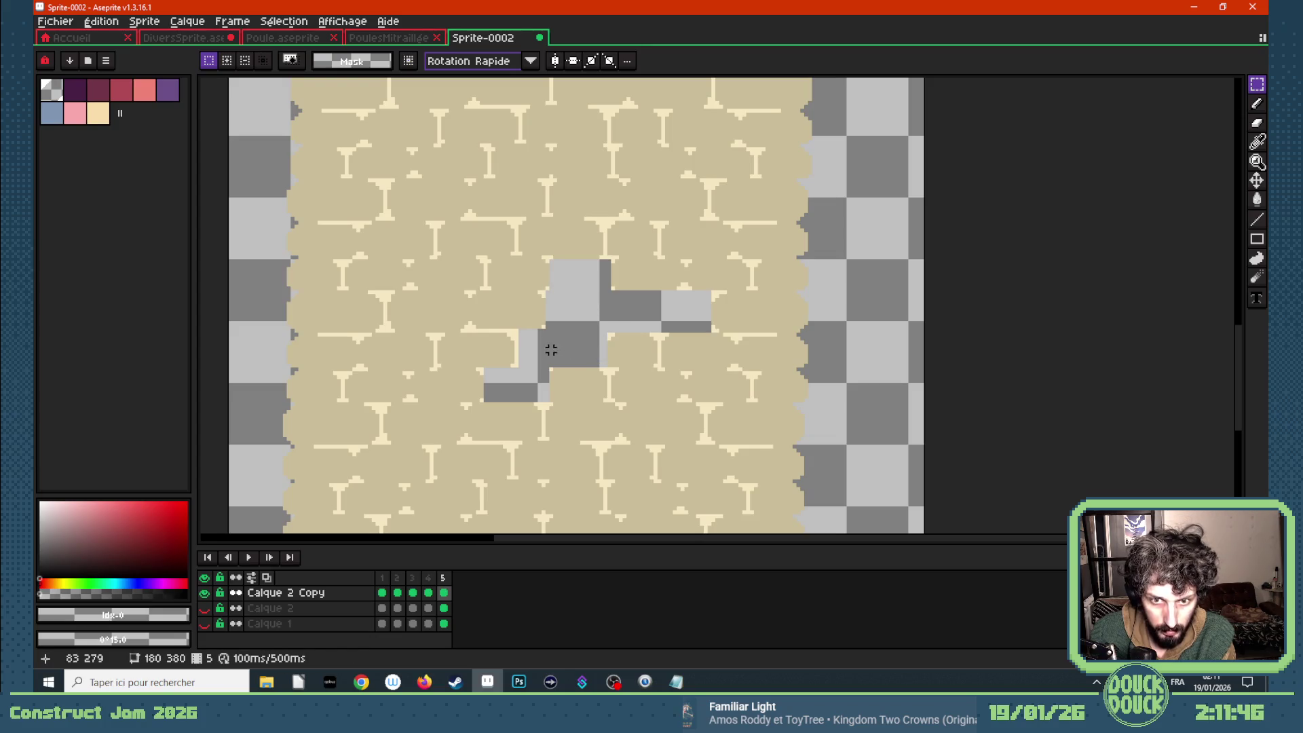
- Fill the hole with the pale cream mortar colour picked from the sprite
key("i")
left_click(514, 330)
key("g")
left_click(535, 349)
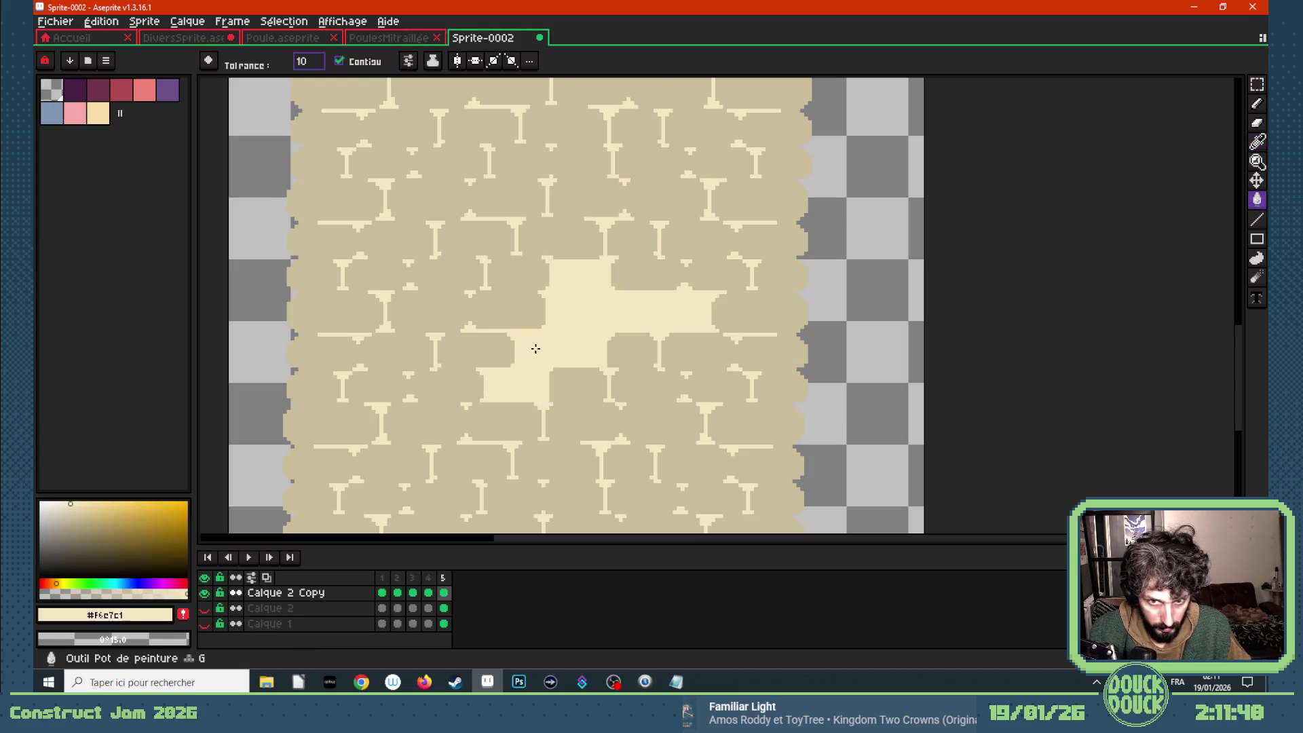
scroll(558, 379, "down", 3)
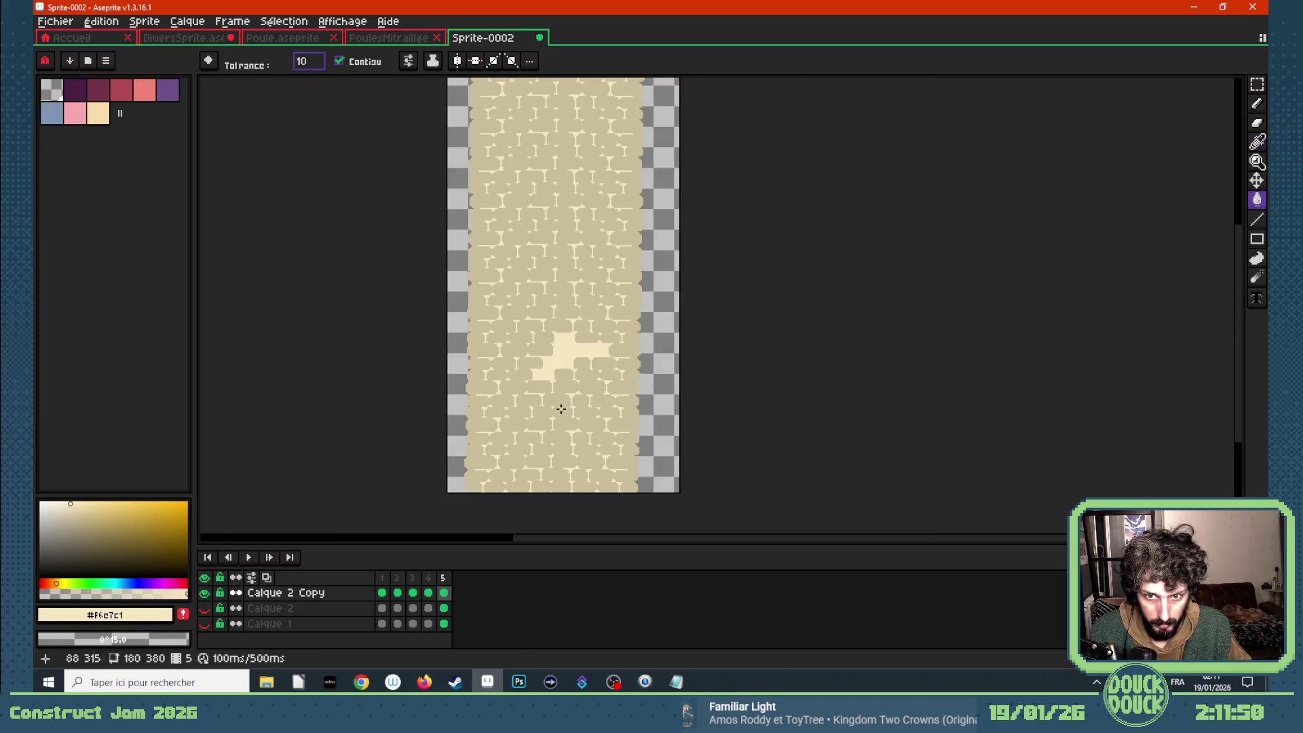
scroll(560, 411, "up", 3)
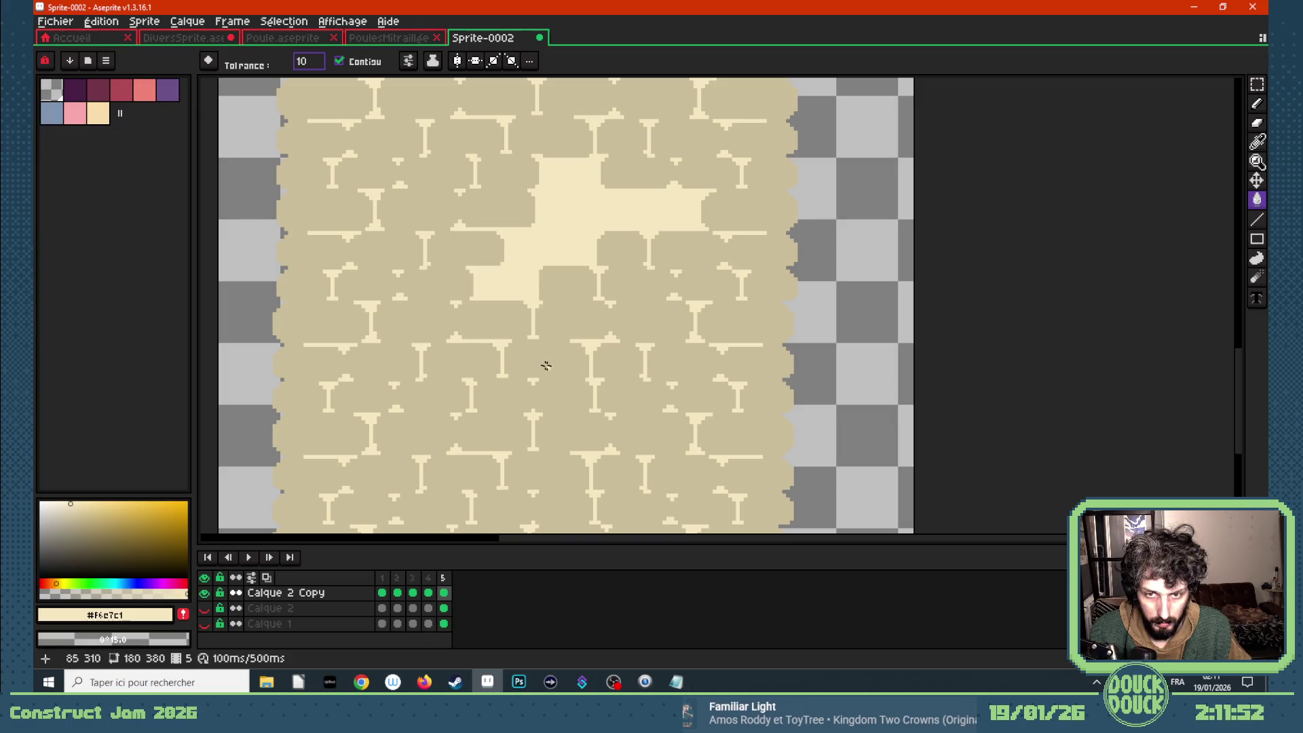
scroll(499, 332, "down", 1)
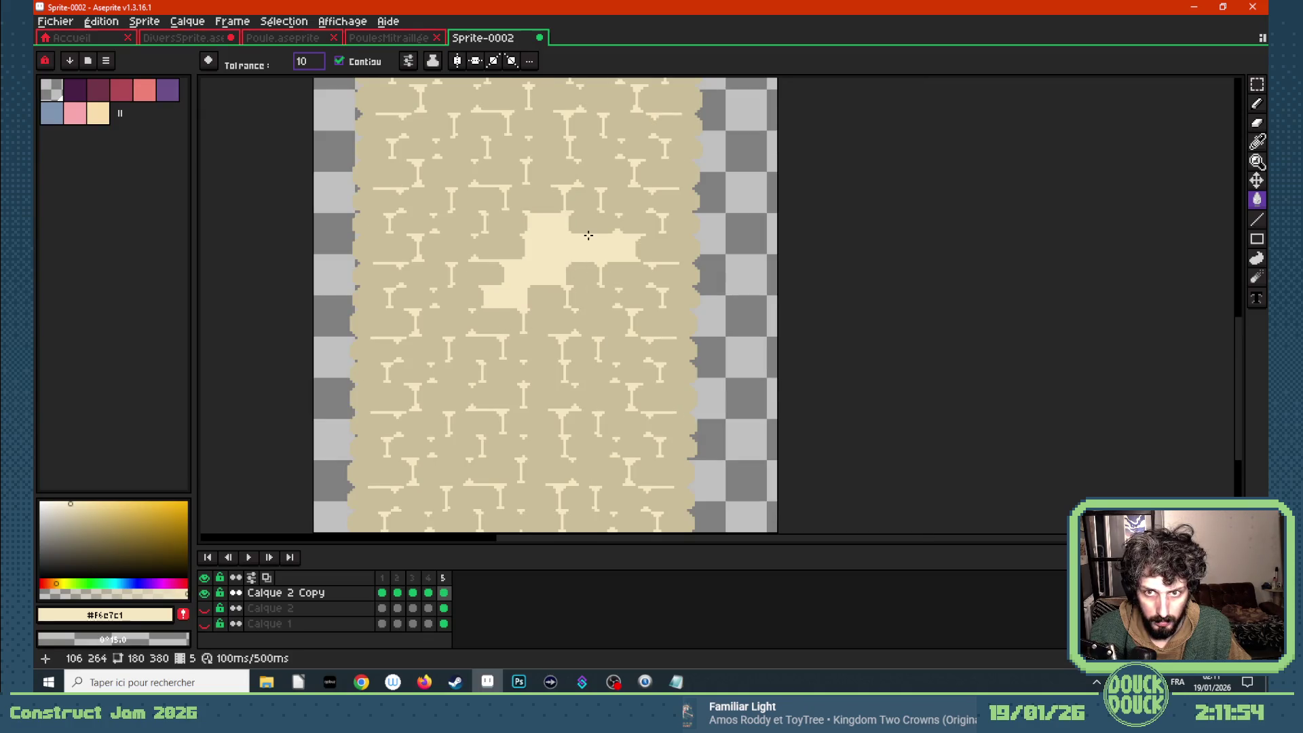
- Extend the hole upward by deleting two more rectangles above the cream patch
left_click(1238, 84)
scroll(593, 208, "up", 1)
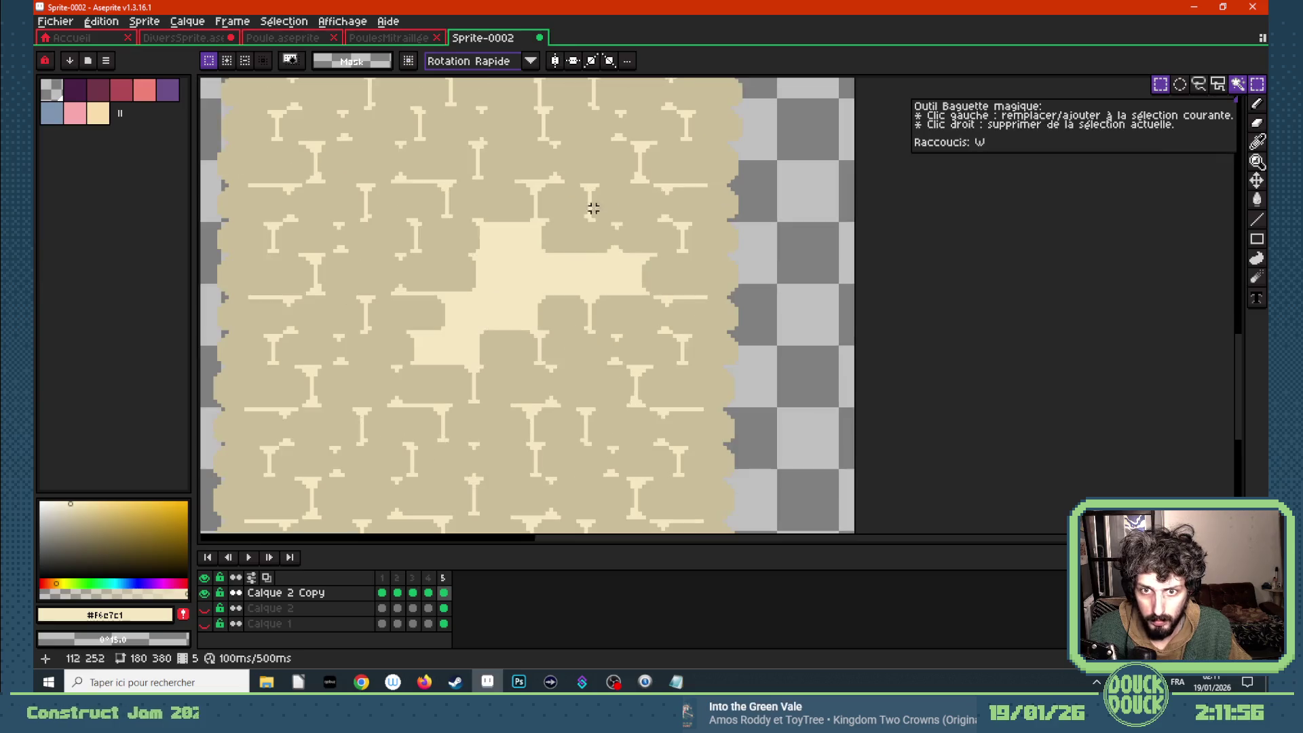
key("m")
left_click_drag(539, 219, 613, 262)
key("Delete")
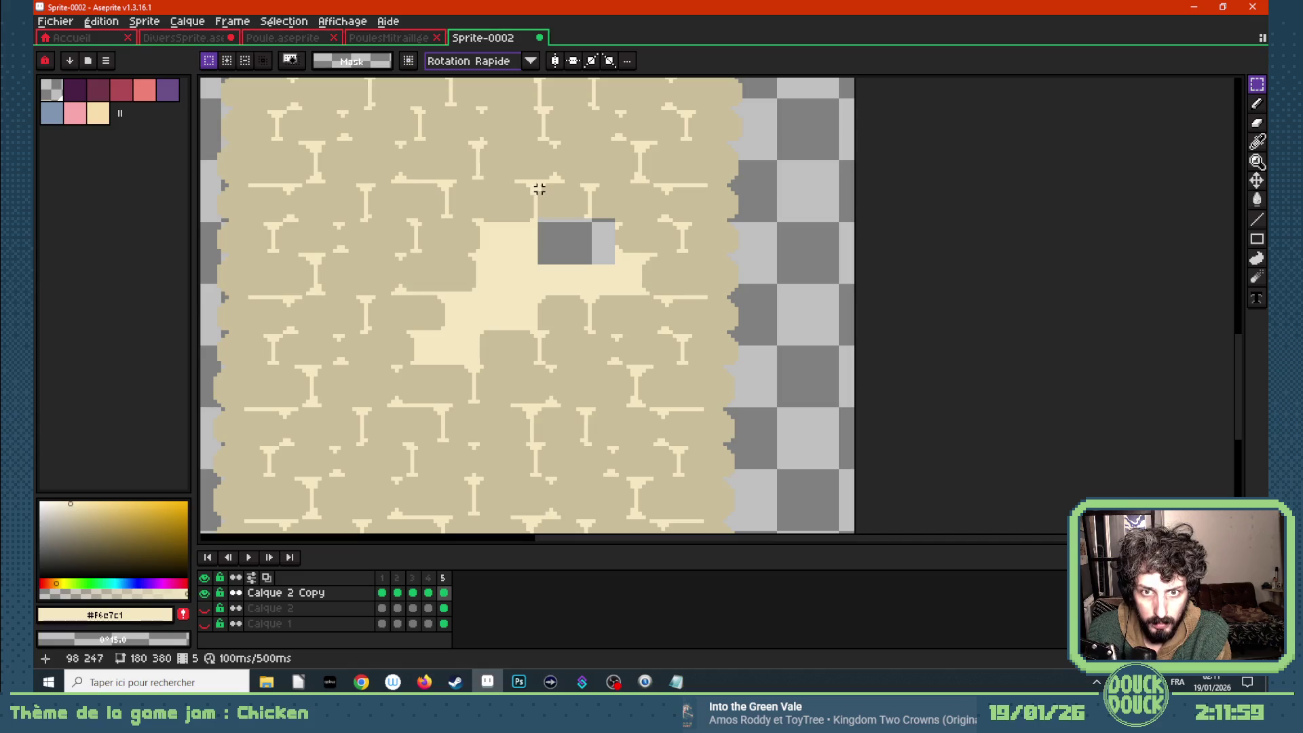
left_click_drag(536, 182, 592, 237)
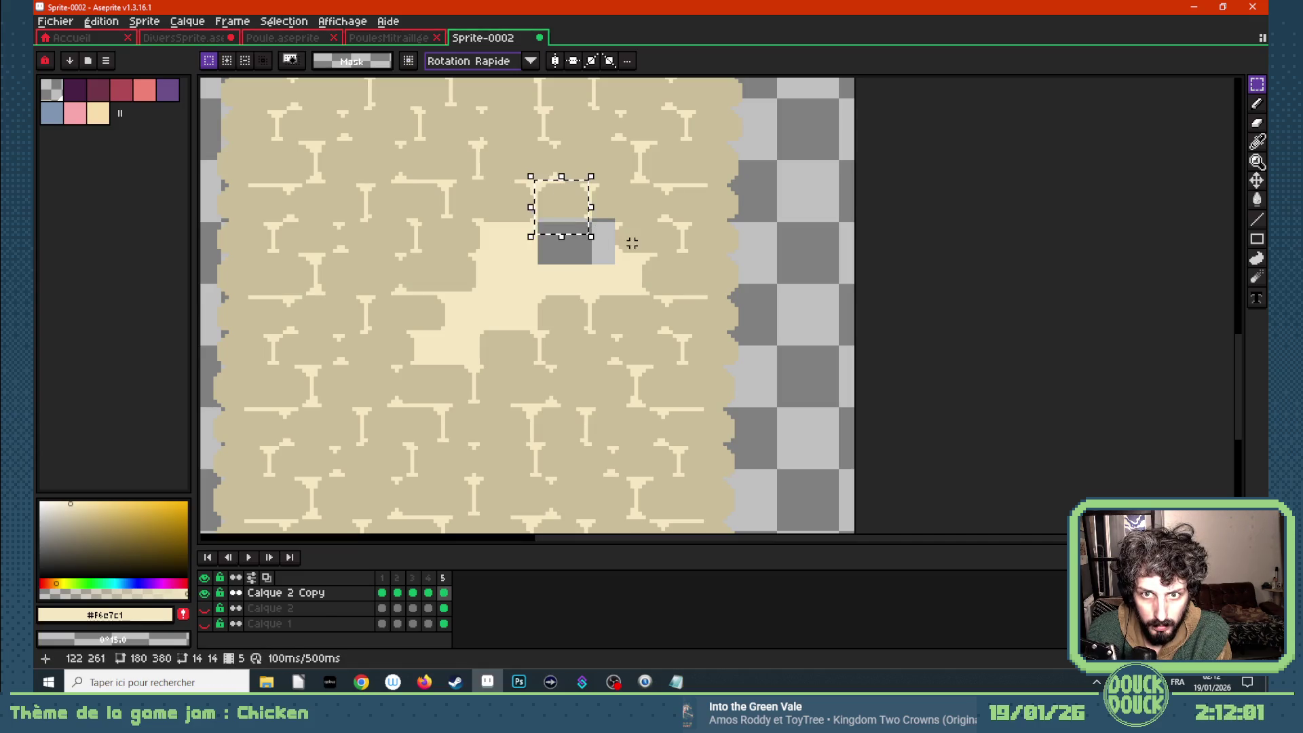
left_click(558, 189)
left_click_drag(543, 185, 589, 224)
key("Delete")
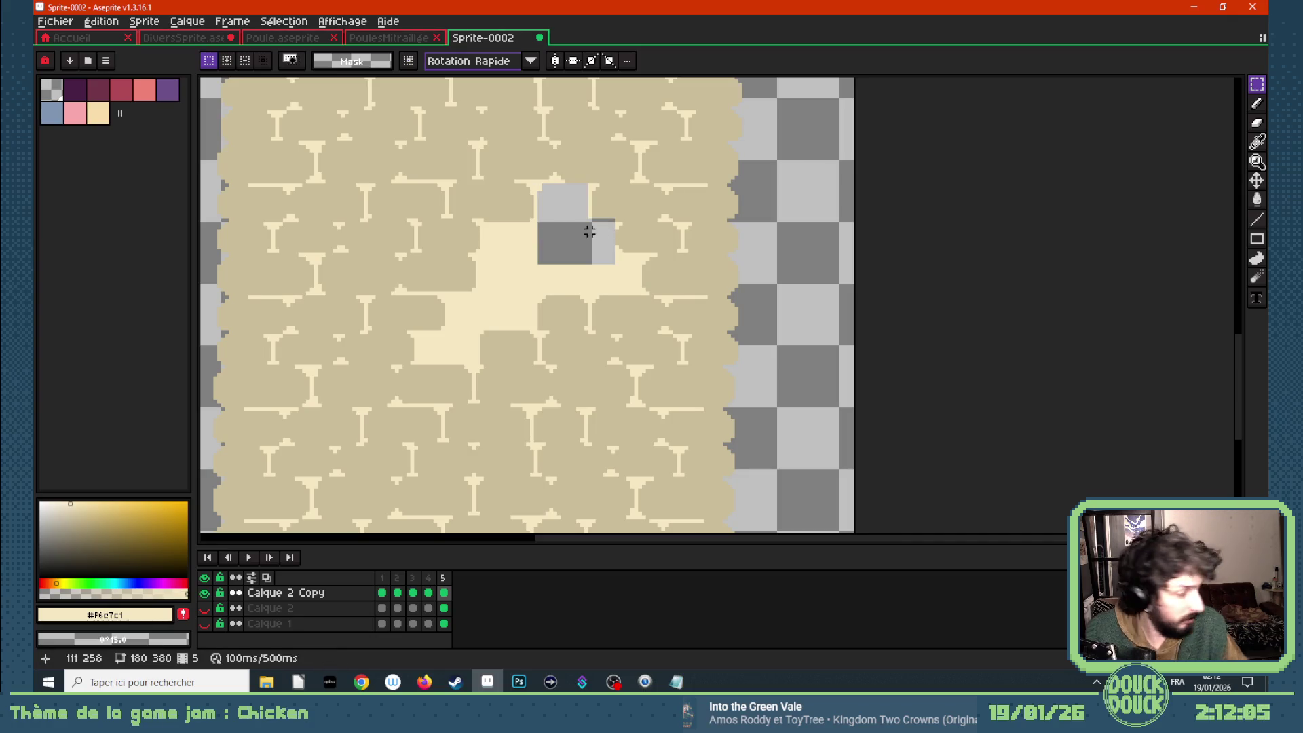
- Fill the new upper gap with pale cream
key("i")
key("g")
left_click(579, 244)
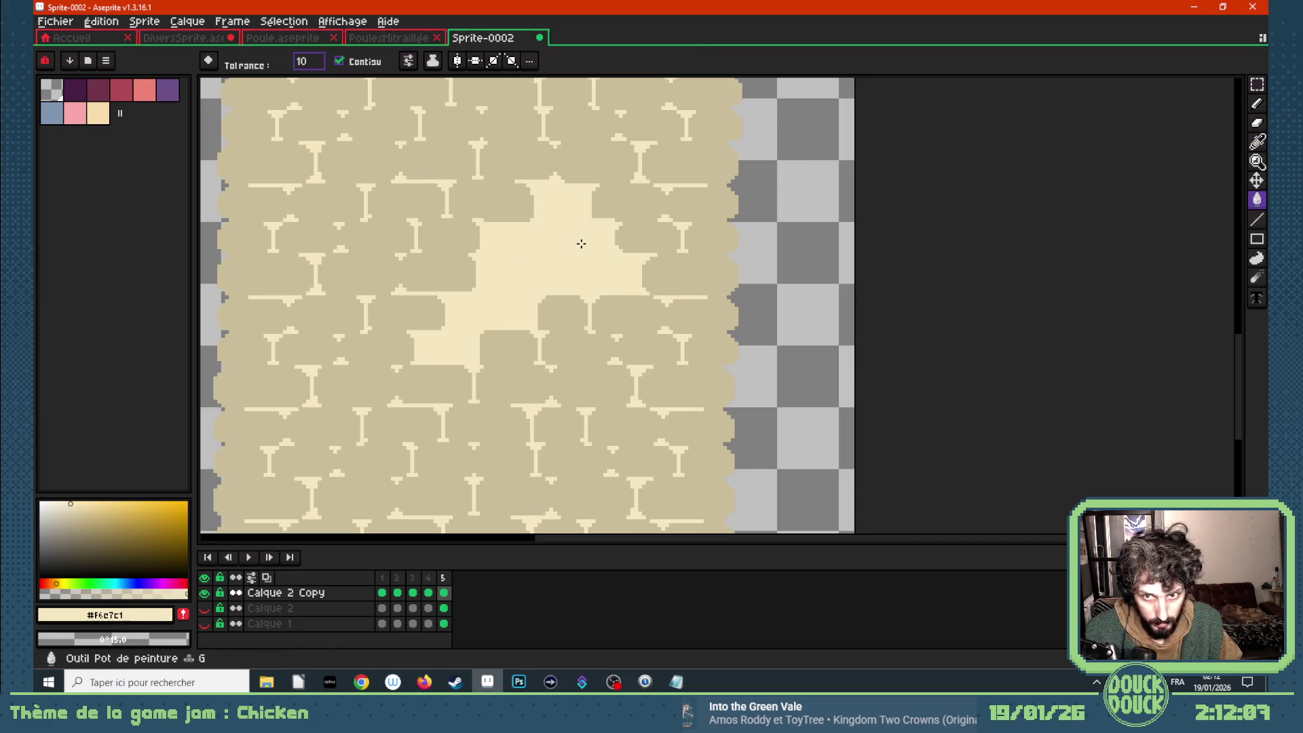
scroll(580, 241, "down", 1)
scroll(584, 253, "down", 1)
scroll(606, 278, "up", 2)
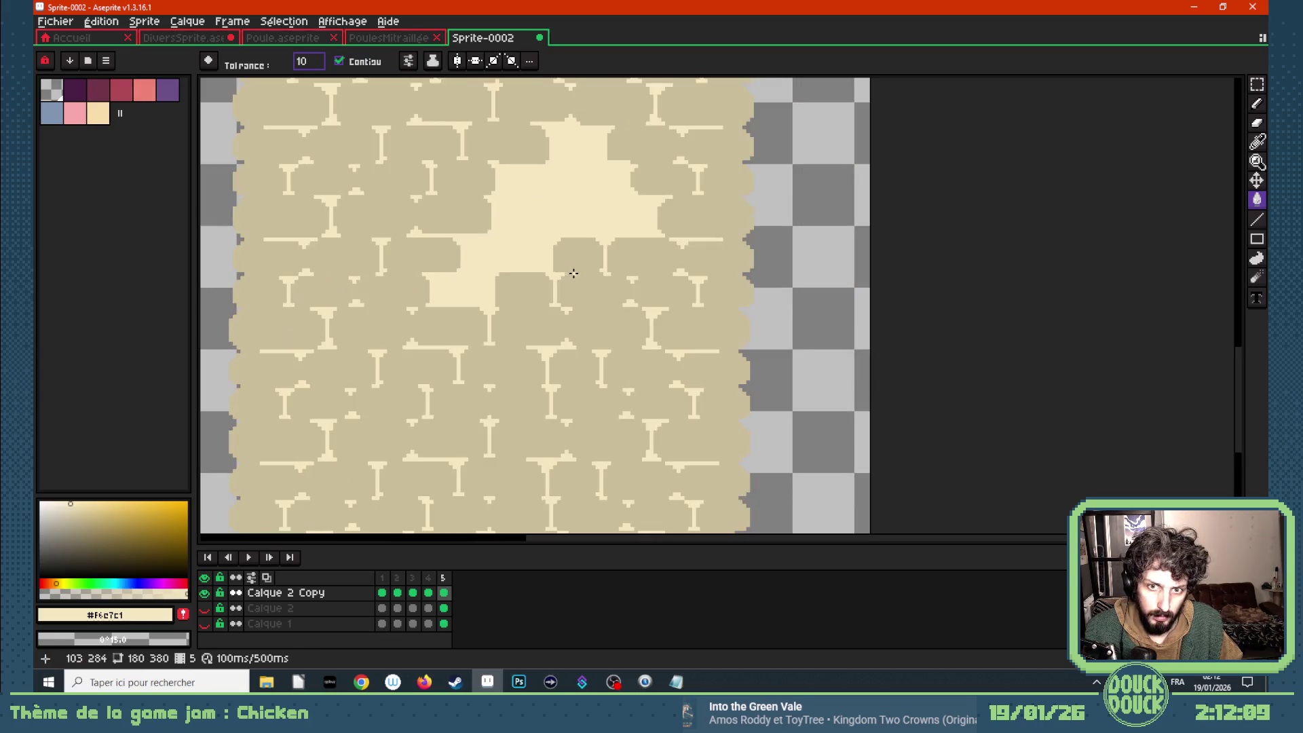
- Delete a rectangle on the patch's lower right and fill it with pale cream
left_click(1256, 85)
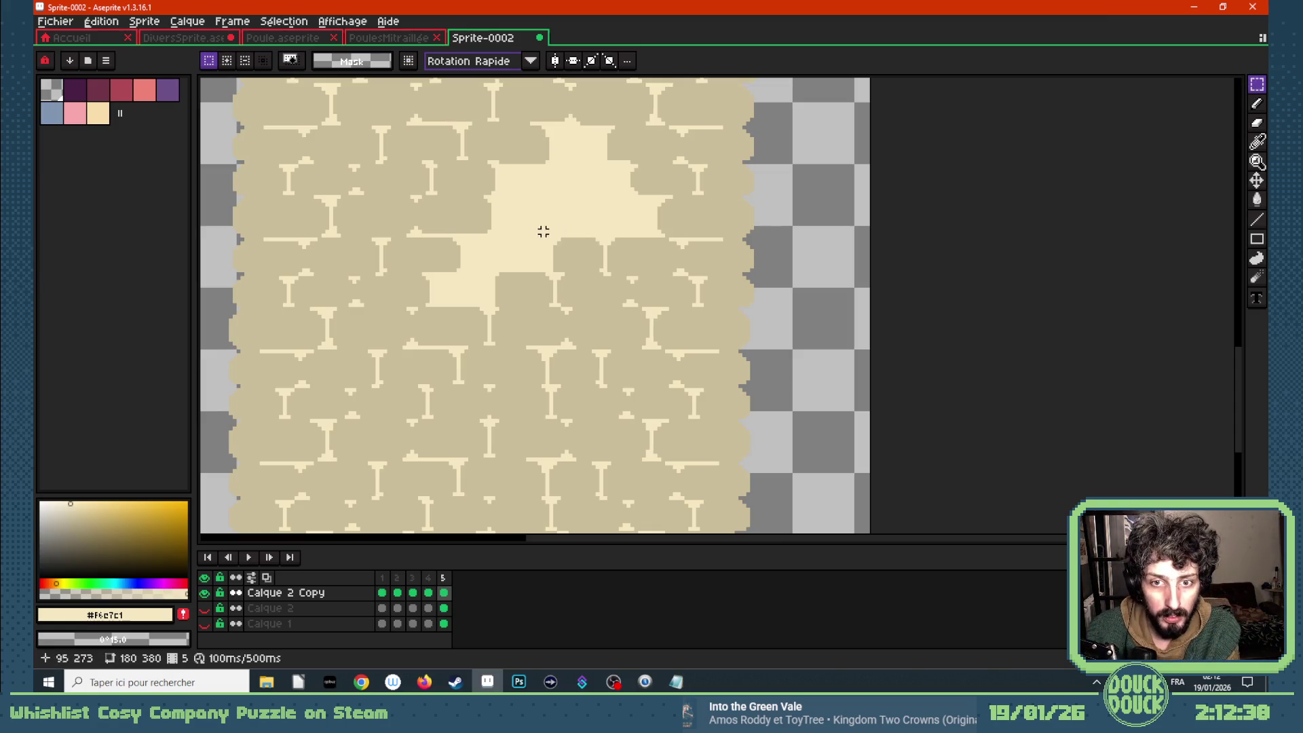
left_click_drag(548, 234, 607, 271)
key("Delete")
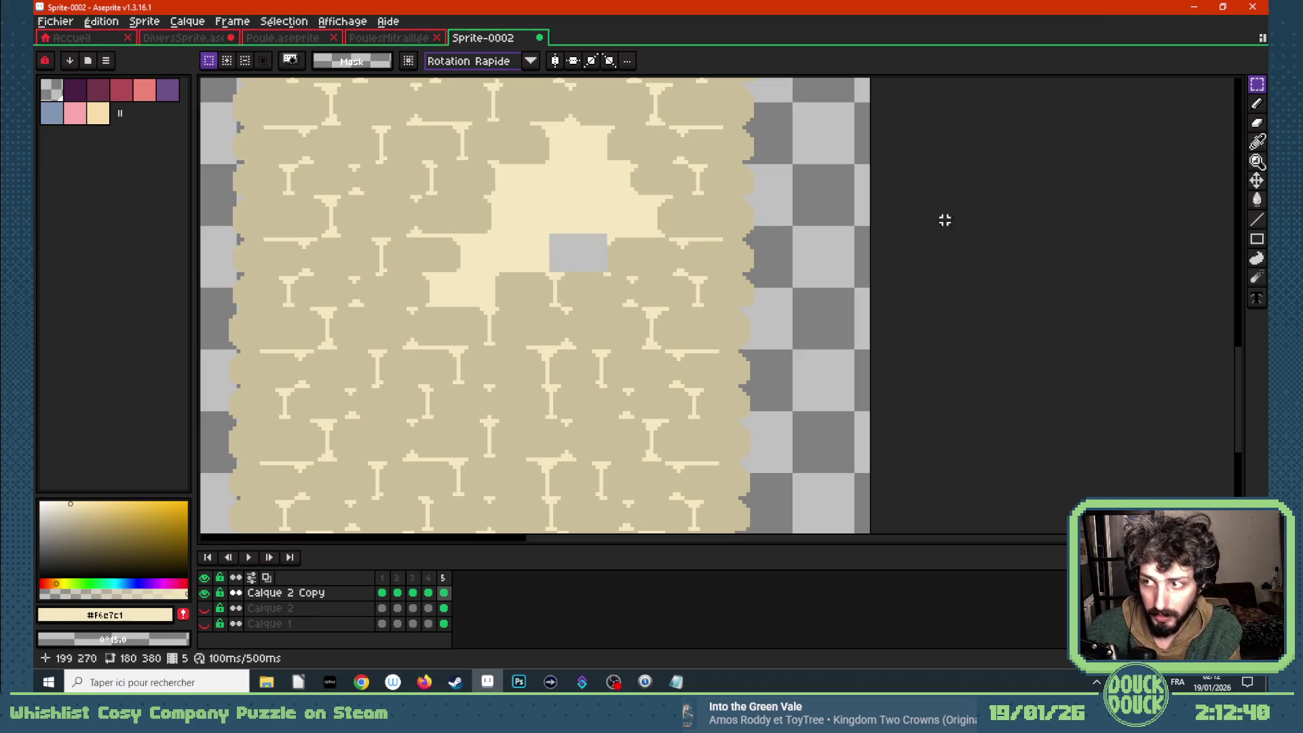
key("i")
key("g")
left_click(588, 239)
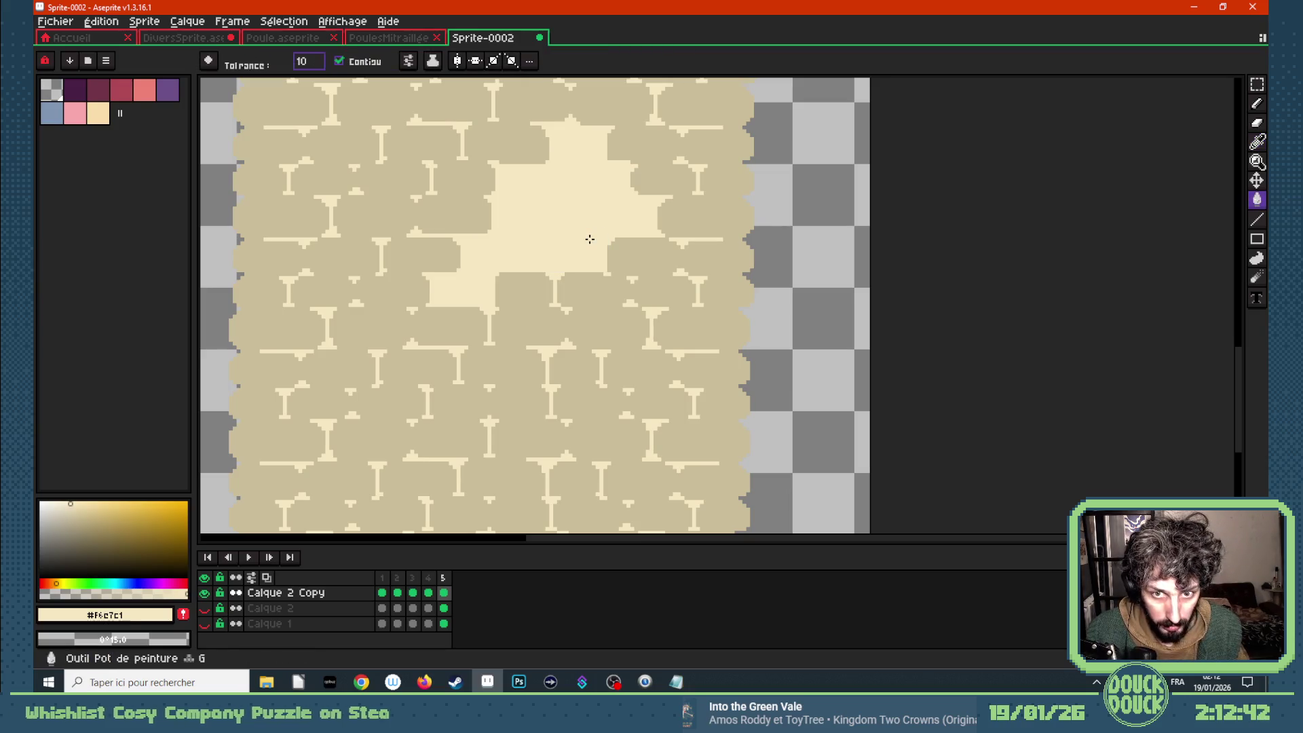
- Select frame 5 across all layers
scroll(537, 237, "down", 1)
scroll(533, 230, "down", 1)
scroll(519, 227, "up", 1)
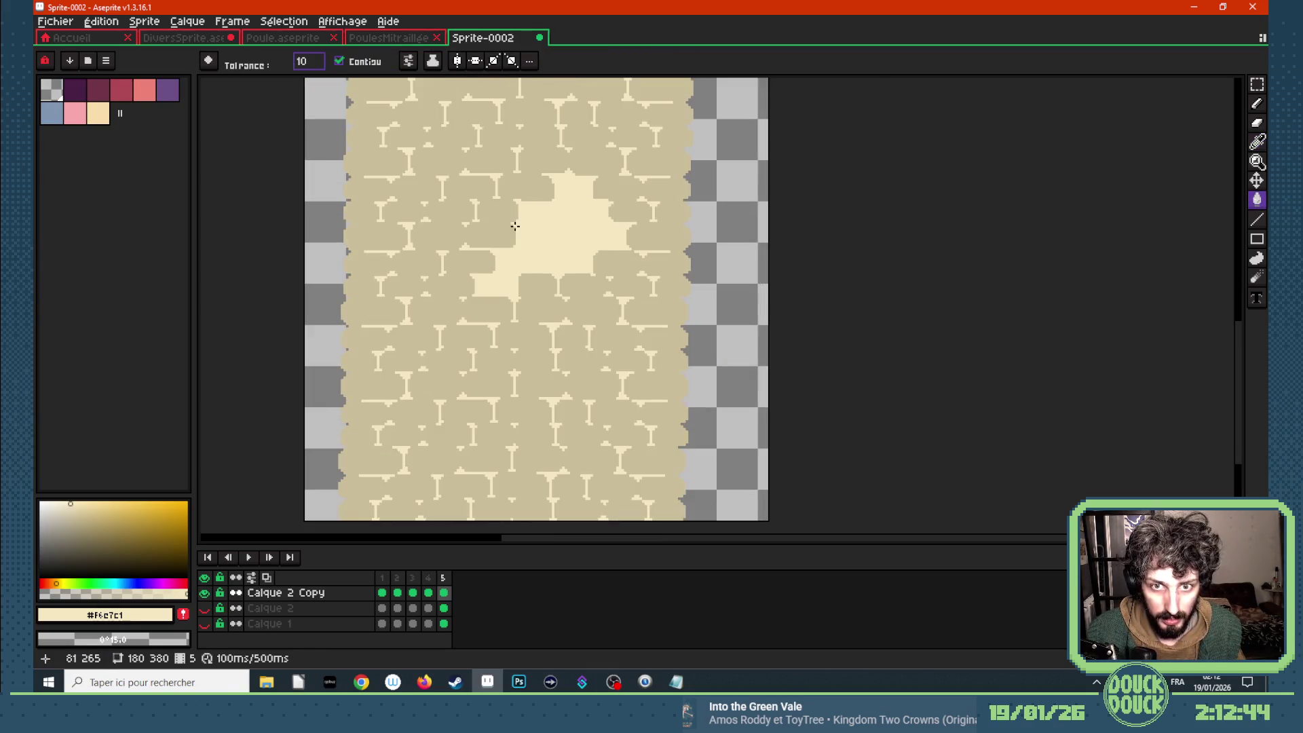
scroll(516, 224, "down", 1)
scroll(515, 203, "up", 1)
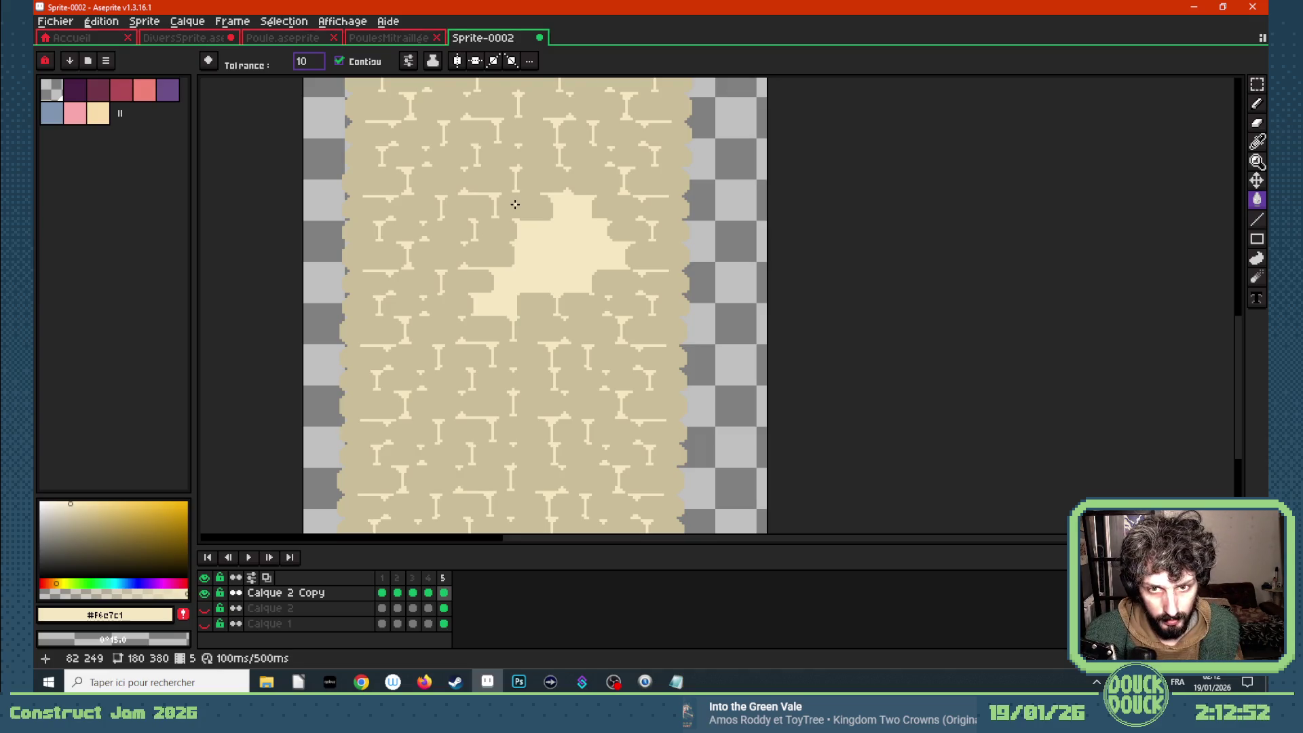
scroll(515, 204, "down", 1)
scroll(516, 214, "down", 2)
scroll(515, 206, "up", 2)
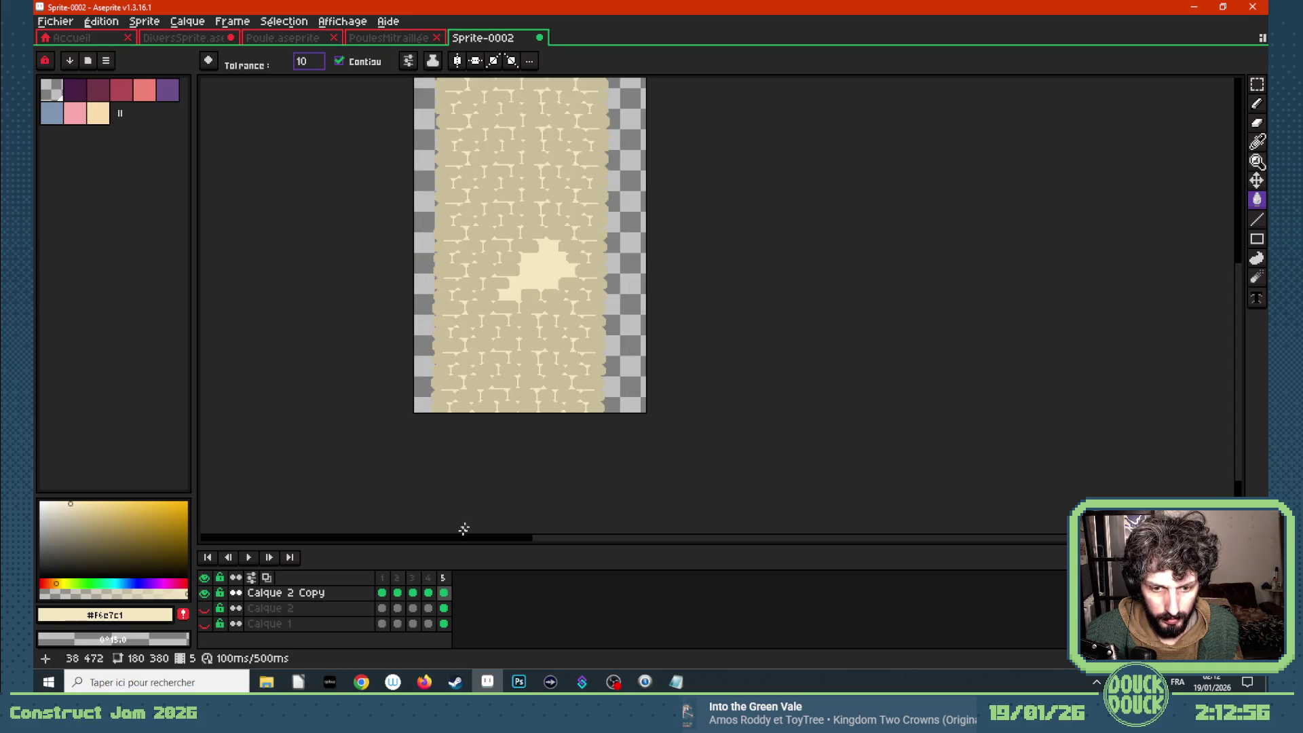
left_click(445, 578)
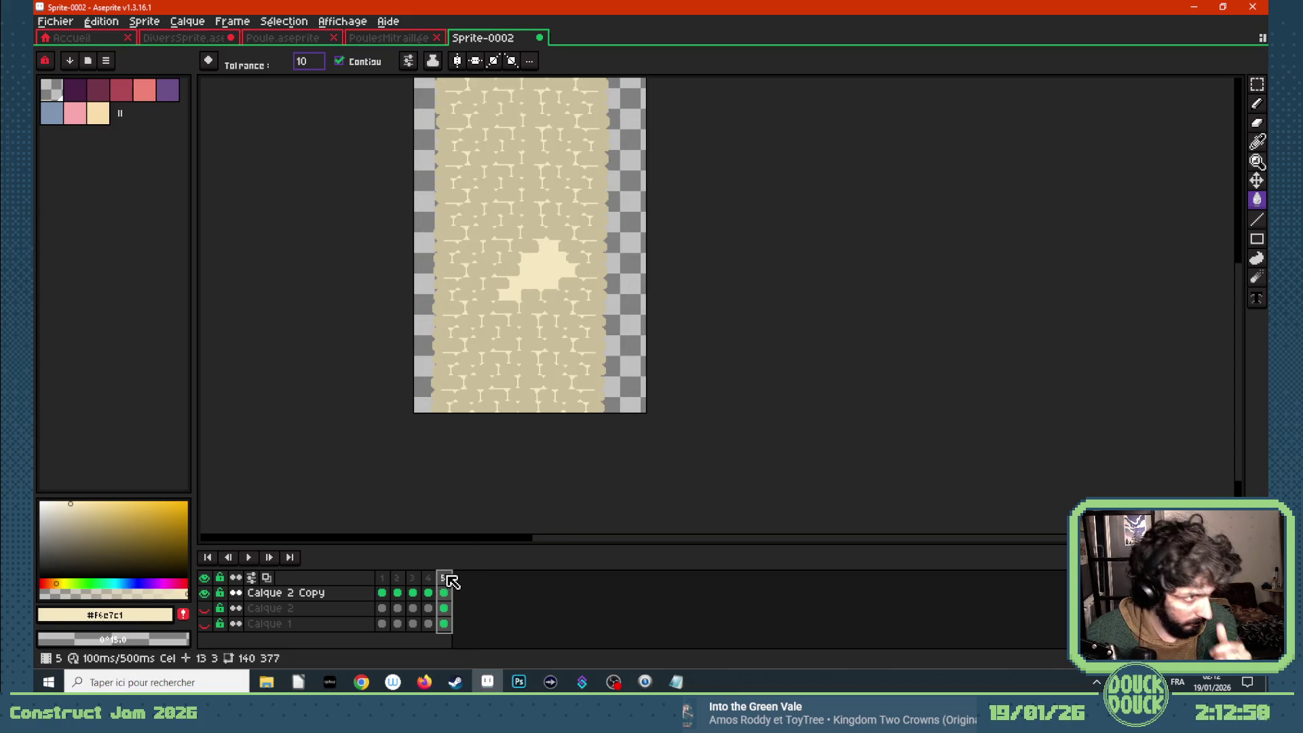
- Add four frames after frame 5 and tag frames 5–9 with a tag named Tag
key("alt+n")
key("alt+n")
key("alt+n")
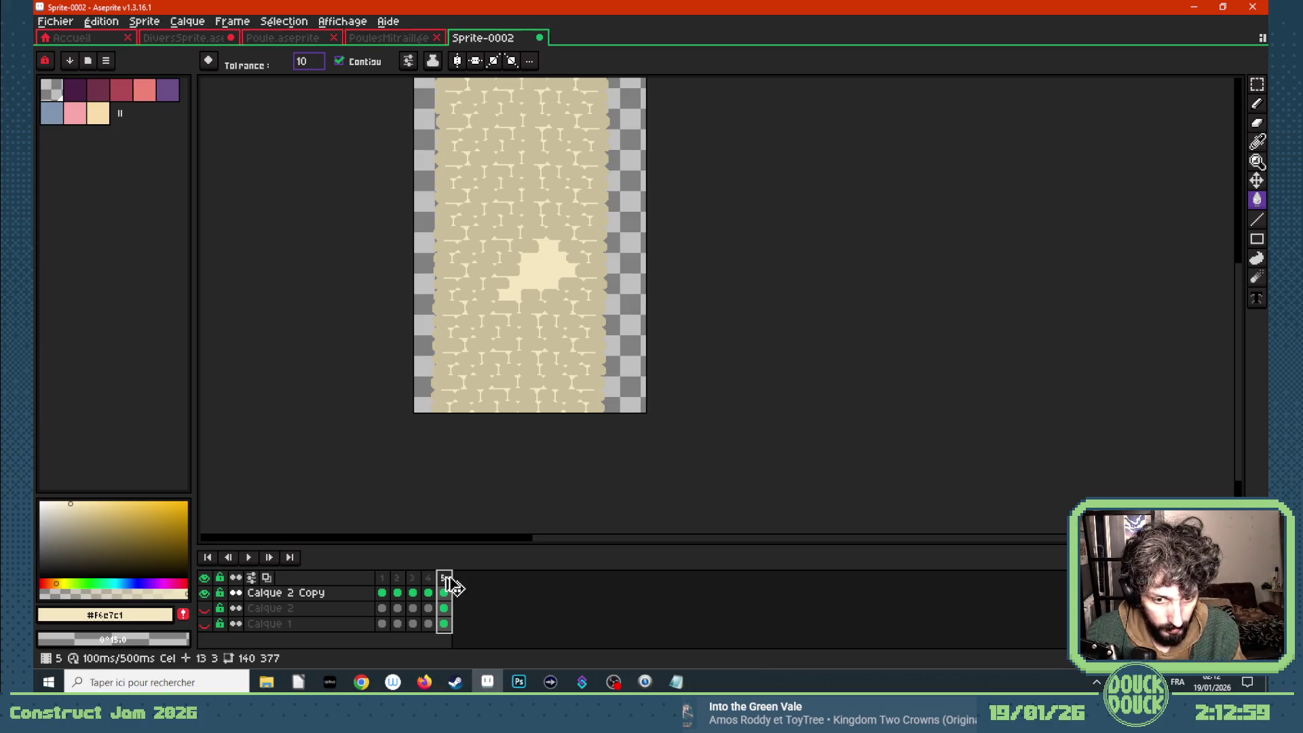
left_click_drag(453, 585, 500, 588)
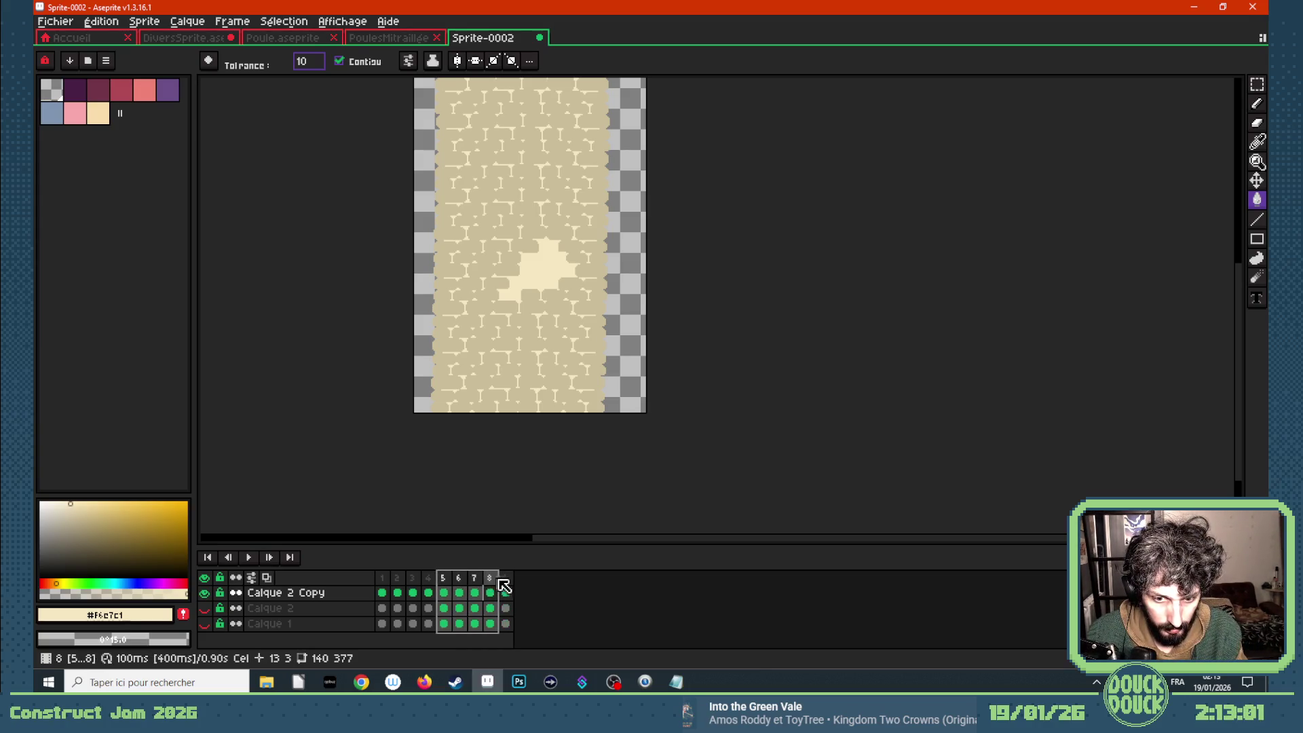
right_click(506, 585)
left_click(541, 596)
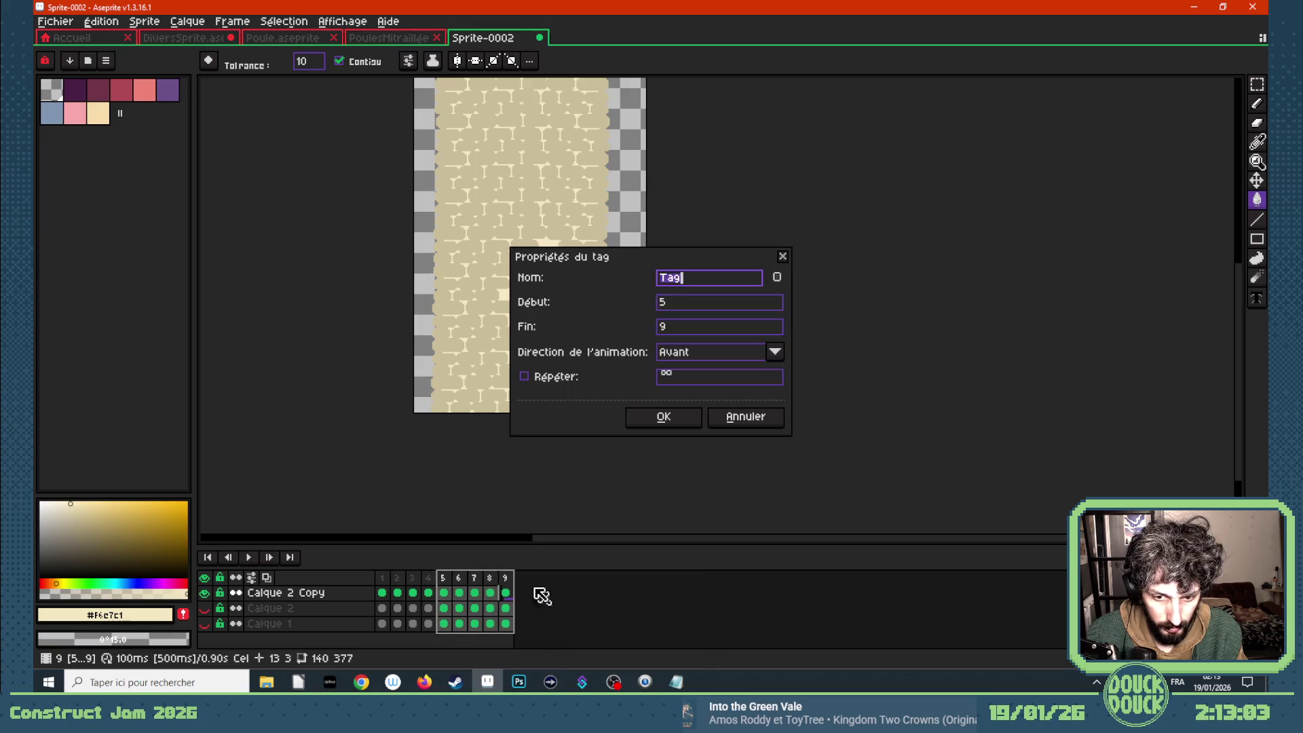
left_click(663, 416)
- Add a tenth frame, then switch to the PoulesMitraillées document
left_click(513, 579)
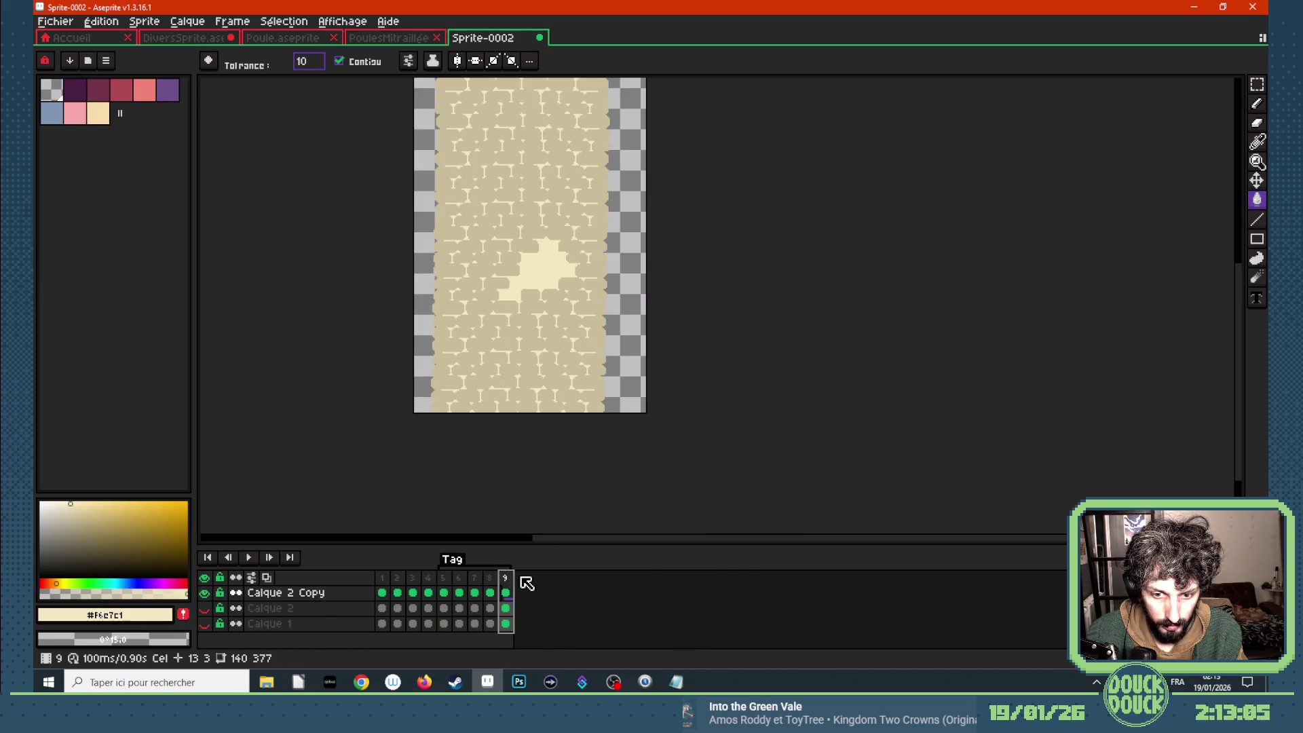
key("alt+n")
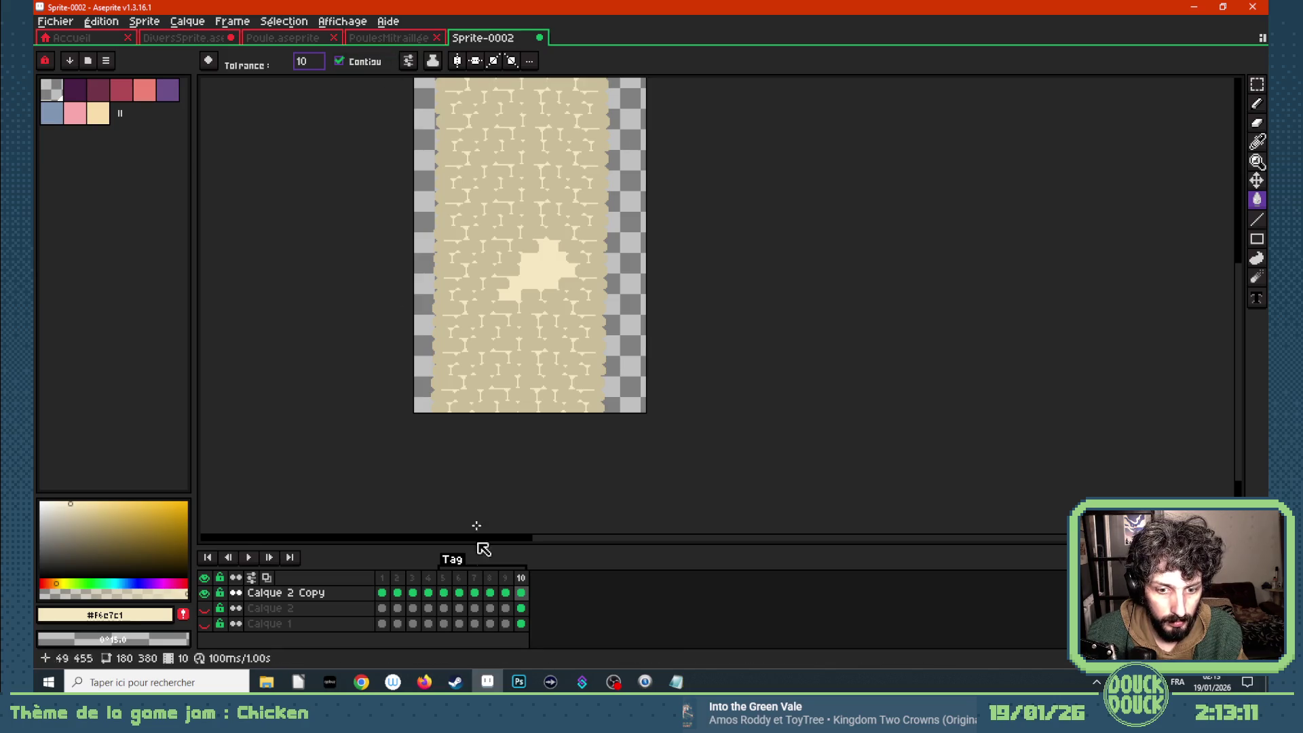
left_click(392, 42)
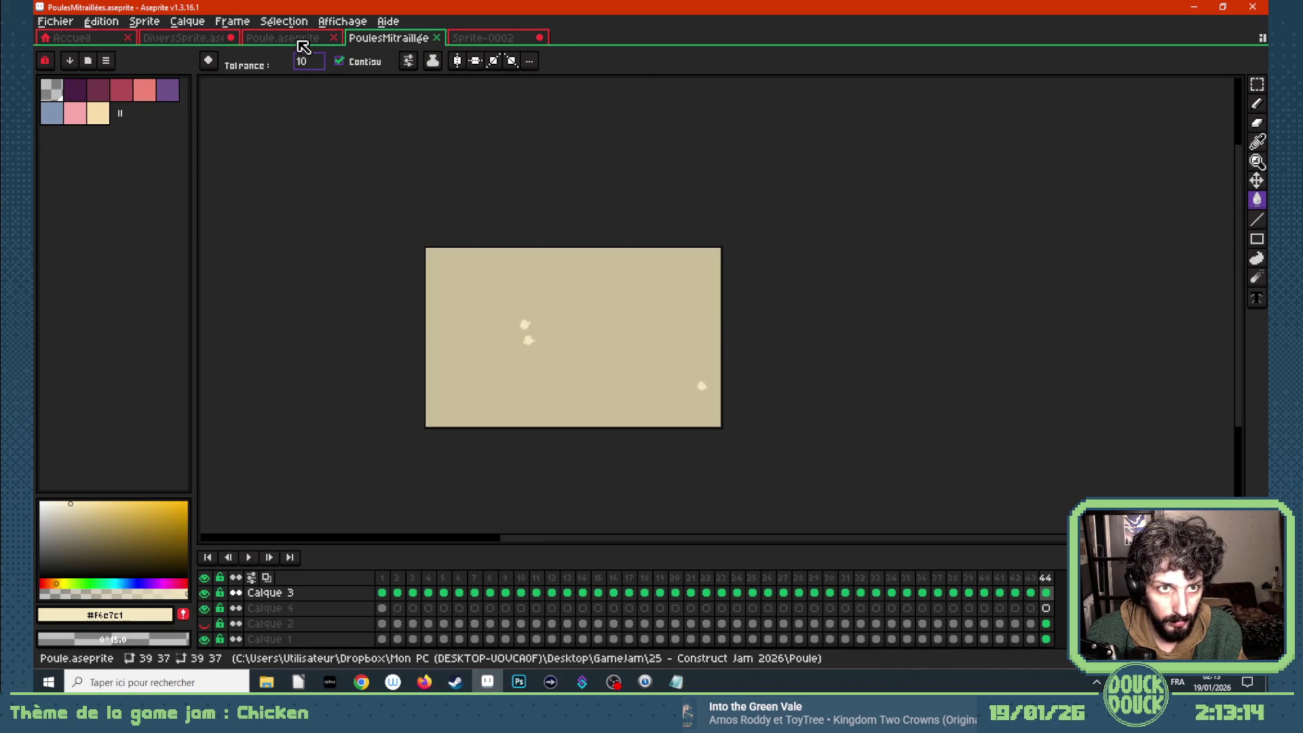
- Open Poule.aseprite, then search 'poule' in Construct 3 to view the Poule sprite's Fly frames
left_click(298, 40)
left_click(361, 684)
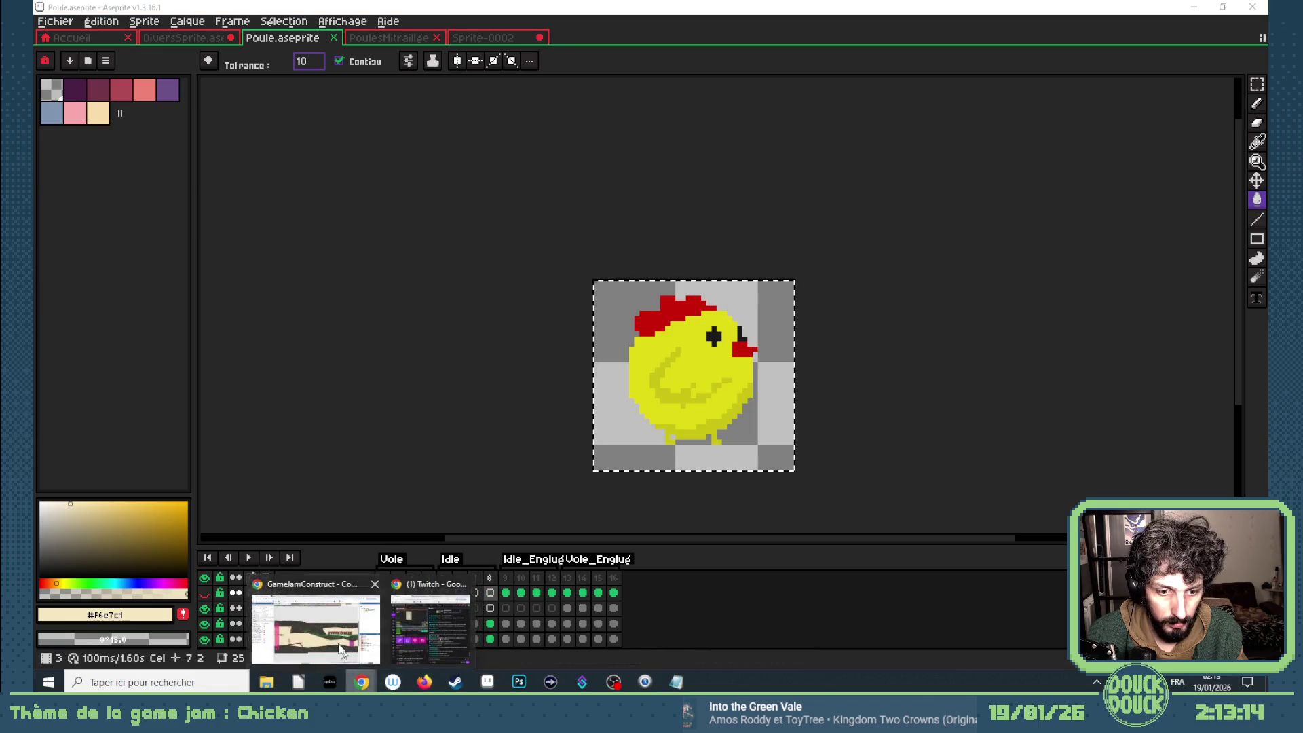
left_click(335, 631)
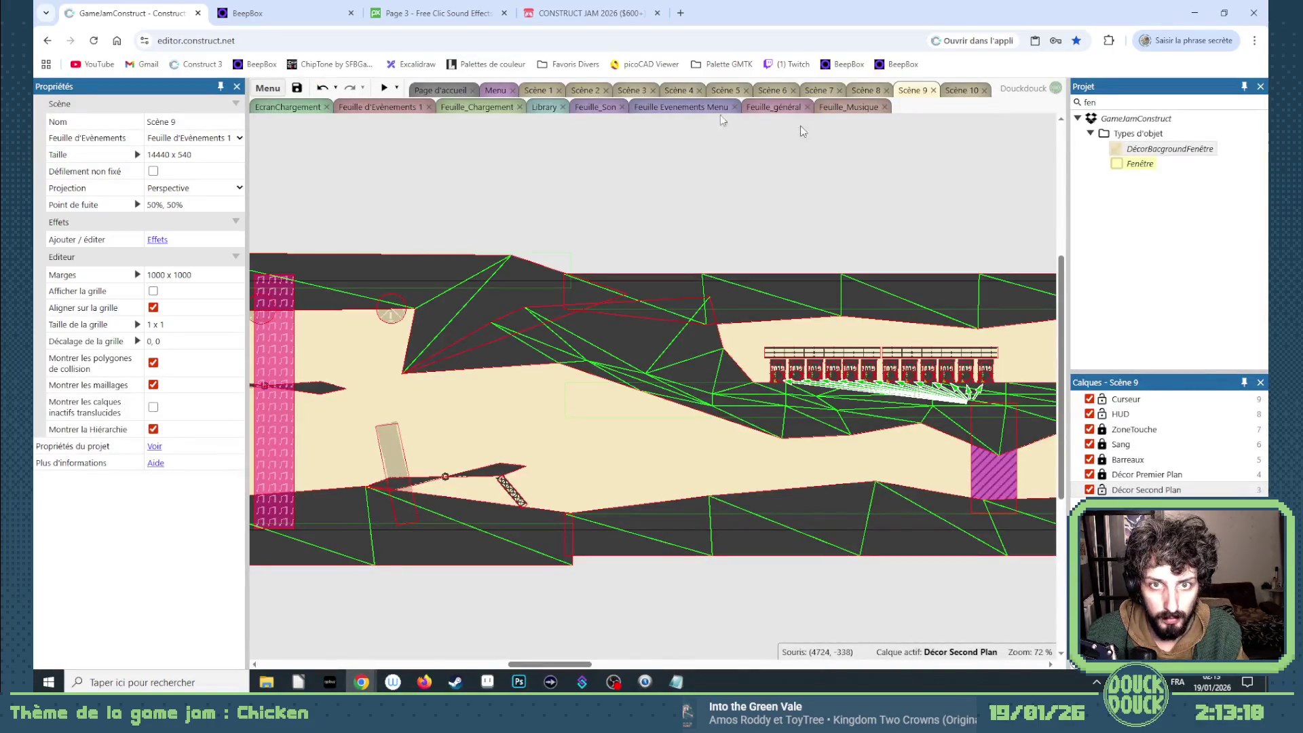
left_click(1106, 103)
type("poule")
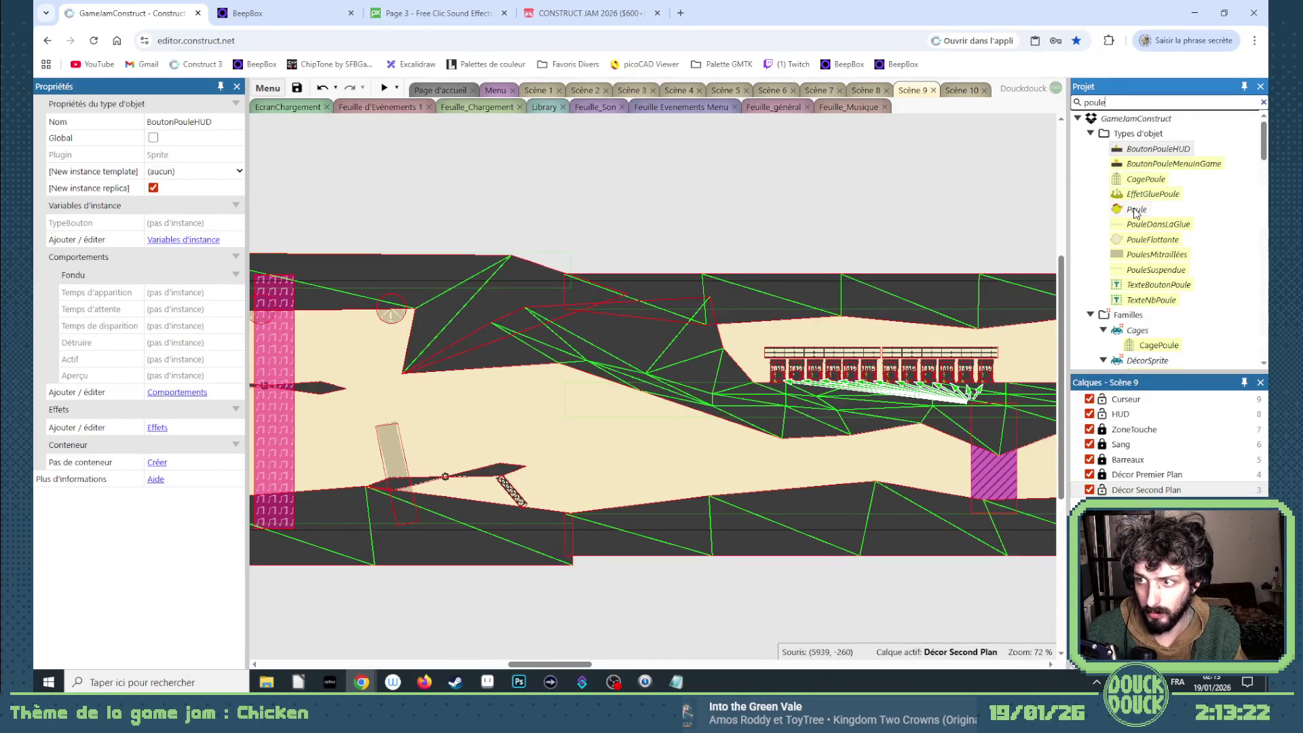
double_click(1135, 211)
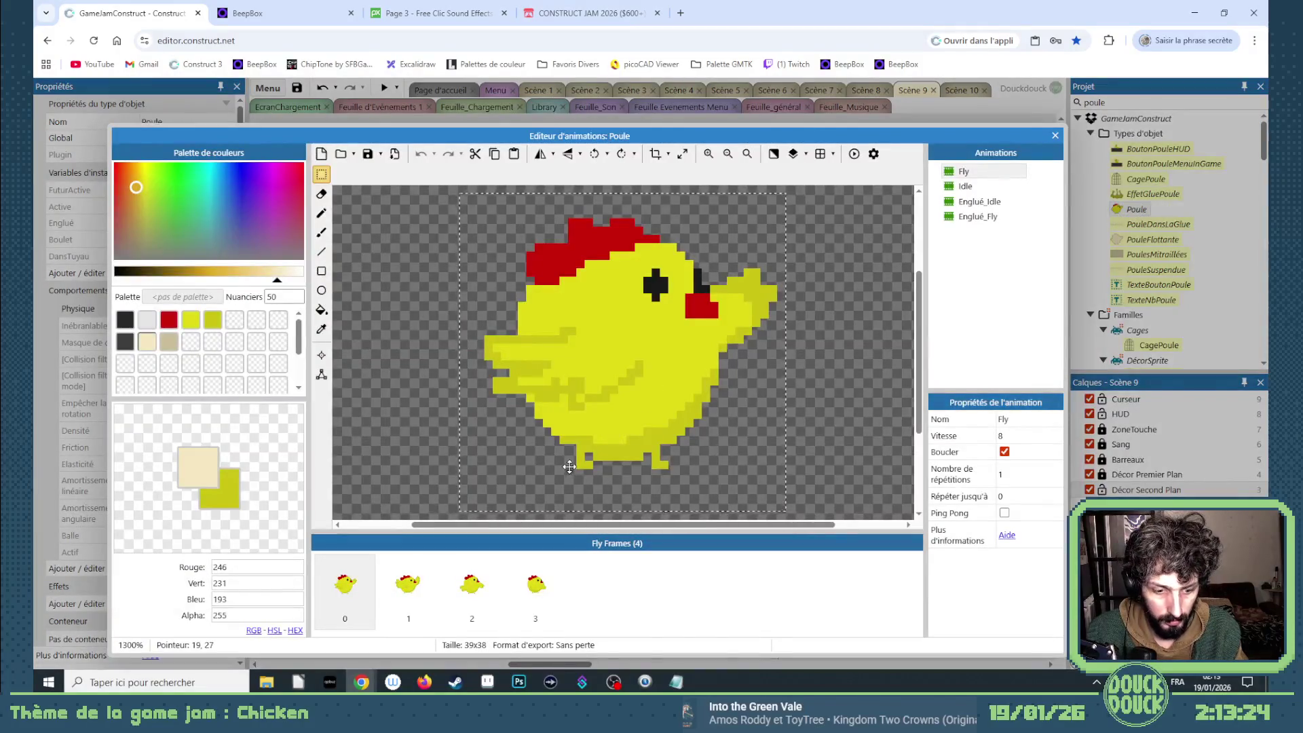
left_click(486, 682)
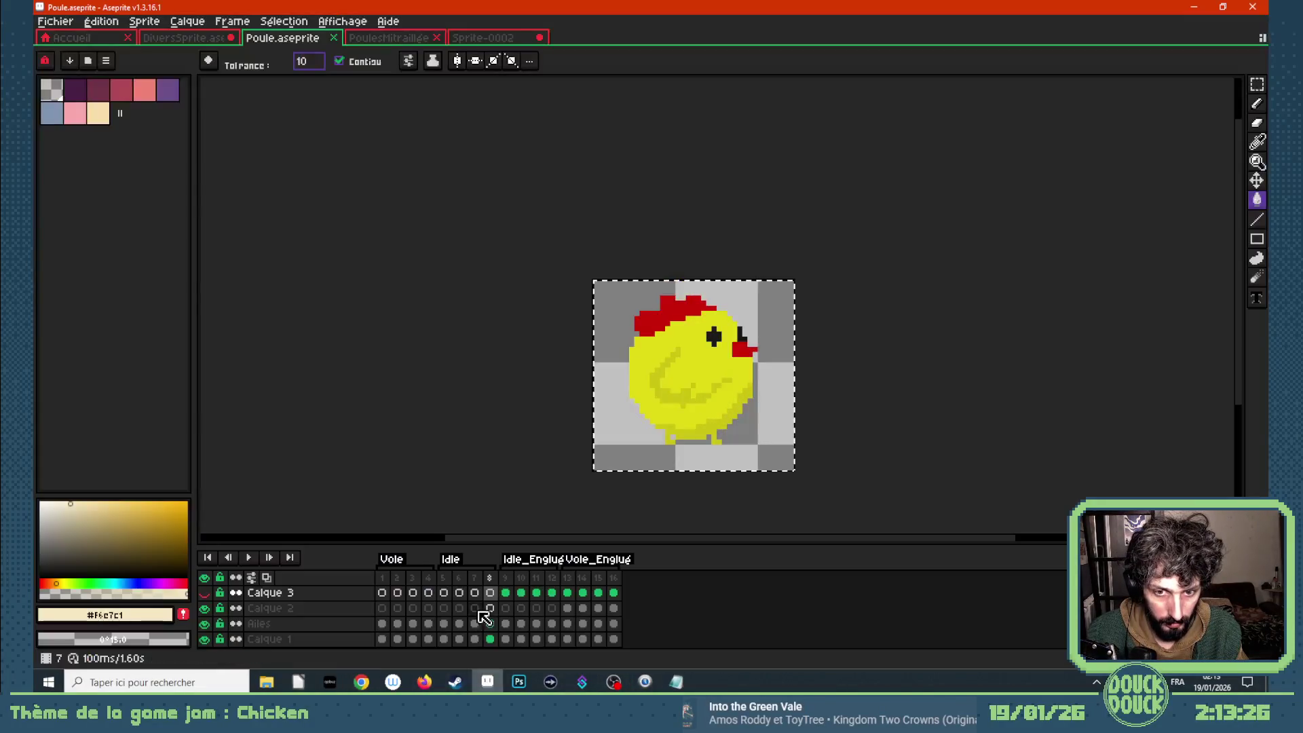
- Paste the yellow chicken over Sprite-0002's hole, cancel it, and select Calque 2 at frame 10
key("ctrl+Tab")
scroll(465, 291, "up", 3)
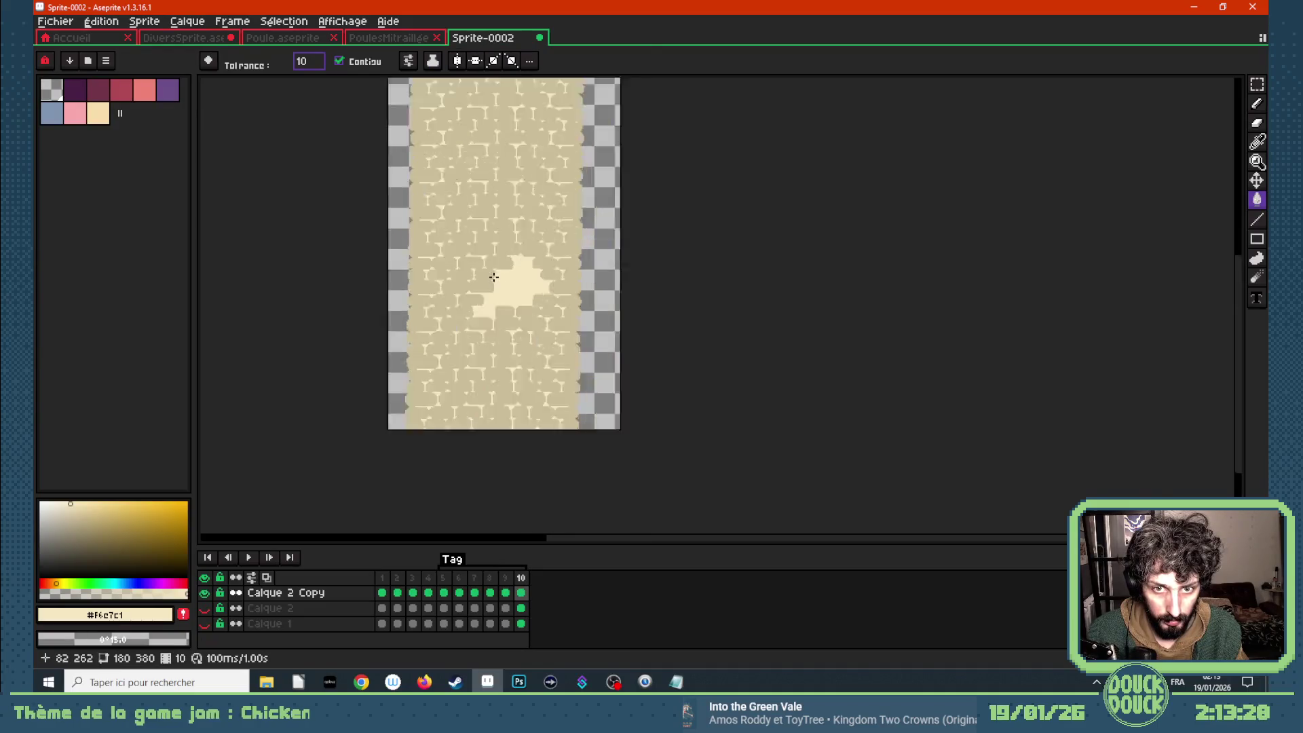
key("ctrl+v")
mouse_move(536, 302)
left_mouse_down()
mouse_move(459, 288)
mouse_move(480, 280)
mouse_move(597, 312)
mouse_move(515, 291)
mouse_move(833, 307)
mouse_move(515, 298)
left_mouse_up()
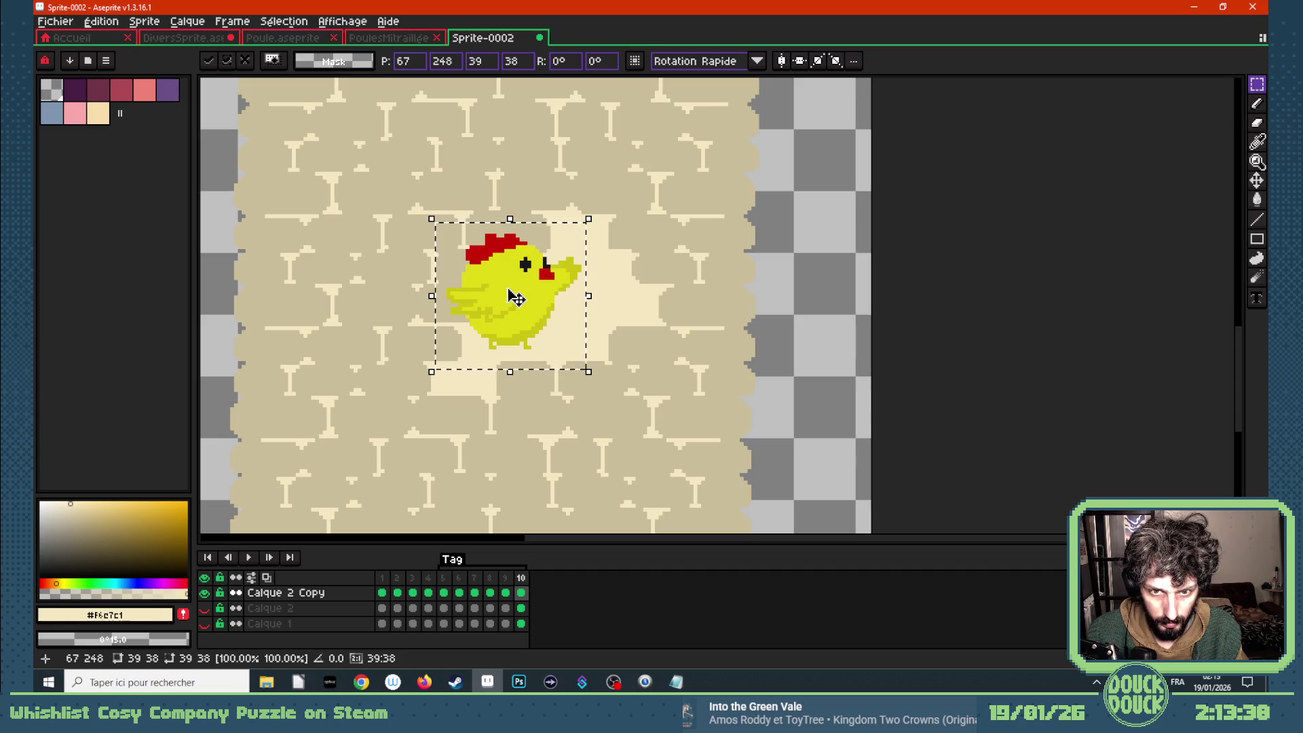
key("Escape")
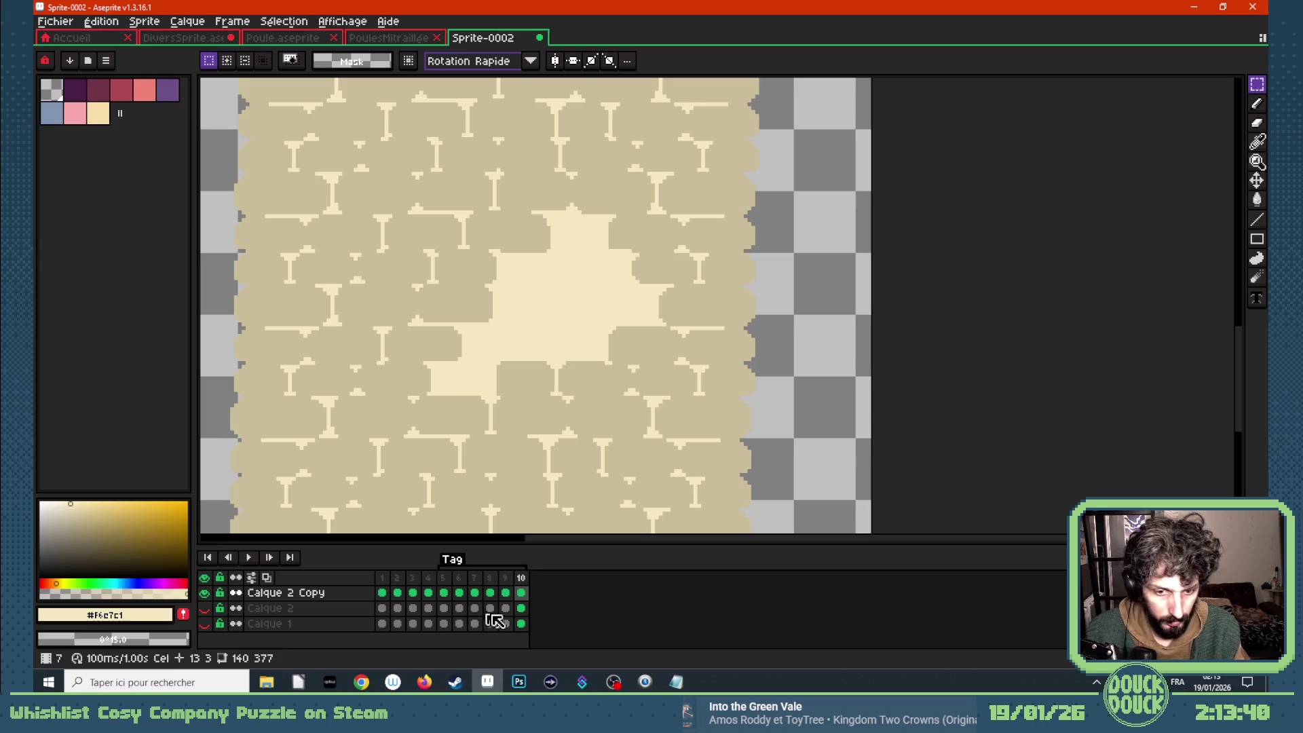
left_click(521, 608)
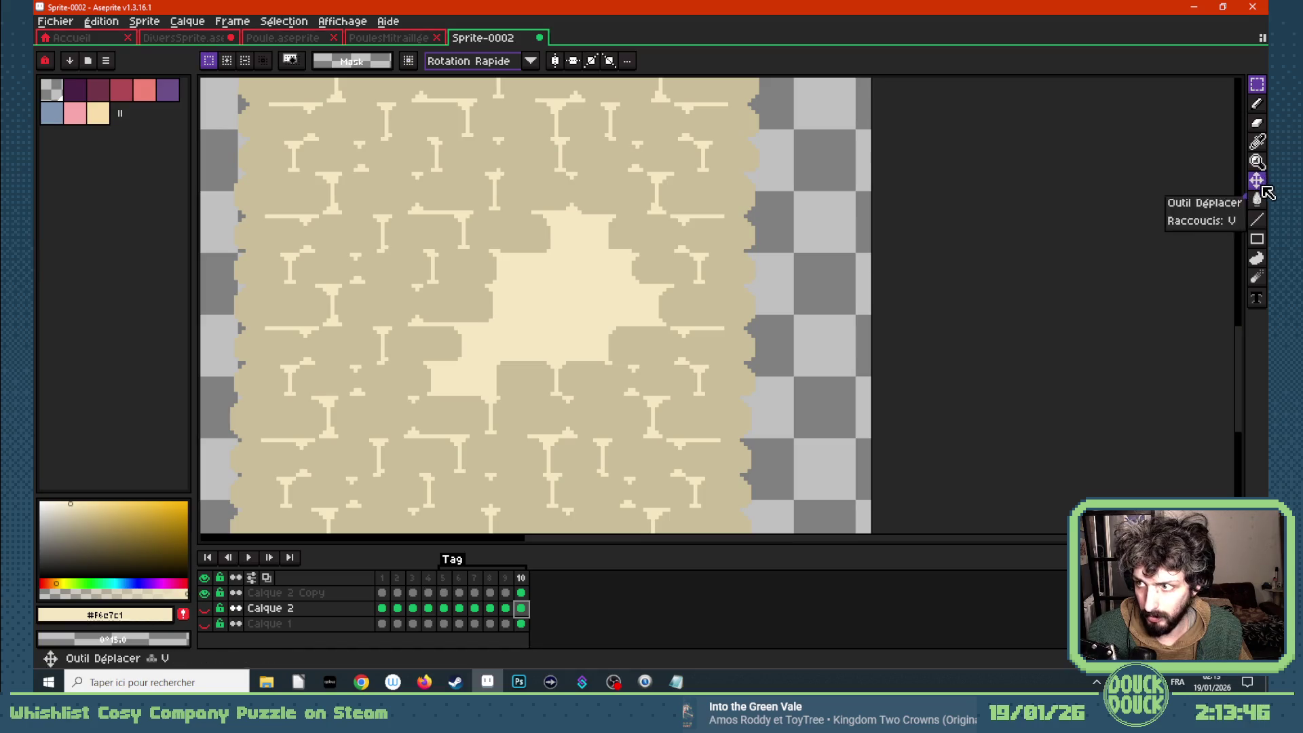
left_click(1257, 83)
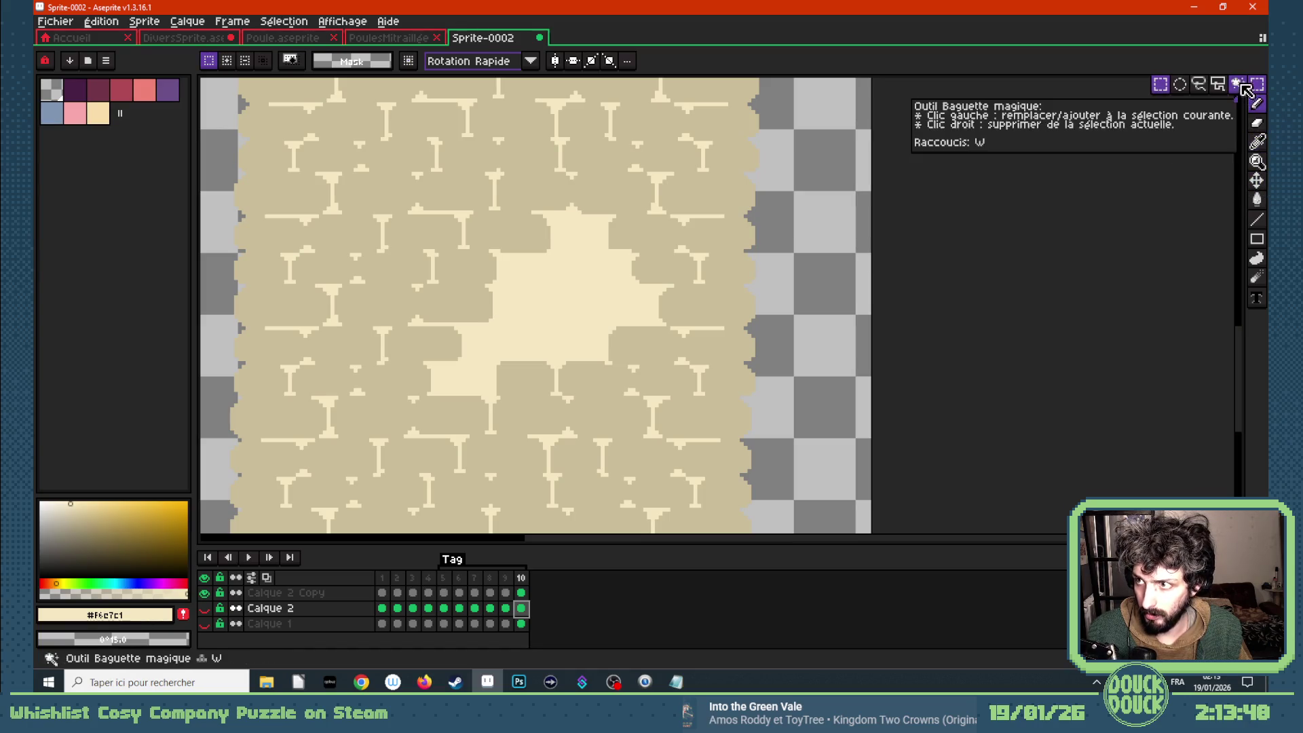
- Make the central cream hole on Calque 2 Copy transparent using a contiguous colour selection
left_click(1238, 84)
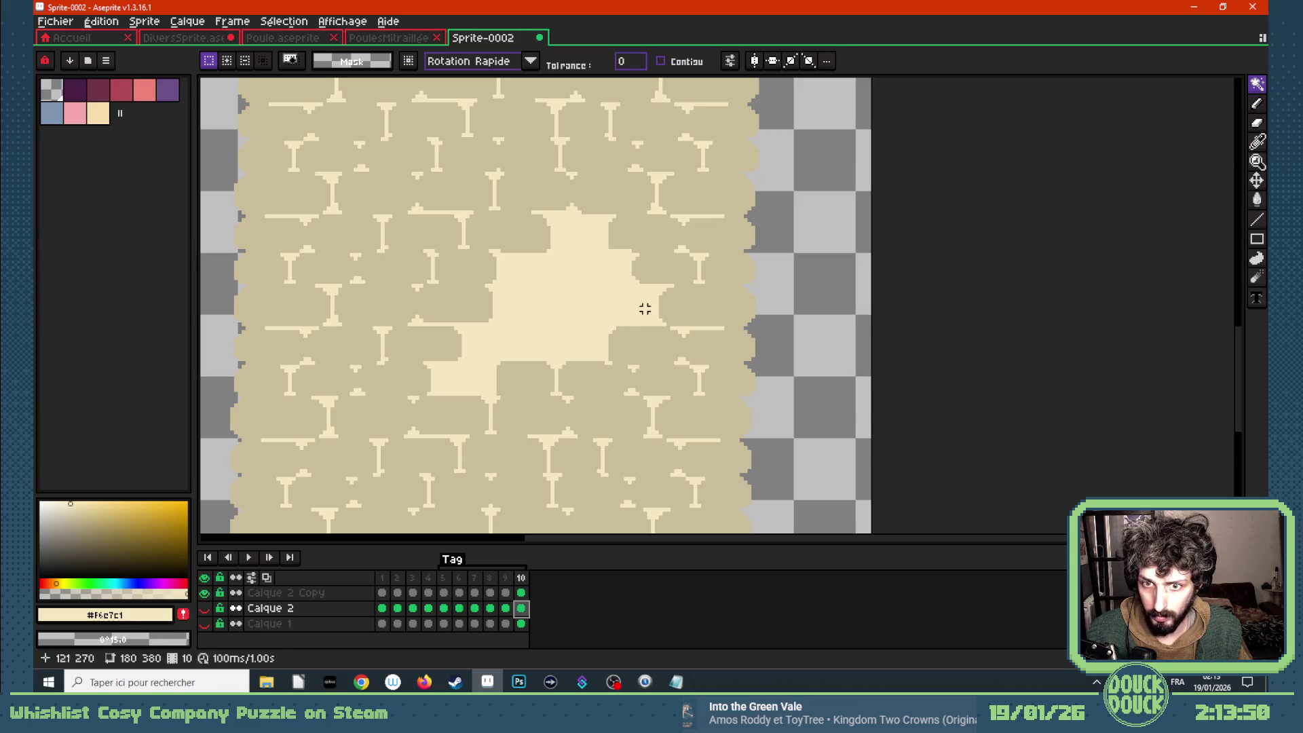
left_click(521, 592)
left_click(564, 297)
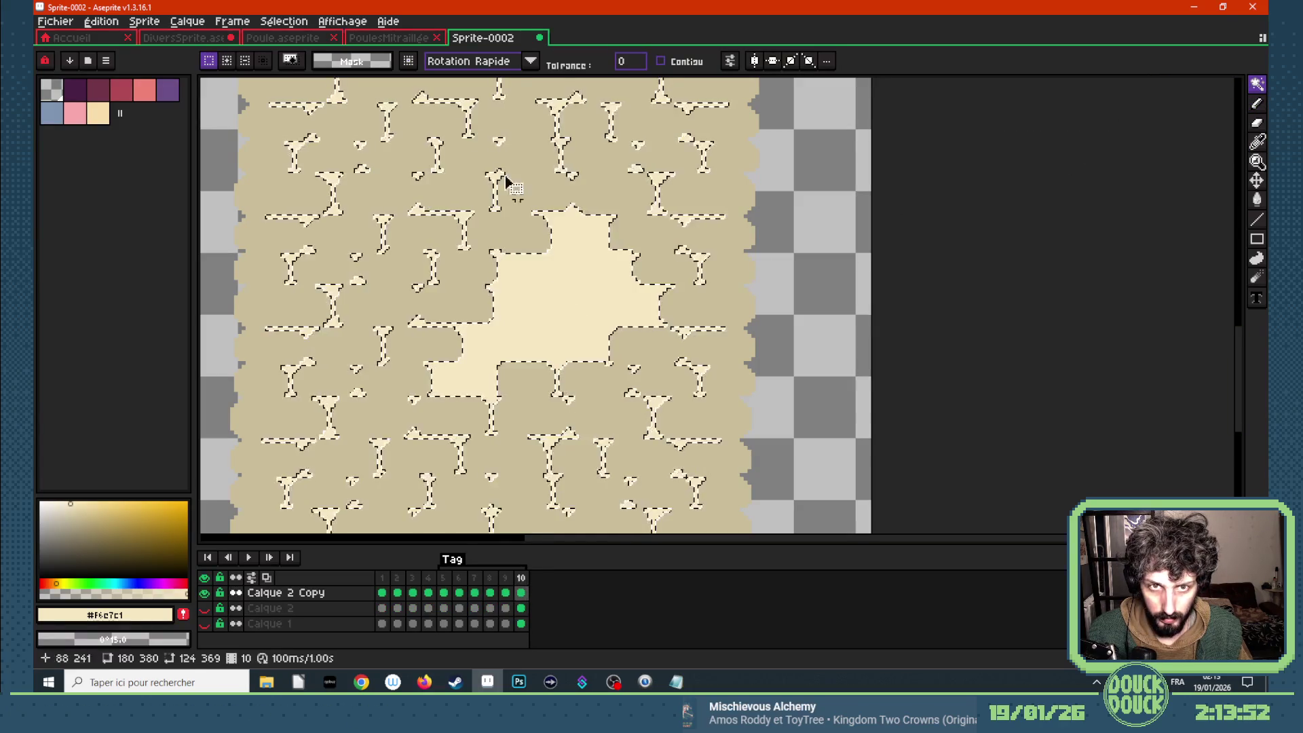
left_click(661, 61)
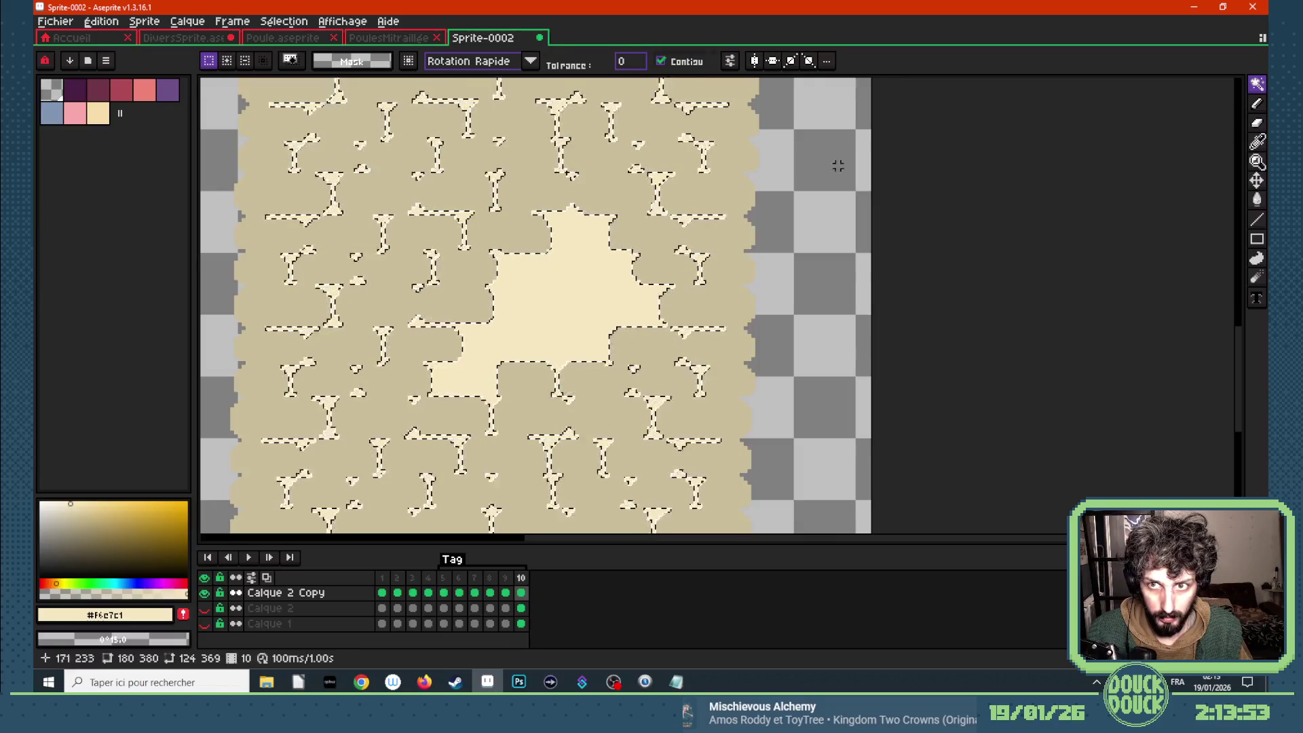
left_click(556, 297)
key("Delete")
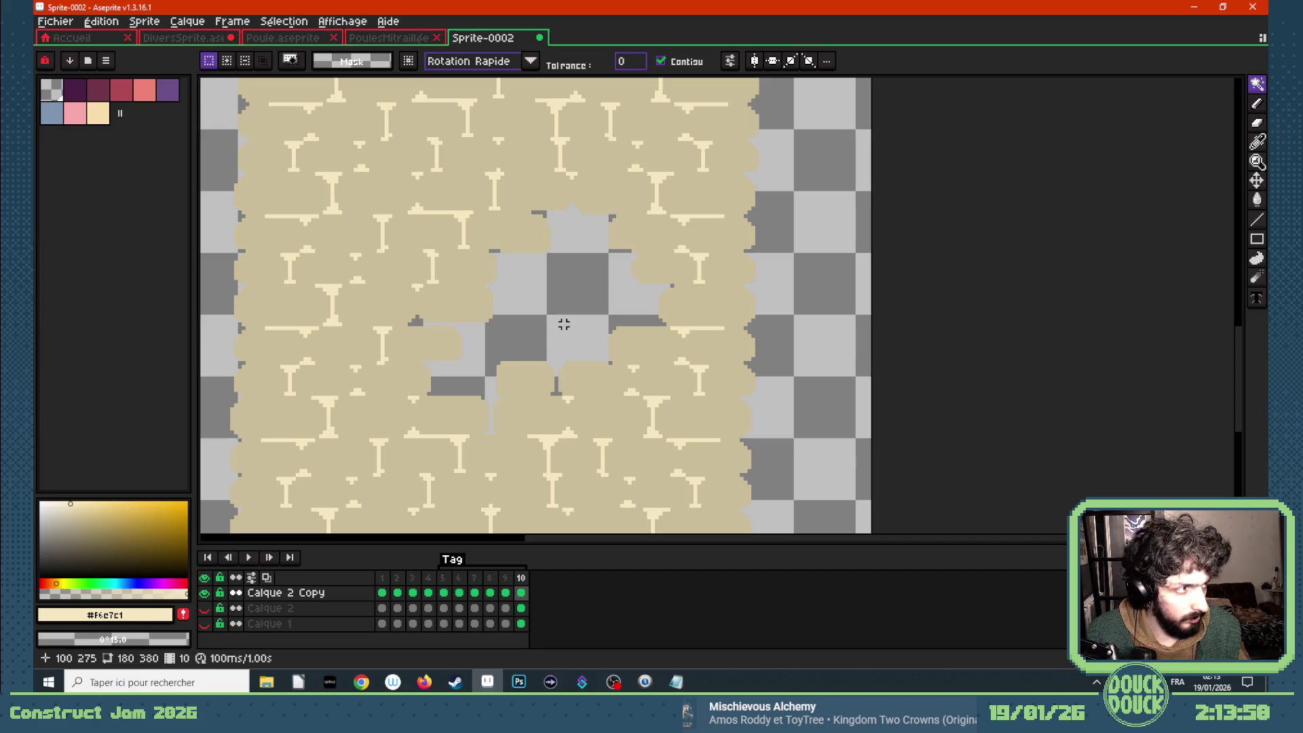
- Add a new layer above Calque 2 and paste the yellow chick, sliding it left behind the wall
left_click(521, 608)
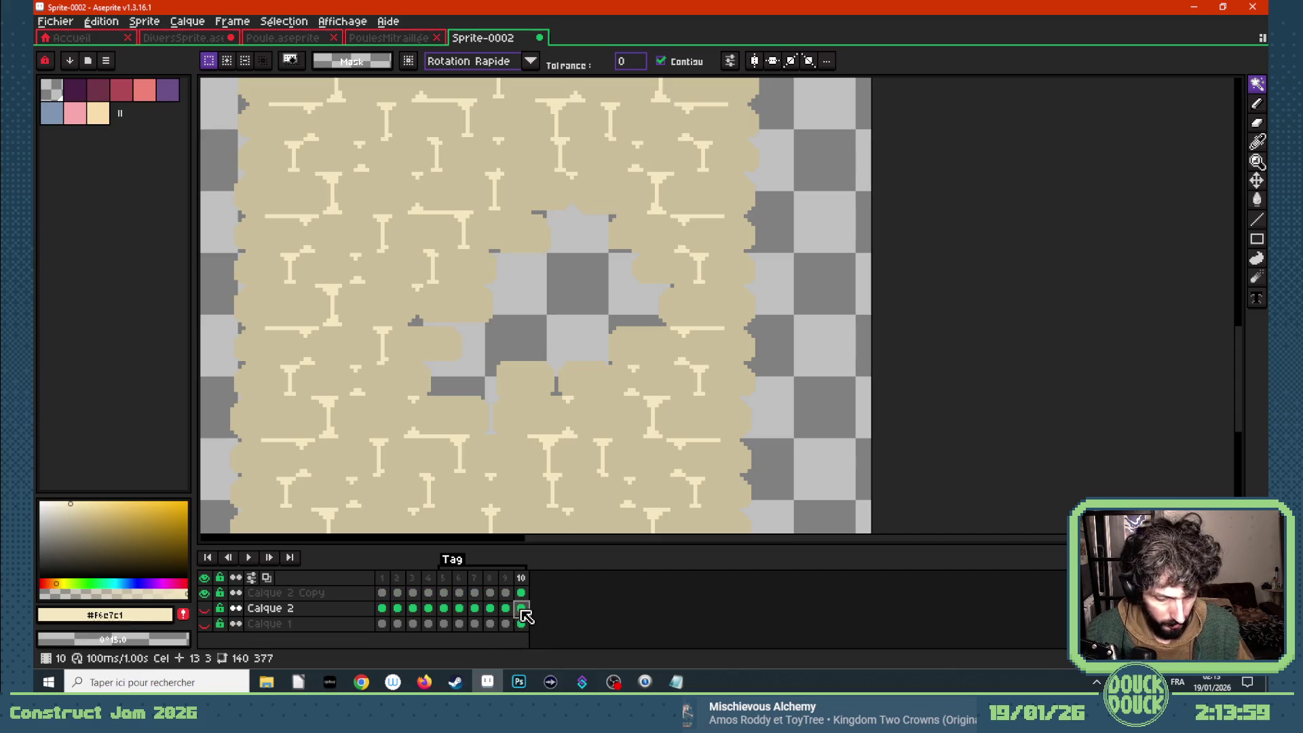
key("shift+n")
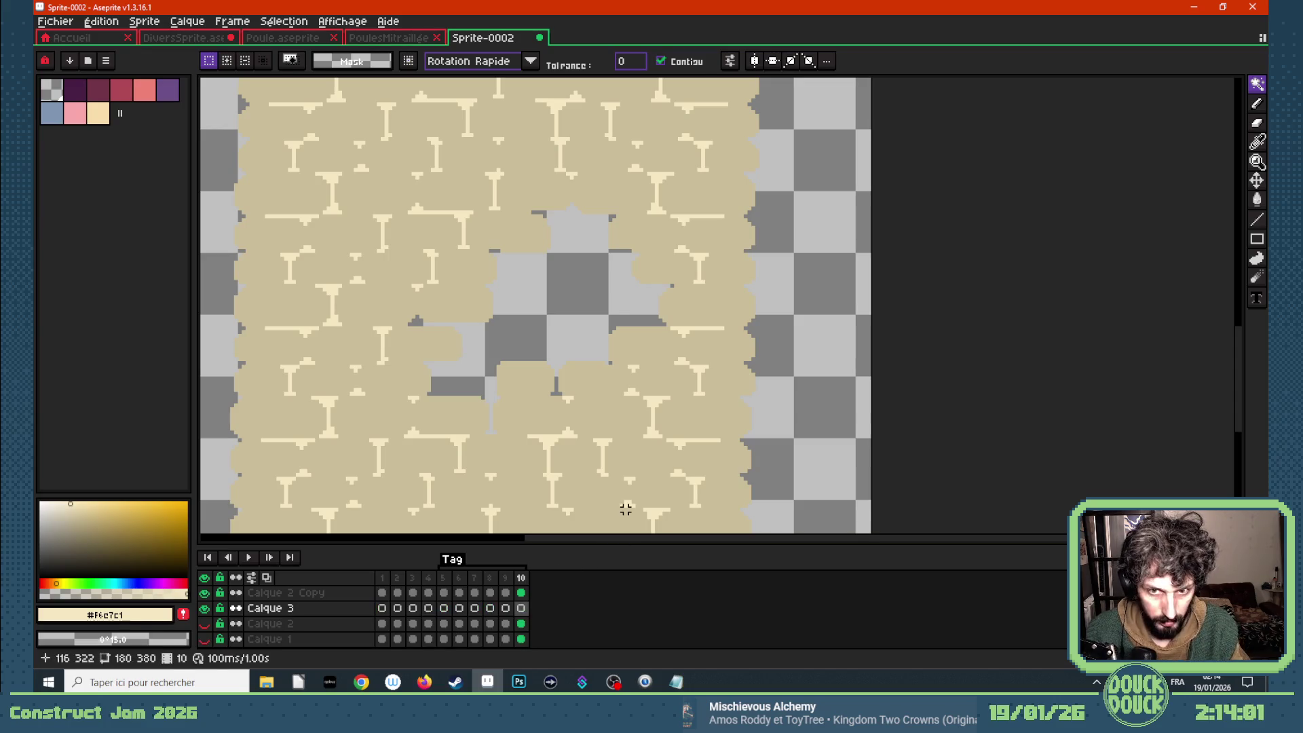
key("ctrl+v")
mouse_move(596, 329)
left_mouse_down()
mouse_move(489, 296)
mouse_move(447, 368)
left_mouse_up()
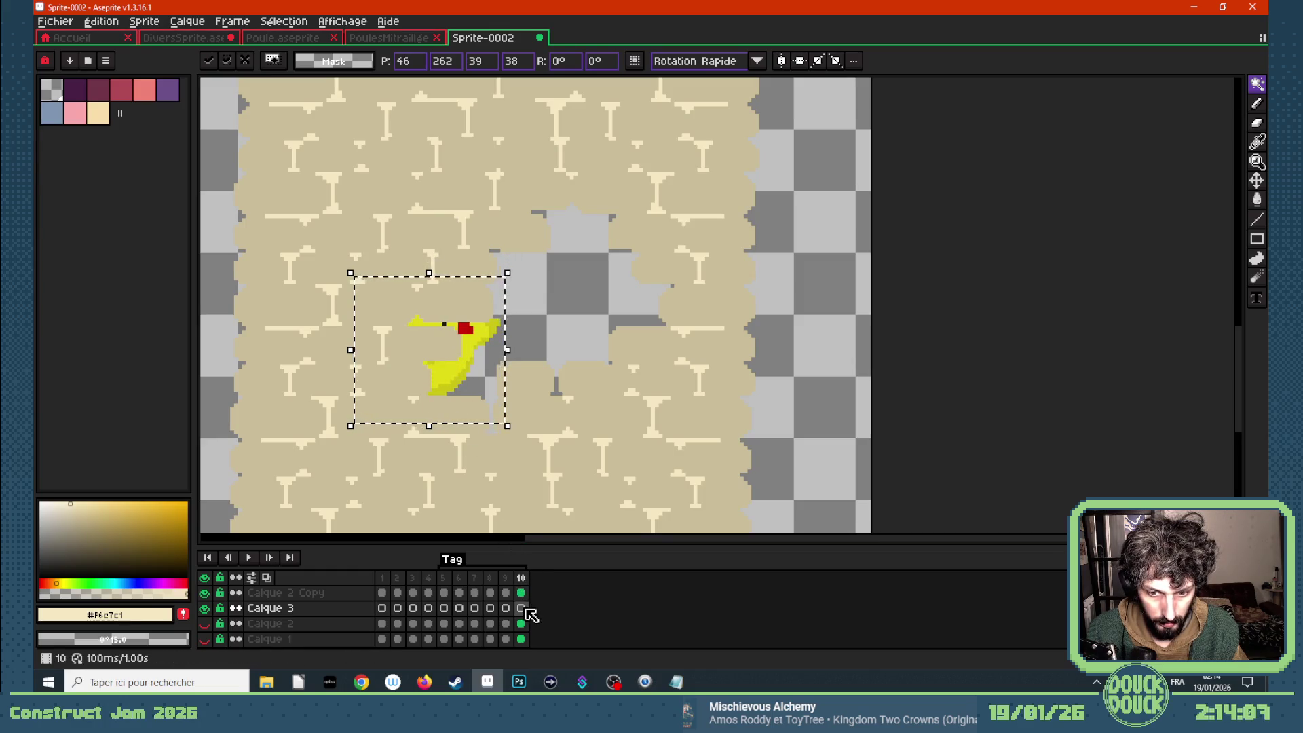
left_click(520, 578)
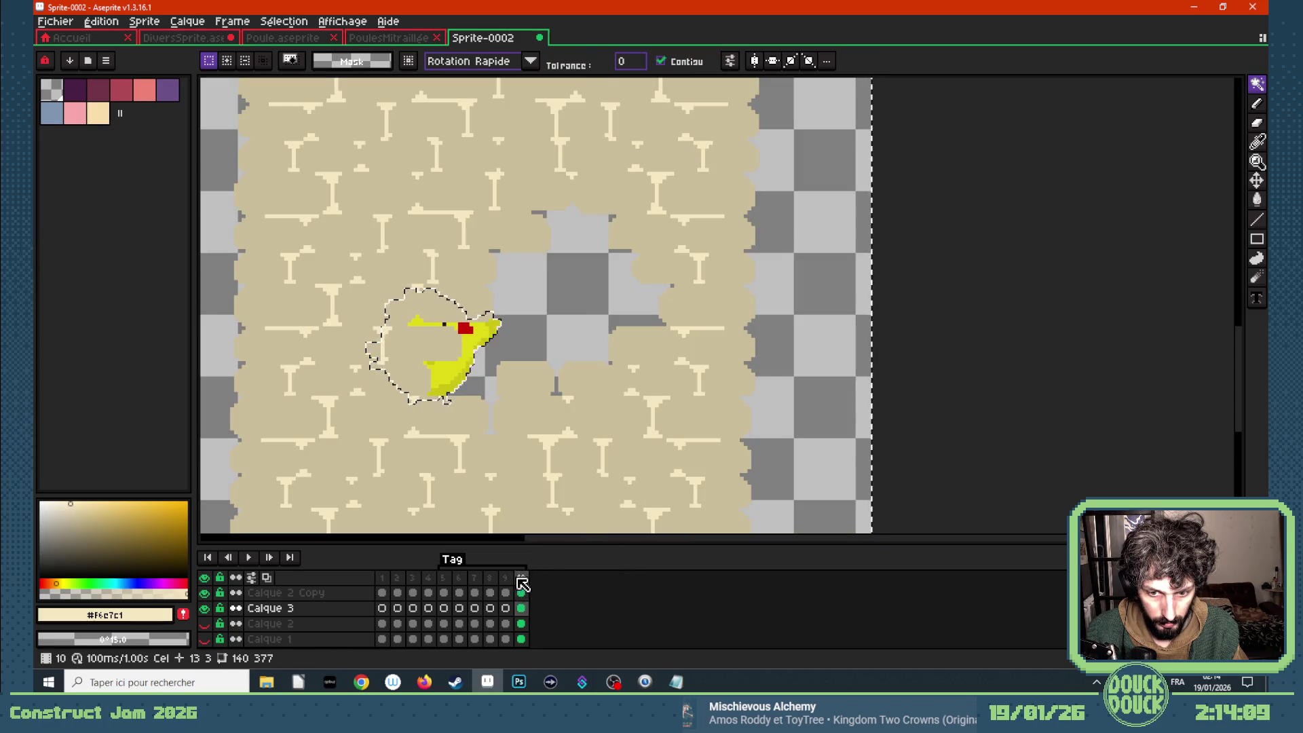
- Move frame 10 before frame 5 and make frame 6's cream hole transparent too
left_click_drag(521, 583, 445, 582)
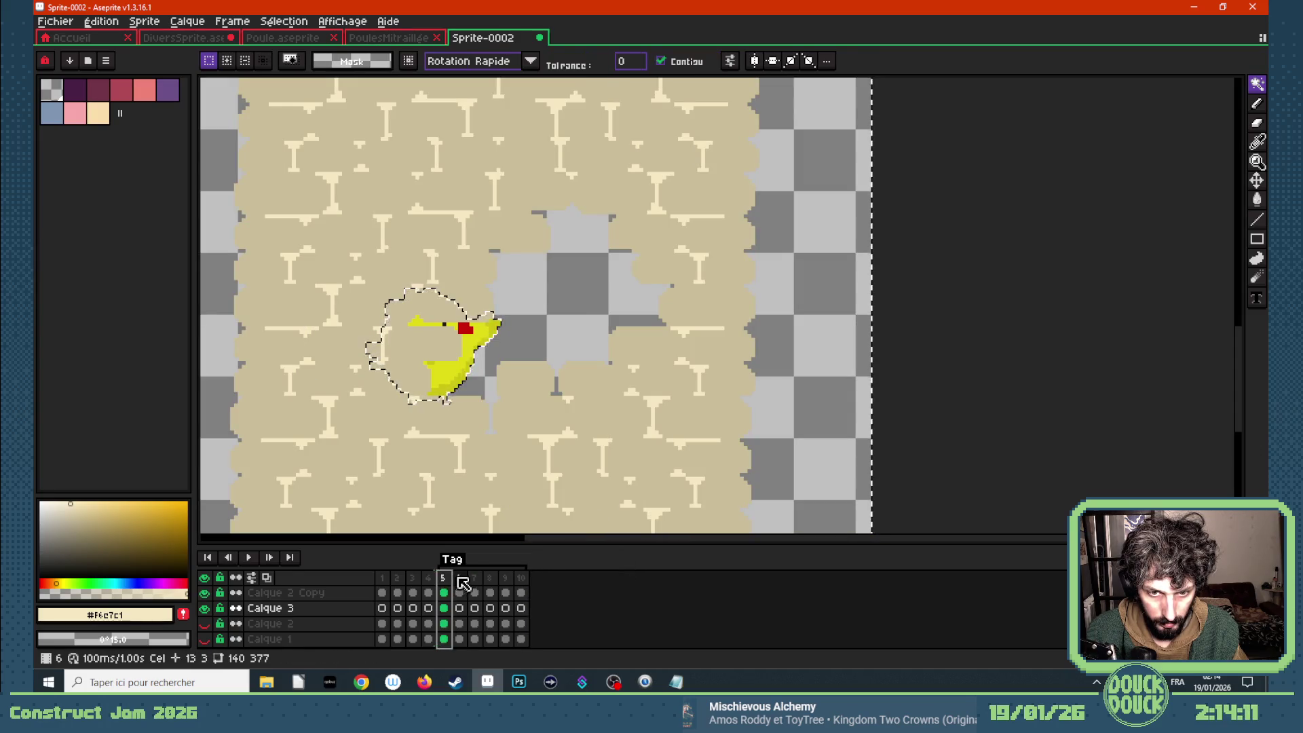
left_click(459, 607)
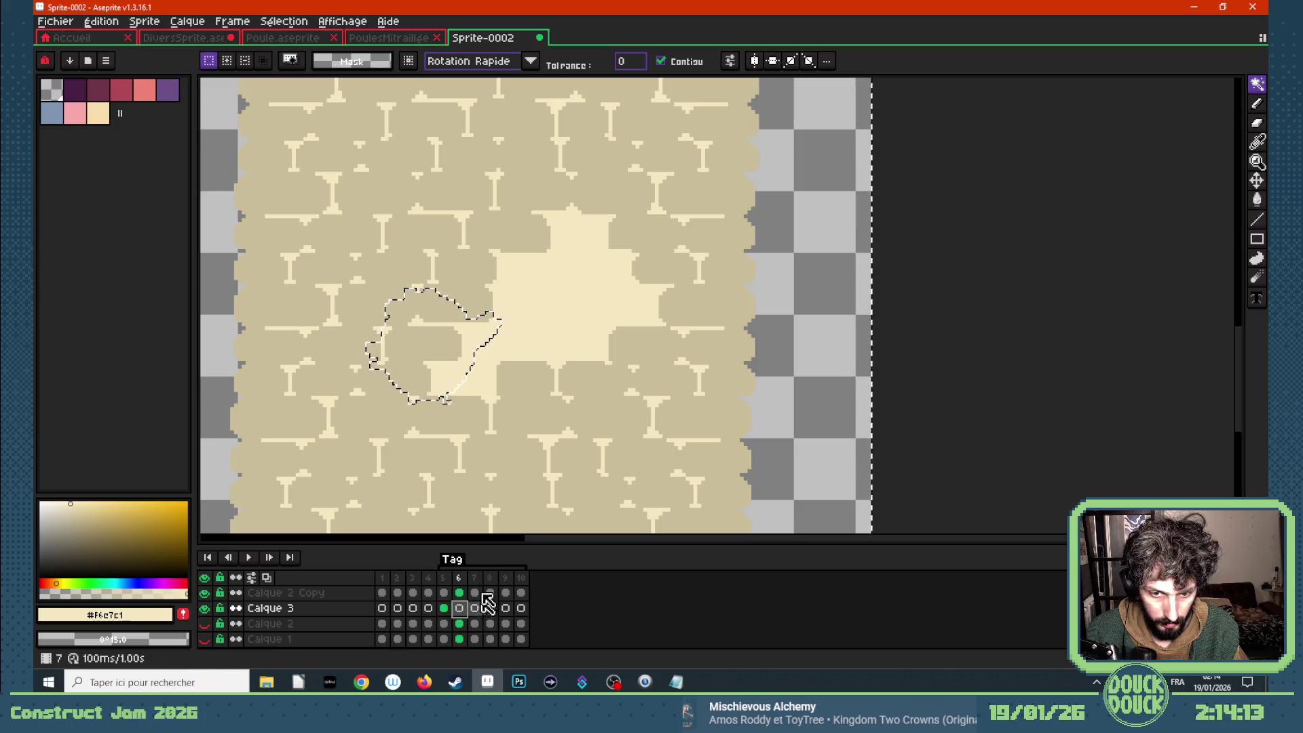
key("ctrl+d")
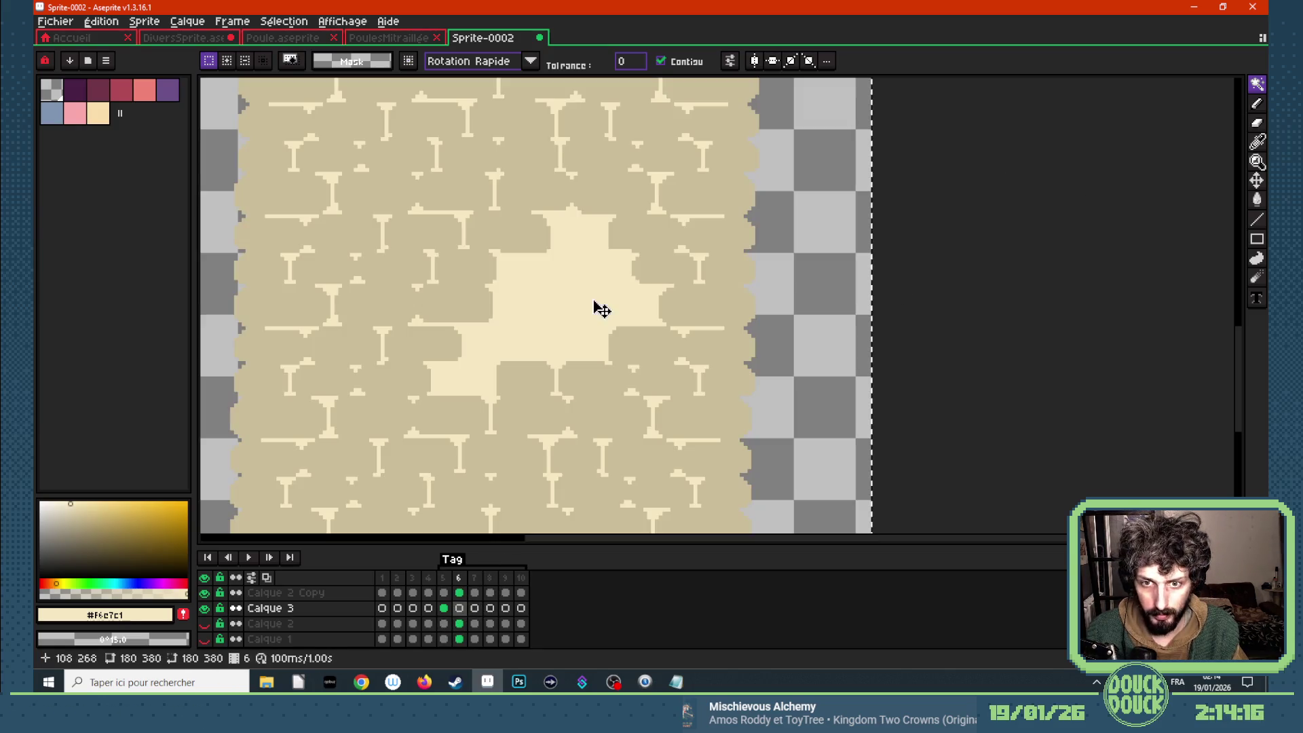
left_click(459, 593)
left_click(585, 311)
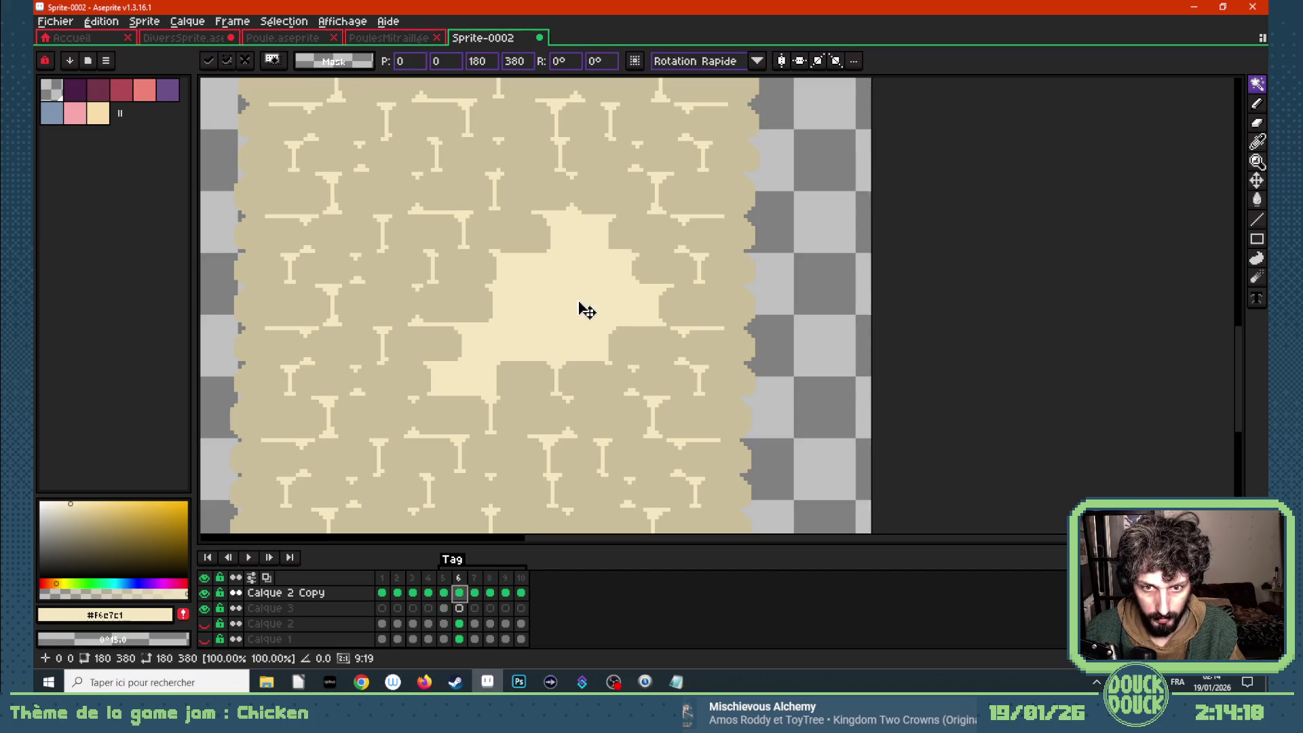
key("Return")
left_click(571, 305)
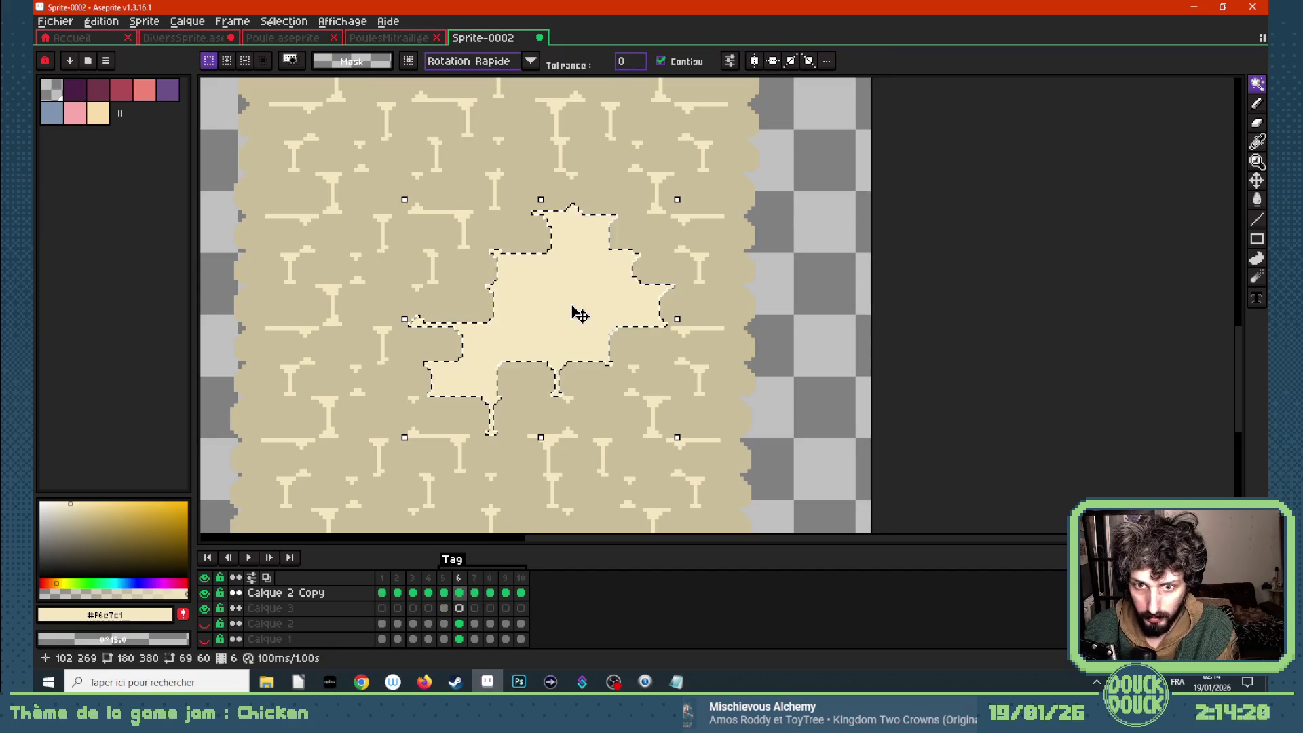
key("Delete")
key("Return")
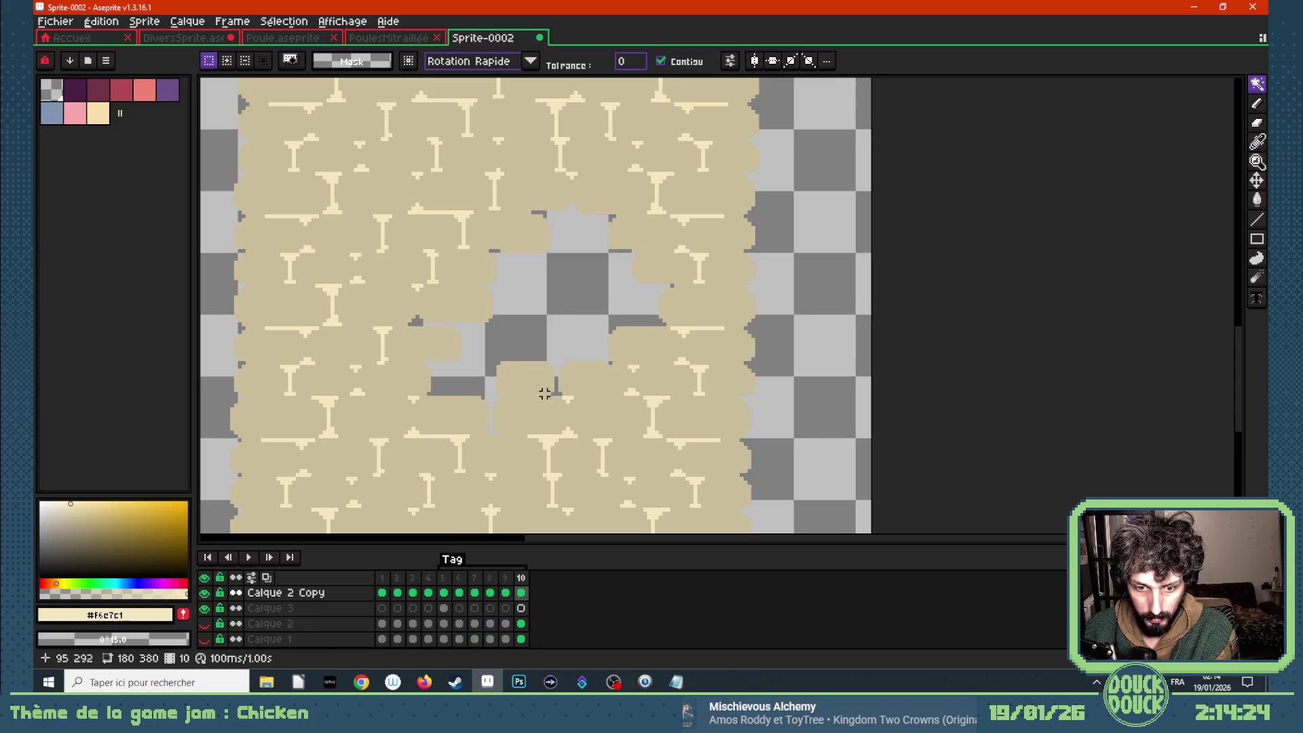
- Paste chicken Fly frame 1 into Calque 3 frame 6, moved down-left into the hole
mouse_move(362, 682)
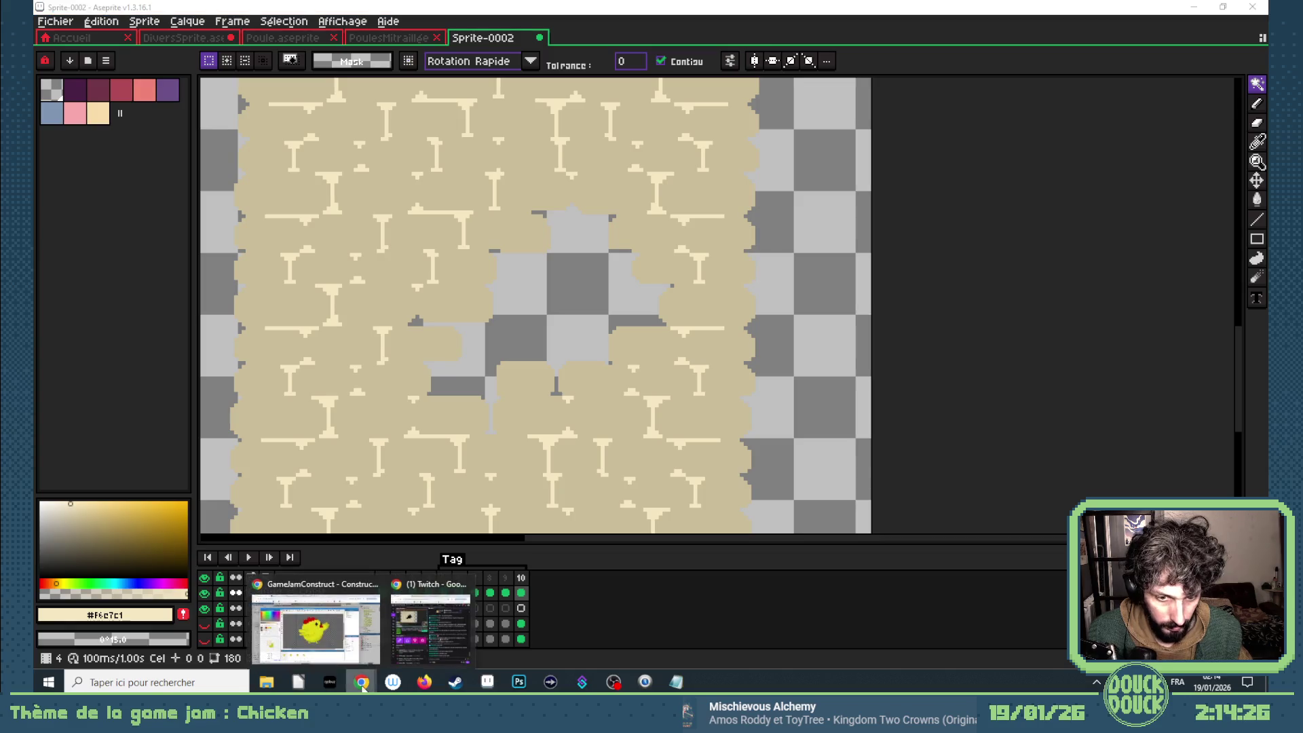
left_click(359, 640)
left_click(408, 589)
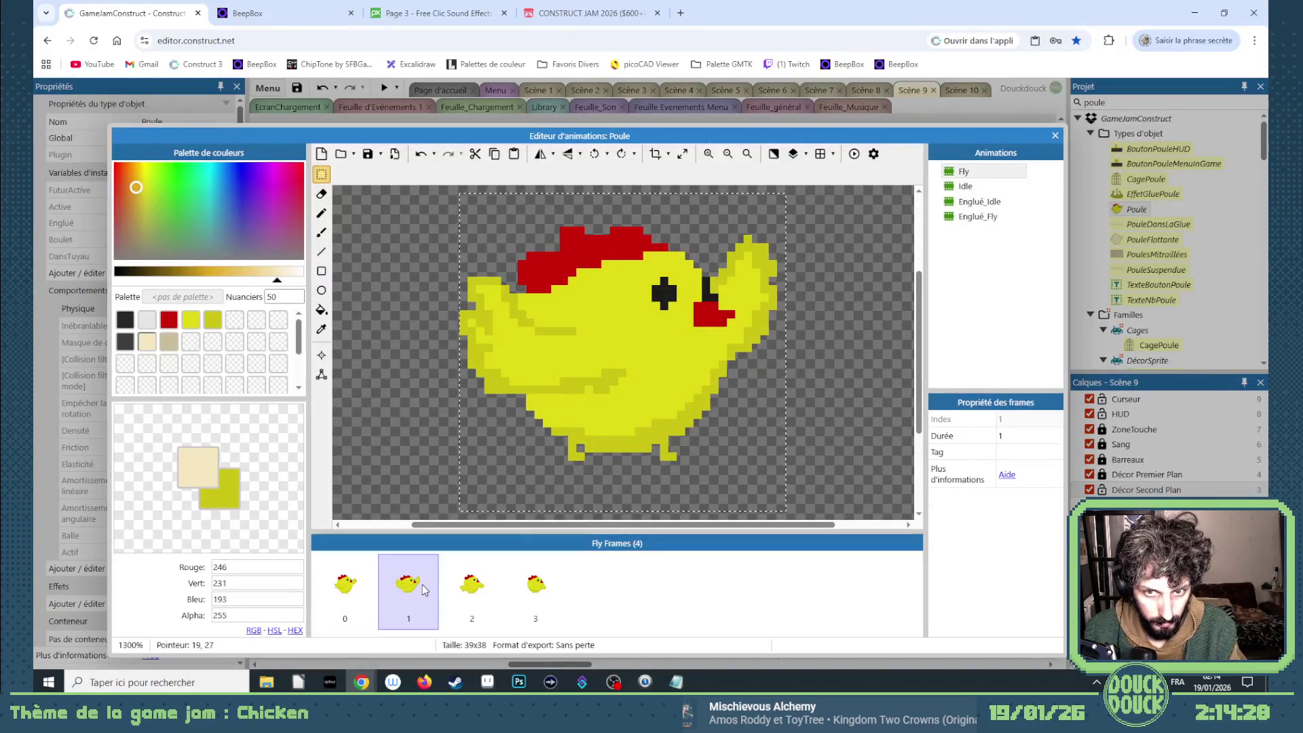
left_click(483, 683)
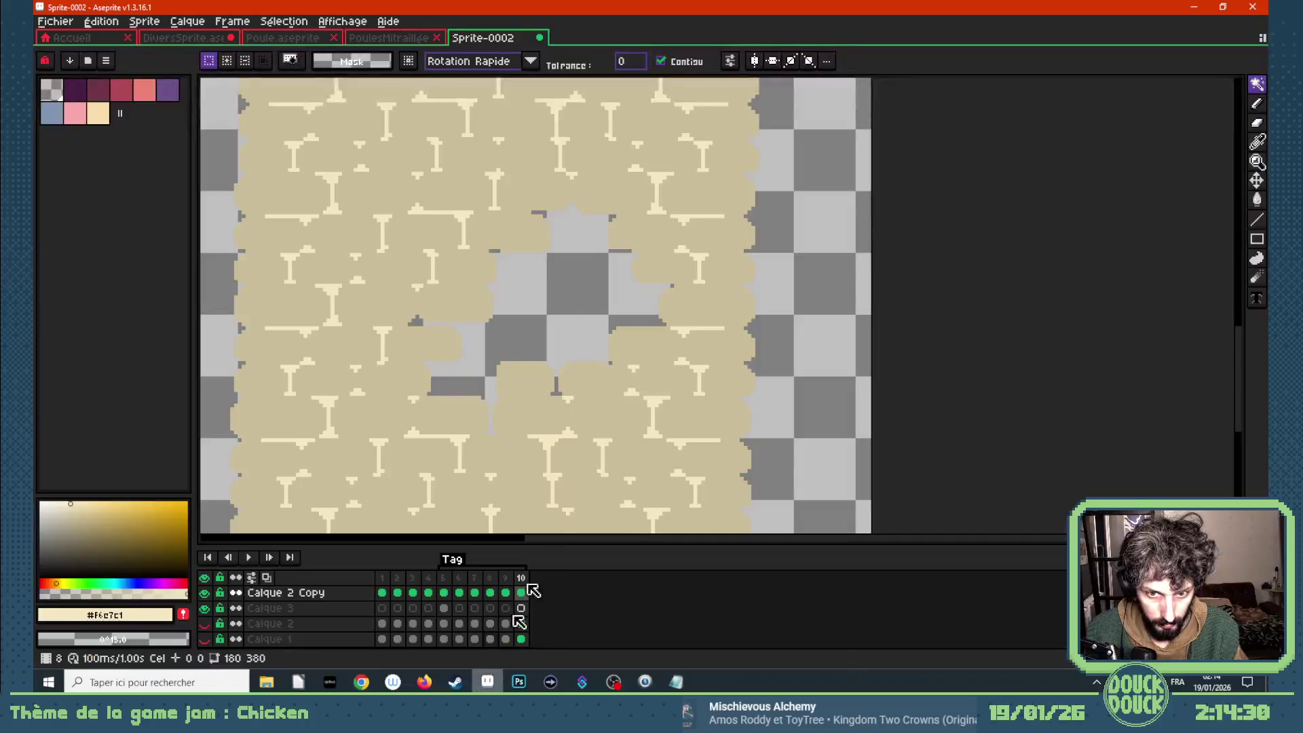
left_click(443, 608)
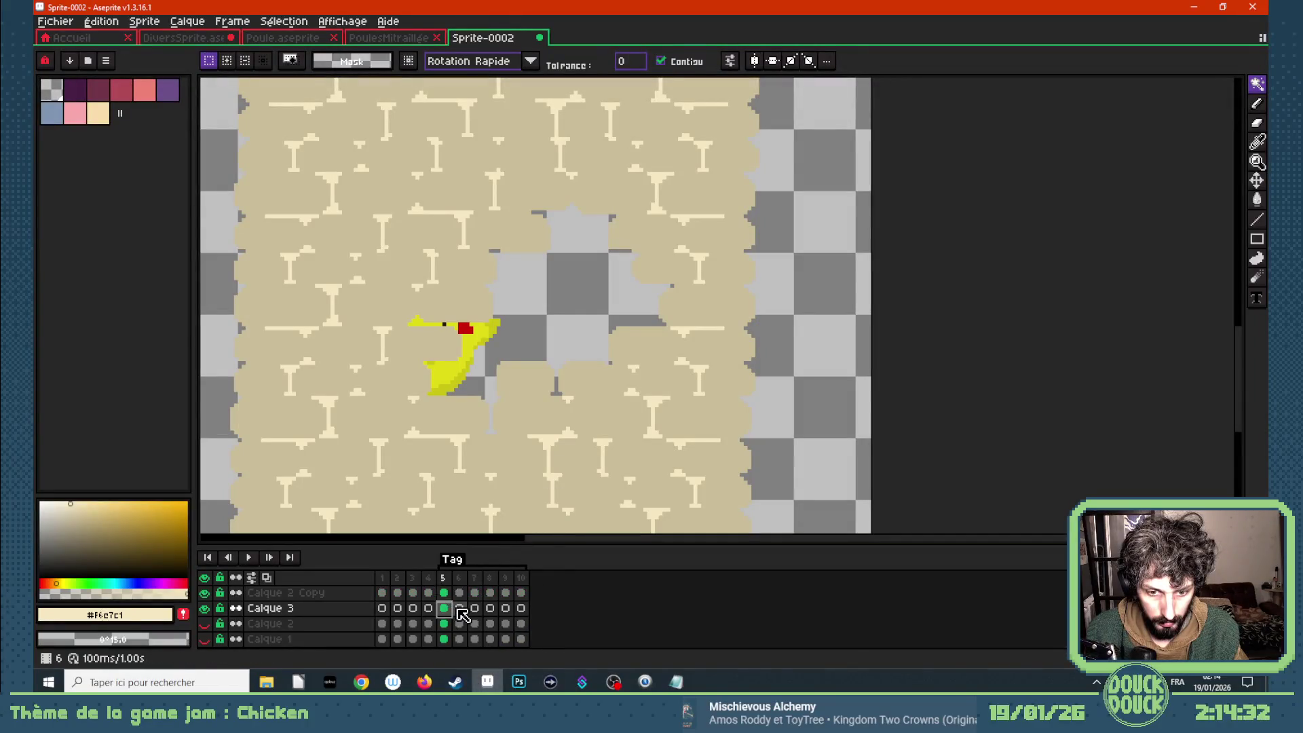
left_click(458, 608)
key("ctrl+v")
left_click_drag(547, 347, 541, 377)
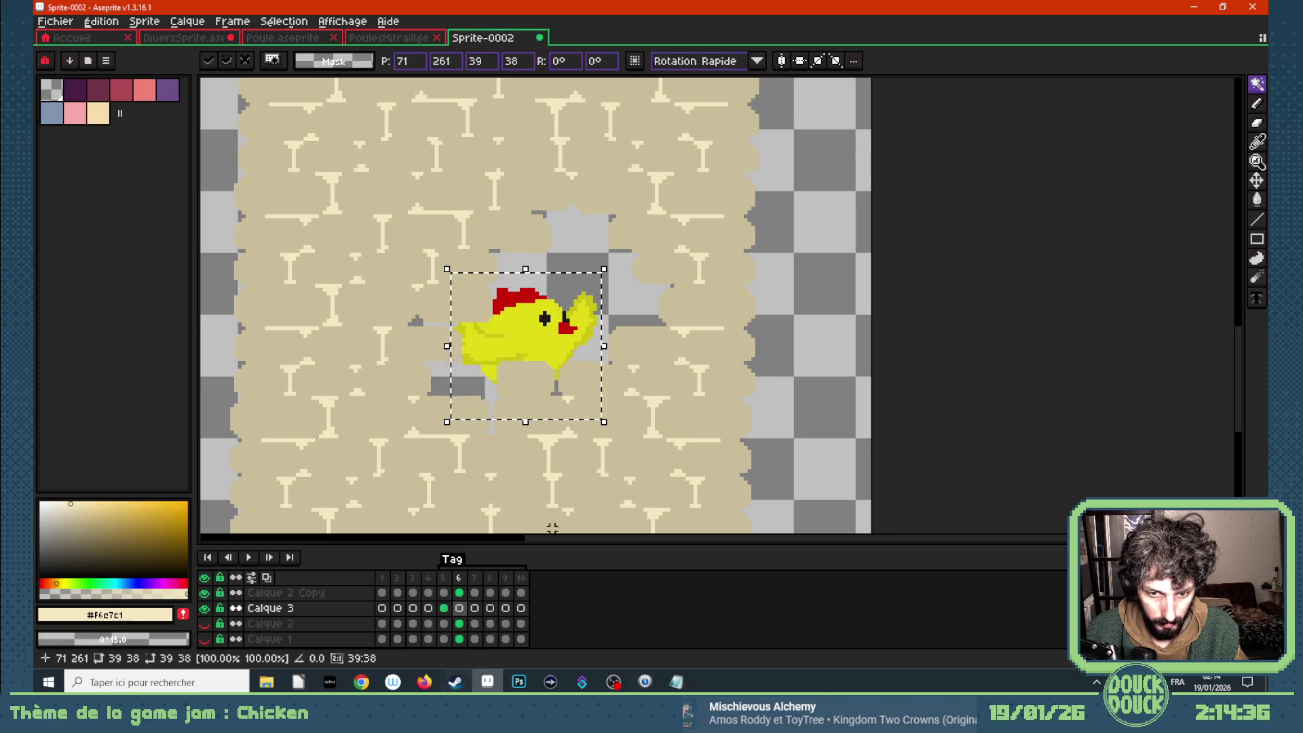
left_click(640, 443)
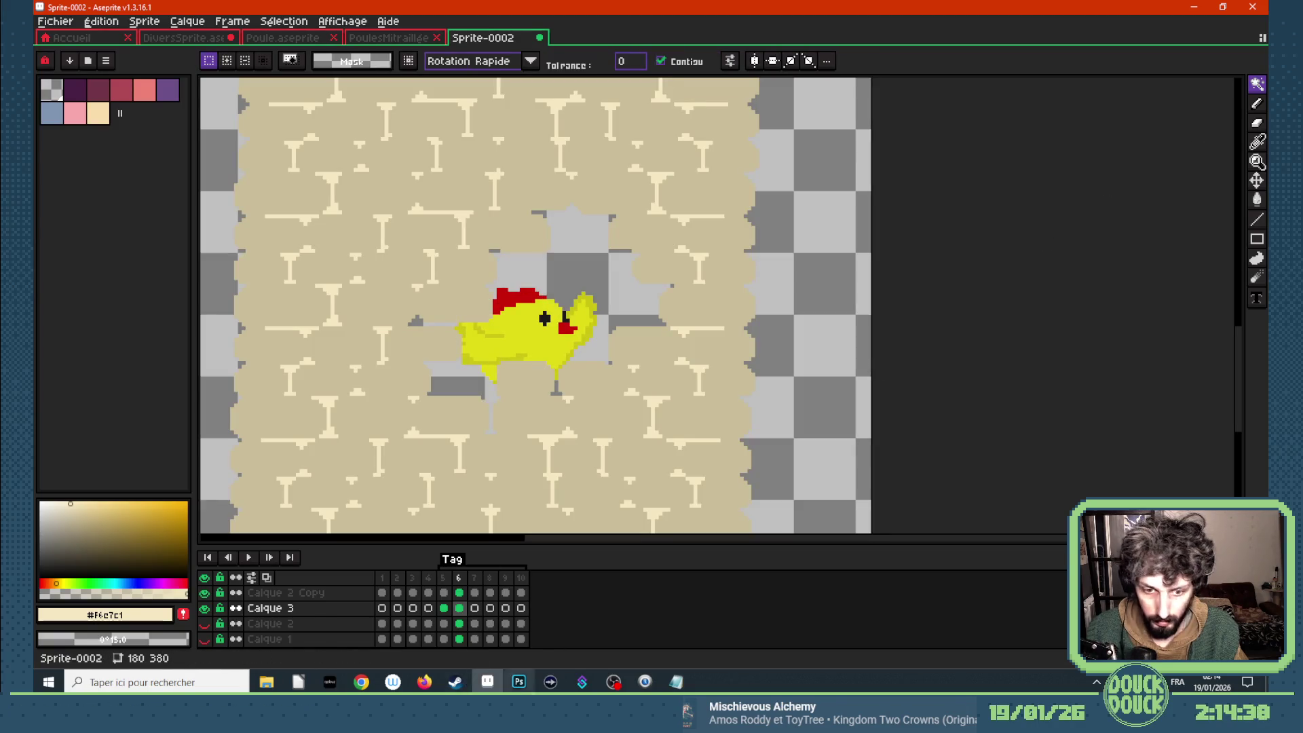
- Paste chicken Fly frame 2 into Calque 3 frame 7 and clear the selection
left_click(362, 682)
left_click(353, 627)
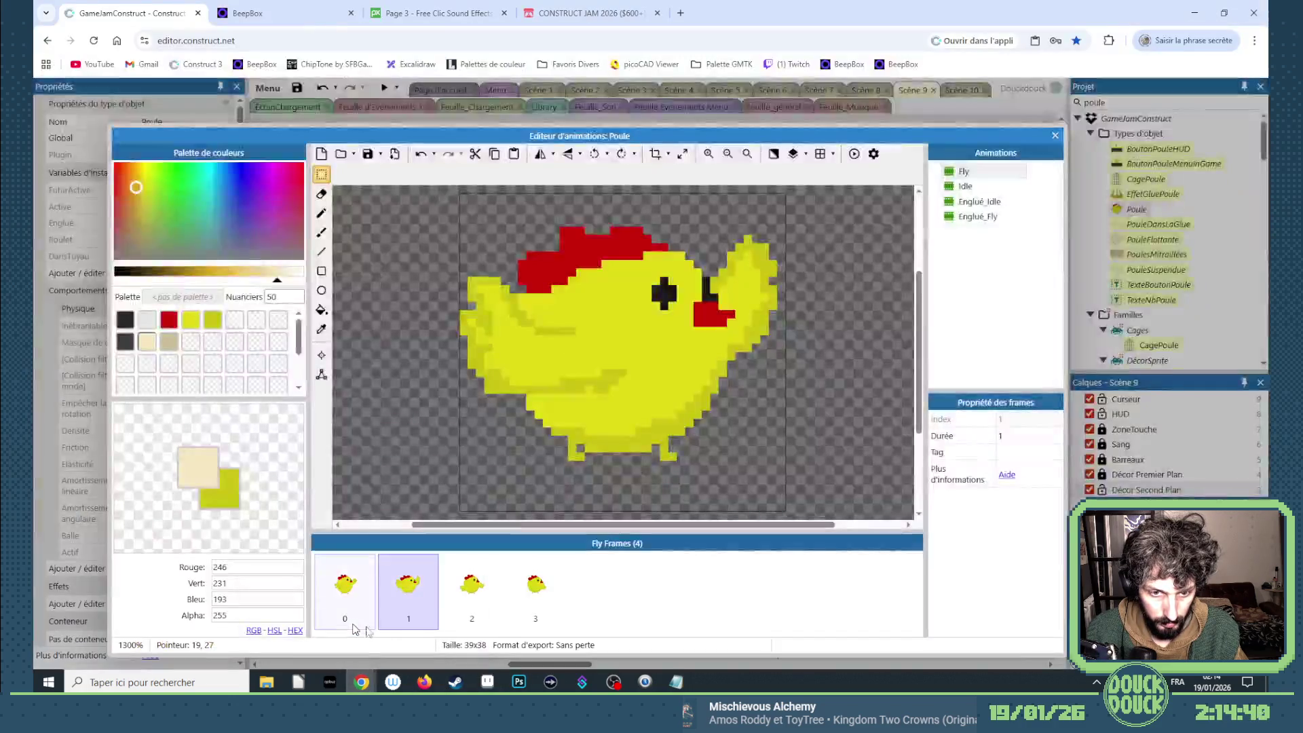
left_click(480, 576)
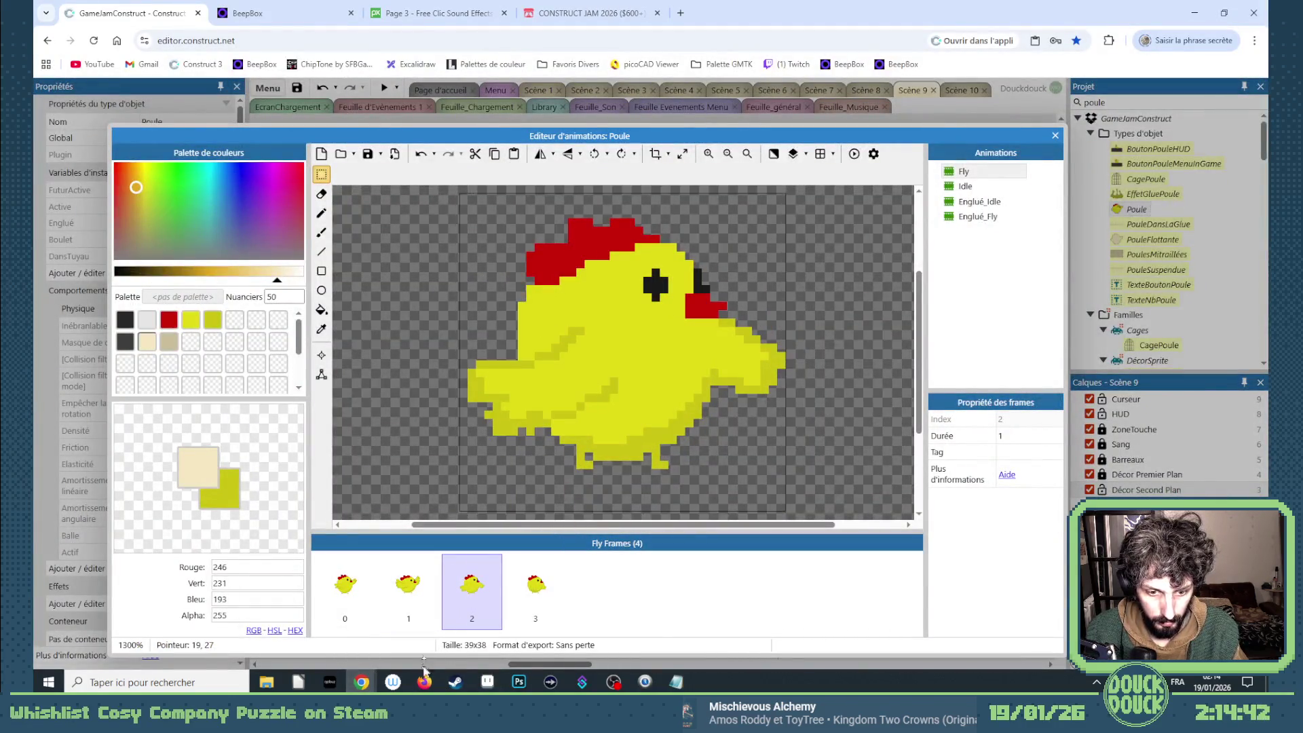
left_click(362, 682)
left_click(347, 646)
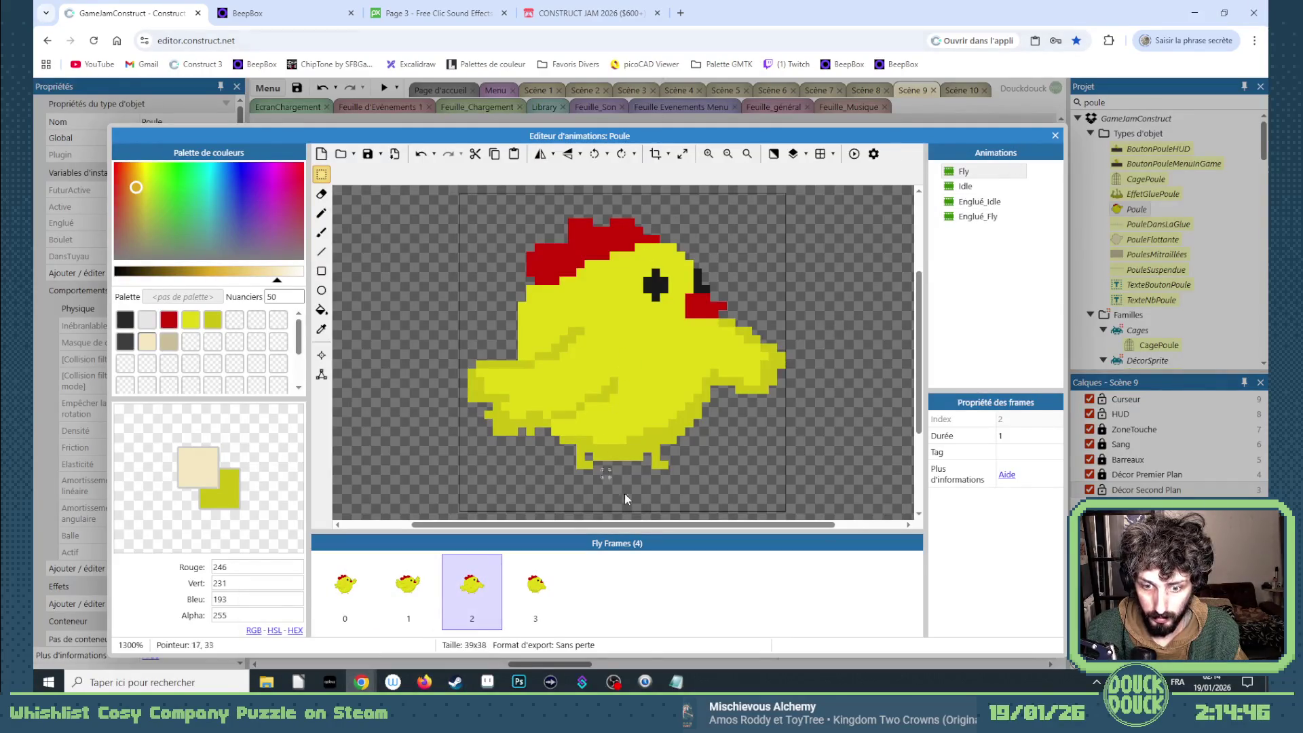
left_click(670, 678)
left_click(671, 678)
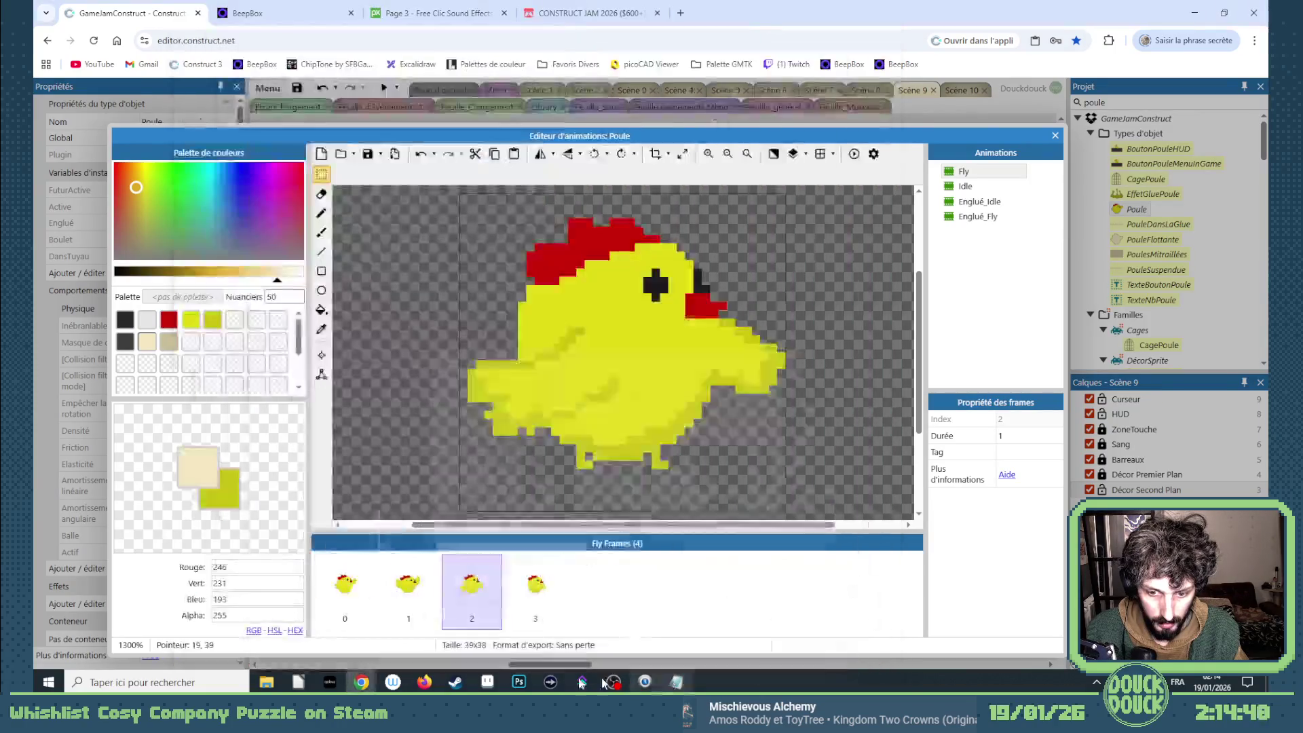
left_click(483, 684)
left_click(474, 608)
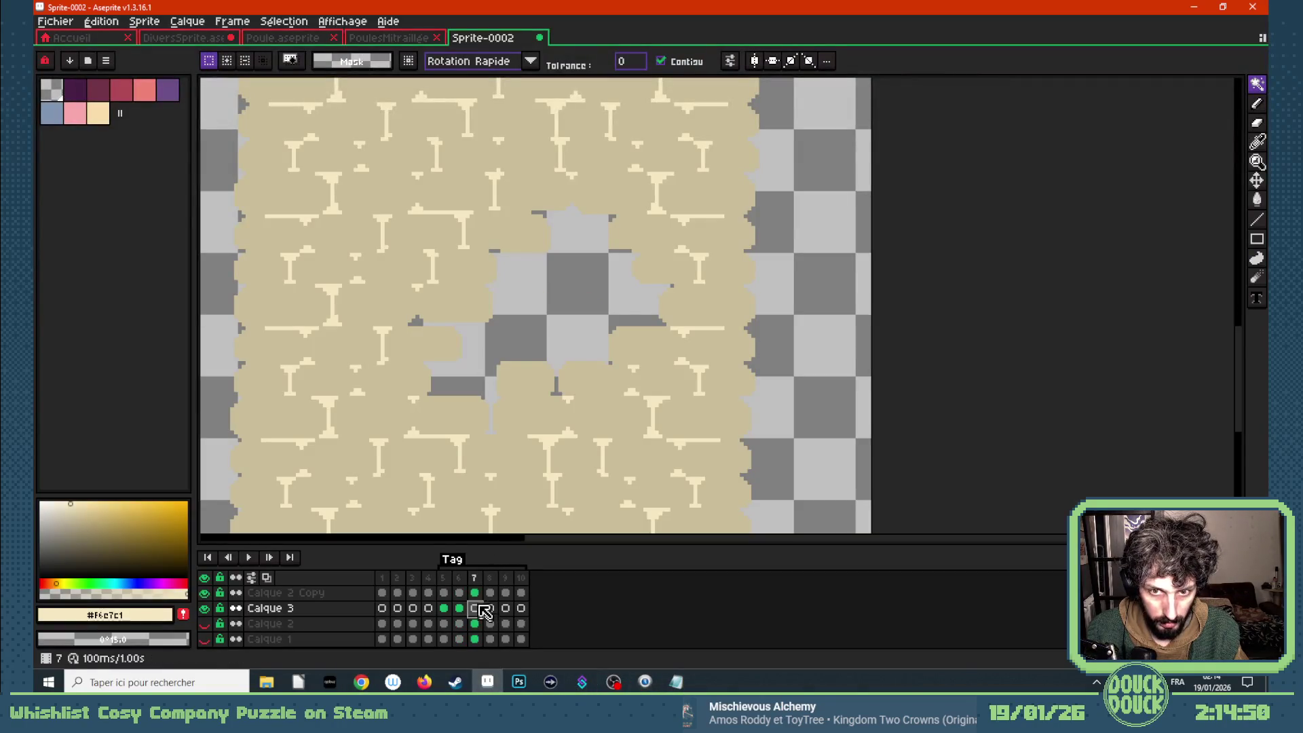
key("ctrl+v")
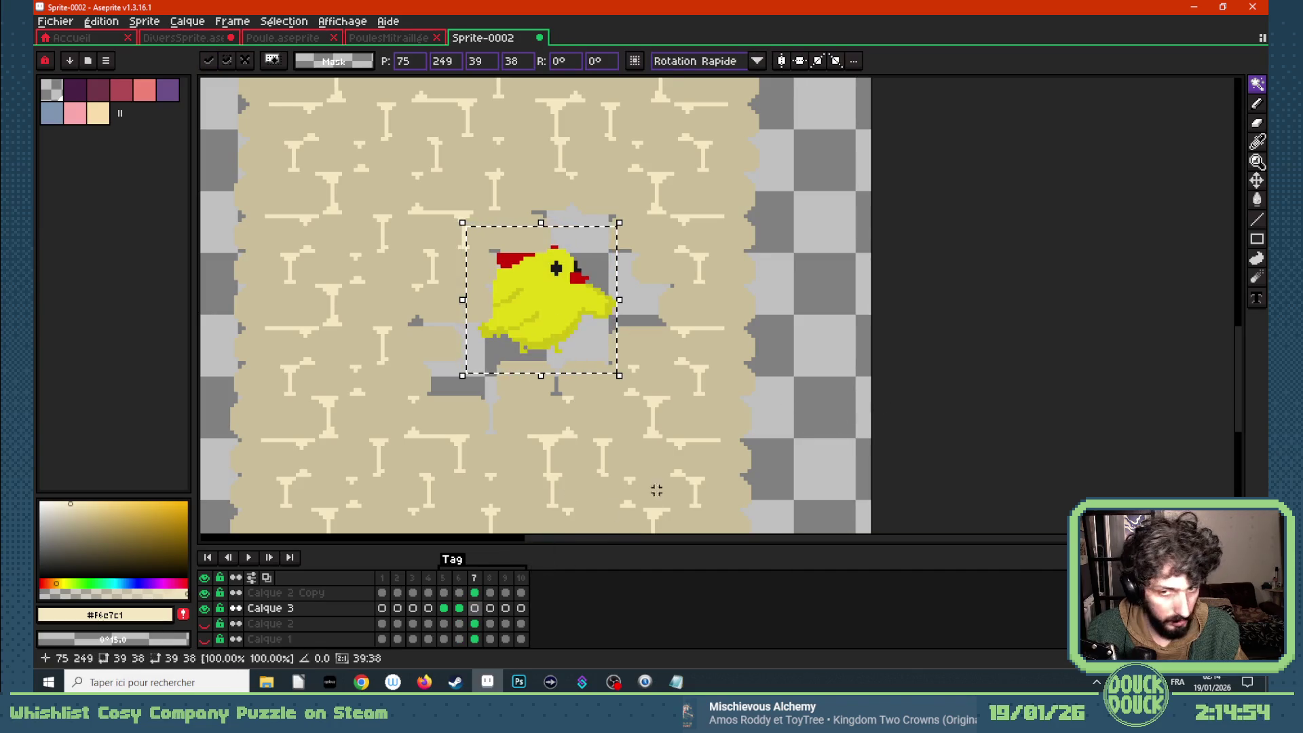
left_click(1256, 181)
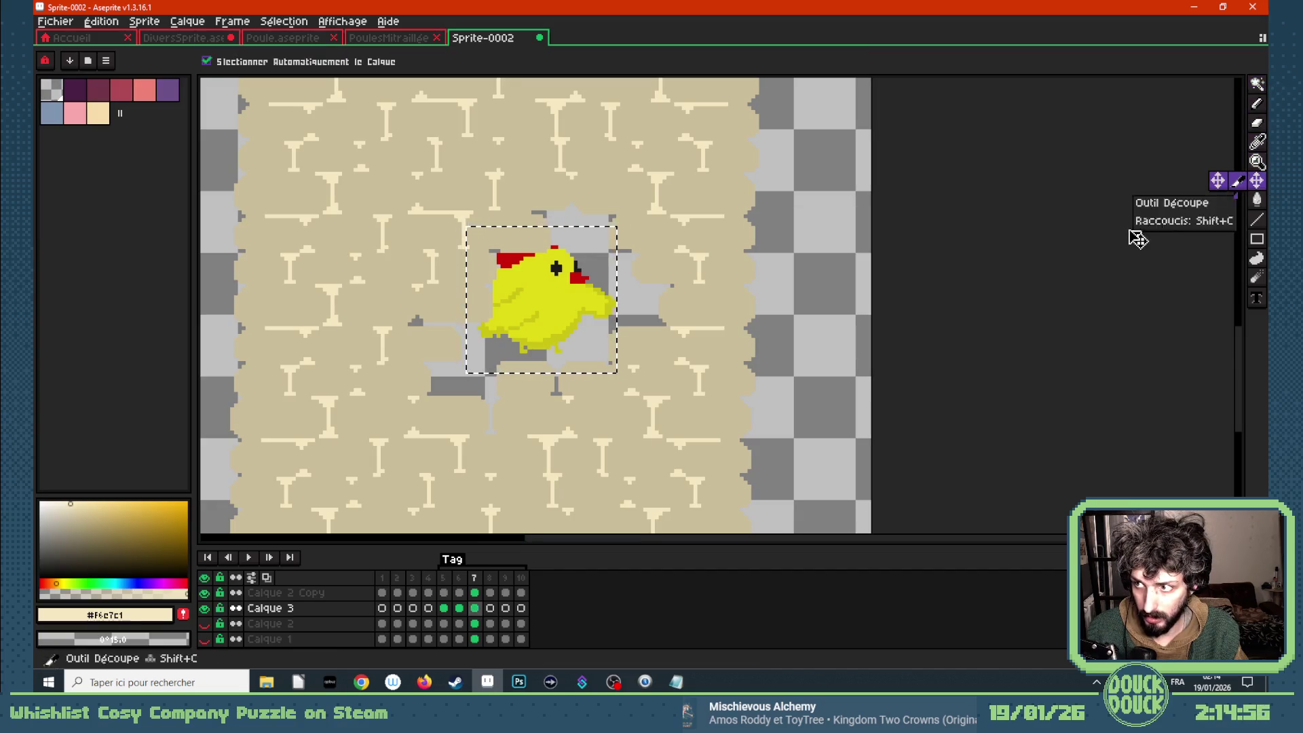
key("m")
left_click(989, 282)
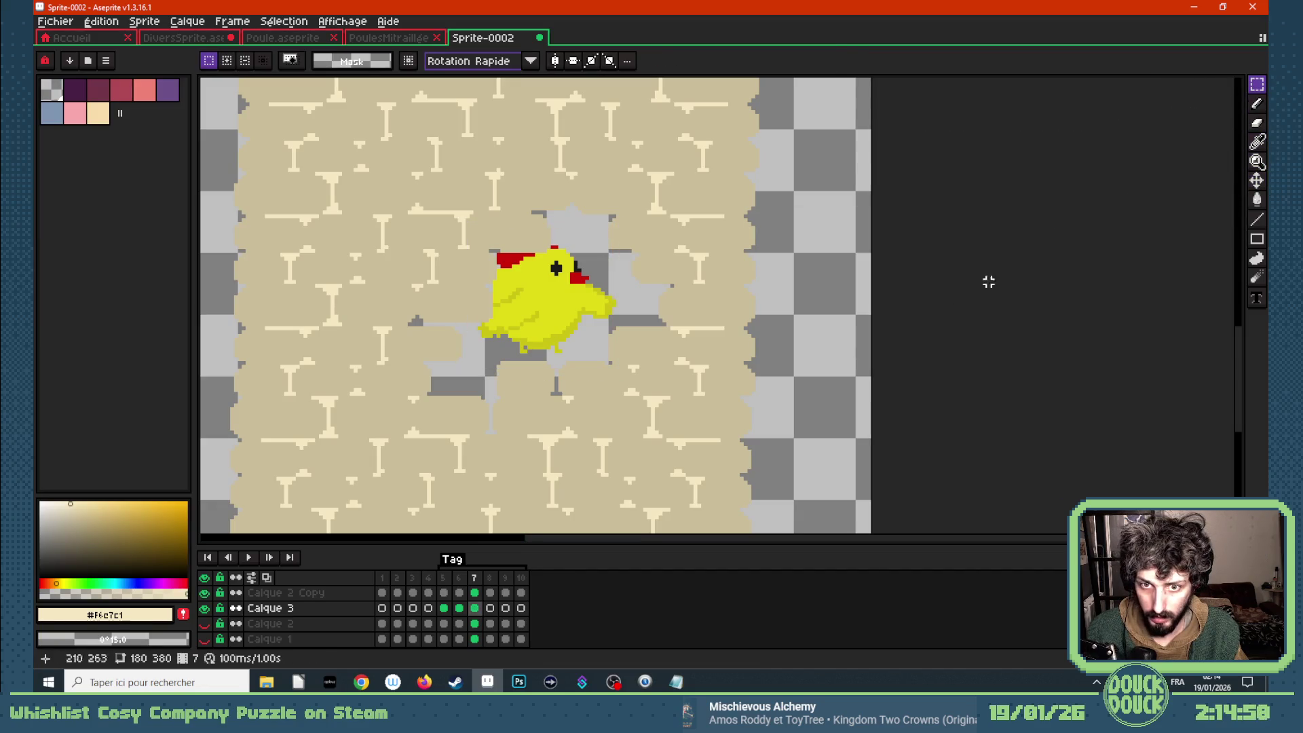
- Paste chicken Fly frame 3 into Calque 3 frame 8, moved up and right in the hole
left_click(424, 682)
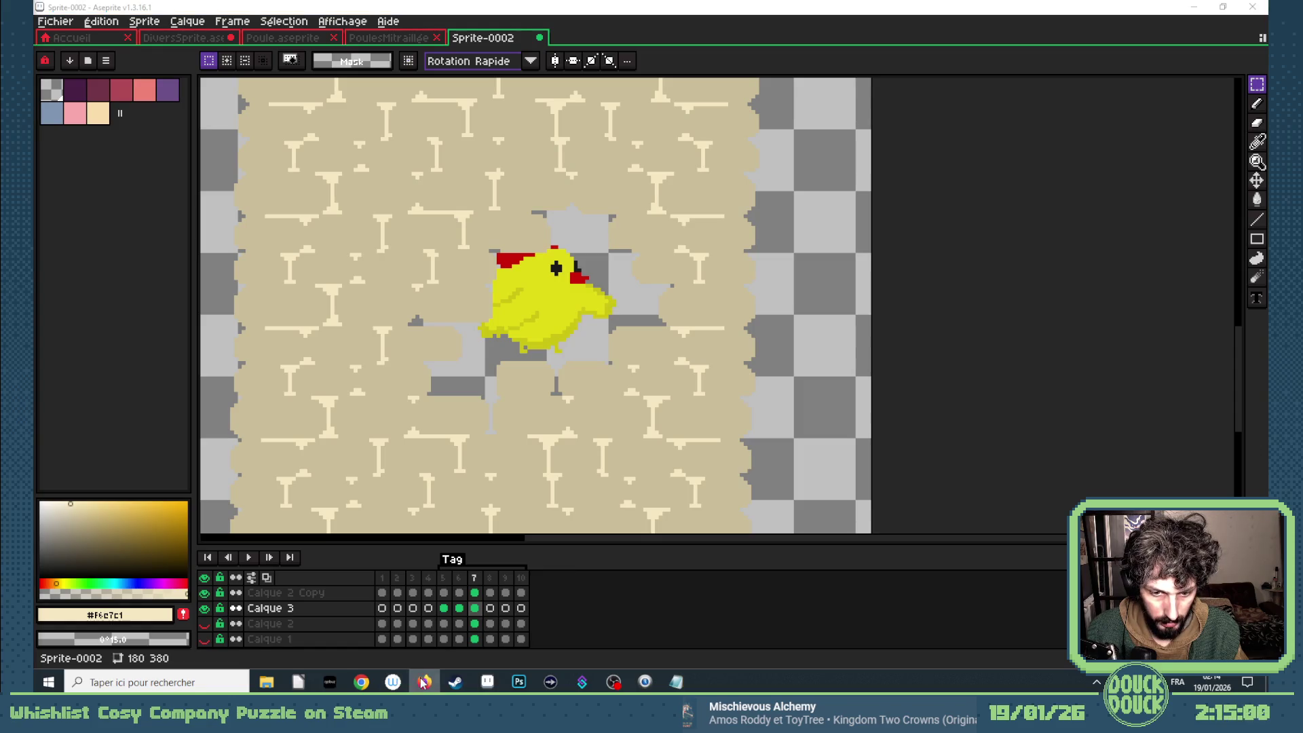
mouse_move(362, 682)
left_click(428, 589)
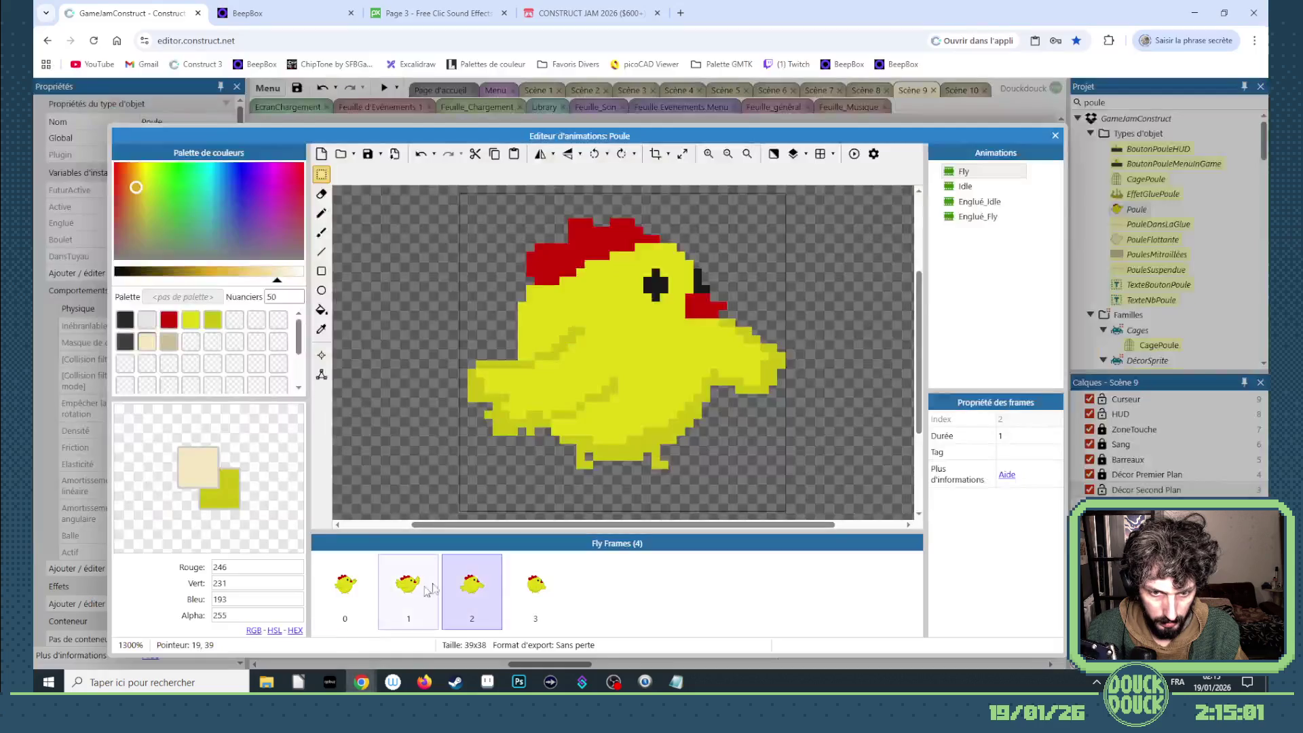
left_click(551, 587)
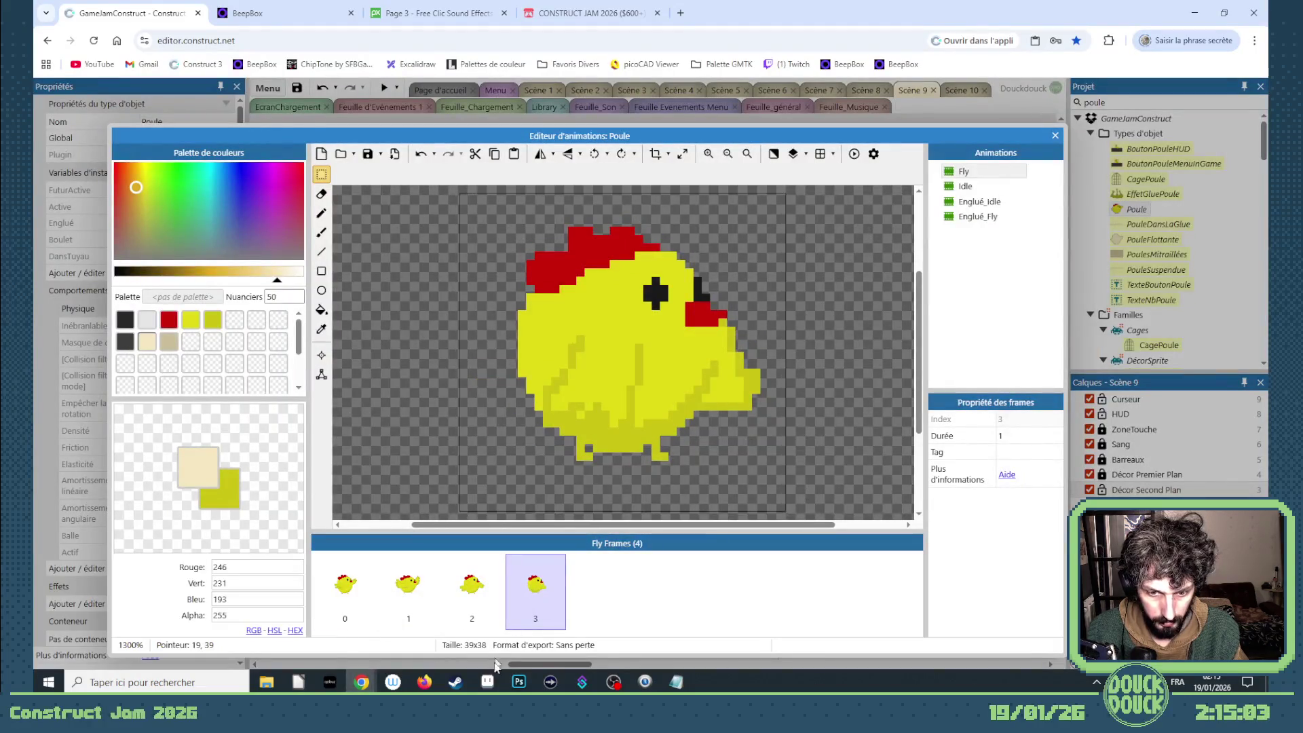
left_click(487, 682)
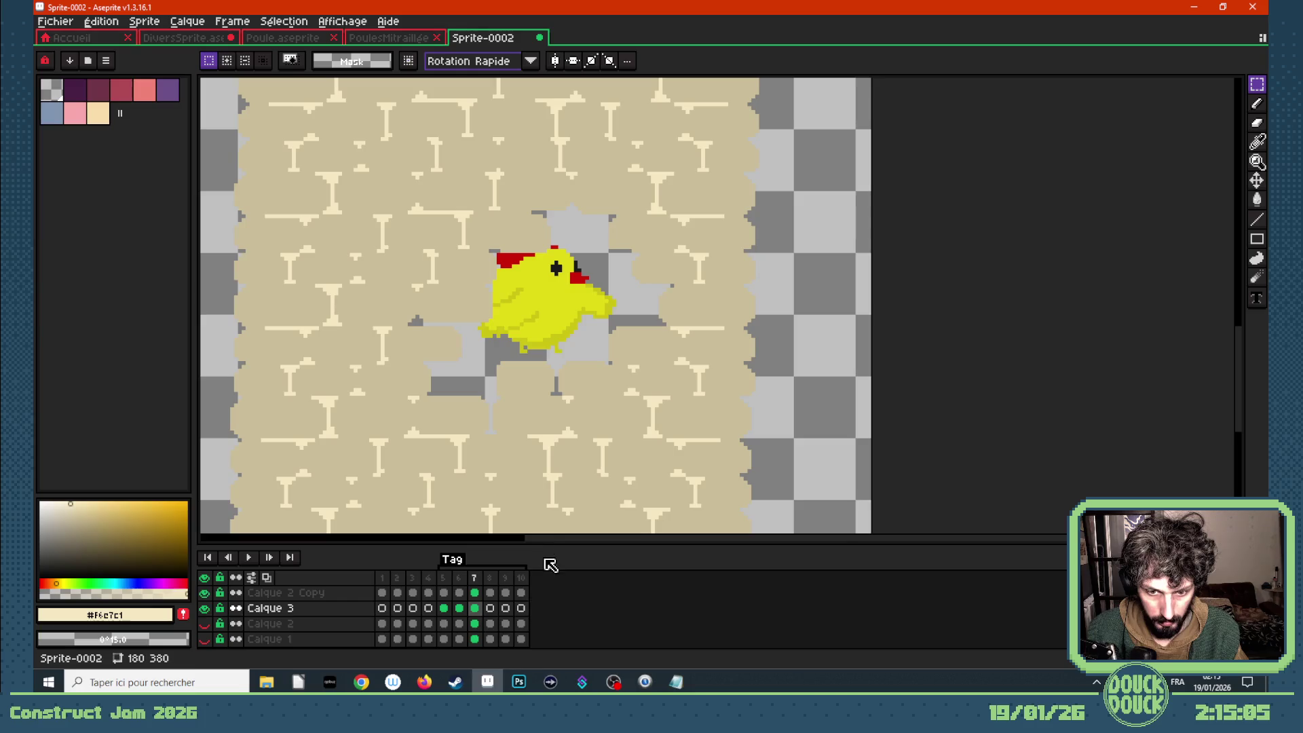
left_click(491, 609)
key("ctrl+v")
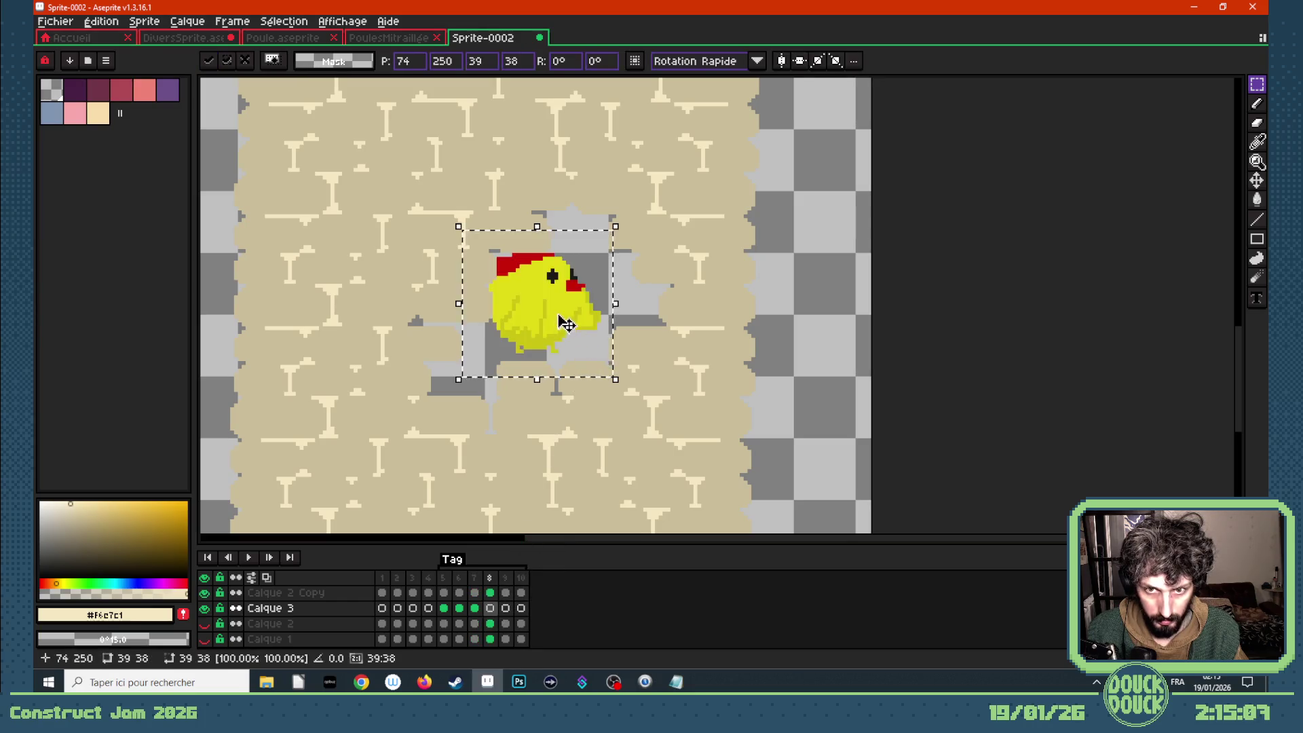
mouse_move(561, 320)
left_mouse_down()
mouse_move(593, 279)
mouse_move(605, 284)
left_mouse_up()
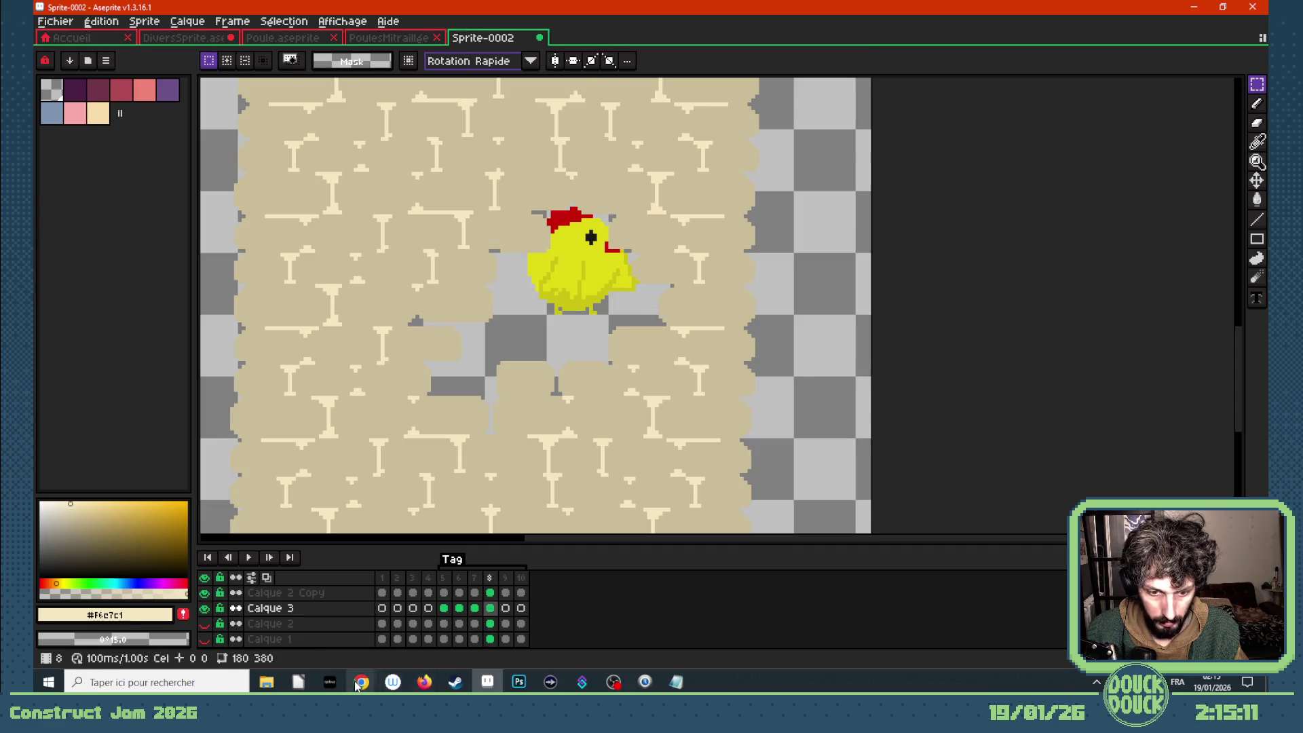
- Paste chicken Fly frame 0 into Calque 3 frame 9, moved right toward the hole's edge
mouse_move(362, 682)
left_click(434, 628)
left_click(355, 602)
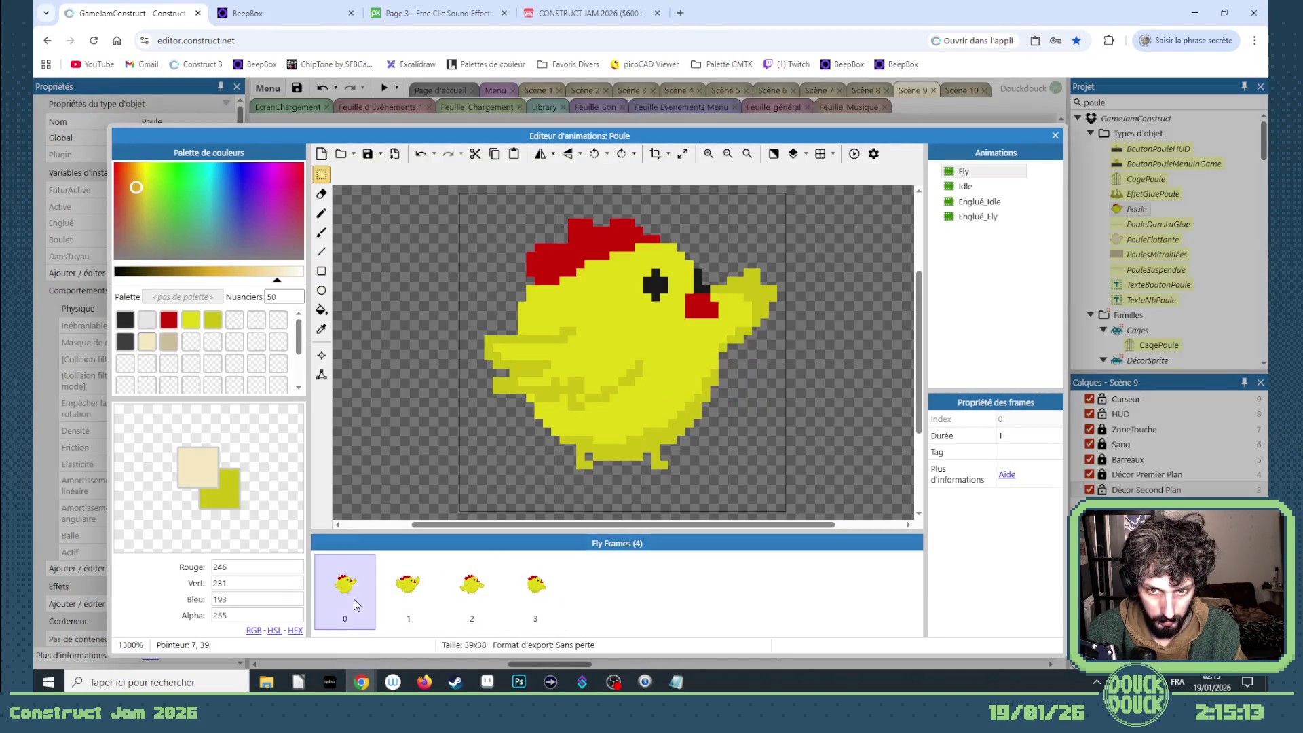
key("ctrl+v")
left_click(488, 682)
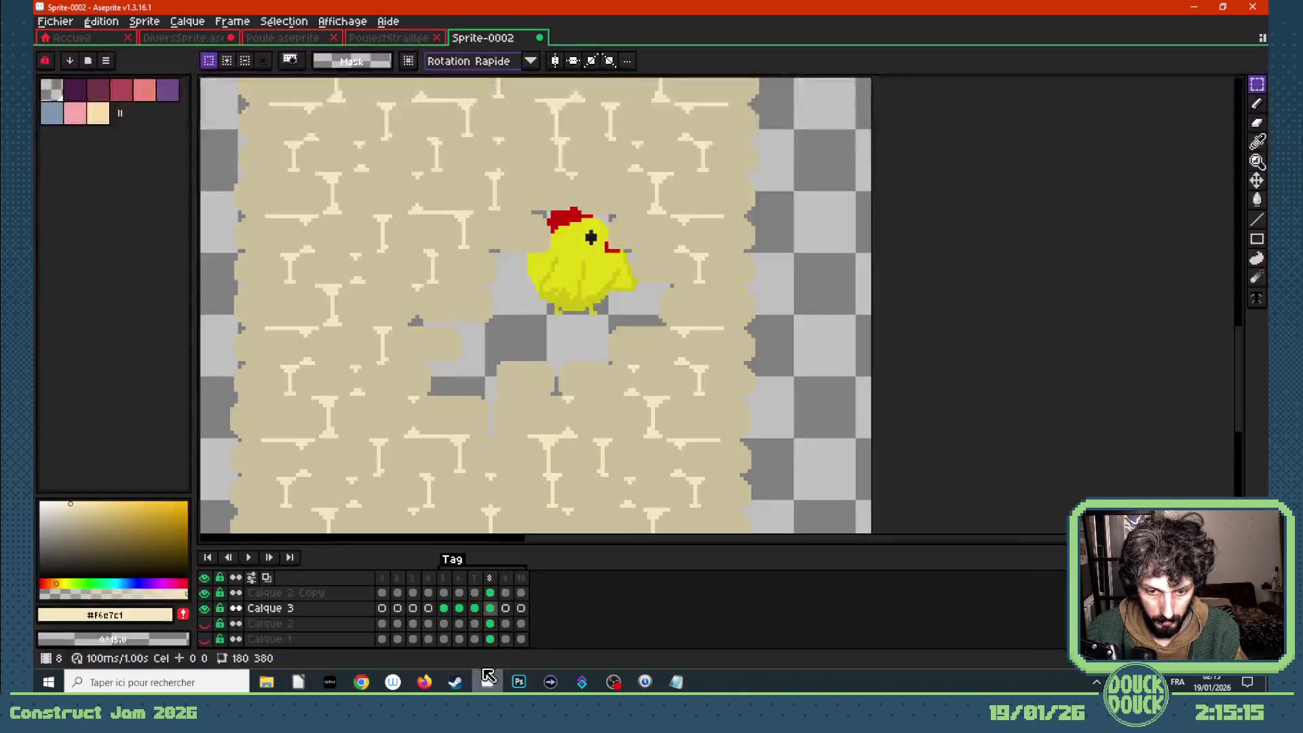
left_click(506, 608)
key("ctrl+v")
left_click_drag(611, 344, 687, 285)
- Commit frame 9's chicken placement and give frame 10 a 500 ms duration
left_click(785, 326)
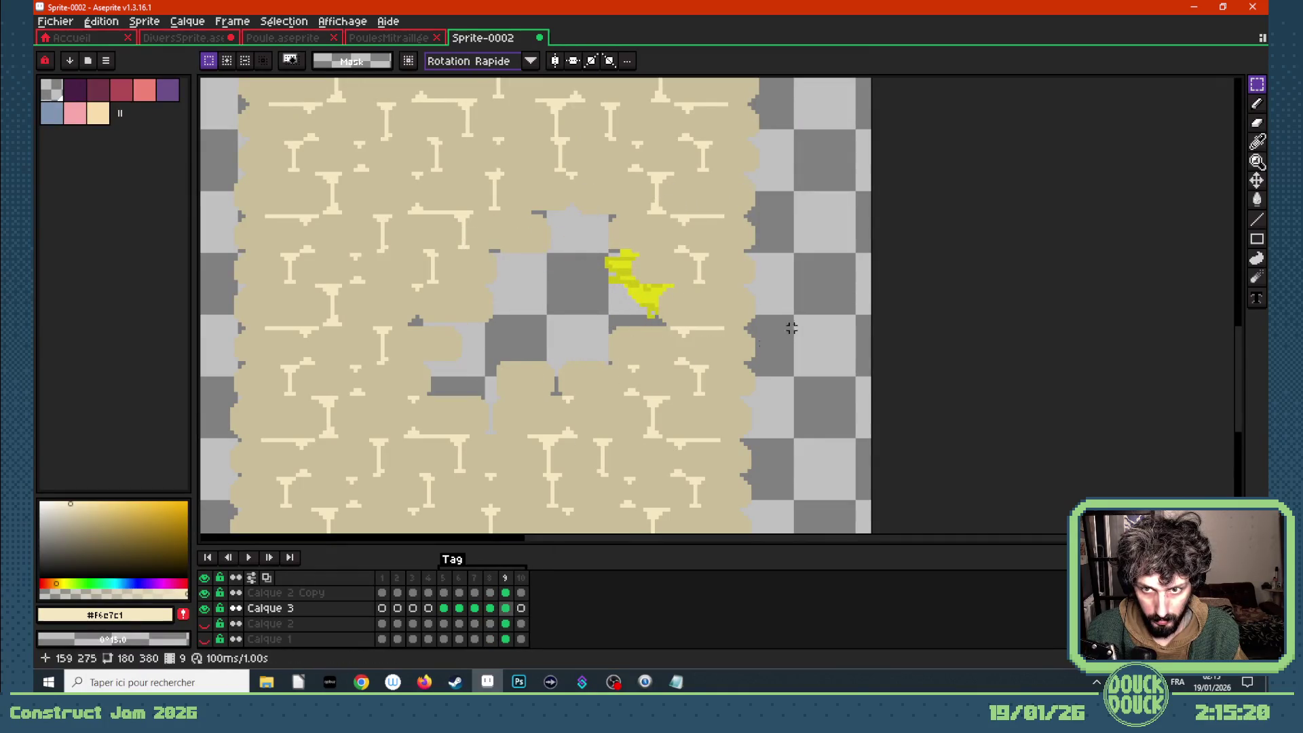
left_click(521, 578)
double_click(522, 579)
type("500")
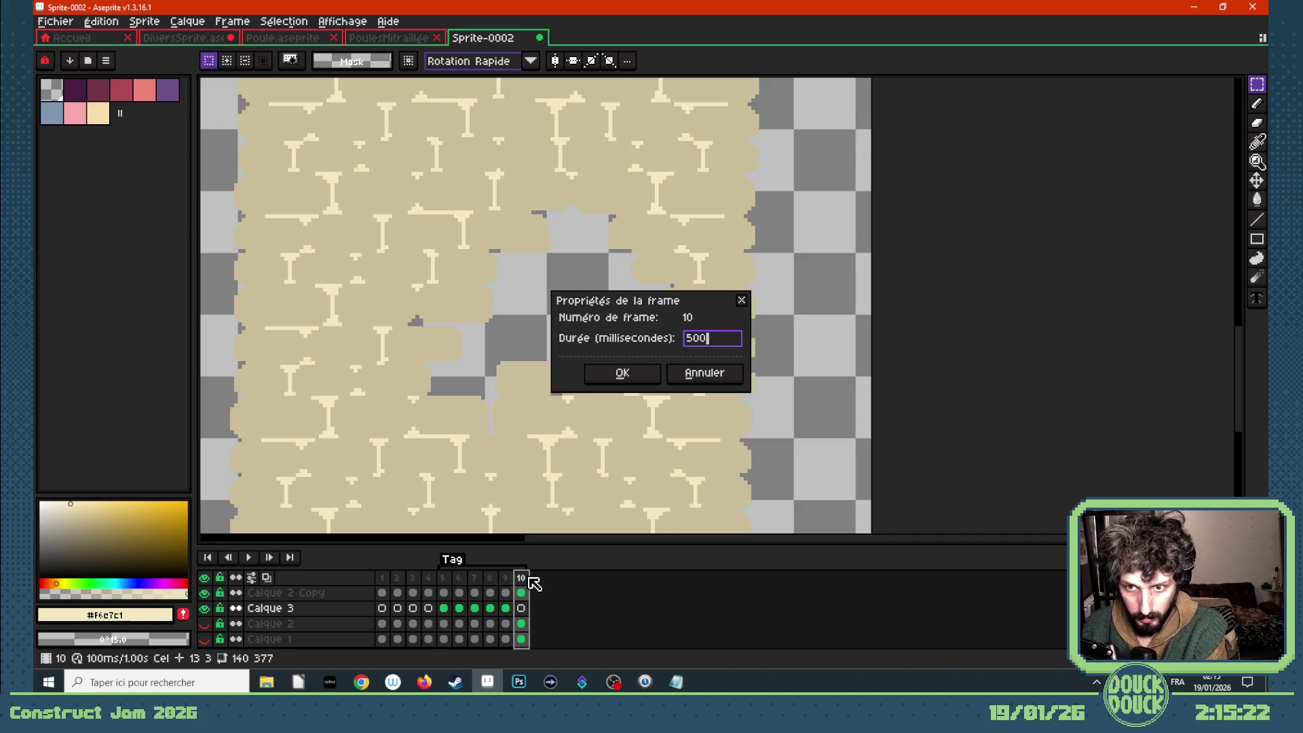
key("Return")
key("Return")
scroll(510, 427, "down", 3)
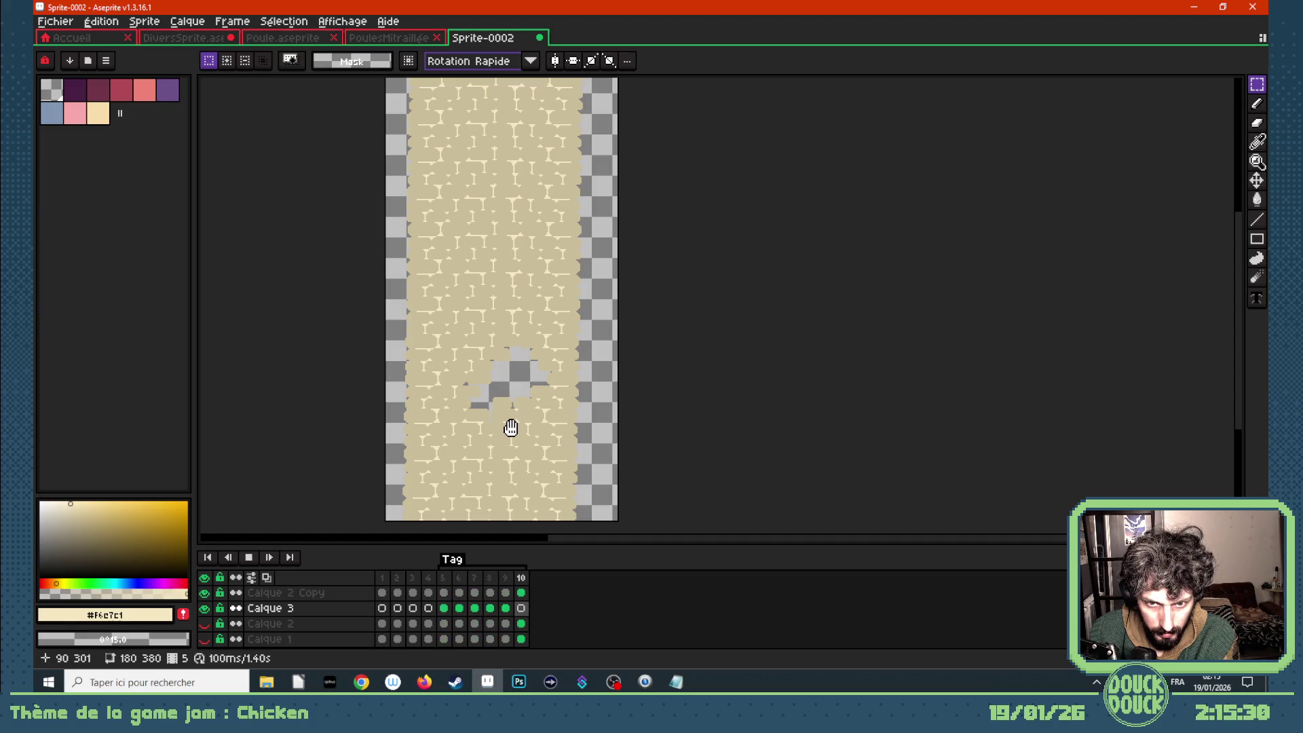
- Nudge frame 9's chicken up and left toward the hole's top edge
left_click(506, 608)
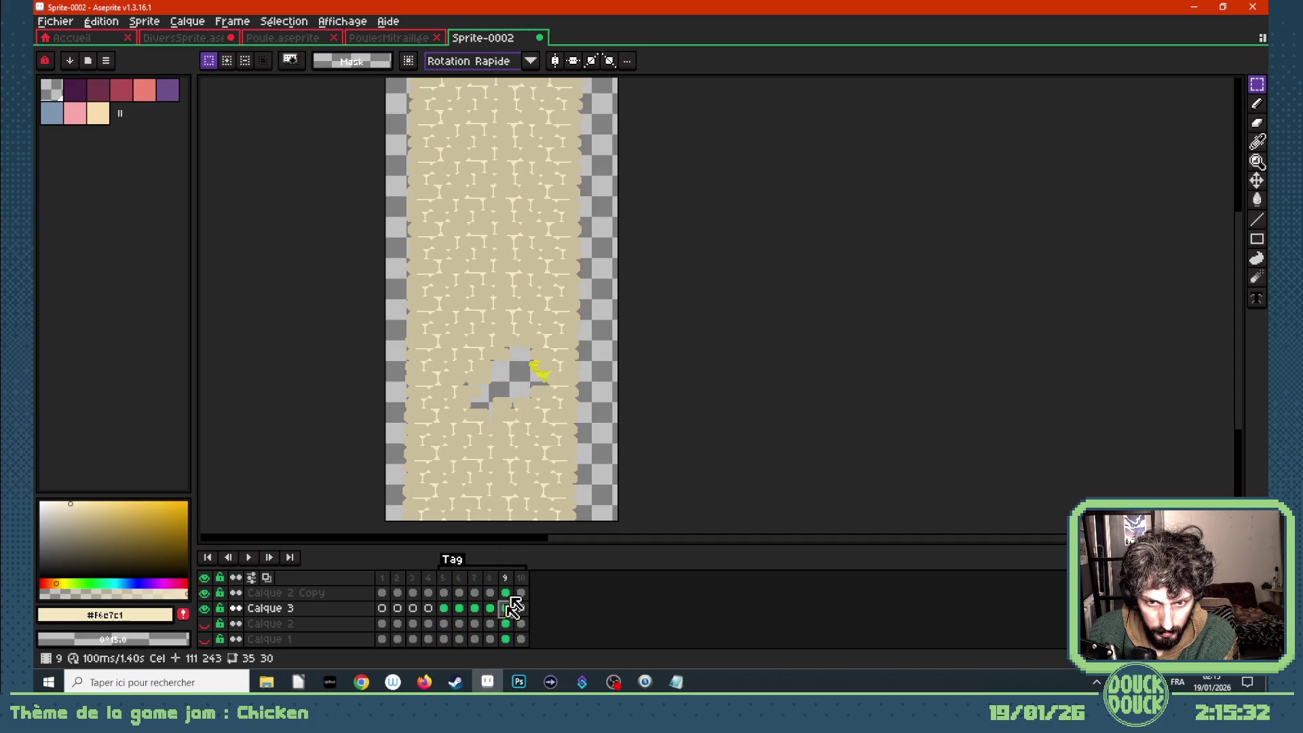
key("v")
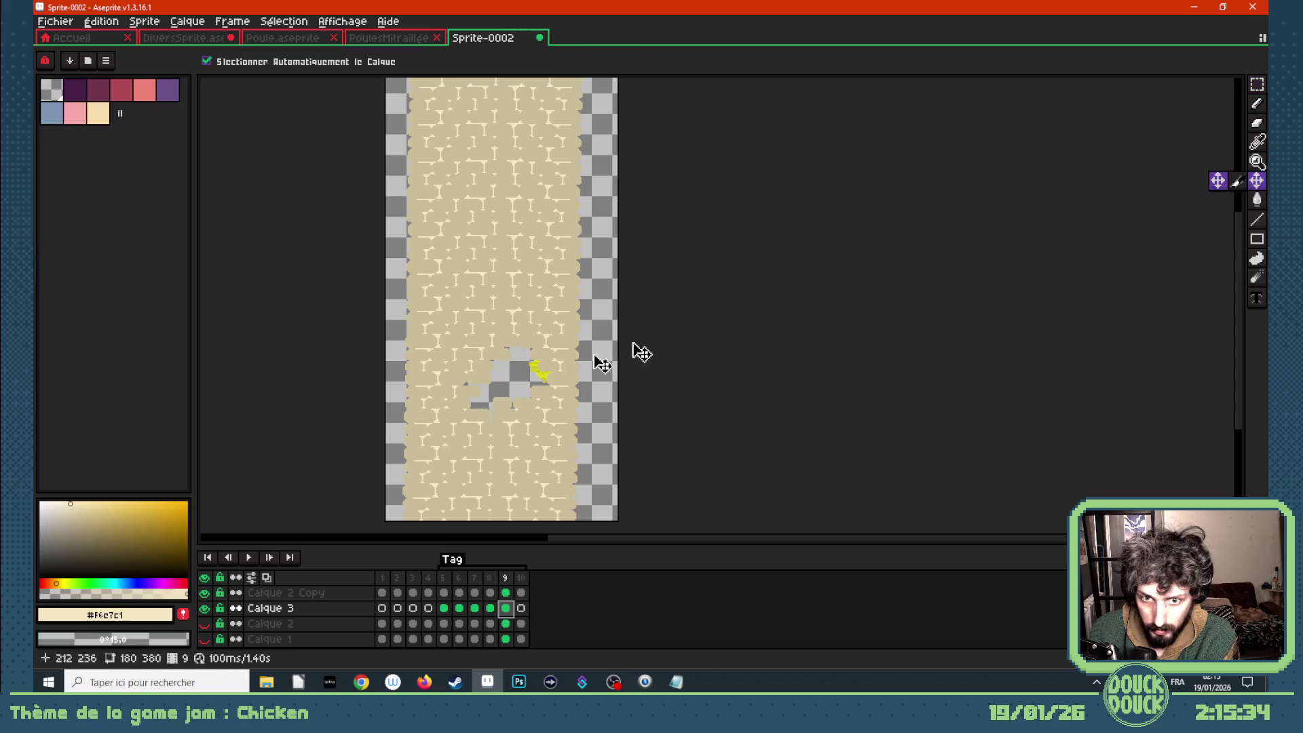
left_click_drag(548, 385, 533, 367)
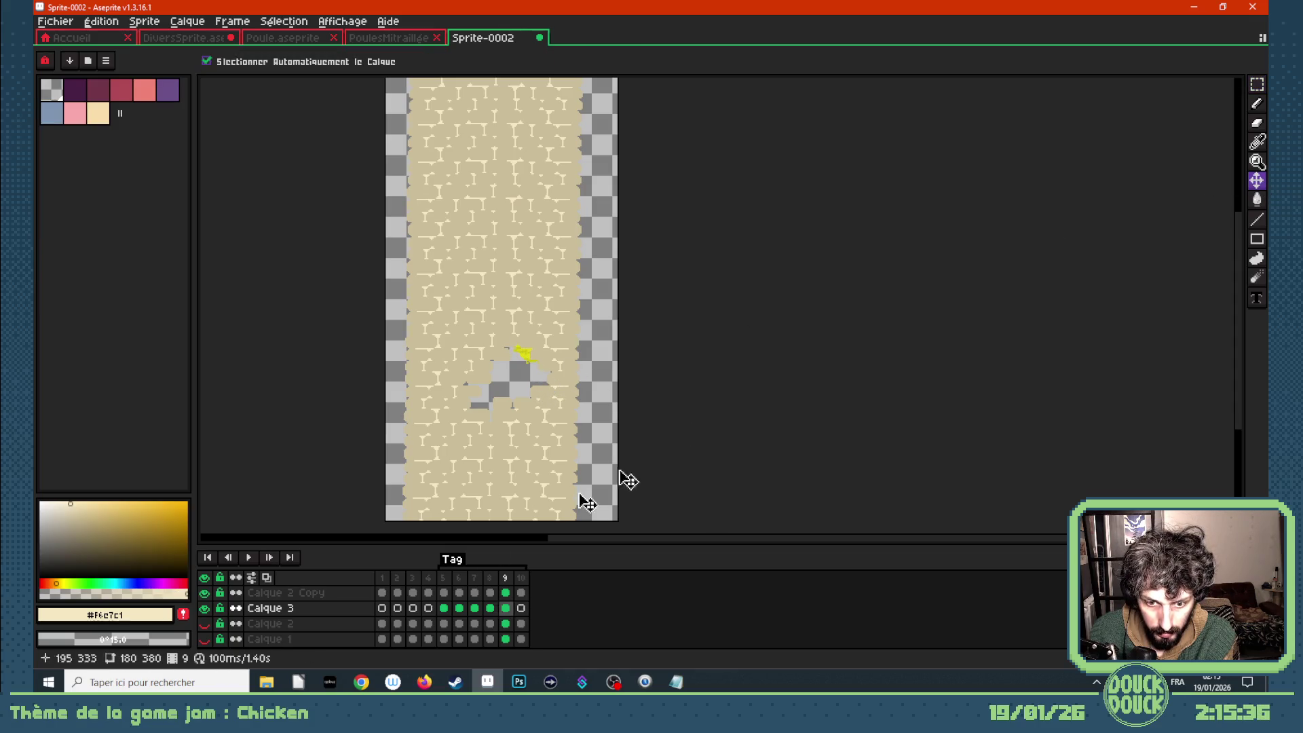
- Play the animation, stop on frame 10, and add new frames after it
key("Return")
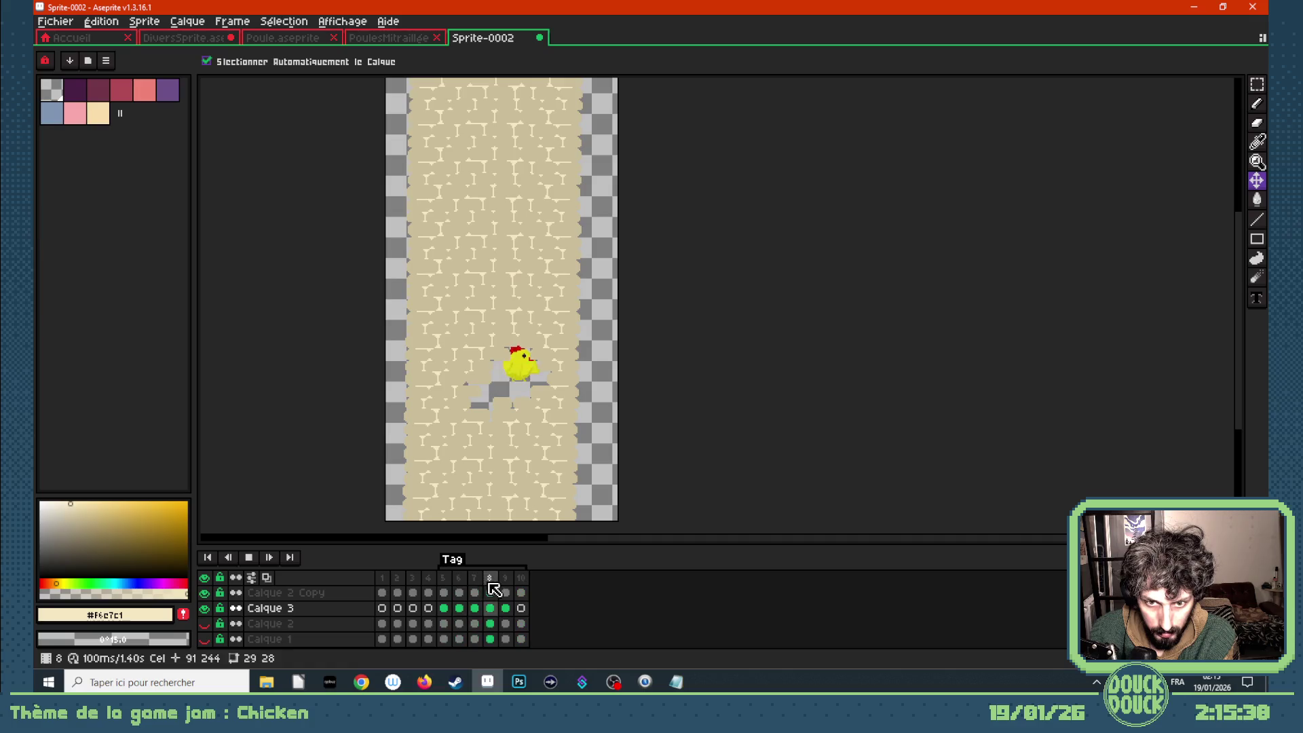
left_click(523, 579)
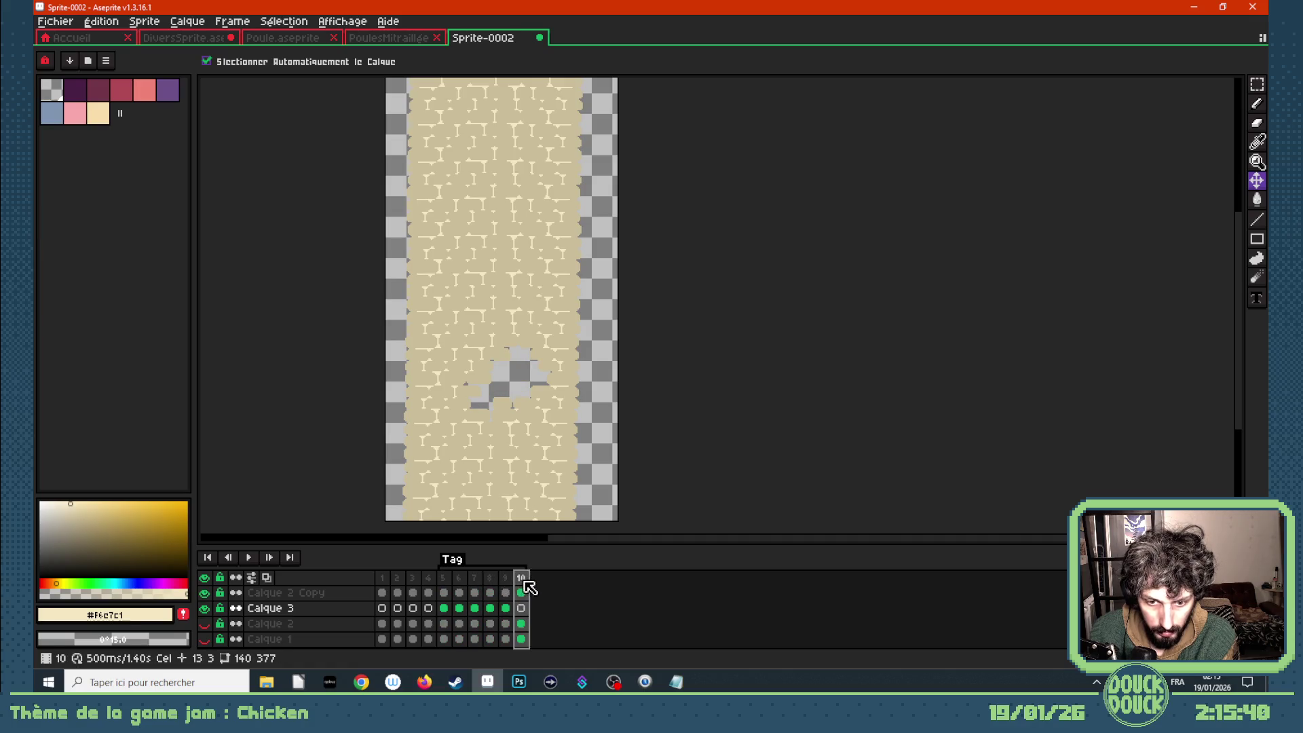
key("alt+n")
key("alt+n")
key("alt+n")
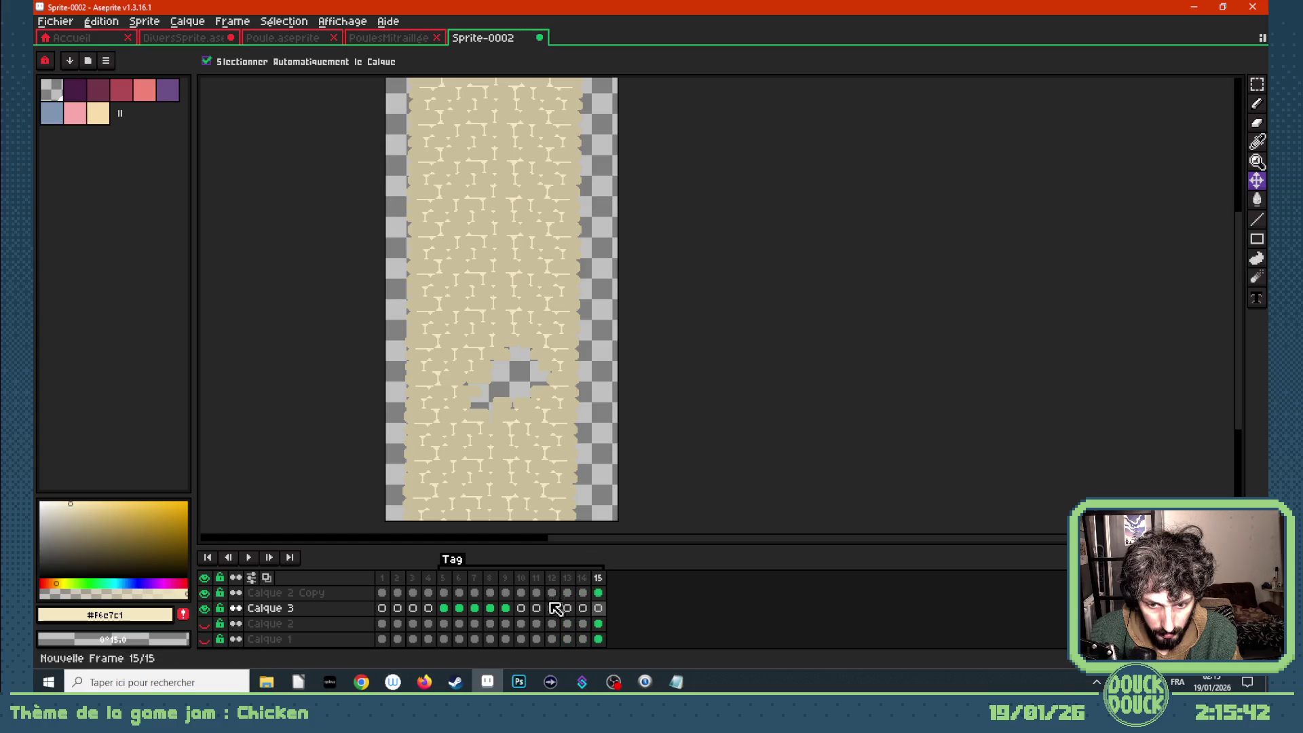
- Select the new frames 11–15 and cover them with a new tag
left_click(545, 585)
left_click_drag(554, 585, 597, 581)
right_click(597, 581)
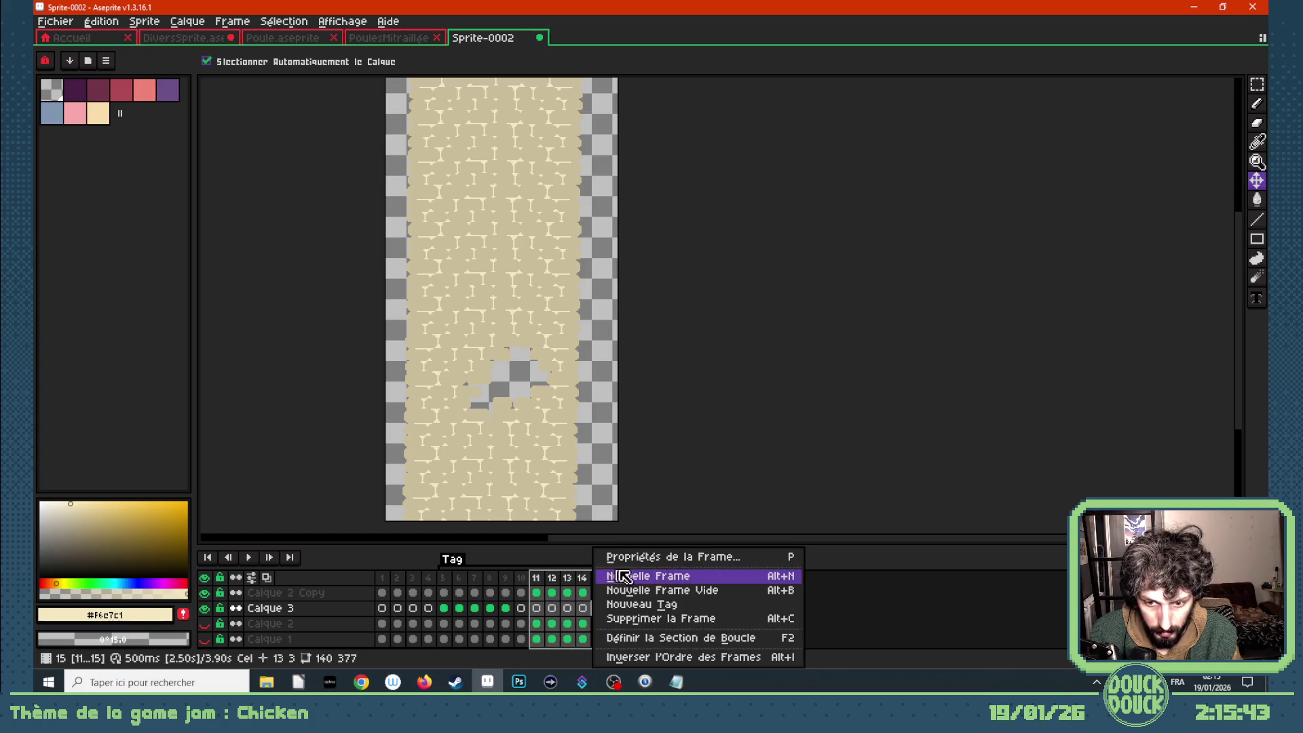
left_click(659, 604)
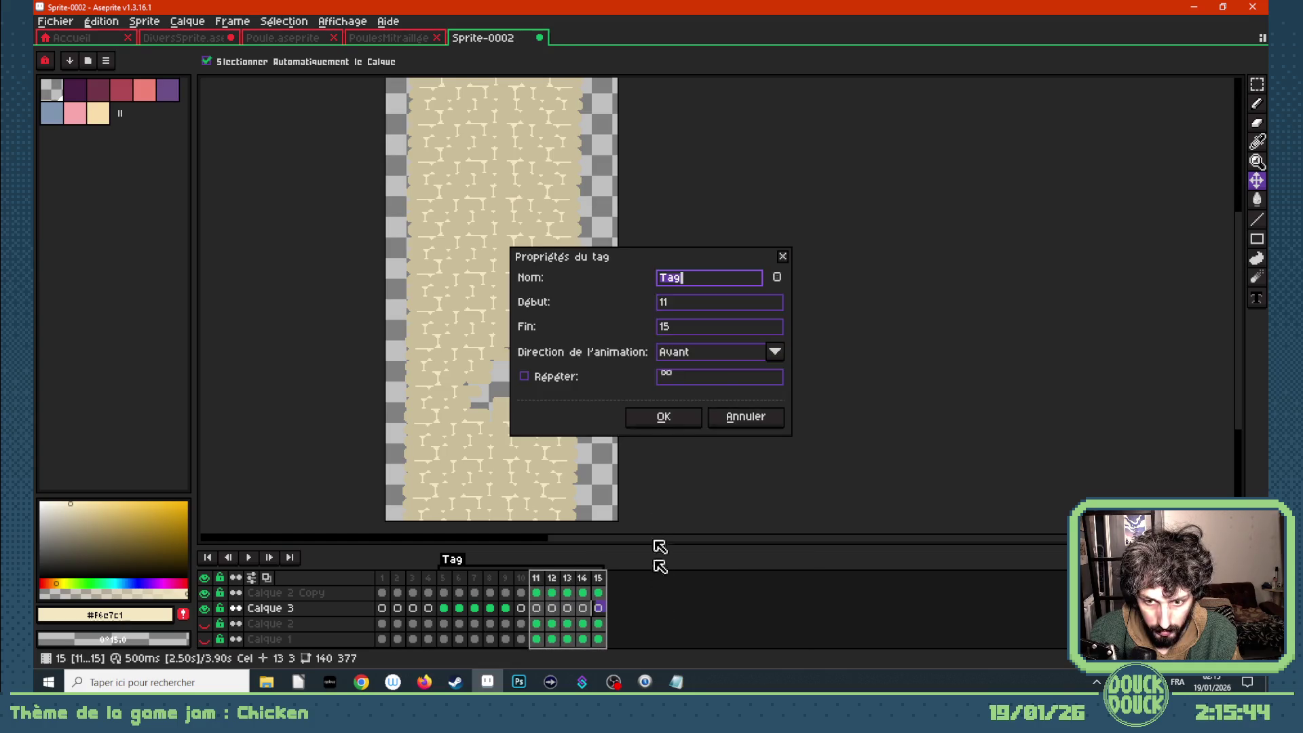
left_click(674, 417)
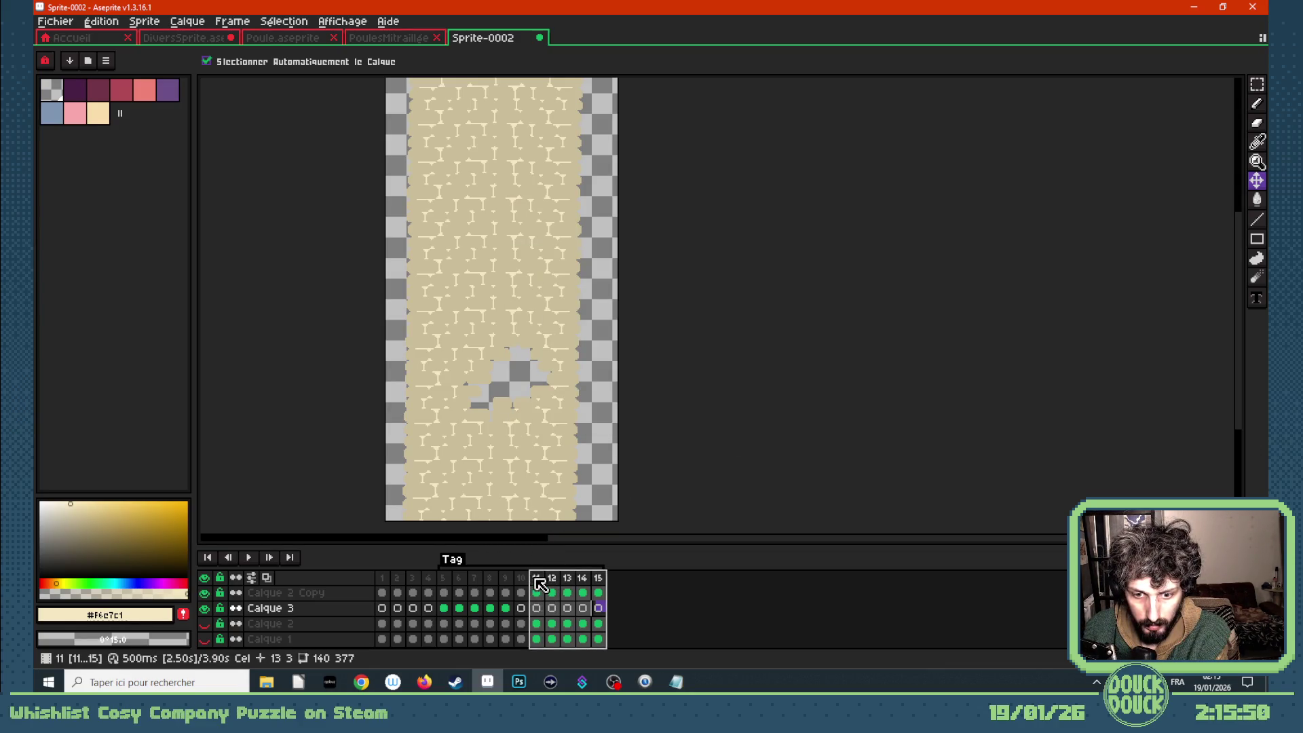
- Time frames 11–15 at 100 ms each, holding frame 15 for 500 ms
right_click(538, 582)
left_click(589, 554)
type("100")
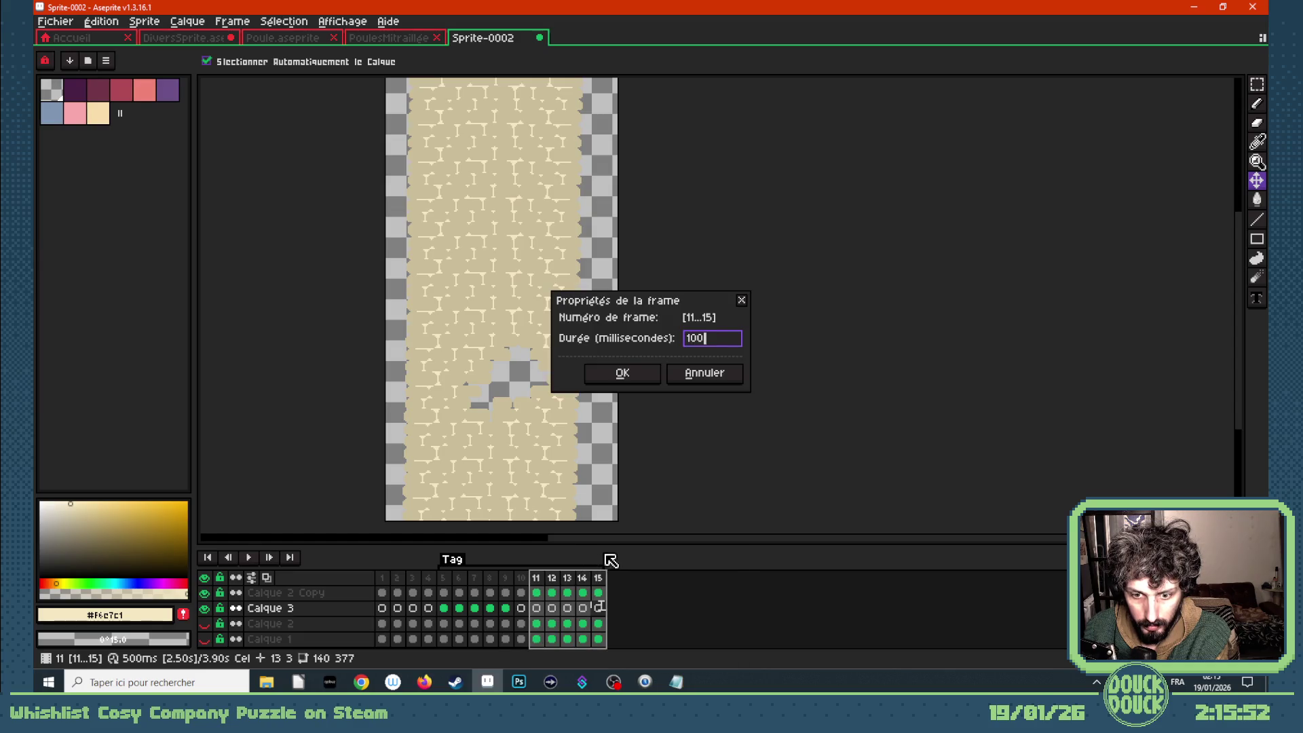
key("Return")
left_click(600, 579)
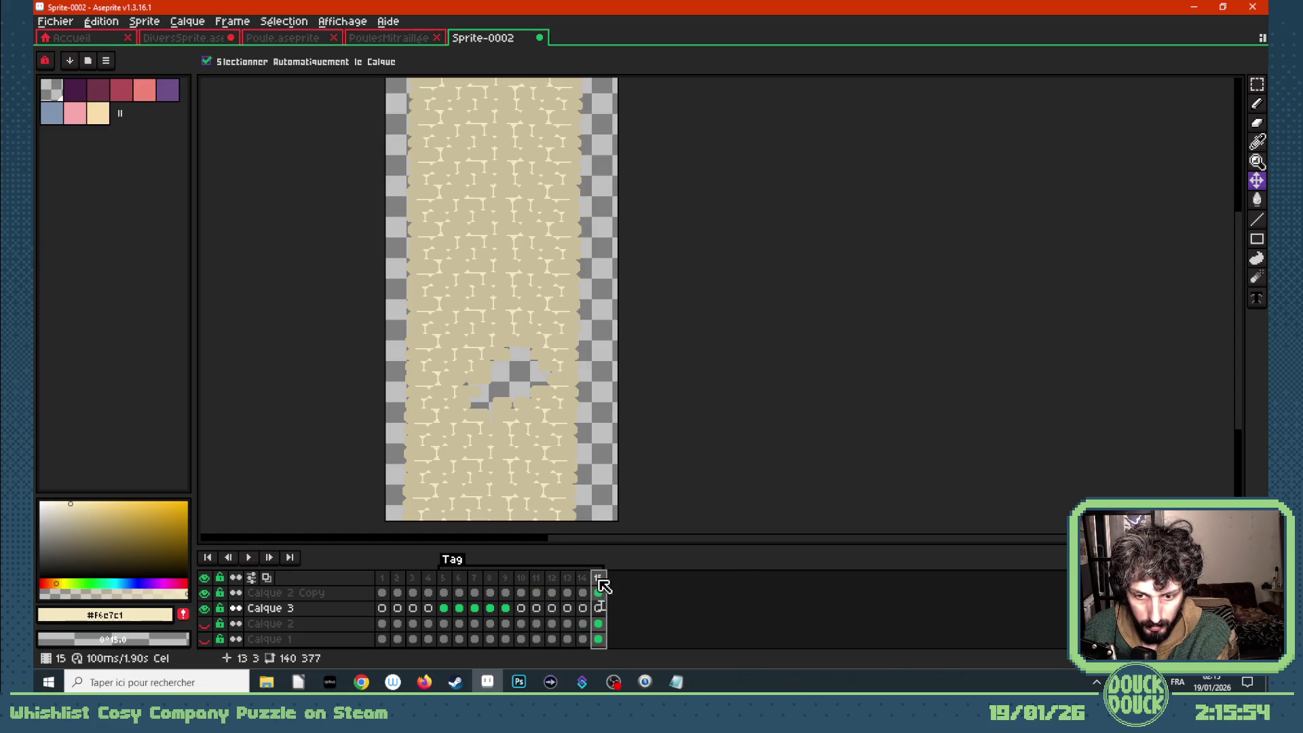
double_click(598, 579)
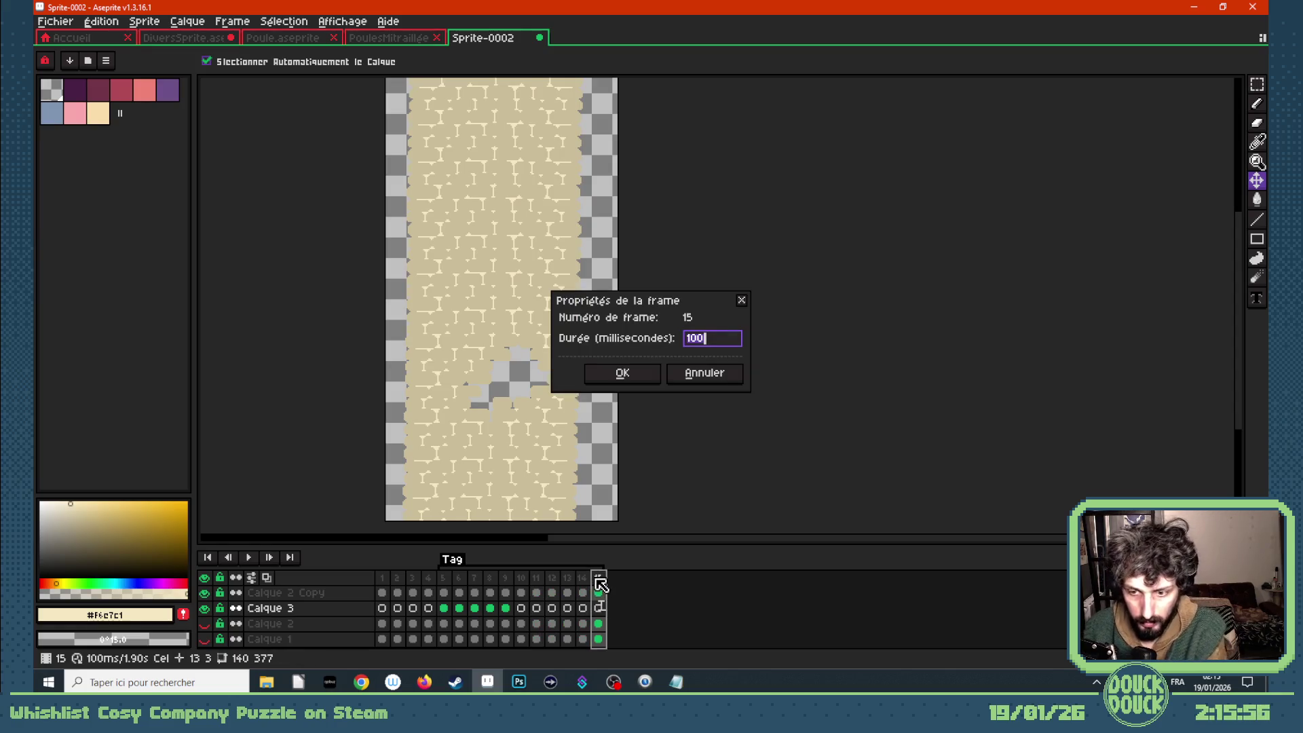
key("Return")
left_click(448, 610)
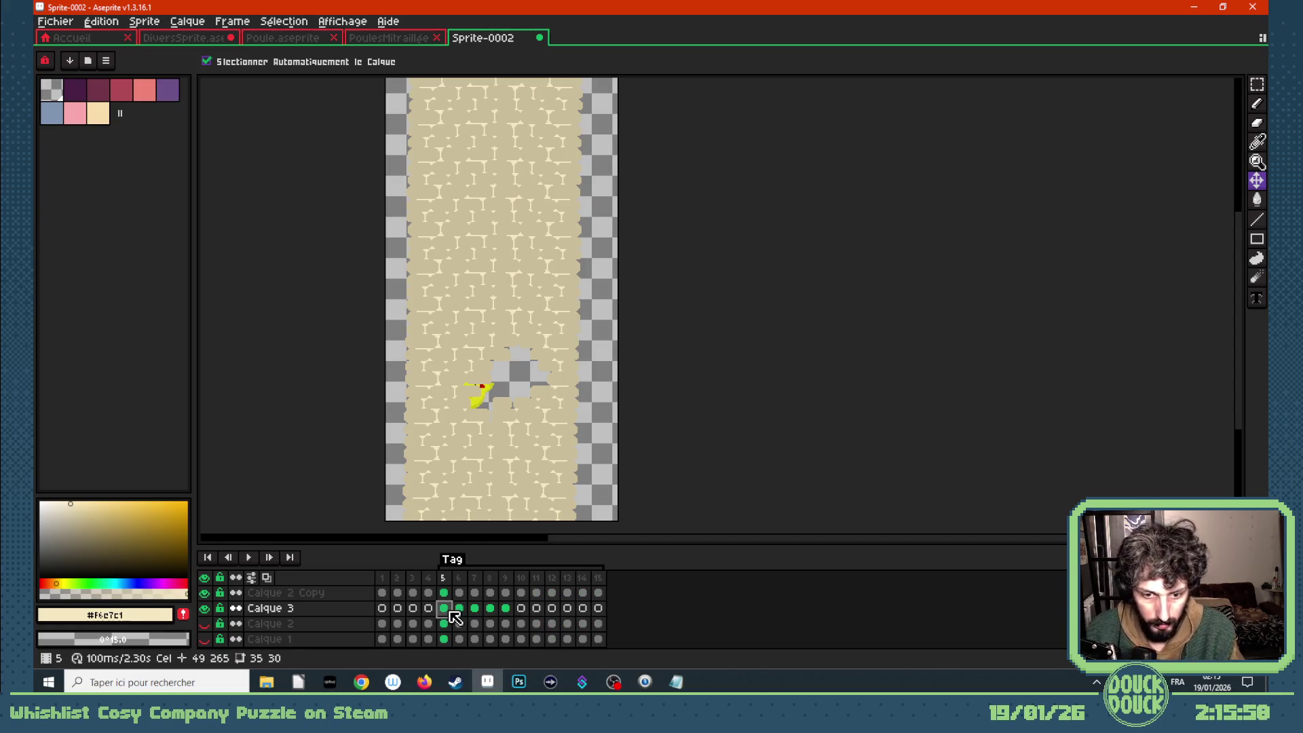
- Copy the frame 5–7 chicken cels into frames 11–13 and reposition the chicken in each
left_click_drag(453, 615, 537, 609)
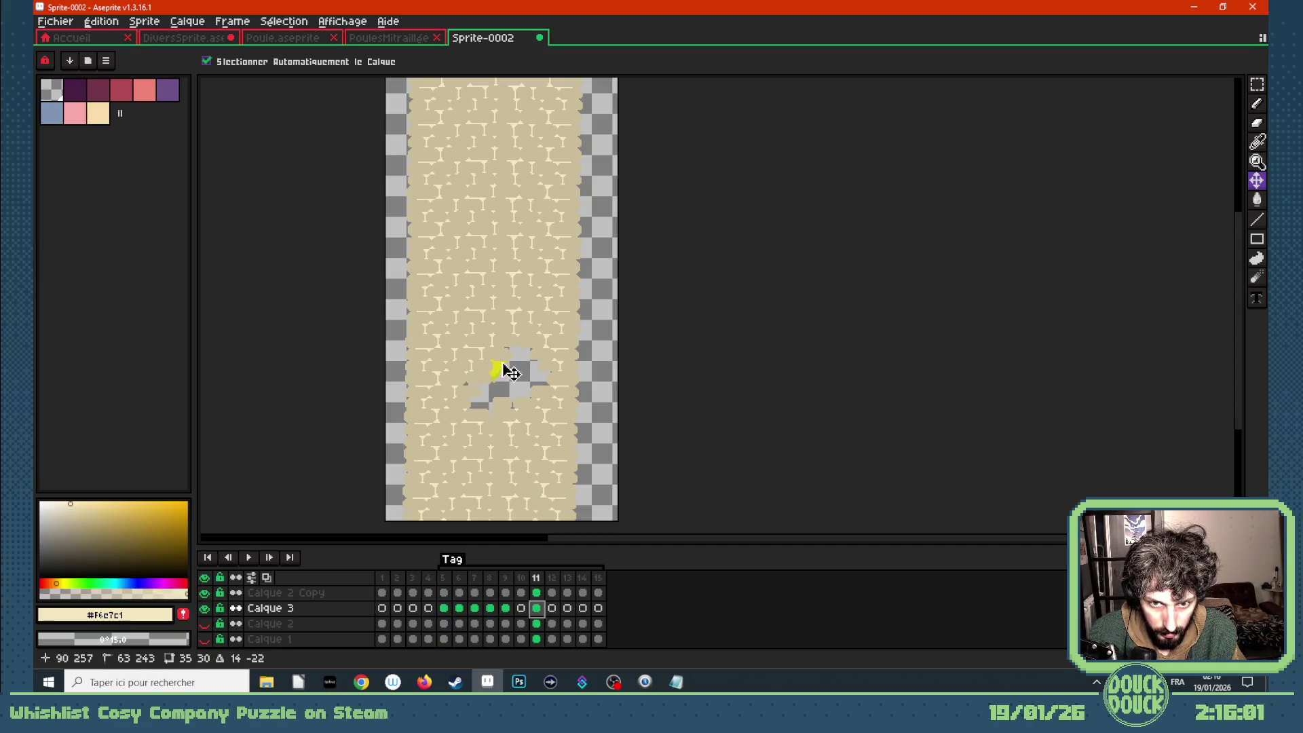
left_click_drag(459, 608, 552, 610)
left_click_drag(520, 400, 520, 393)
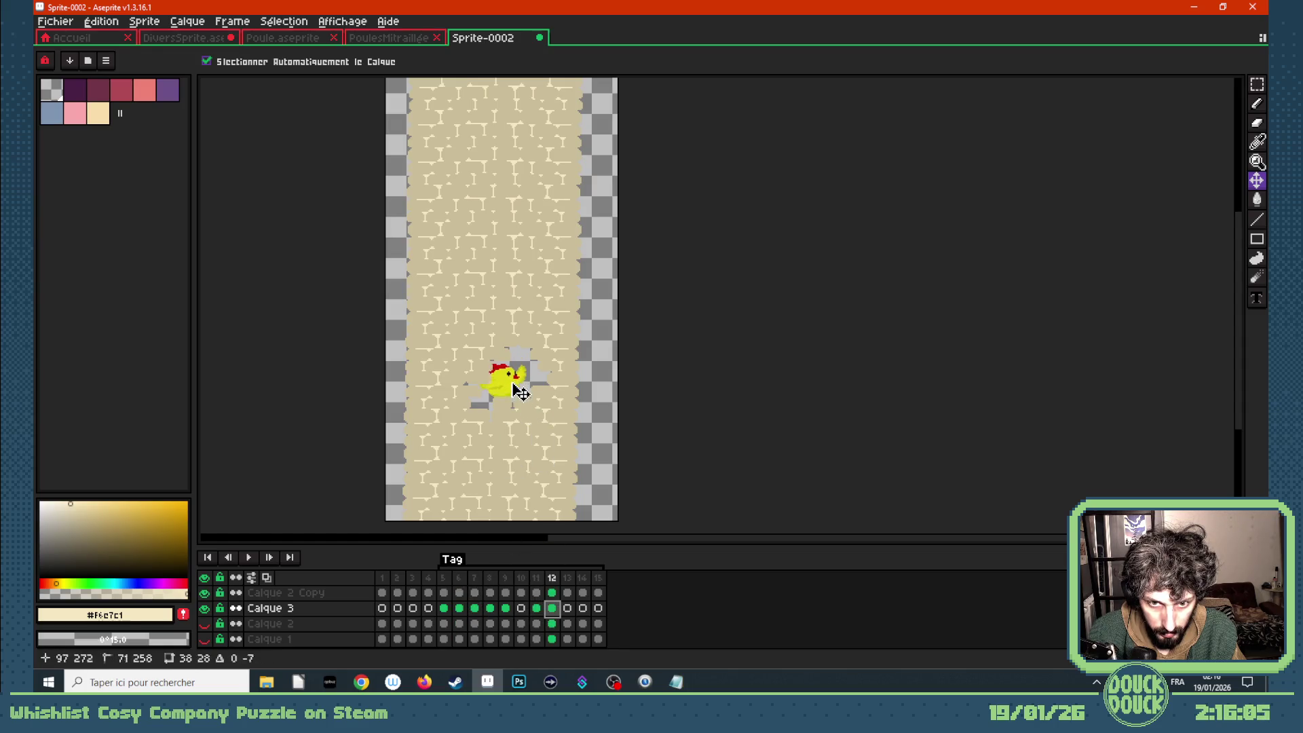
left_click_drag(475, 608, 570, 610)
left_click_drag(512, 392, 529, 409)
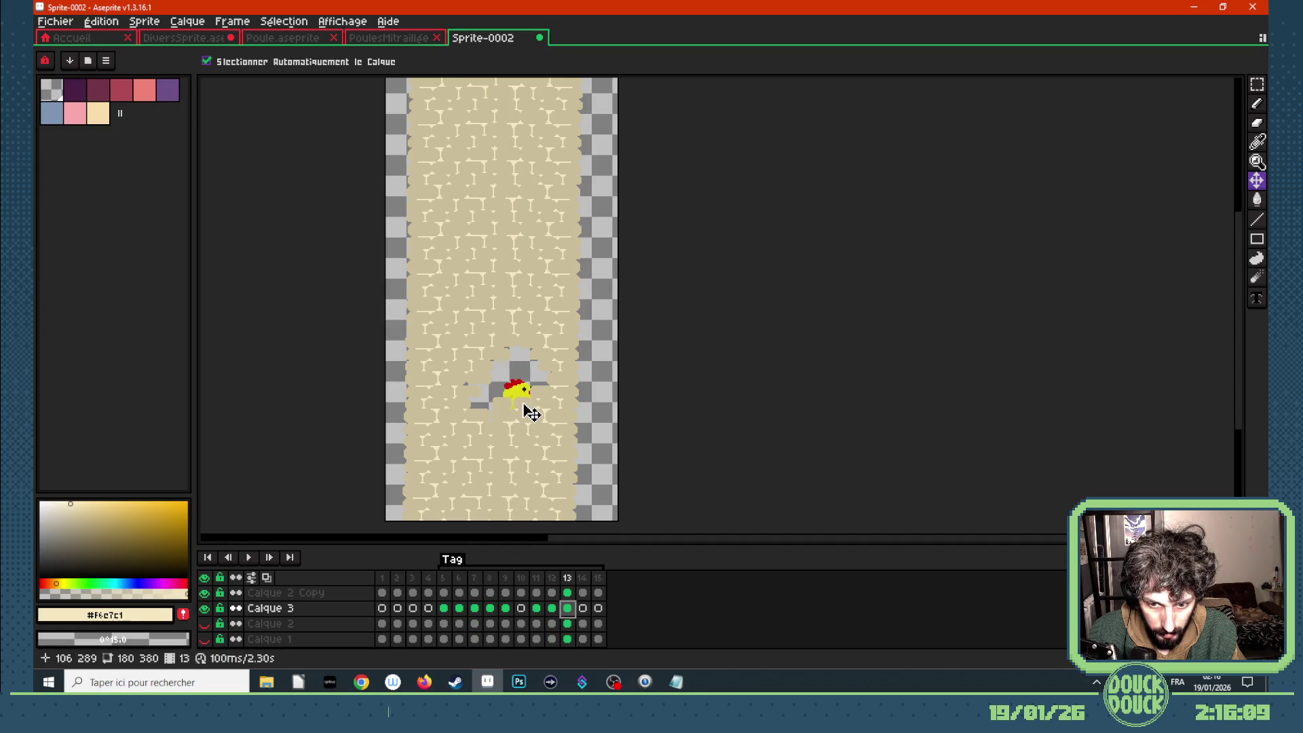
- Move frame 10's cel to frame 14, shift its chicken down-right, and play the animation
mouse_move(519, 611)
left_mouse_down()
mouse_move(494, 609)
mouse_move(582, 608)
left_mouse_up()
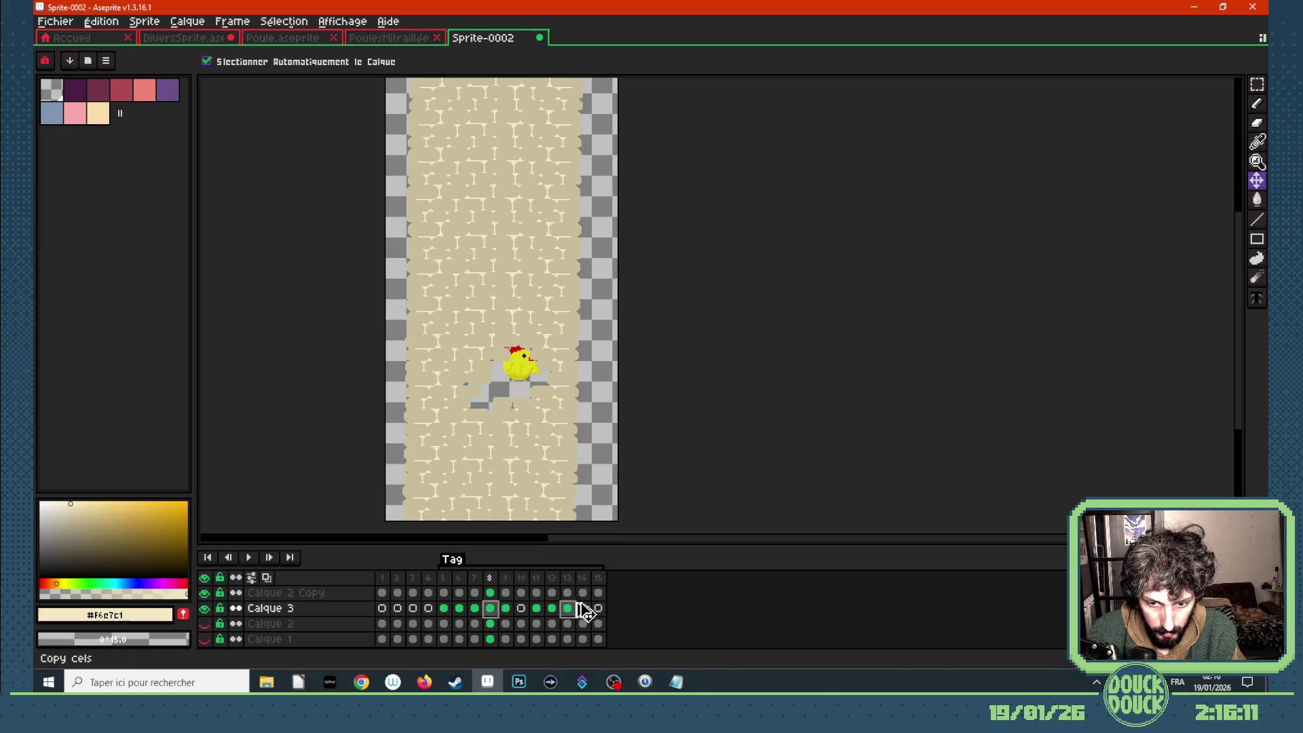
left_click_drag(544, 386, 567, 406)
key("Return")
scroll(576, 451, "down", 1)
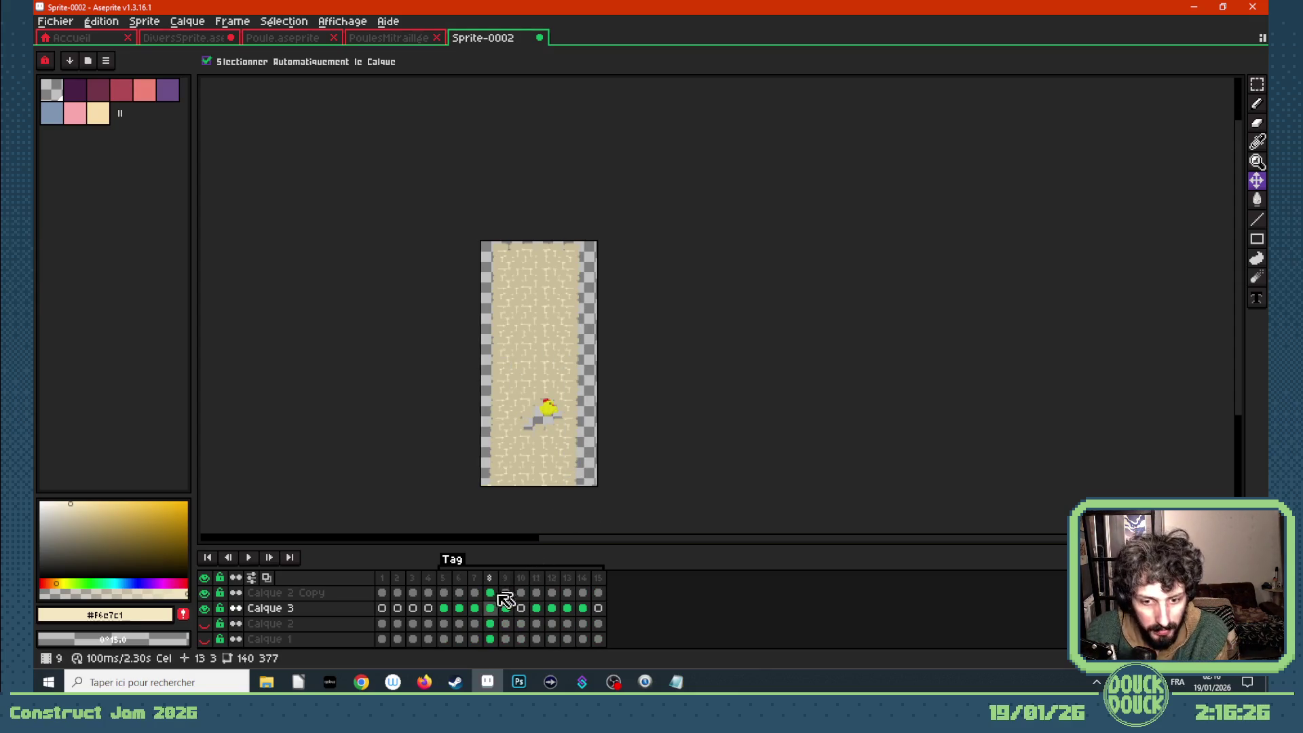
- Stop on frame 5 and duplicate Calque 3 as Calque 3 Copy, briefly hiding the wall layer
left_click(445, 608)
scroll(529, 452, "up", 3)
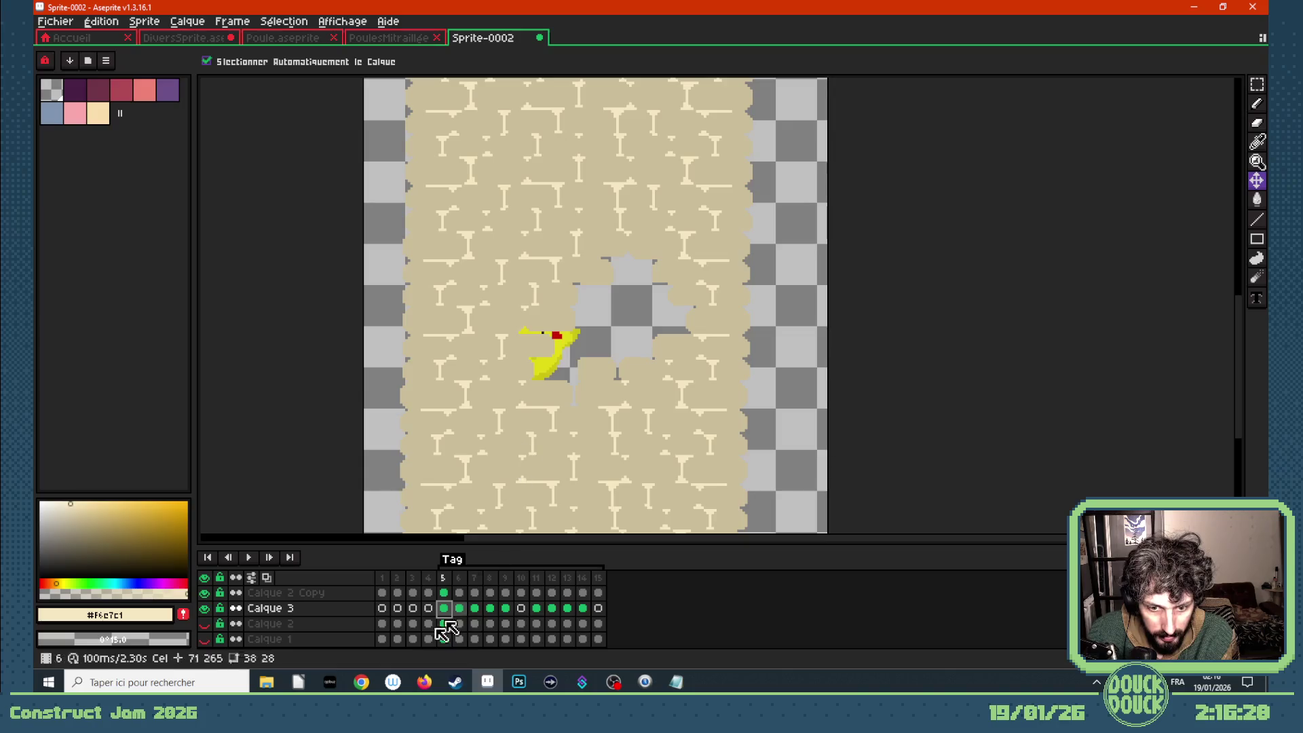
right_click(262, 608)
left_click(299, 614)
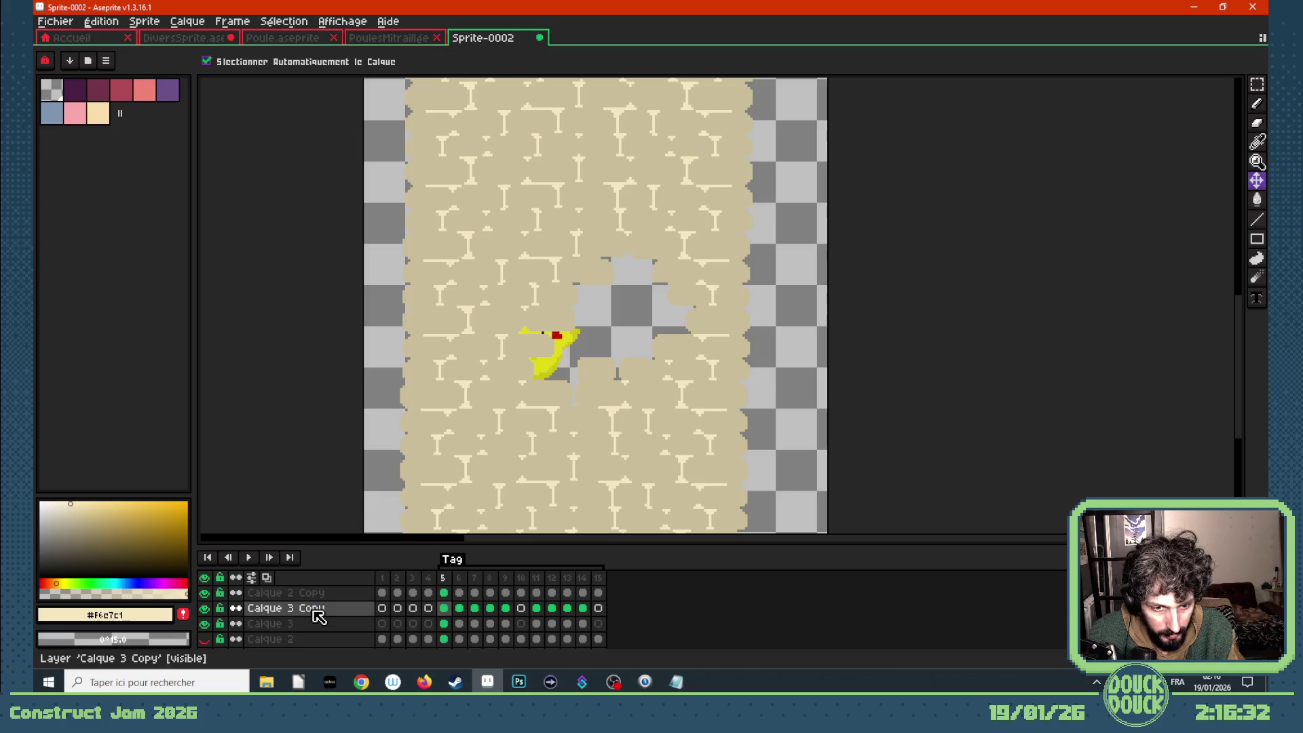
left_click(205, 593)
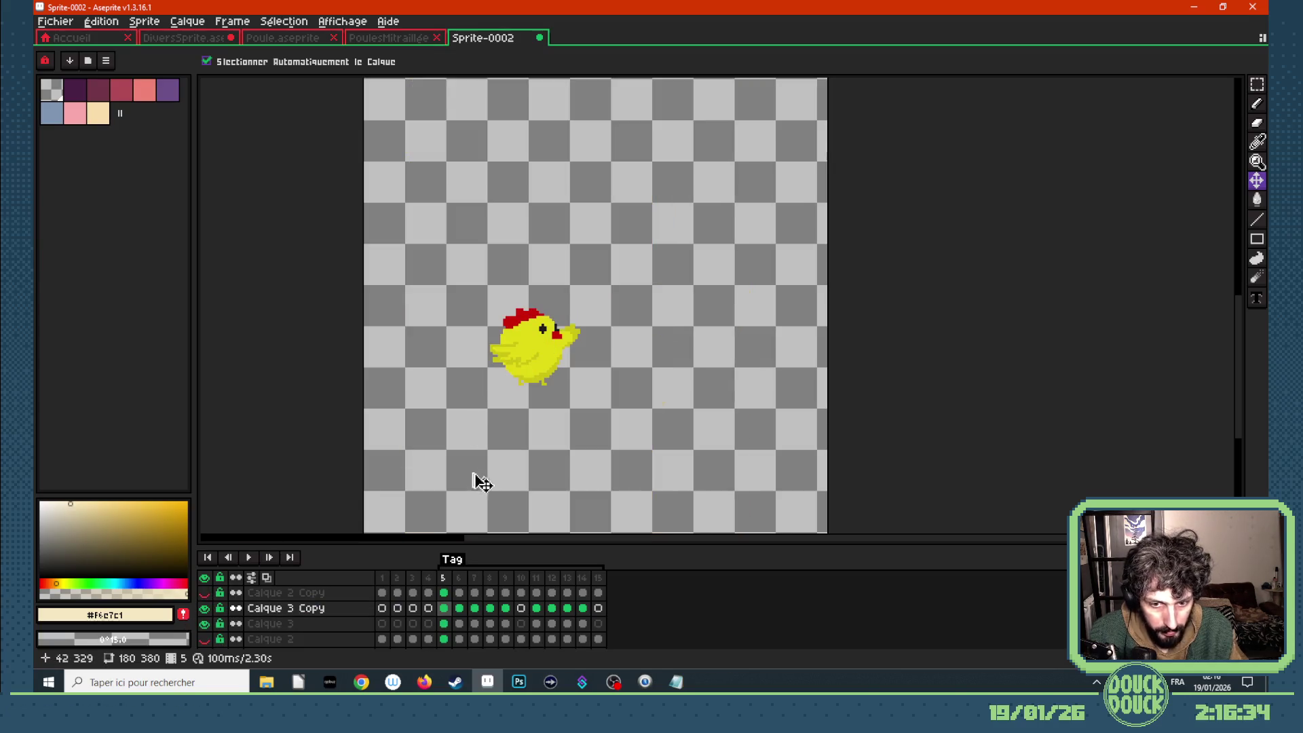
left_click(204, 592)
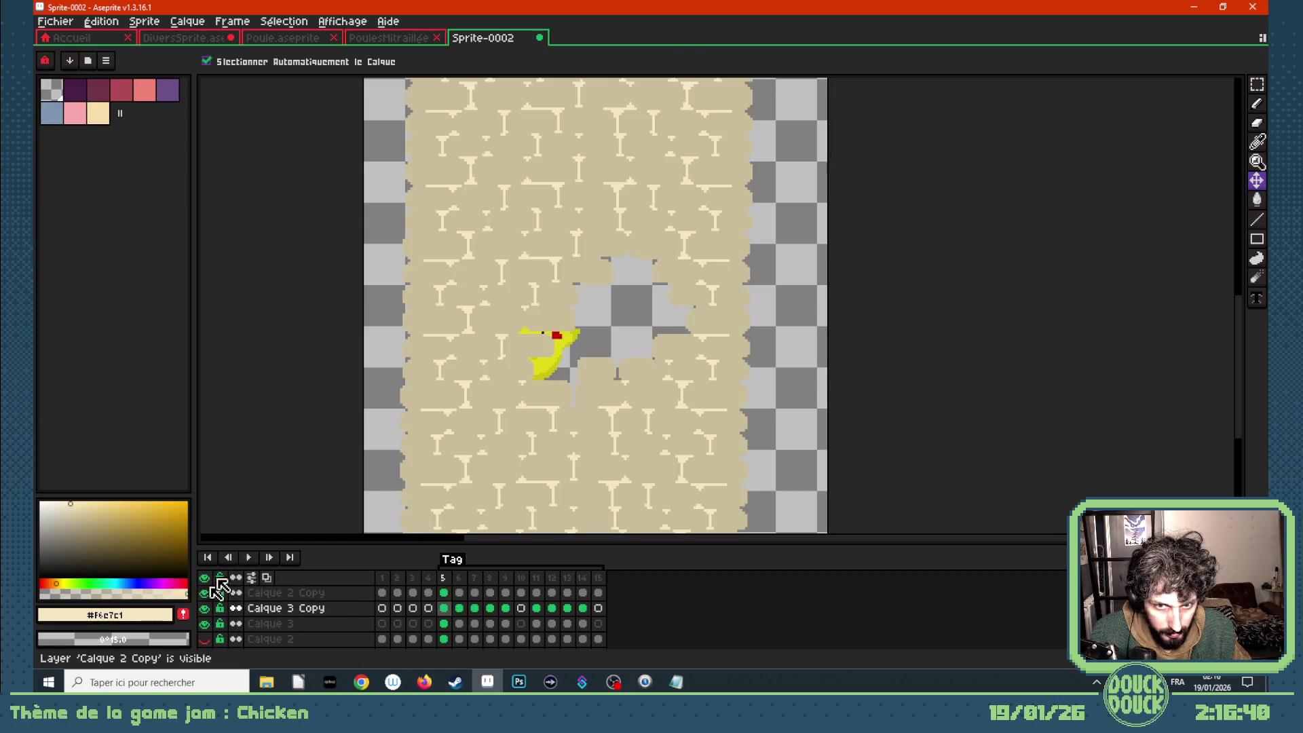
- Pick the wall's beige, select the Paint Bucket, and hide the wall and original chicken layers
key("i")
left_click(561, 294)
left_click(203, 592)
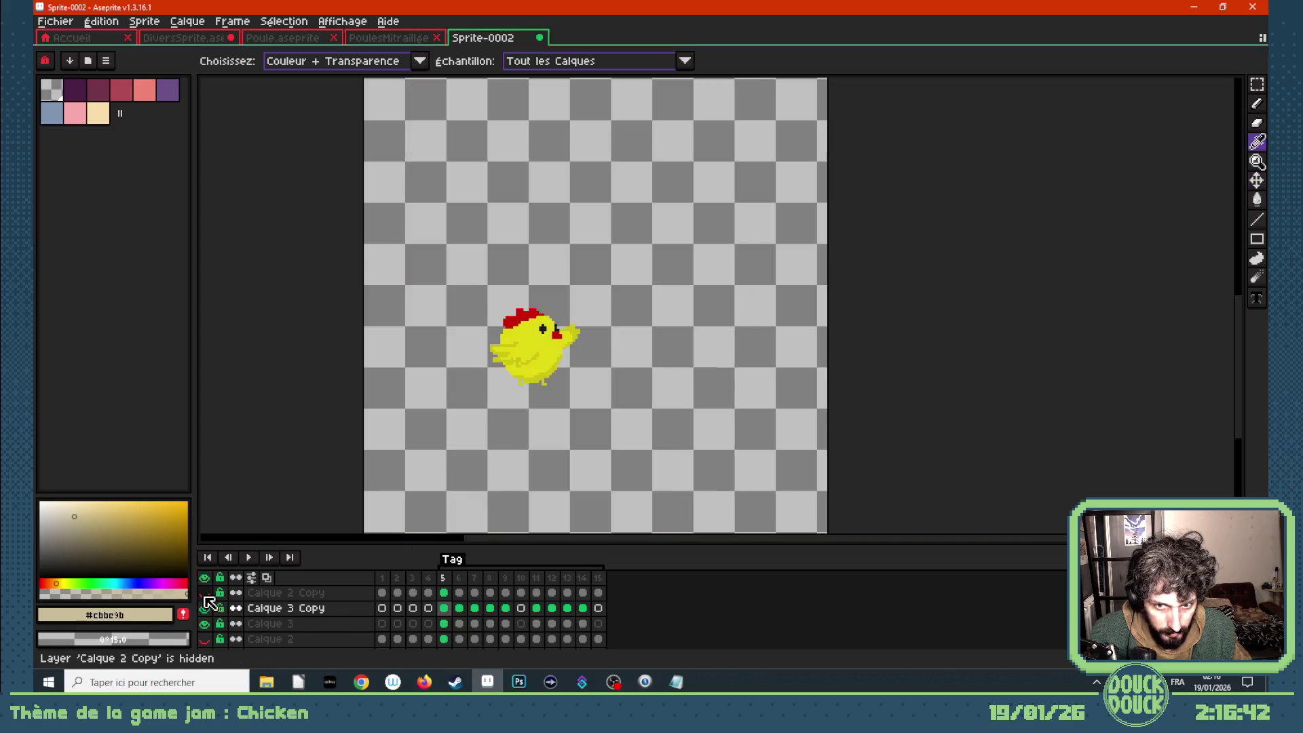
key("g")
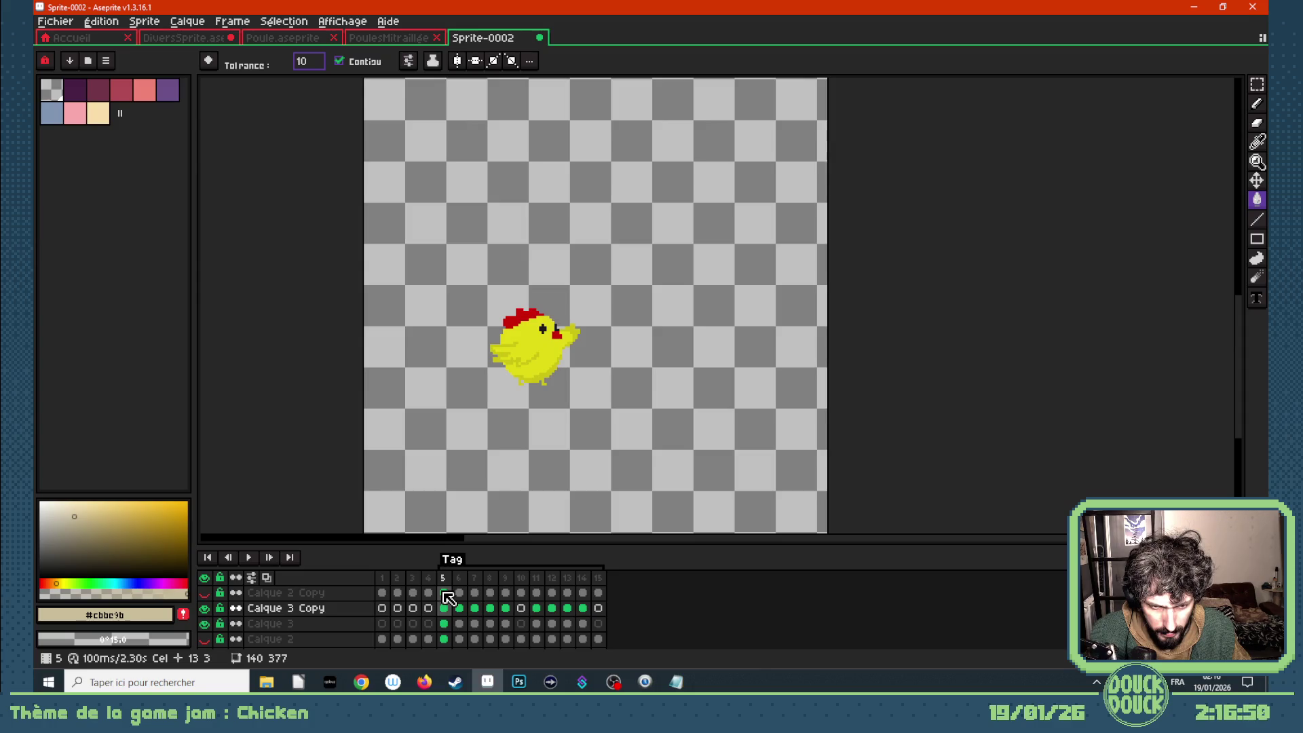
left_click(204, 624)
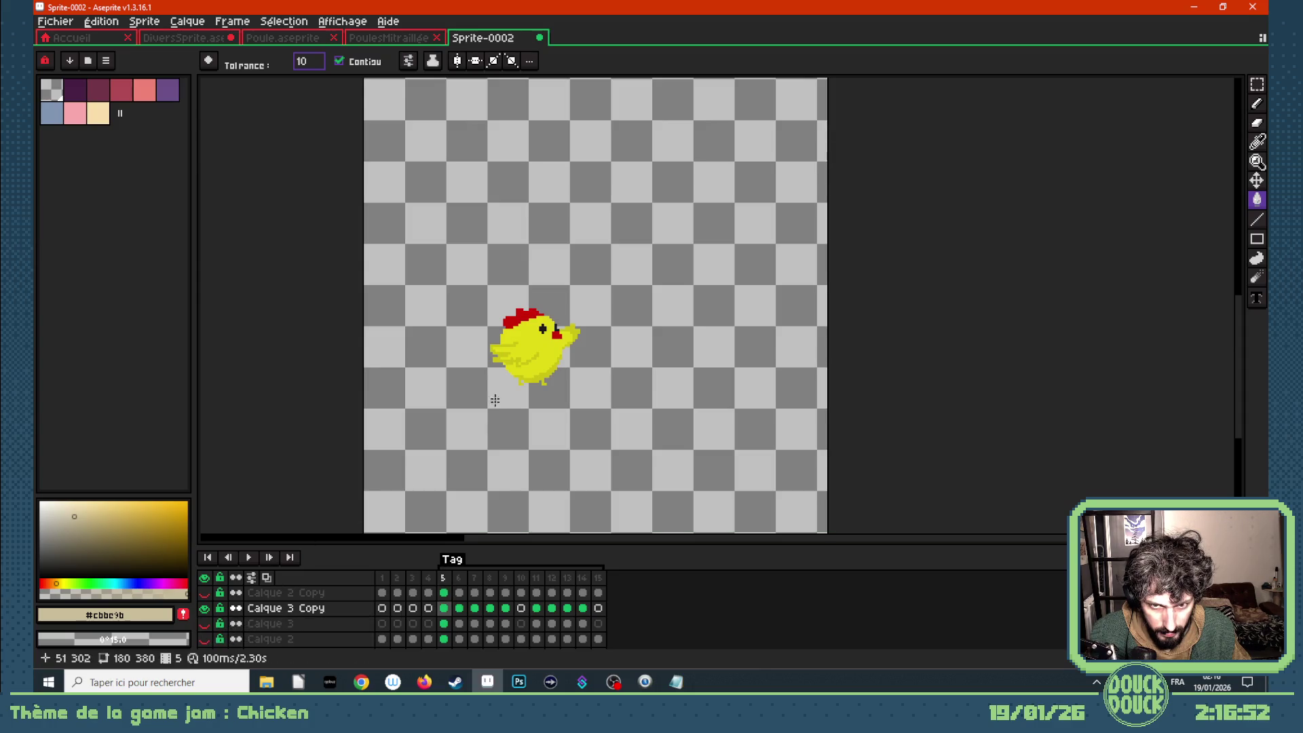
- Bucket-fill the frame 5 chicken's body with the wall beige
left_click(541, 343)
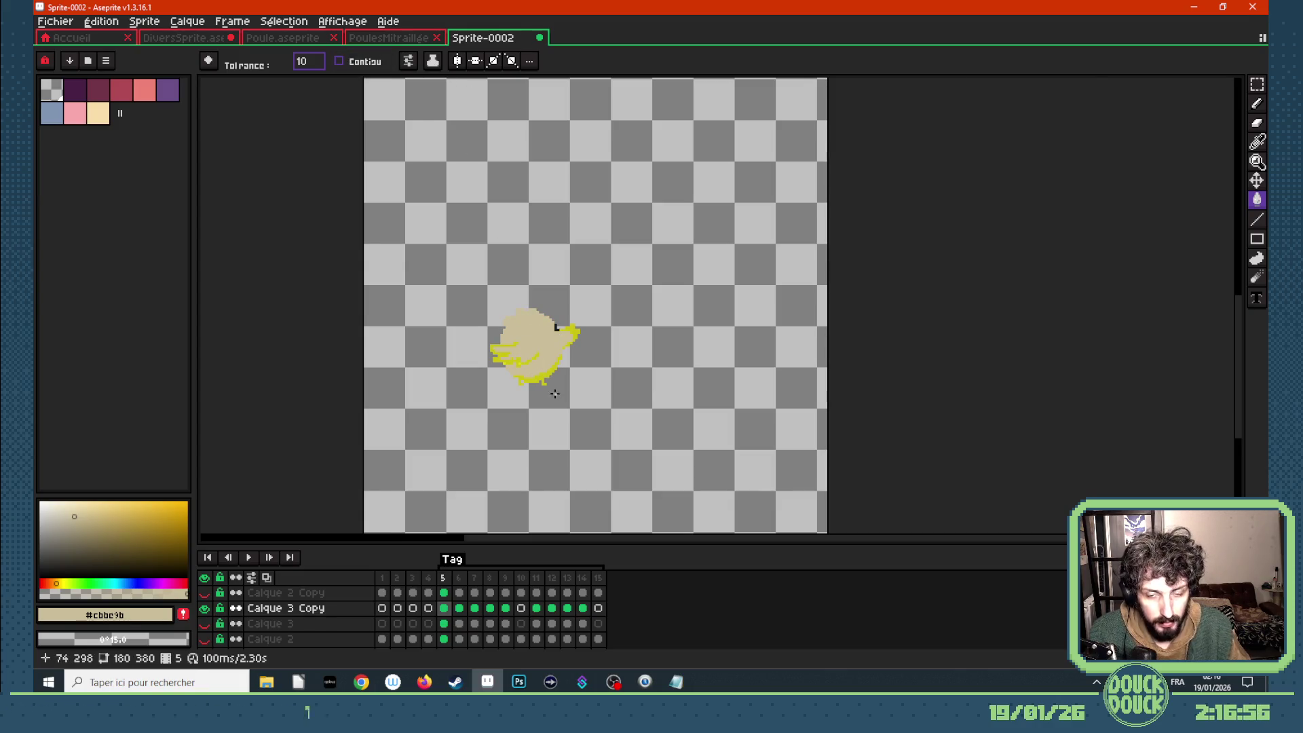
scroll(543, 380, "up", 1)
key("Right")
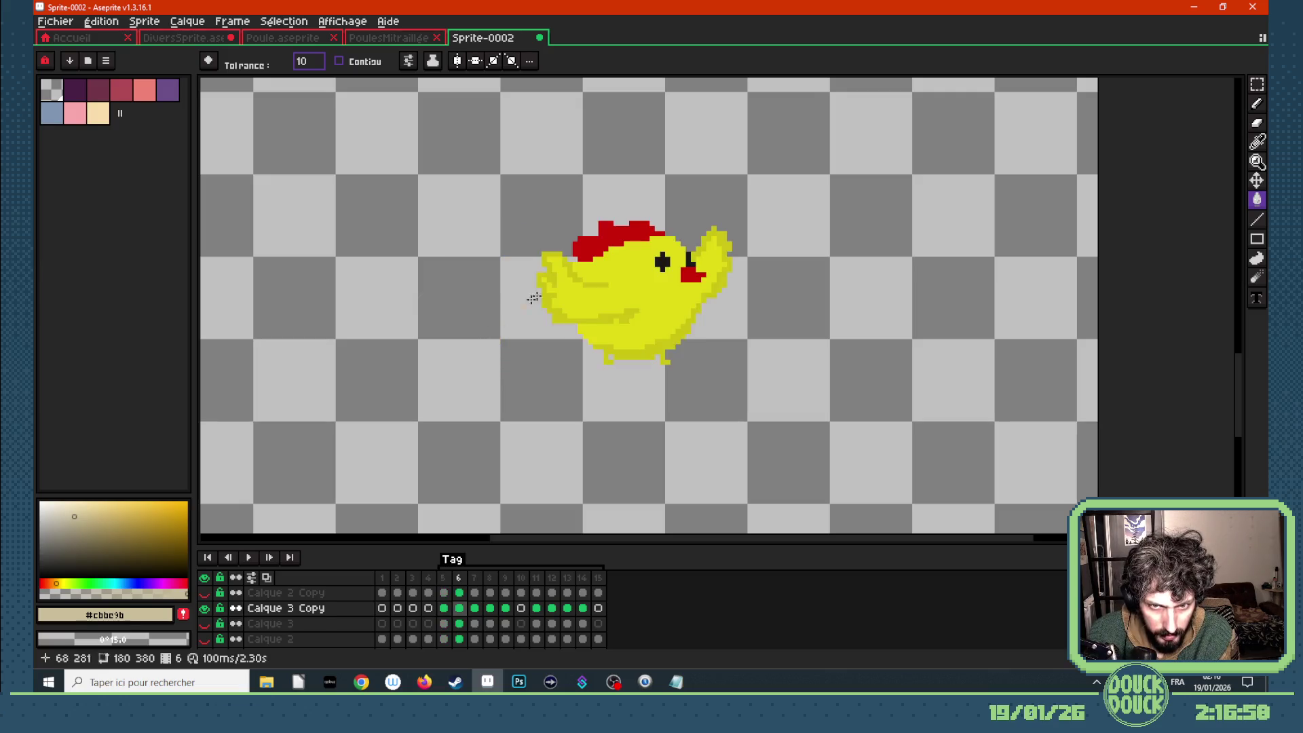
key("Left")
key("Right")
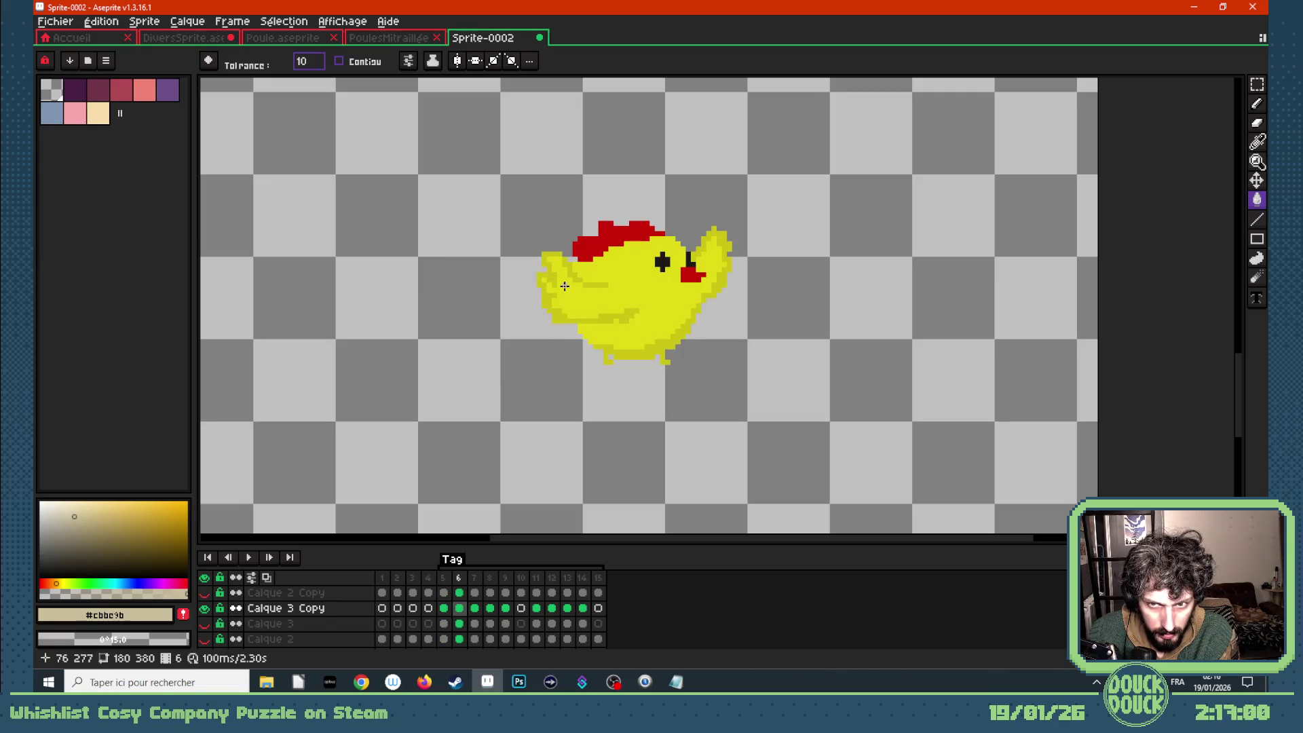
key("Left")
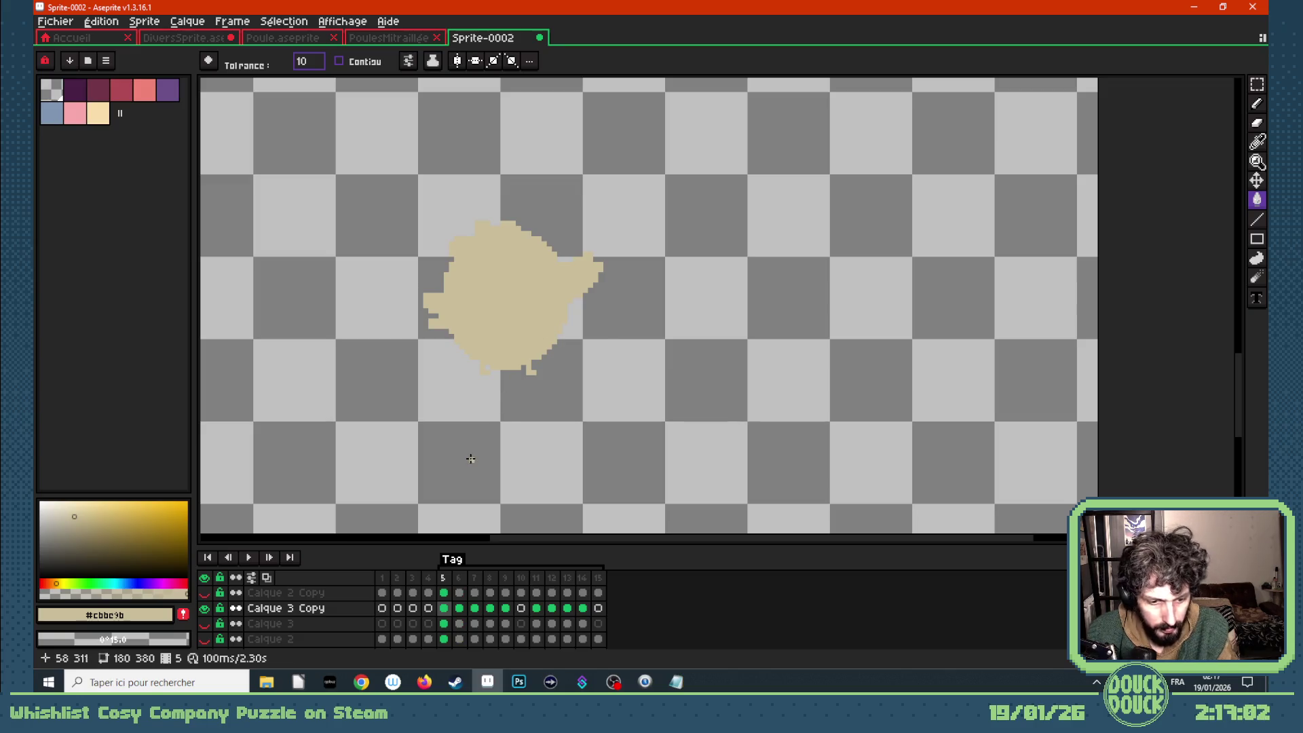
key("v")
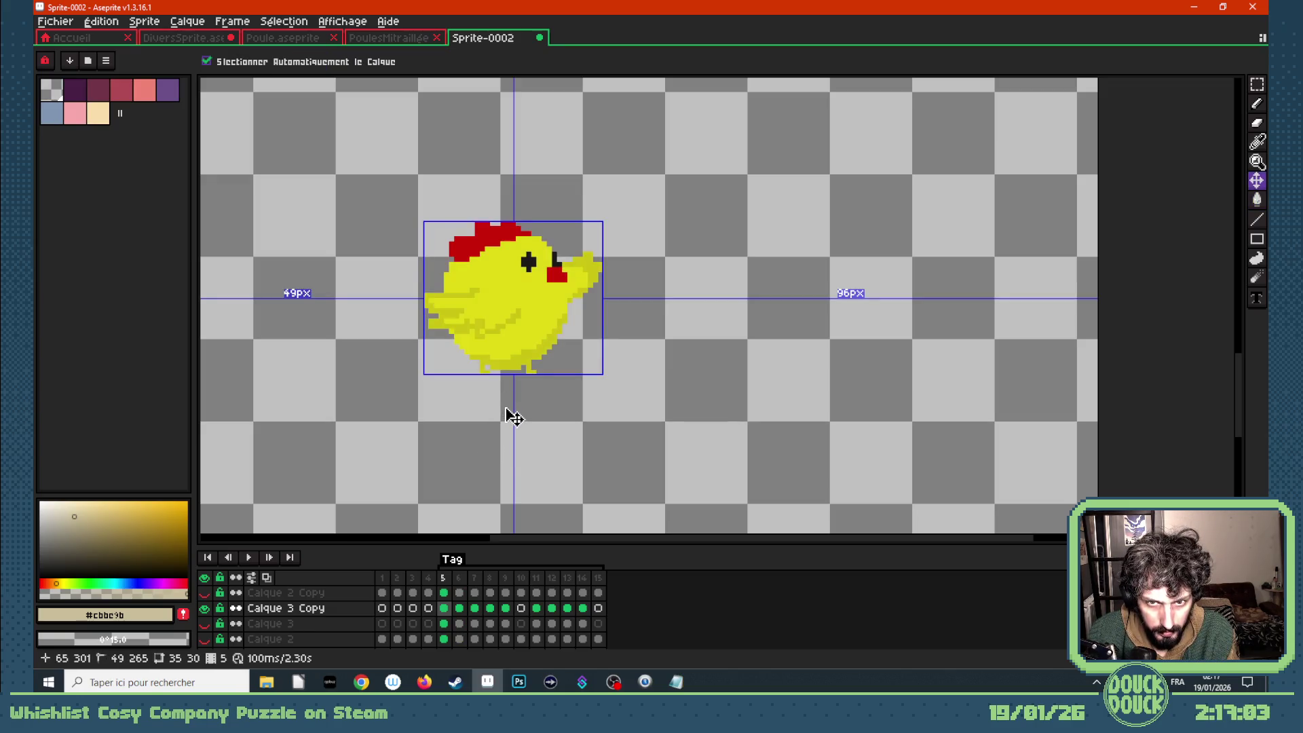
key("g")
- Fill the yellow body, red comb and wing patch beige on frames 5 and 6
left_click(513, 293)
left_click(485, 242)
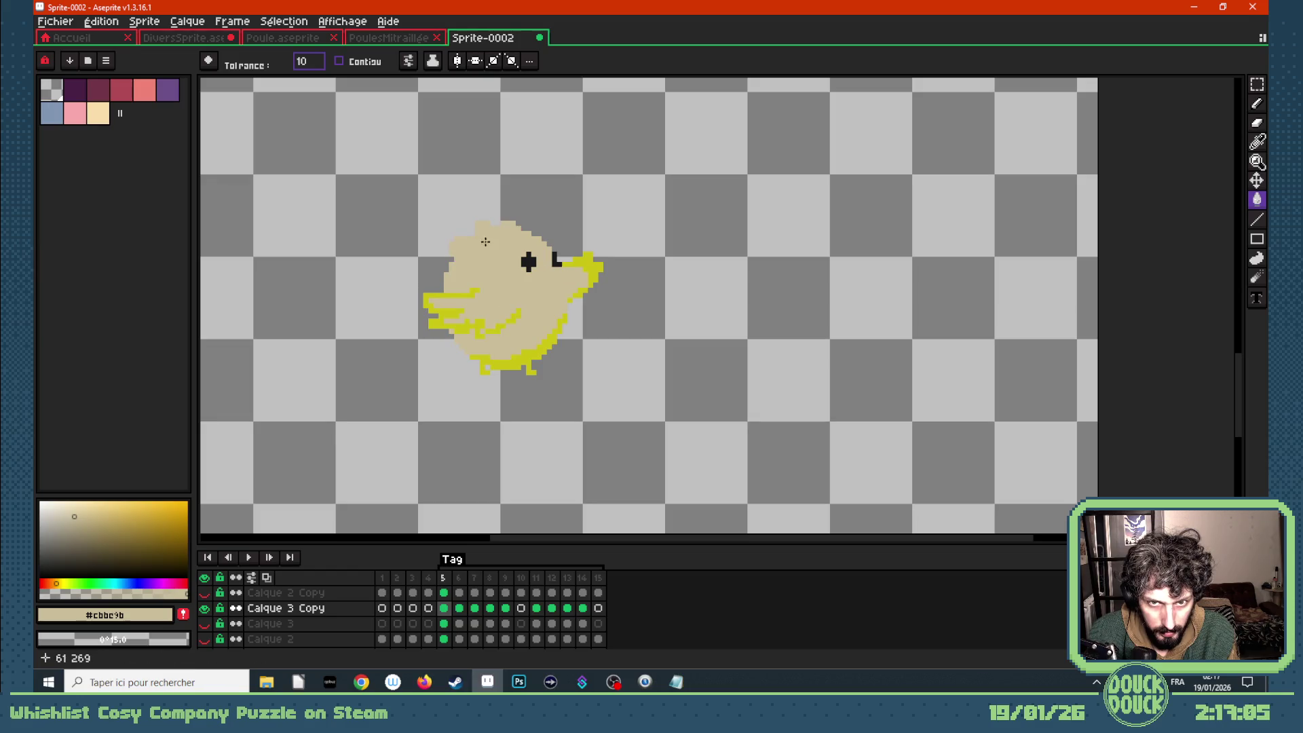
left_click(476, 309)
key("Right")
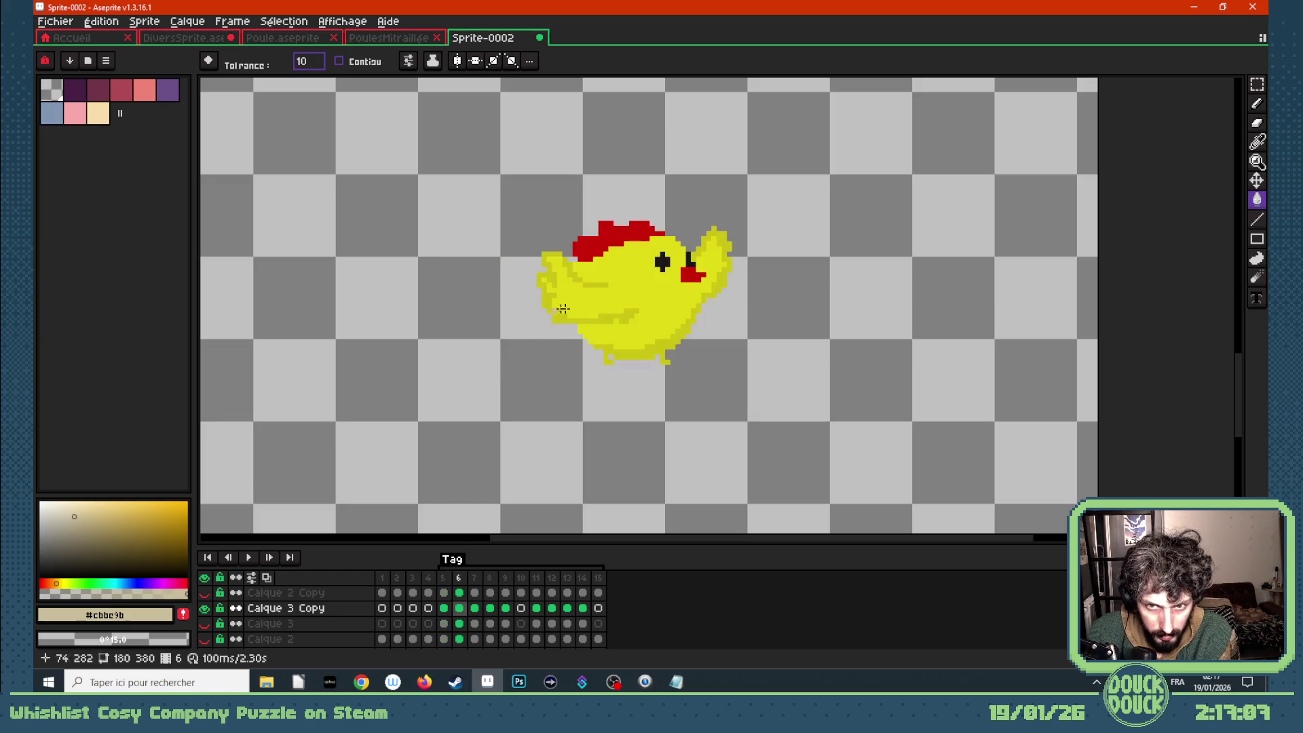
left_click(631, 305)
left_click(600, 234)
- Recolour the chickens on frames 7 and 8 beige, undoing an accidental background fill
key("Right")
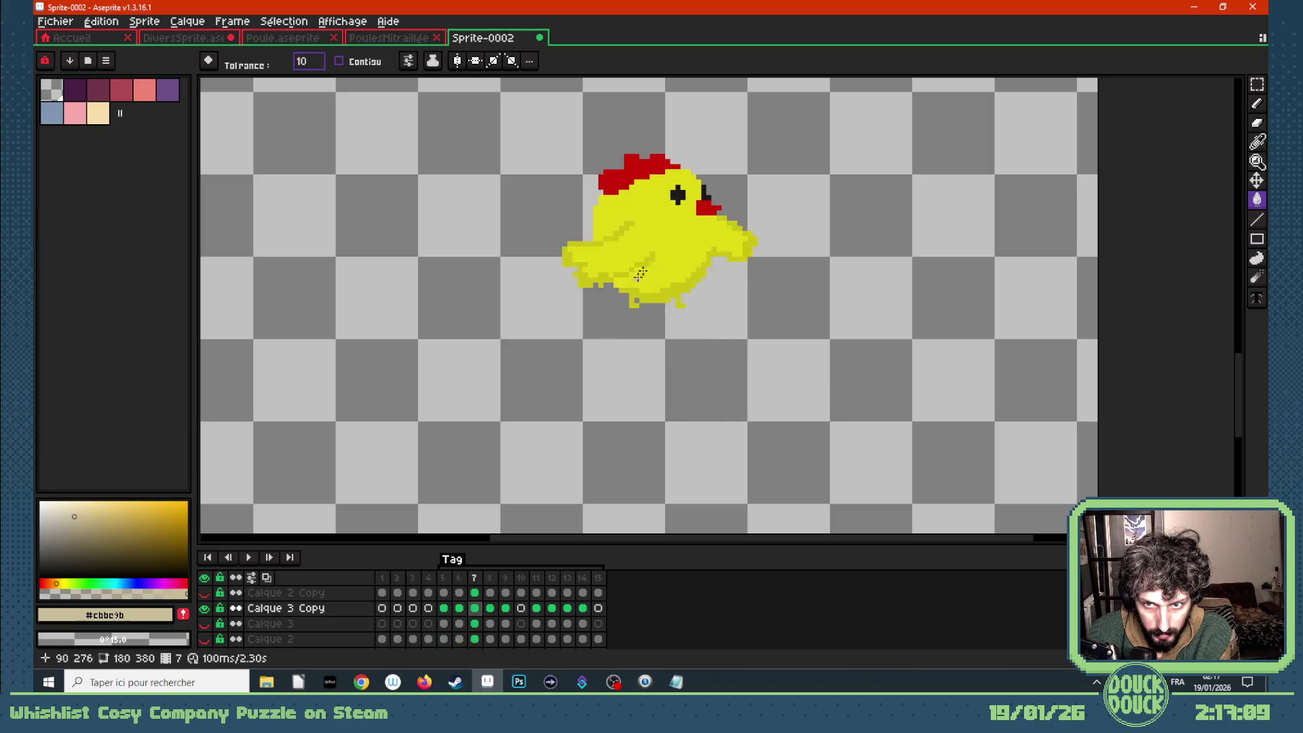
left_click(626, 247)
left_click(633, 181)
key("Right")
left_click(664, 167)
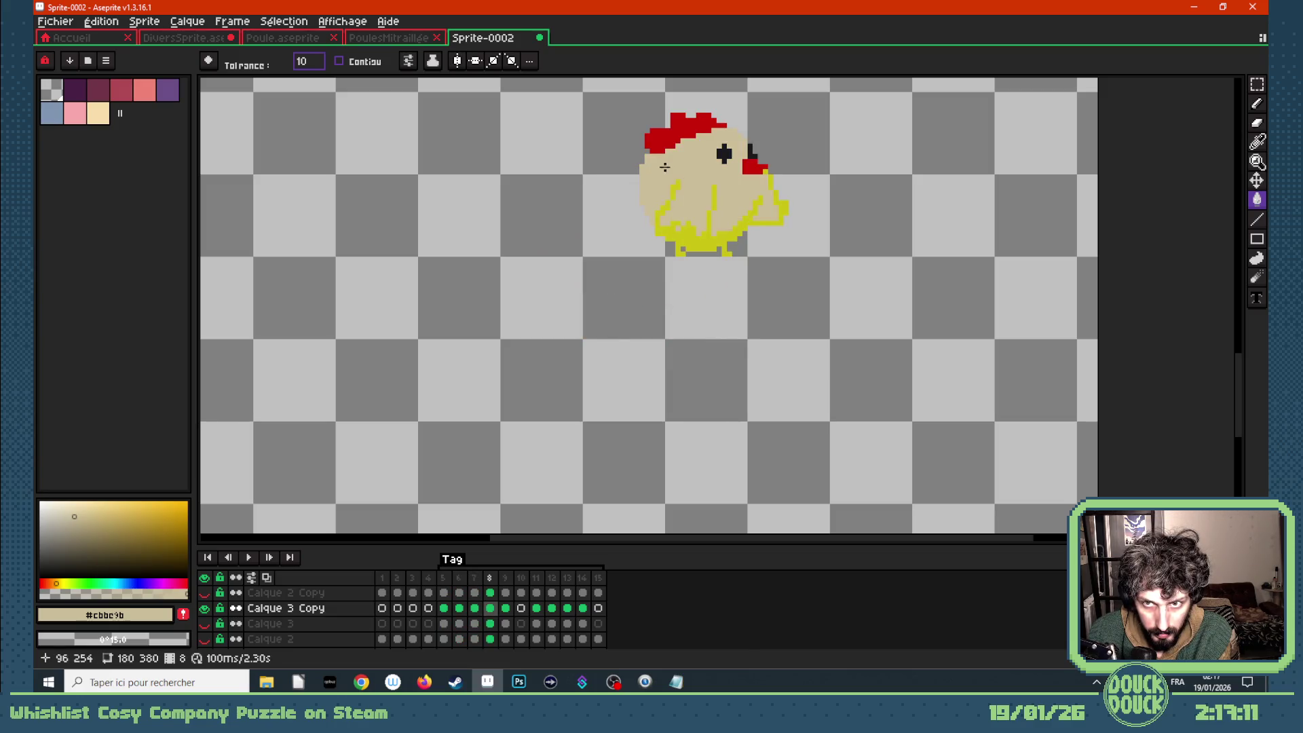
left_click(669, 126)
key("ctrl+z")
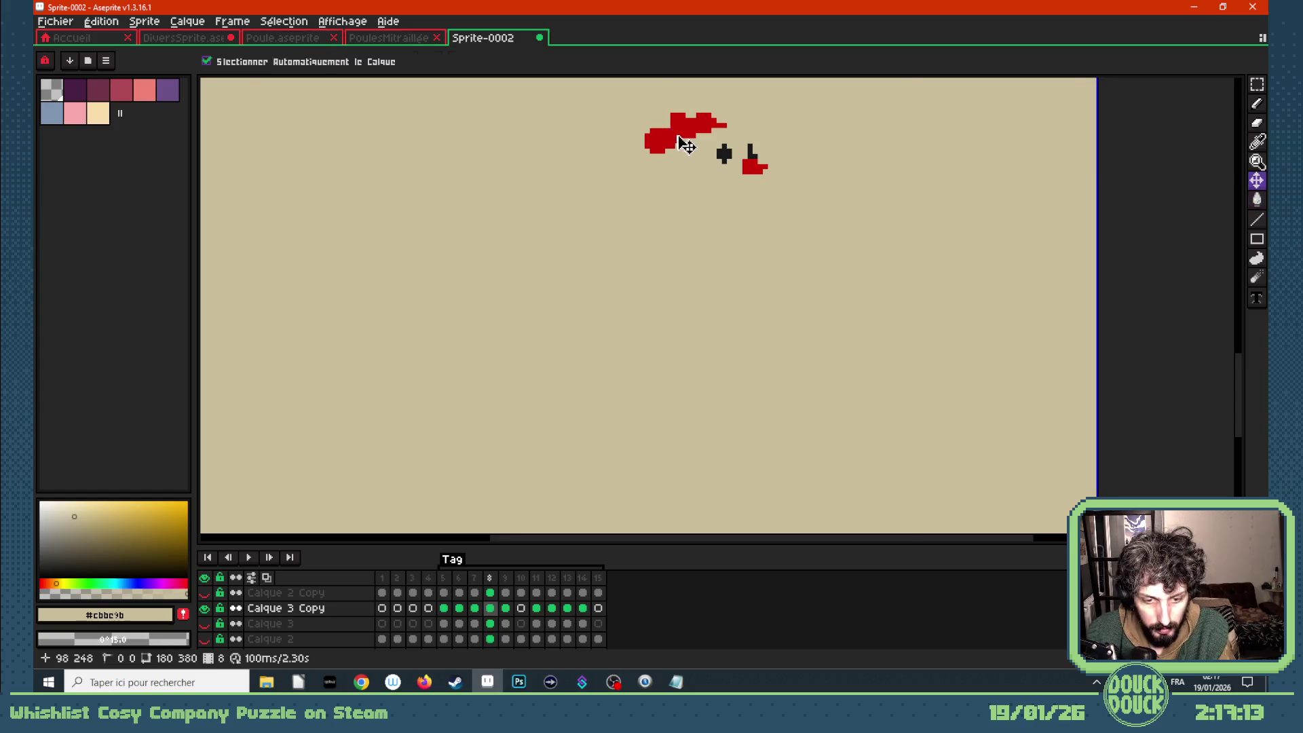
left_click(680, 136)
key("Right")
scroll(796, 129, "down", 2)
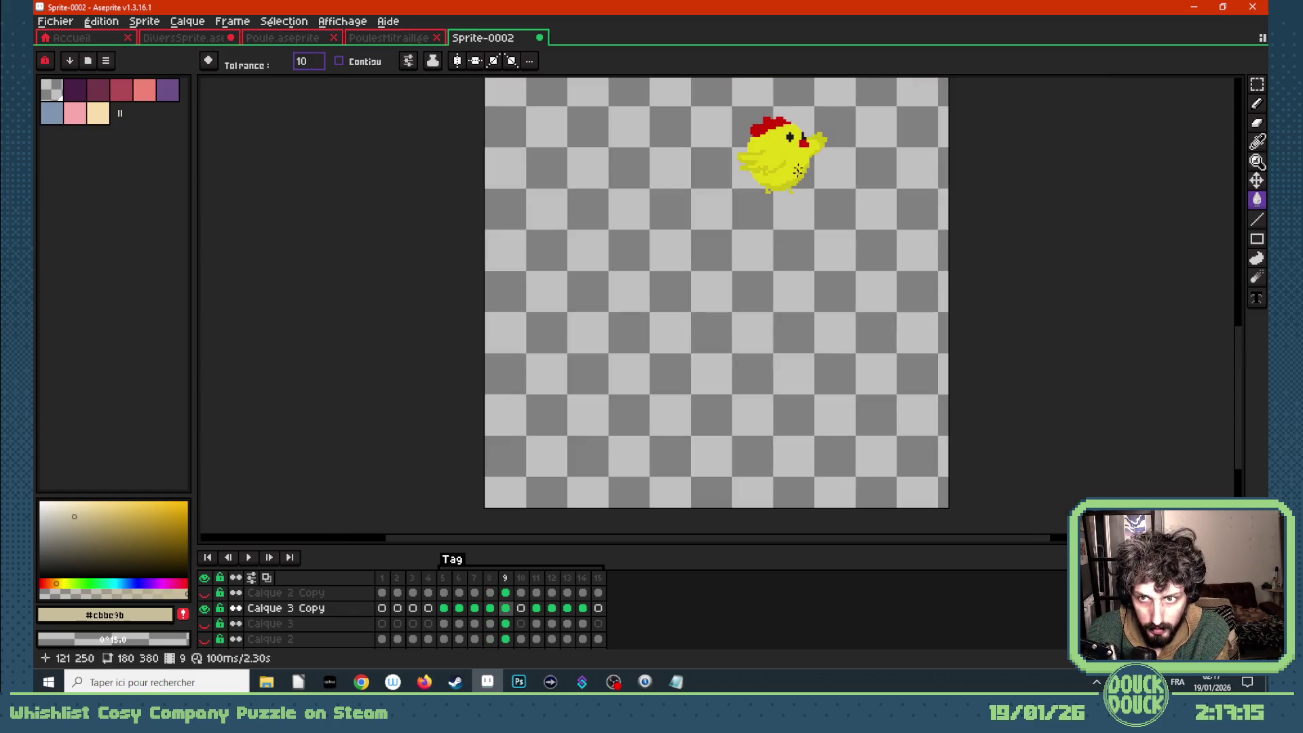
- Bucket-fill the chicken's body and red comb beige on frames 9 and 11
left_click(789, 138)
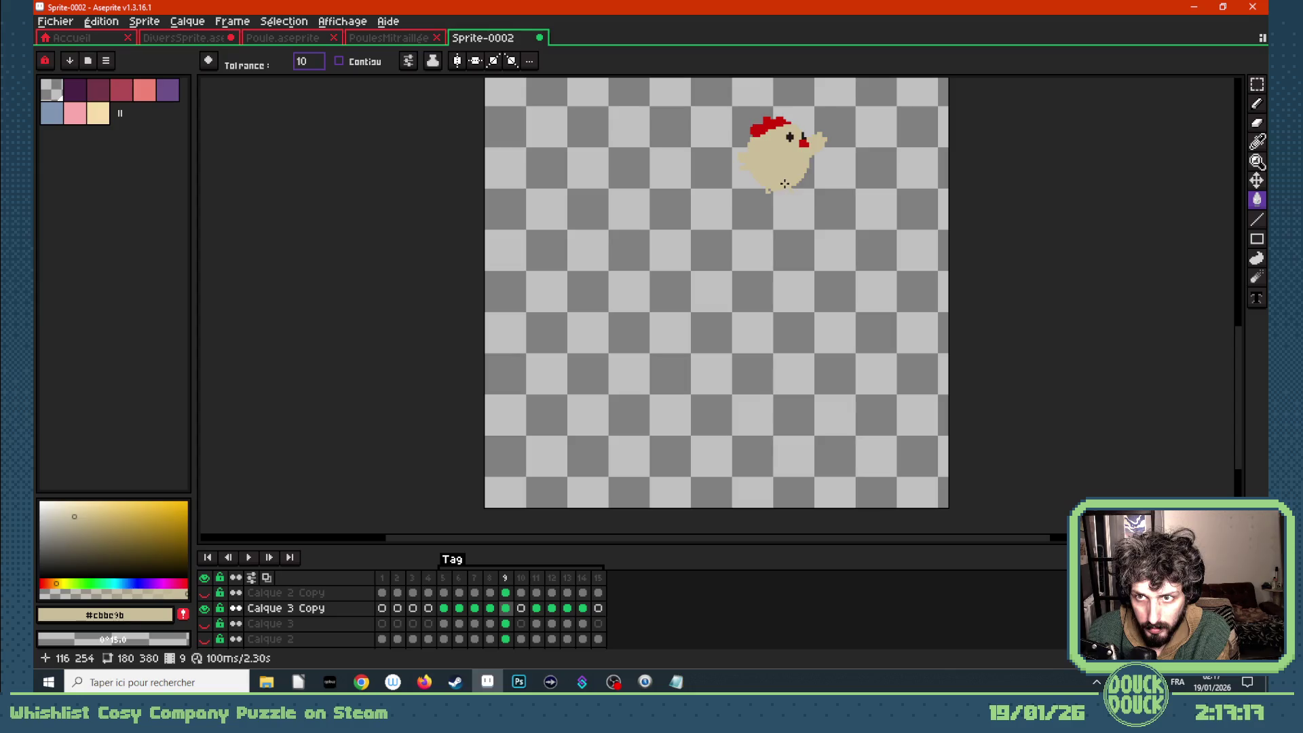
key("Right")
key("Left")
left_click(803, 142)
key("Right")
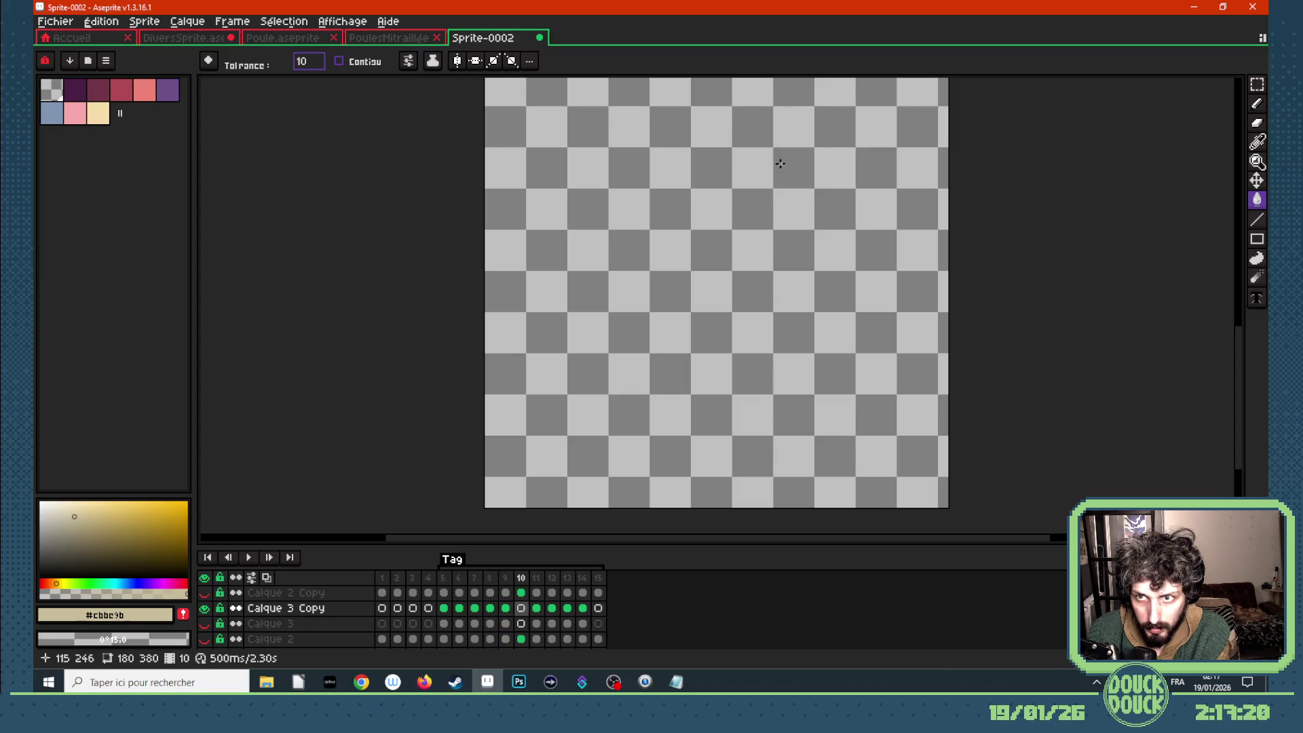
key("Right")
key("Right")
key("Left")
left_click(678, 194)
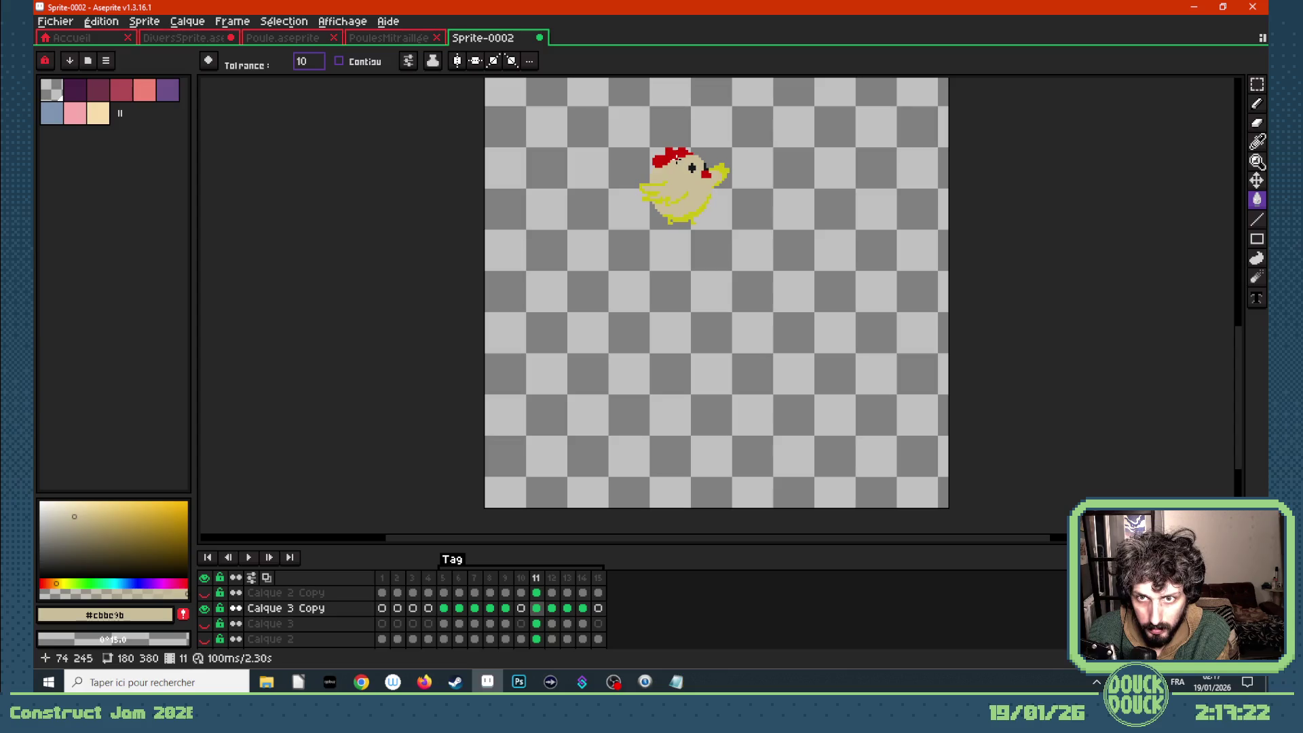
left_click(671, 157)
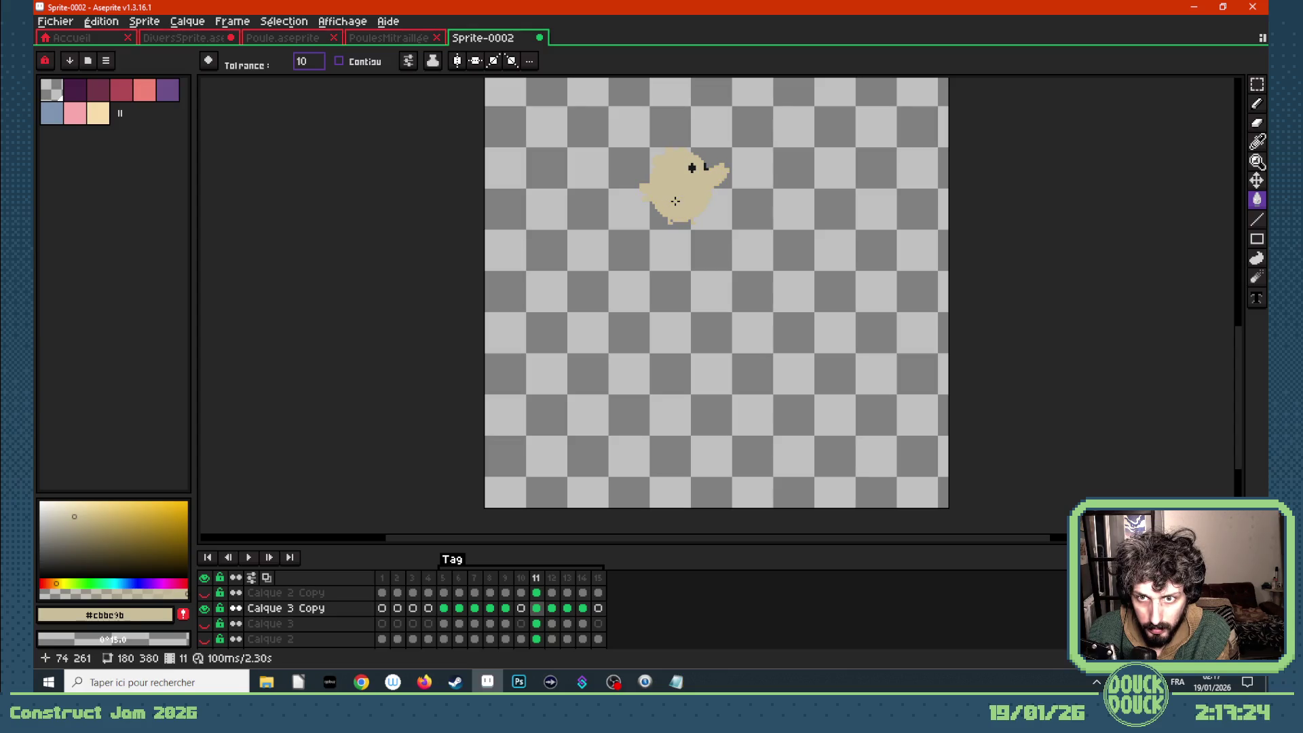
- Fill body, comb and beak beige on frames 12–14, then show the Calque 2 Copy wall
key("Right")
left_click(709, 203)
left_click(704, 232)
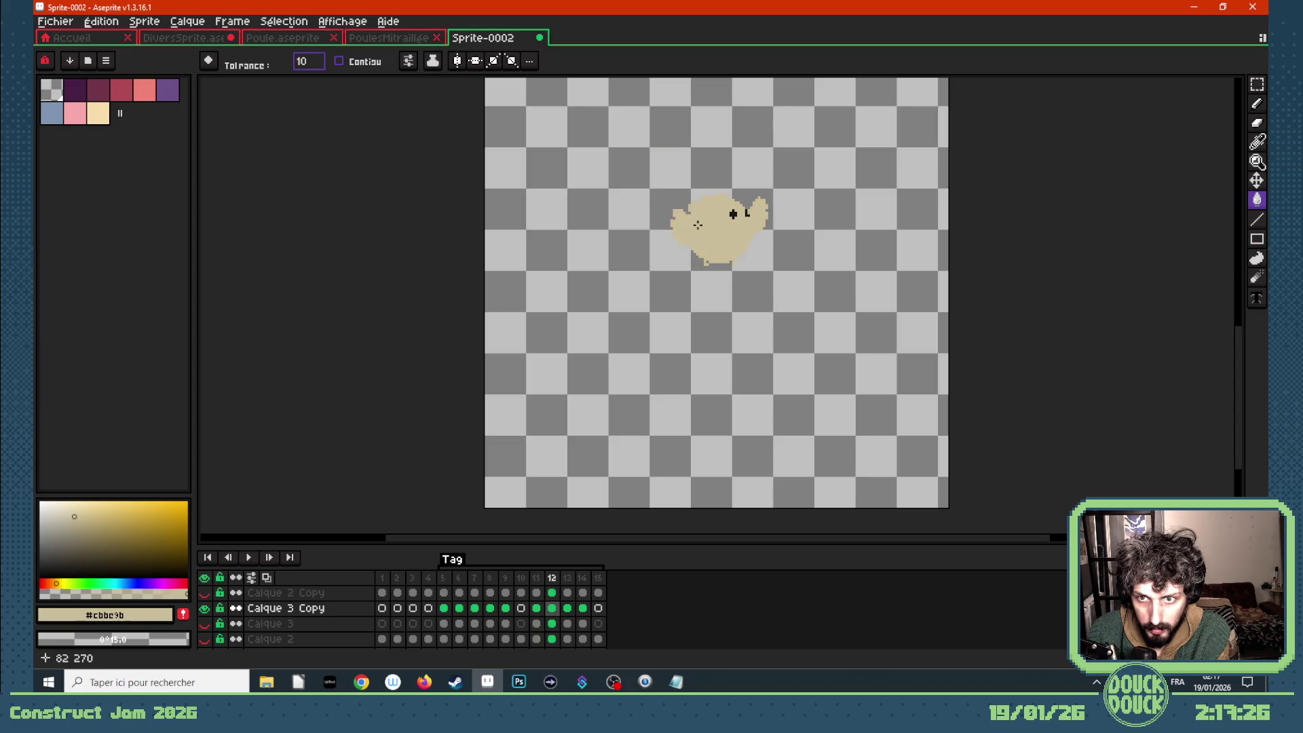
key("Right")
left_click(737, 234)
left_click(739, 261)
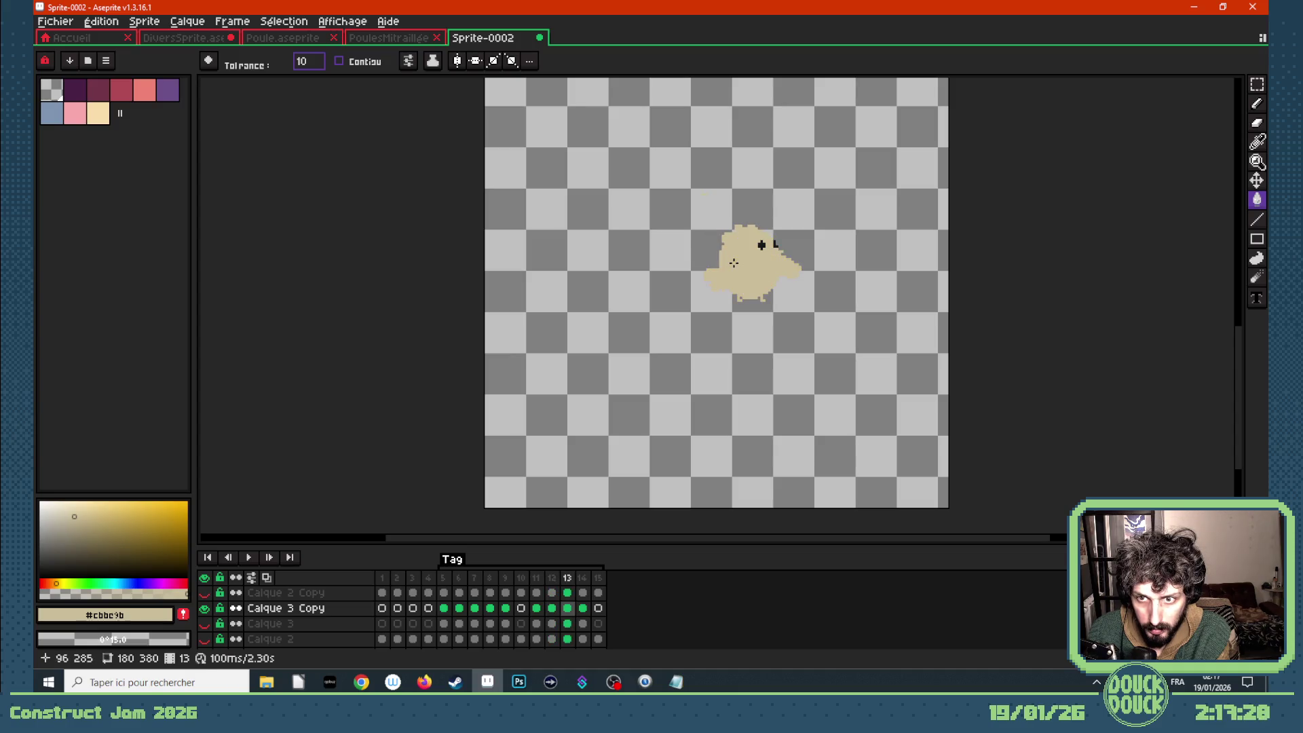
key("Right")
left_click(805, 235)
left_click(801, 260)
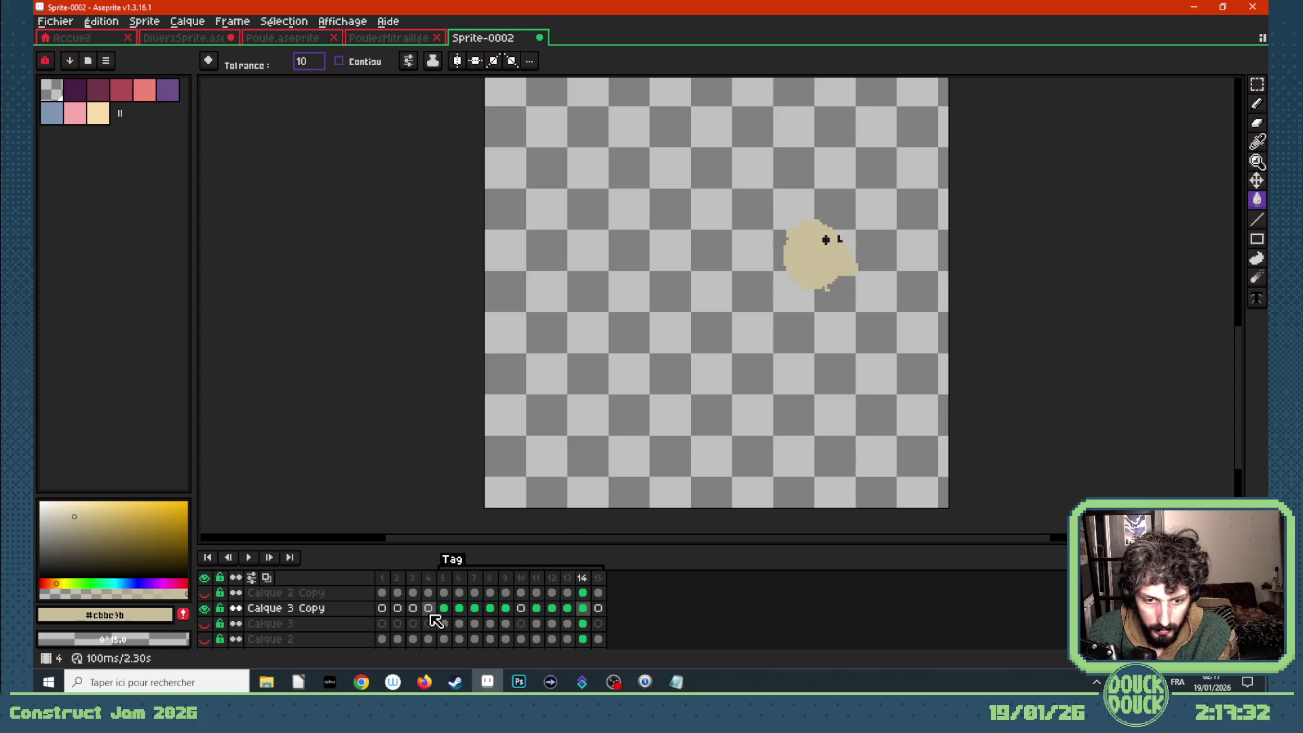
left_click(203, 592)
- Sample the wall's pale cream, return to frame 5 with the Paint Bucket, and hide Calque 2 Copy
key("i")
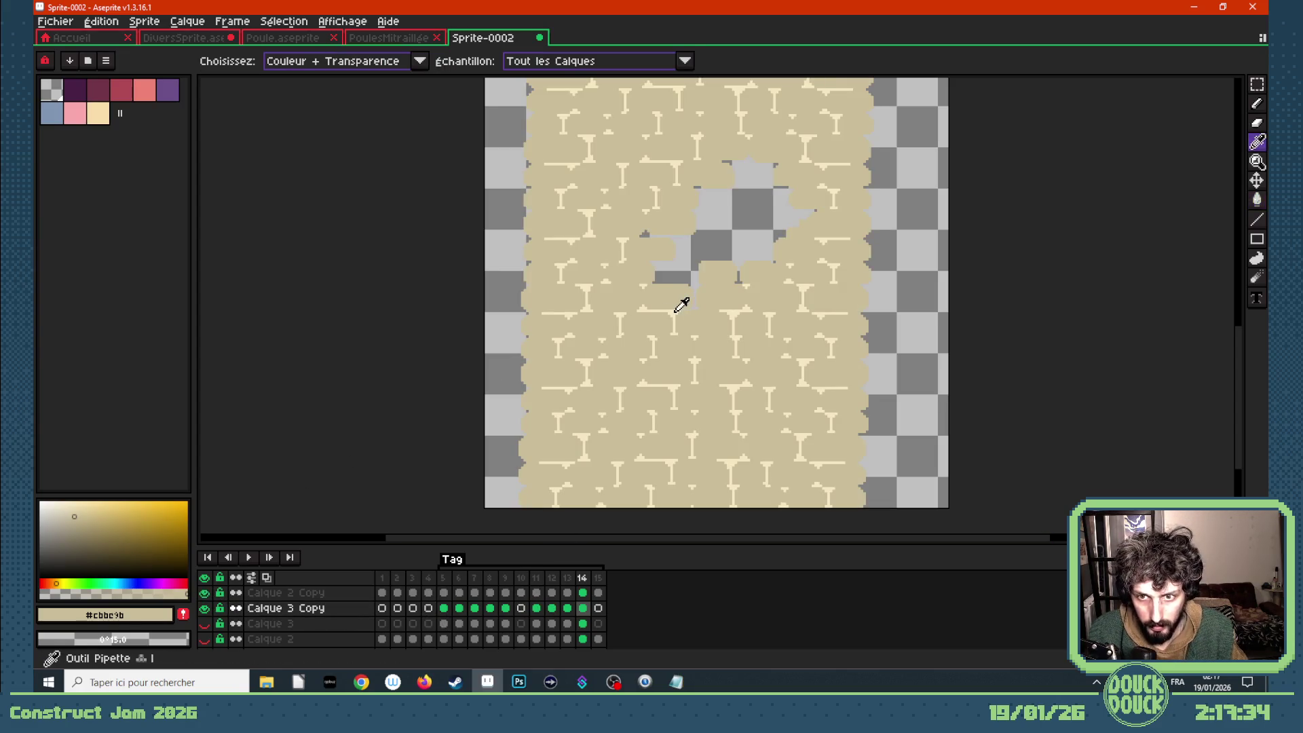
left_click(649, 406)
left_click(444, 609)
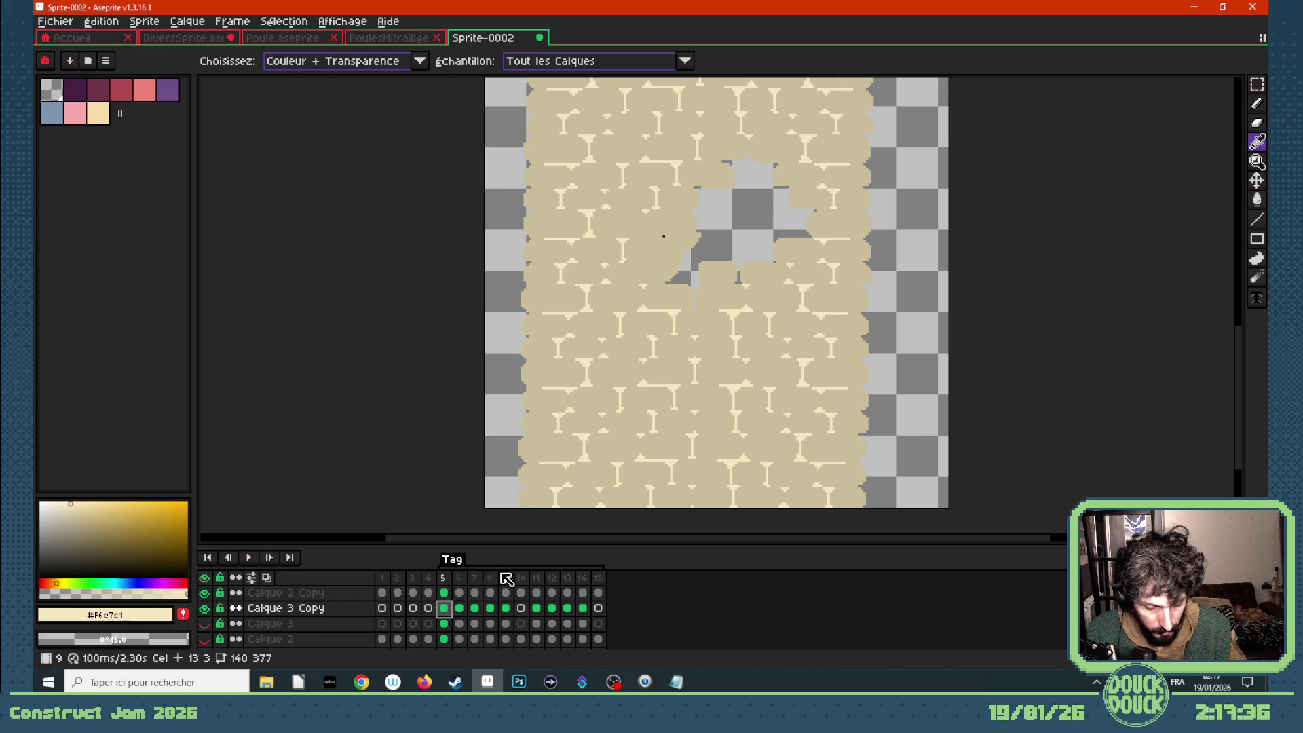
key("g")
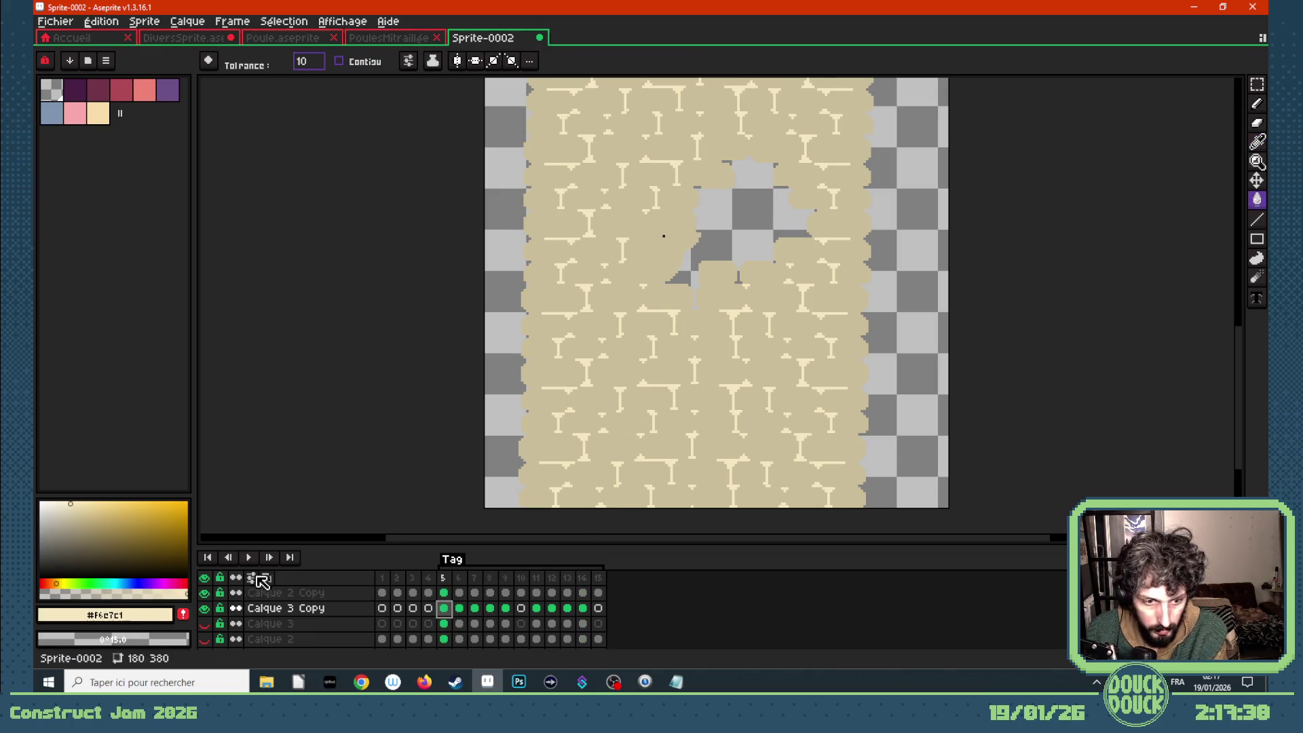
left_click(205, 593)
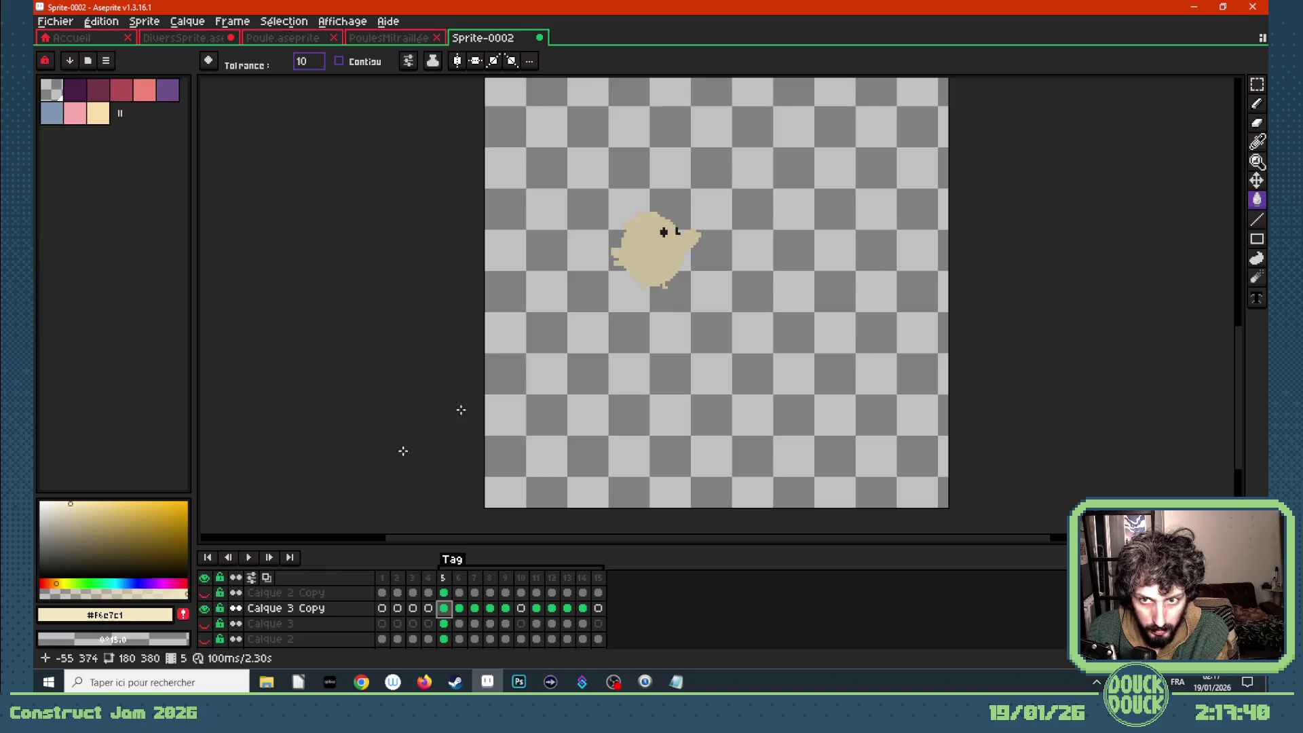
- Step through frames 6 to 13 to inspect the beige chicken silhouettes
scroll(640, 269, "up", 1)
key("Right")
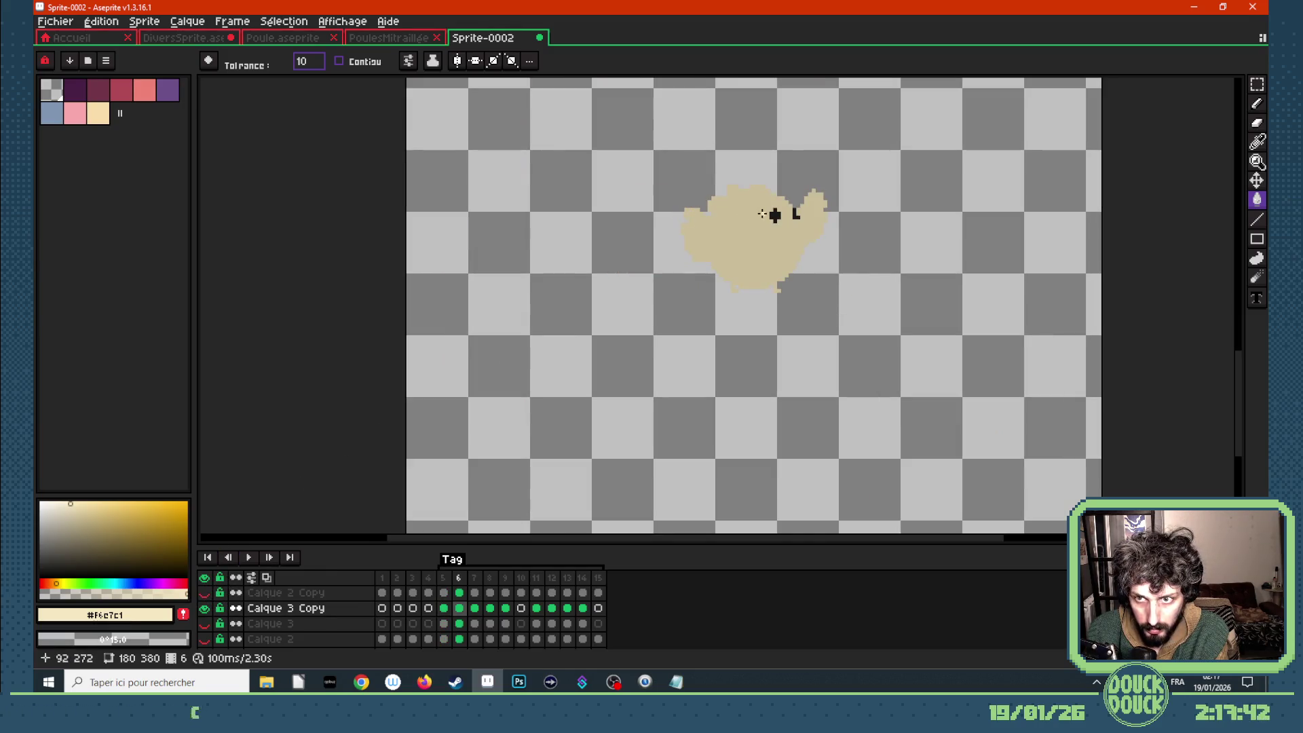
key("Right")
key("Right")
key("Right")
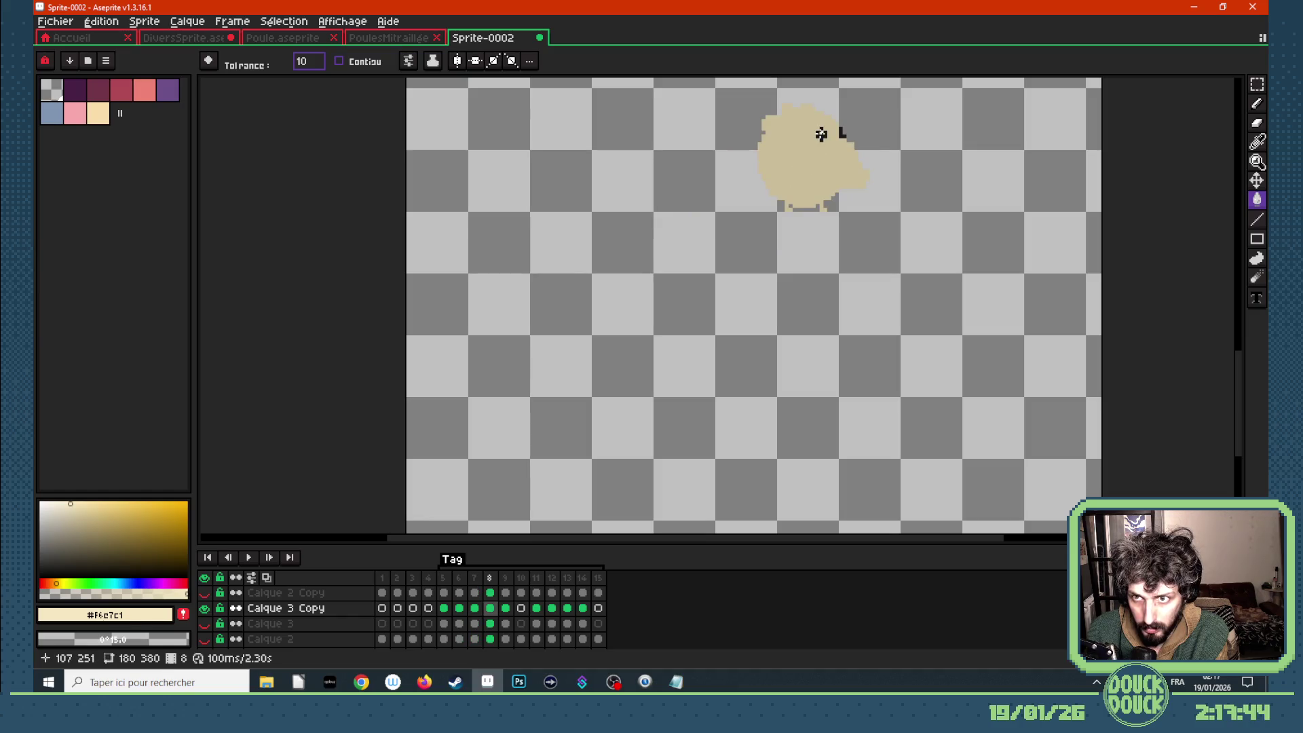
scroll(846, 284, "up", 1)
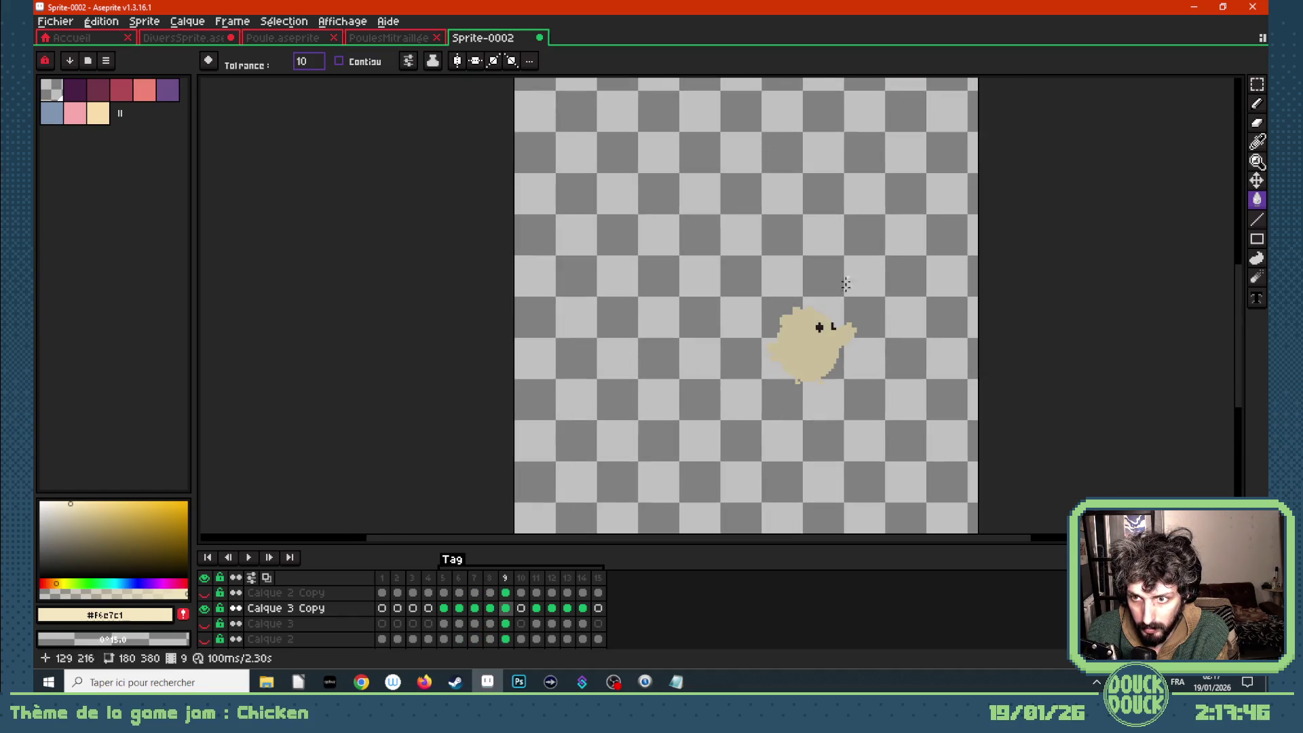
key("Right")
key("Right")
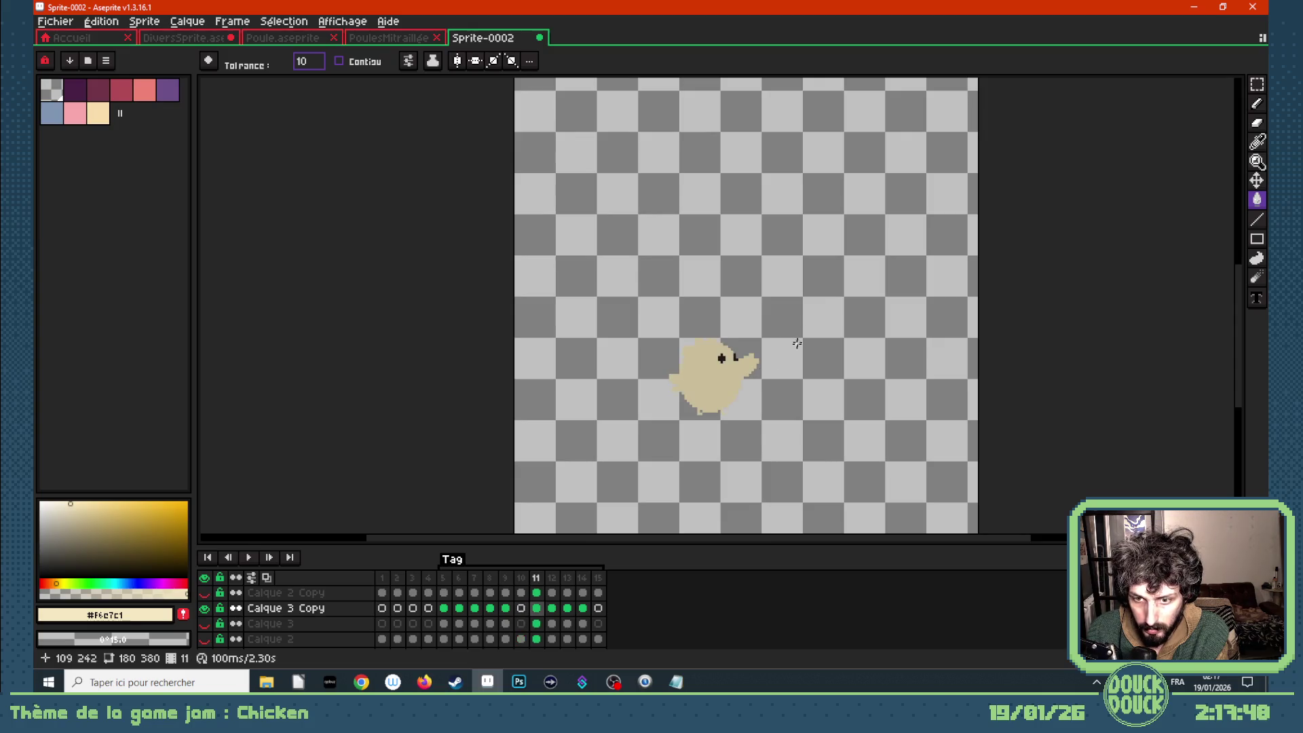
key("Right")
key("Right")
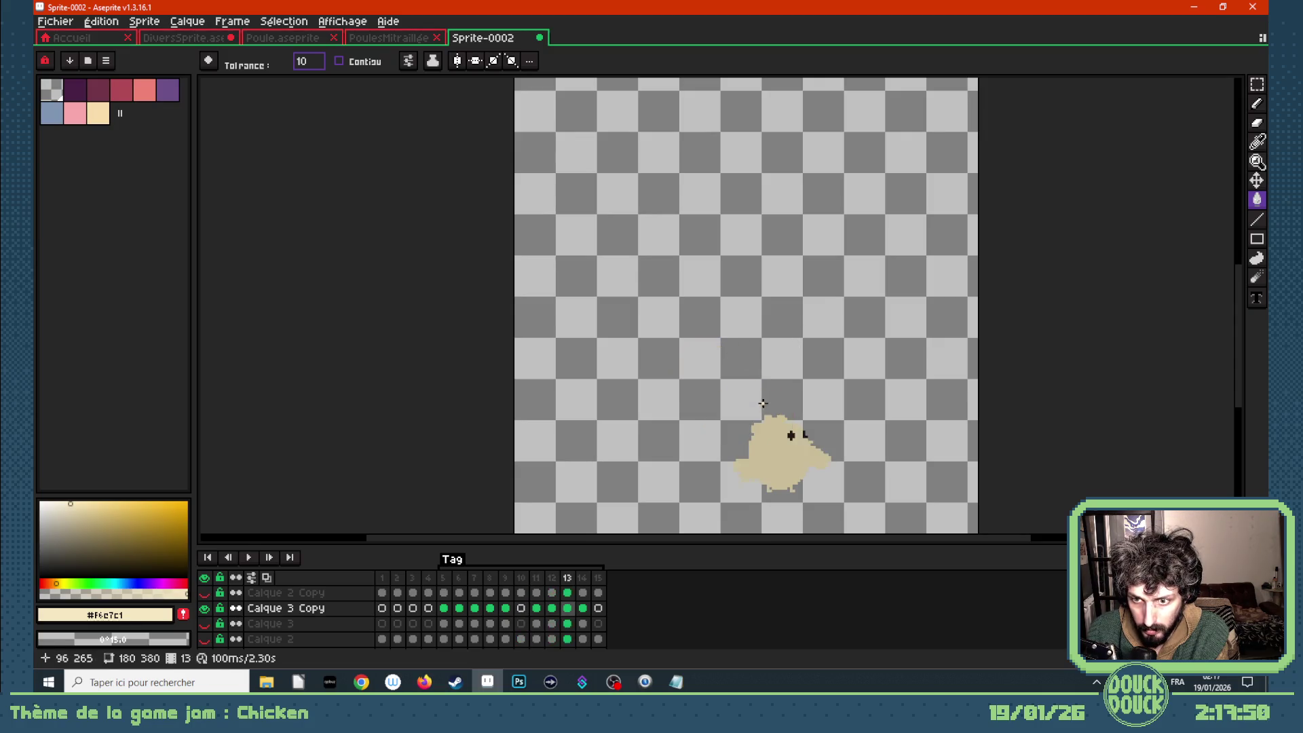
key("Right")
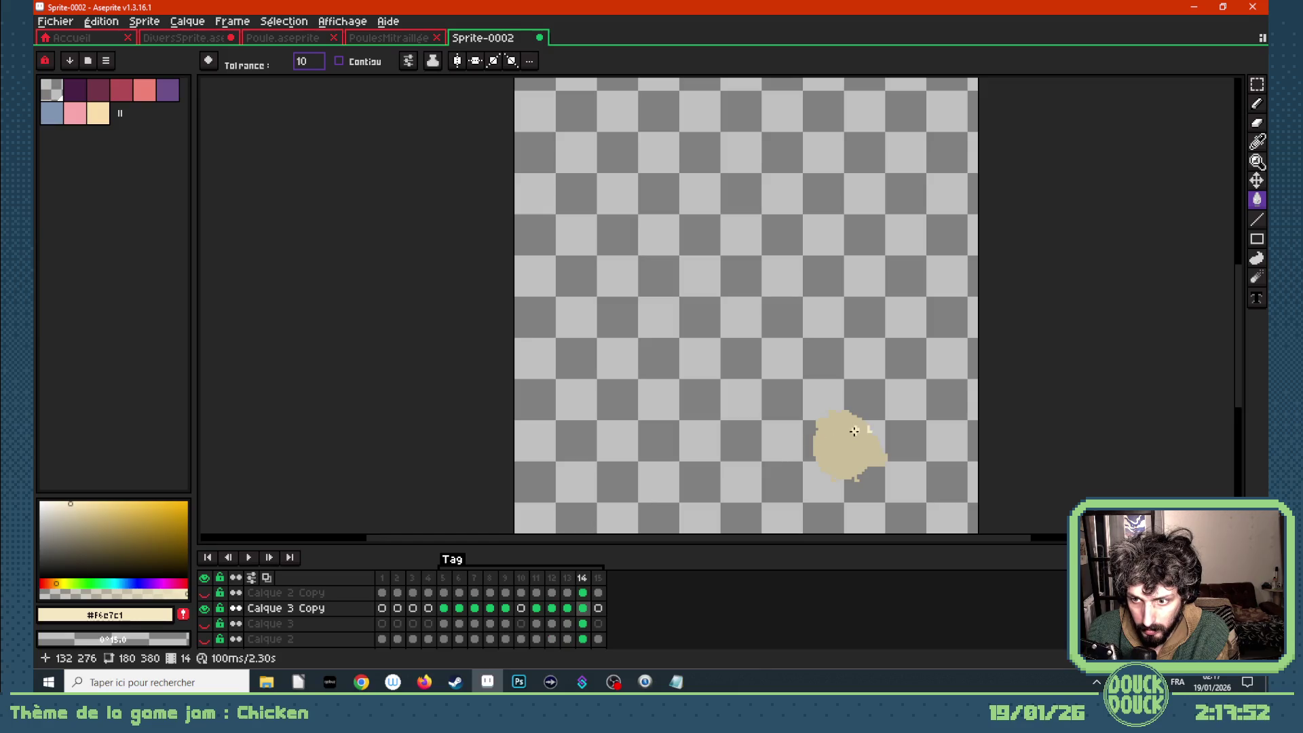
scroll(854, 431, "down", 1)
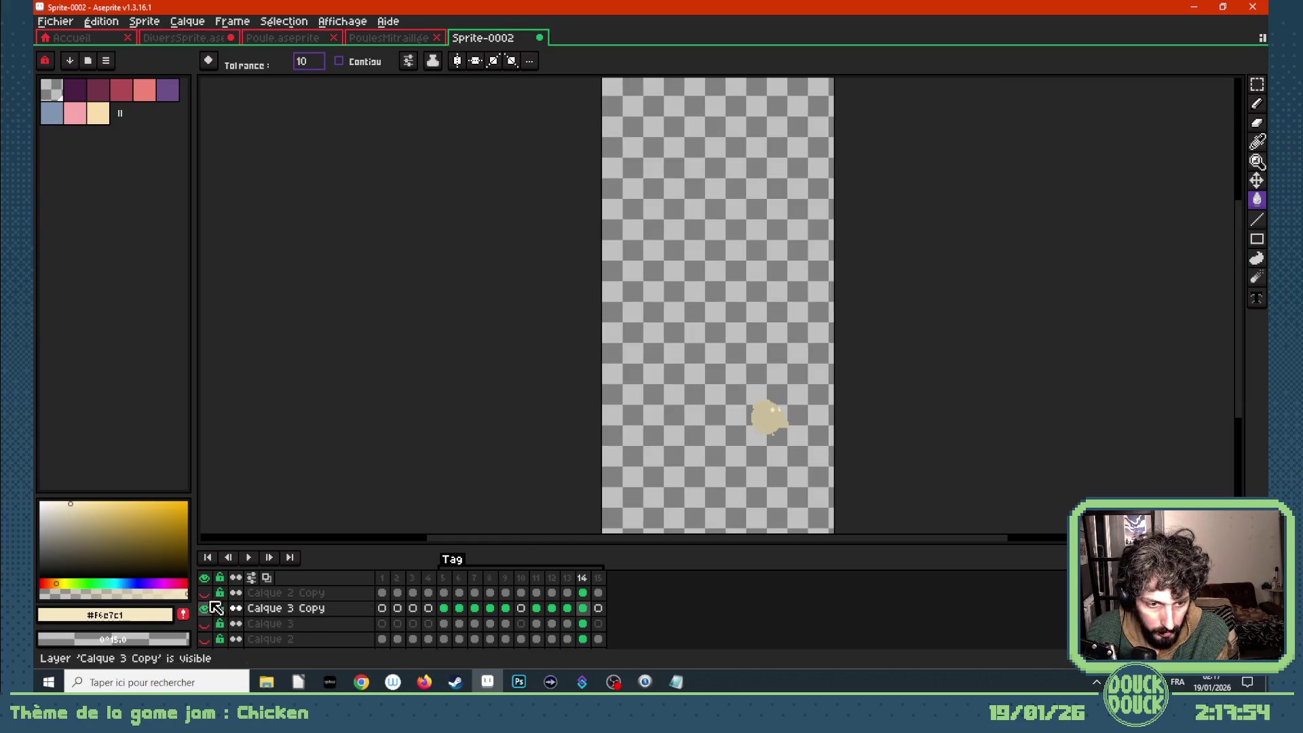
- Show Calque 2 Copy and the cream Calque 1 background, keep Calque 2 hidden, and play
left_click(205, 592)
scroll(634, 373, "down", 1)
scroll(635, 372, "up", 1)
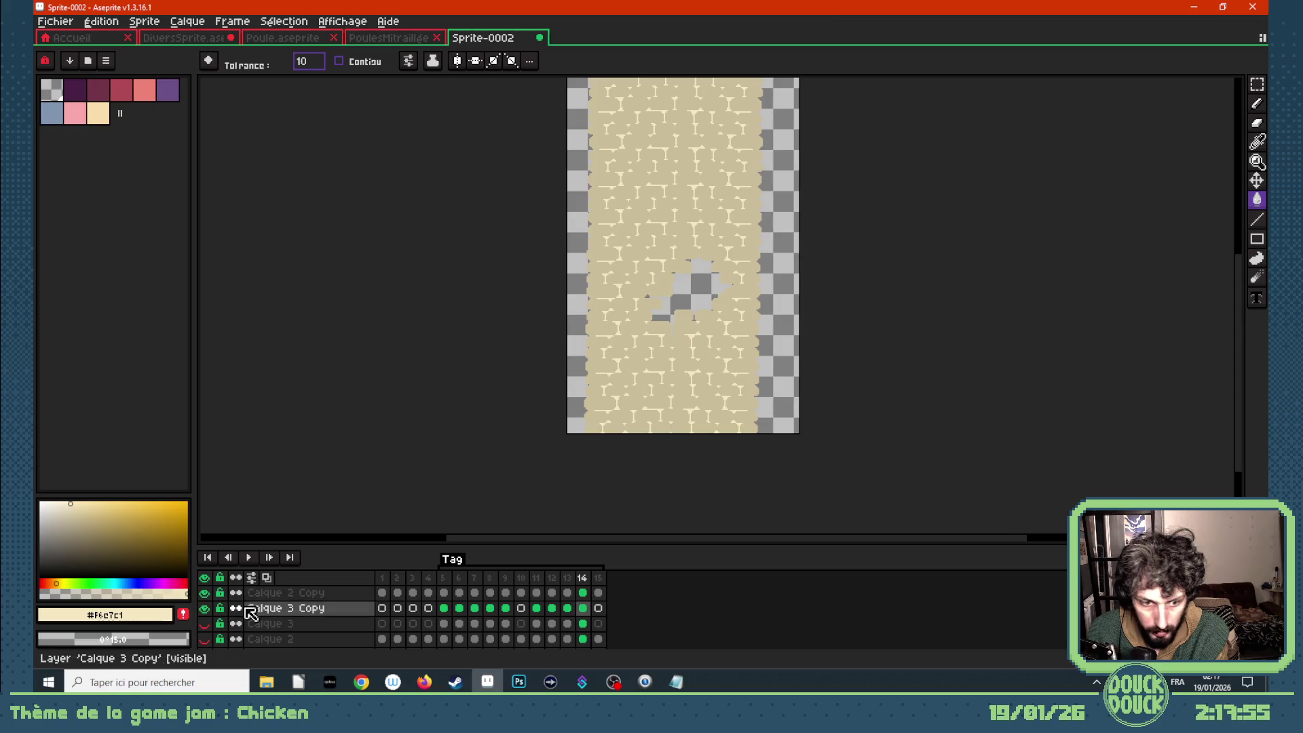
left_click(204, 639)
left_click(206, 638)
scroll(207, 631, "down", 1)
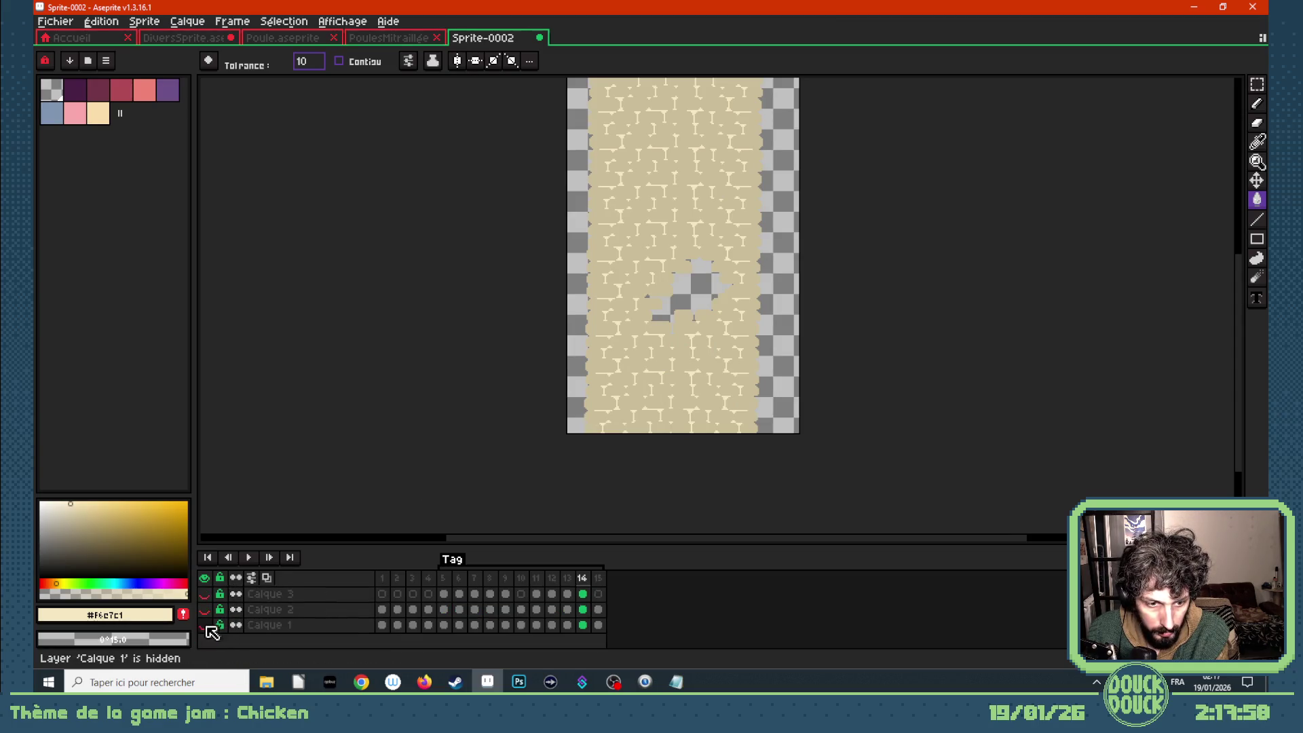
left_click(206, 638)
key("Return")
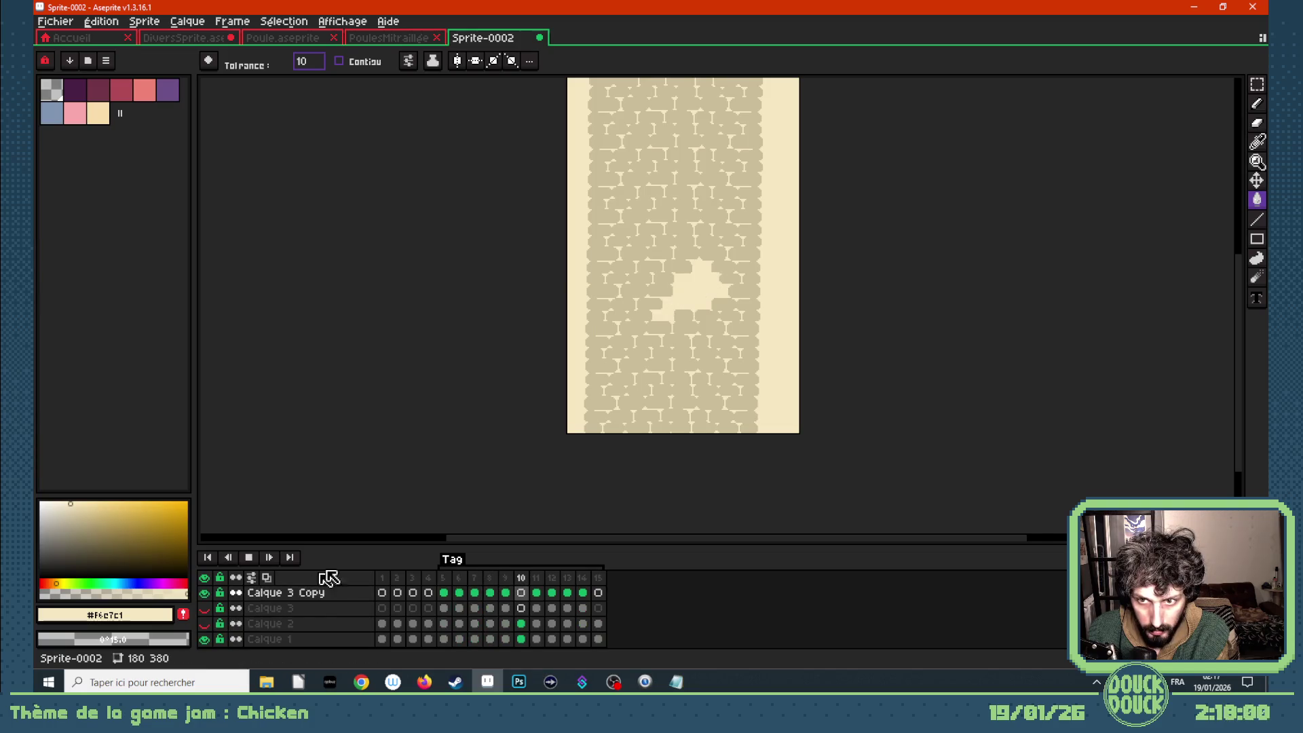
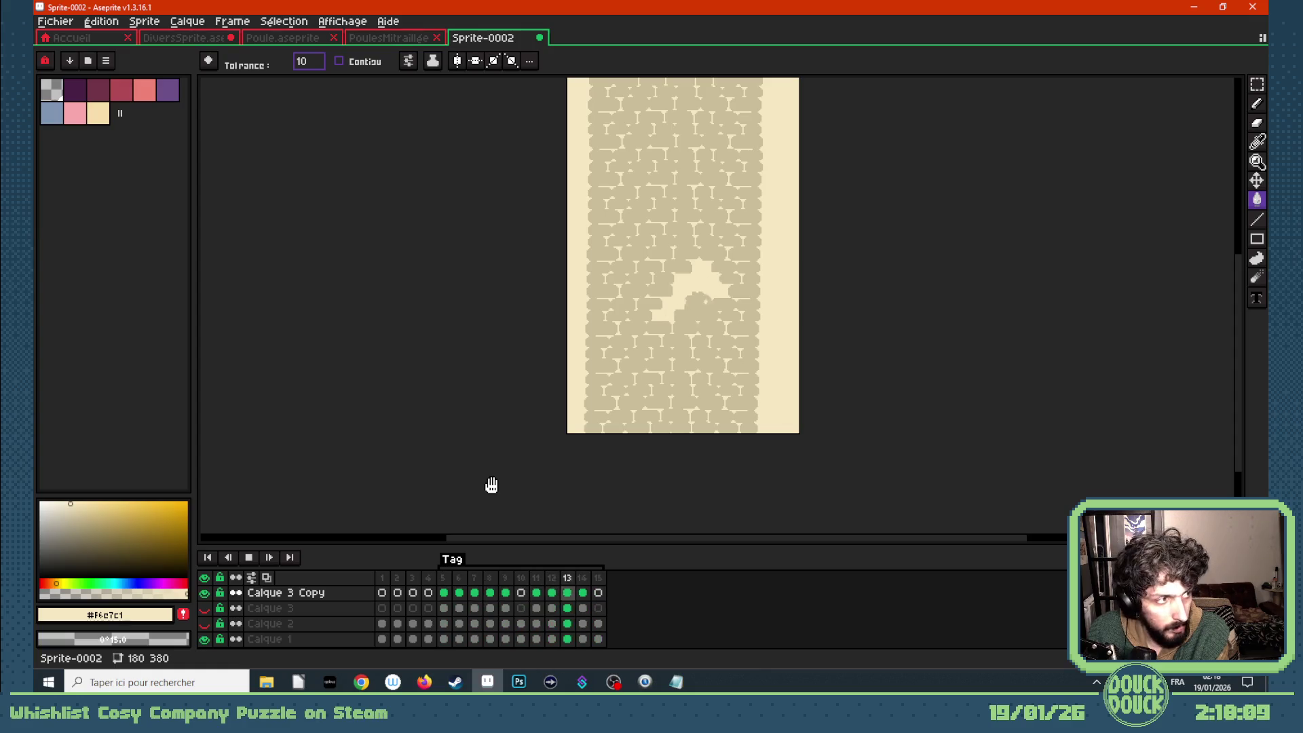
- Stop the wall animation, hide the cream Calque 1 layer, and select all 15 frames
scroll(569, 433, "down", 2)
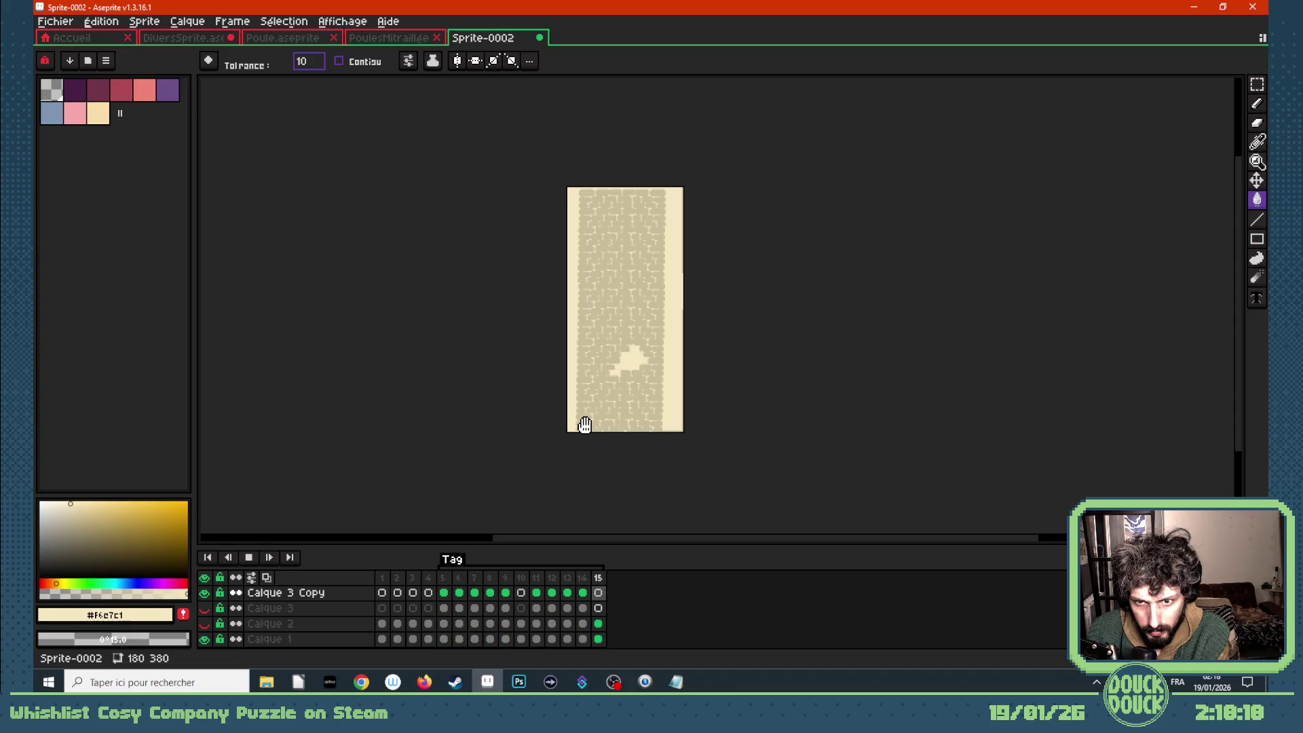
key("Return")
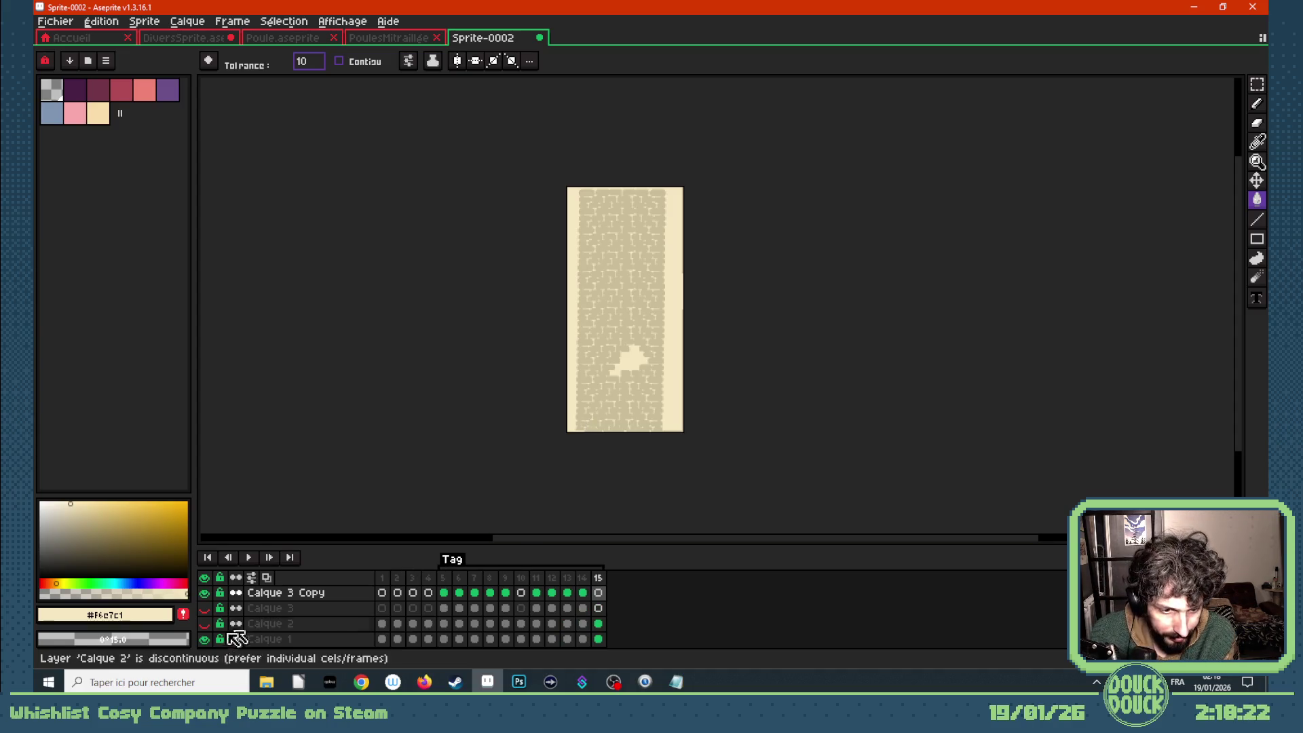
left_click(205, 638)
mouse_move(392, 580)
left_mouse_down()
mouse_move(590, 582)
mouse_move(603, 566)
left_mouse_up()
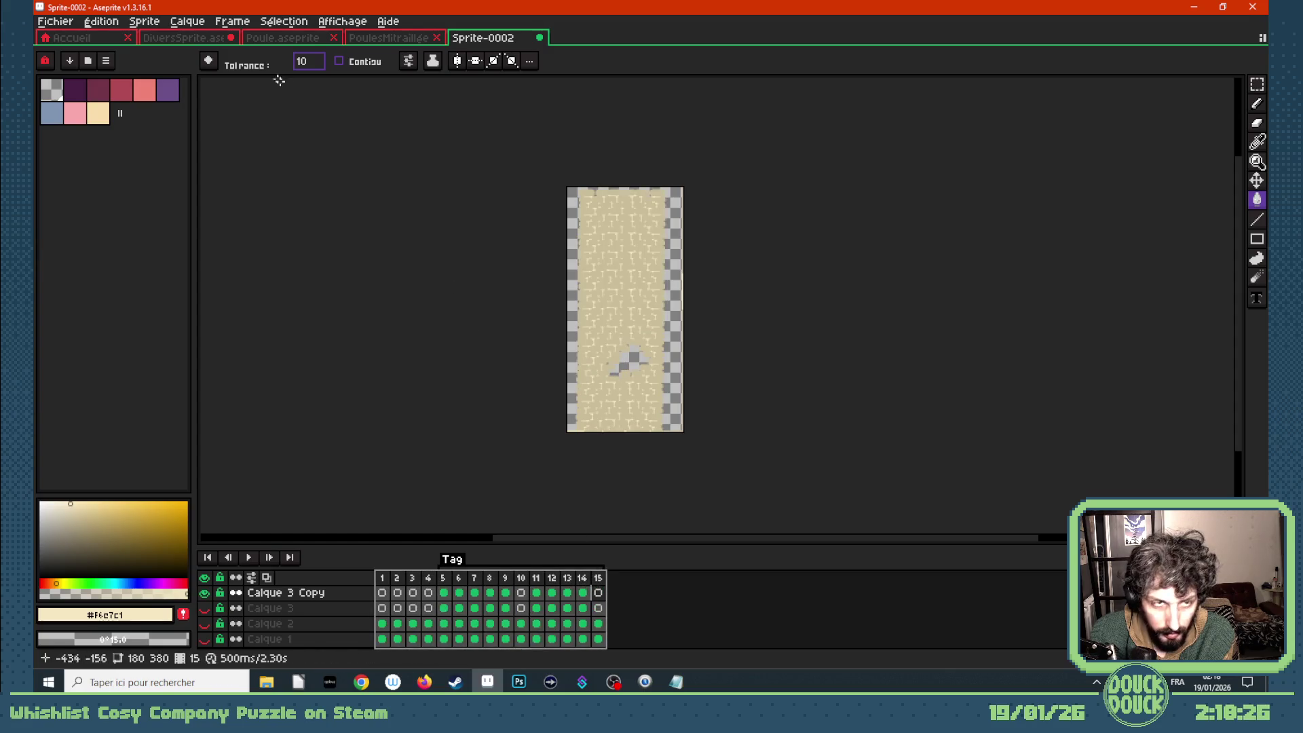
left_click(62, 23)
mouse_move(117, 157)
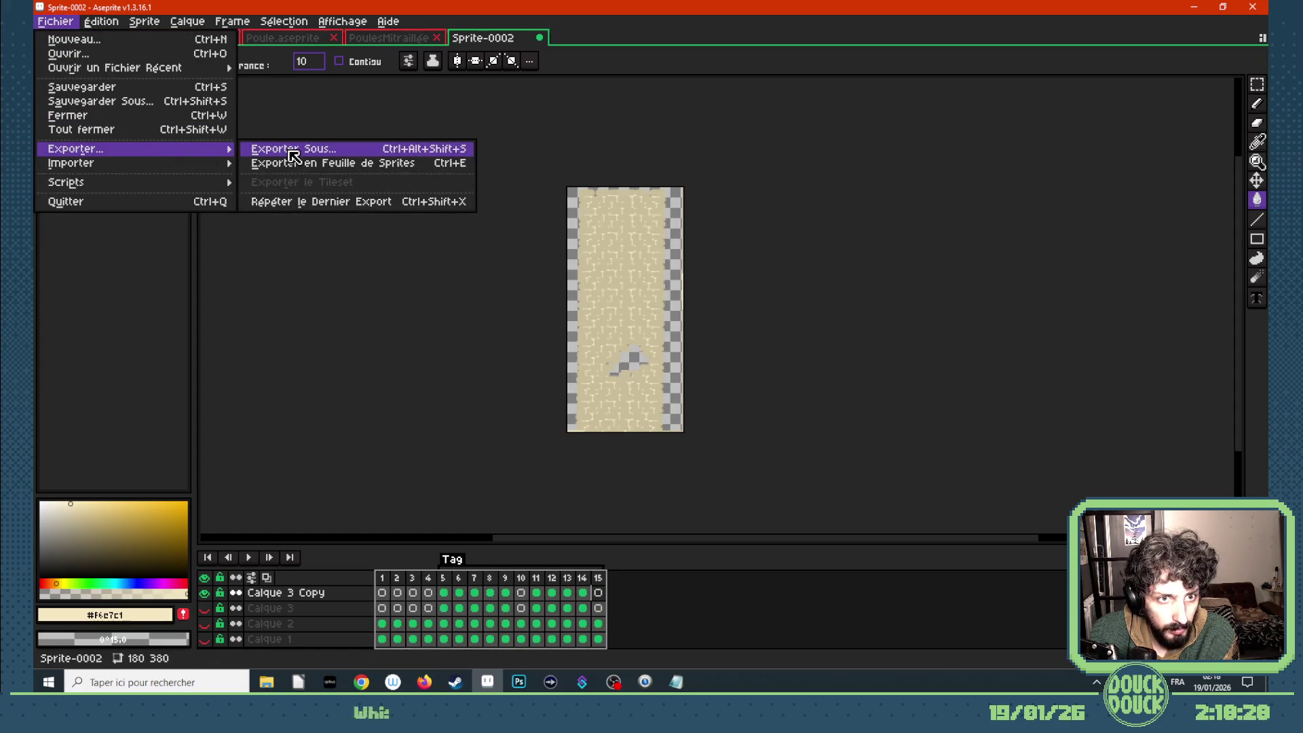
- Save the sprite as Murs.aseprite inside a newly created Murs folder
left_click(170, 102)
left_click(121, 49)
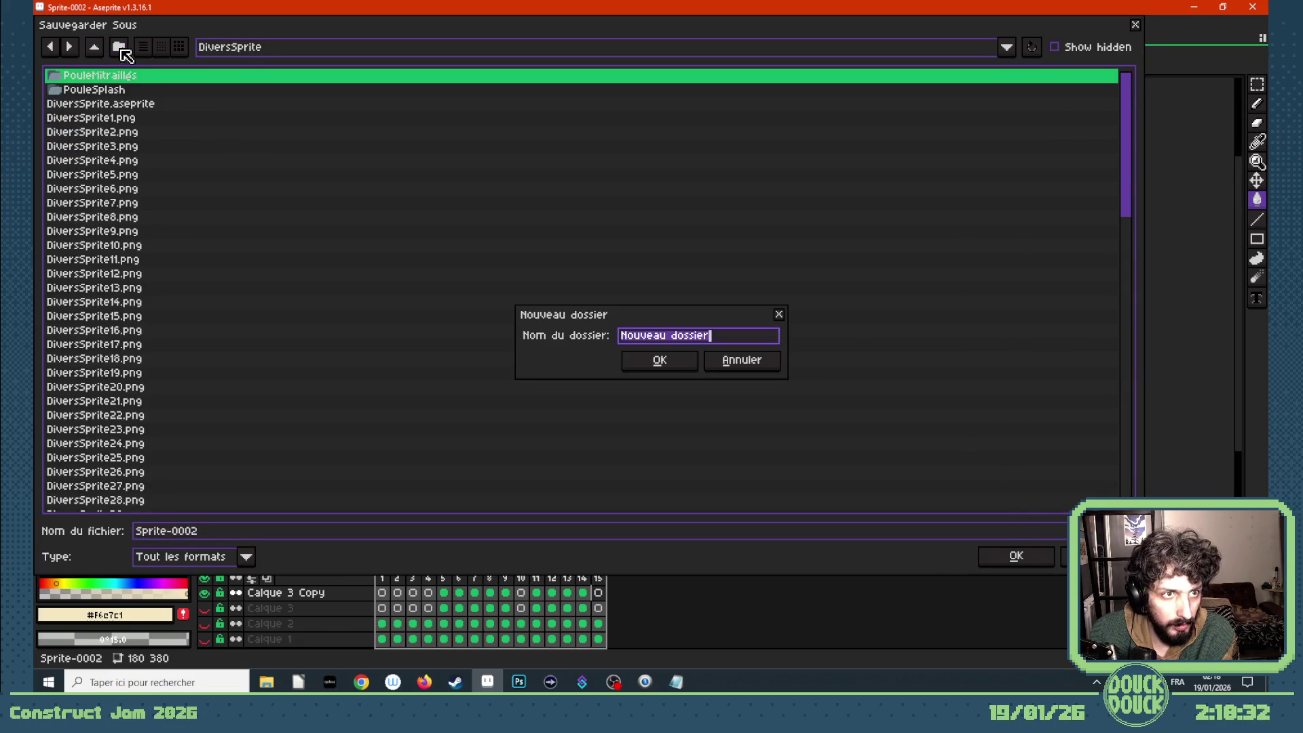
type("Murs")
key("Return")
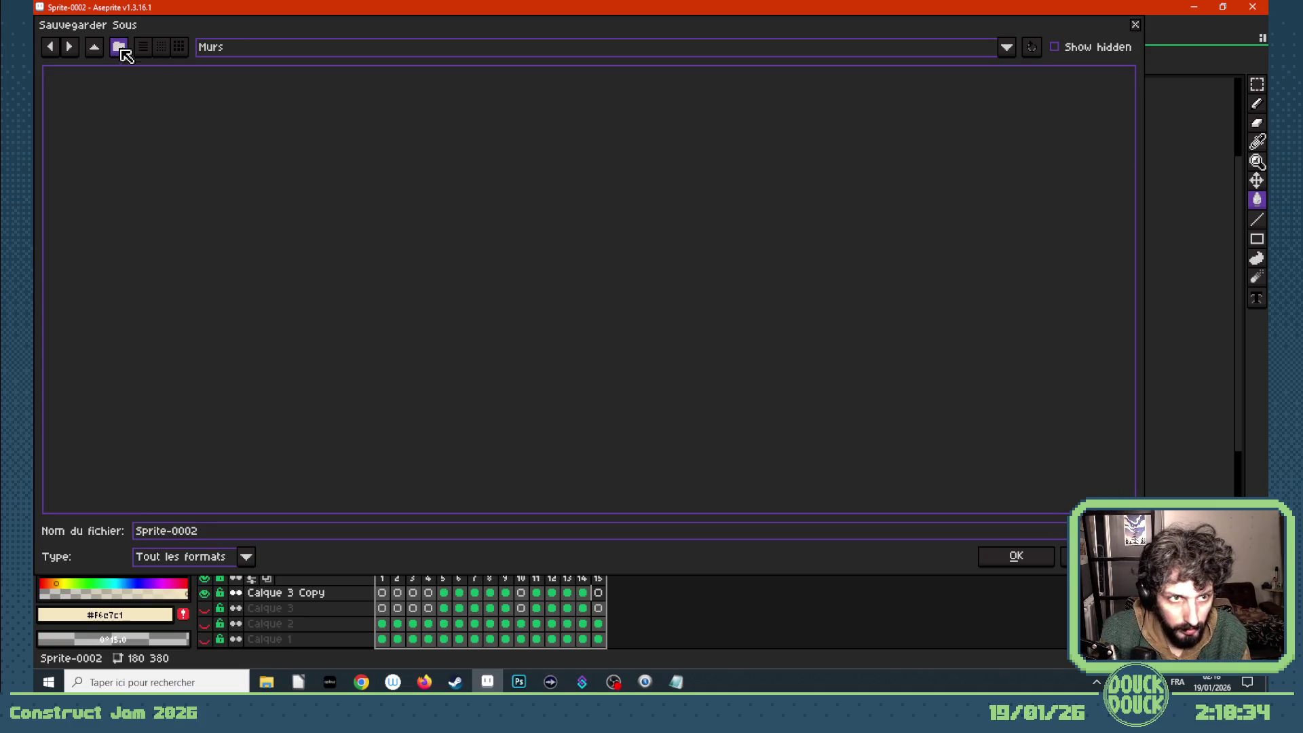
left_click_drag(212, 536, 123, 537)
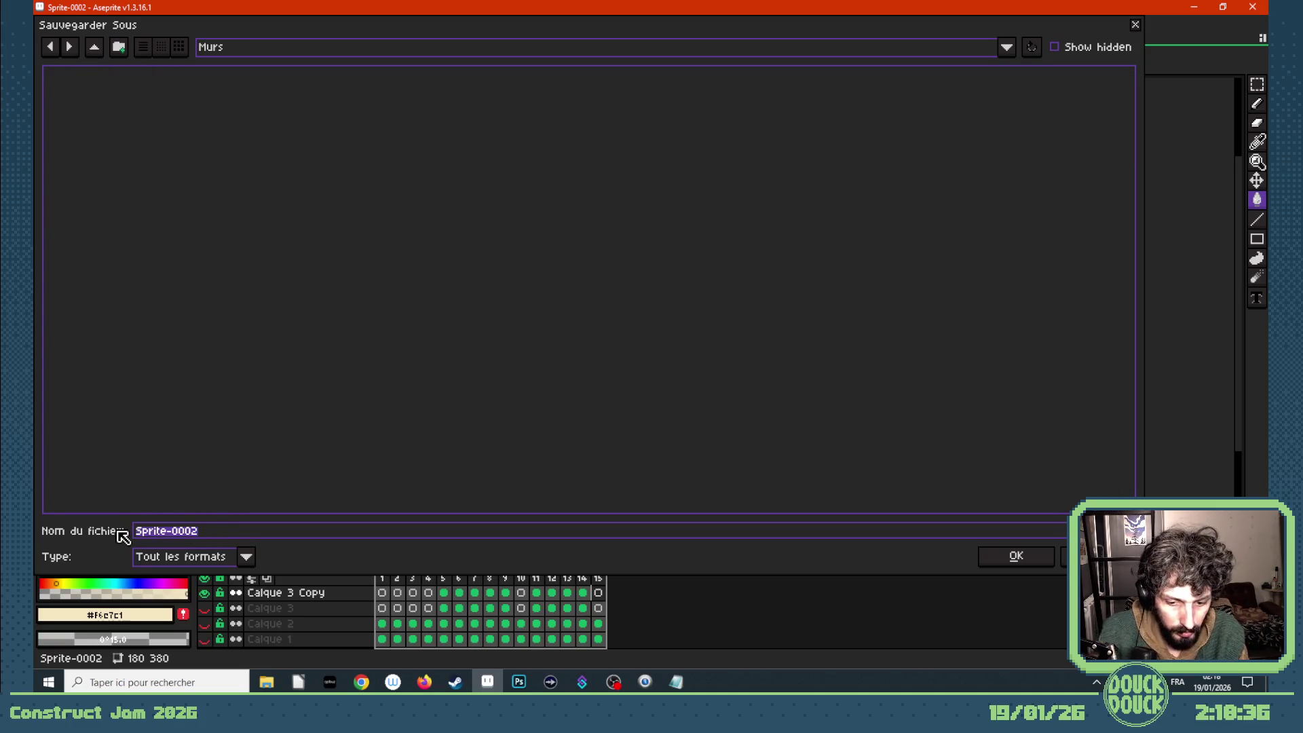
type("Murs")
key("Return")
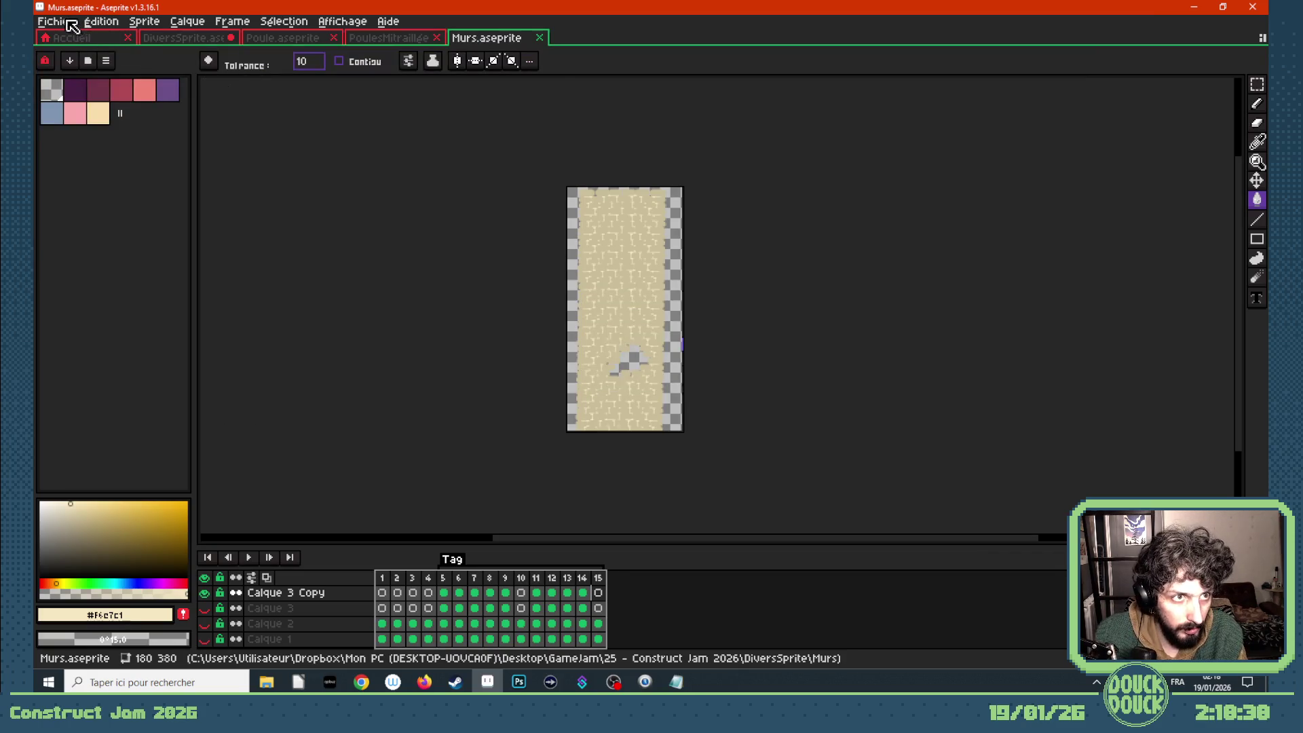
- Export all 15 frames as MursDeBriques.png files and return to Construct 3
left_click(68, 22)
mouse_move(109, 150)
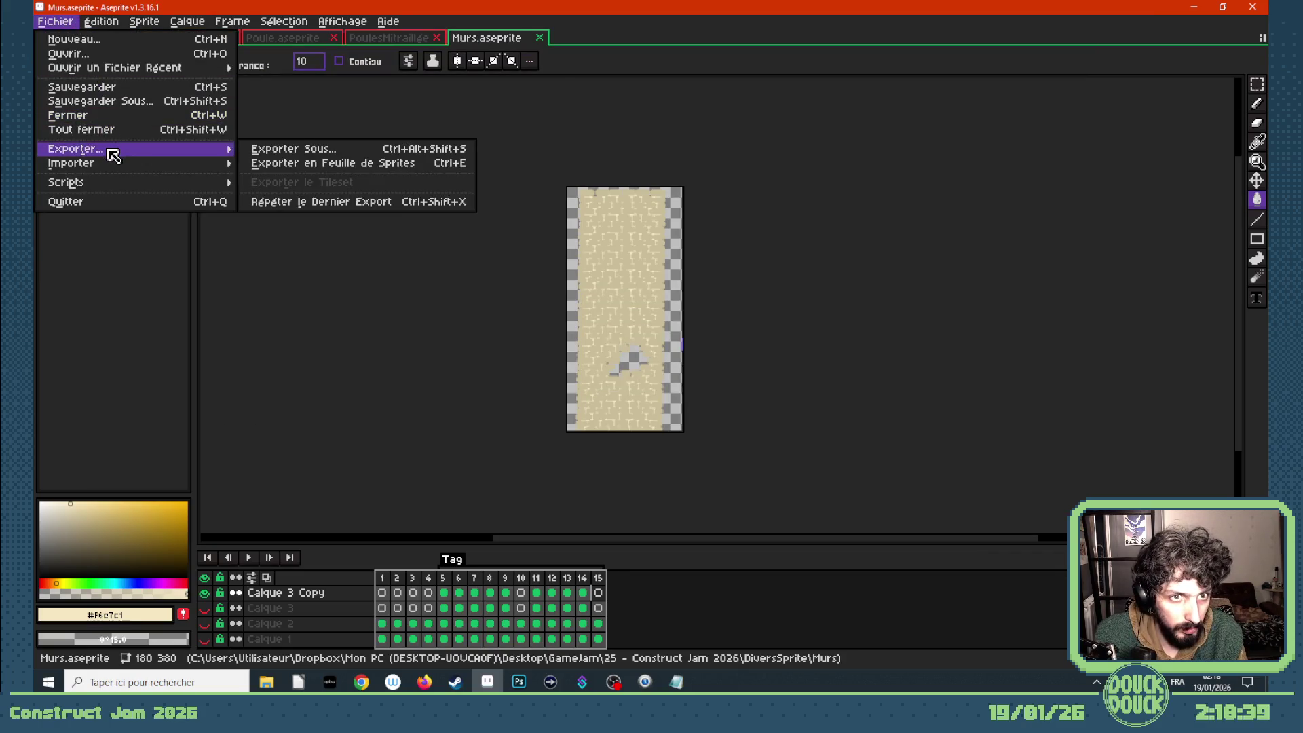
left_click(307, 150)
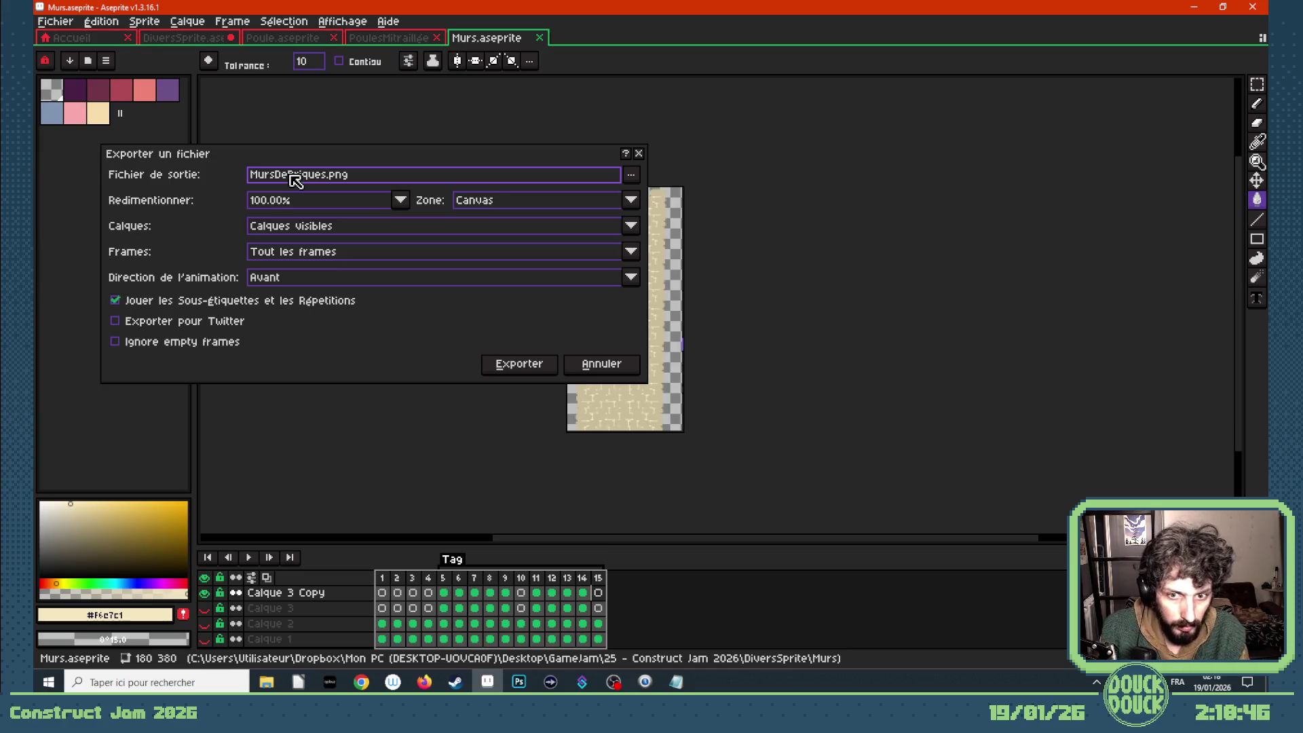
key("Return")
left_click(646, 378)
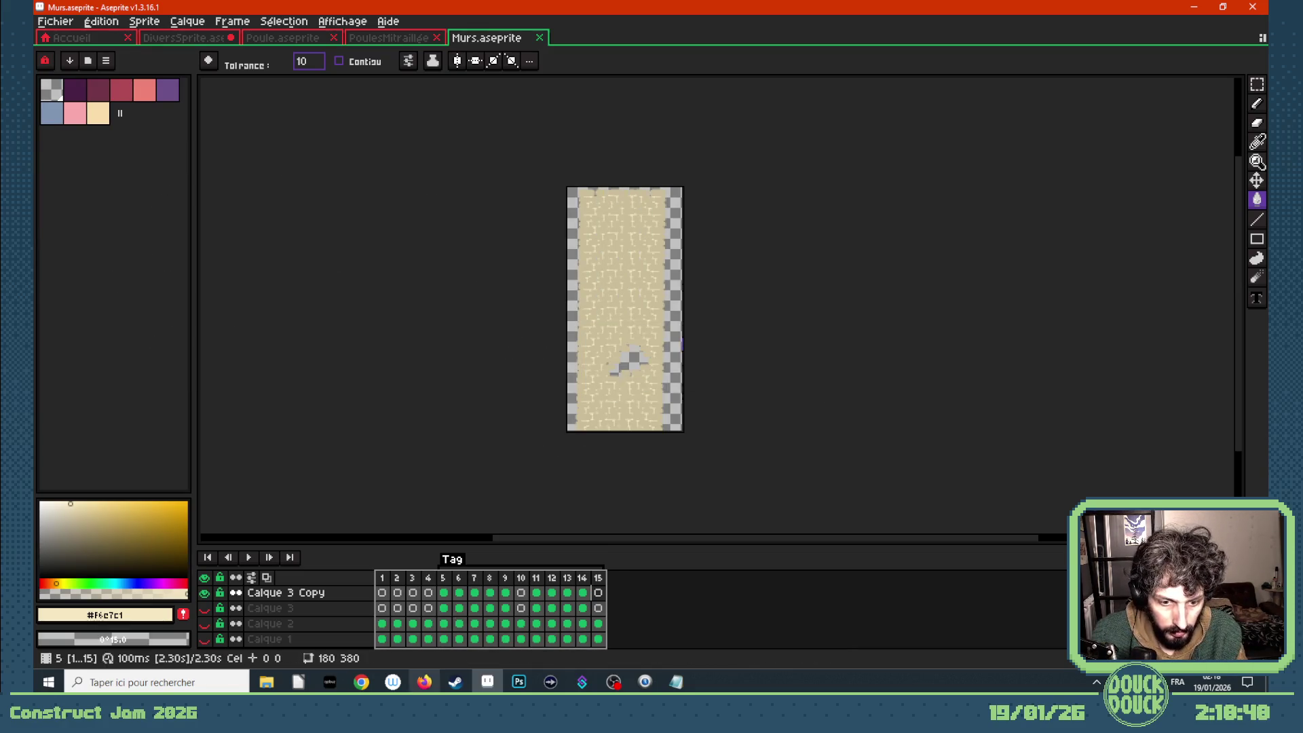
mouse_move(362, 682)
left_click(365, 604)
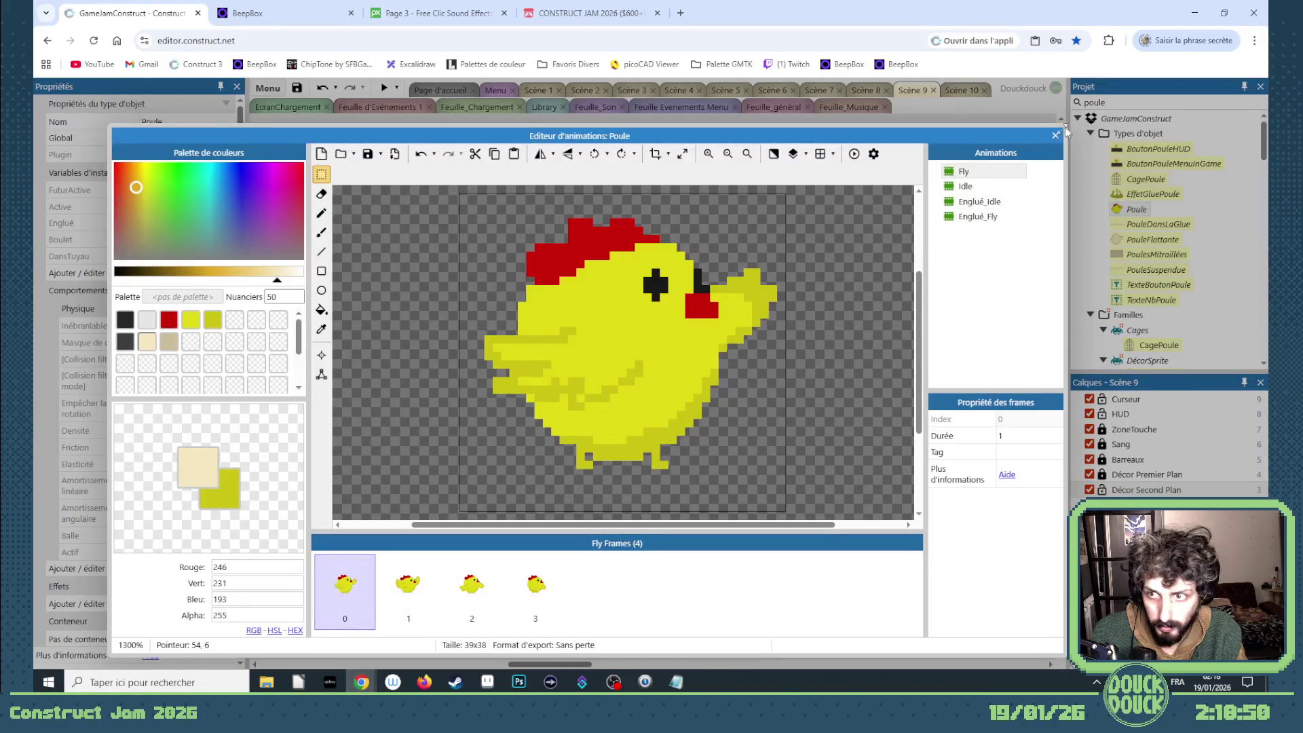
- Close the Poule animation editor and begin inserting a Sprite, then cancel the dialog
left_click(1056, 135)
right_click(564, 442)
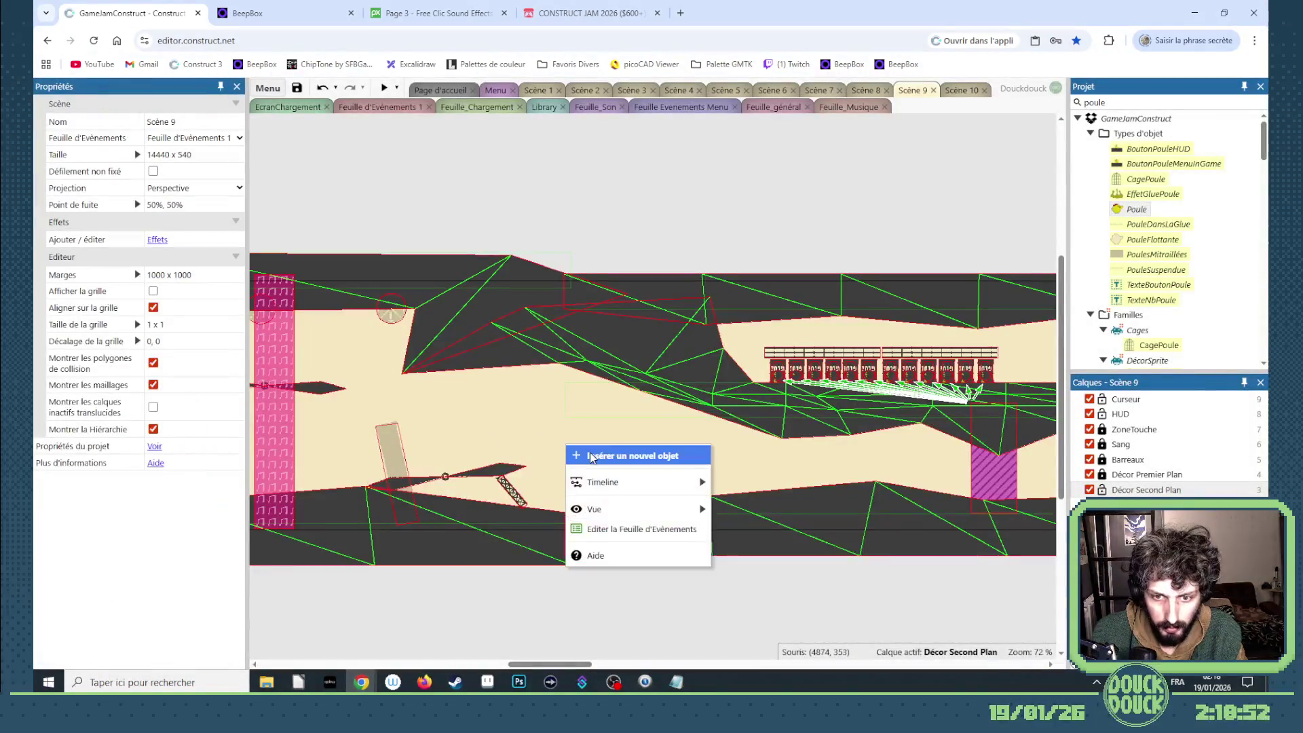
left_click(591, 455)
scroll(650, 498, "down", 5)
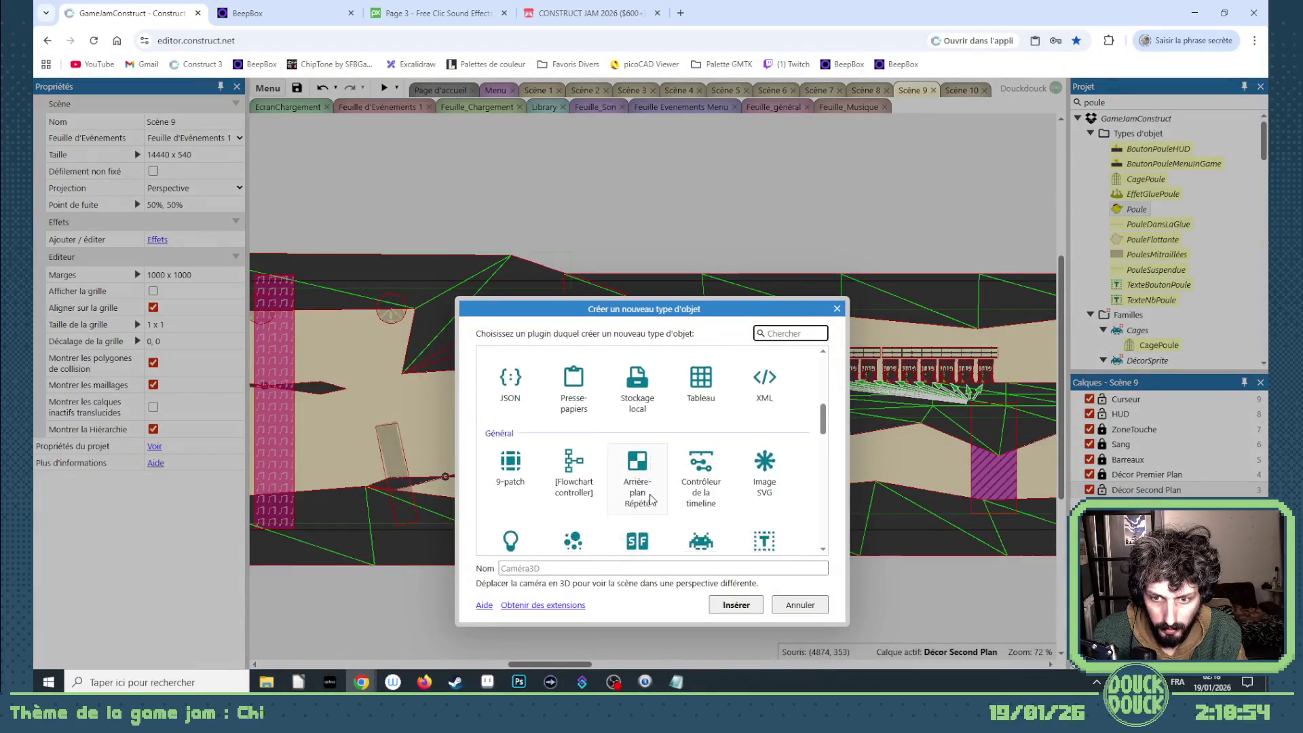
scroll(650, 498, "up", 1)
scroll(678, 516, "down", 1)
left_click(701, 540)
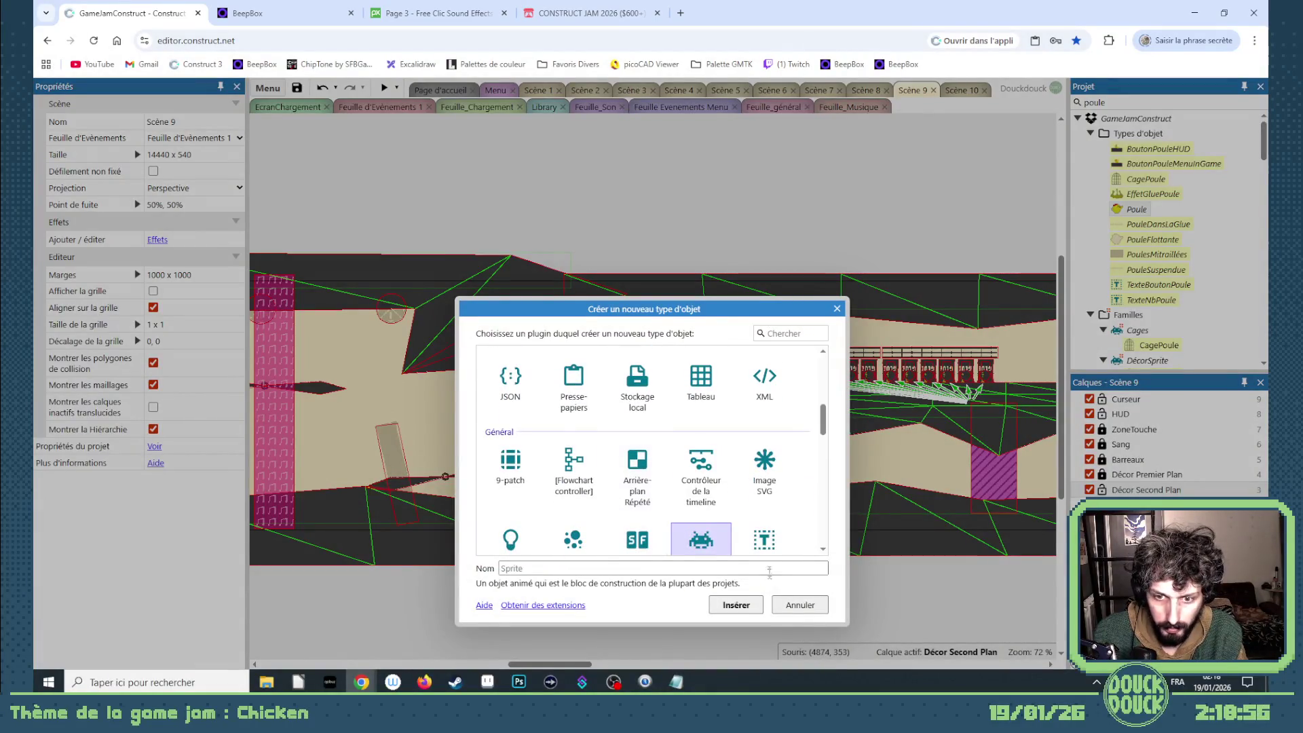
left_click(800, 605)
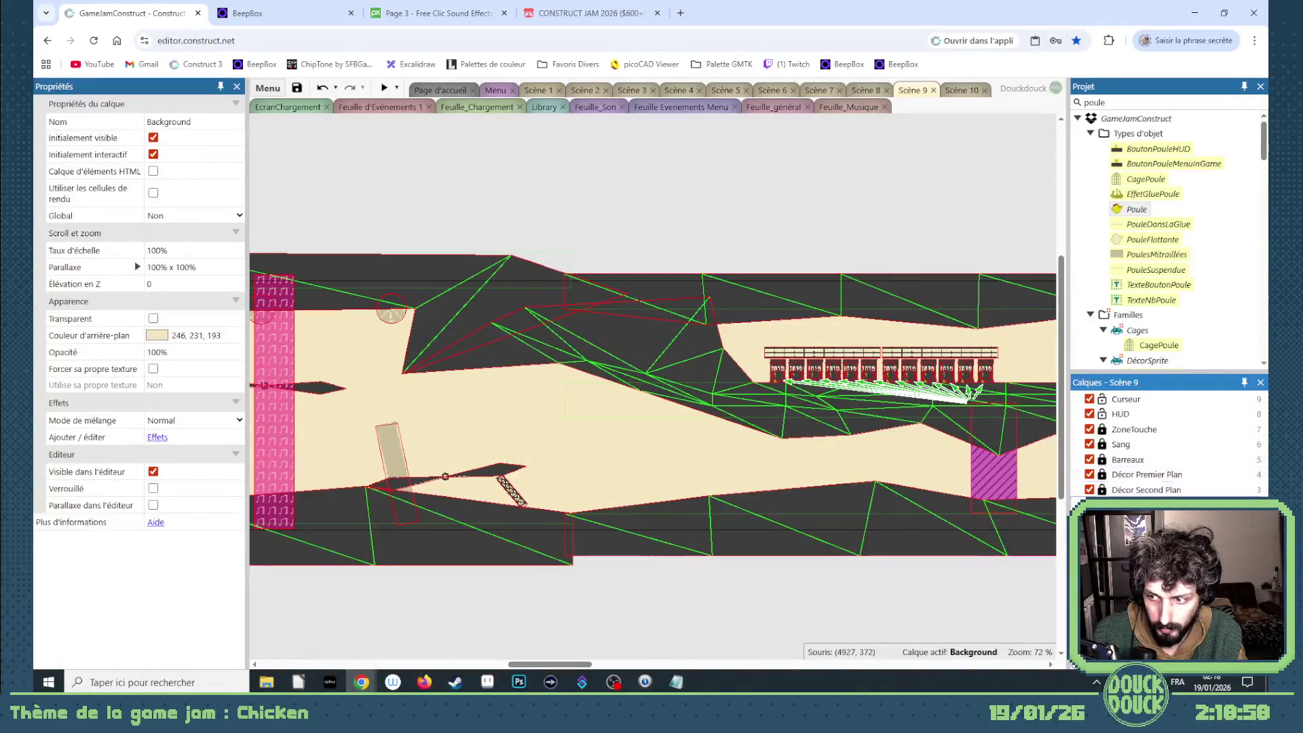
- Insert a new Sprite object named MursDeBriques and place it in the Scène 9 layout
right_click(611, 480)
left_click(614, 488)
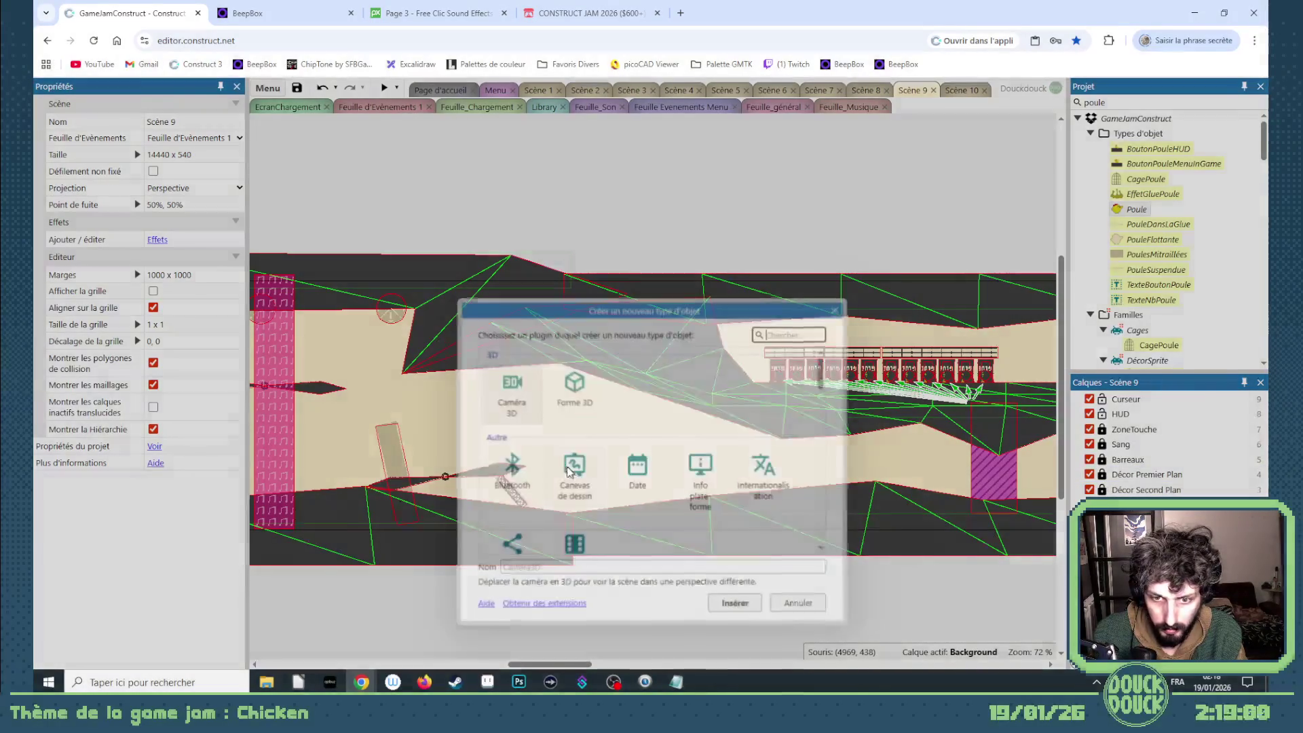
scroll(657, 531, "down", 2)
scroll(661, 537, "down", 1)
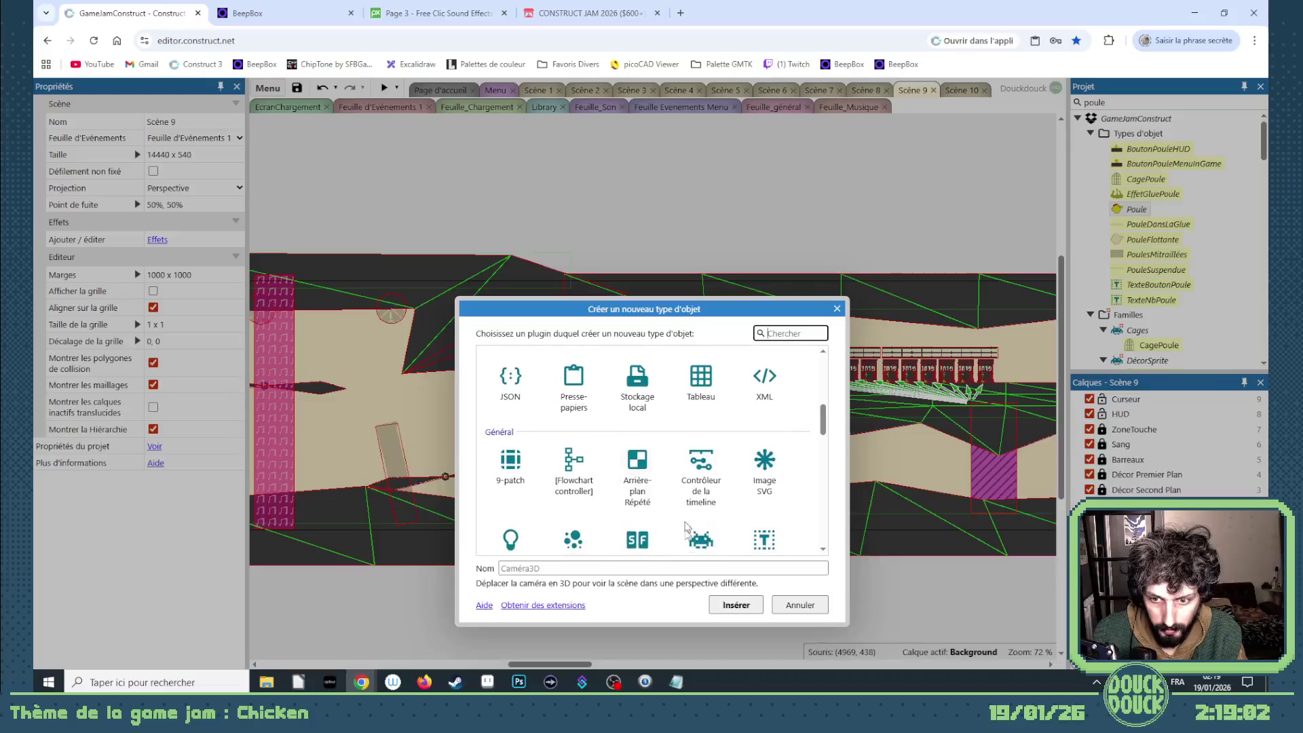
left_click(701, 539)
left_click(656, 564)
type("MursDeBriques")
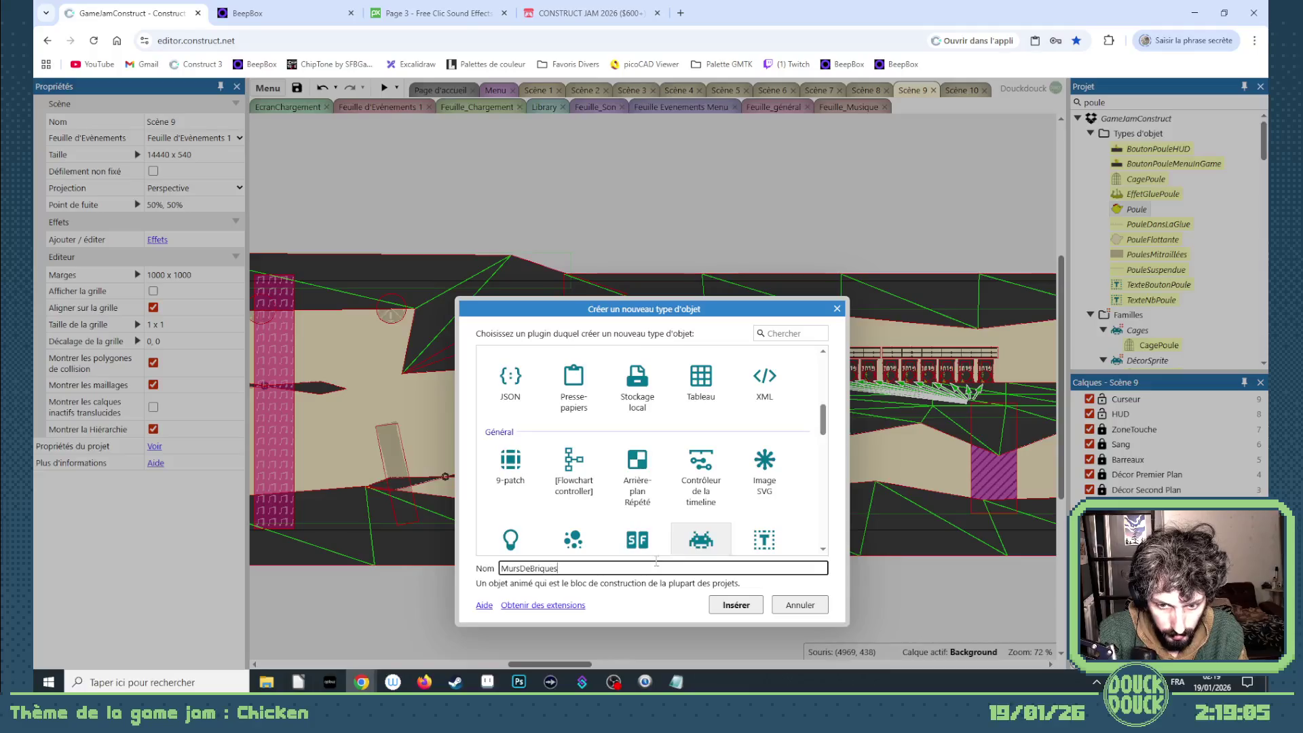
key("Return")
left_click(527, 430)
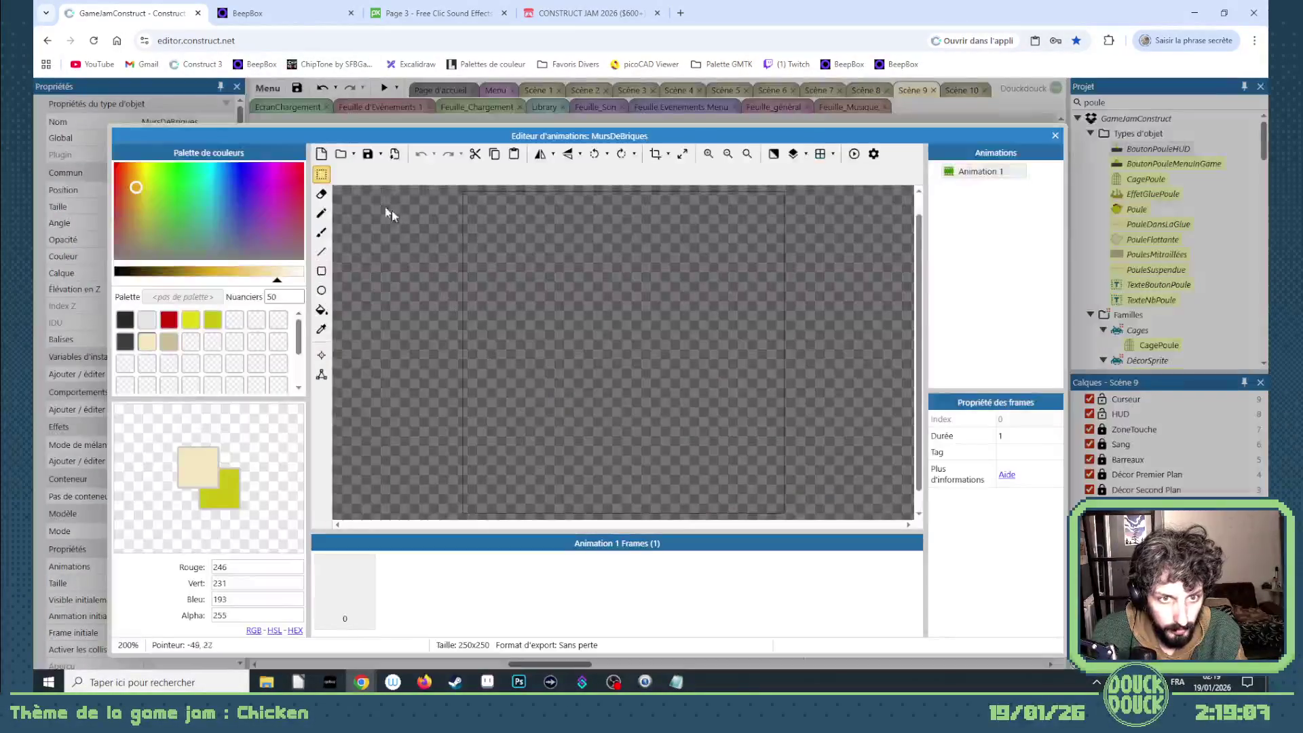
- Import the 15 brick wall images from the Murs folder as animation frames
left_click(344, 156)
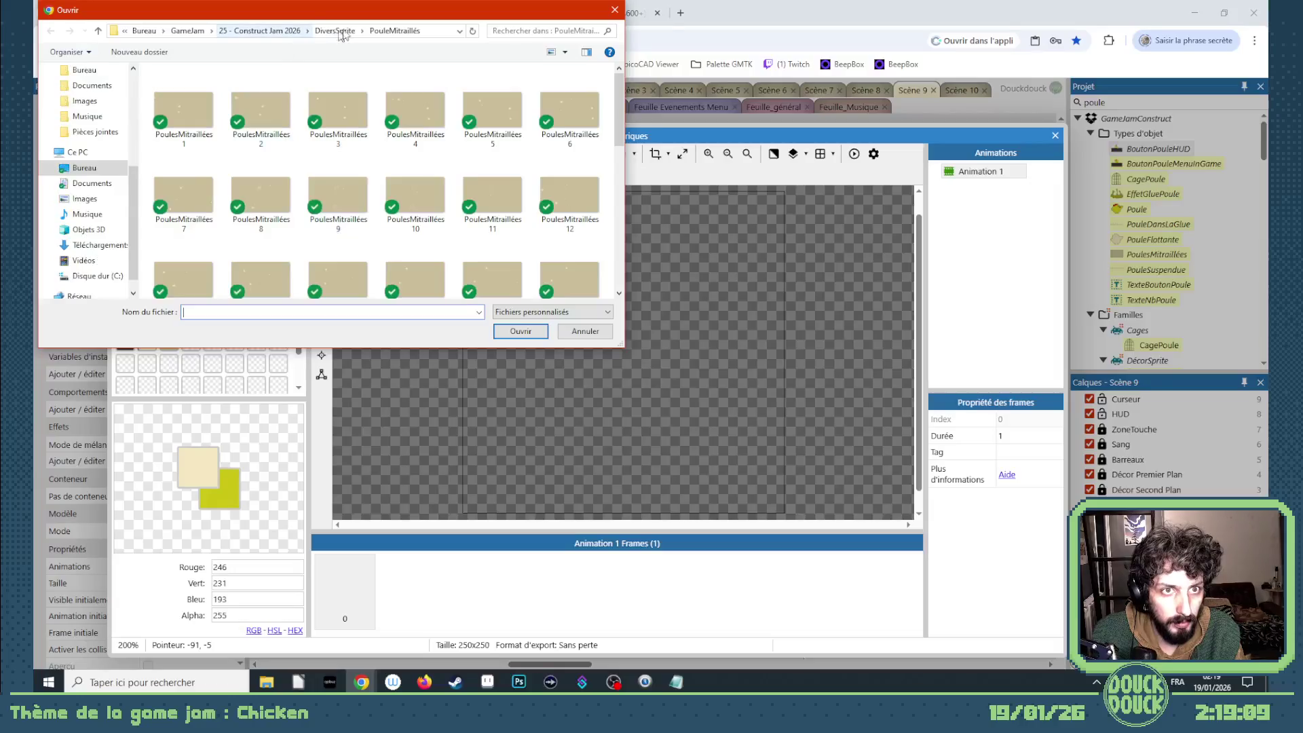
double_click(200, 103)
left_click(200, 103)
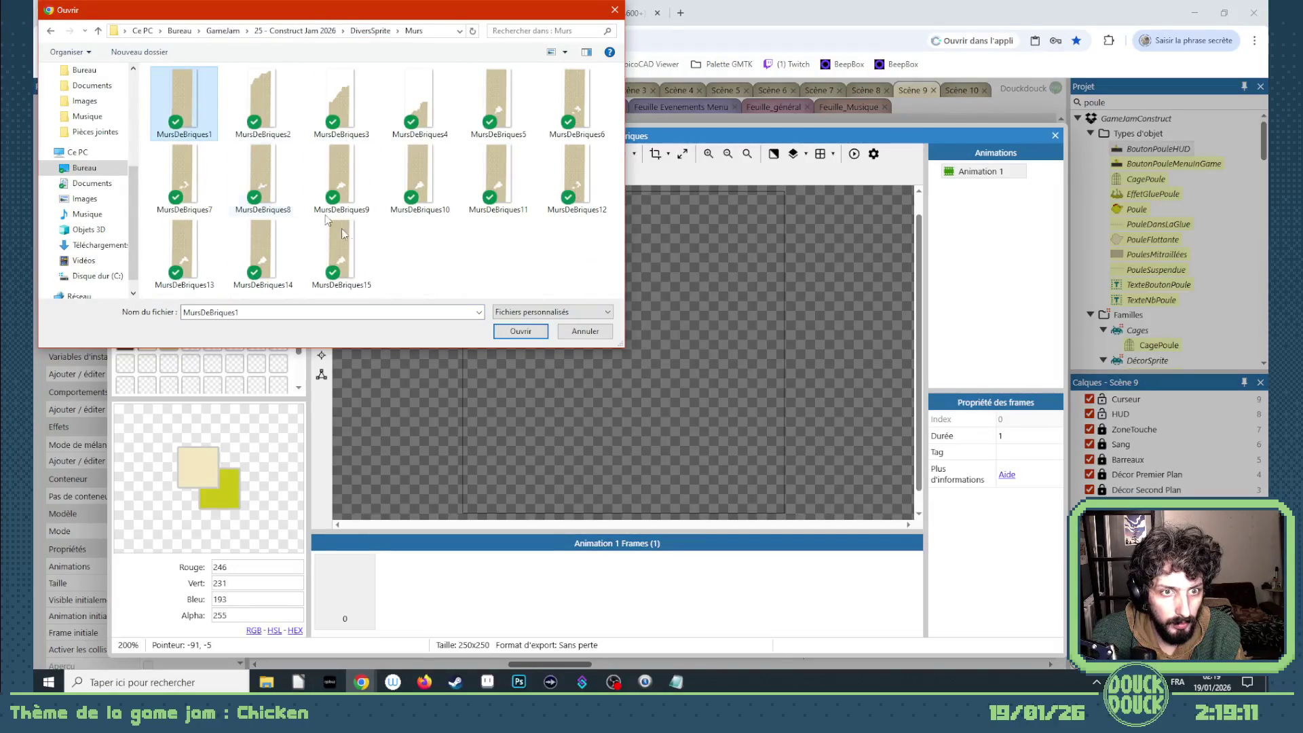
left_click(341, 255, "shift")
left_click(521, 332)
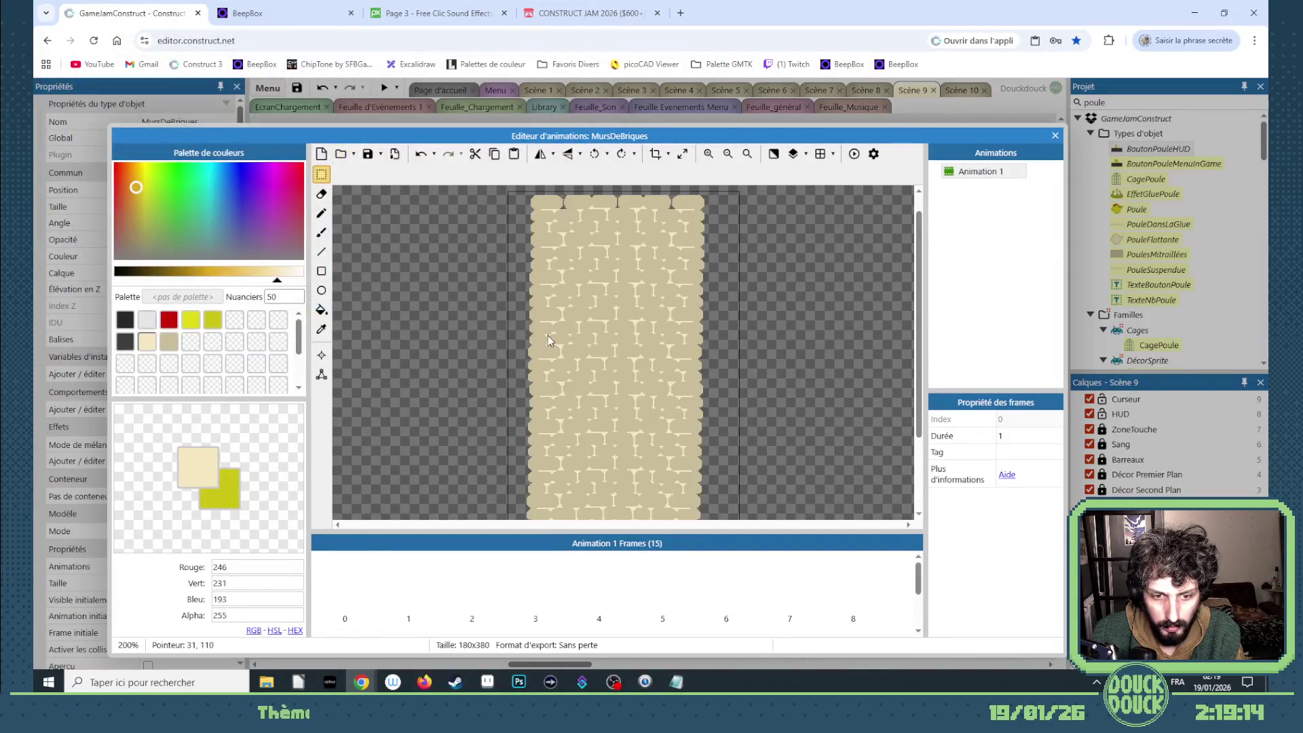
- Add a second animation, Animation 2, and set it to loop
right_click(975, 190)
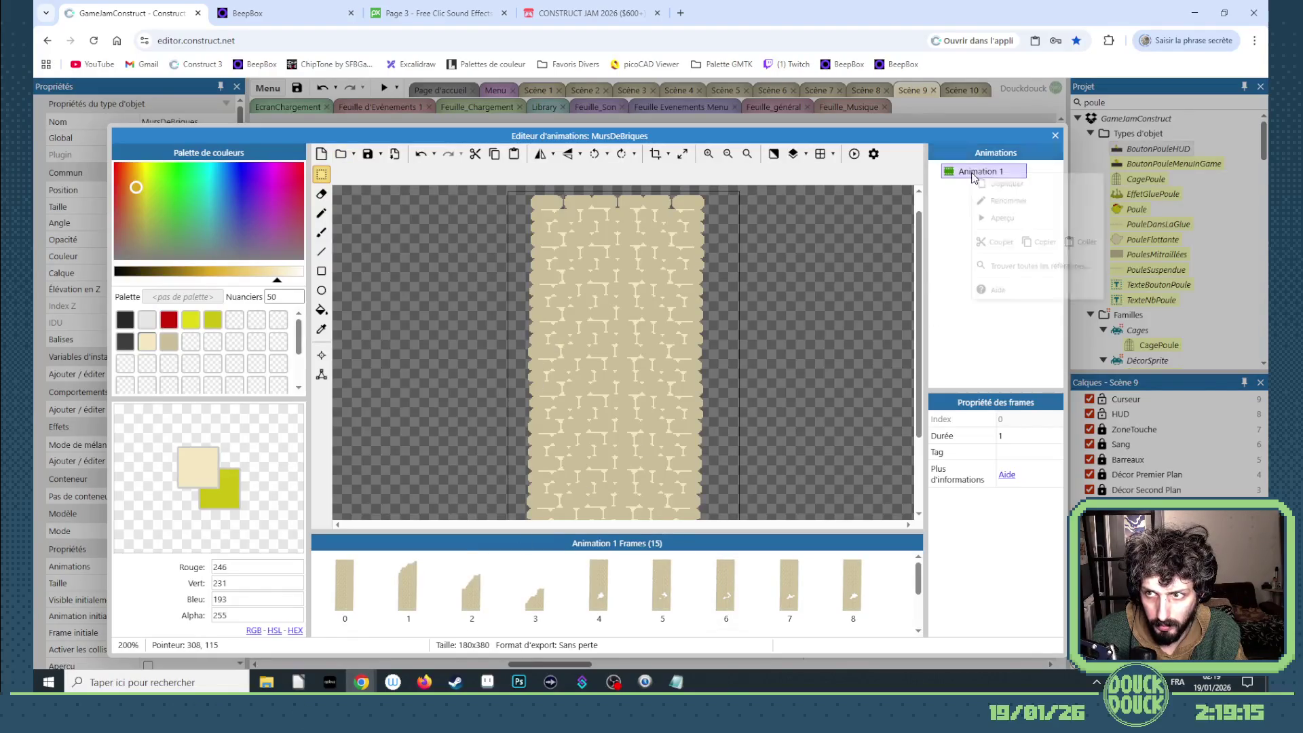
left_click(997, 180)
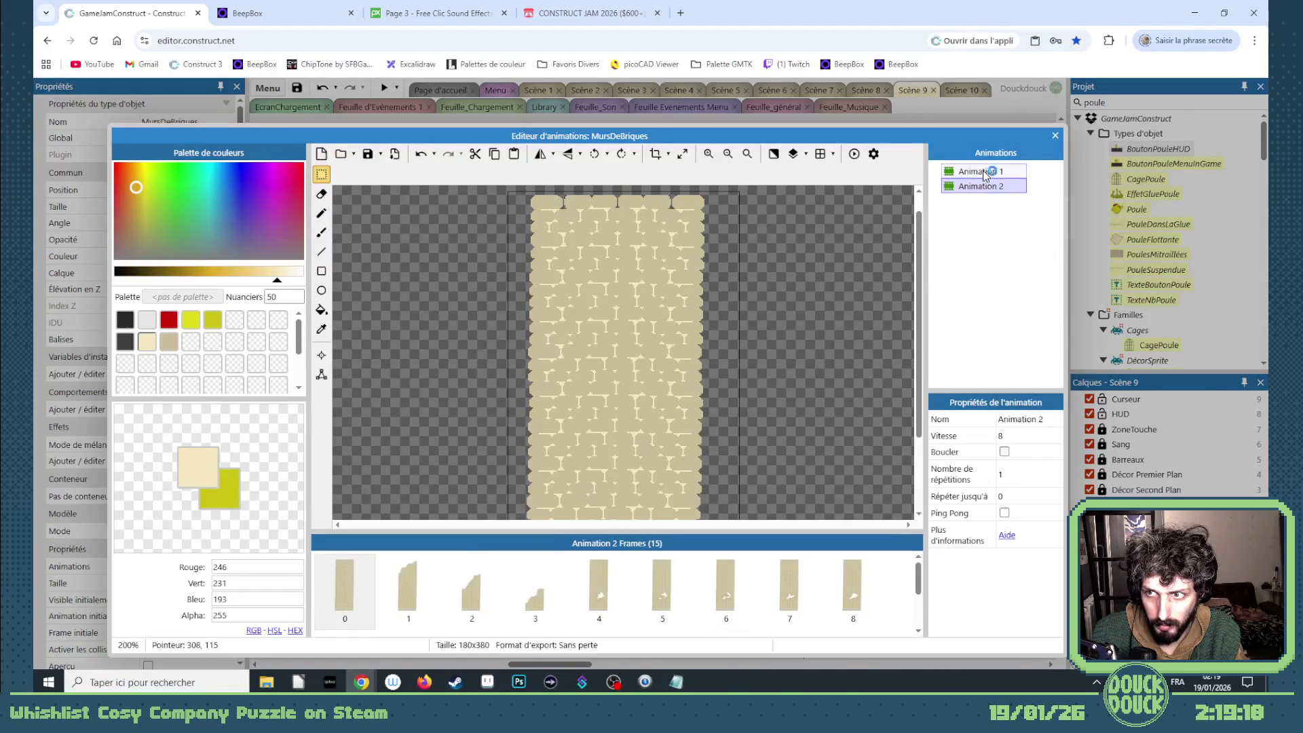
left_click(977, 171)
left_click(1022, 435)
left_click(978, 185)
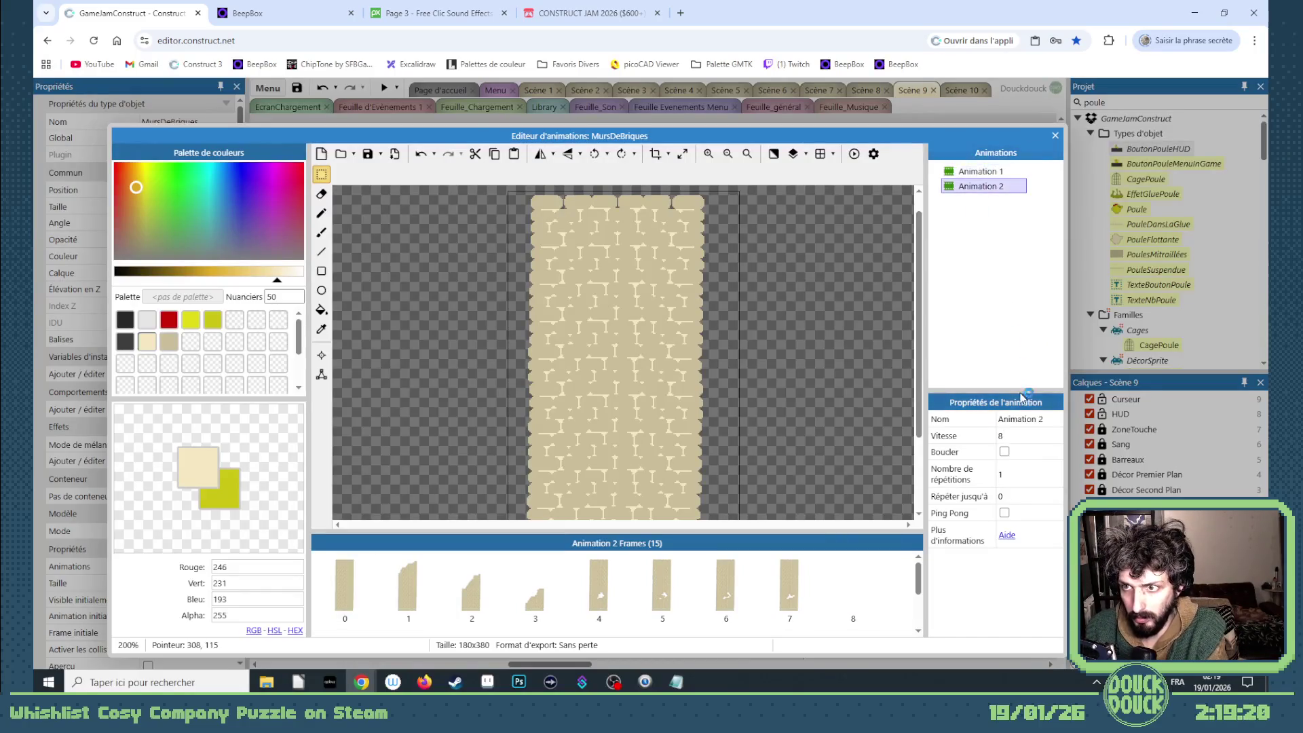
left_click(1004, 451)
- Delete the first four frames of Animation 2
left_click(541, 579, "shift")
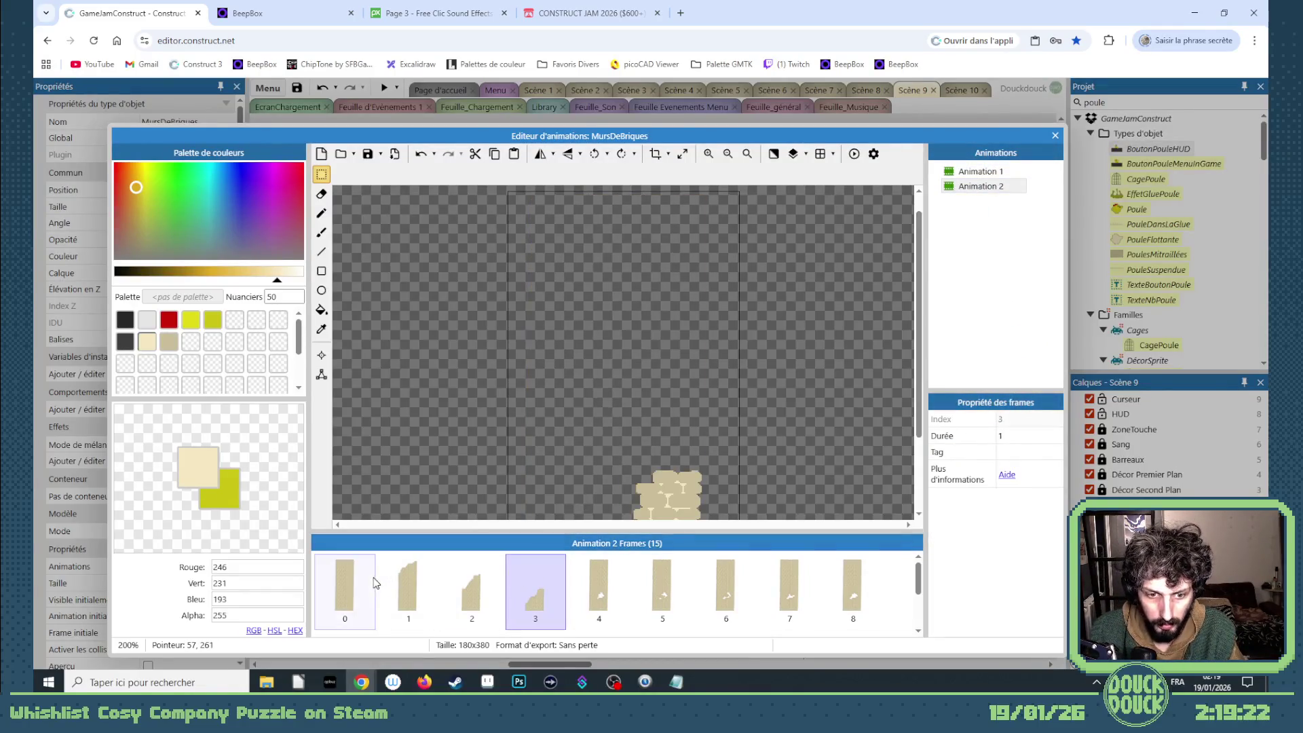
key("Delete")
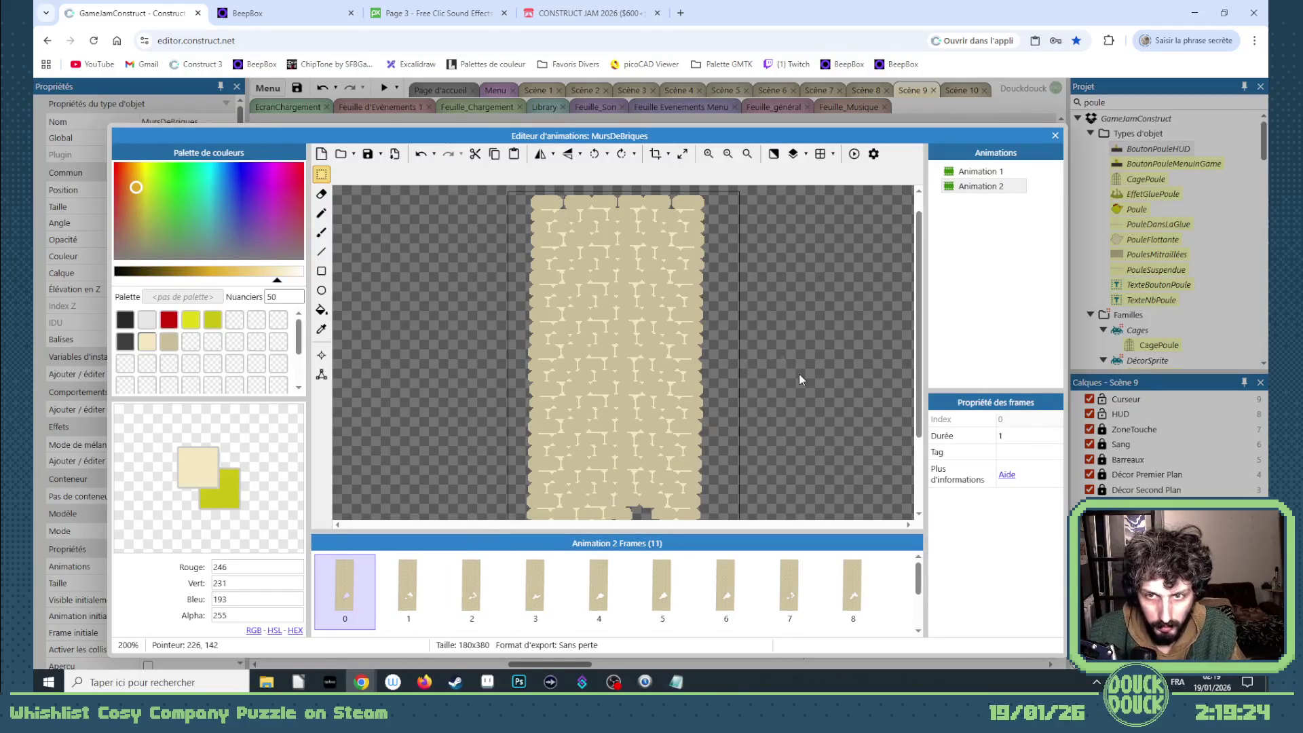
left_click(613, 596)
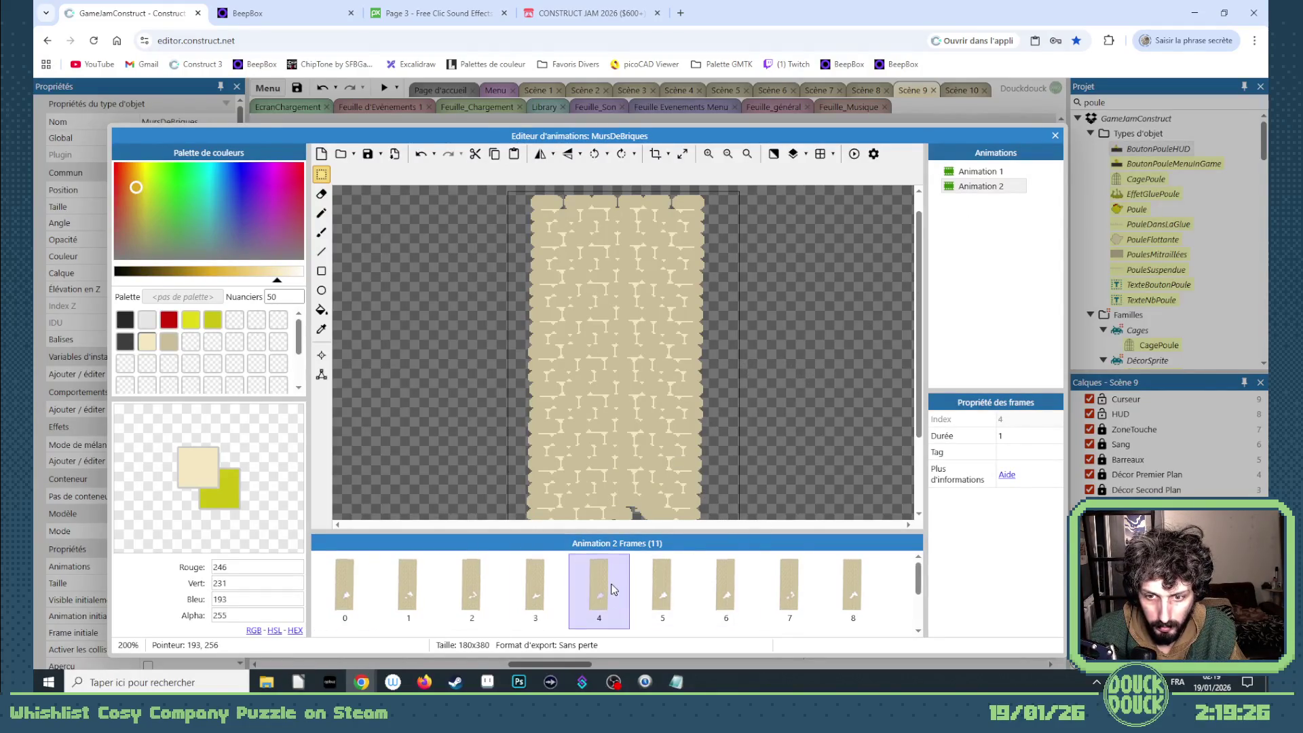
scroll(645, 455, "down", 1)
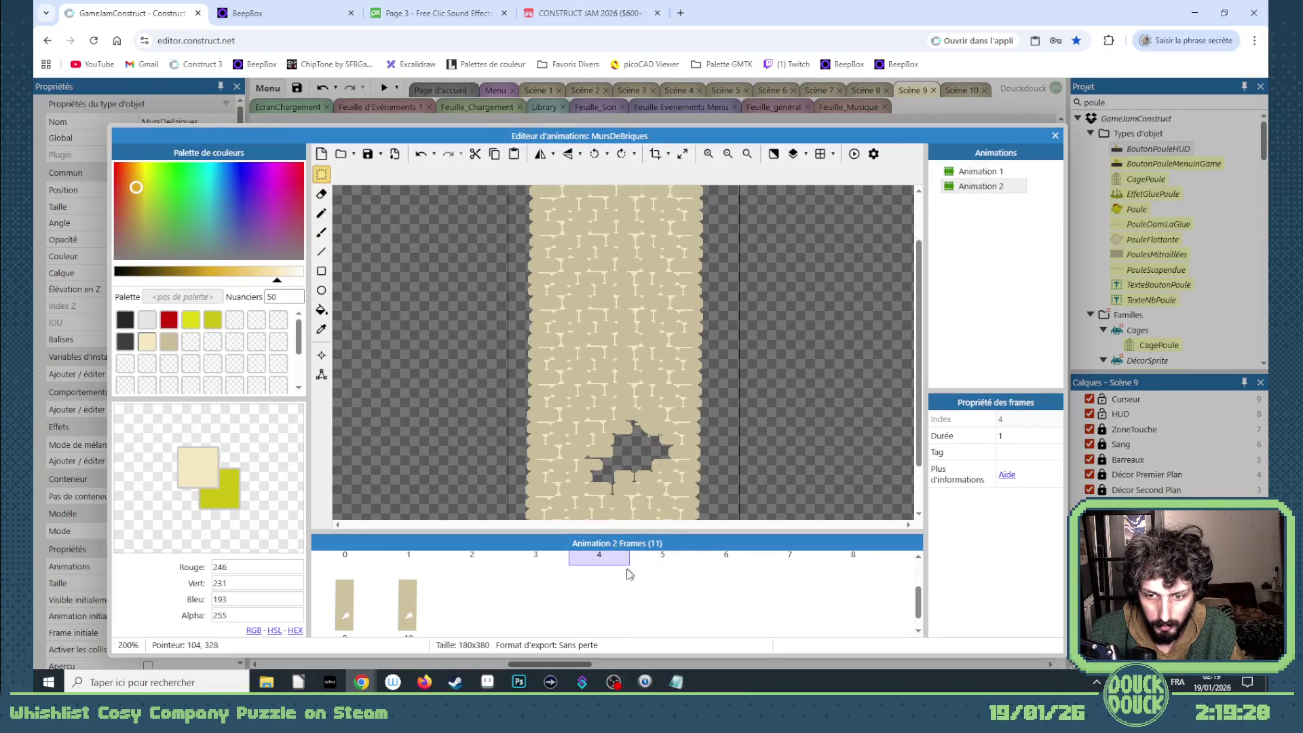
scroll(629, 574, "up", 1)
- Set frames 5 and 10 of Animation 2 to duration 5, then preview it
left_click(657, 596)
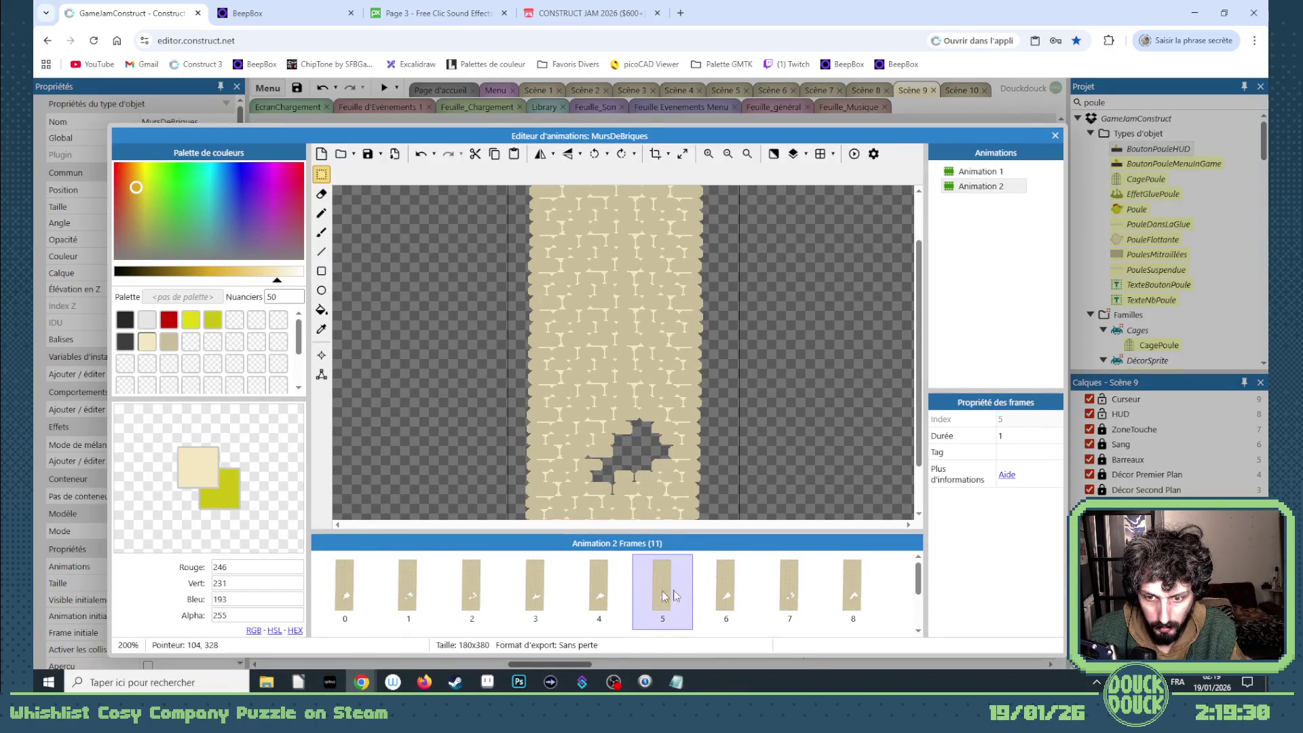
left_click(1014, 438)
type("5")
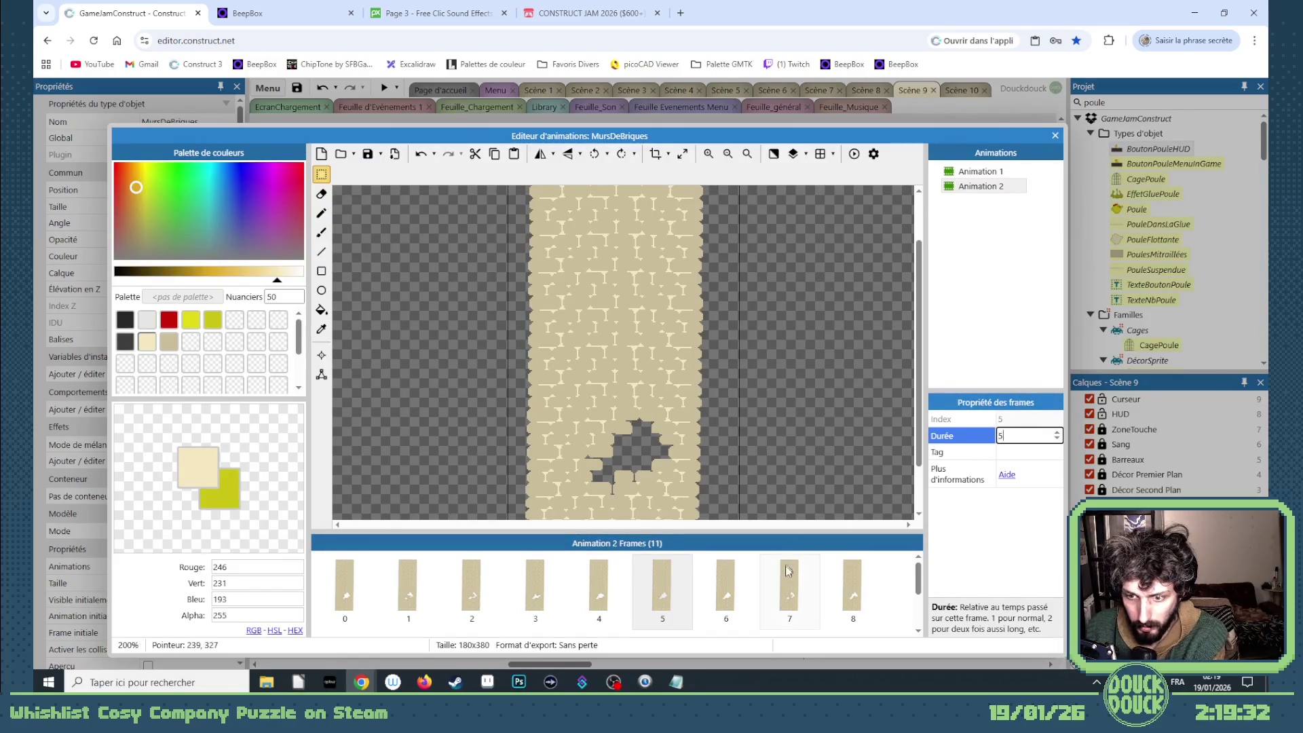
scroll(739, 588, "down", 1)
left_click(392, 609)
left_click(1024, 435)
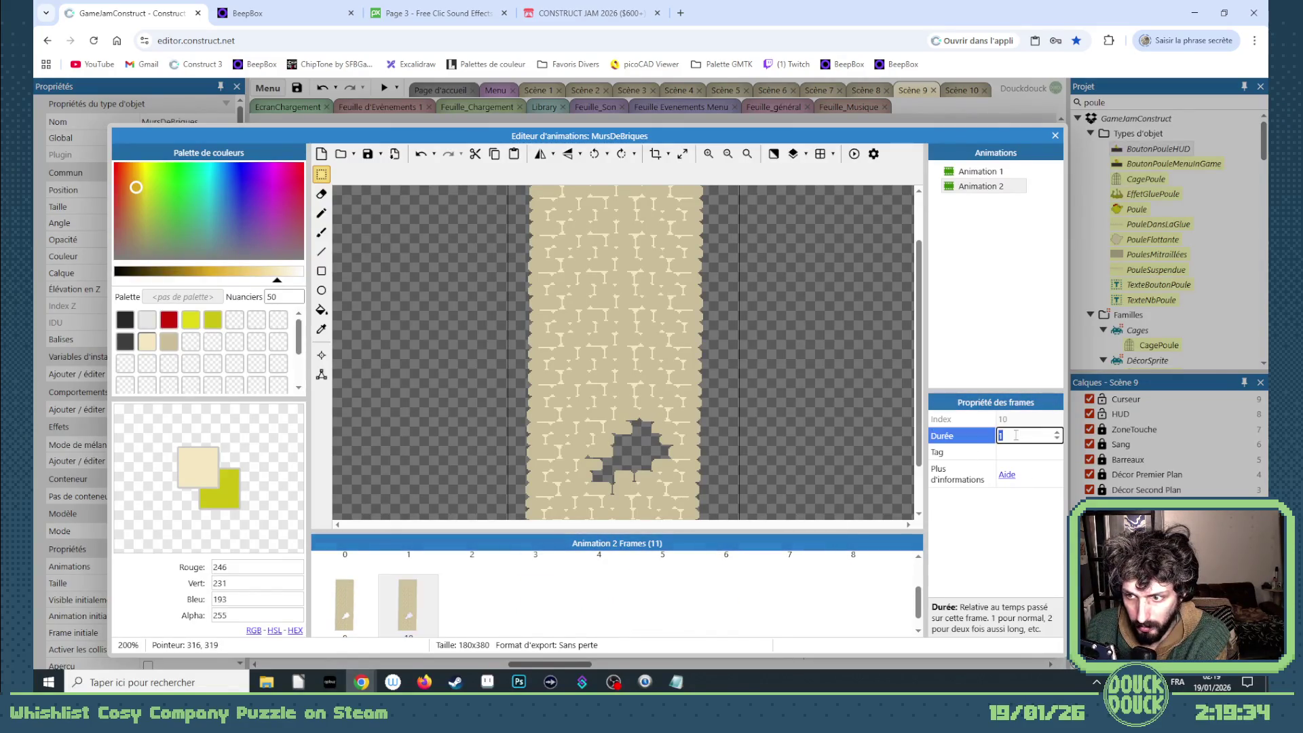
type("5")
left_click(992, 193)
left_click(853, 155)
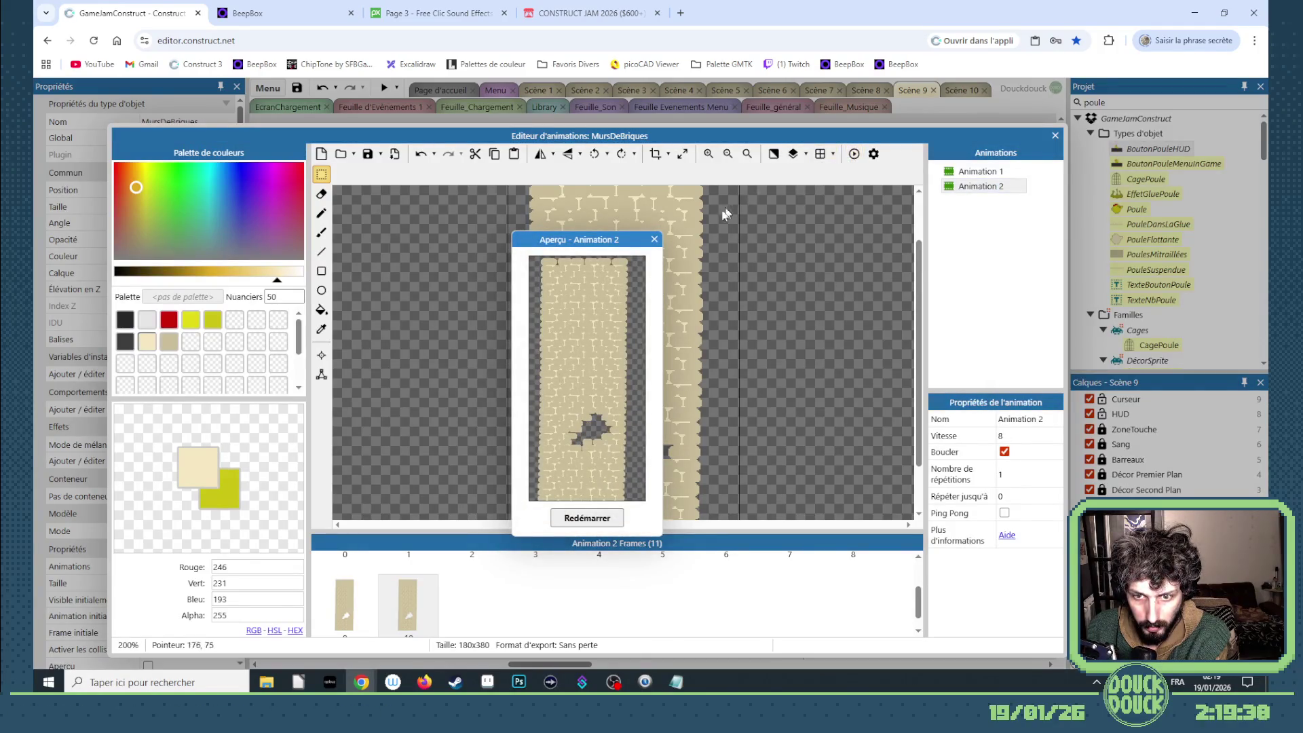
- Close the preview and delete frames 4 through 7 from Animation 1
left_click(652, 240)
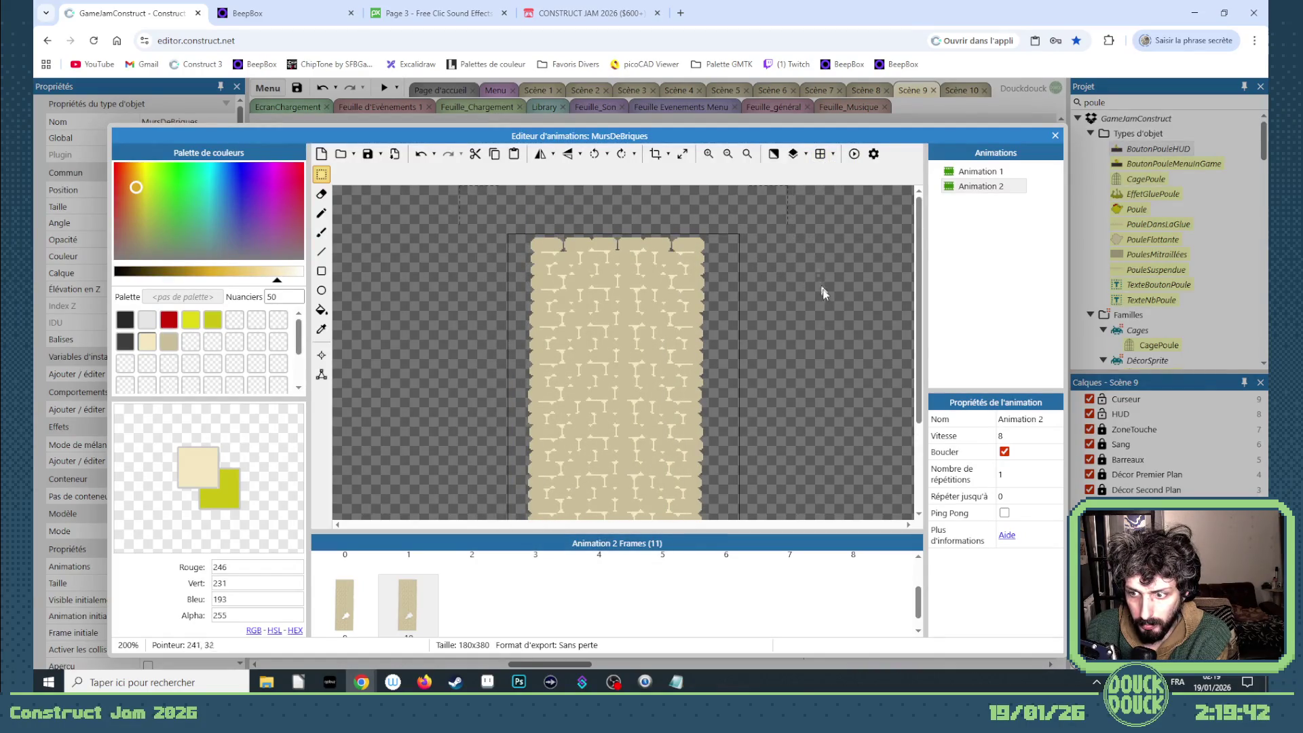
left_click(1003, 178)
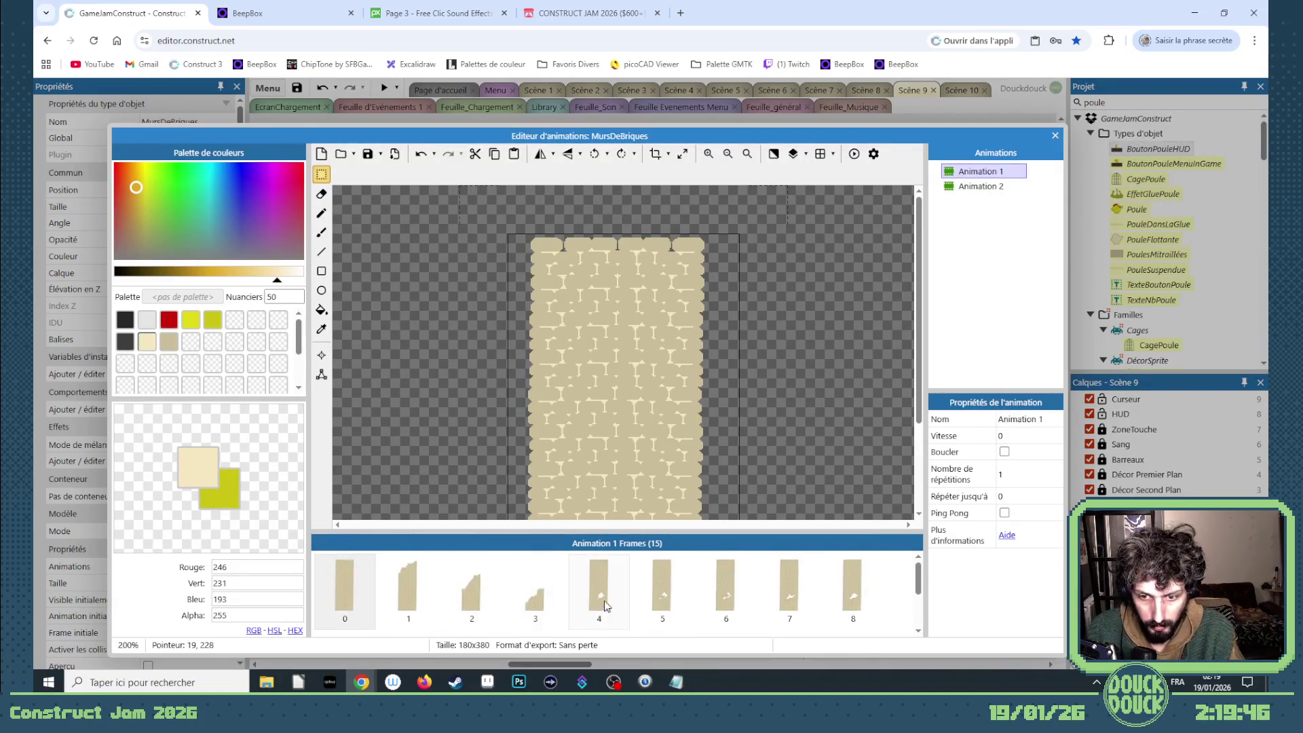
left_click(599, 603)
scroll(661, 608, "up", 2)
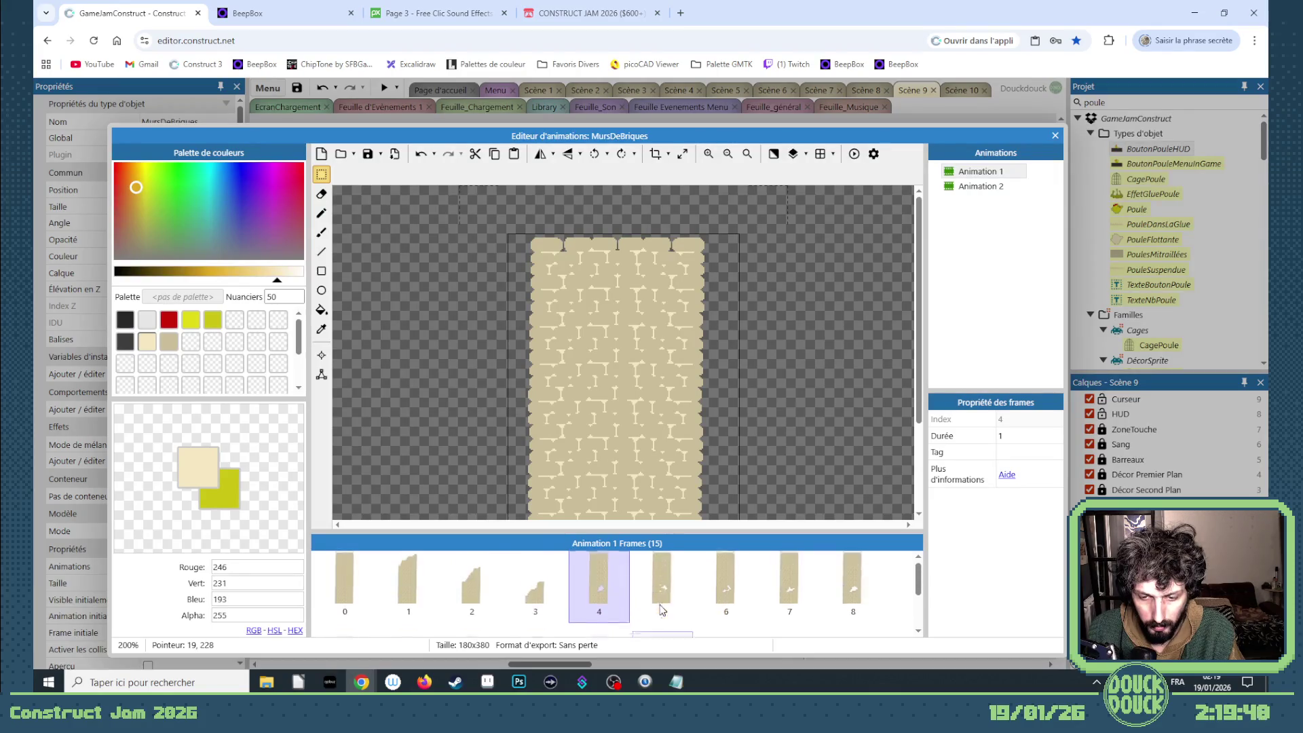
scroll(657, 441, "down", 2)
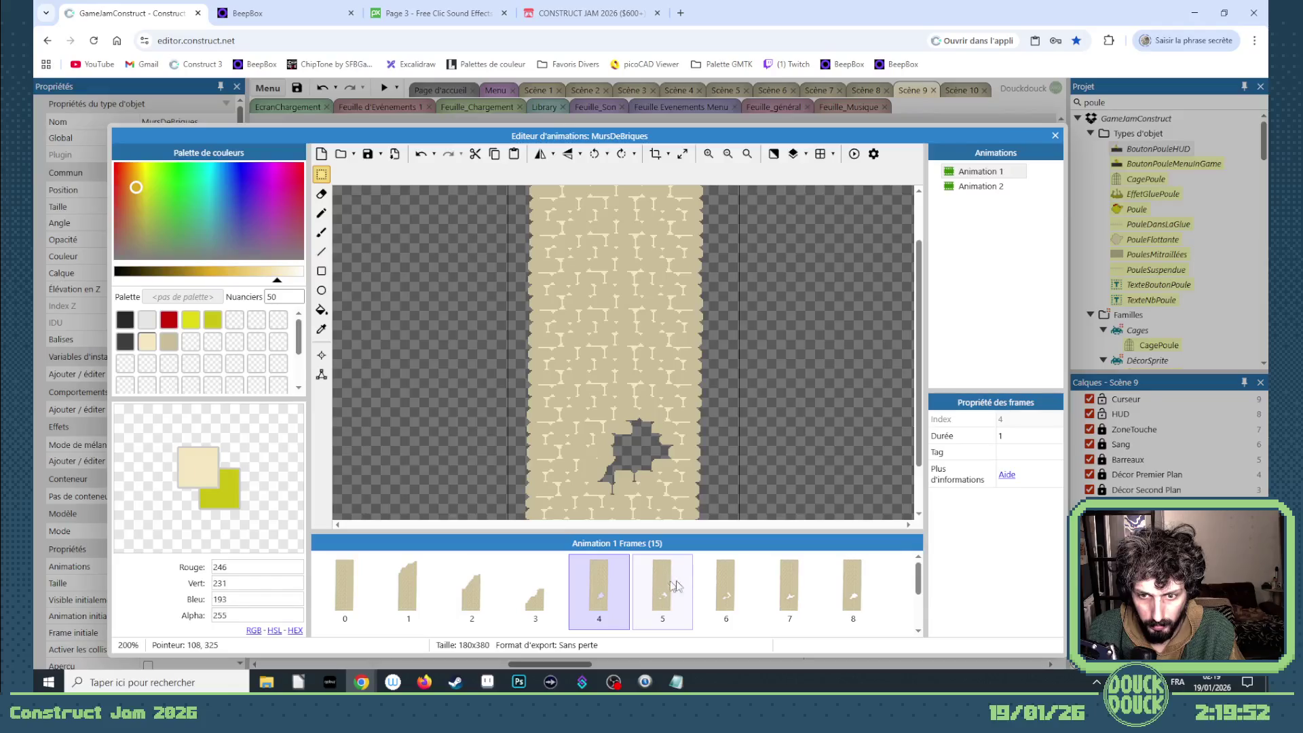
left_click(790, 599, "shift")
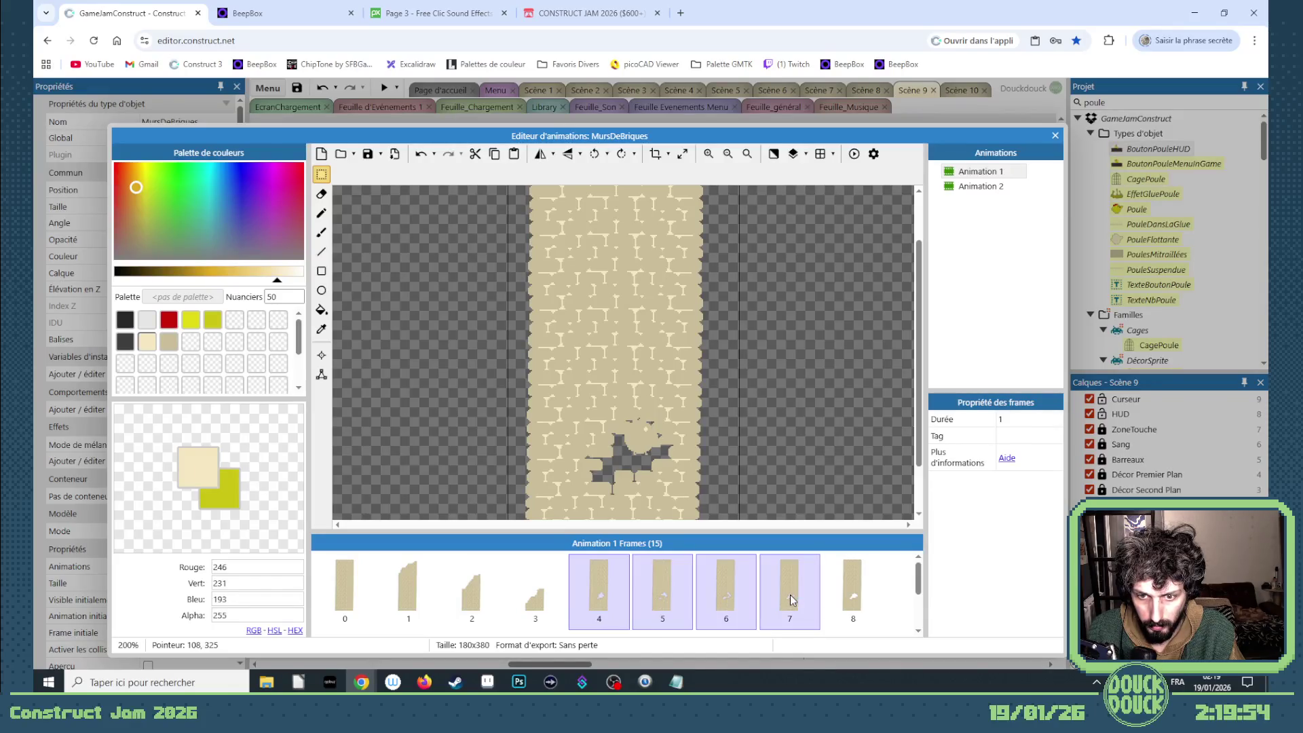
key("Delete")
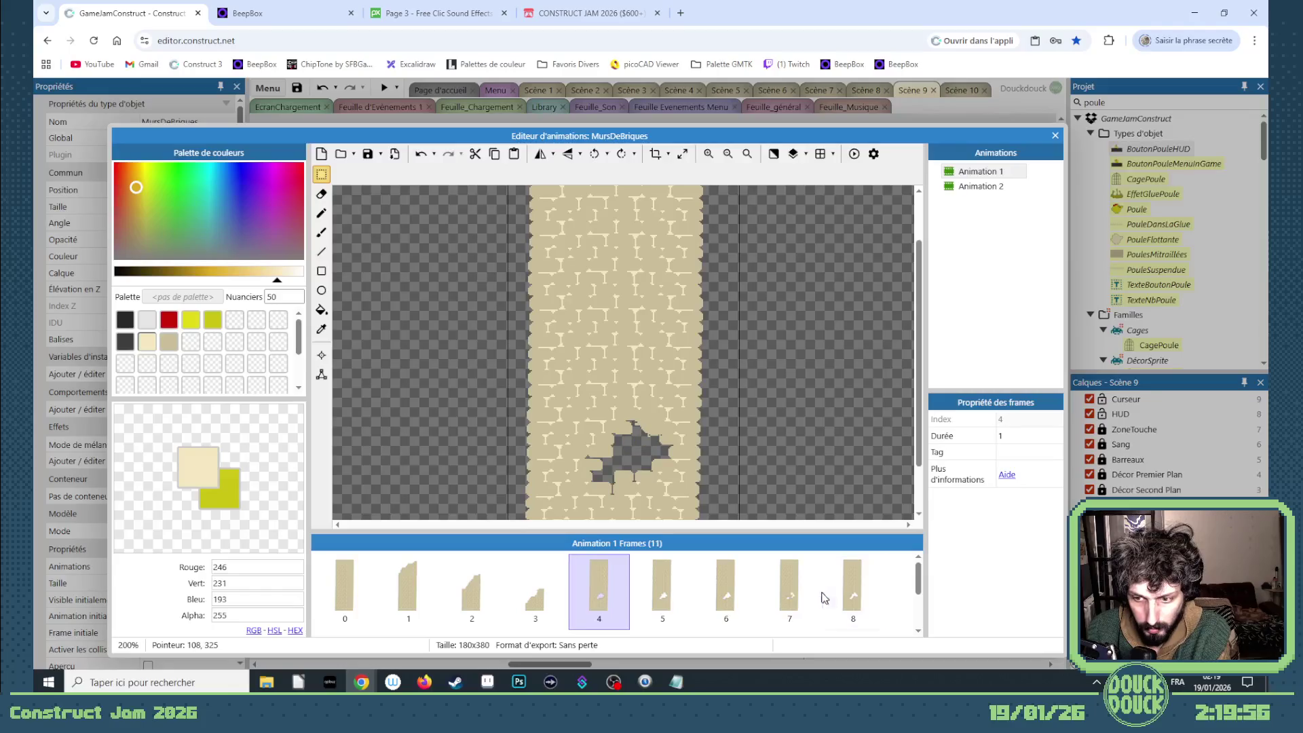
- Delete frames 5 through 9 so Animation 1 keeps 5 frames, and close the editor
left_click(662, 587)
scroll(543, 594, "down", 2)
left_click(345, 600, "shift")
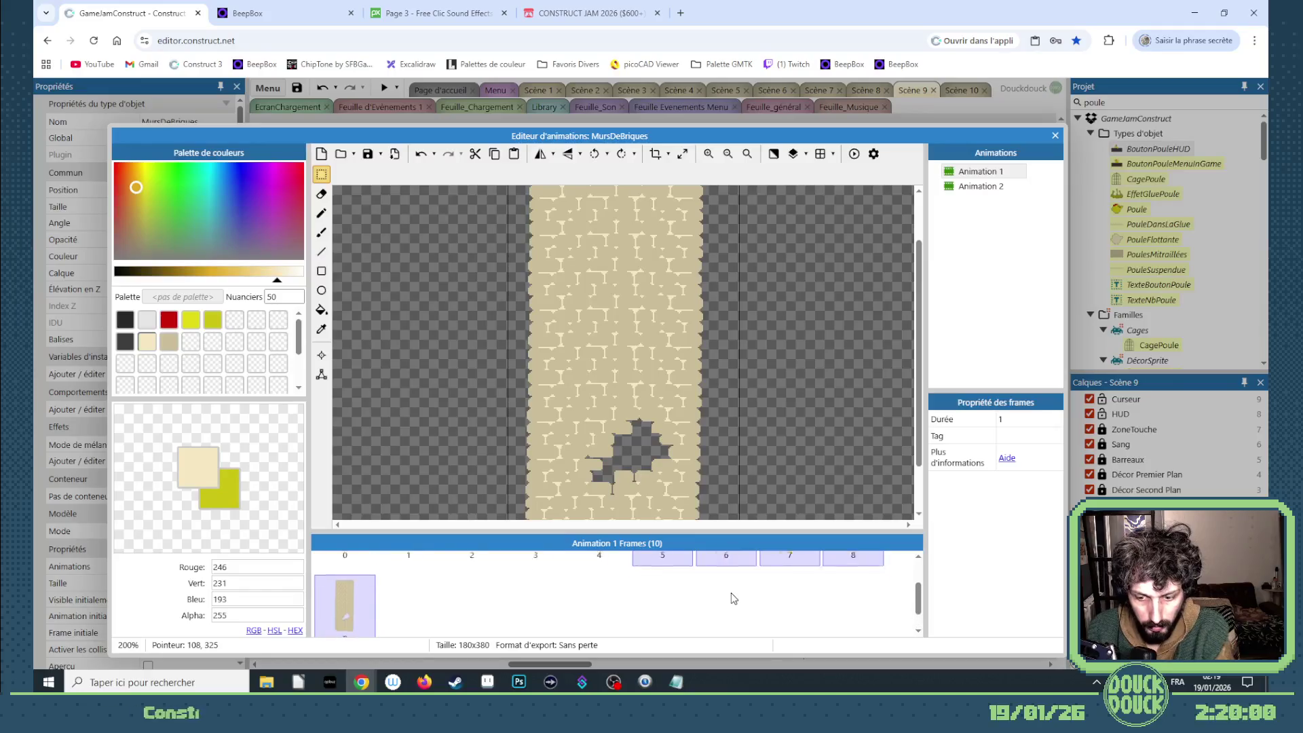
key("Delete")
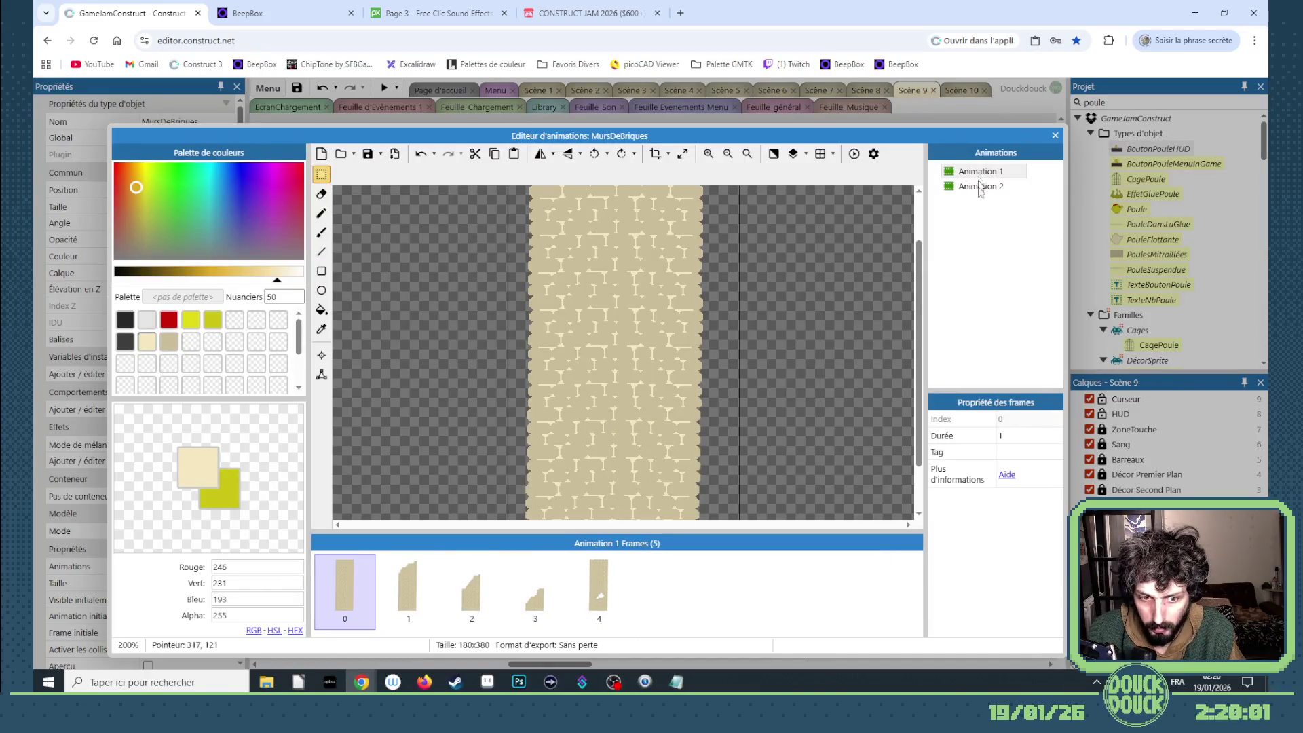
left_click(1055, 135)
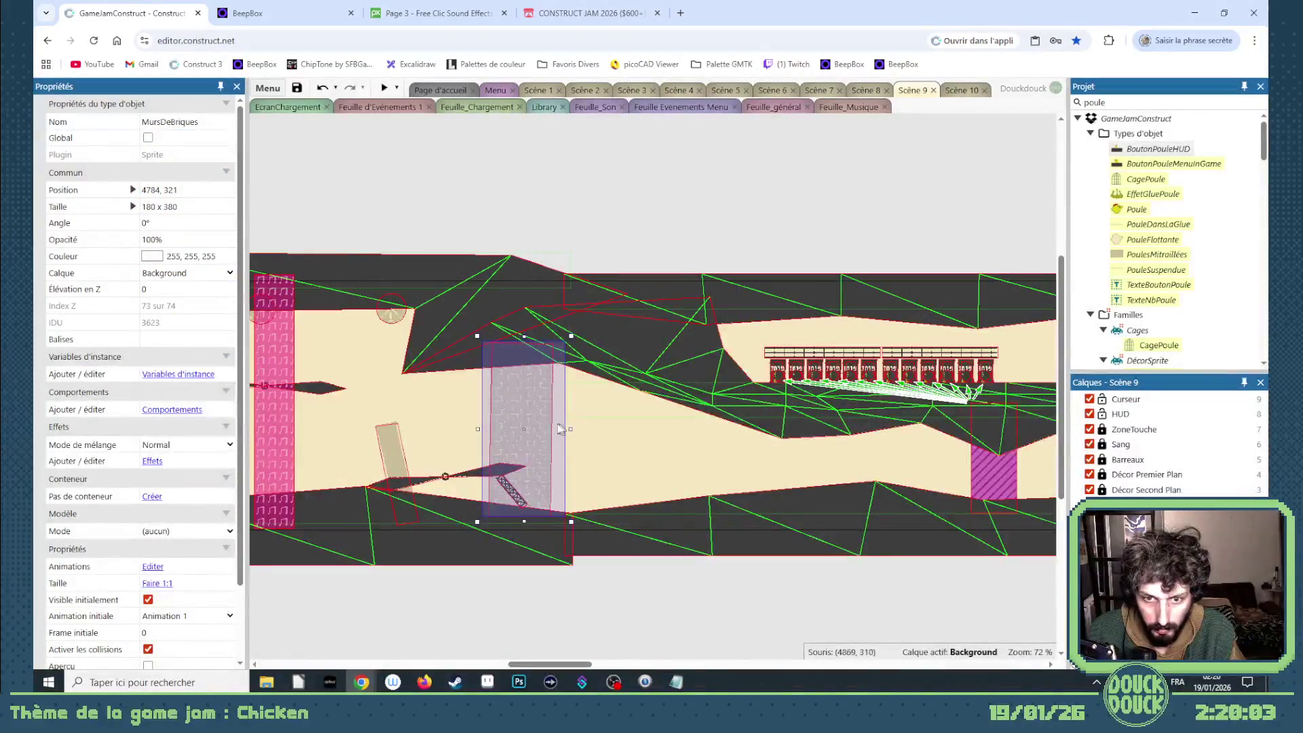
- Position the first brick wall and place a copy to its left starting on frame 2
mouse_move(586, 428)
left_mouse_down()
mouse_move(617, 420)
mouse_move(602, 425)
mouse_move(650, 440)
mouse_move(583, 454)
left_mouse_up()
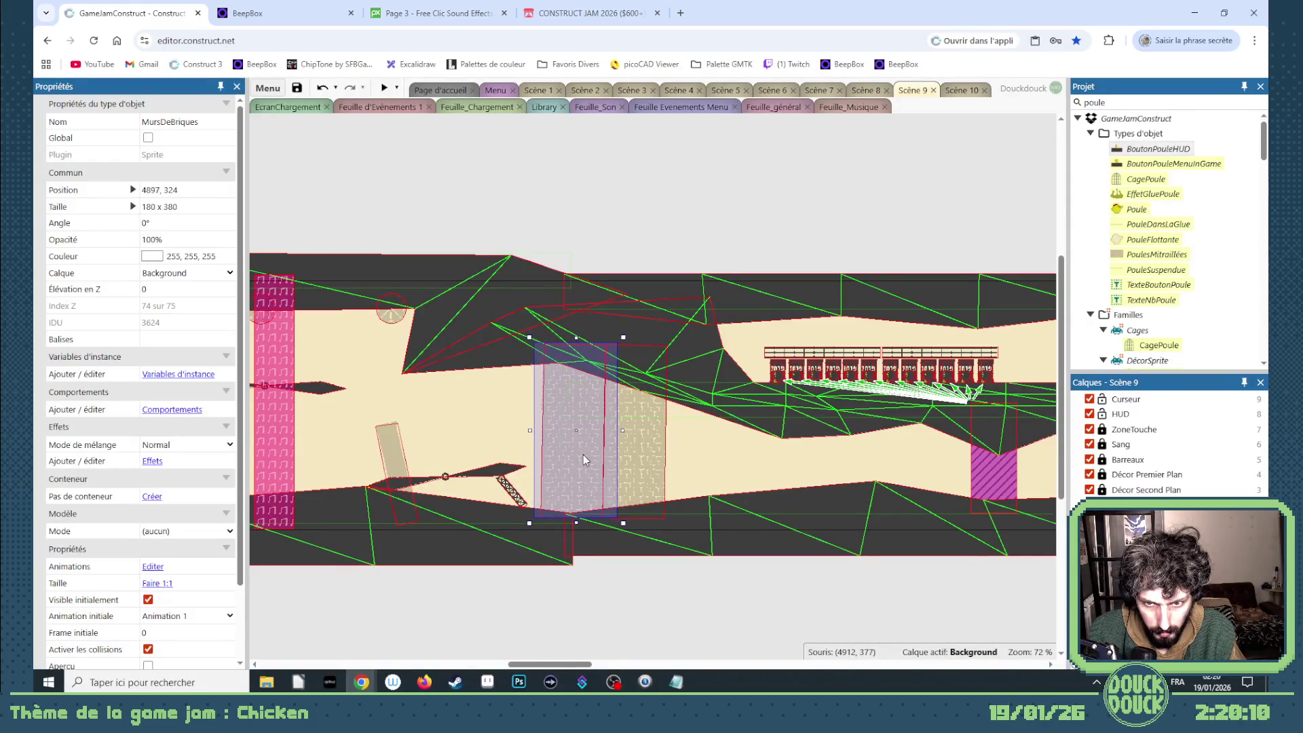
left_click(230, 635)
type("1")
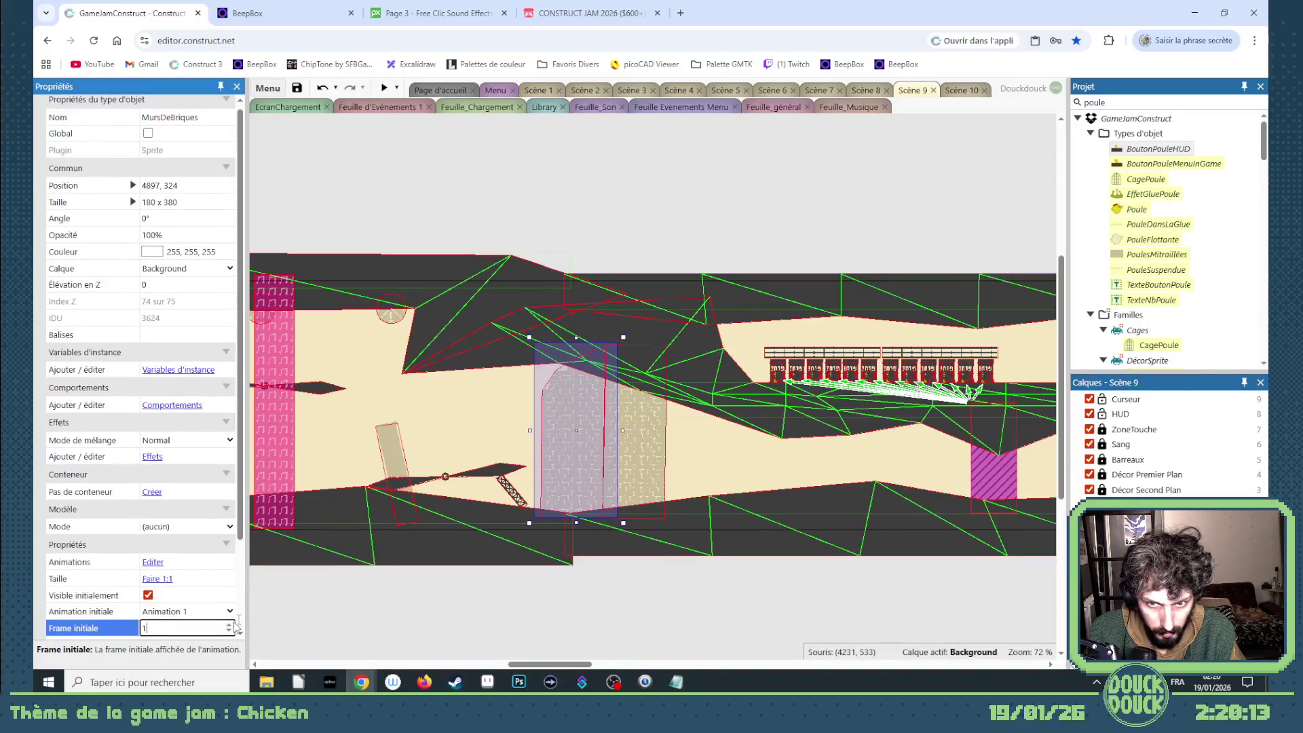
left_click_drag(583, 430, 516, 450)
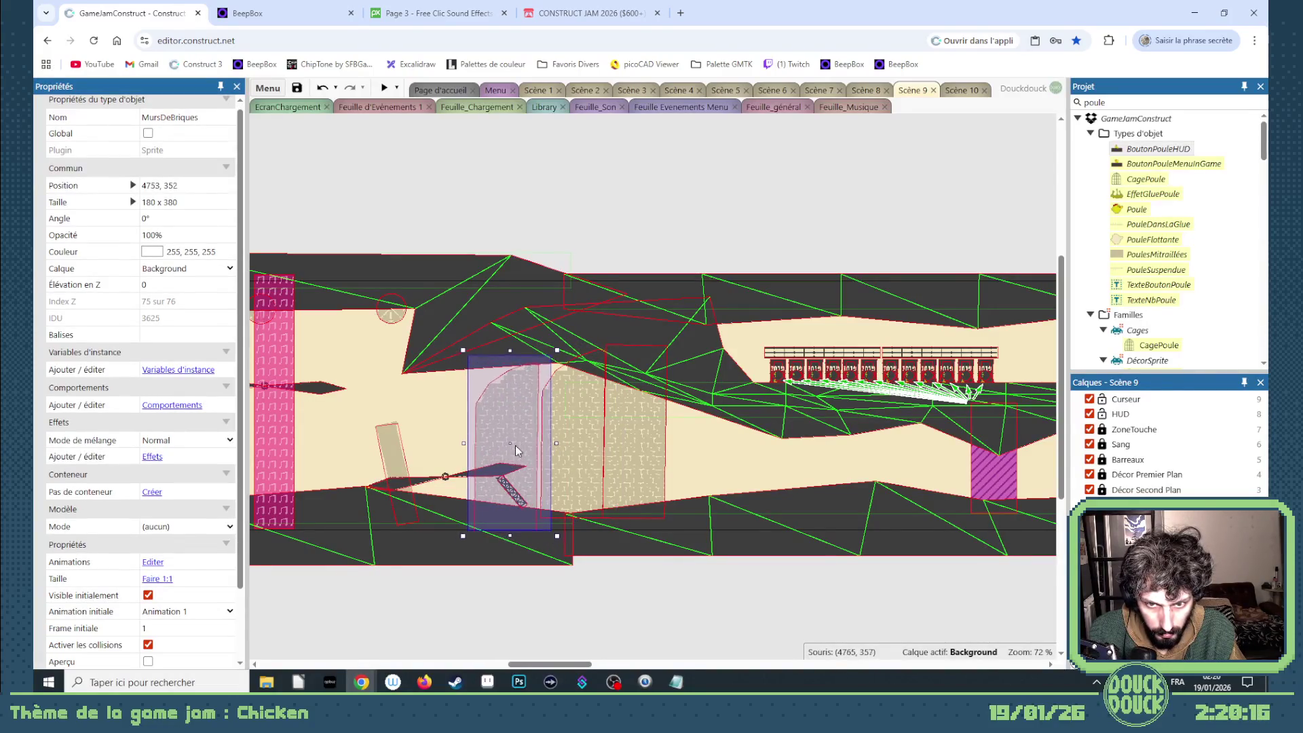
left_click(230, 625)
scroll(506, 417, "up", 5)
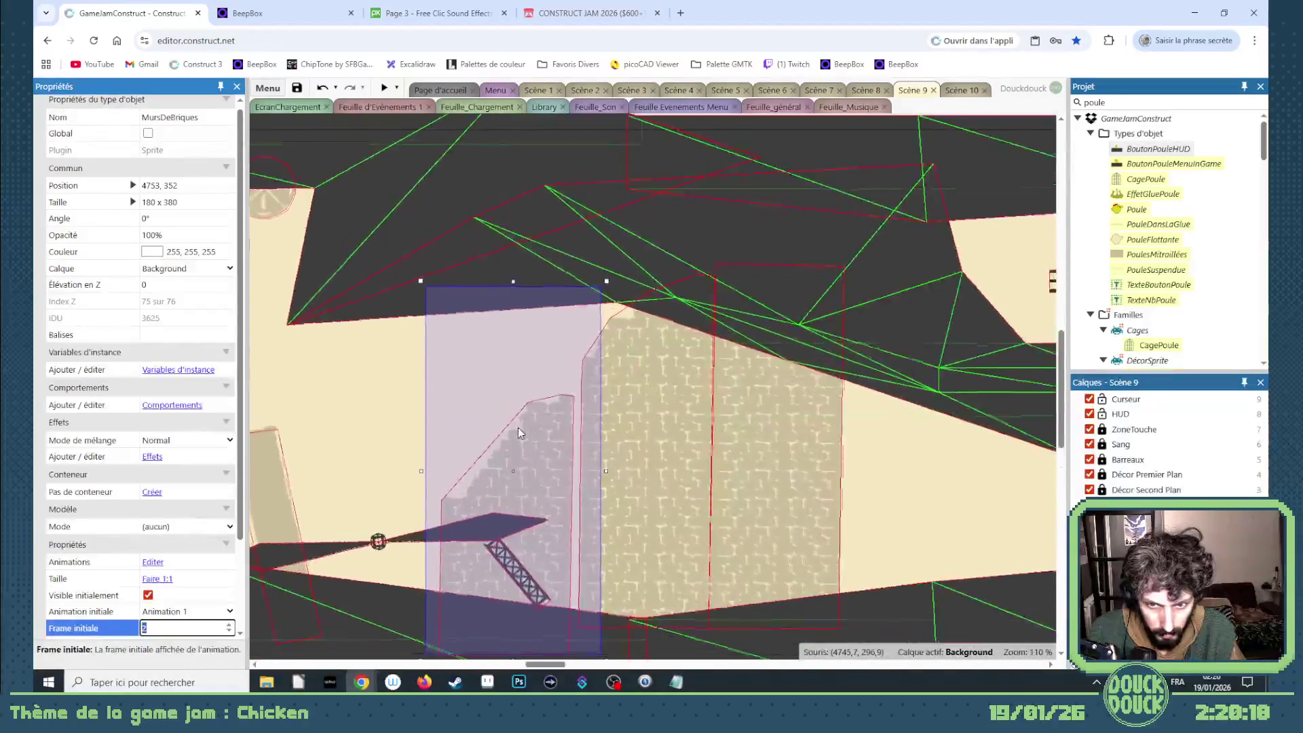
mouse_move(529, 459)
left_mouse_down()
mouse_move(540, 423)
mouse_move(555, 425)
mouse_move(453, 422)
left_mouse_up()
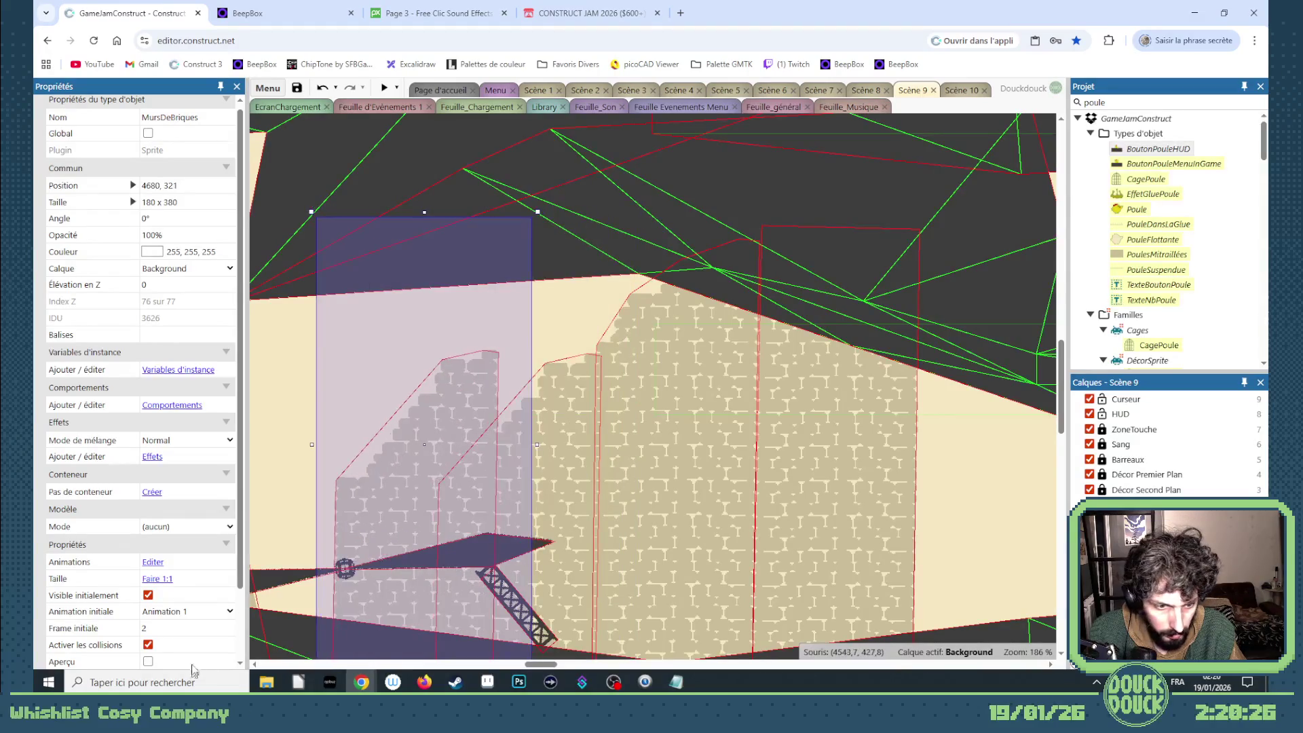
- Add another brick wall copy further left and lower along the corridor
left_click(183, 628)
key("Up")
left_click_drag(477, 488, 415, 510)
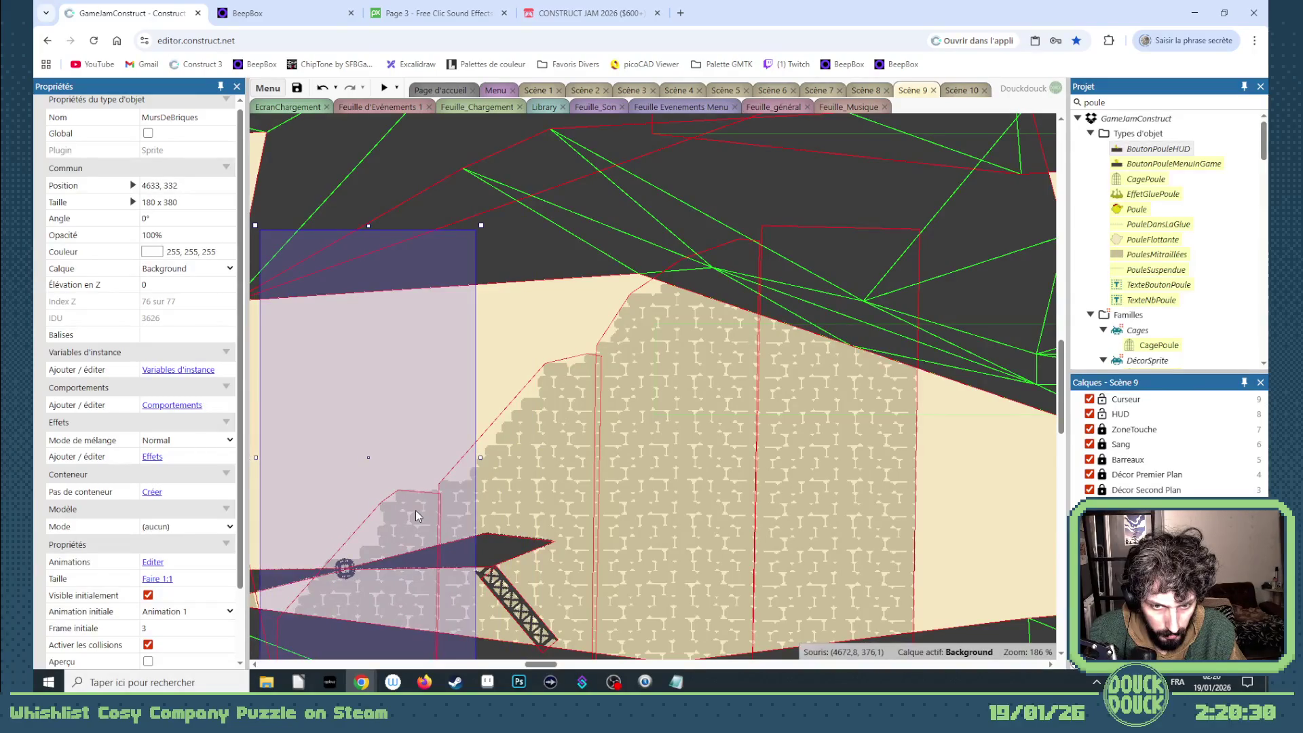
scroll(675, 463, "down", 5)
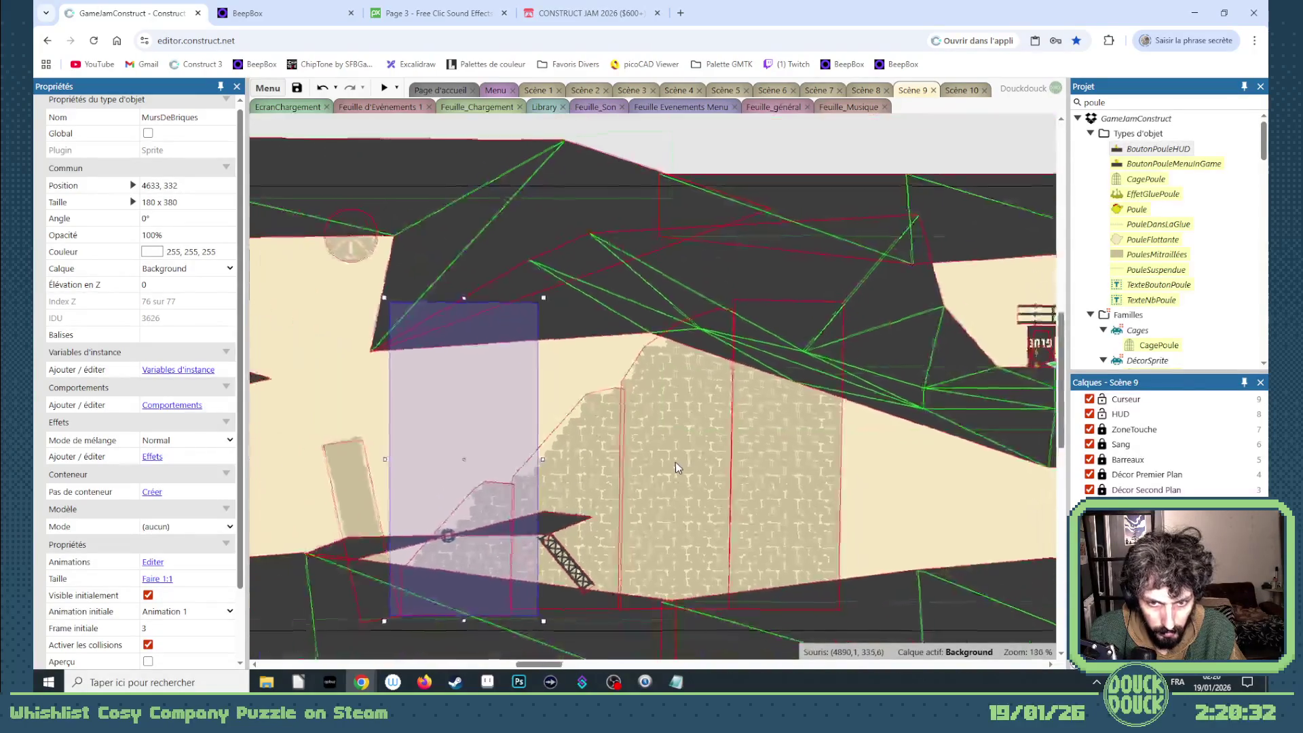
scroll(673, 468, "down", 1)
- Duplicate the rightmost brick wall further right, starting on Animation 2
left_click(736, 479)
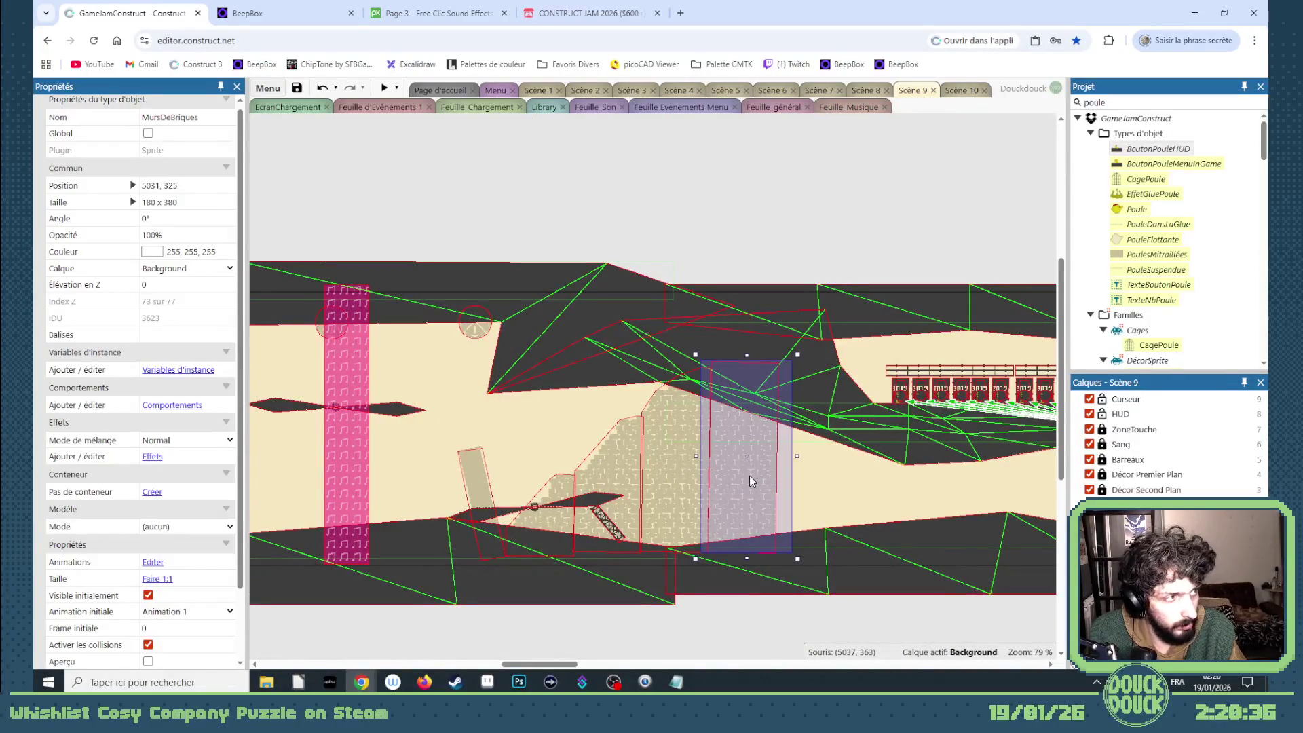
left_click_drag(749, 475, 821, 475, "ctrl")
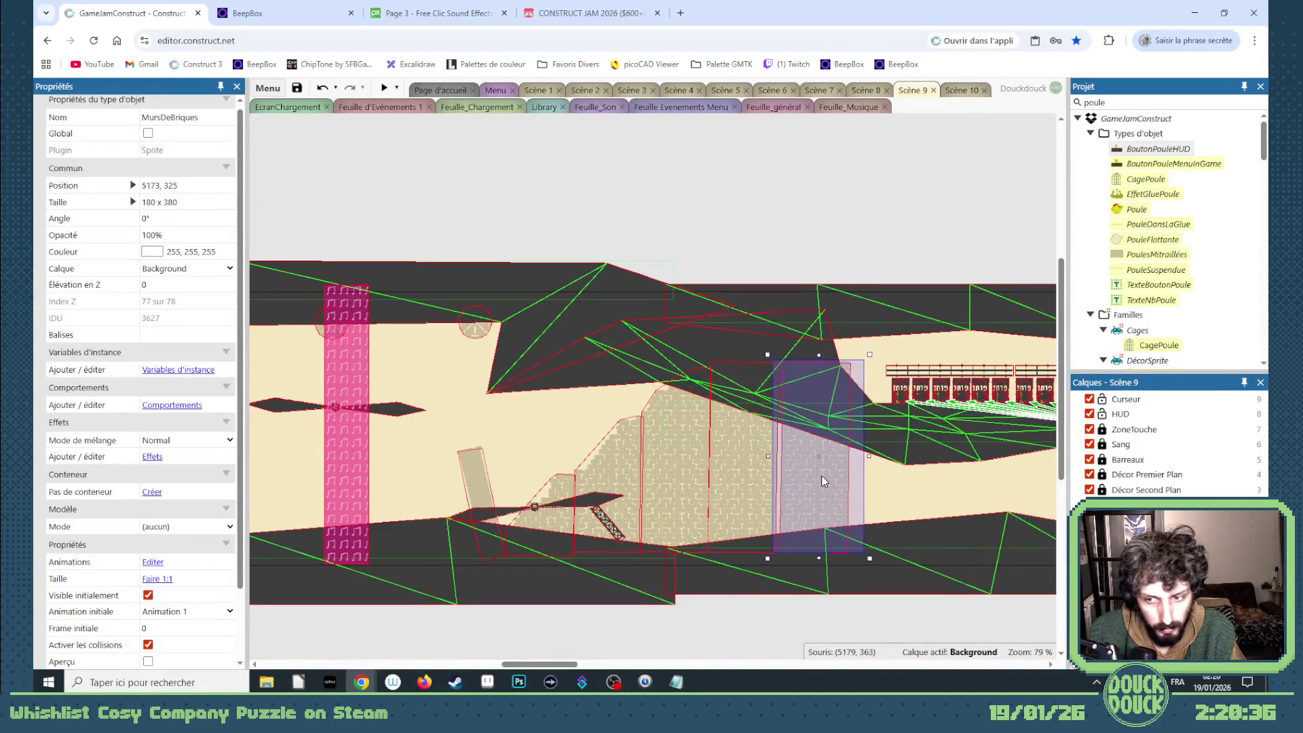
left_click(230, 612)
left_click(176, 640)
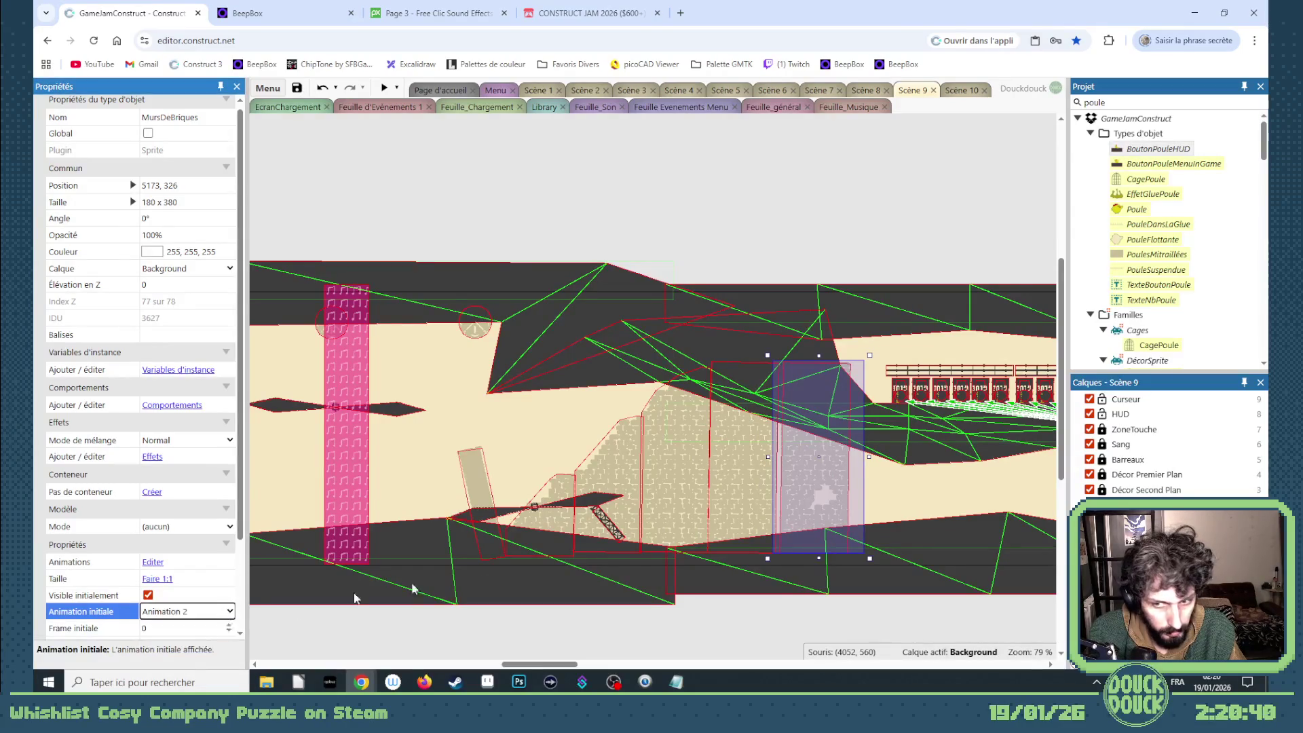
- Nudge the new wall copy into place and switch its starting animation back to Animation 1
scroll(920, 499, "up", 3)
scroll(787, 487, "up", 5)
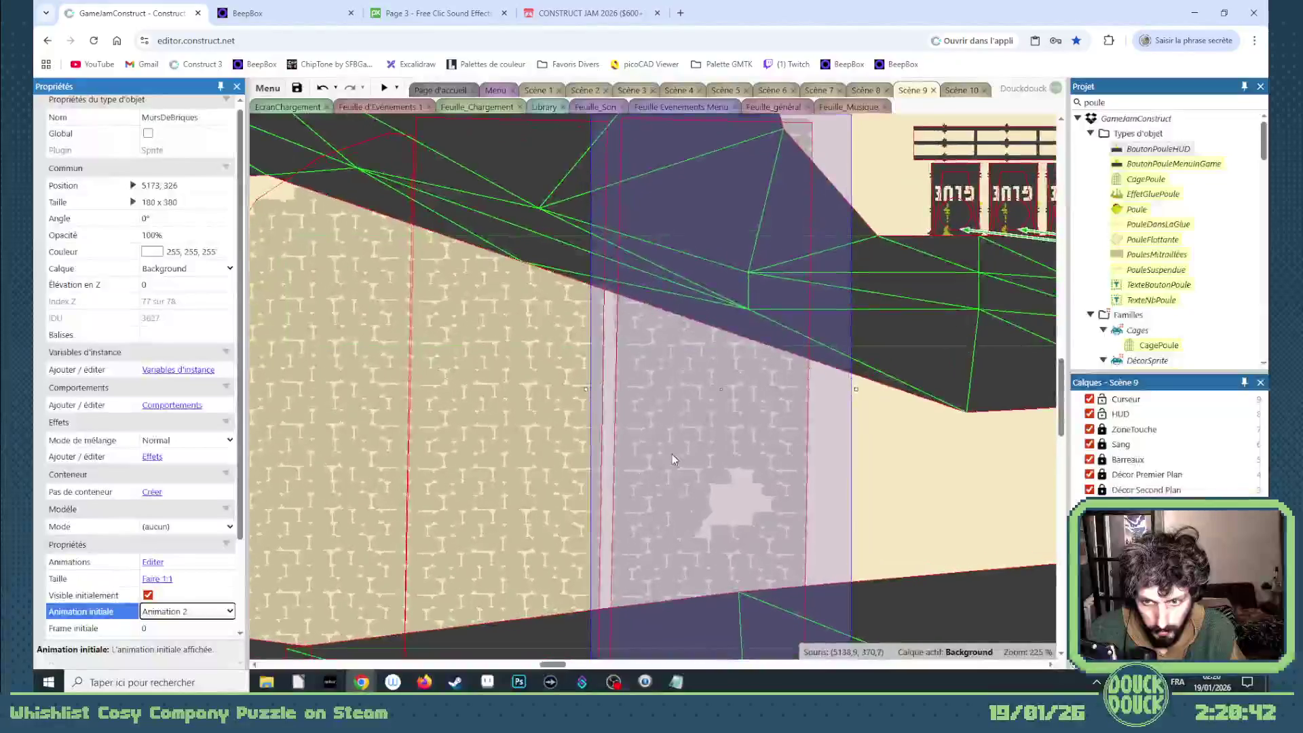
mouse_move(671, 454)
left_mouse_down()
mouse_move(631, 453)
mouse_move(845, 450)
left_mouse_up()
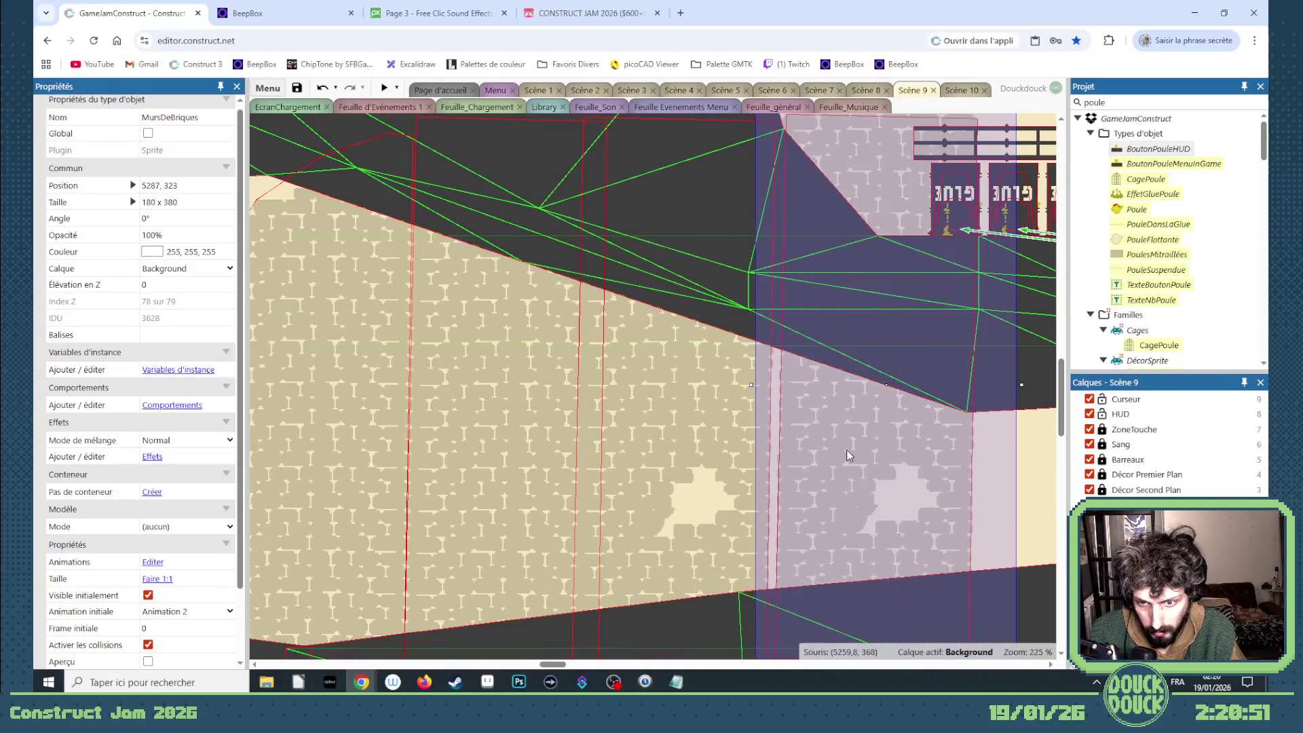
left_click(229, 632)
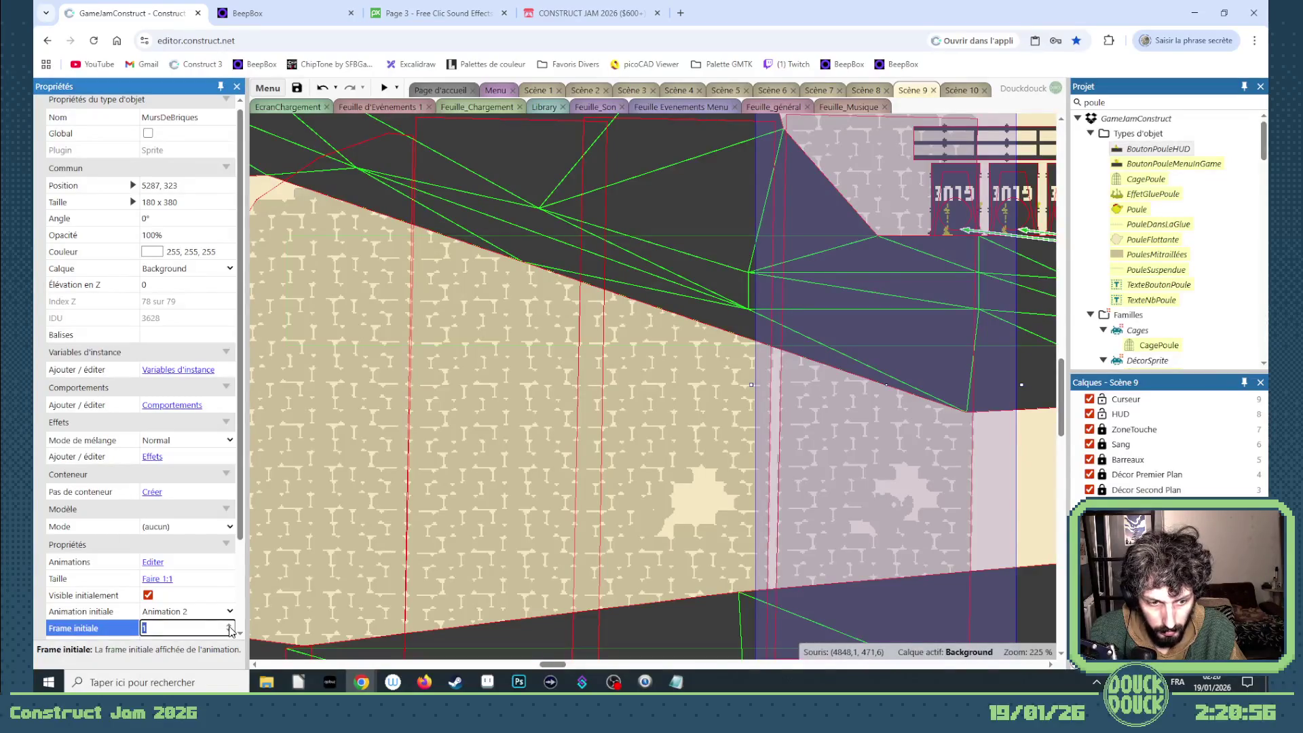
left_click(230, 635)
left_click(230, 611)
left_click(184, 626)
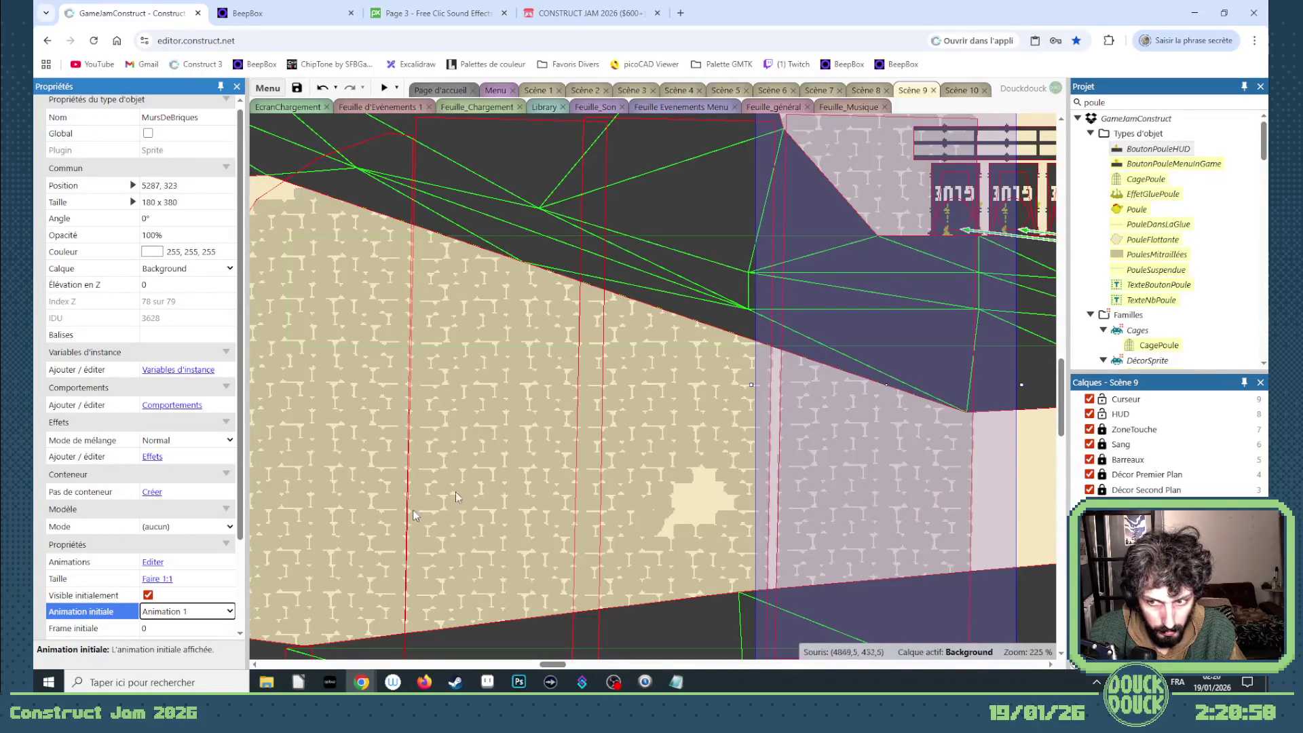
scroll(650, 441, "down", 3)
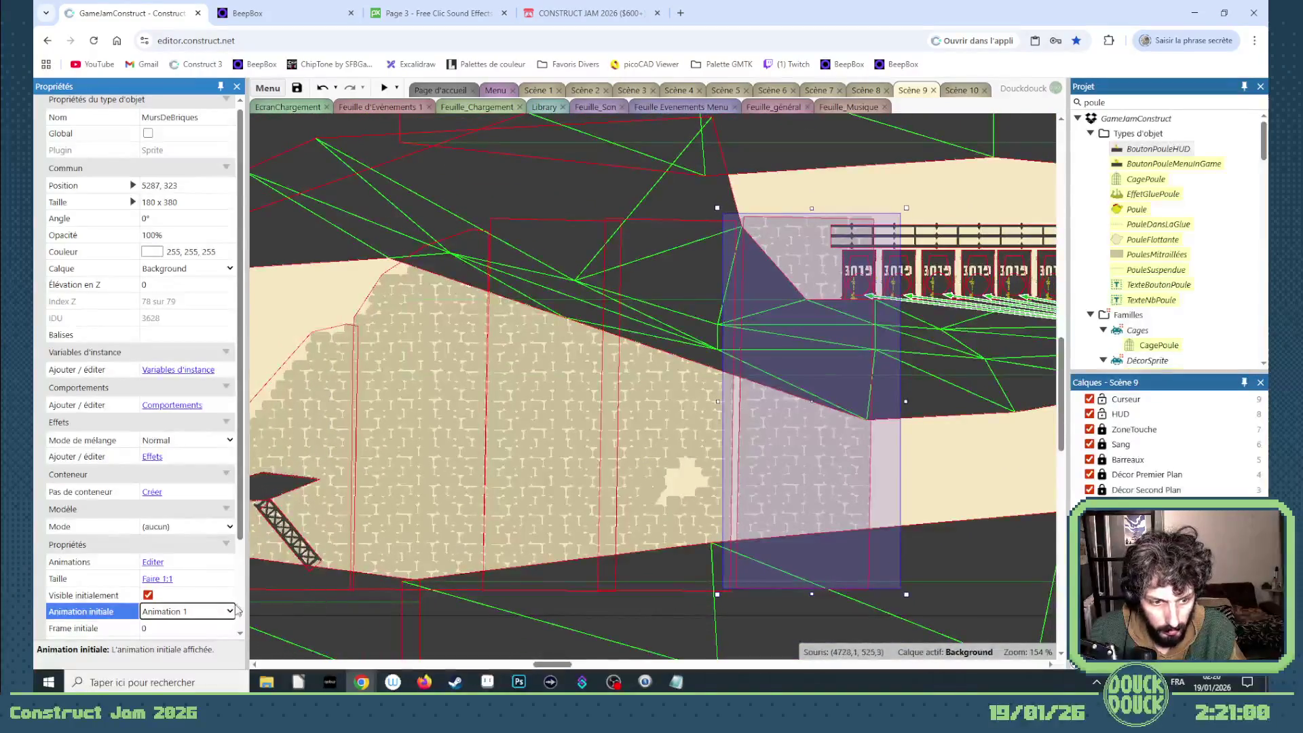
left_click(231, 625)
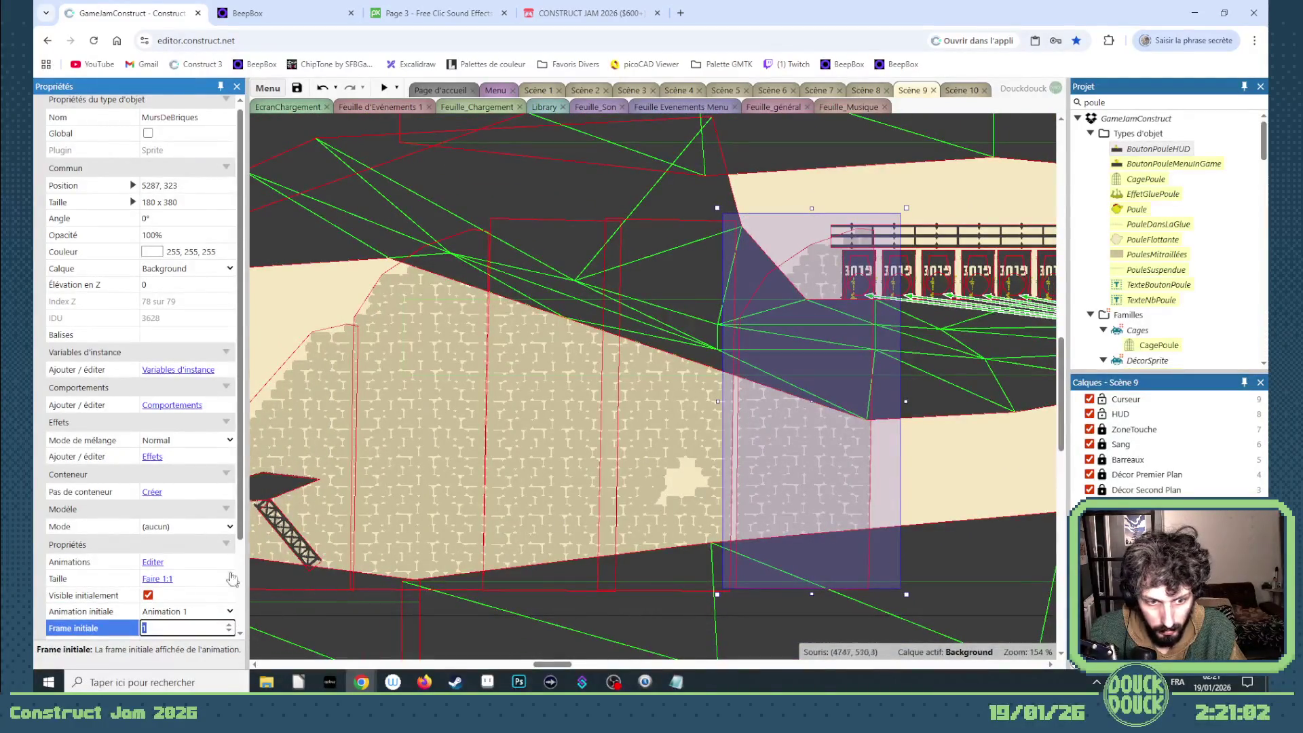
- Mirror the piece to -180 x 380, tilt it 1.1° under the fence, starting on frame 3
left_click(156, 201)
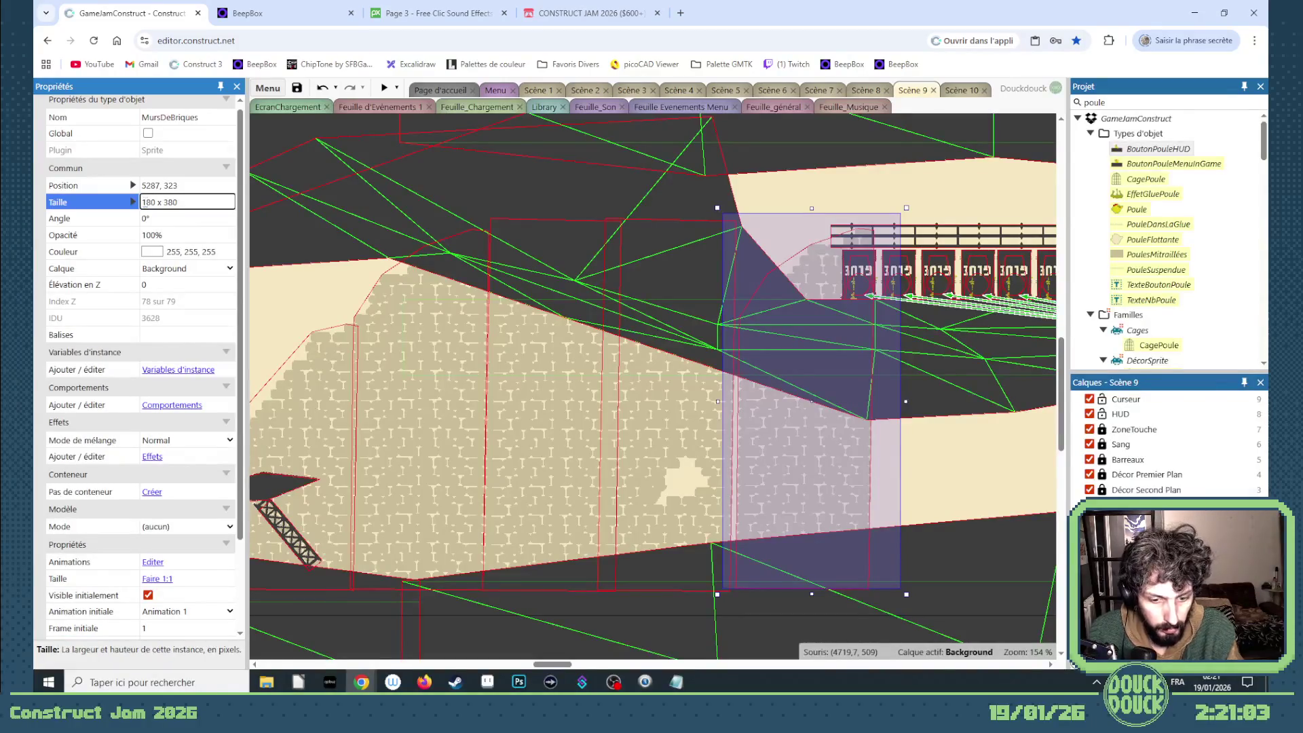
left_click(225, 219)
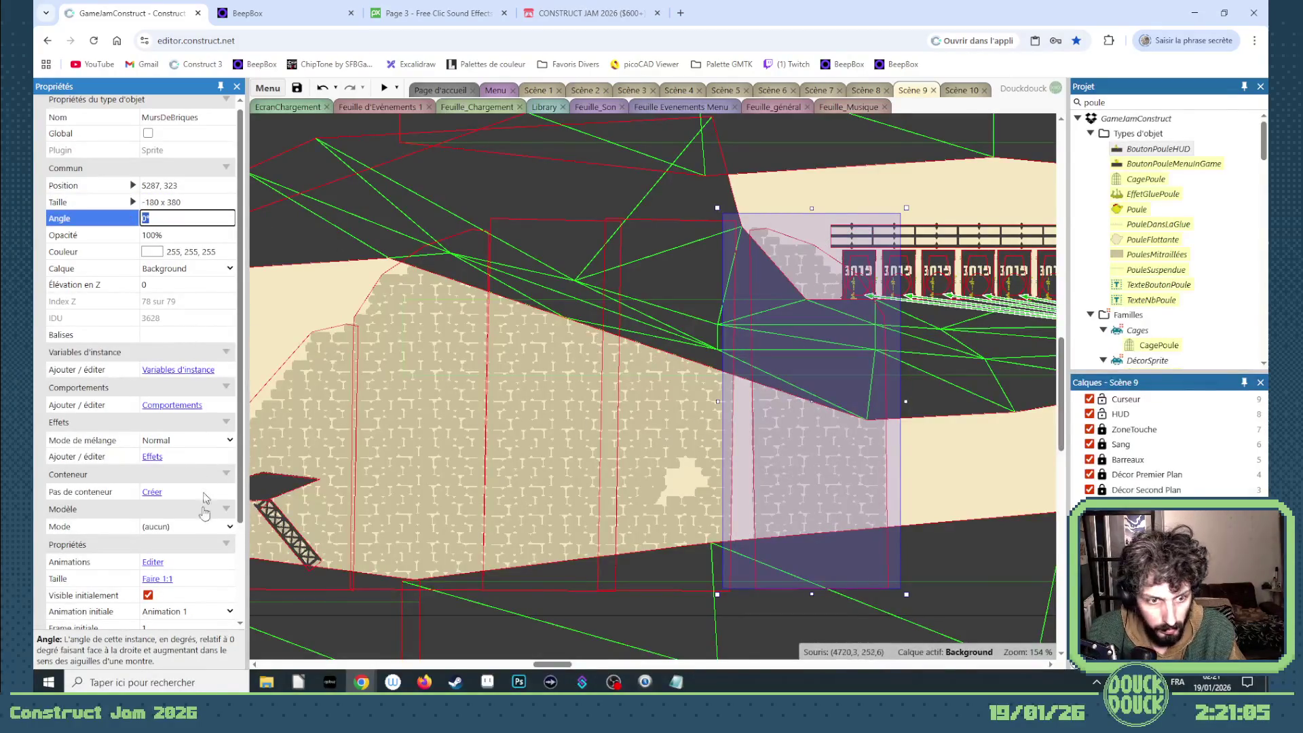
scroll(230, 611, "down", 1)
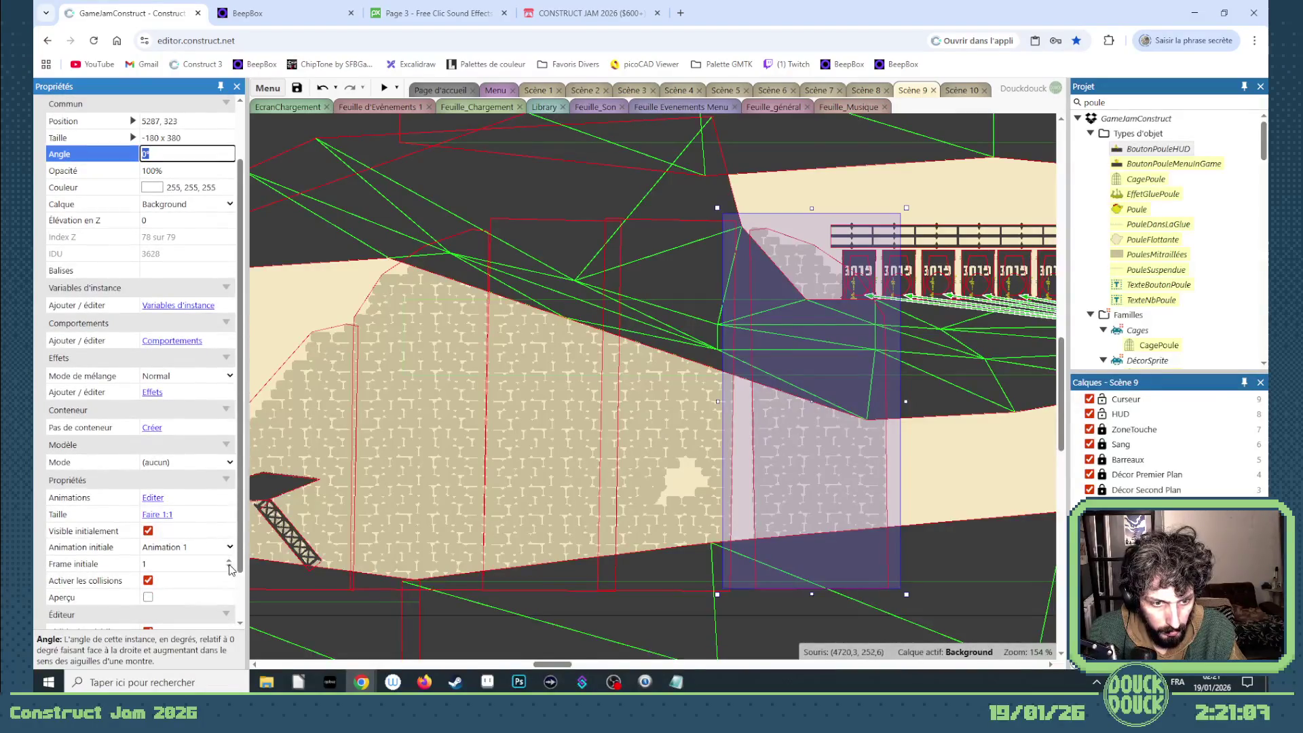
left_click(229, 560)
left_click_drag(822, 480, 801, 484)
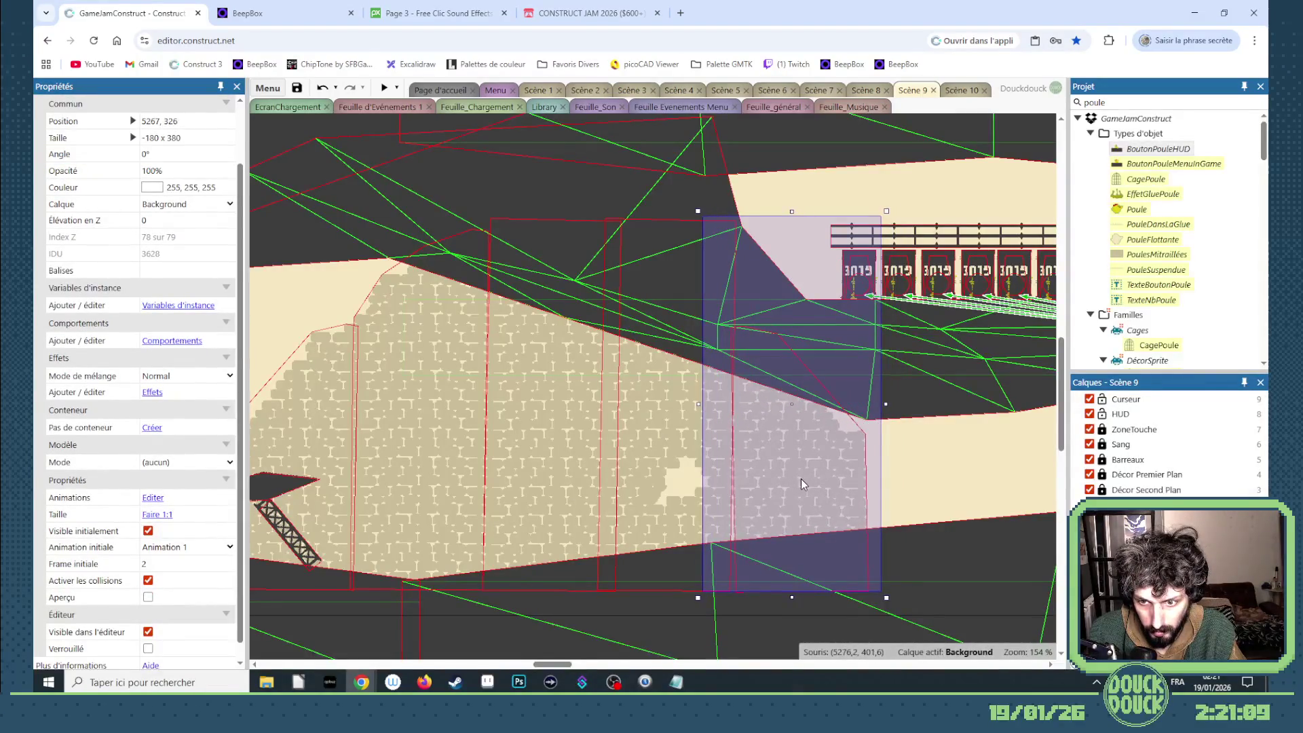
left_click_drag(893, 600, 888, 603)
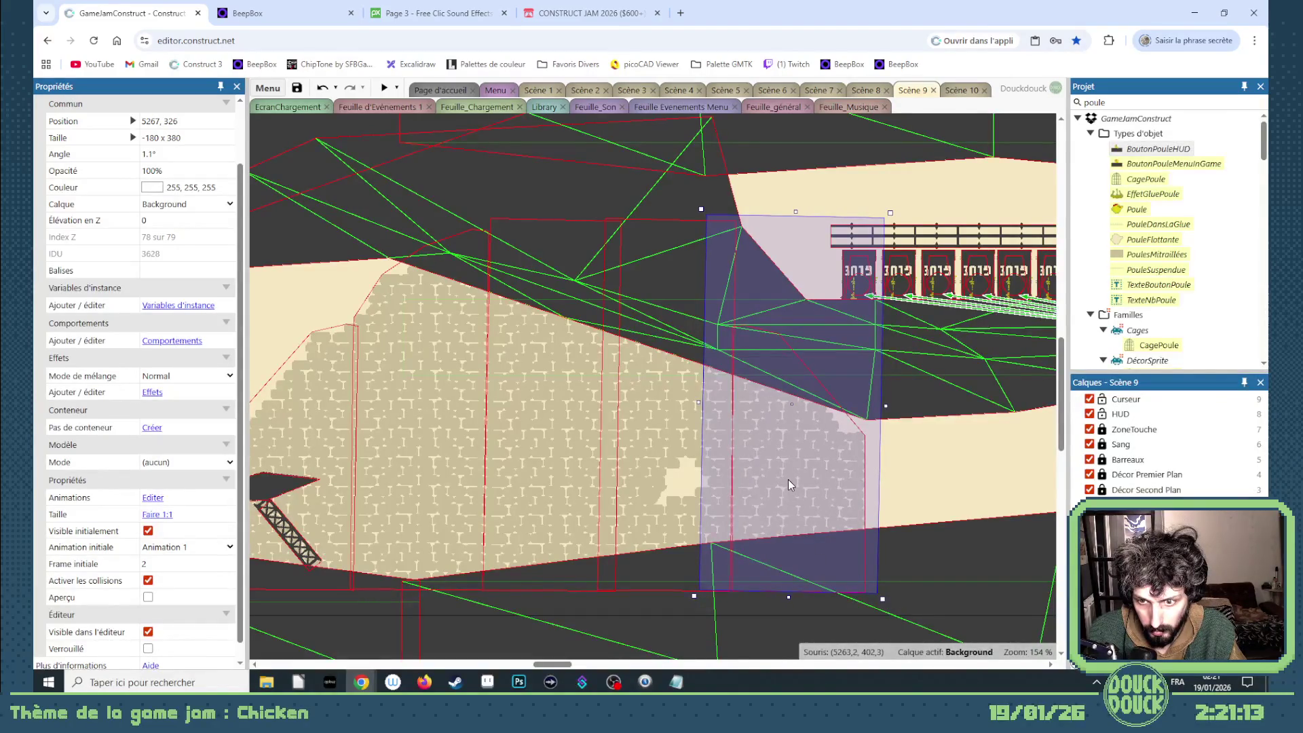
left_click_drag(789, 480, 938, 511)
left_click(229, 561)
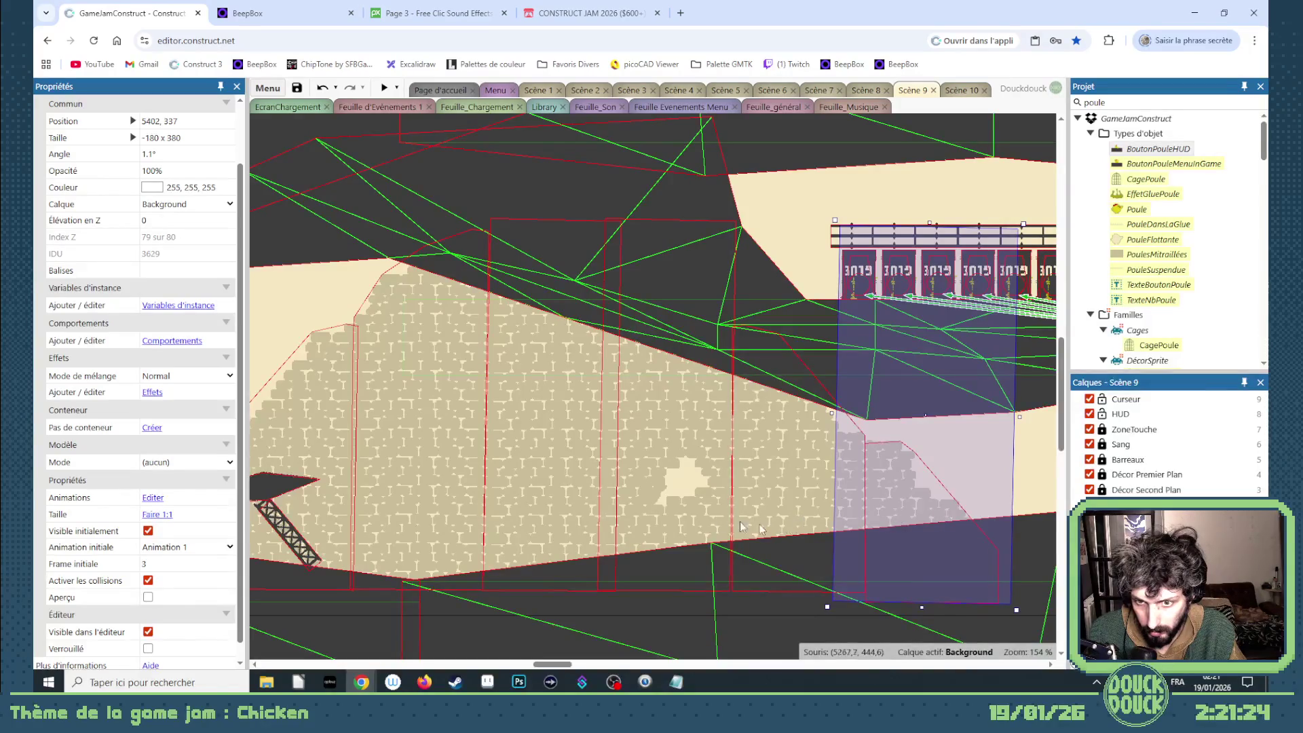
scroll(589, 482, "down", 4)
- Move the left brick-wall piece beside the magenta block and tilt it slightly counter-clockwise
left_click(719, 606)
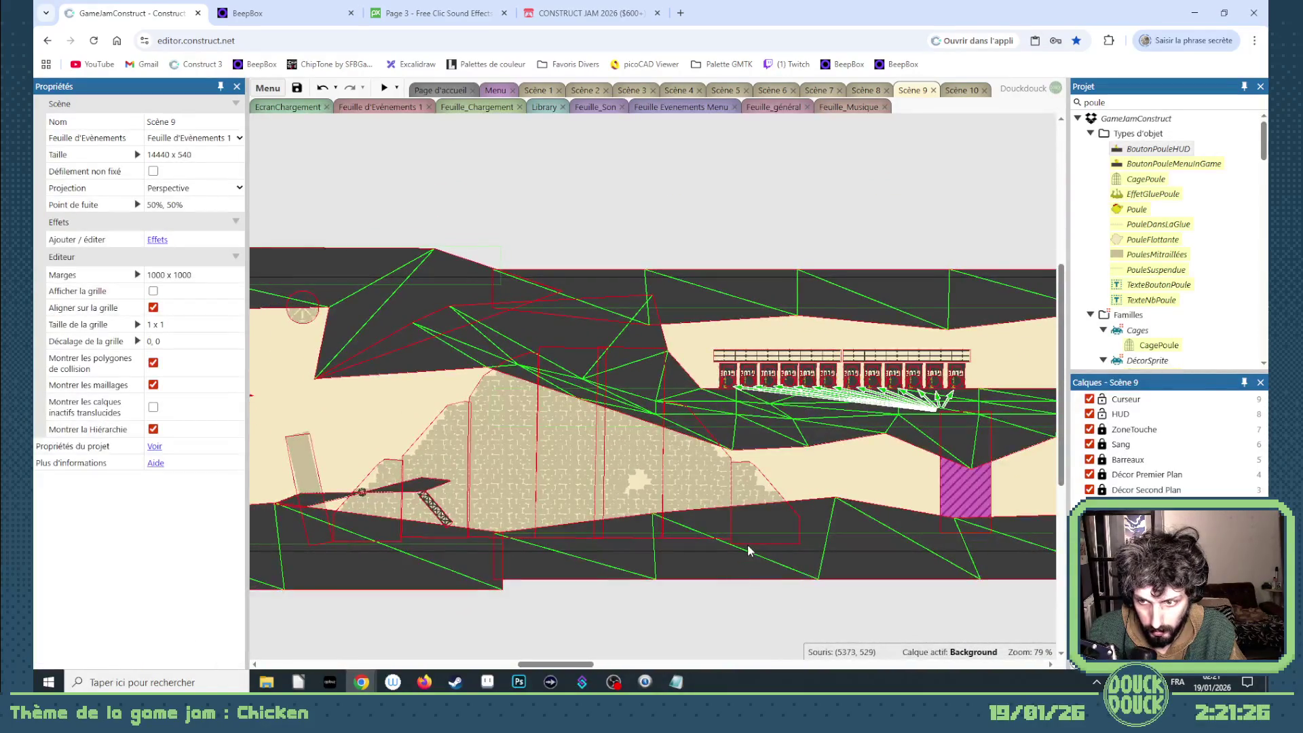
left_click(451, 451)
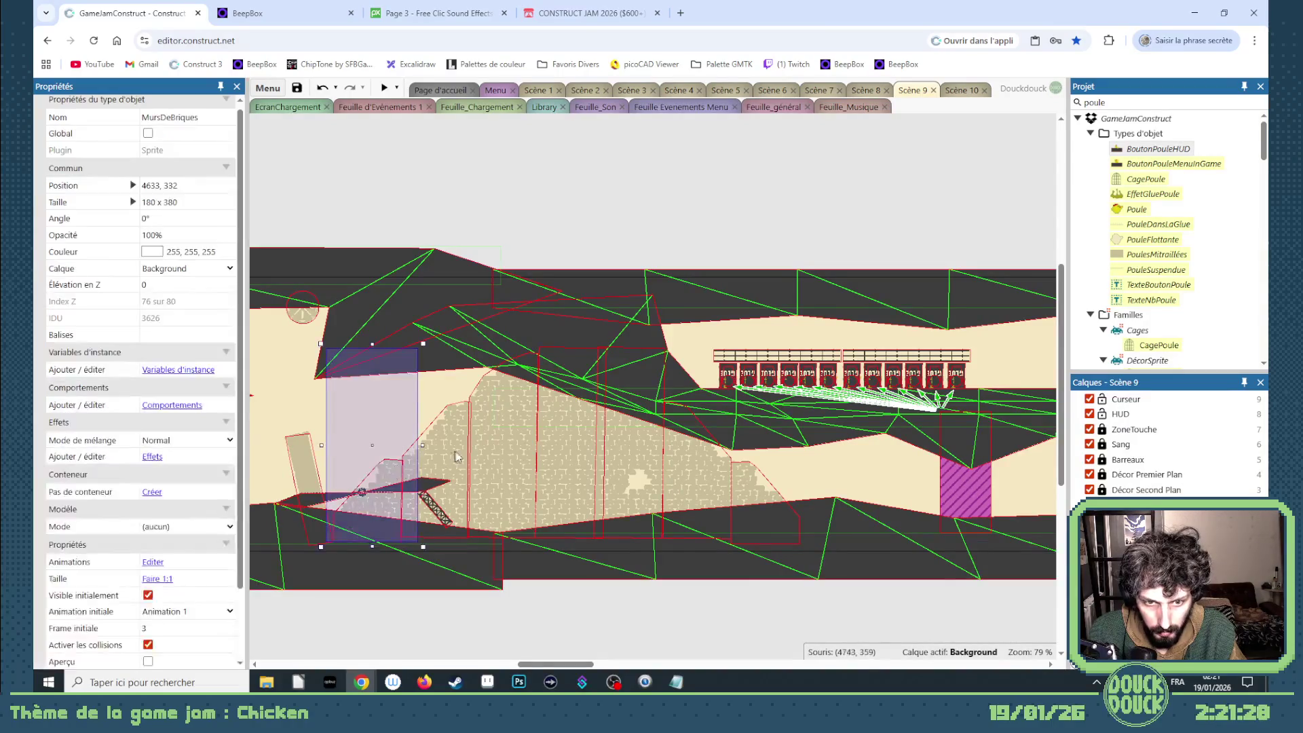
left_click_drag(452, 449, 940, 470)
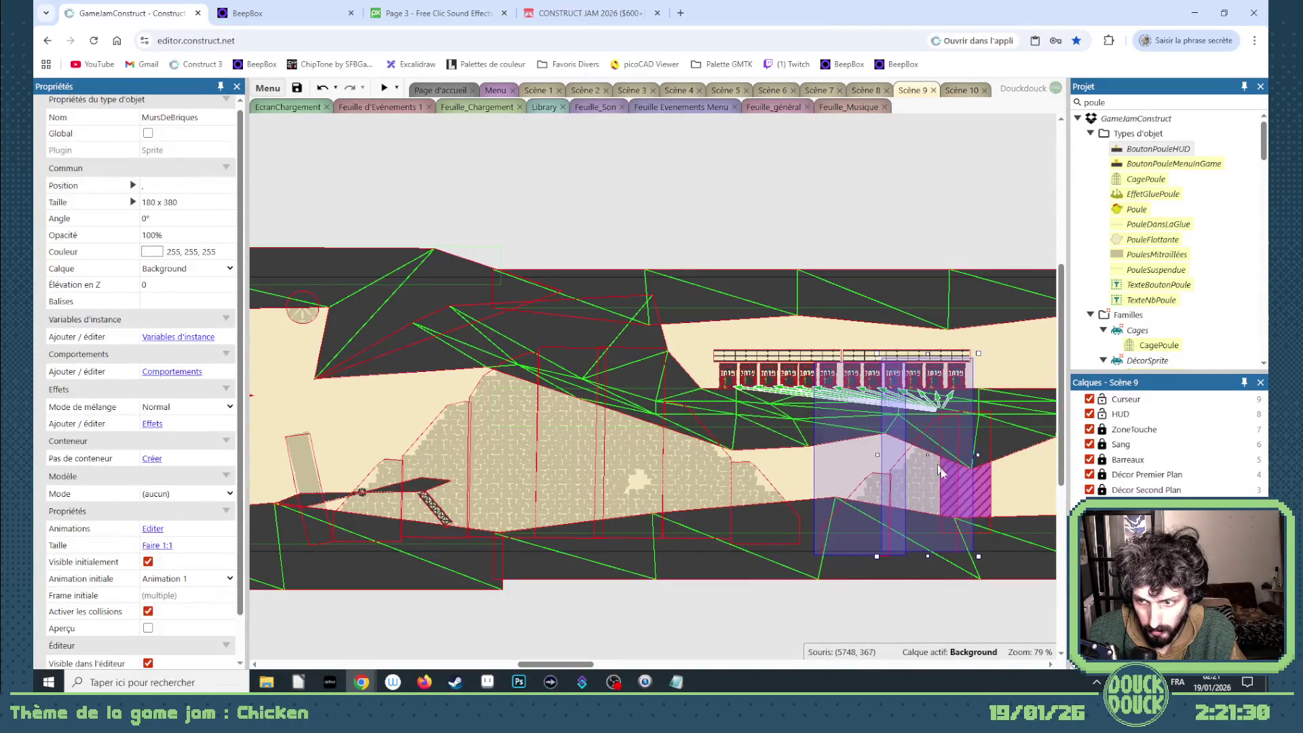
left_click_drag(985, 561, 994, 550)
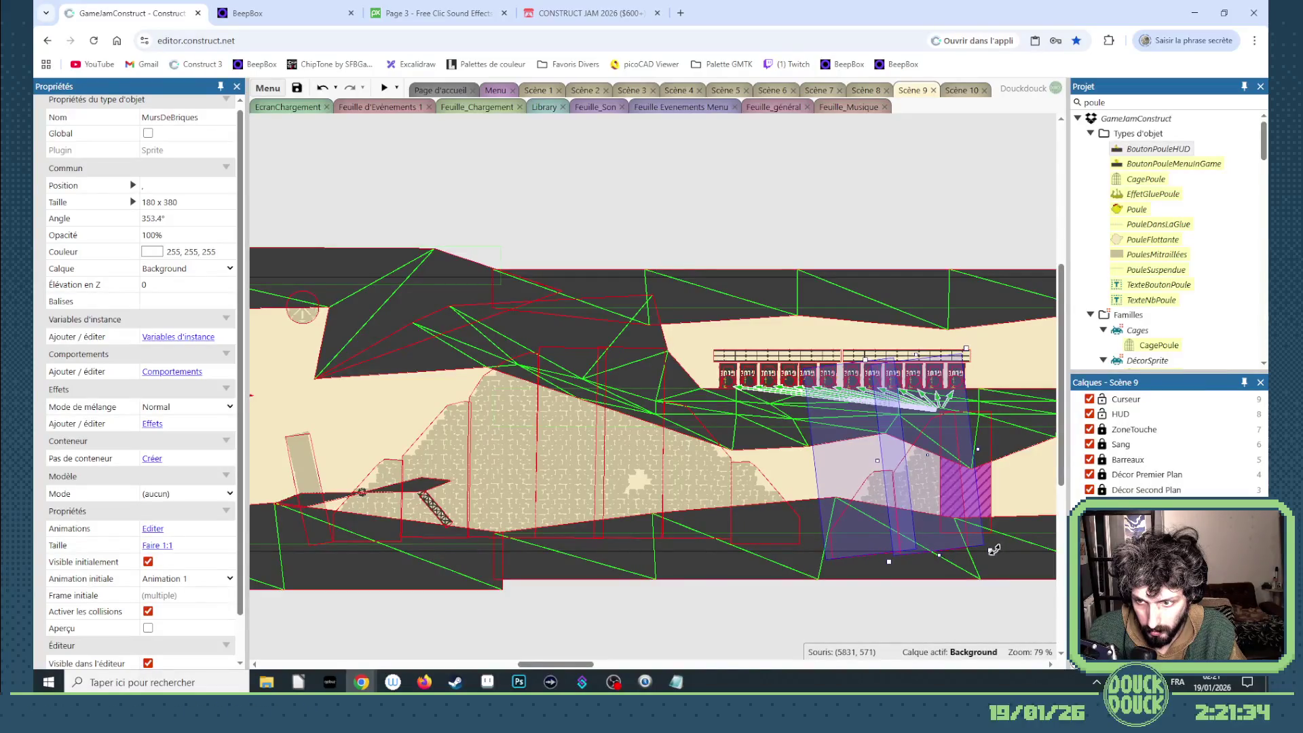
left_click(980, 606)
scroll(610, 570, "right", 5)
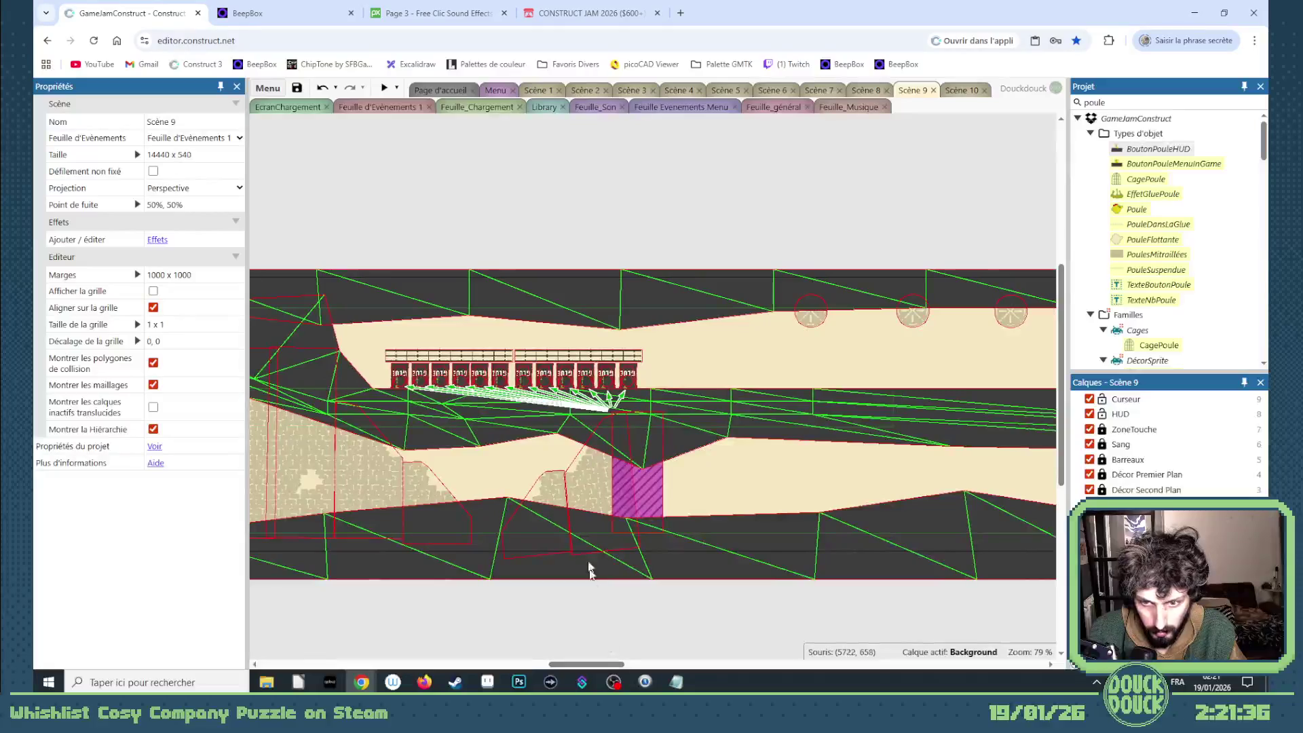
scroll(588, 495, "up", 5)
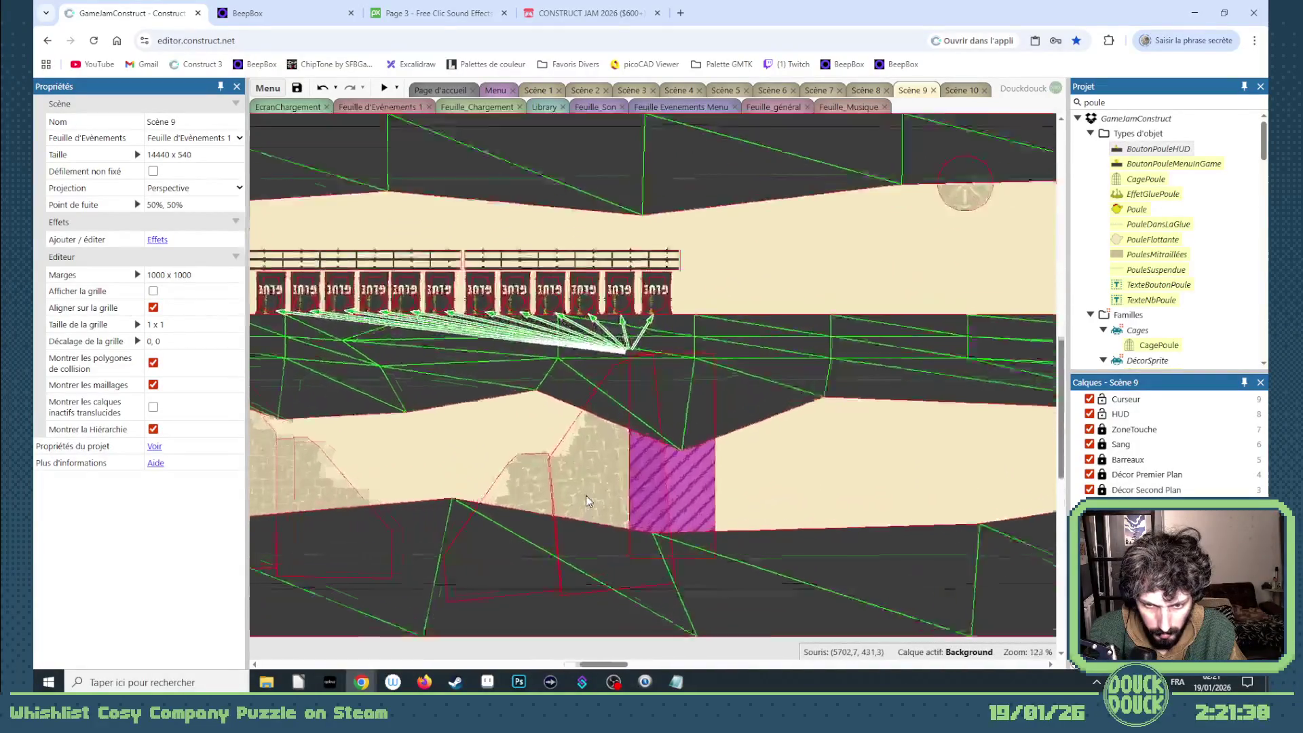
- Select the two brick pieces beside the magenta block and shift them slightly right
left_click(588, 486)
scroll(585, 481, "down", 4)
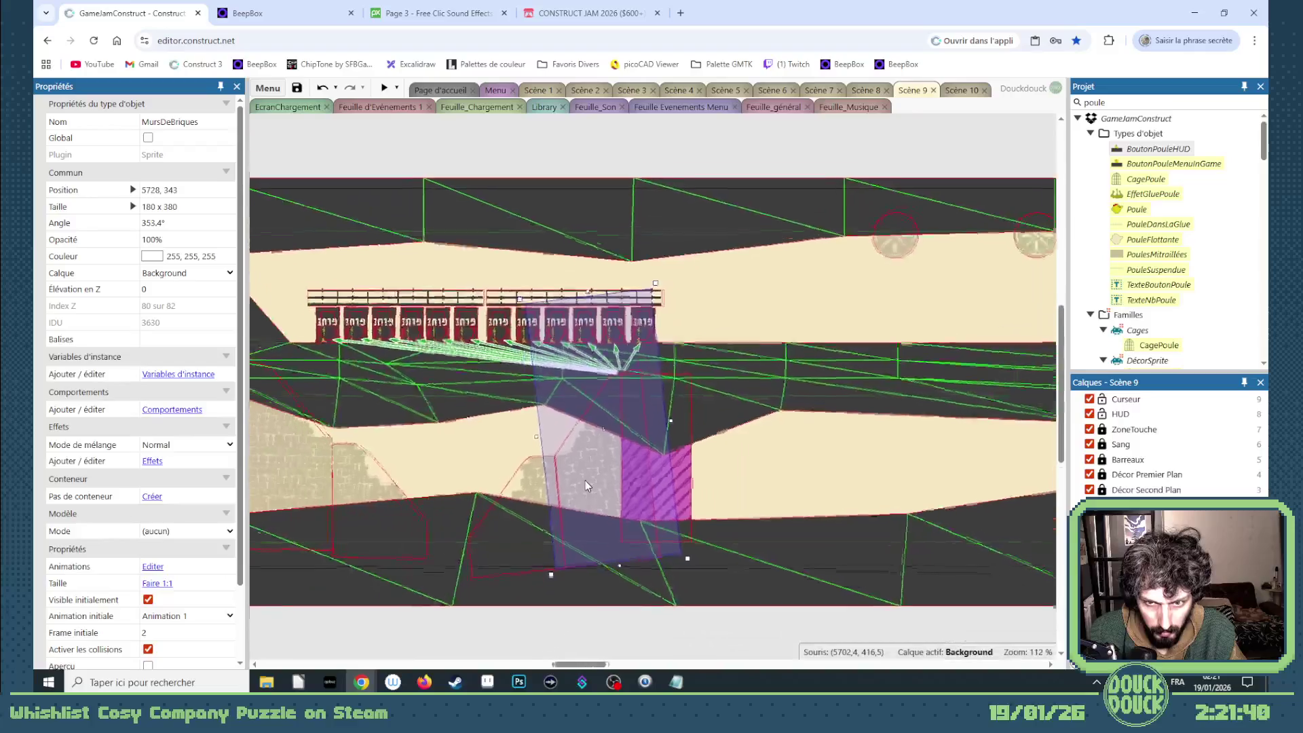
left_click_drag(603, 670, 596, 669)
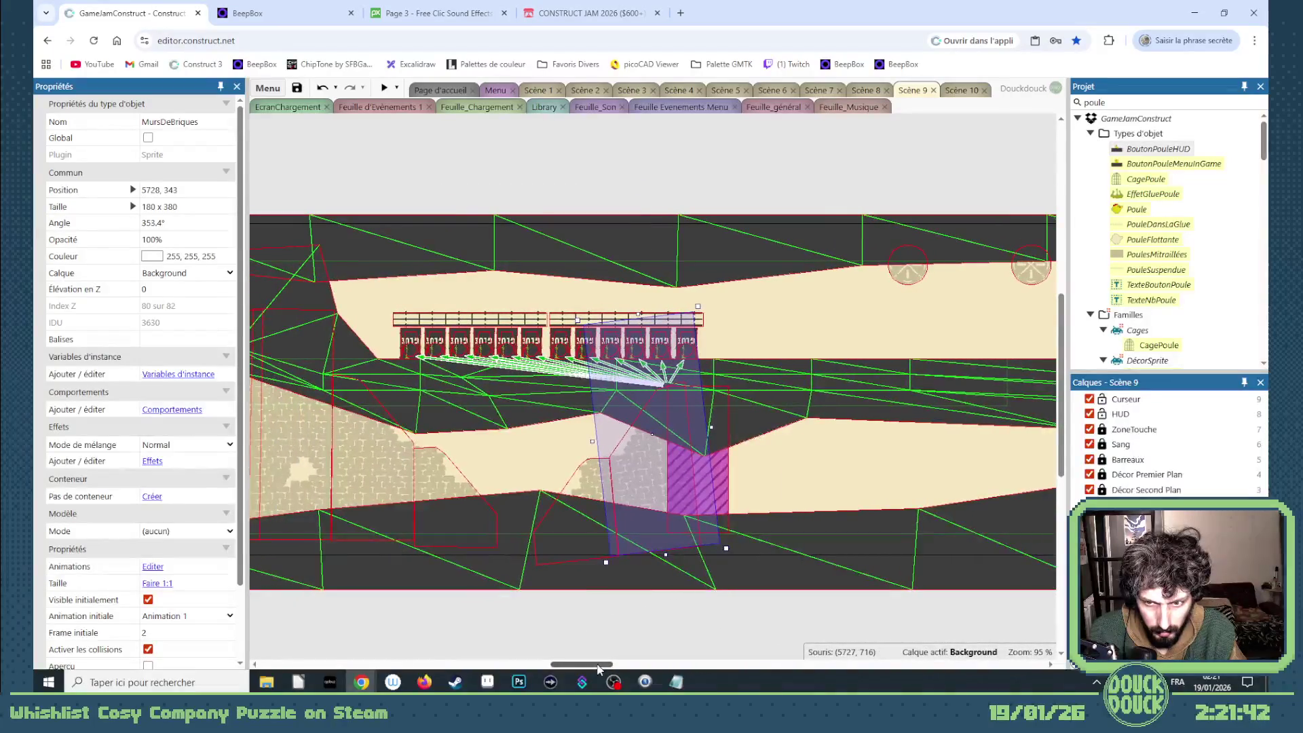
left_click(589, 482, "shift")
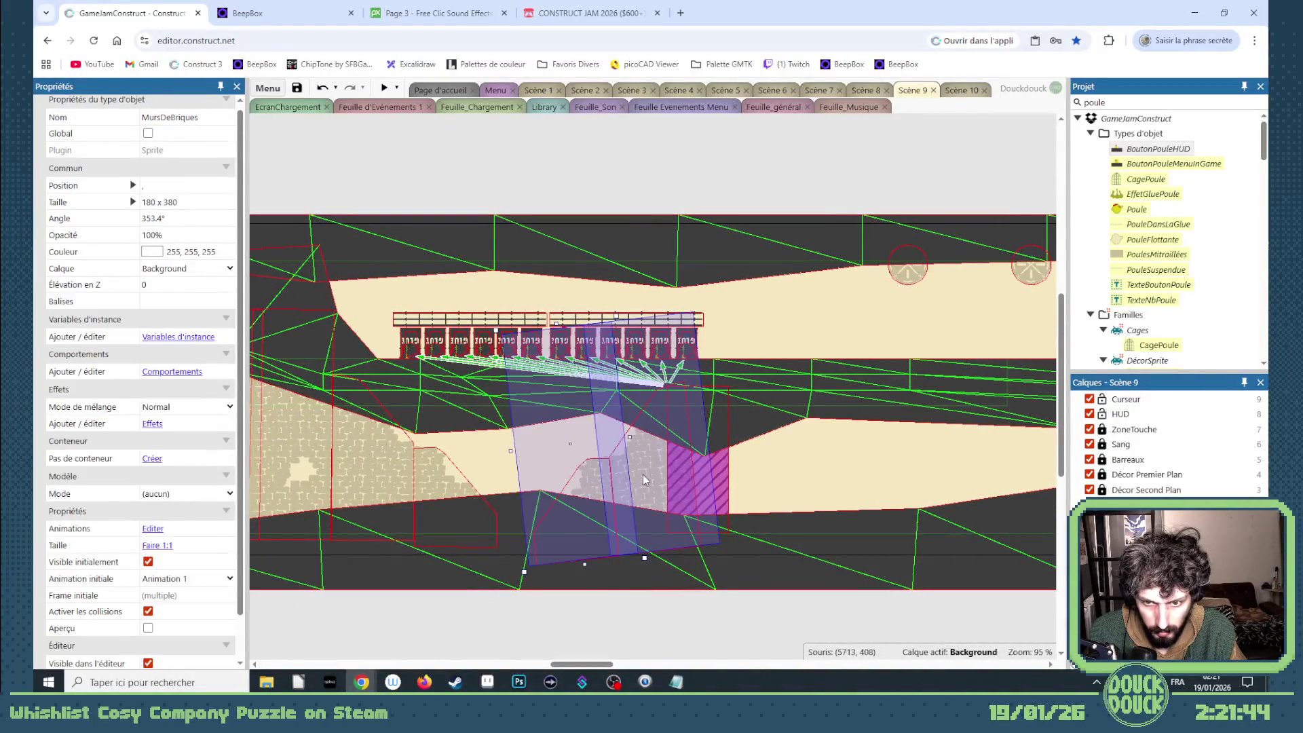
left_click_drag(642, 475, 699, 474)
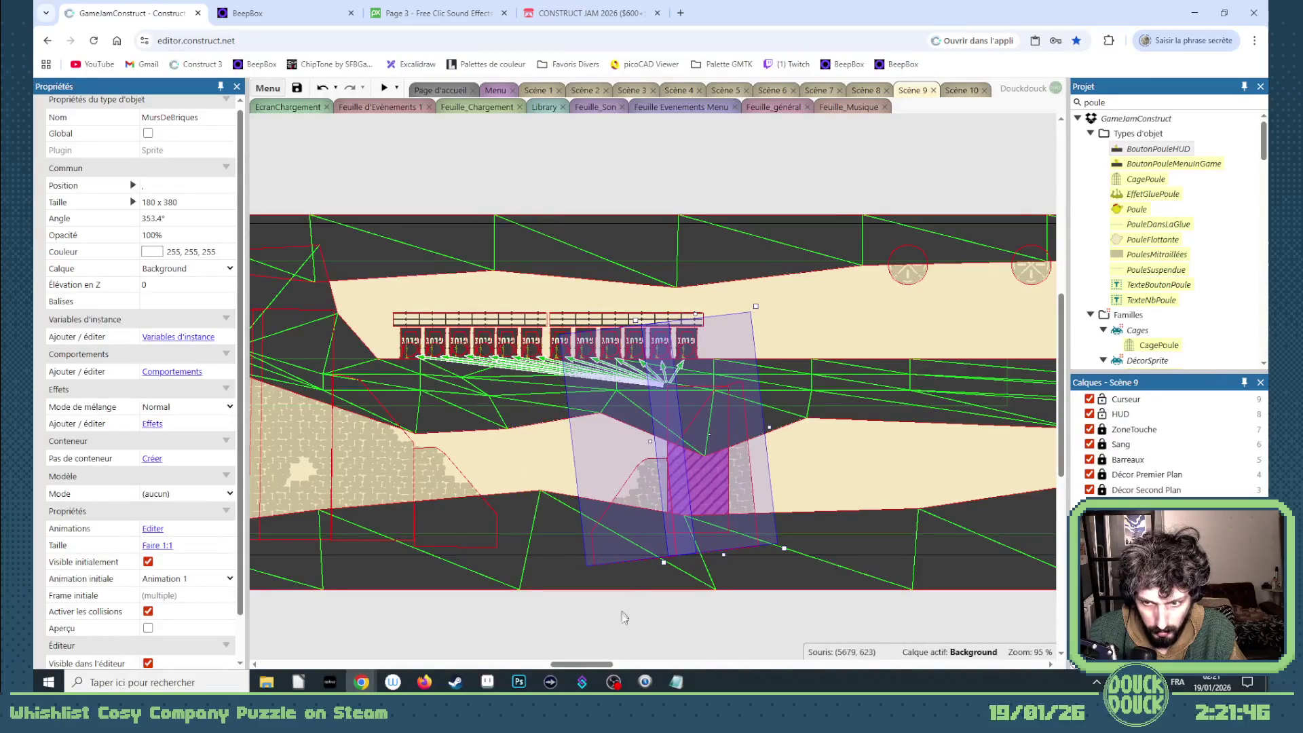
left_click(625, 643)
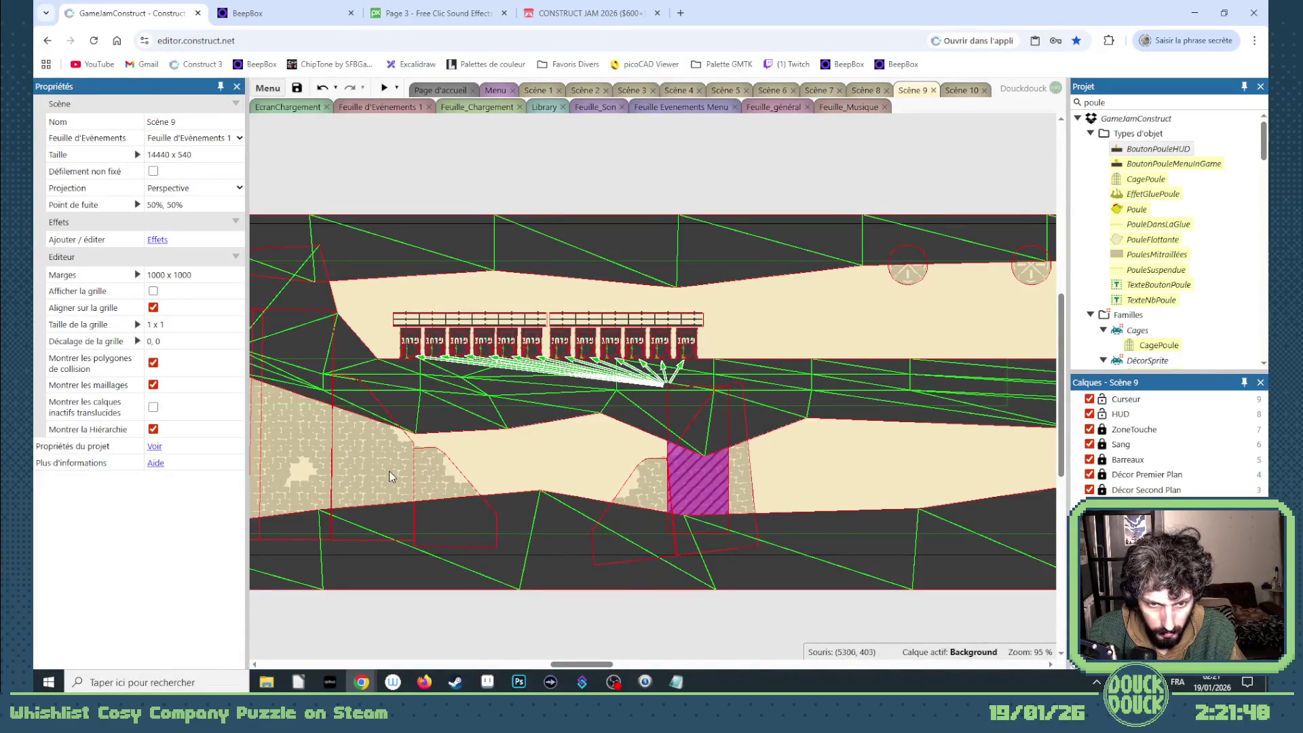
- Move two brick pieces right of the magenta block, tilting and nudging them into line
left_click_drag(390, 477, 842, 483)
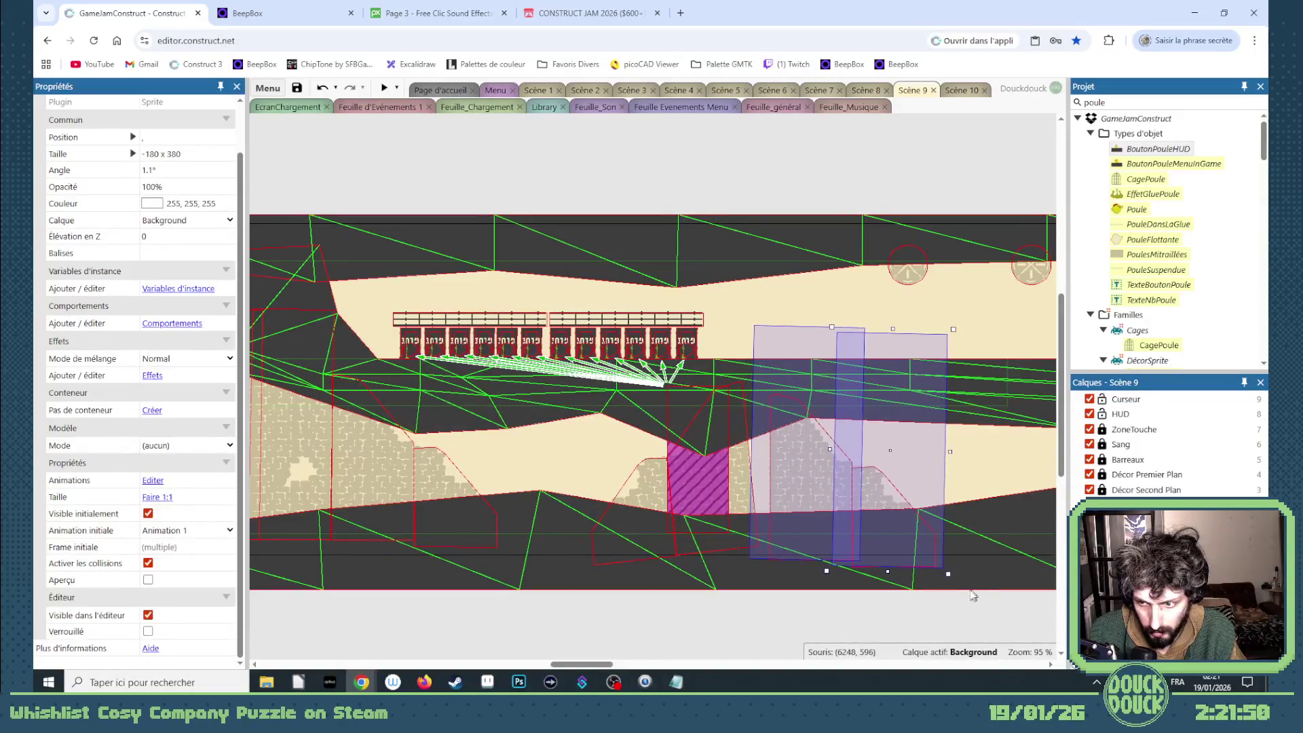
left_click_drag(950, 583, 960, 569)
mouse_move(799, 483)
left_mouse_down()
mouse_move(776, 492)
mouse_move(779, 507)
left_mouse_up()
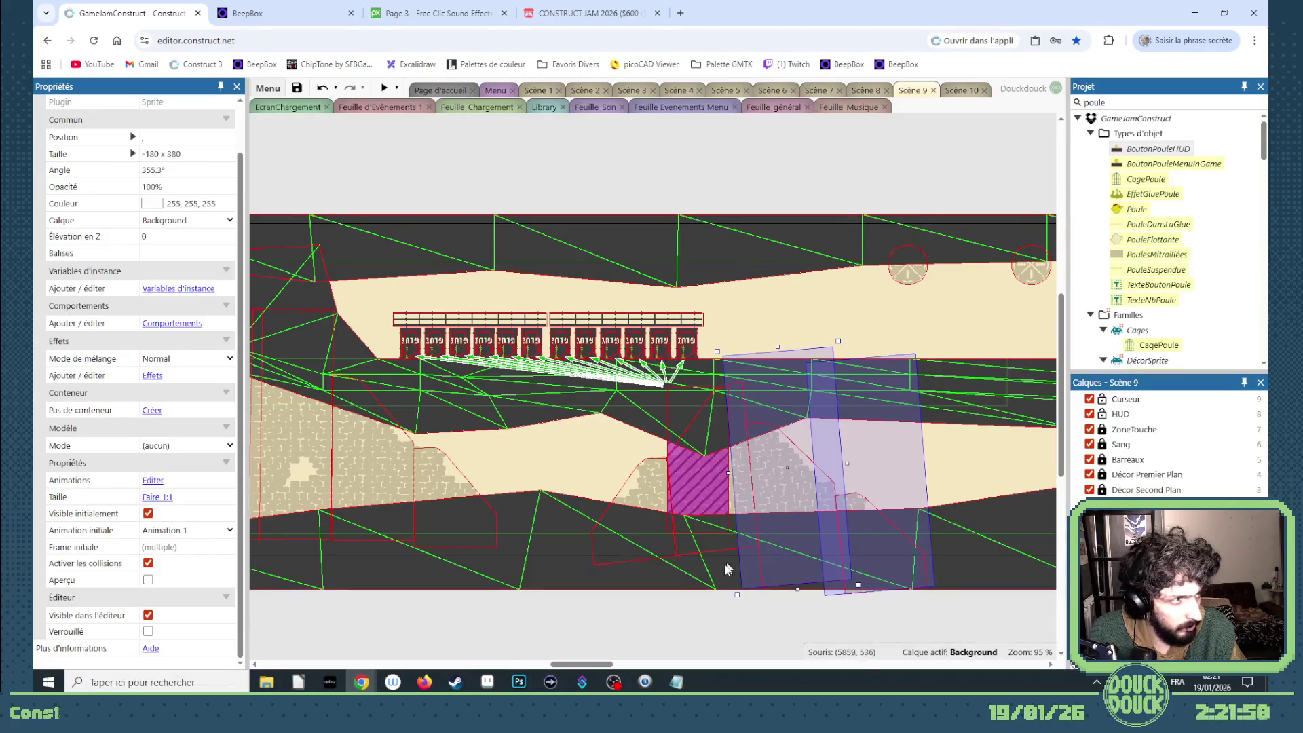
left_click(698, 616)
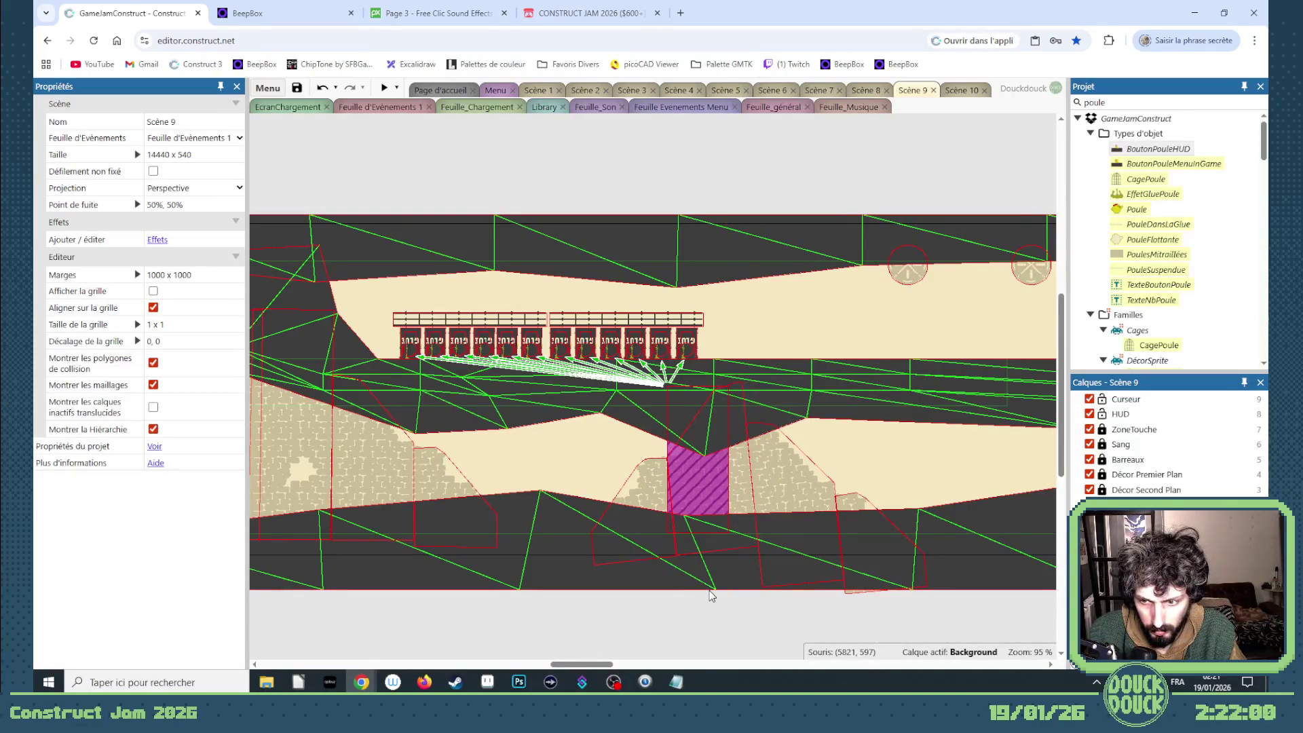
mouse_move(602, 664)
left_mouse_down()
mouse_move(639, 665)
mouse_move(555, 663)
mouse_move(643, 664)
mouse_move(579, 662)
left_mouse_up()
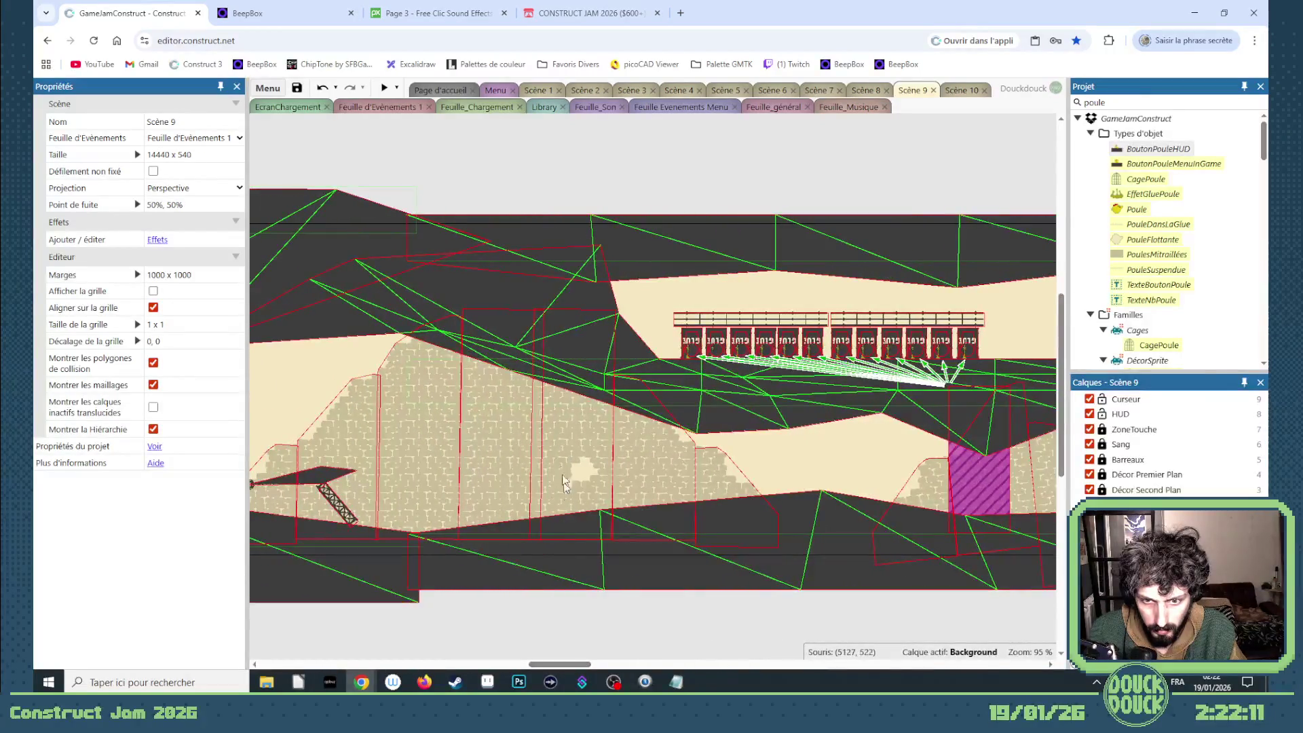
- Duplicate the MursDeBriques brick pieces into a longer wall and drag it right along the corridor
left_click(507, 434)
left_click_drag(442, 450, 360, 450)
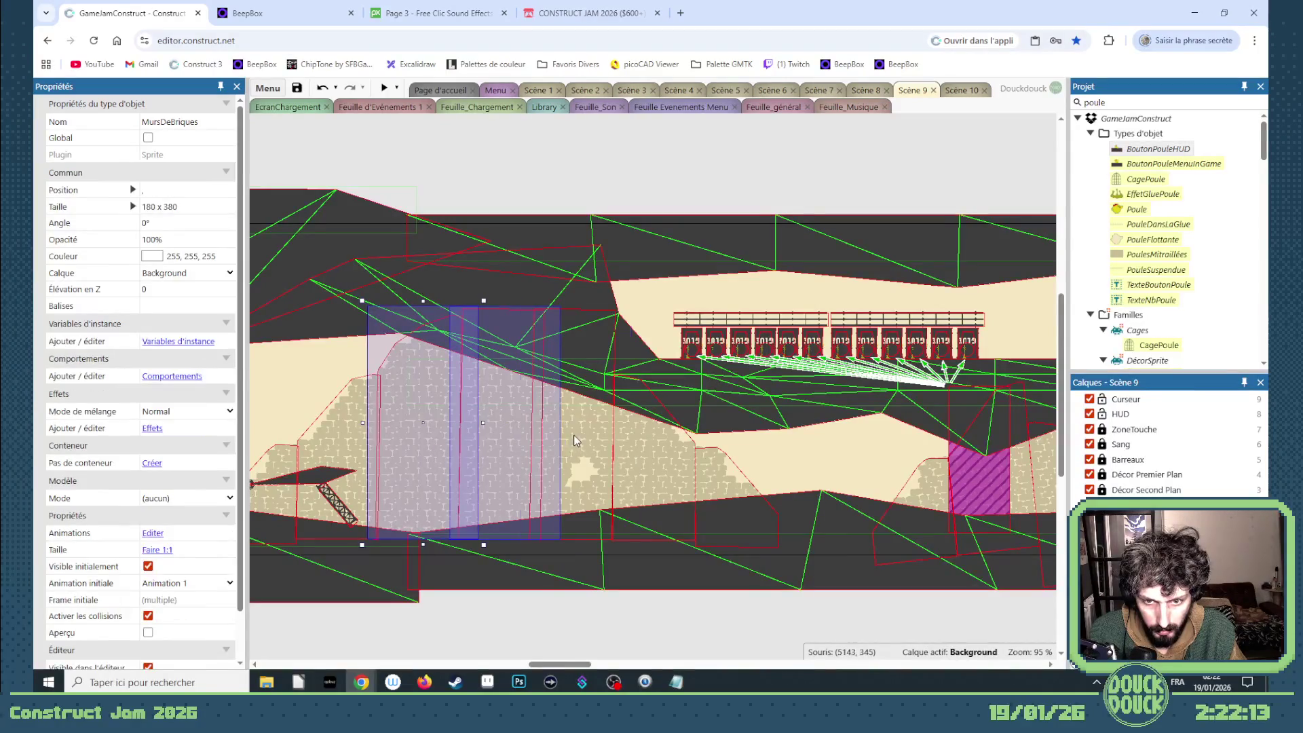
key("ctrl+v")
key("ctrl+v")
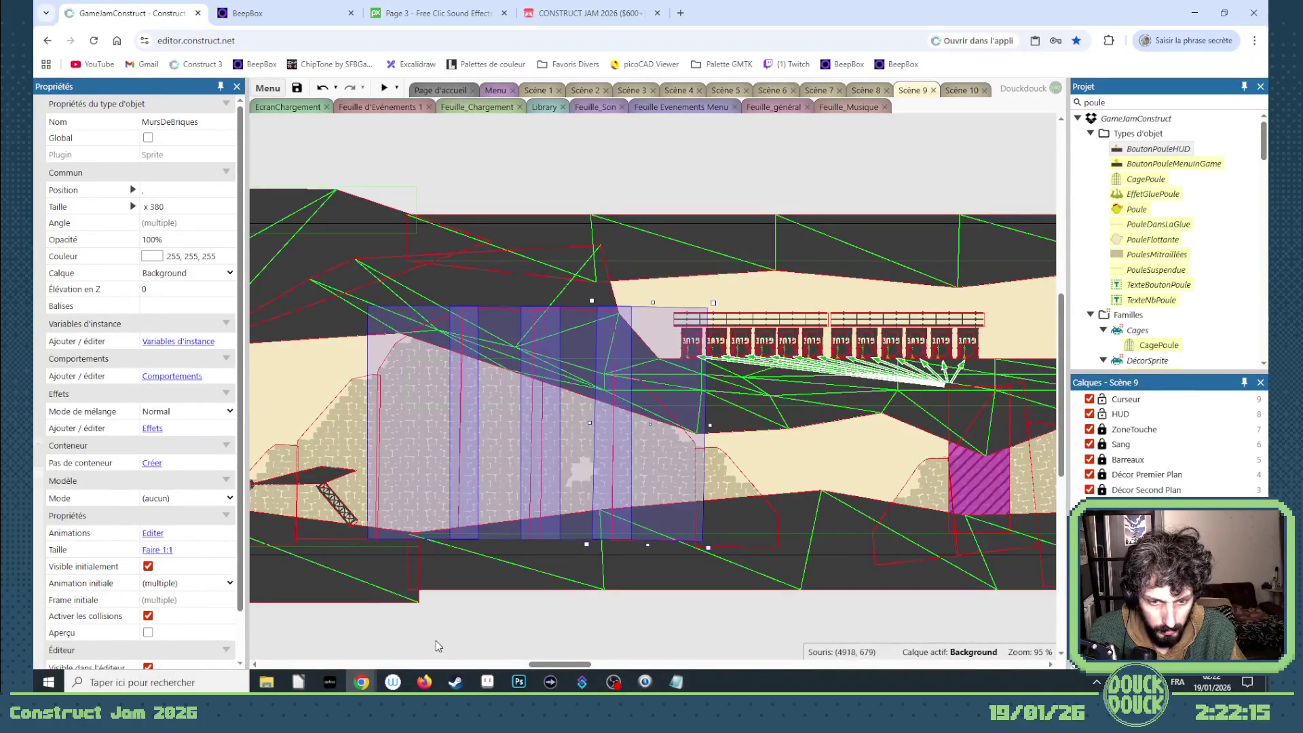
left_click(435, 641)
key("ctrl+v")
mouse_move(645, 457)
left_mouse_down()
mouse_move(540, 413)
mouse_move(385, 421)
mouse_move(275, 458)
left_mouse_up()
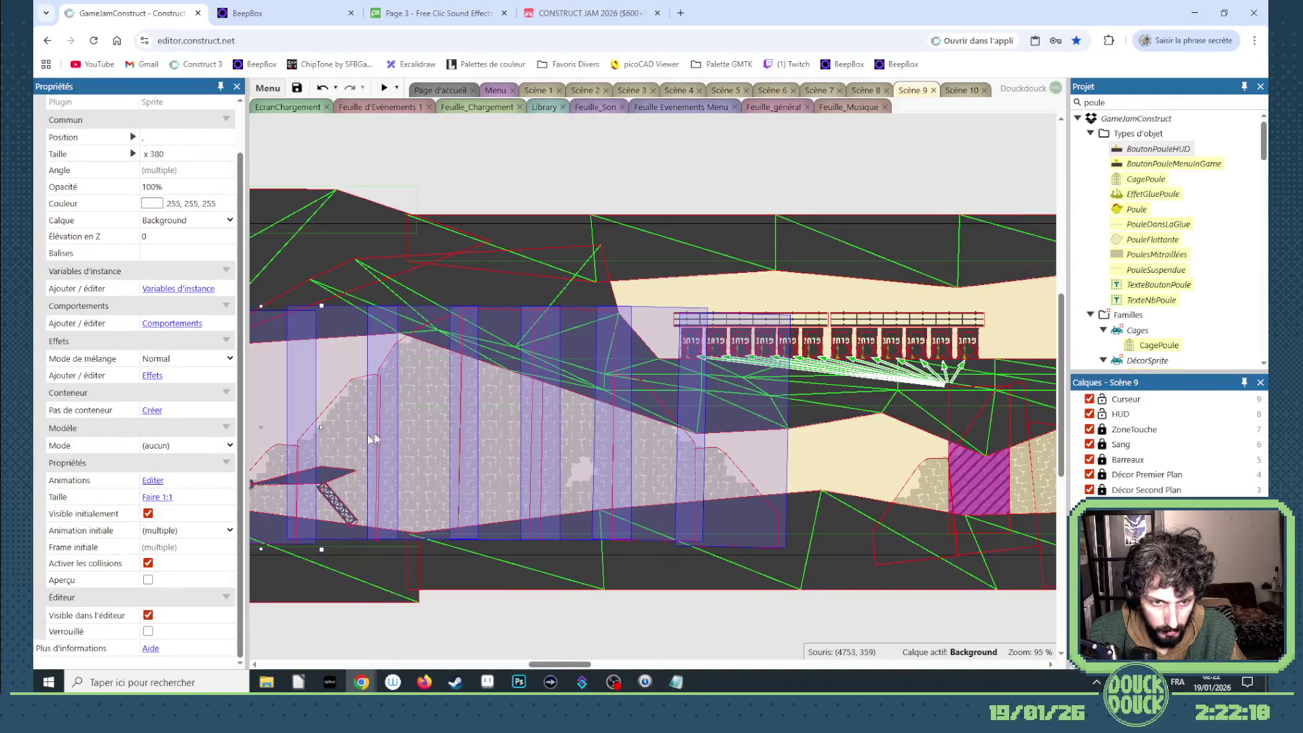
scroll(438, 442, "down", 5)
mouse_move(438, 451)
left_mouse_down()
mouse_move(1070, 448)
mouse_move(799, 445)
left_mouse_up()
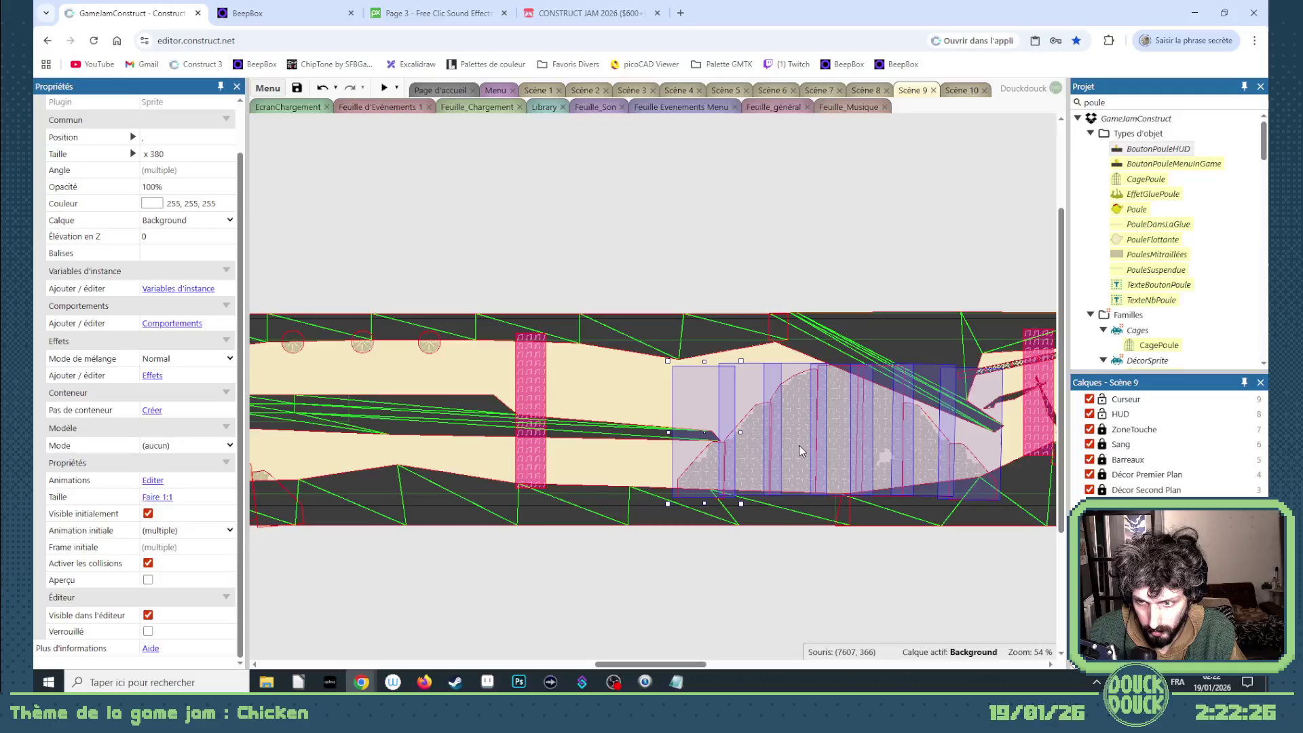
- Select the seven brick pieces of the new wall, lower them slightly, then pull one piece down-left
left_click(846, 549)
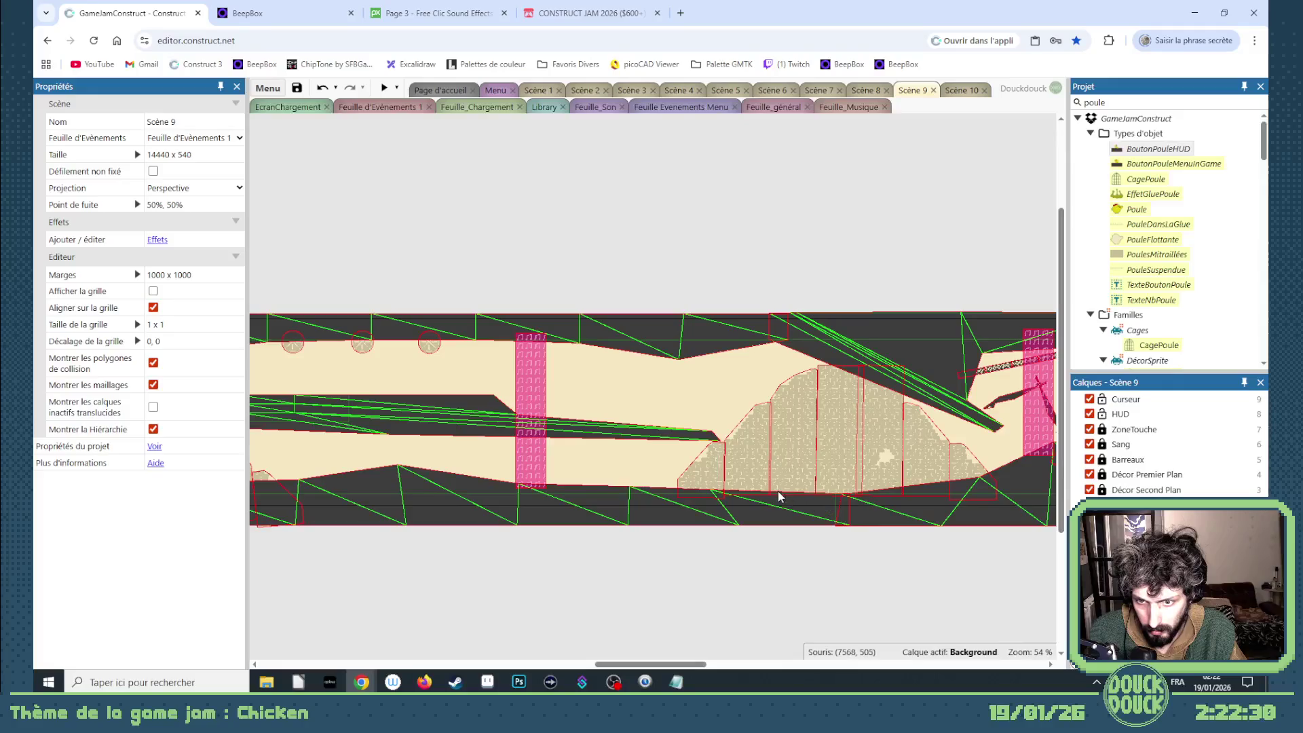
left_click(962, 468)
left_click(923, 451, "ctrl")
left_click(872, 433, "ctrl")
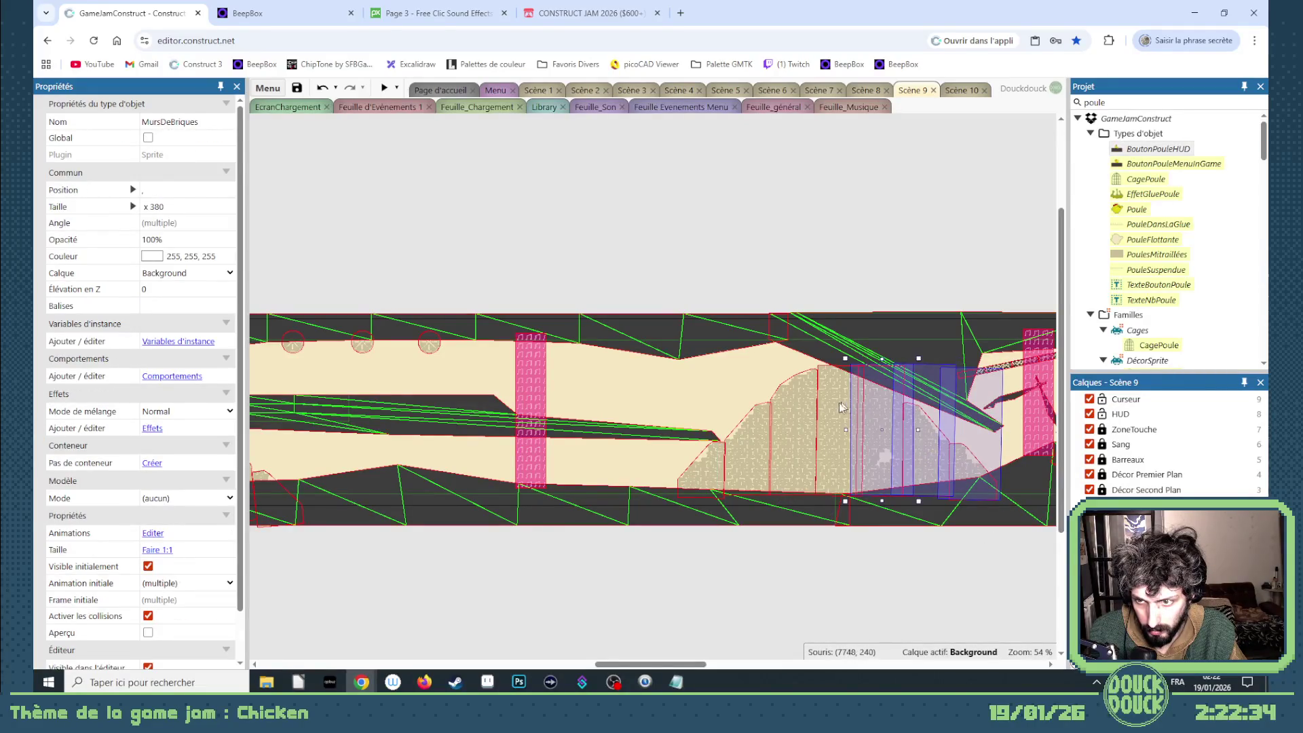
left_click(834, 417, "ctrl")
left_click(790, 441, "ctrl")
left_click(747, 448, "ctrl")
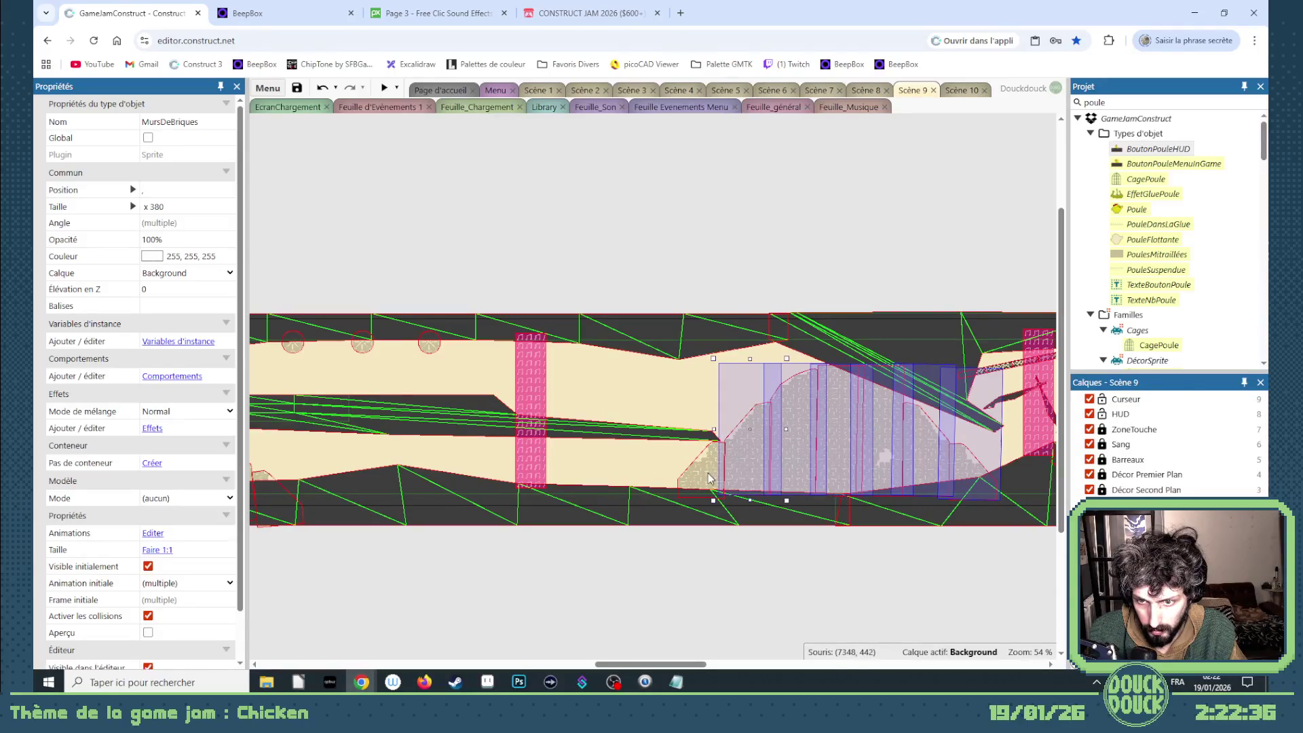
left_click(706, 451, "ctrl")
left_click_drag(787, 446, 787, 450)
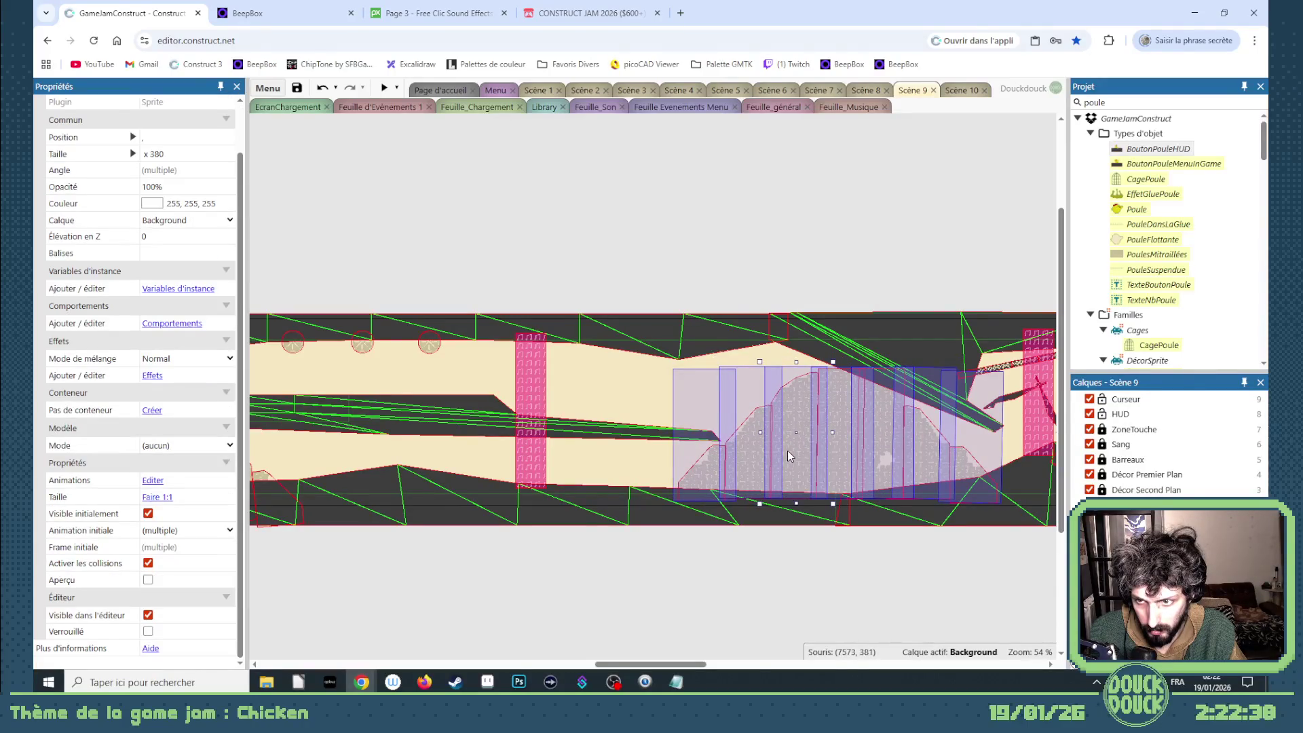
left_click(738, 600)
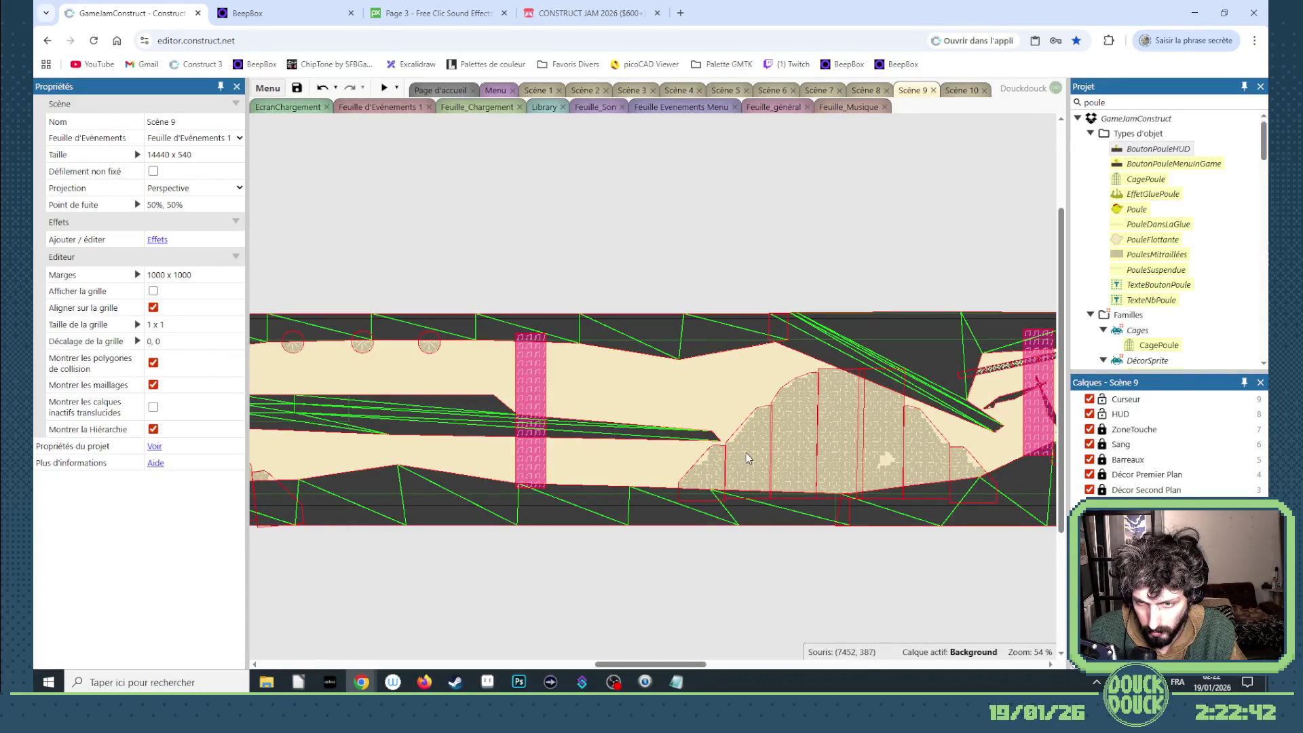
mouse_move(746, 452)
left_mouse_down()
mouse_move(623, 492)
mouse_move(654, 498)
mouse_move(646, 488)
left_mouse_up()
- Mirror the brick piece with a size of -180 x 380 and nudge it up-right
left_click(144, 207)
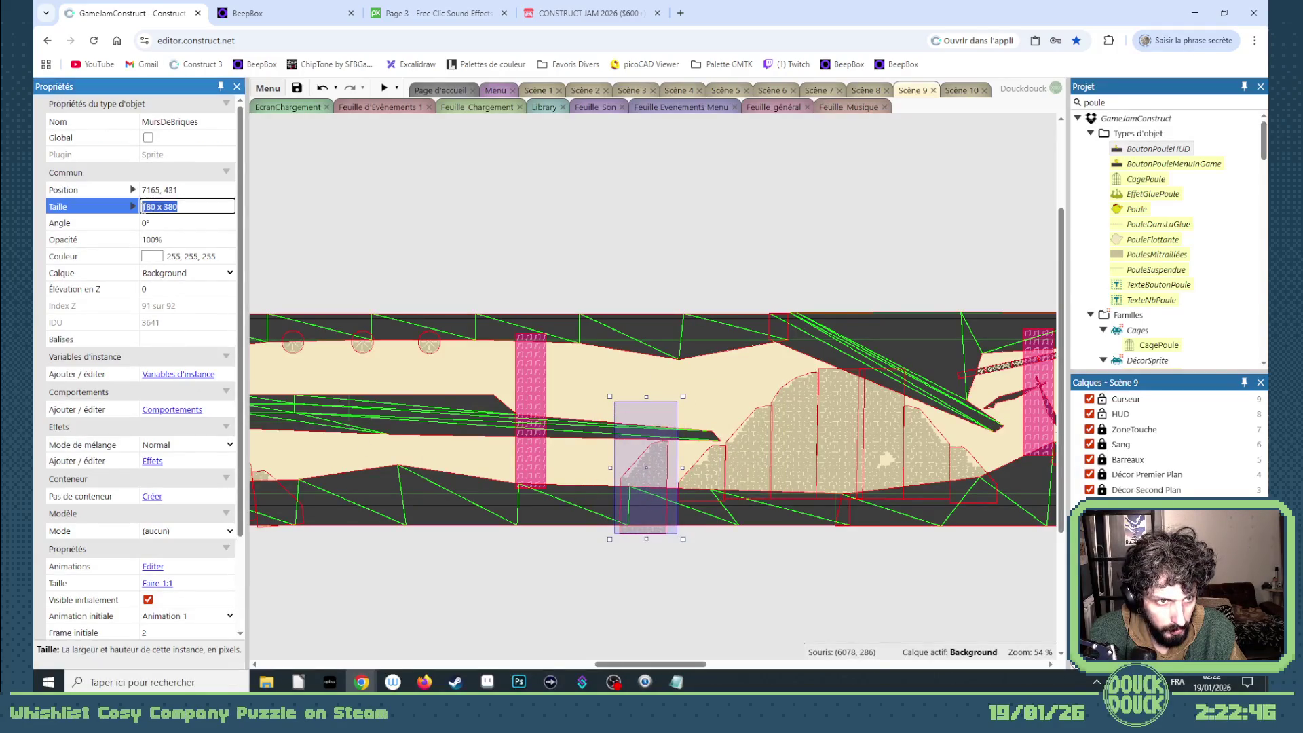
type("-")
key("Tab")
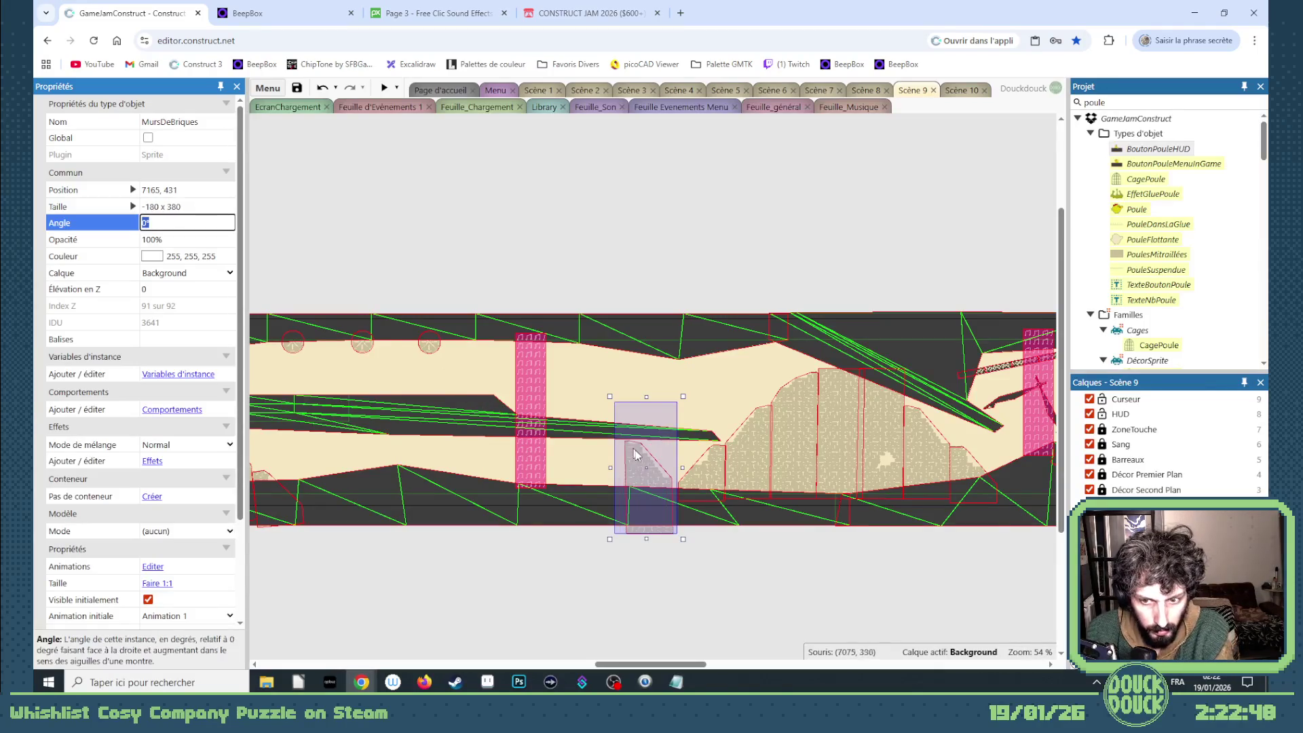
left_click_drag(655, 487, 663, 483)
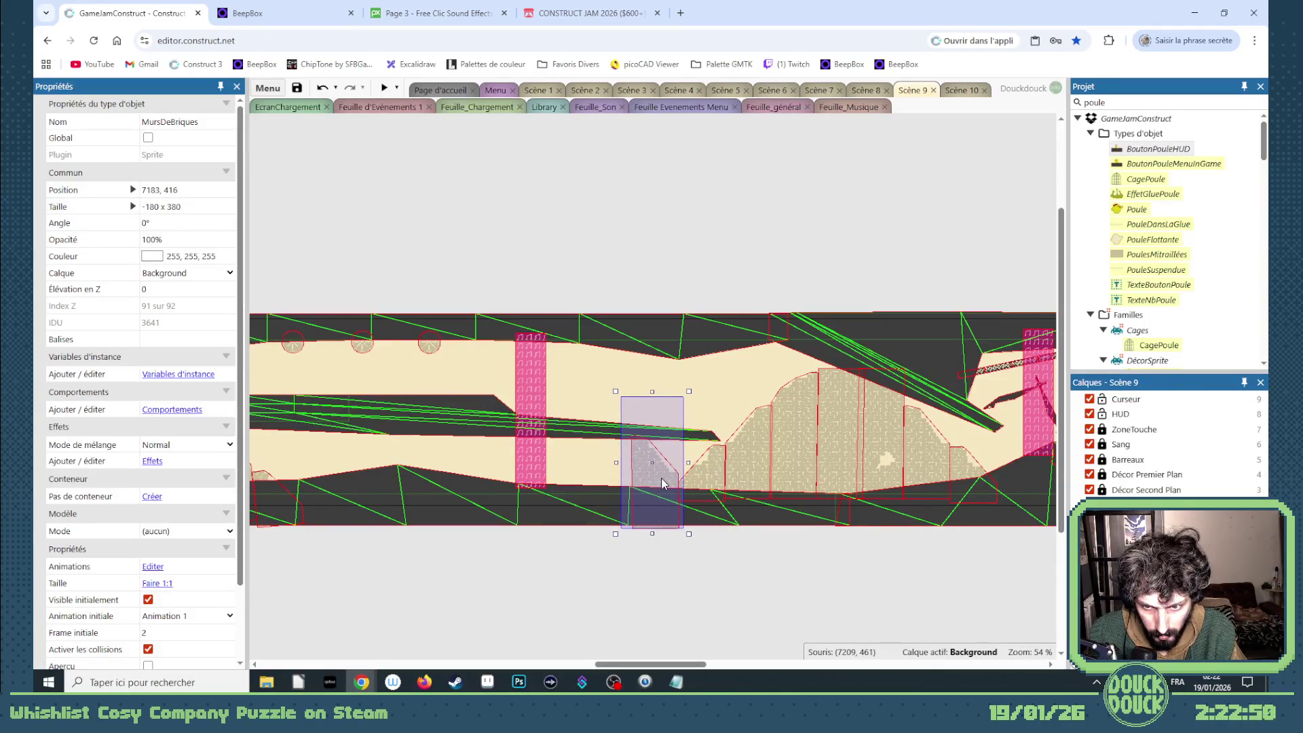
scroll(677, 497, "up", 5)
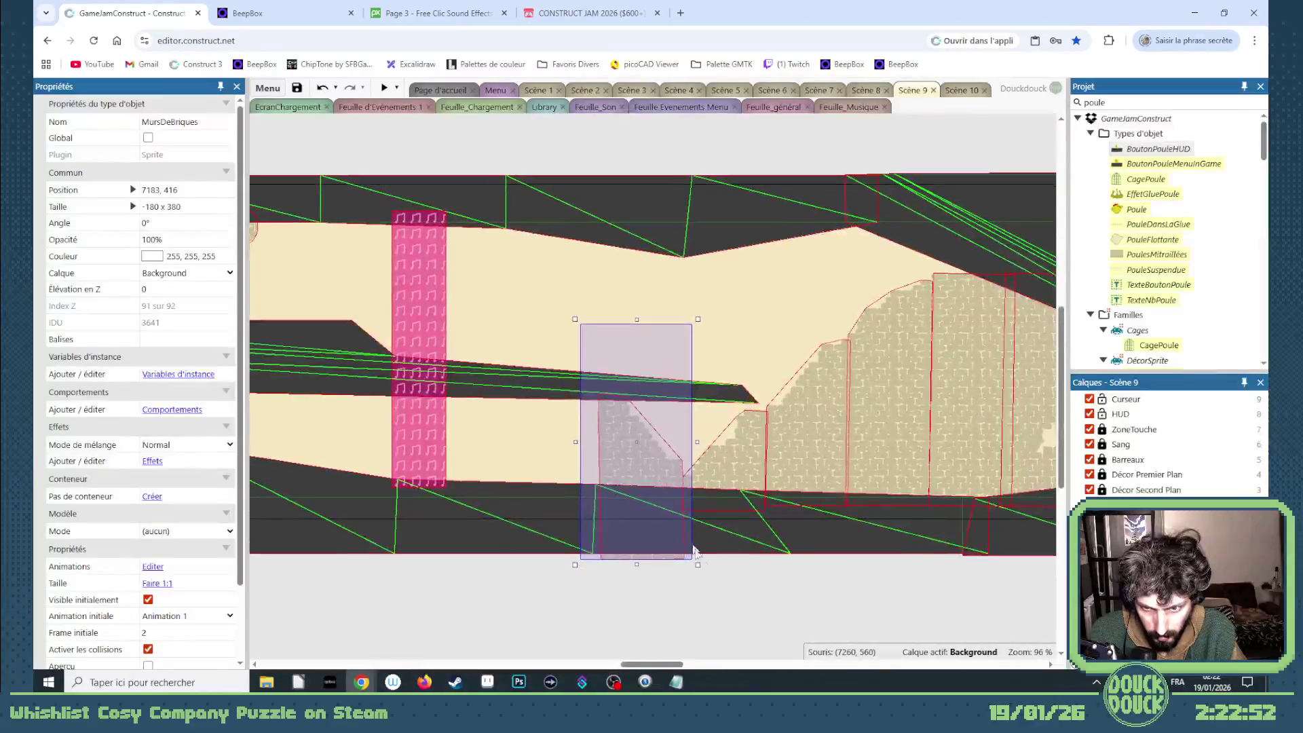
left_click(711, 573)
- Copy the brick piece to the left, restore its unmirrored size, and move it below the corridor floor
left_click(662, 475)
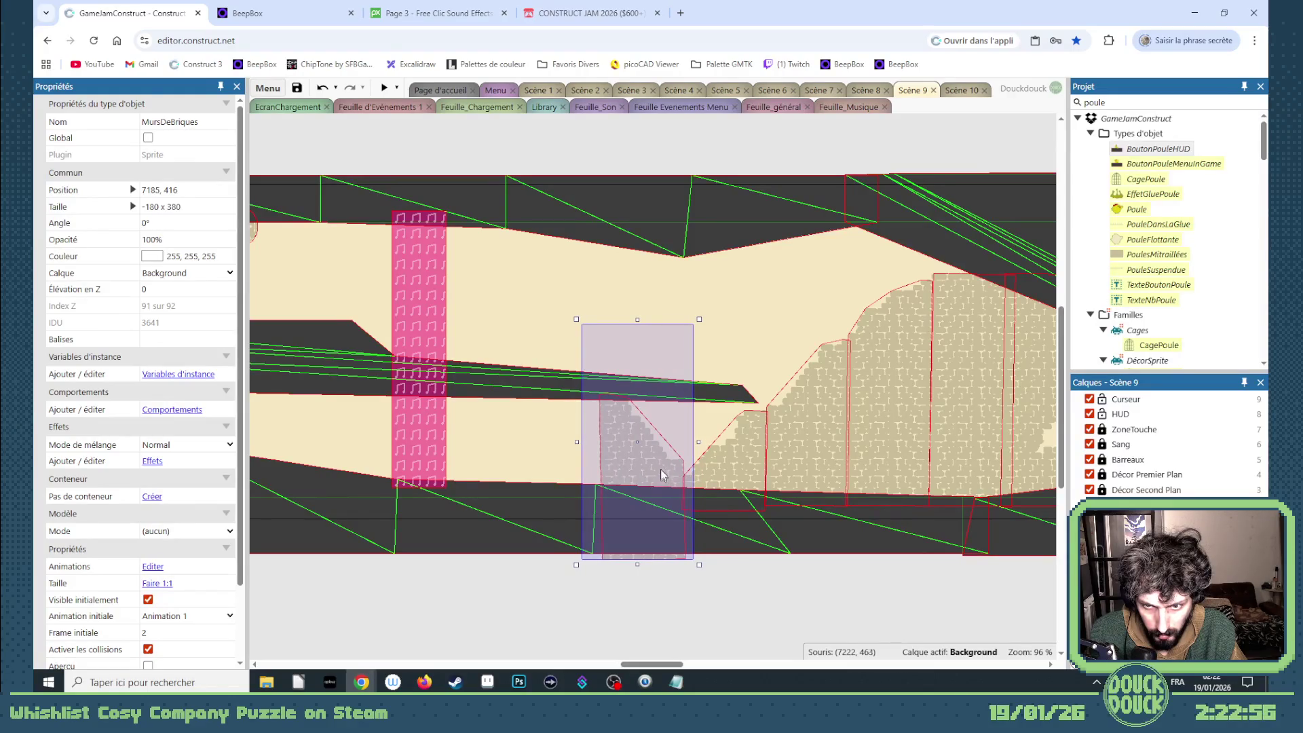
left_click_drag(661, 470, 584, 471)
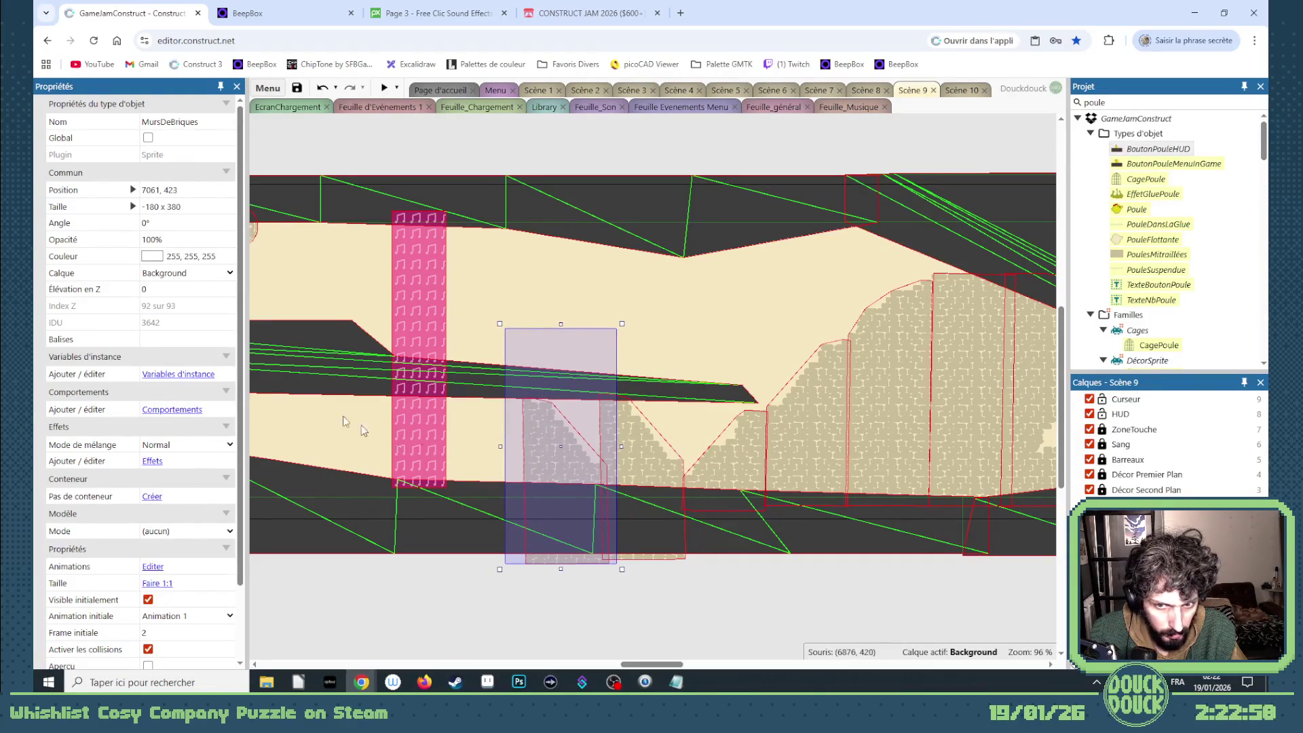
left_click(147, 207)
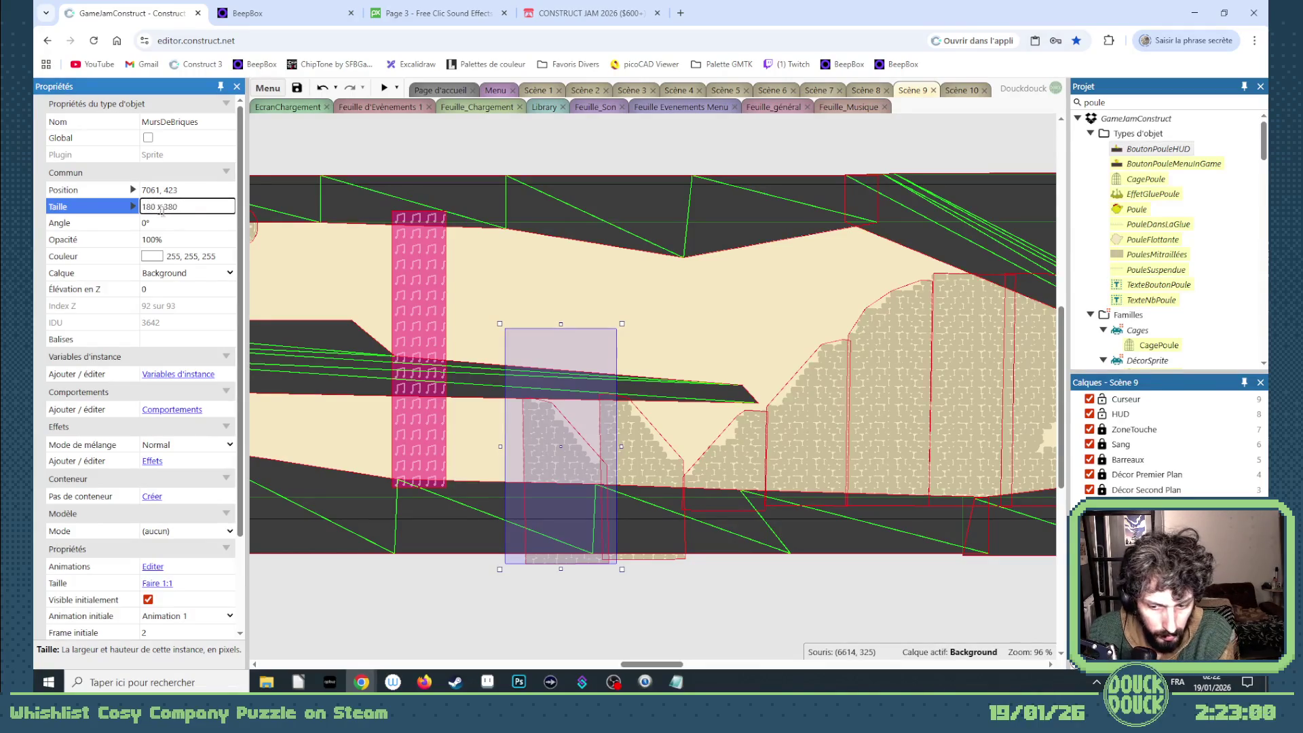
key("Tab")
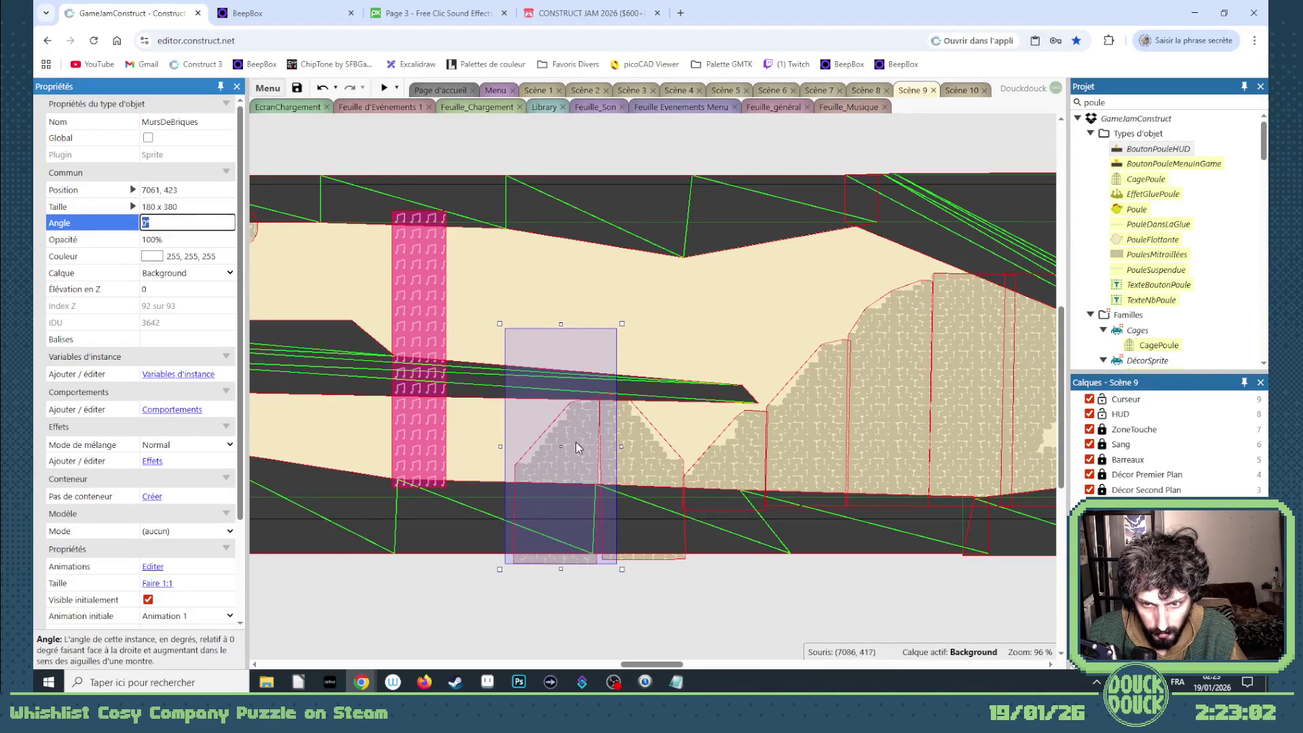
left_click_drag(537, 458, 568, 555)
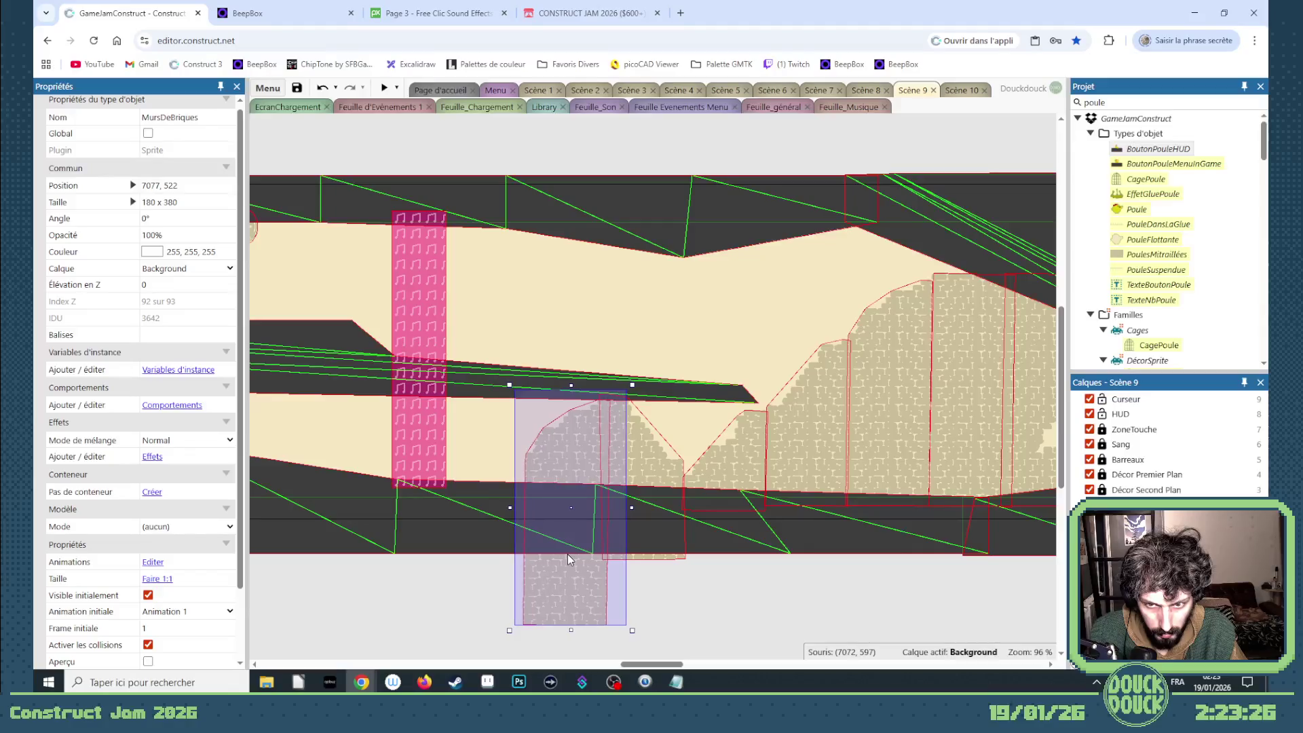
left_click(683, 591)
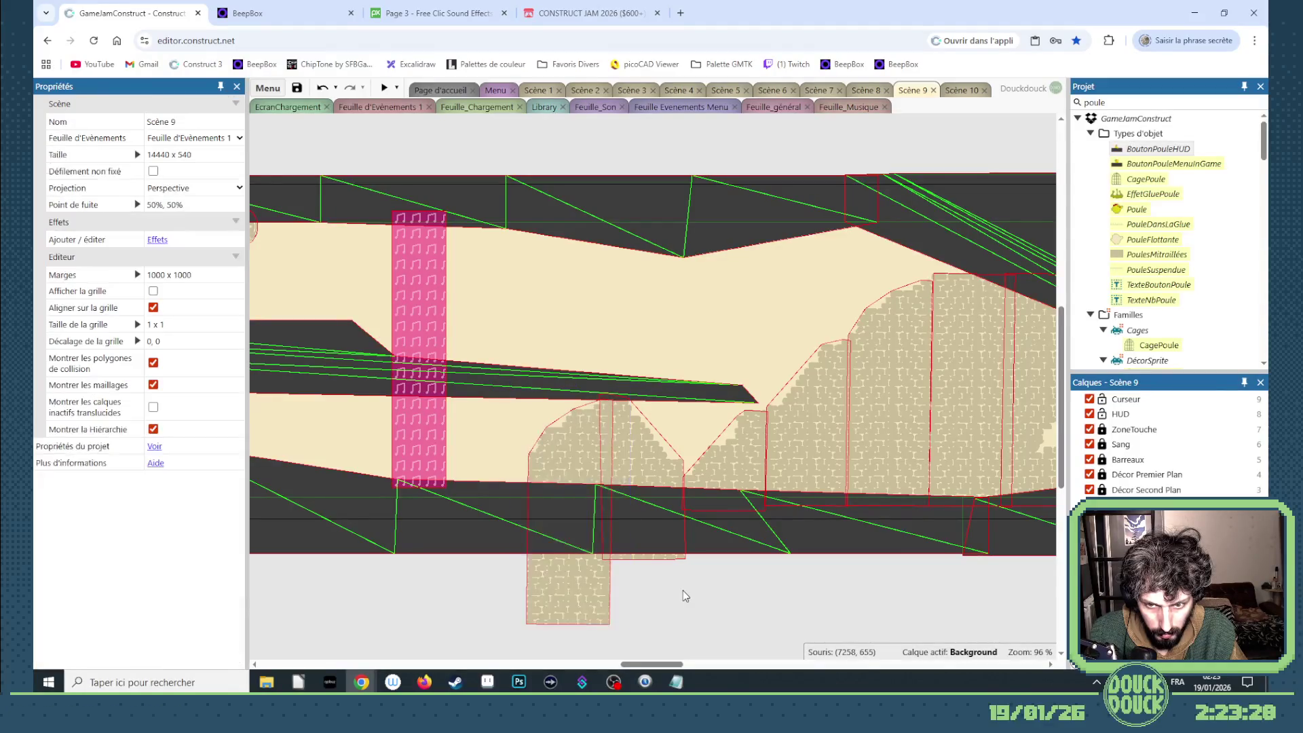
- Place another brick copy further left starting on frame 2
mouse_move(585, 594)
left_mouse_down()
mouse_move(466, 594)
mouse_move(467, 610)
mouse_move(502, 561)
left_mouse_up()
left_click(229, 625)
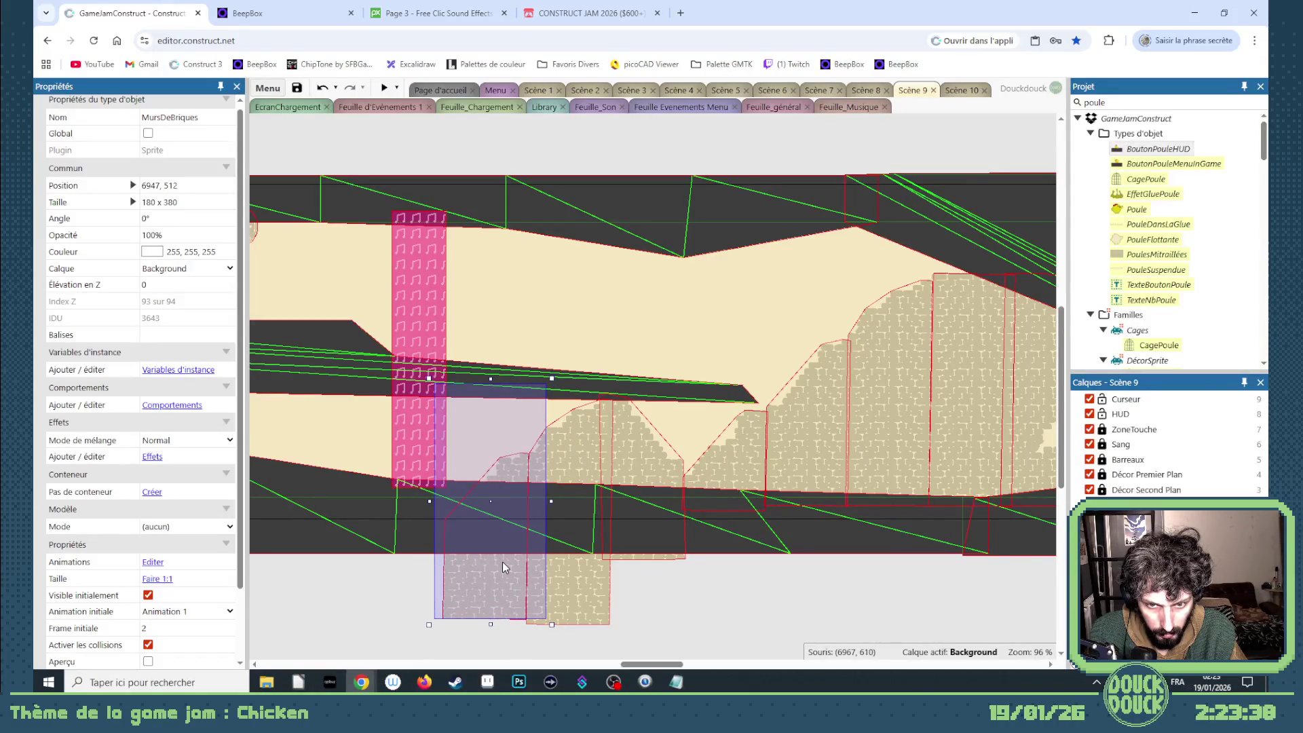
left_click(656, 584)
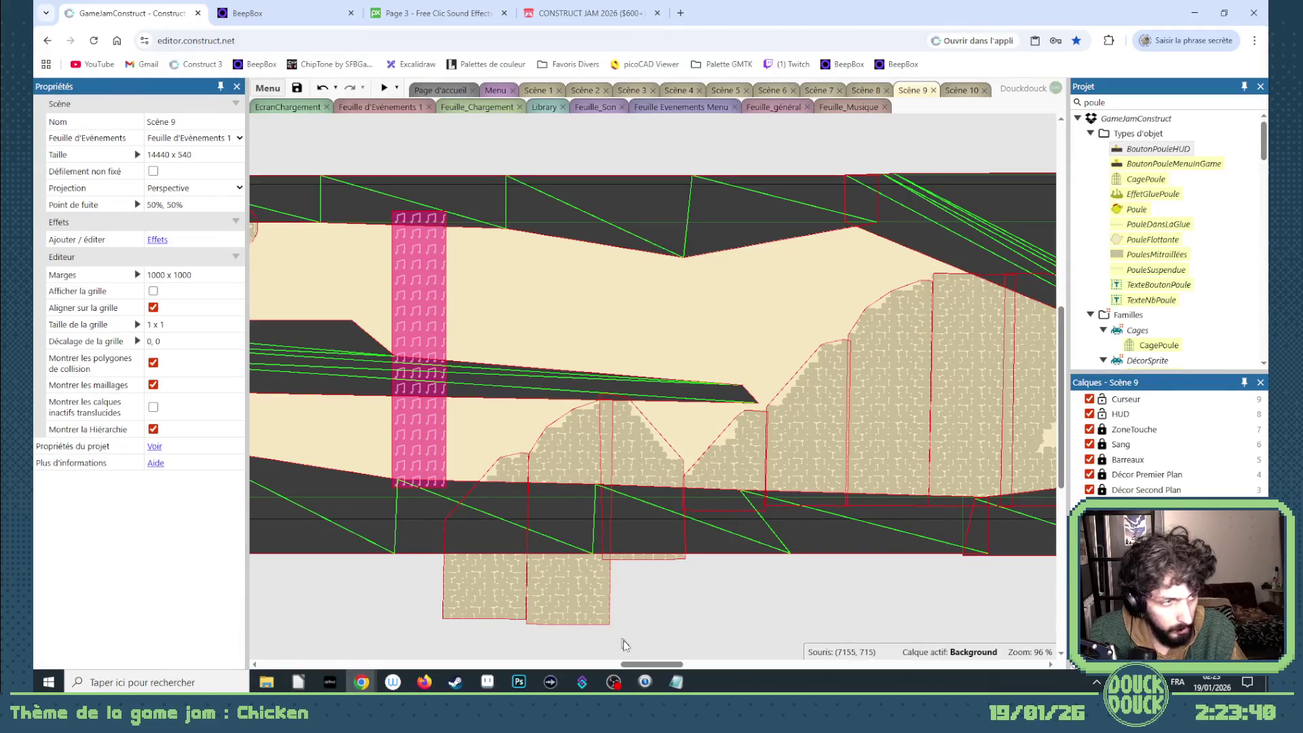
mouse_move(649, 664)
left_mouse_down()
mouse_move(606, 665)
mouse_move(655, 656)
mouse_move(608, 652)
mouse_move(651, 648)
left_mouse_up()
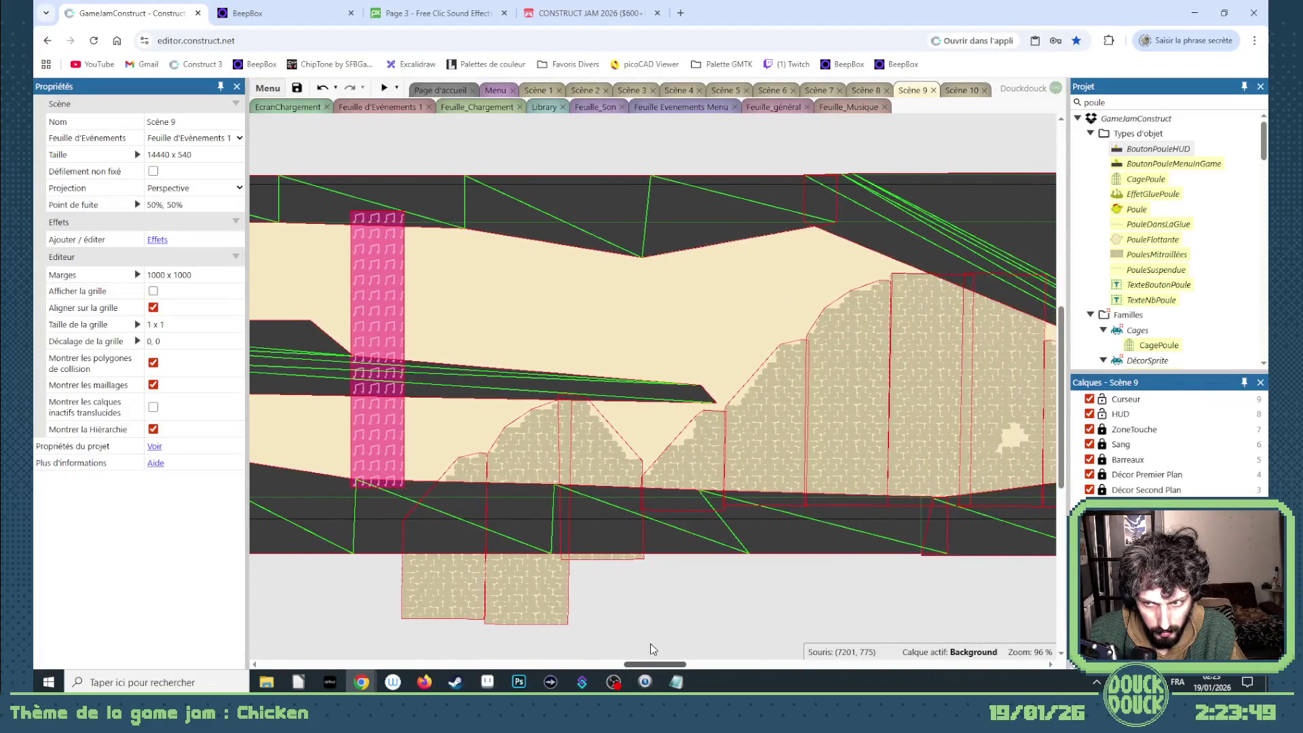
left_click(839, 414)
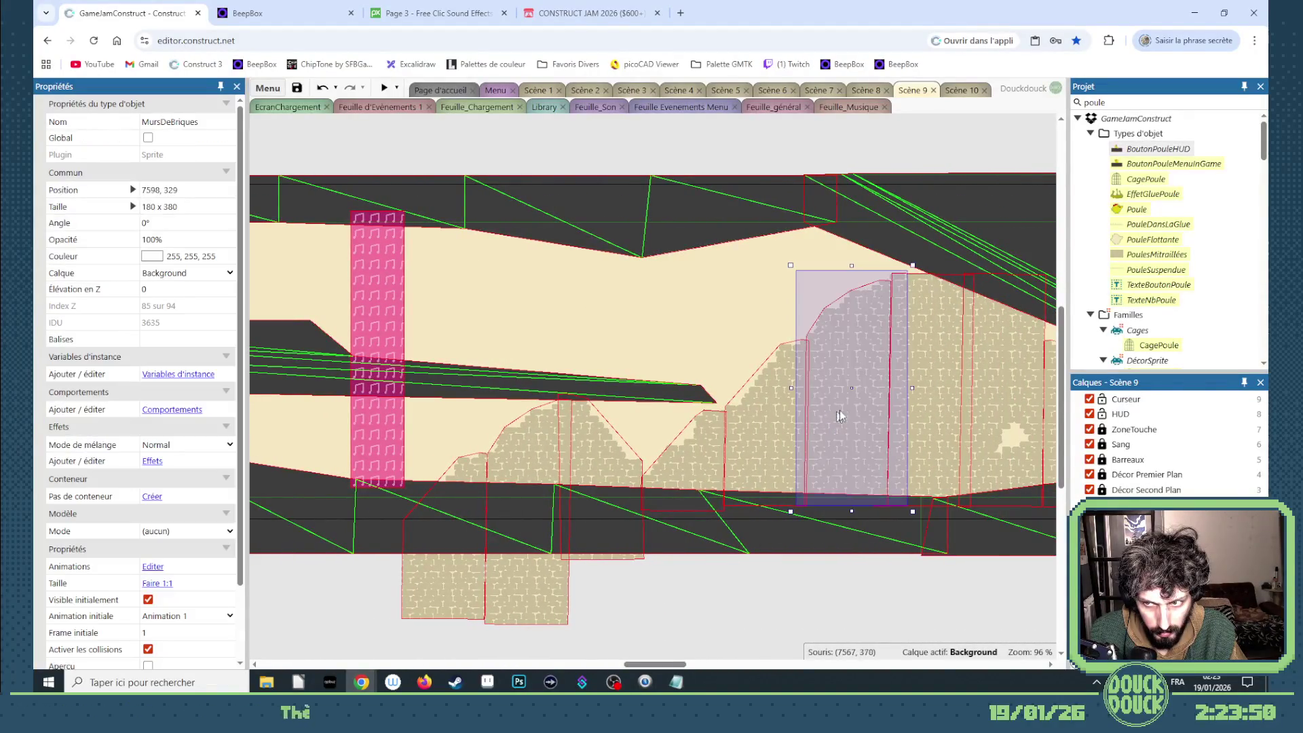
- Copy the right brick piece, set its initial frame to 4, and move it up into the corridor
left_click(944, 401, "shift")
scroll(520, 490, "left", 5)
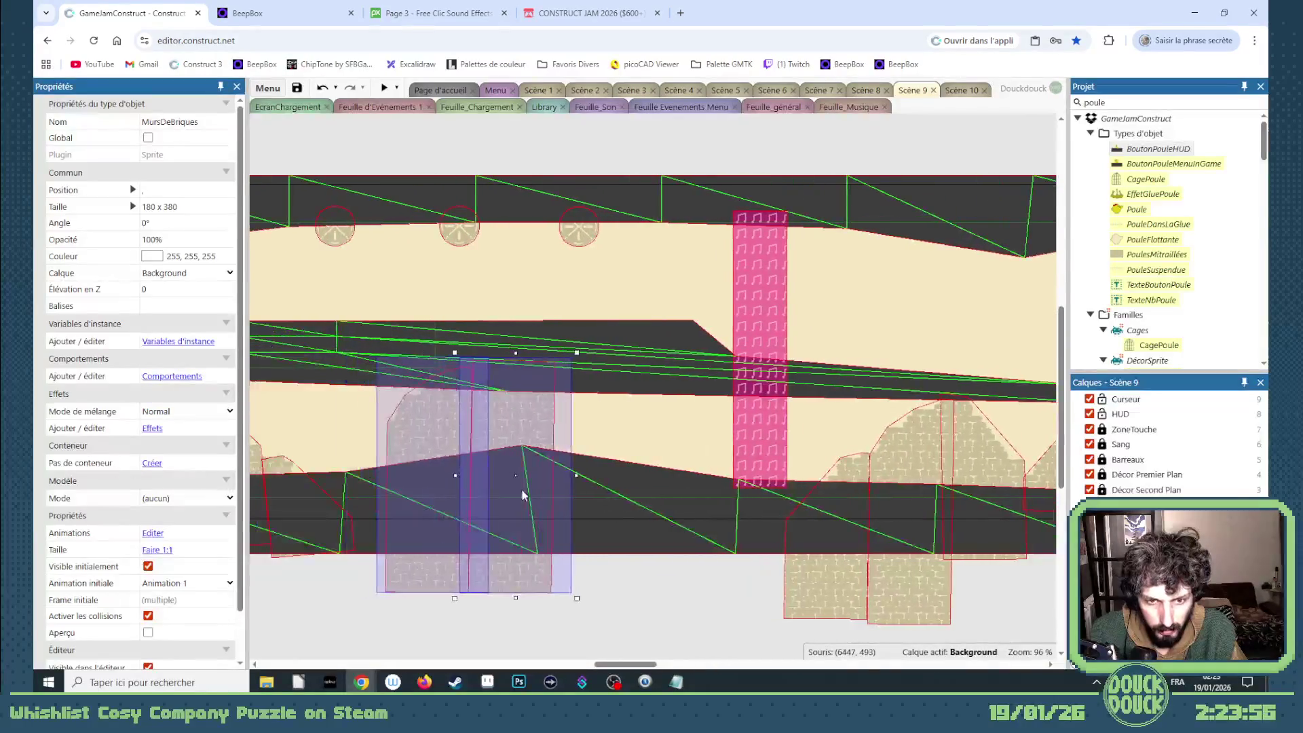
left_click(553, 564)
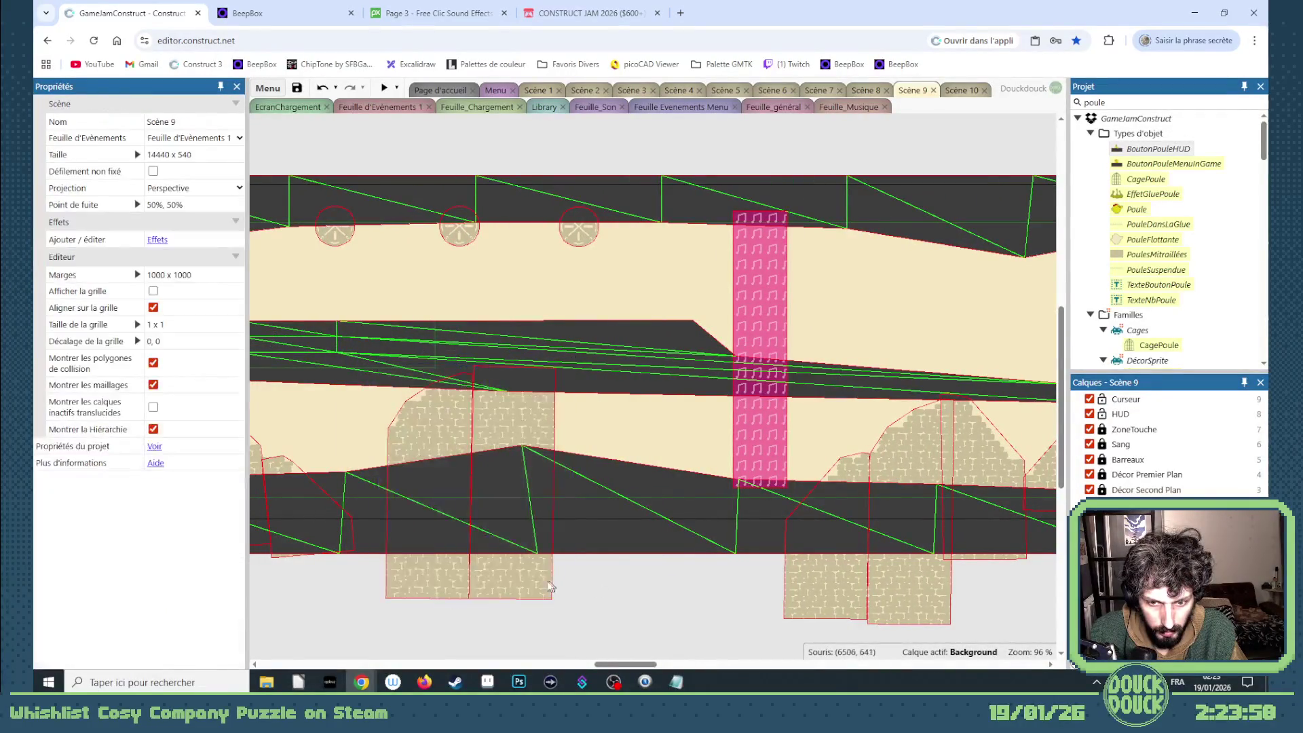
left_click(524, 583)
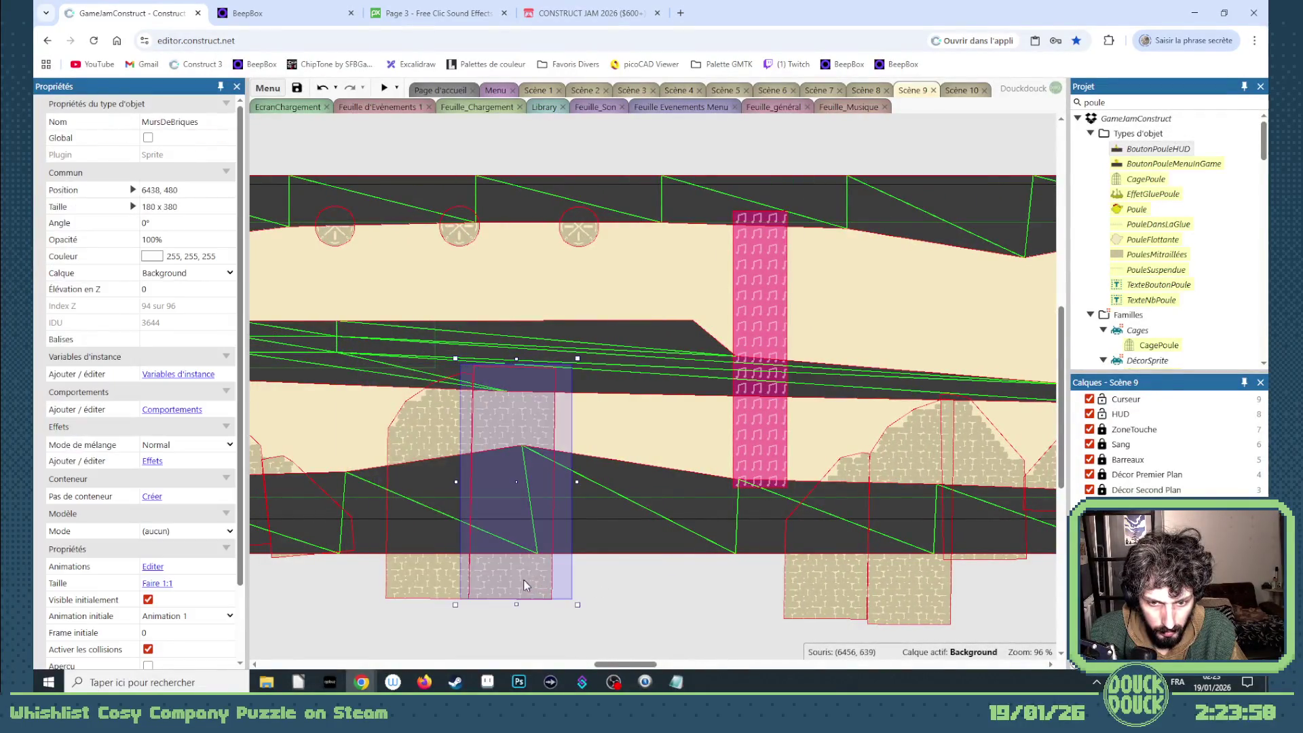
left_click(229, 634)
left_click_drag(526, 572, 630, 540)
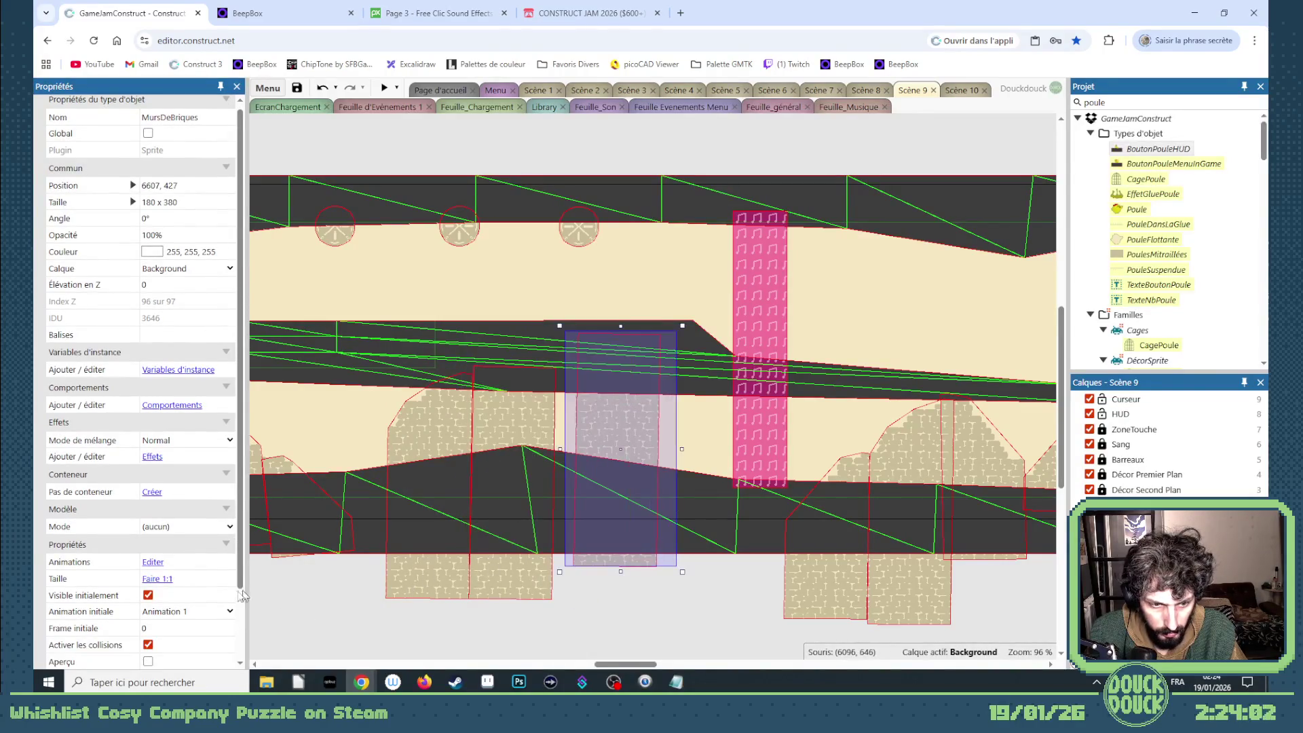
left_click(229, 632)
type("4")
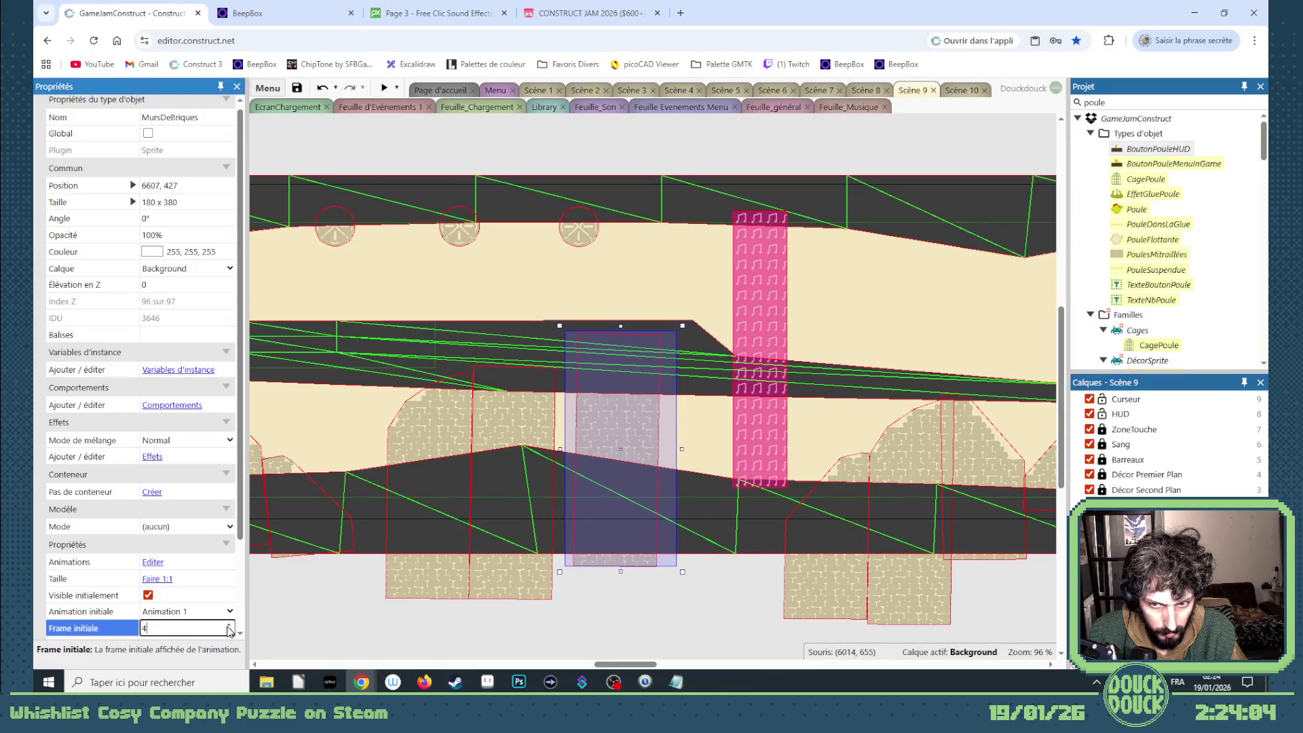
mouse_move(638, 453)
left_mouse_down()
mouse_move(609, 368)
mouse_move(628, 400)
left_mouse_up()
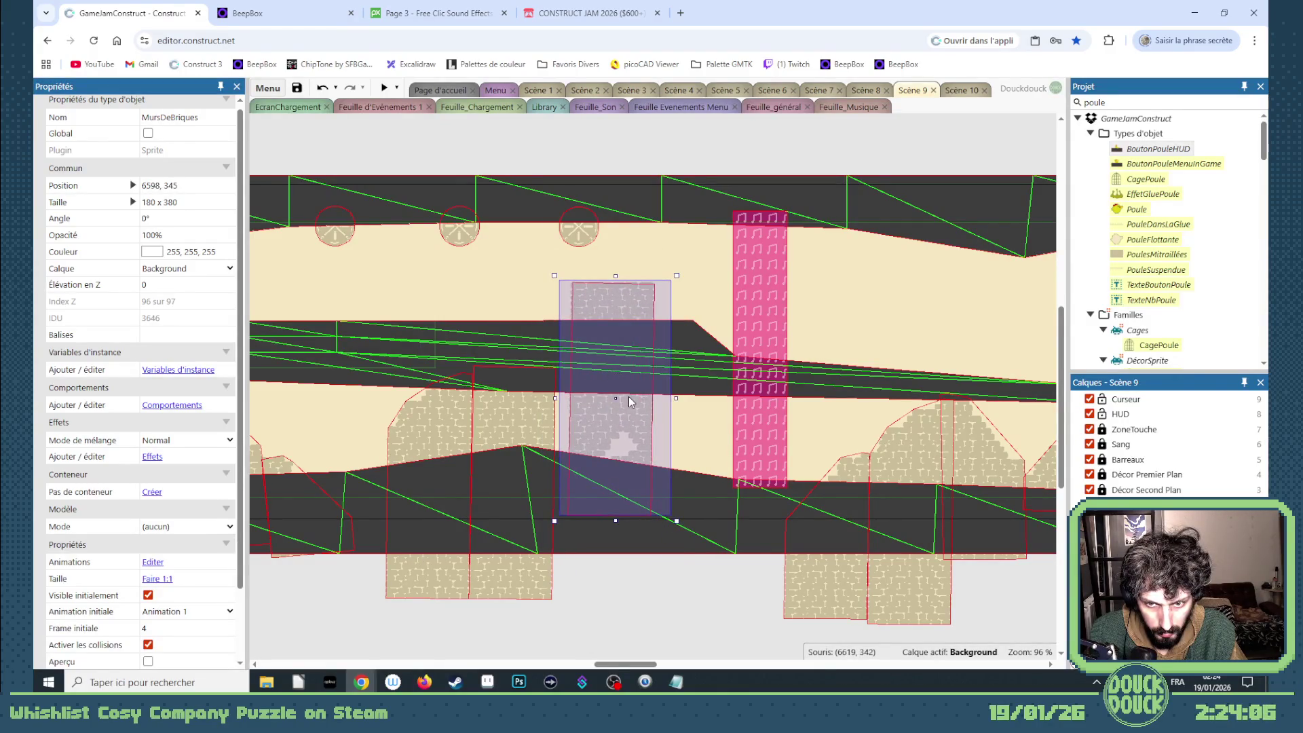
- Flip the frame-4 copy upside down with a size of 180 x -380, then nudge it into place
left_click(163, 202)
type("-")
key("Tab")
left_click(623, 512)
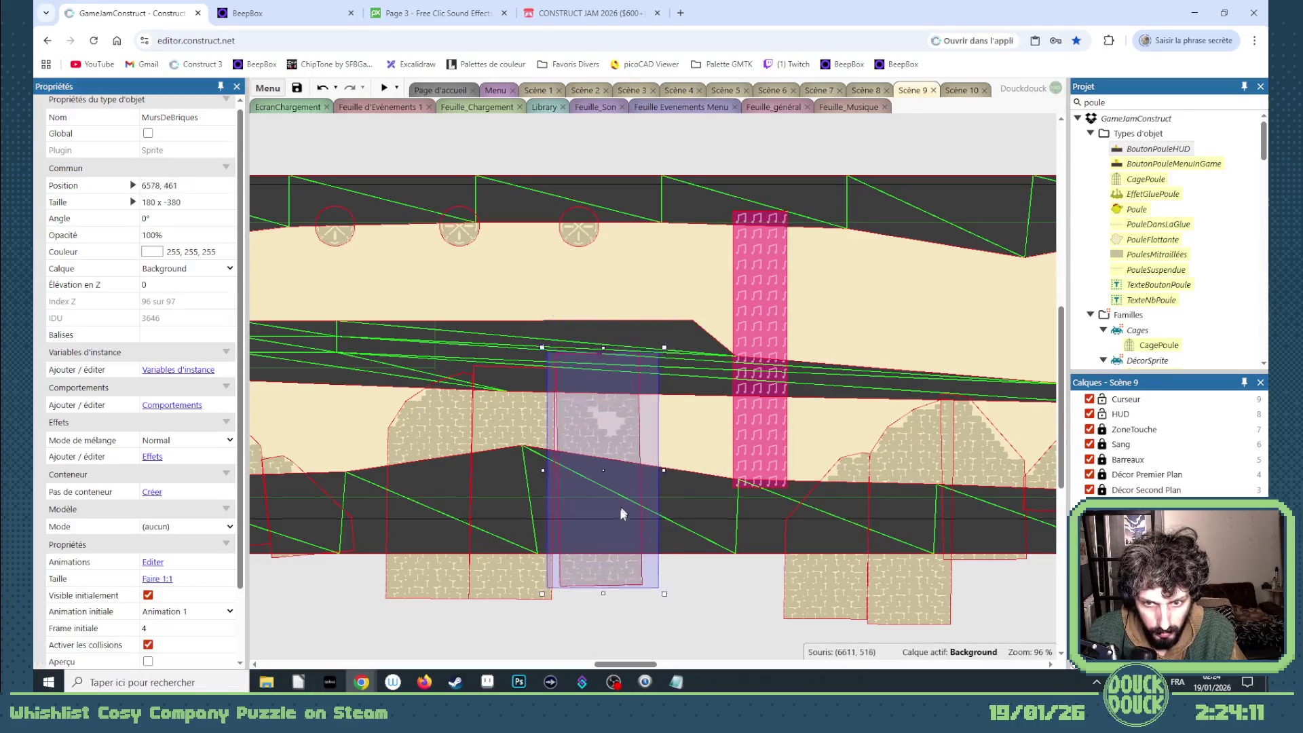
left_click_drag(623, 513, 617, 516)
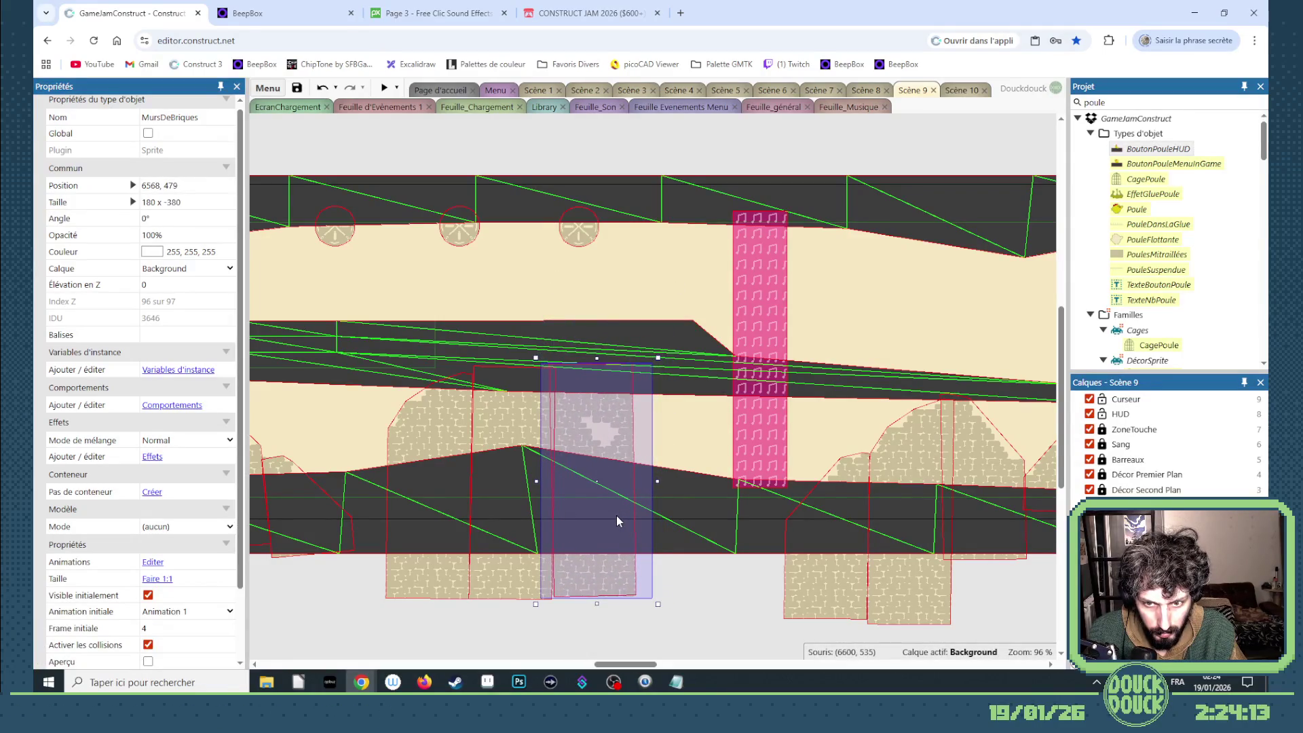
- In the MursDeBriques animation editor, erase the upper part of frame 4
double_click(616, 515)
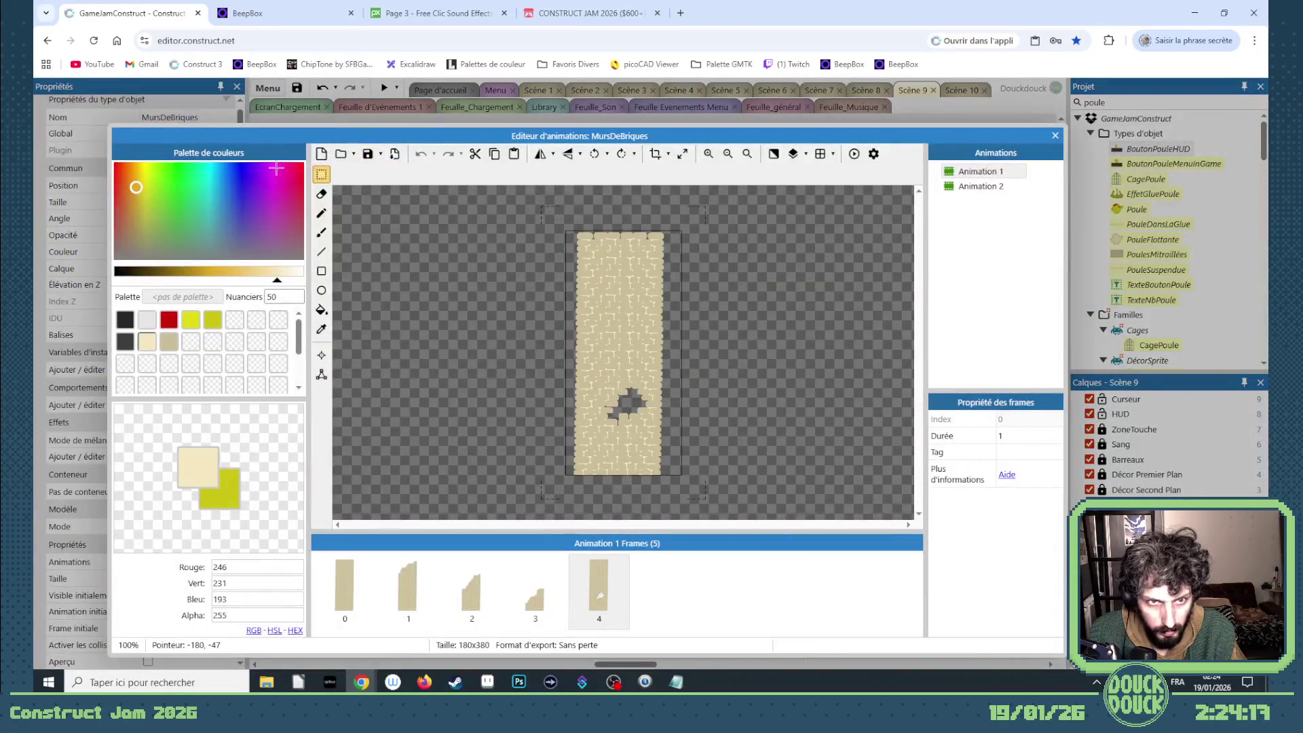
left_click(321, 175)
scroll(603, 236, "up", 2)
mouse_move(425, 207)
left_mouse_down()
mouse_move(780, 515)
mouse_move(802, 352)
mouse_move(825, 379)
left_mouse_up()
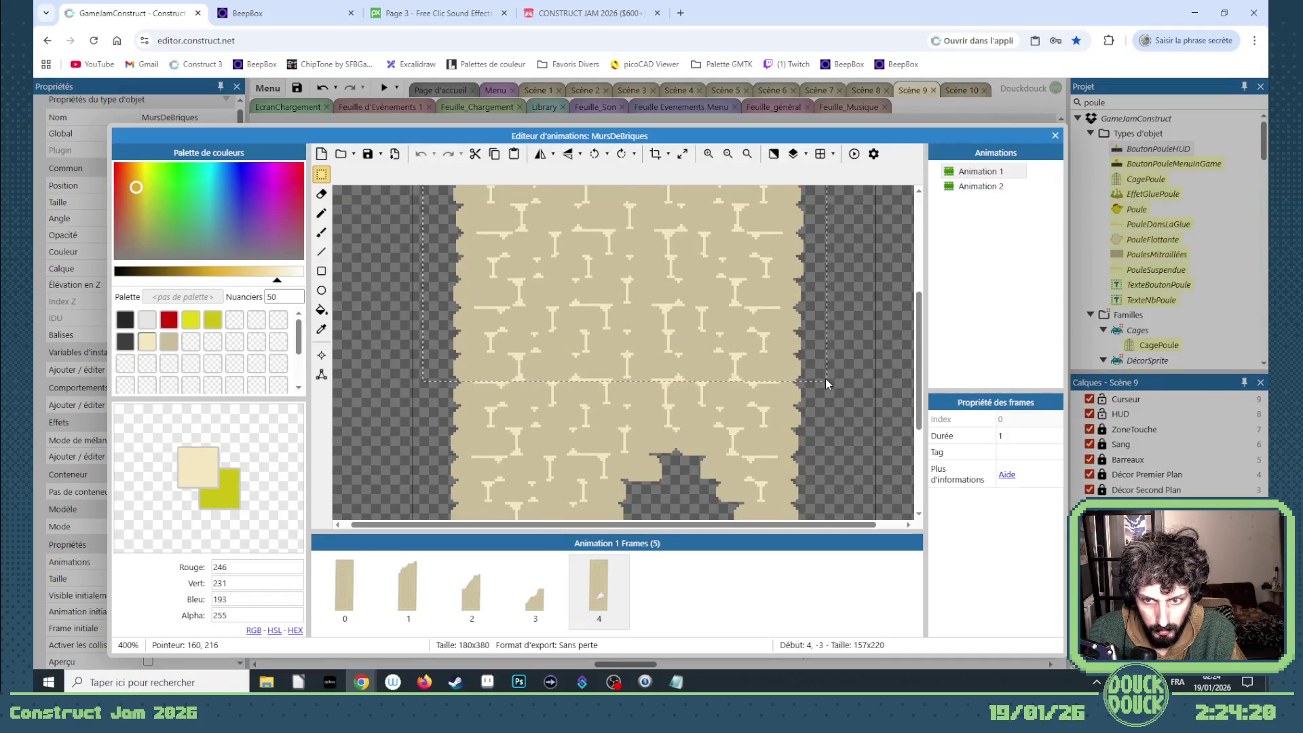
key("Delete")
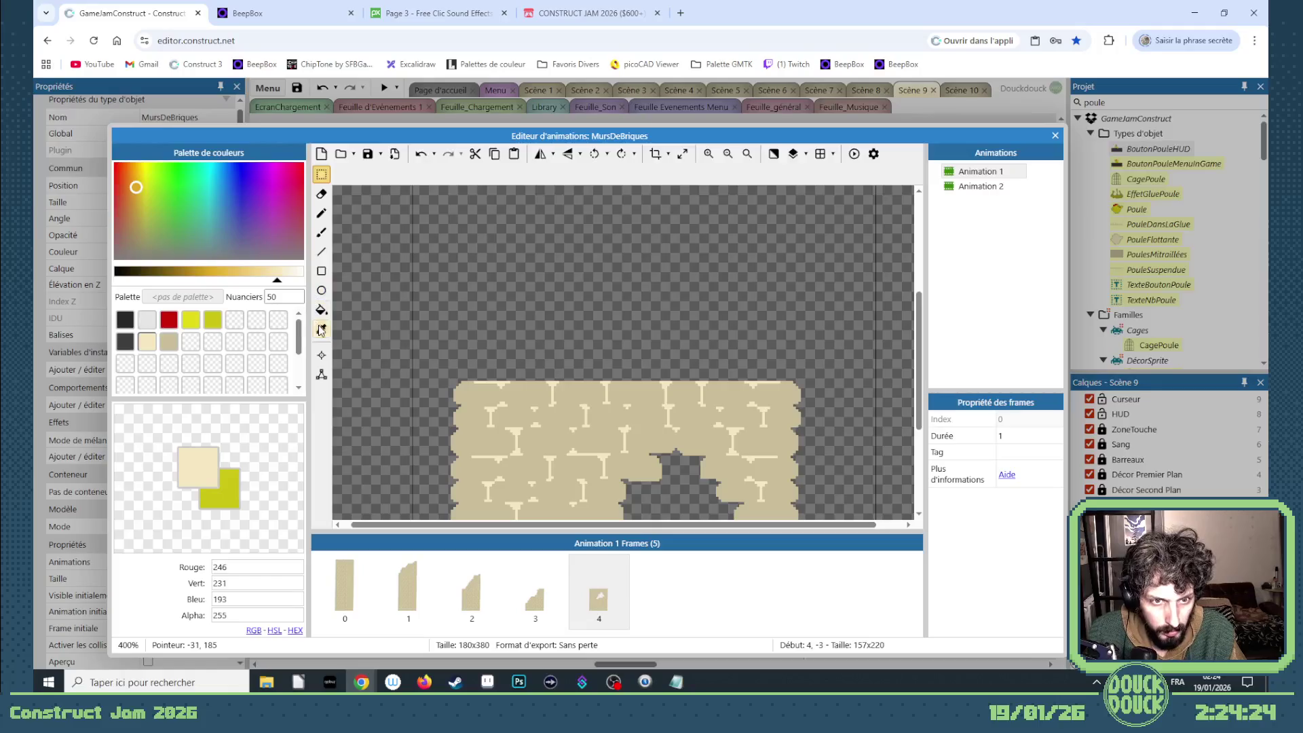
- Fill the mortar marks on frame 4's top edge with transparent and return to the layout
left_click(278, 320)
left_click(321, 310)
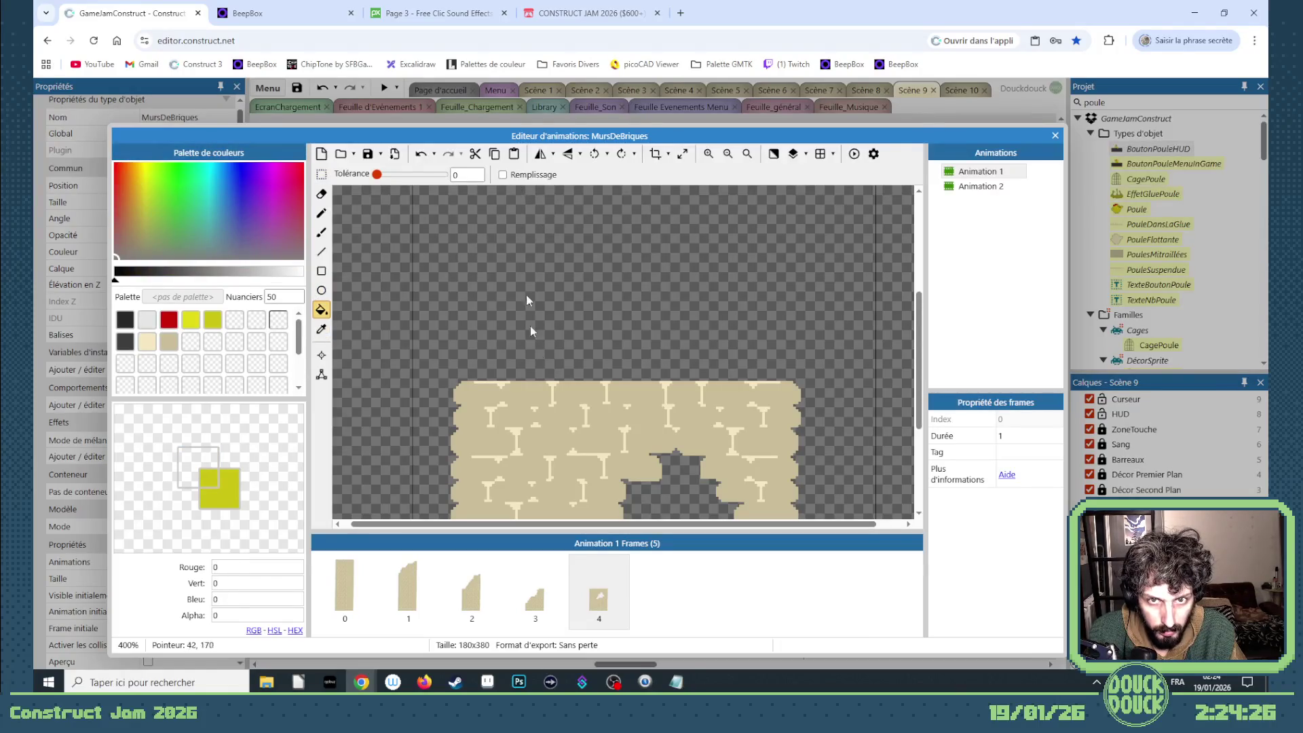
left_click(502, 386)
key("ctrl+z")
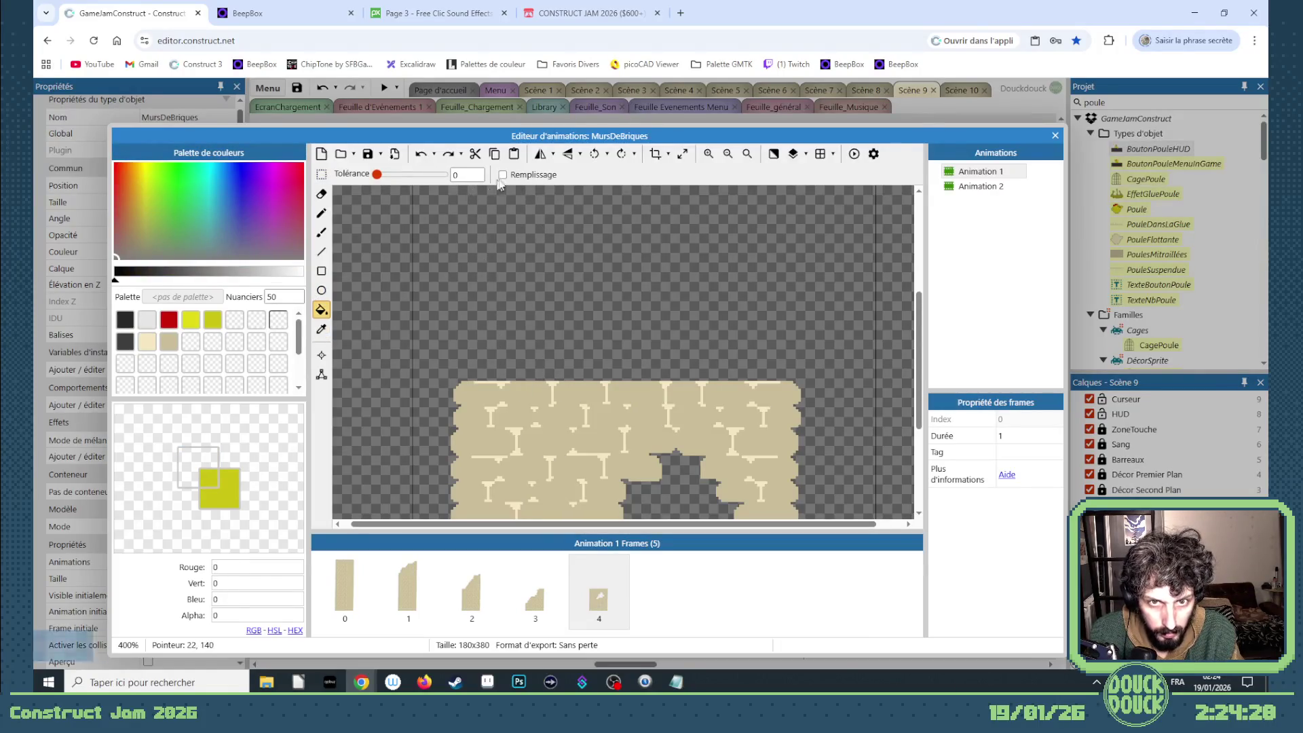
left_click(502, 174)
left_click(503, 387)
left_click(553, 388)
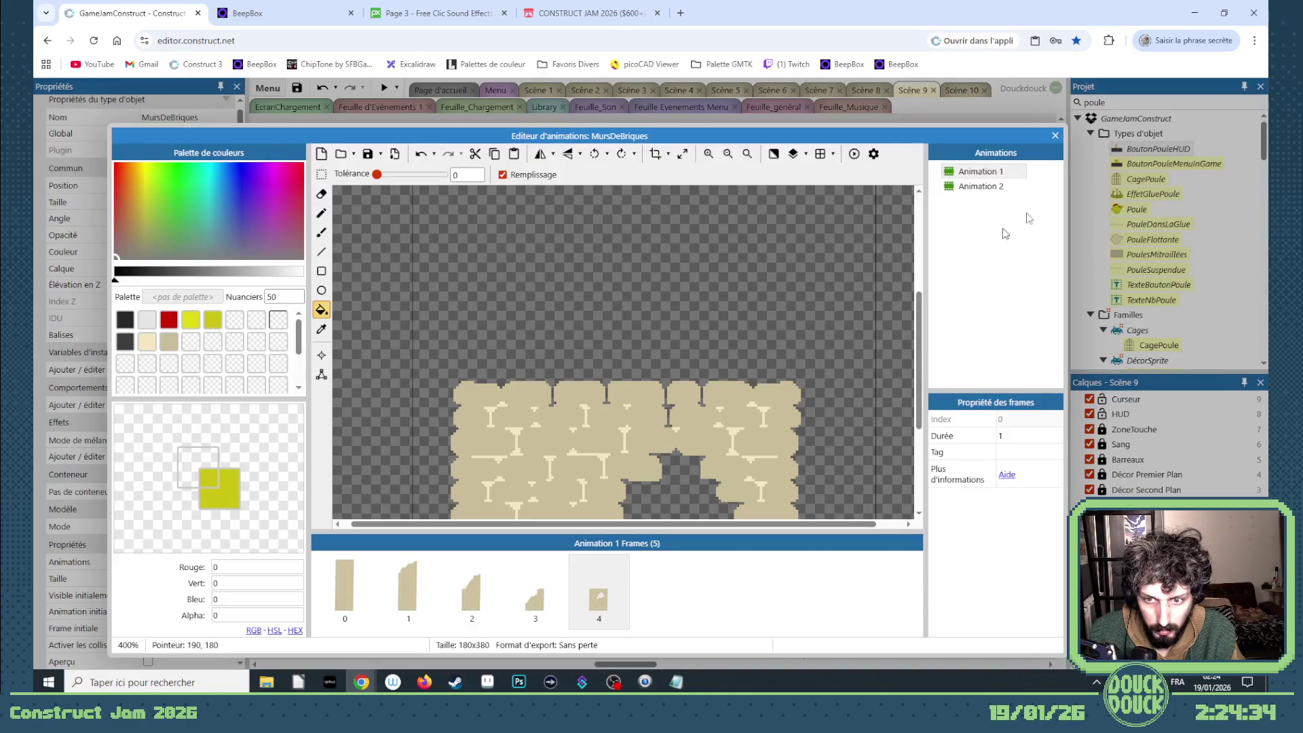
left_click(1055, 134)
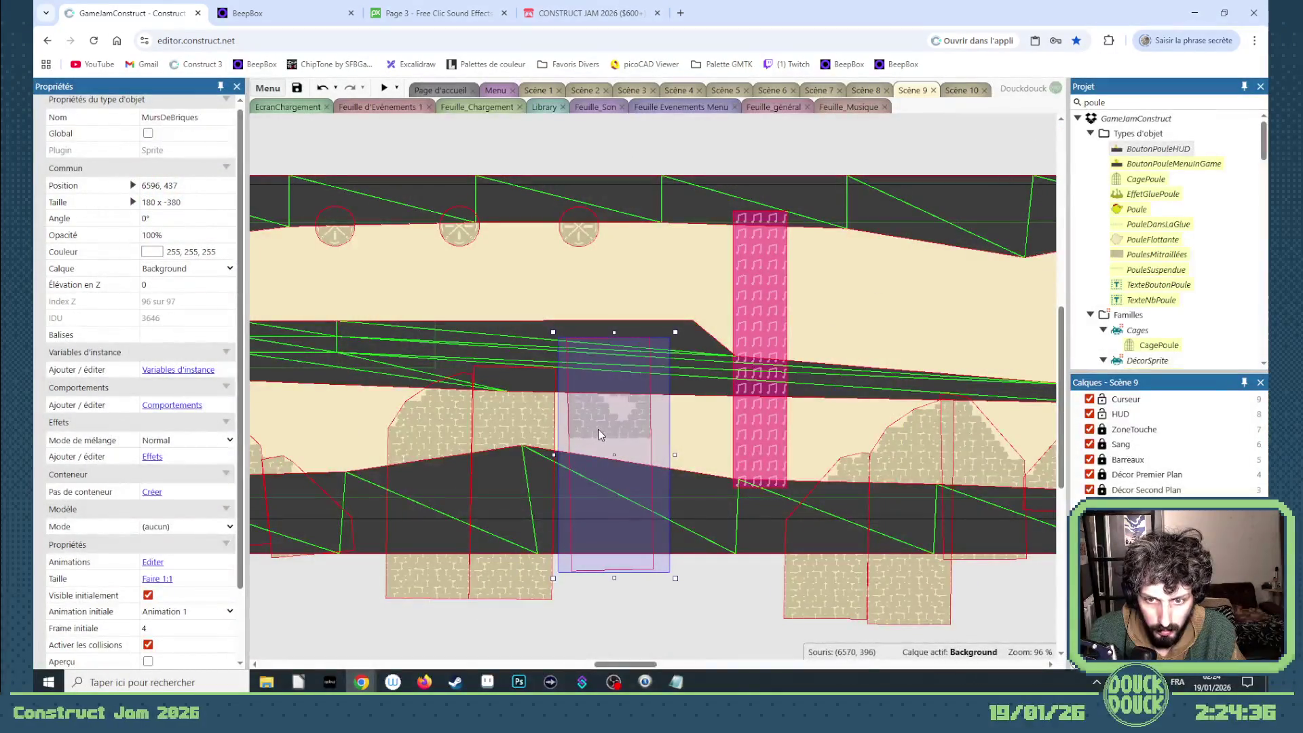
- Remove the vertical flip from the brick piece and move it up into the corridor
left_click(167, 203)
key("BackSpace")
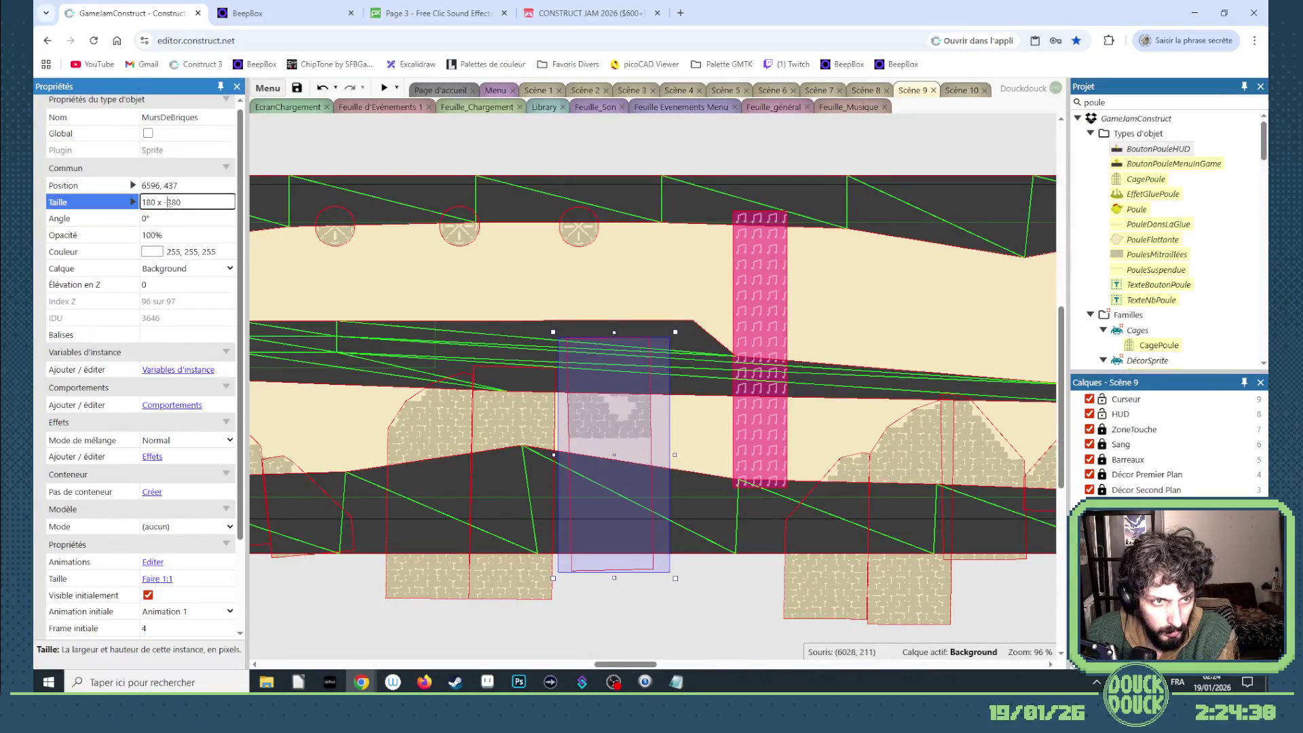
key("Tab")
mouse_move(638, 566)
left_mouse_down()
mouse_move(626, 481)
mouse_move(607, 490)
left_mouse_up()
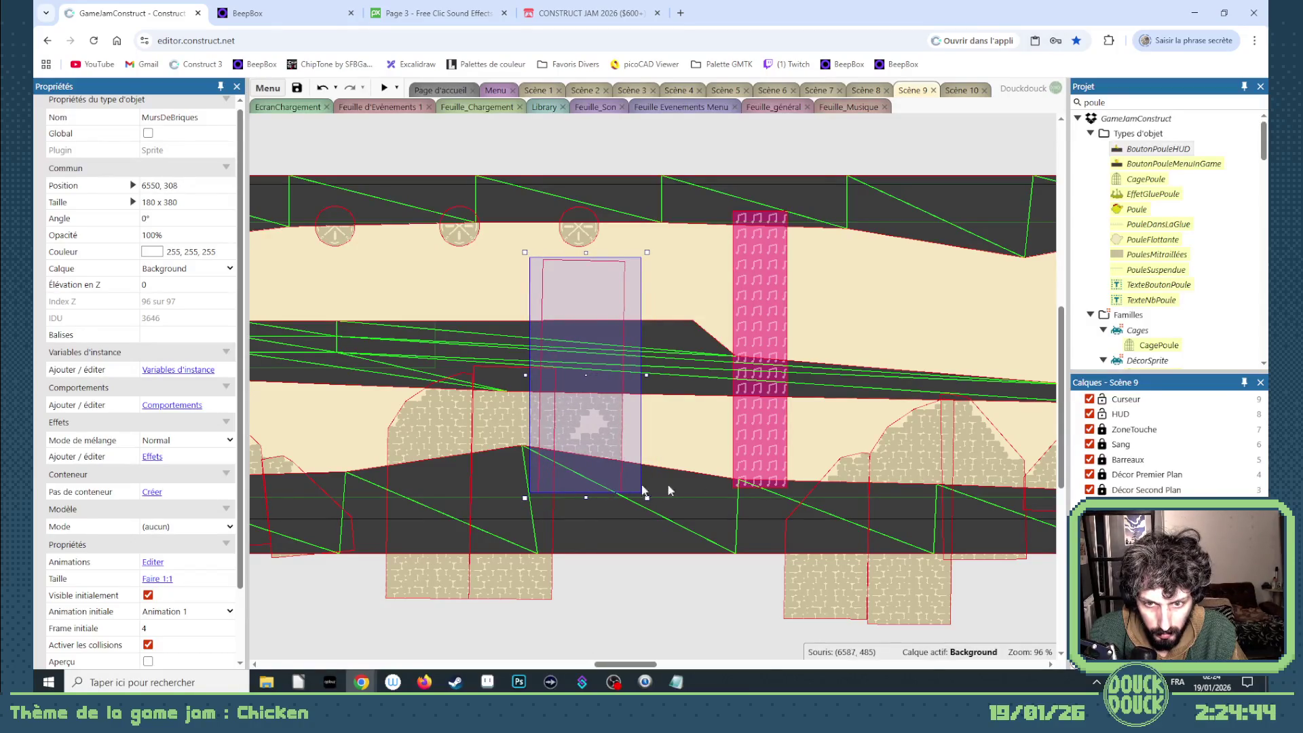
- Copy the right brick wall leftward, mirror it to -180 x 380 on frame 1, and lower it onto the floor
left_click(852, 470)
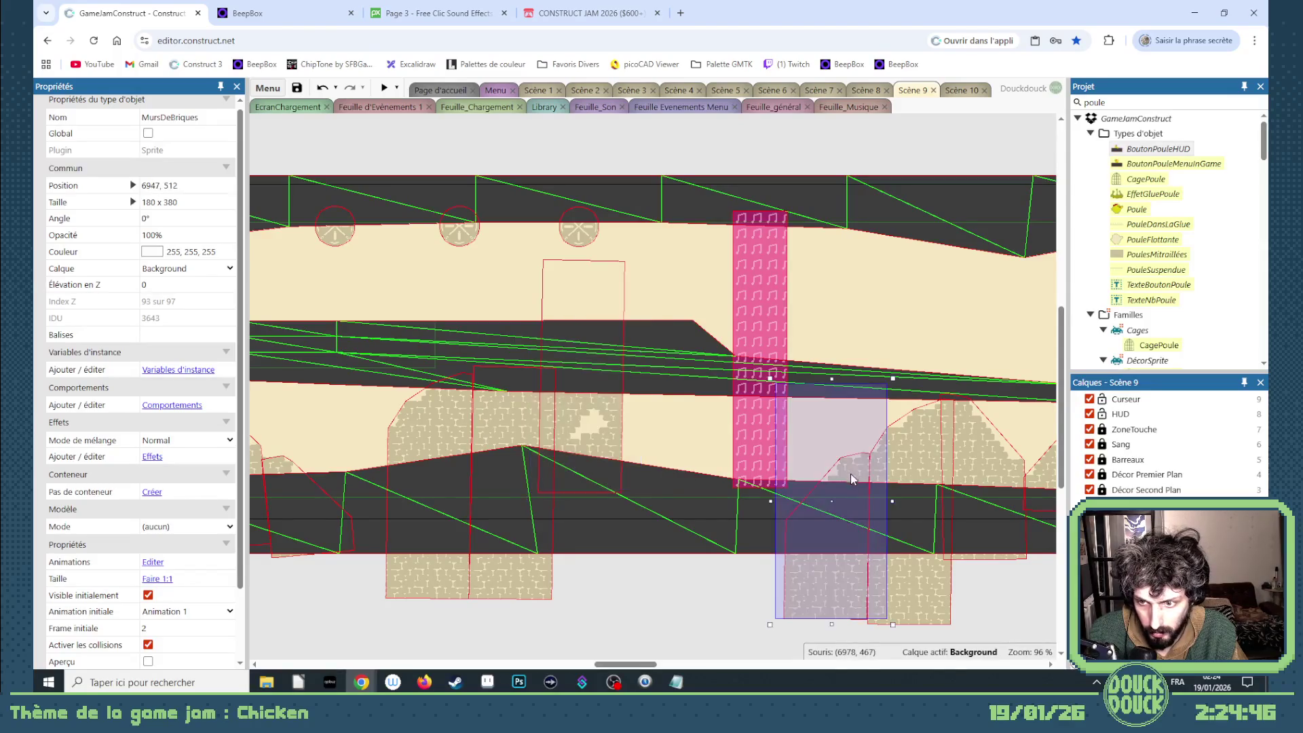
left_click_drag(850, 473, 662, 441)
left_click(143, 202)
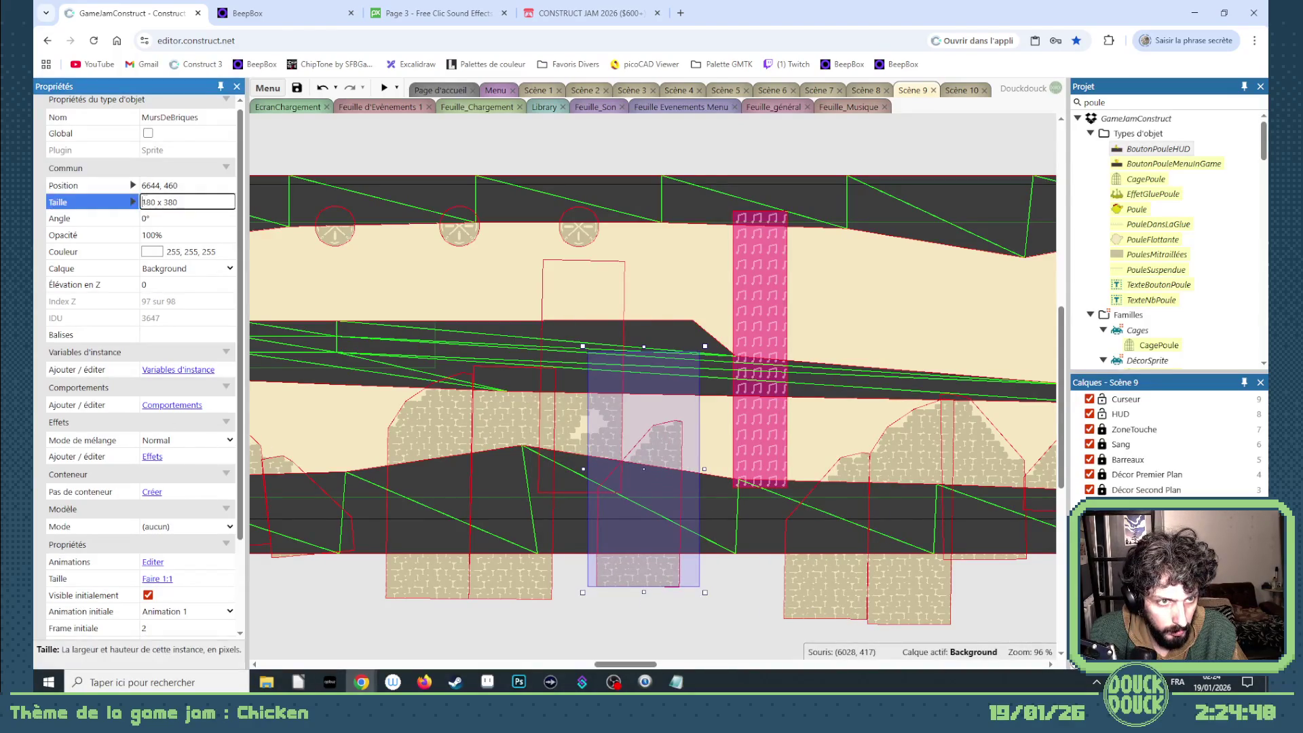
key("Tab")
left_click_drag(656, 465, 673, 445)
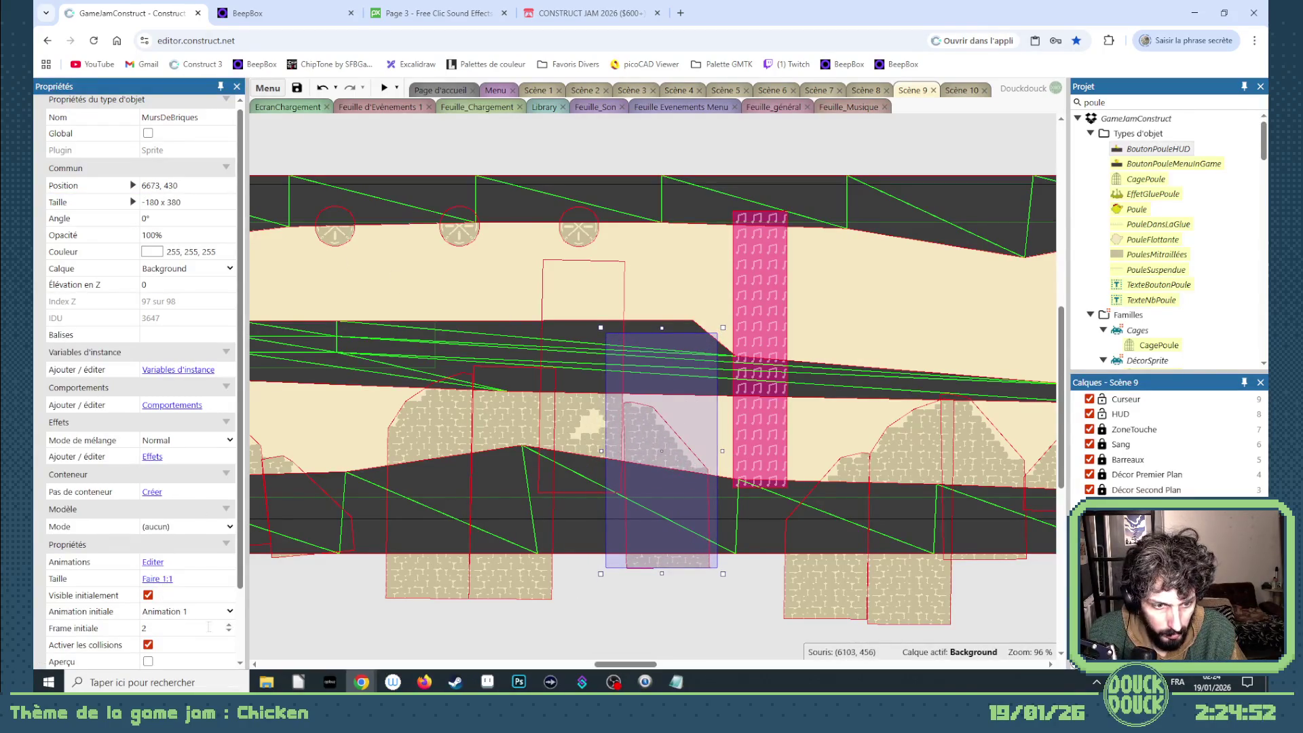
left_click(229, 632)
mouse_move(670, 452)
left_mouse_down()
mouse_move(673, 495)
mouse_move(658, 513)
left_mouse_up()
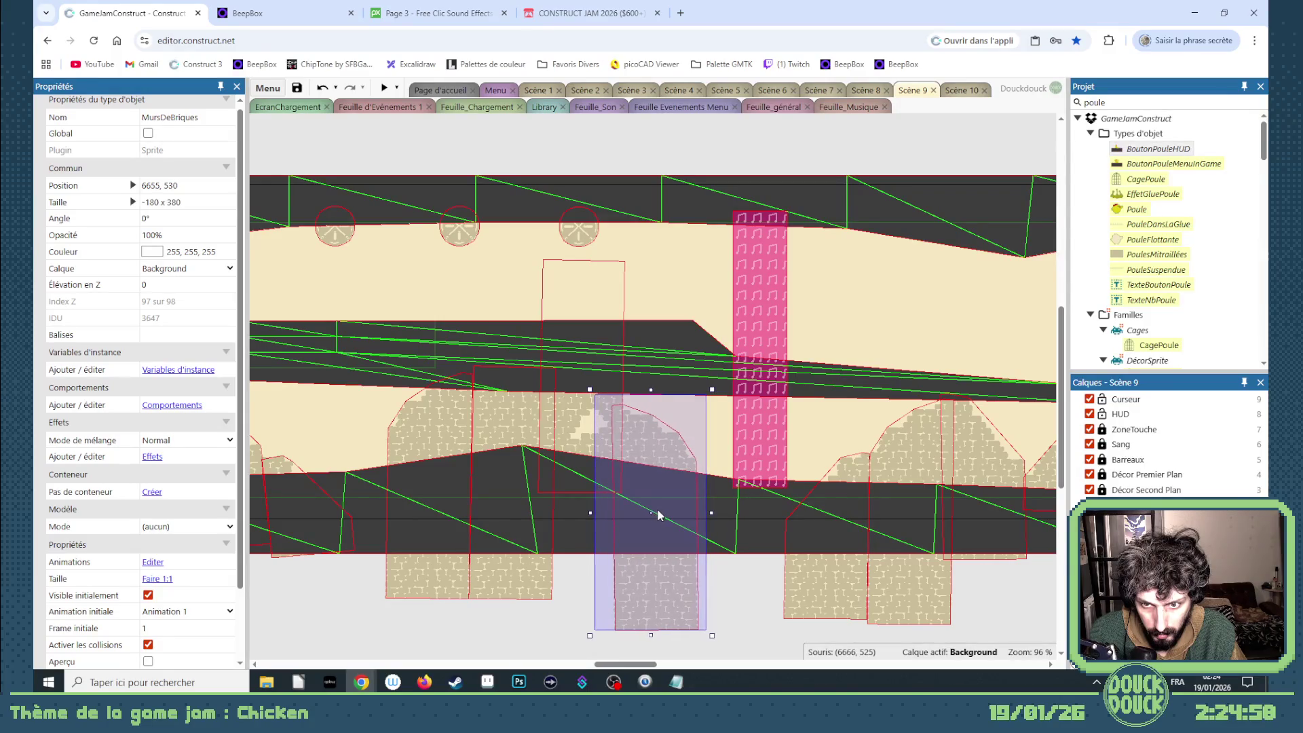
left_click(741, 579)
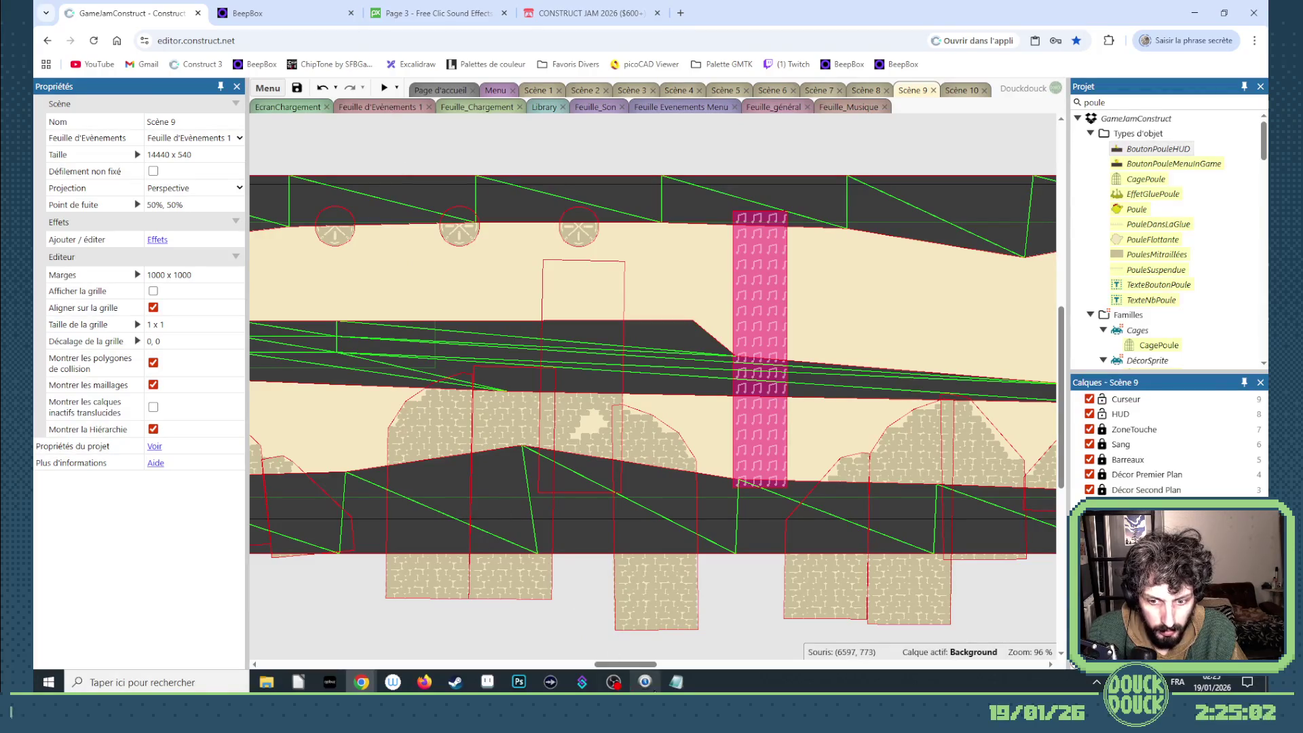
left_click_drag(641, 665, 503, 668)
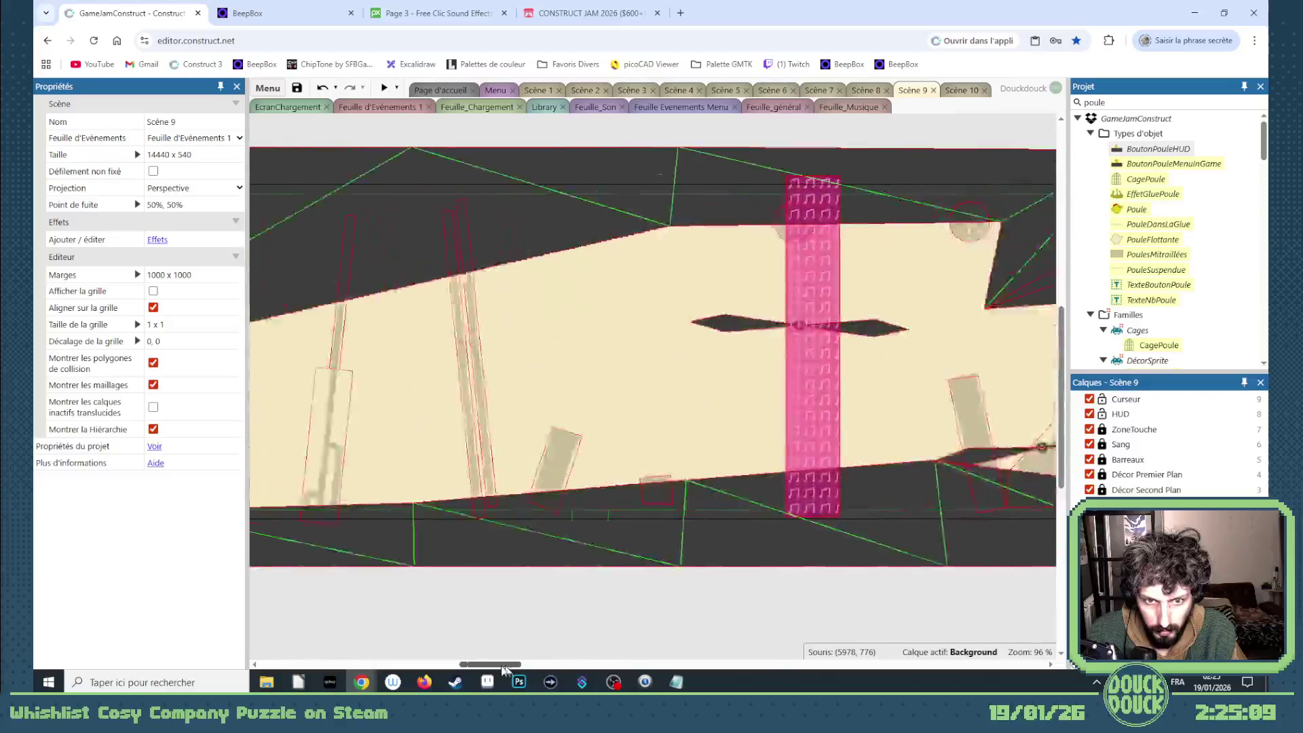
- Select the tall DécorBagground decor sprite and move it up-left
left_click(558, 484)
left_click(1120, 414)
scroll(1061, 416, "right", 5)
scroll(1060, 416, "right", 10)
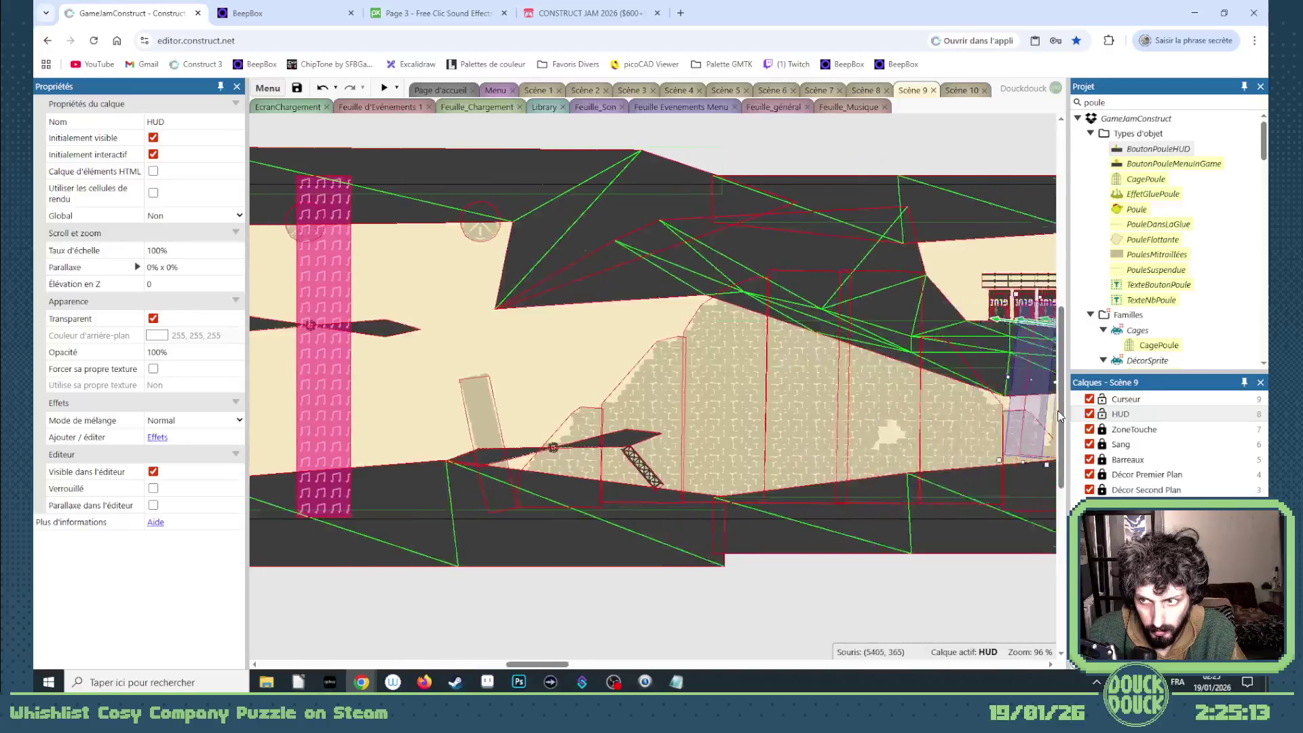
mouse_move(1050, 410)
left_mouse_down()
mouse_move(820, 277)
mouse_move(817, 292)
left_mouse_up()
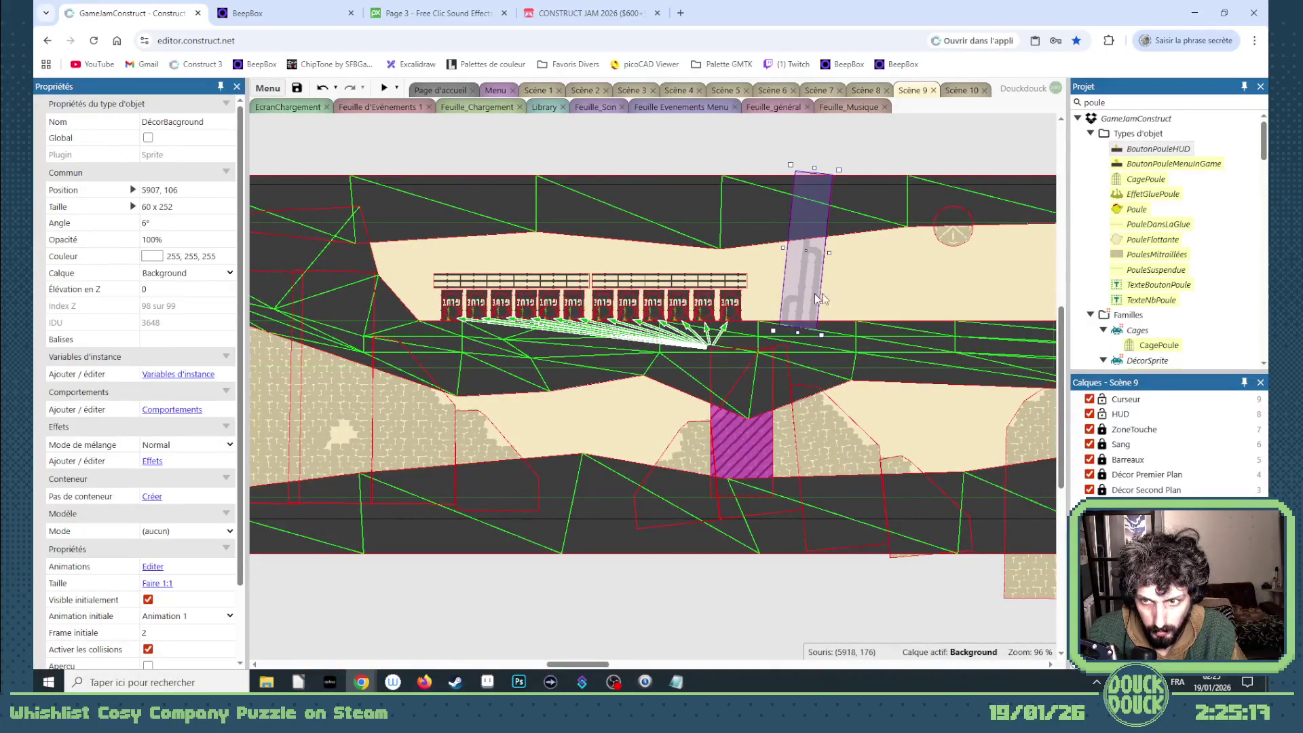
key("ctrl+z")
- Cycle the decor sprite's initial frame and move it near the pink pillar
left_click(230, 635)
left_click(230, 632)
left_click(230, 632)
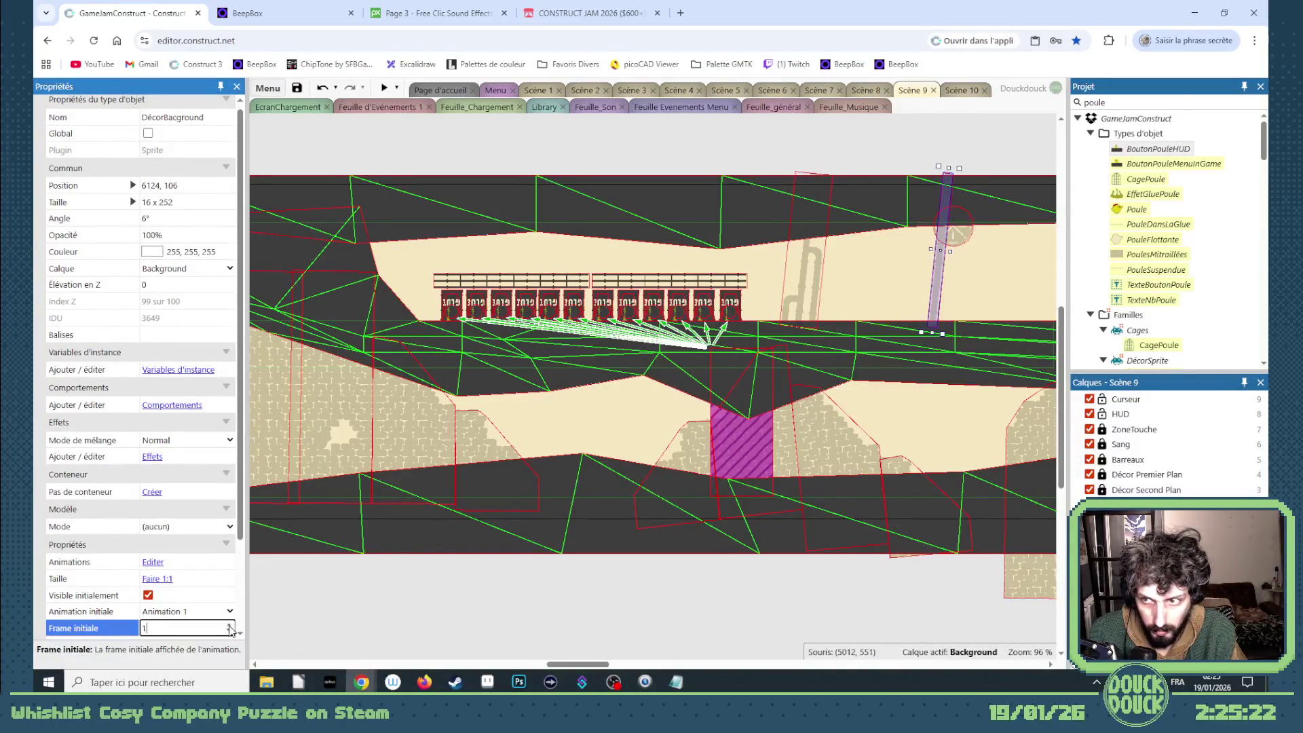
left_click(230, 629)
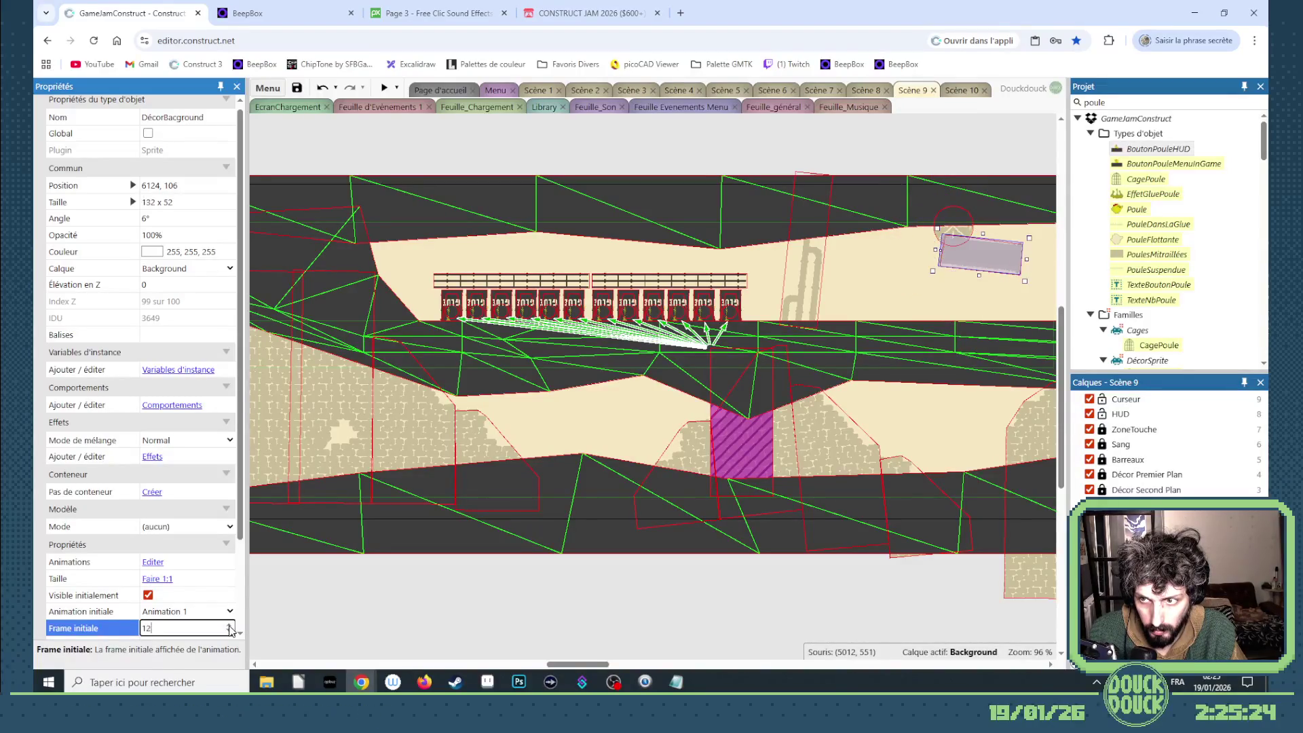
left_click_drag(570, 667, 605, 670)
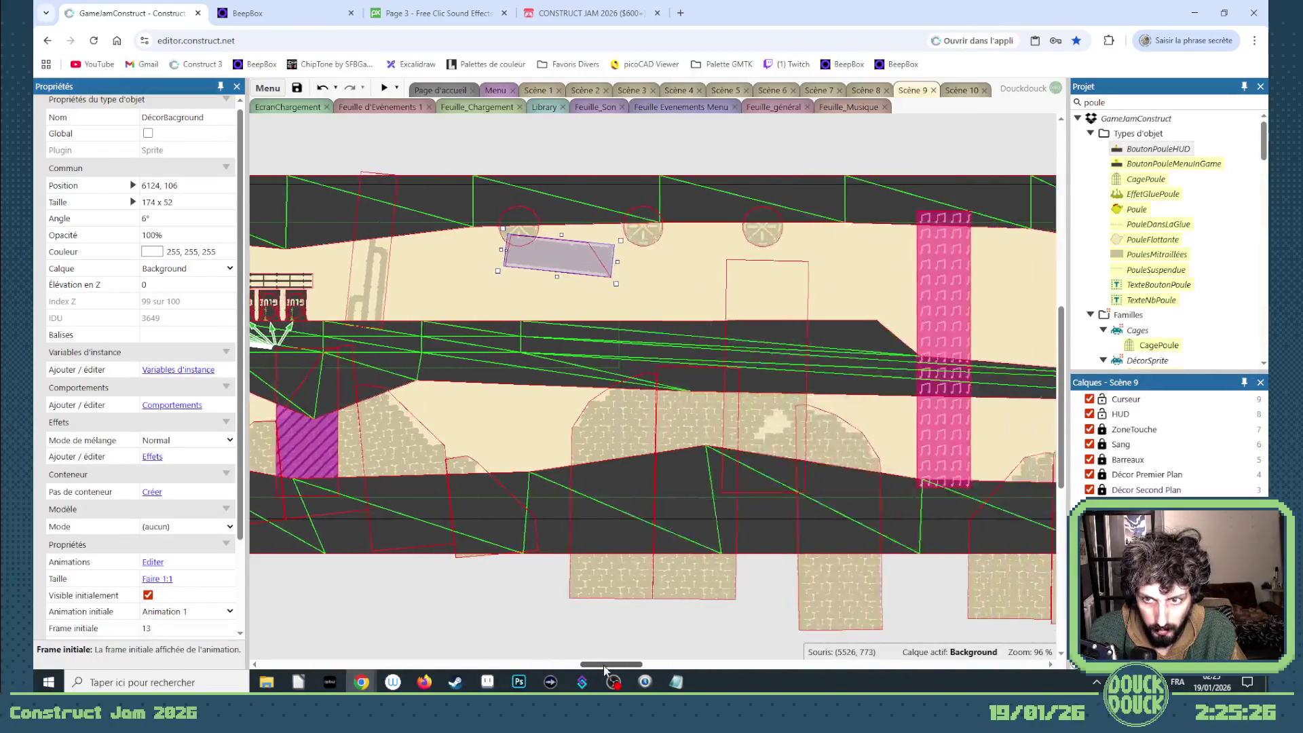
mouse_move(587, 268)
left_mouse_down()
mouse_move(921, 270)
mouse_move(900, 300)
left_mouse_up()
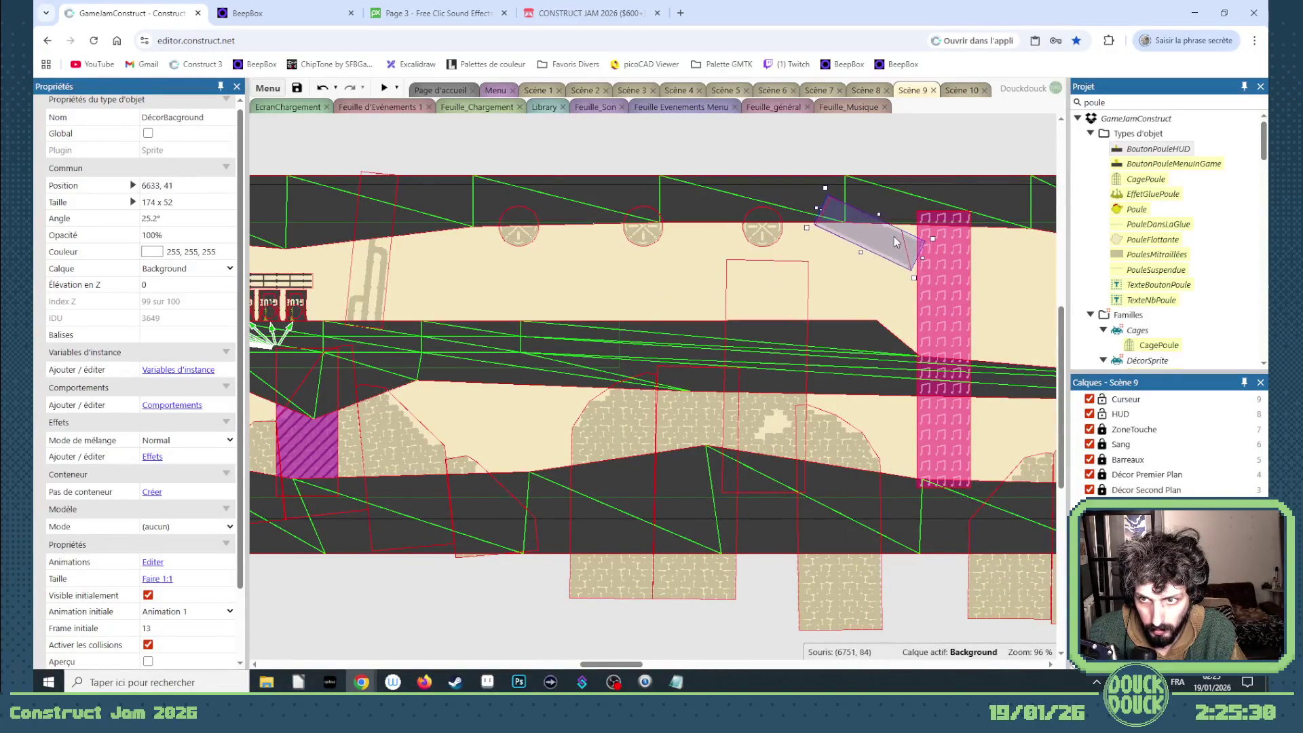
- Copy the decor piece down-left and set it to frame 32, a small diagonal beam
mouse_move(892, 238)
left_mouse_down("ctrl")
mouse_move(842, 280)
mouse_move(664, 321)
left_mouse_up("ctrl")
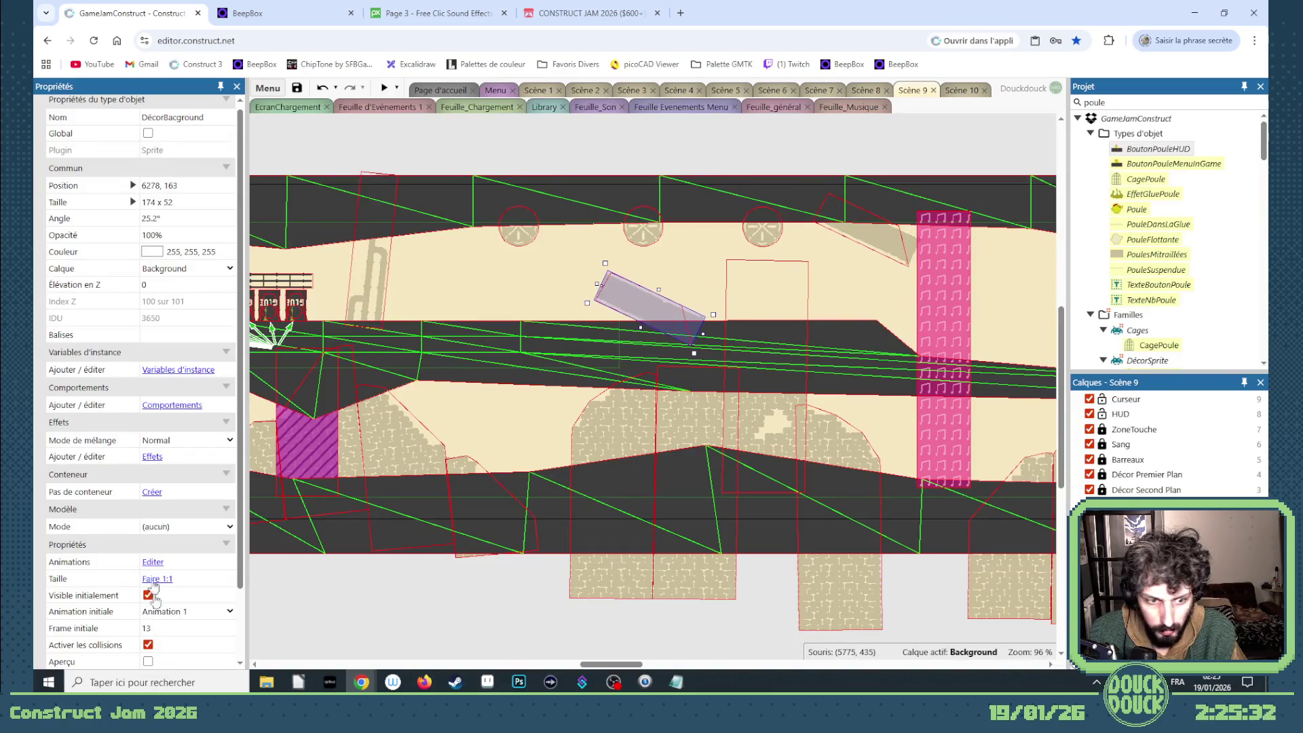
left_click(229, 625)
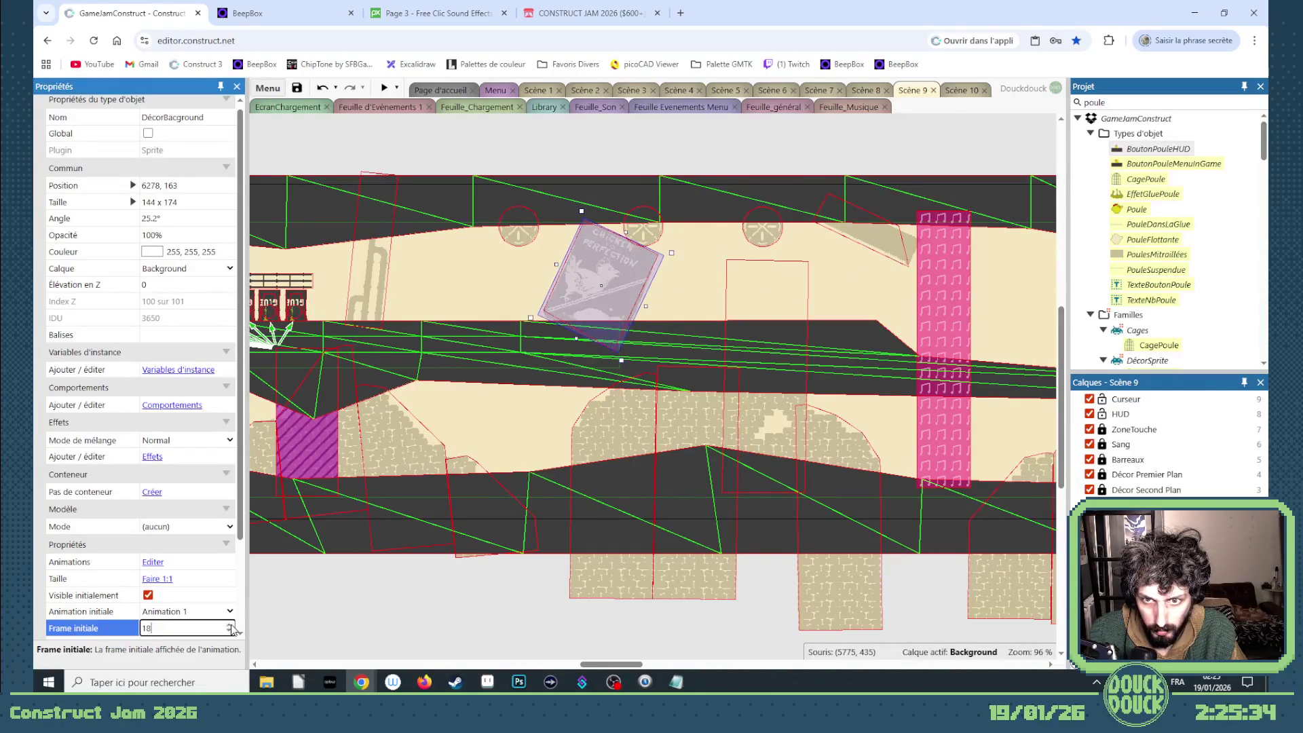
scroll(231, 629, "up", 9)
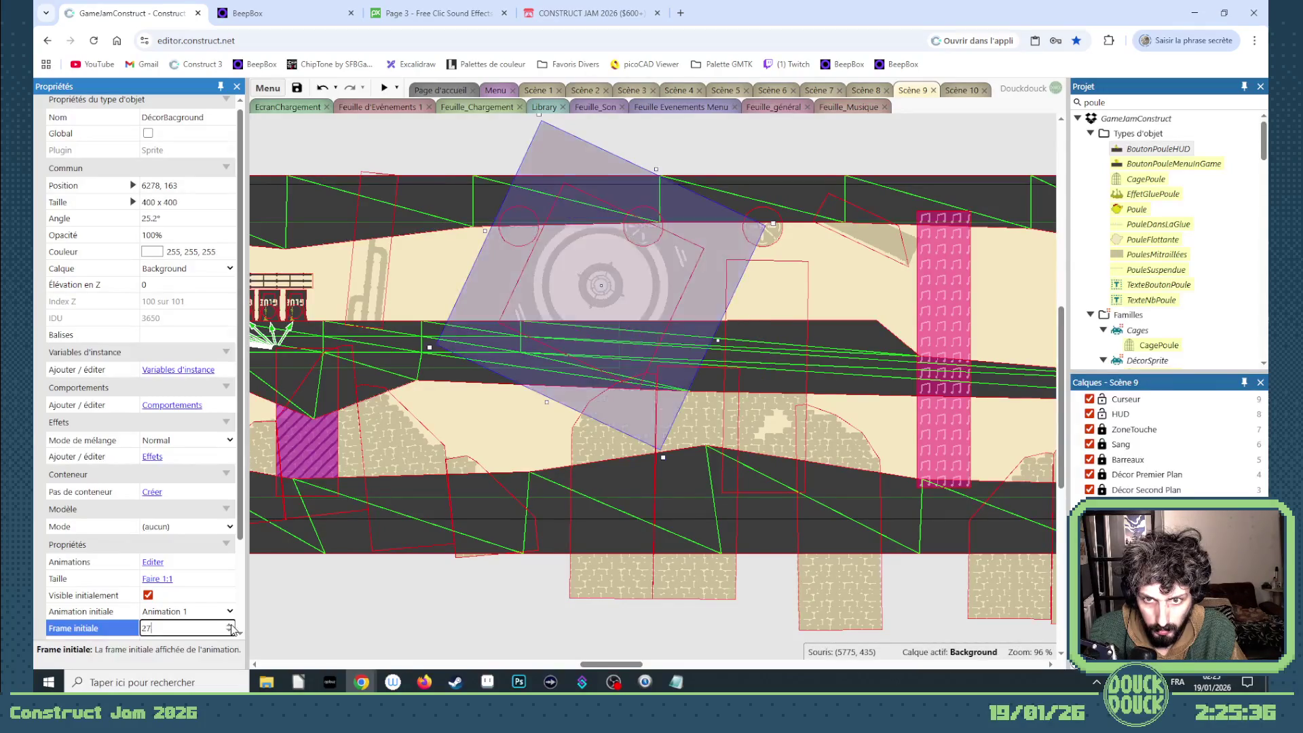
scroll(231, 629, "up", 3)
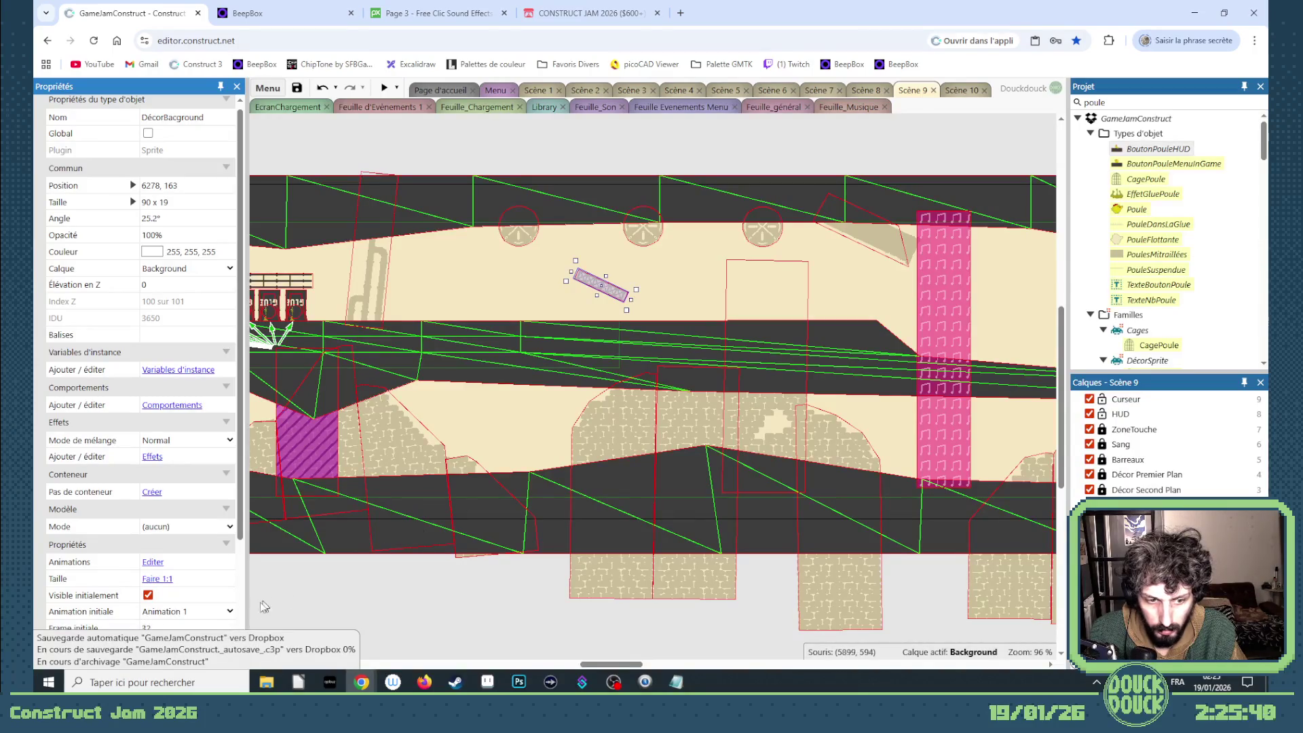
- Rotate the beam piece to 328.8° and line up the two beam pieces along the diagonal
mouse_move(638, 319)
left_mouse_down()
mouse_move(643, 292)
mouse_move(528, 302)
left_mouse_up()
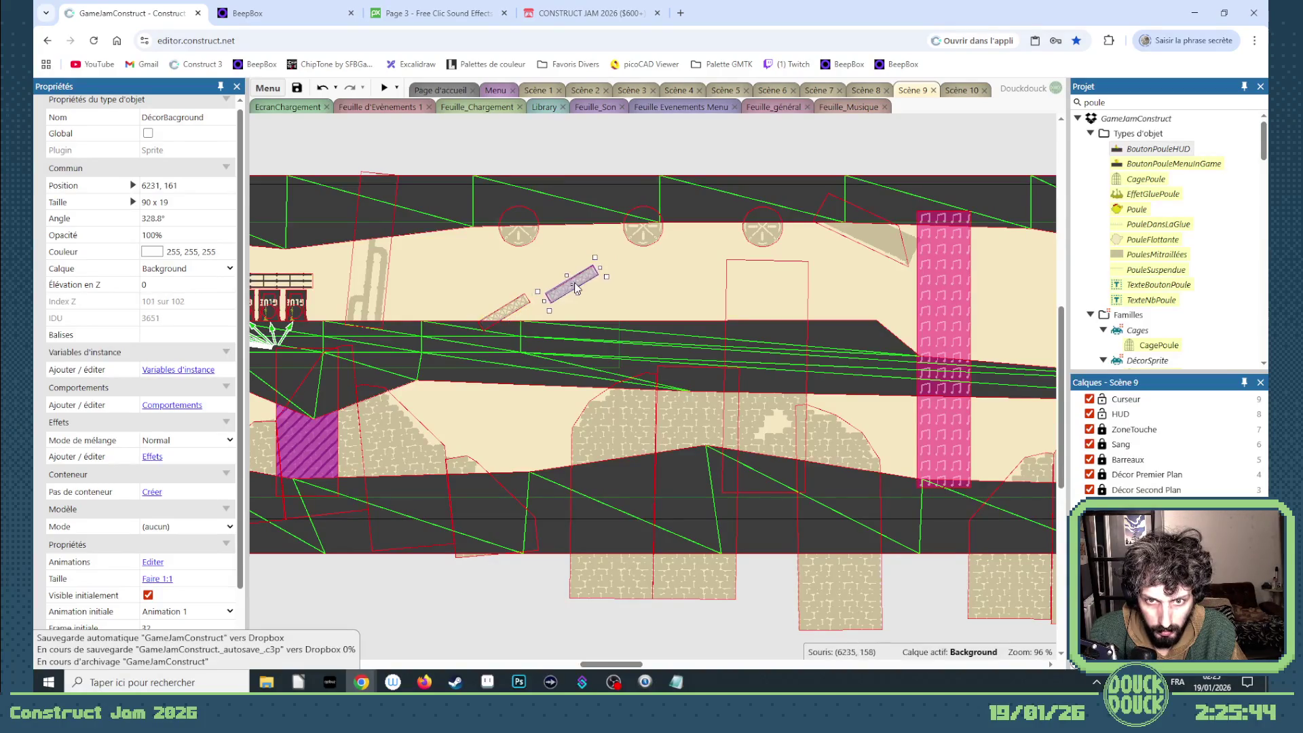
scroll(567, 284, "up", 5)
left_click_drag(494, 315, 599, 328)
mouse_move(569, 281)
left_mouse_down()
mouse_move(671, 282)
mouse_move(628, 313)
left_mouse_up()
scroll(647, 296, "up", 5)
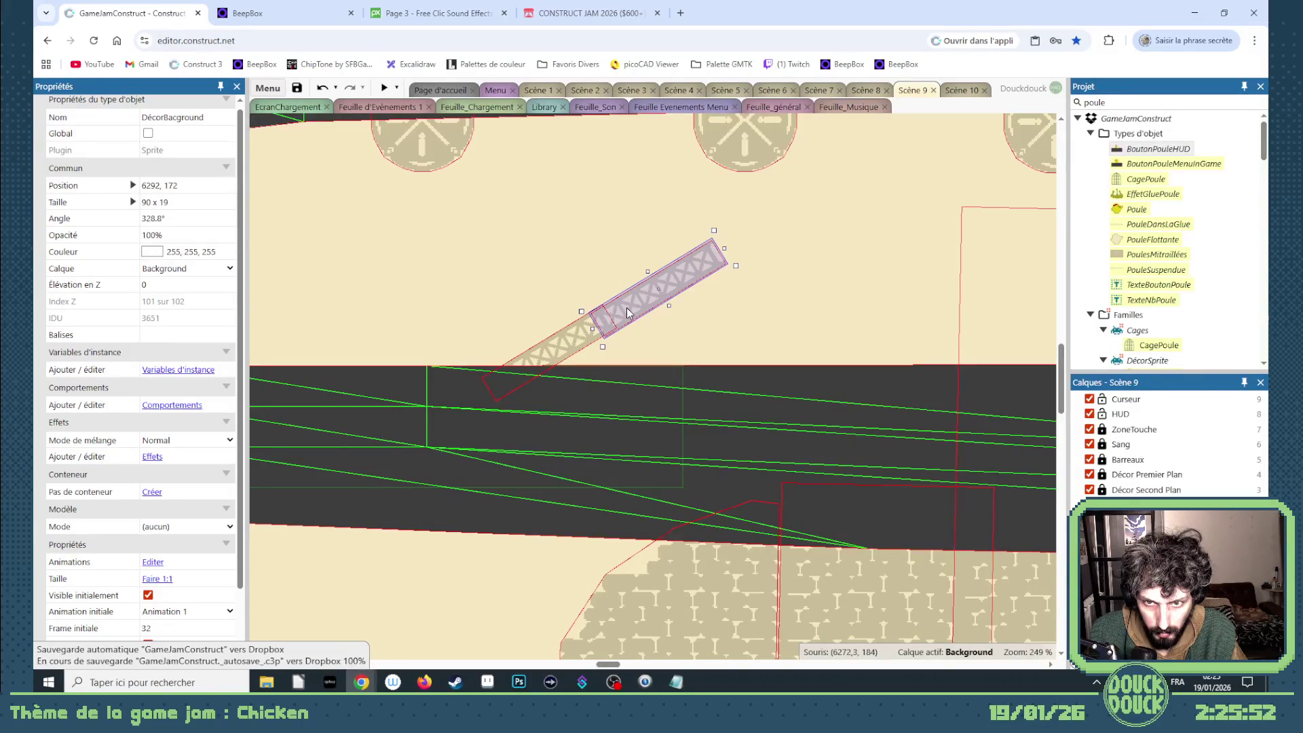
- Duplicate the beam pair end to end up the corridor and delete the stray top-right piece
left_click(565, 345, "shift")
mouse_move(565, 345)
left_mouse_down()
mouse_move(774, 232)
mouse_move(767, 196)
mouse_move(753, 272)
mouse_move(853, 200)
left_mouse_up()
scroll(853, 200, "up", 1)
mouse_move(1048, 64)
left_mouse_down()
mouse_move(984, 204)
mouse_move(907, 265)
left_mouse_up()
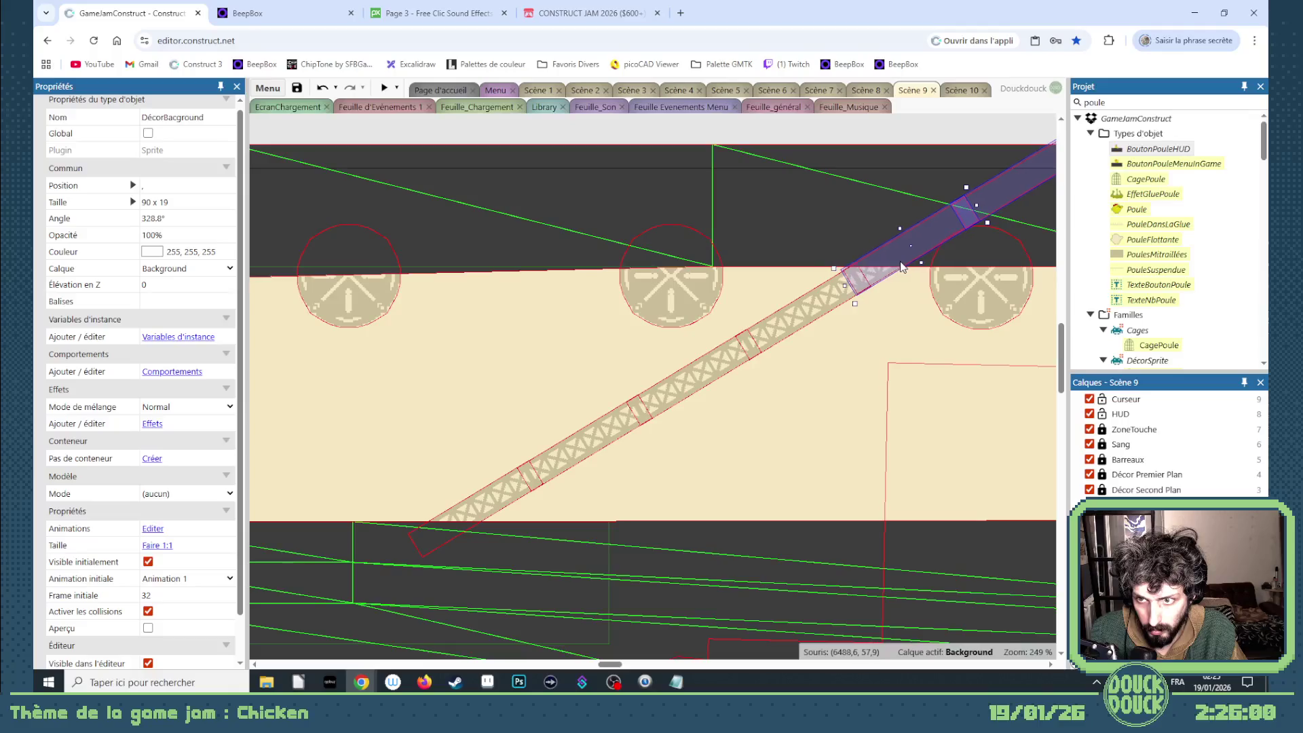
left_click(1014, 163)
left_click(1029, 169)
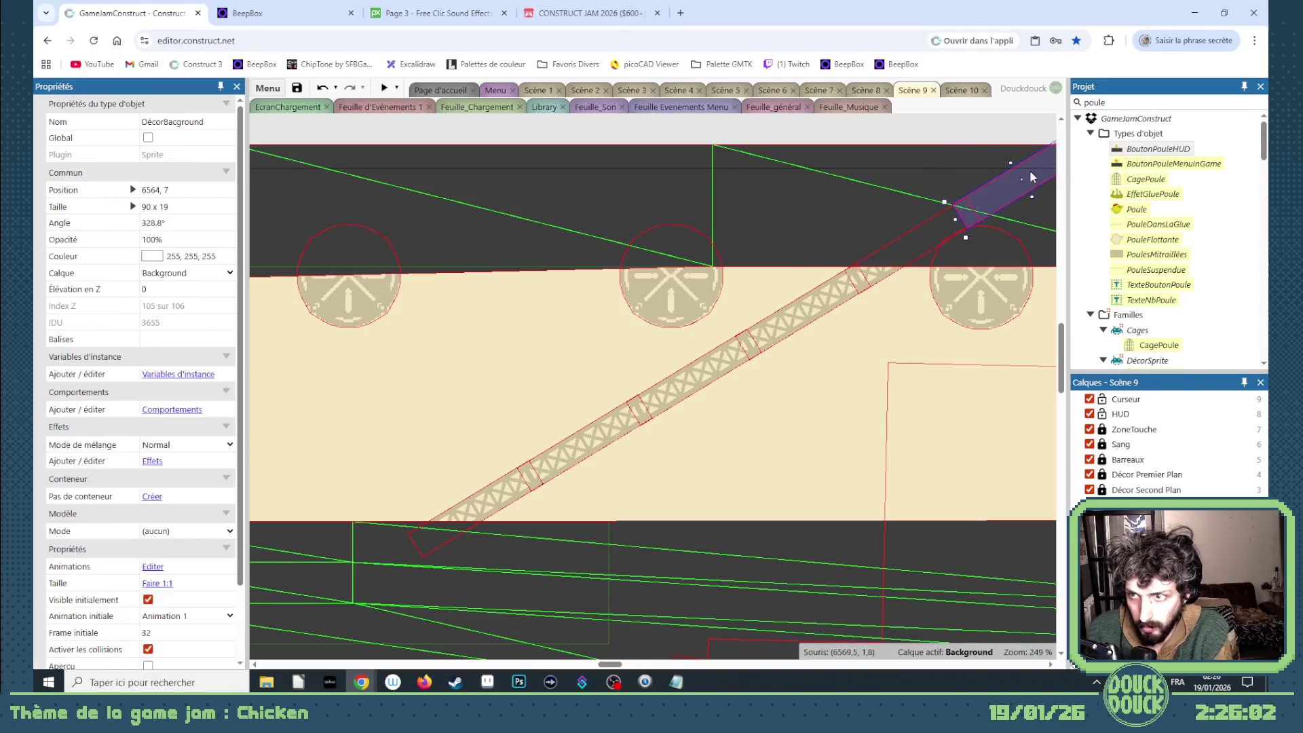
key("Delete")
scroll(699, 298, "down", 5)
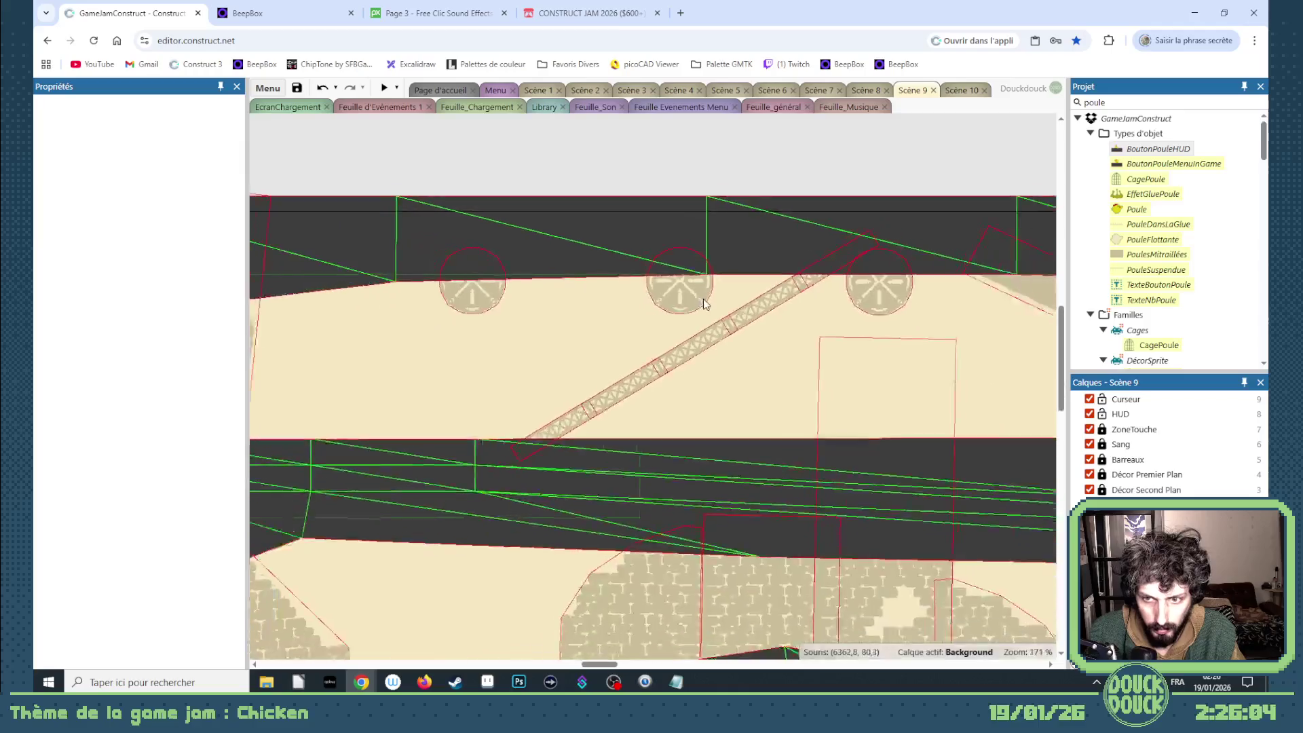
- Switch a corridor beam sprite to crate frame 31 and shift it slightly lower-left
scroll(697, 309, "down", 4)
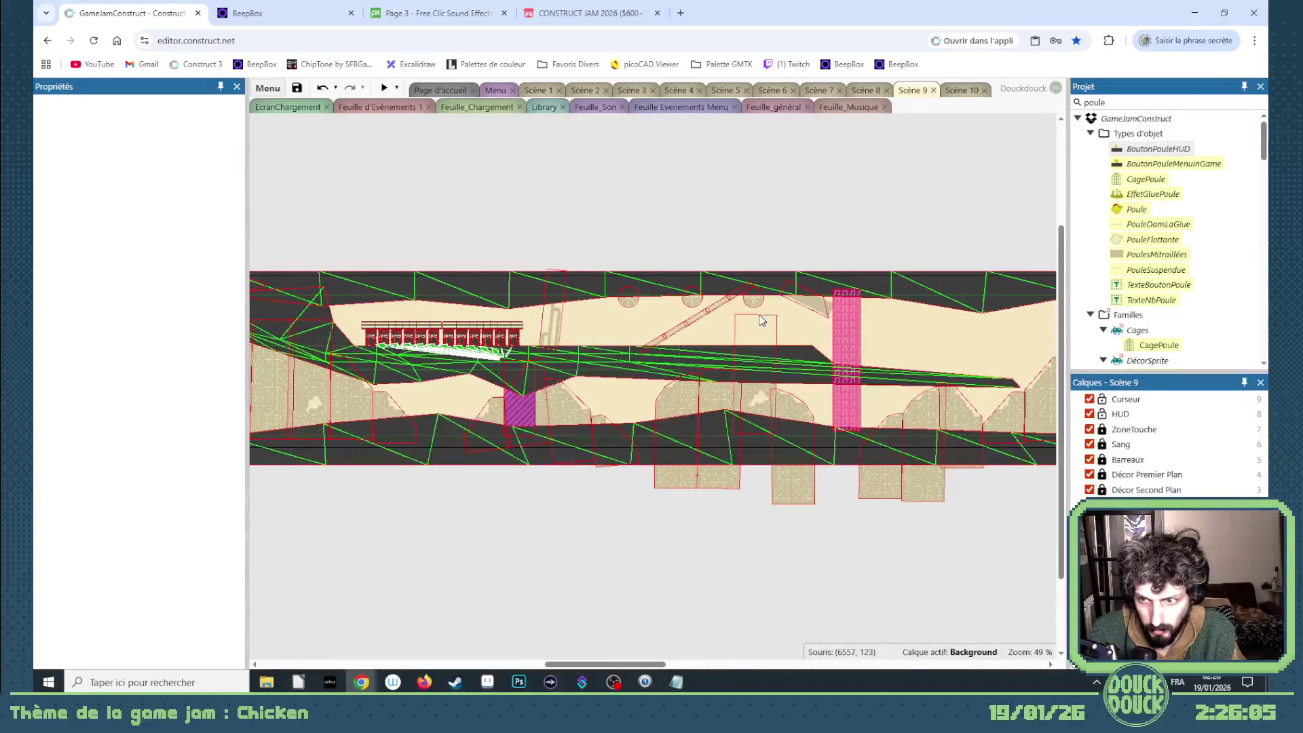
left_click(719, 309)
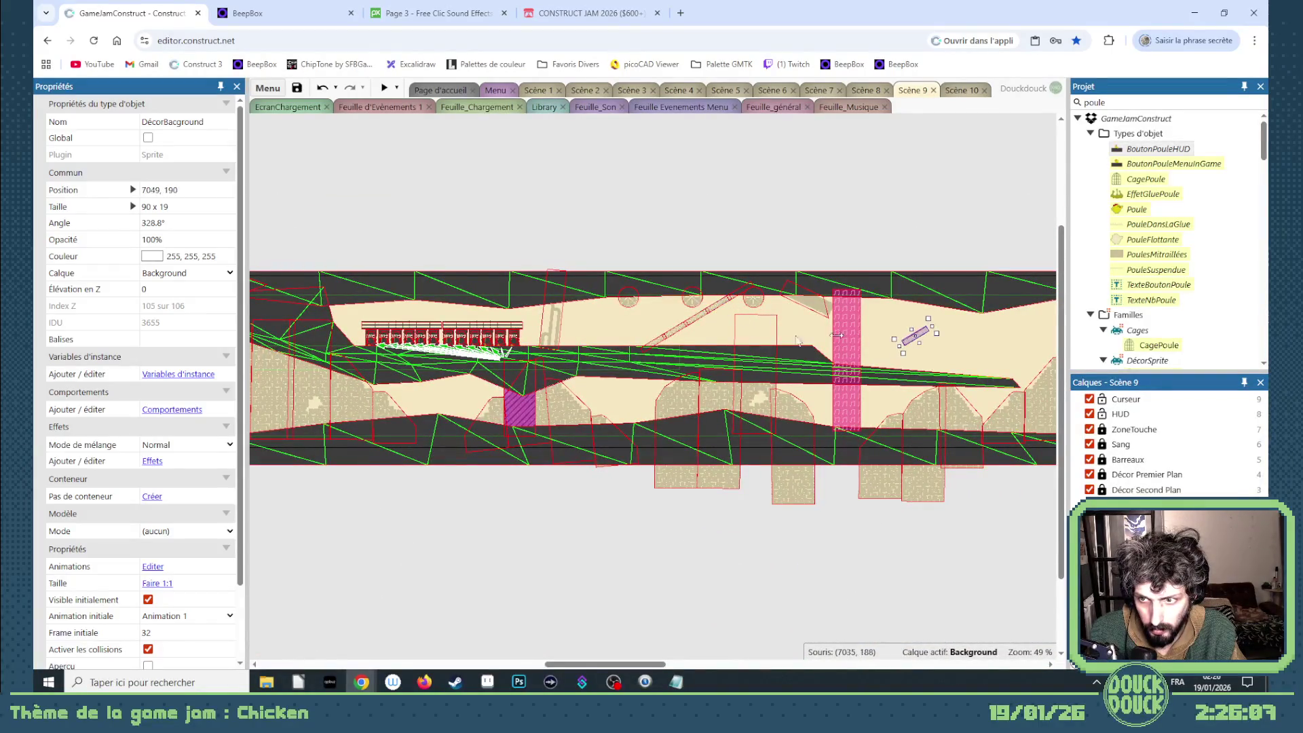
double_click(229, 636)
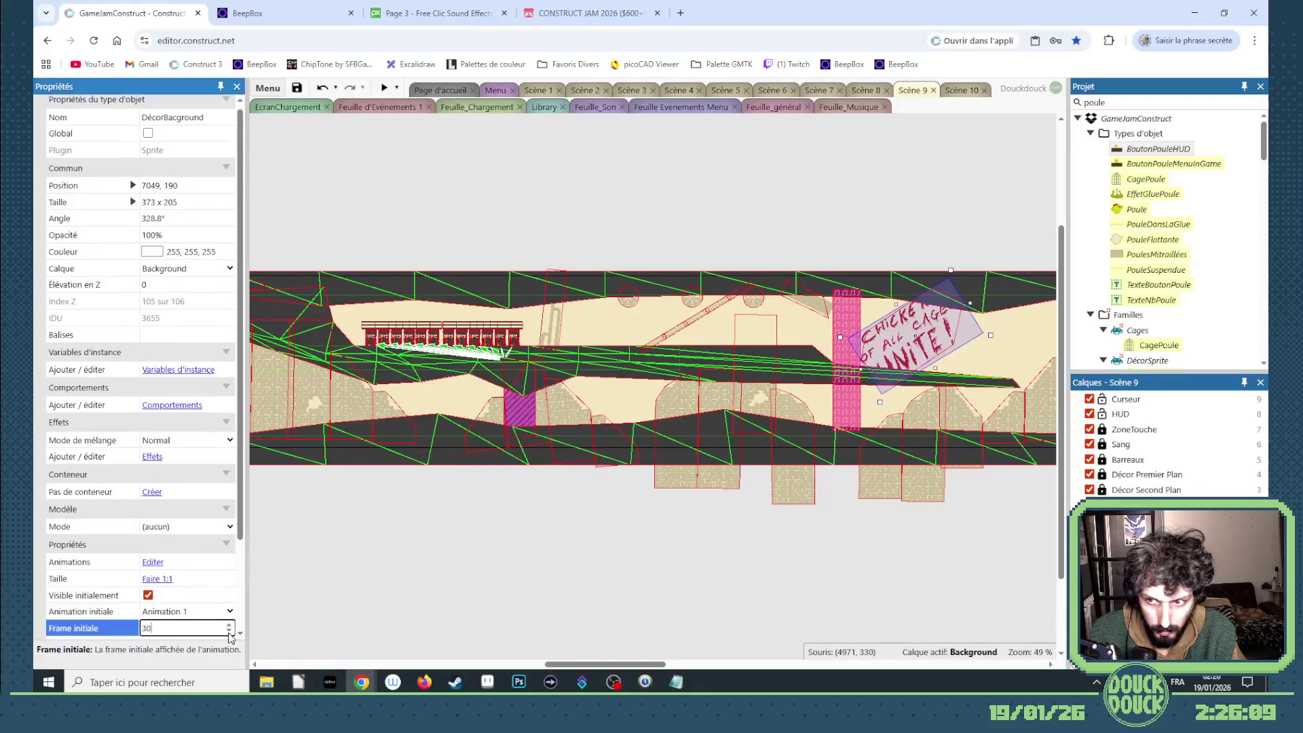
left_click(229, 625)
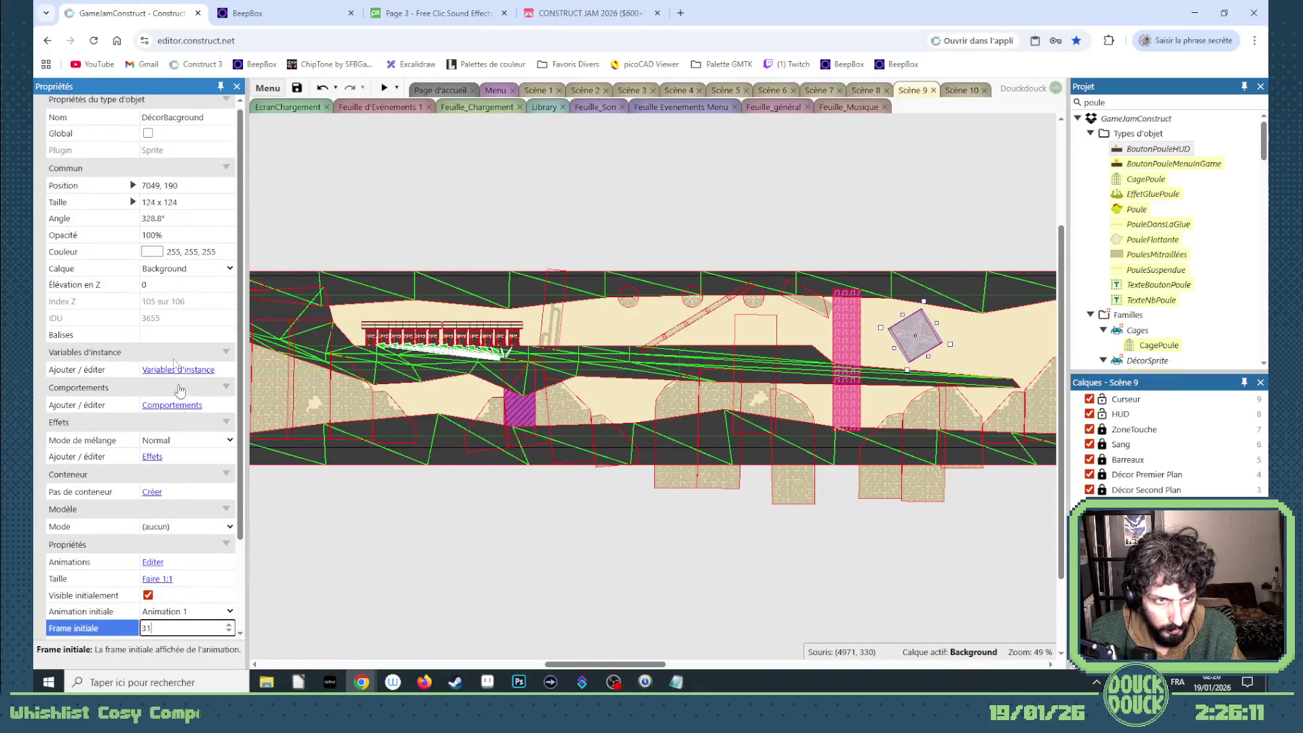
left_click(958, 353)
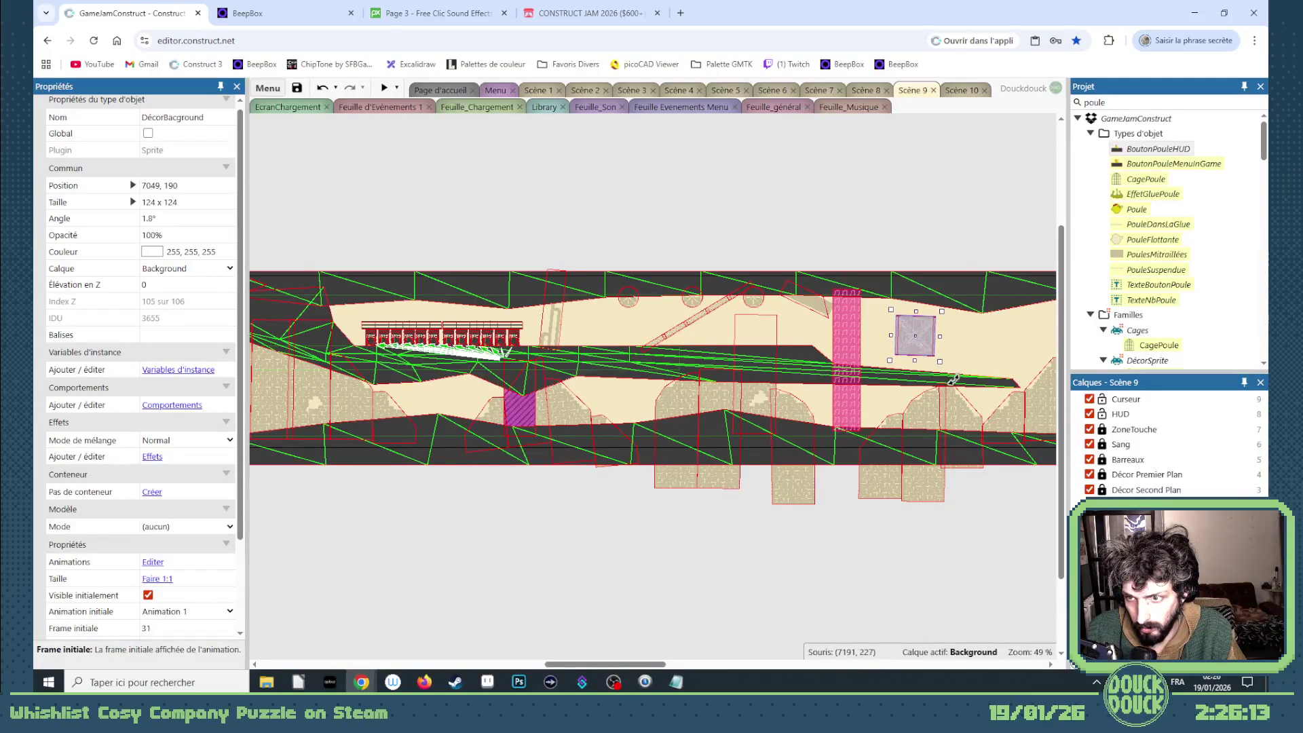
left_click_drag(935, 345, 917, 355)
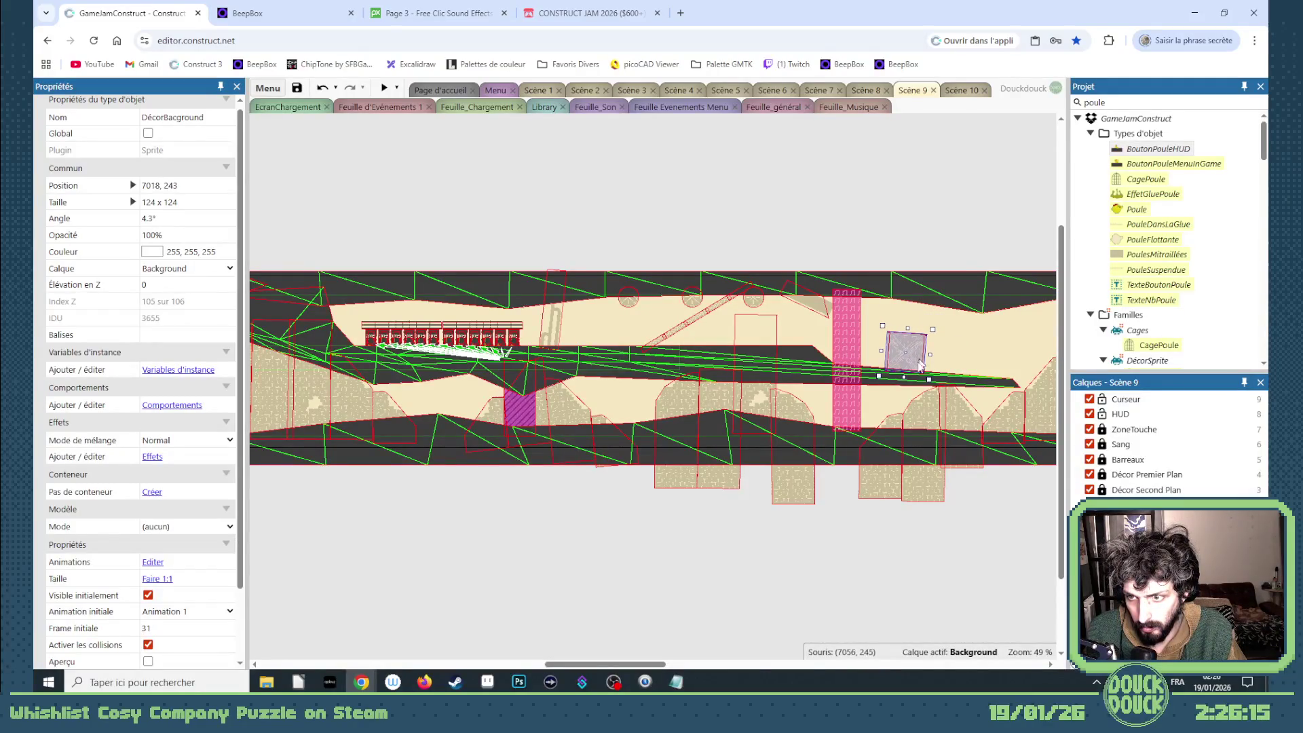
- Place a copy of the crate on the lower floor, rotated level to about 0°
mouse_move(620, 664)
left_mouse_down()
mouse_move(684, 664)
mouse_move(672, 663)
left_mouse_up()
left_click_drag(572, 357, 545, 420, "ctrl")
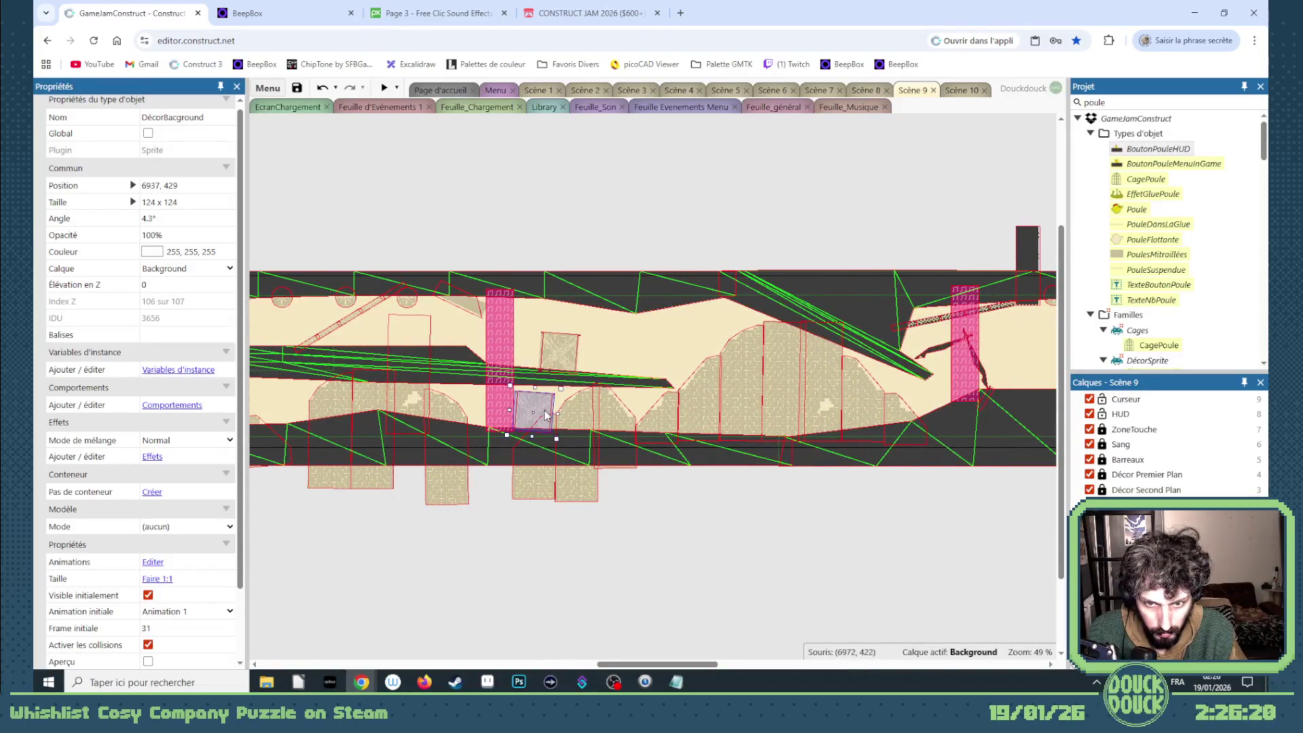
scroll(543, 414, "up", 10, "ctrl")
left_click_drag(577, 503, 585, 500)
mouse_move(518, 419)
left_mouse_down()
mouse_move(455, 419)
mouse_move(1055, 438)
mouse_move(939, 425)
left_mouse_up()
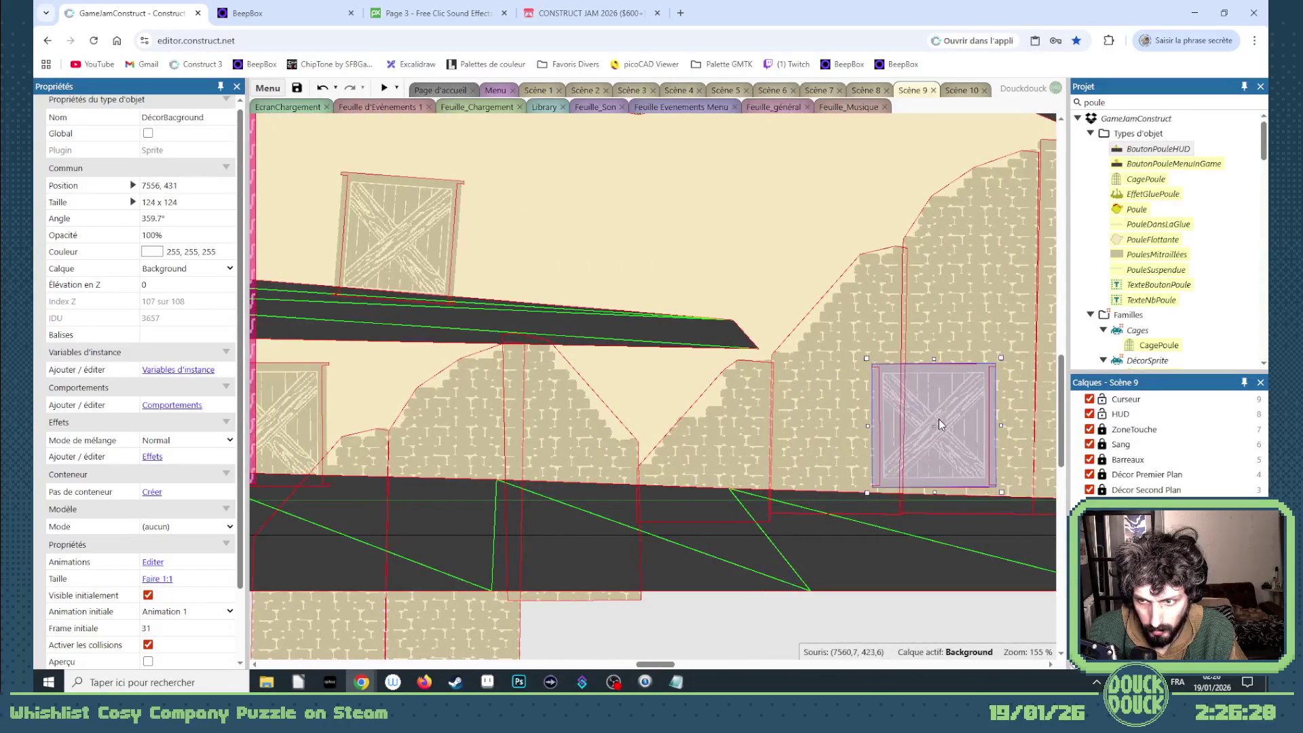
- Set the decor sprite to frame 35, the GLUE sign, and place it at the brick wall's foot
left_click(230, 631)
left_click(229, 631)
left_click(229, 631)
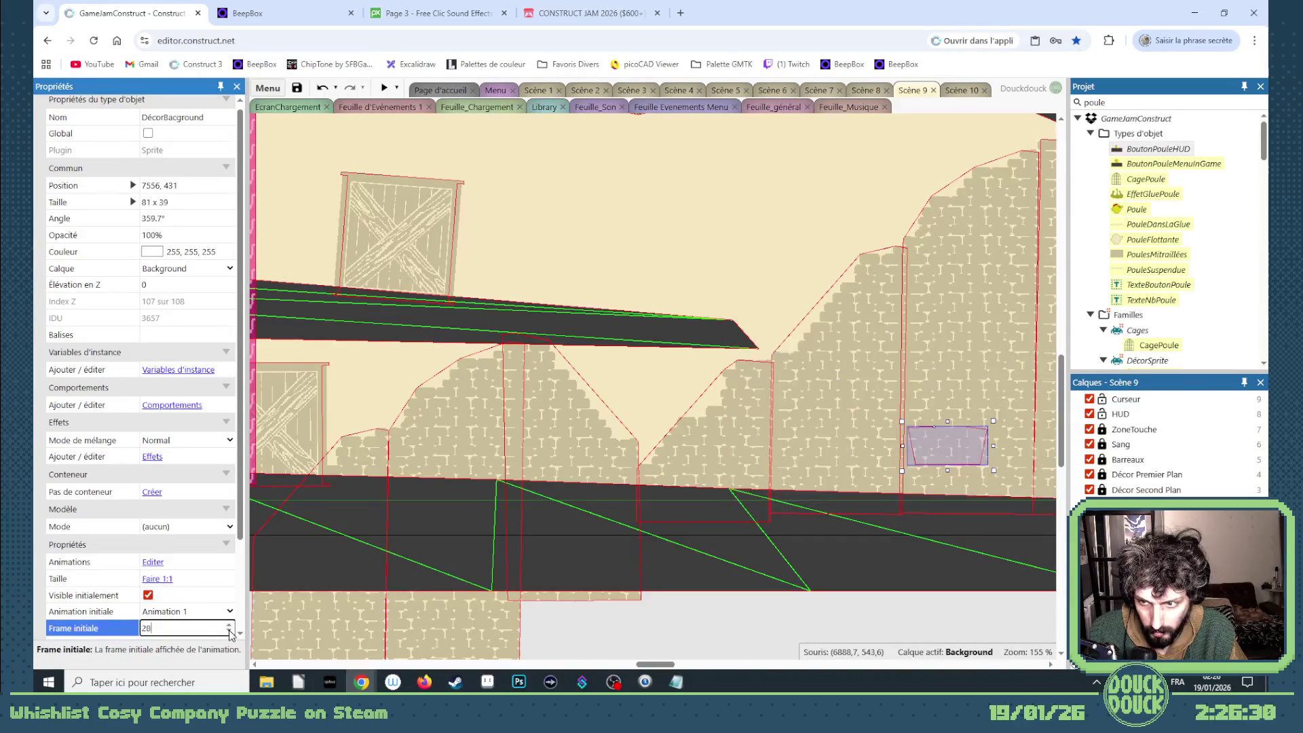
left_click(230, 631)
scroll(229, 630, "up", 7)
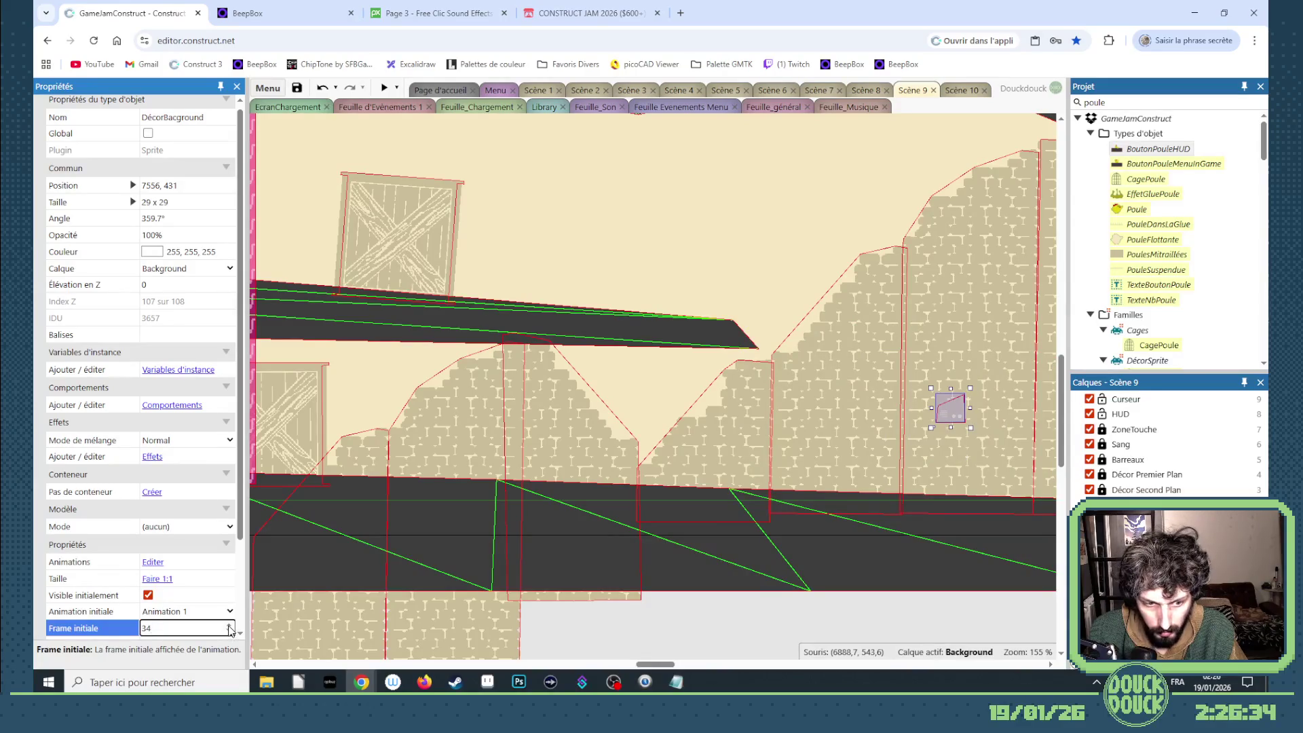
scroll(229, 630, "up", 1)
mouse_move(941, 429)
left_mouse_down()
mouse_move(1038, 440)
mouse_move(1032, 453)
mouse_move(1050, 460)
mouse_move(950, 423)
mouse_move(975, 414)
left_mouse_up()
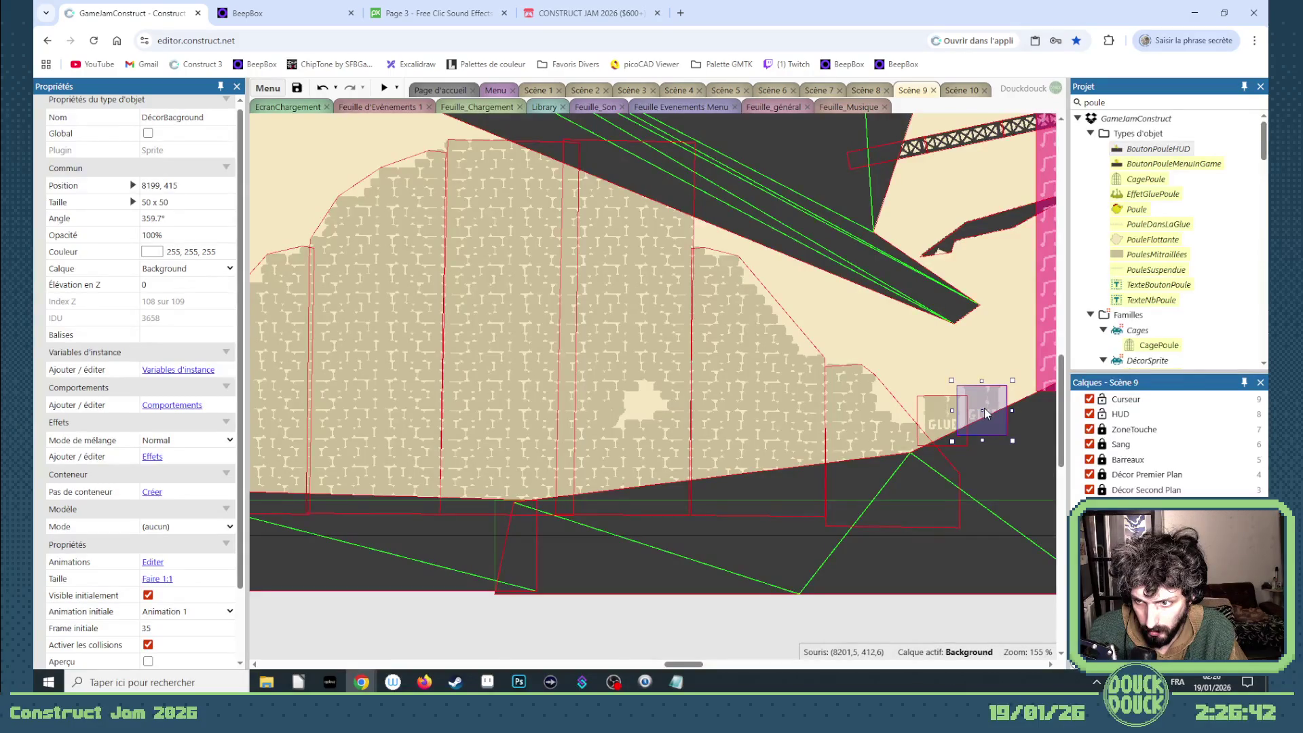
left_click(754, 643)
mouse_move(695, 668)
left_mouse_down()
mouse_move(561, 667)
mouse_move(592, 667)
left_mouse_up()
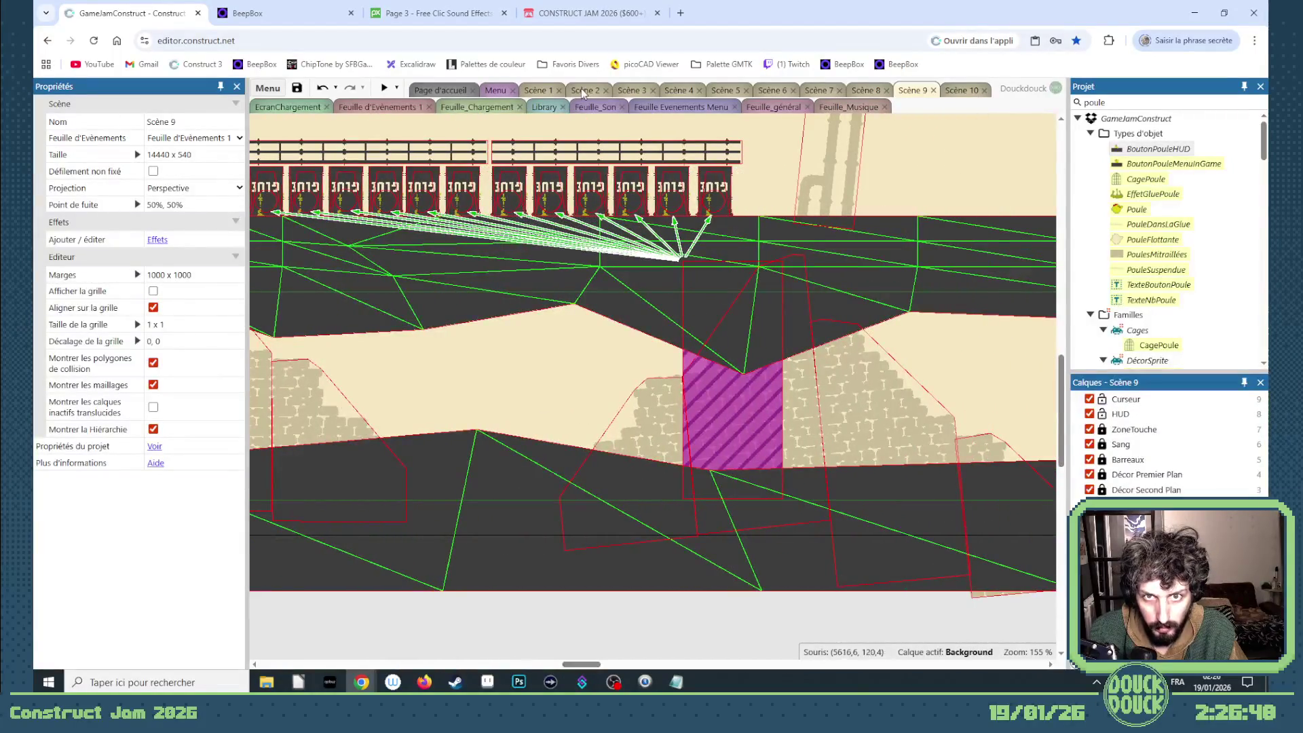
- Move the pipe decor sprite into the corridor, switch it to a thin bar frame and tilt it diagonally
mouse_move(838, 188)
left_mouse_down()
mouse_move(742, 225)
mouse_move(532, 392)
left_mouse_up()
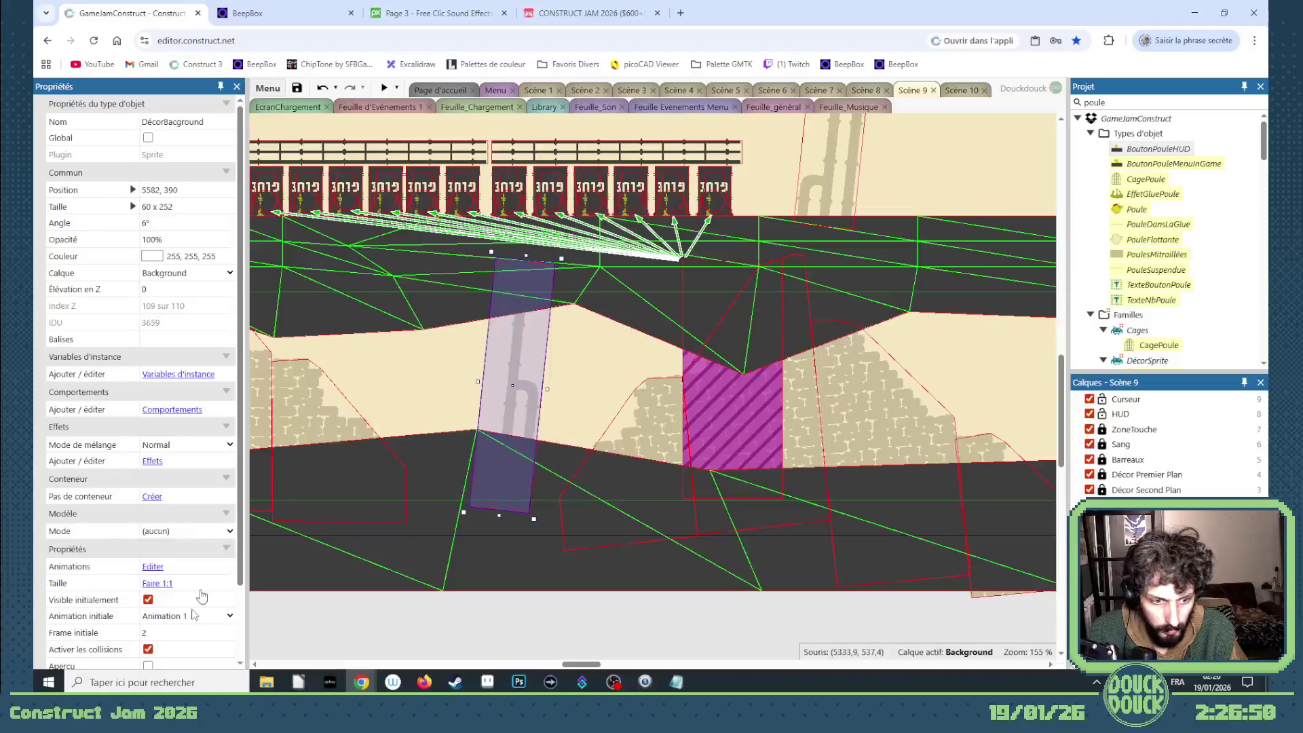
double_click(229, 635)
scroll(229, 629, "up", 20)
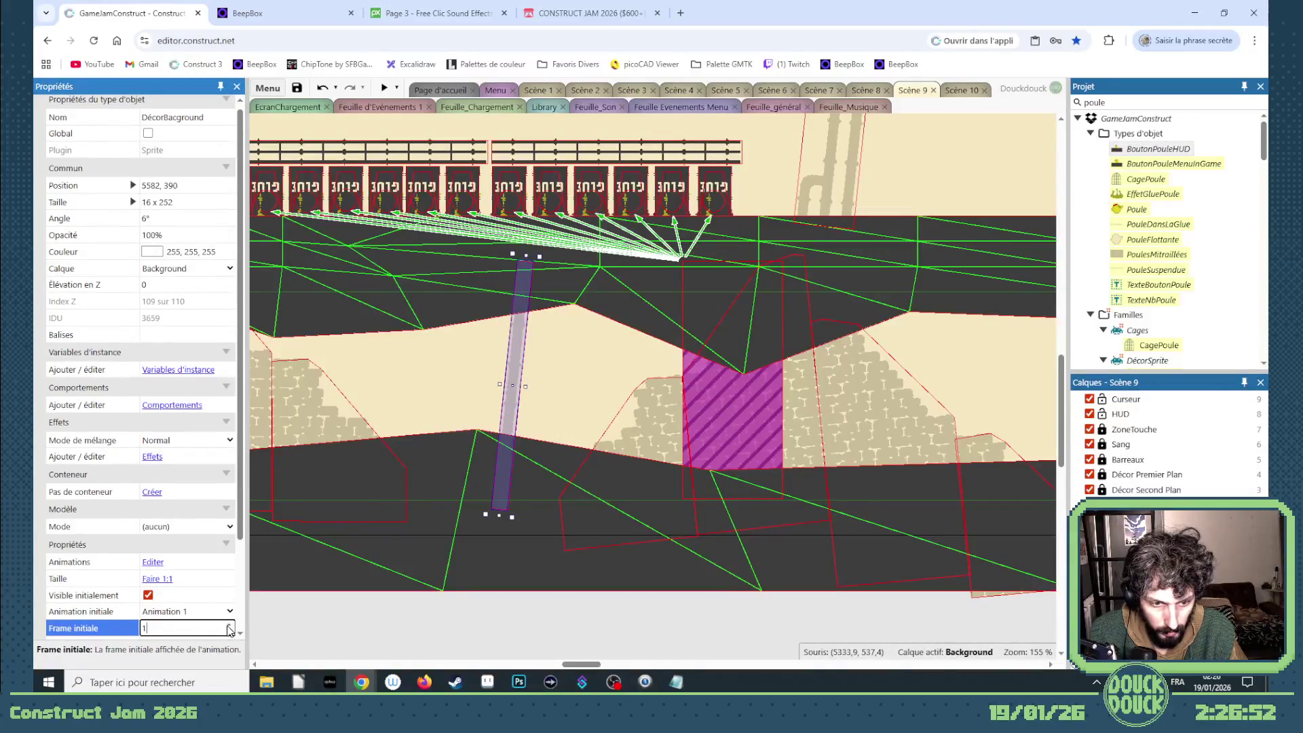
scroll(229, 629, "up", 15)
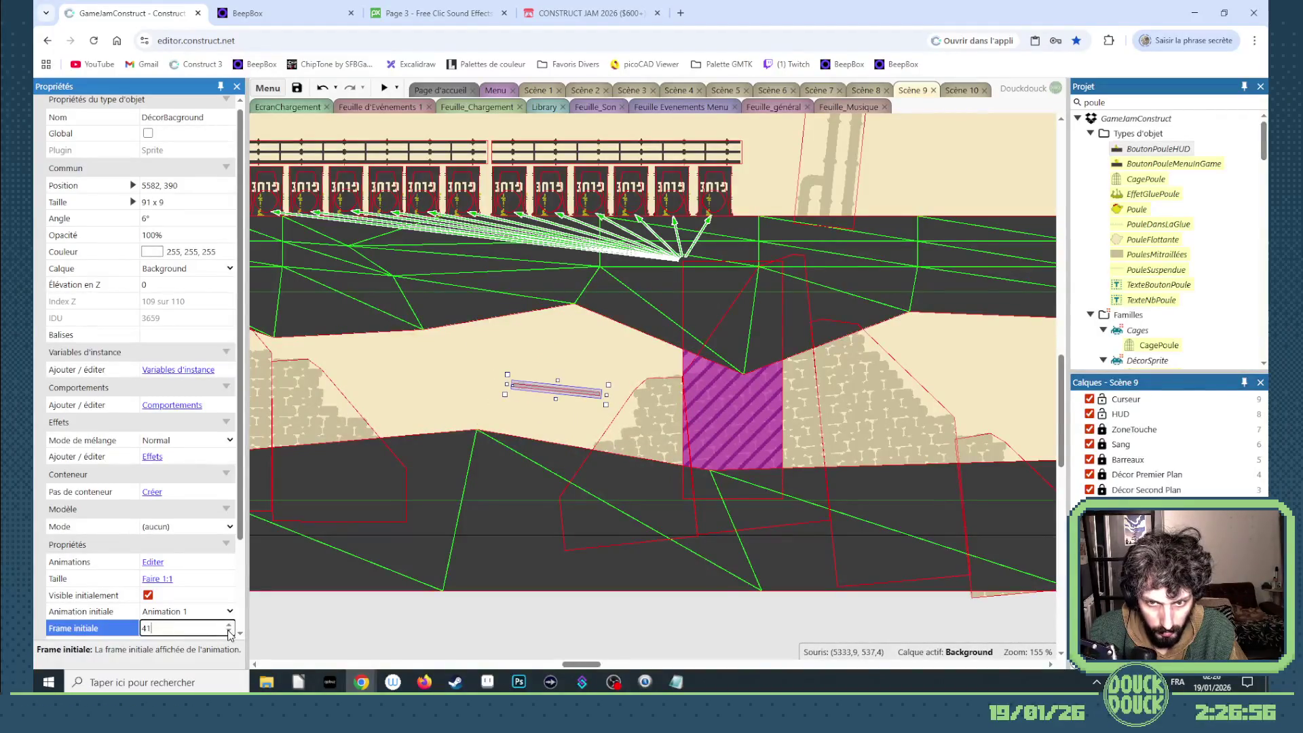
mouse_move(620, 376)
left_mouse_down()
mouse_move(582, 316)
mouse_move(556, 396)
mouse_move(567, 414)
mouse_move(546, 452)
left_mouse_up()
- Paste copies of the slanted bar with different frames and angles across the corridor
key("ctrl+v")
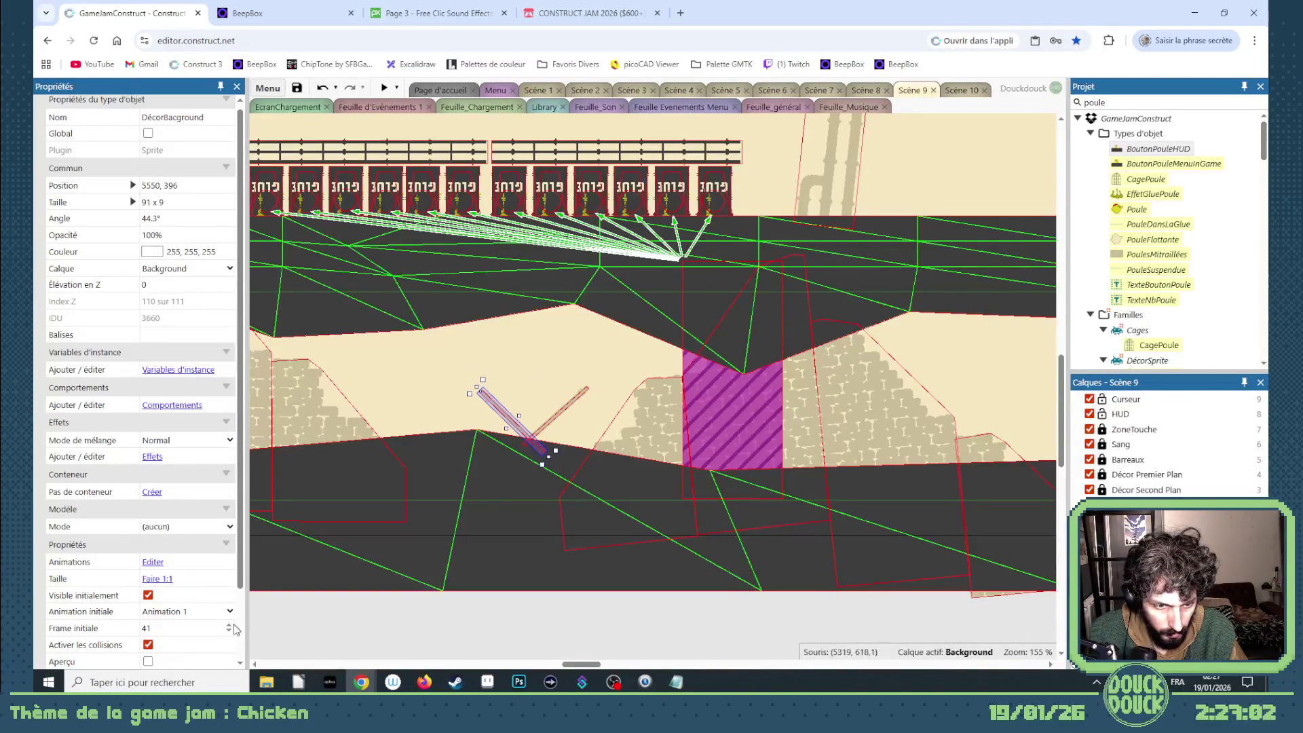
left_click(230, 631)
left_click(230, 631)
mouse_move(494, 412)
left_mouse_down()
mouse_move(401, 386)
mouse_move(352, 342)
left_mouse_up()
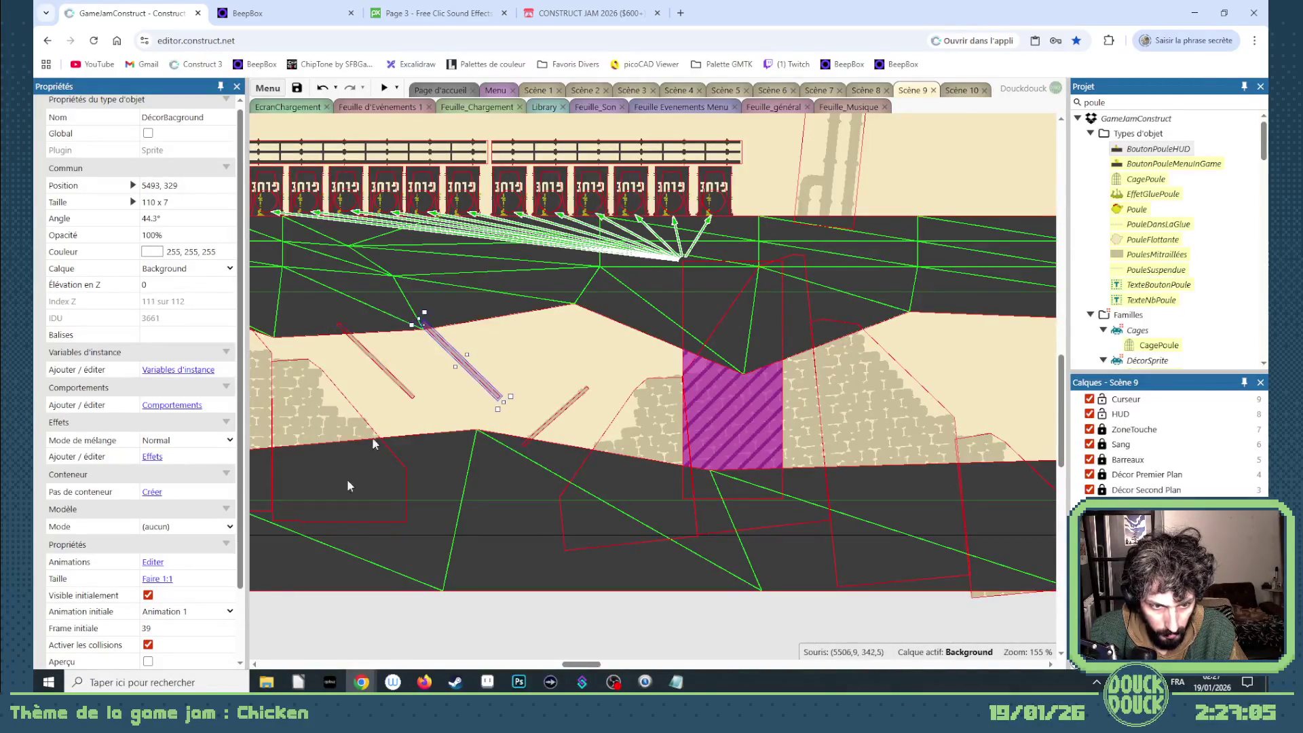
left_click(230, 631)
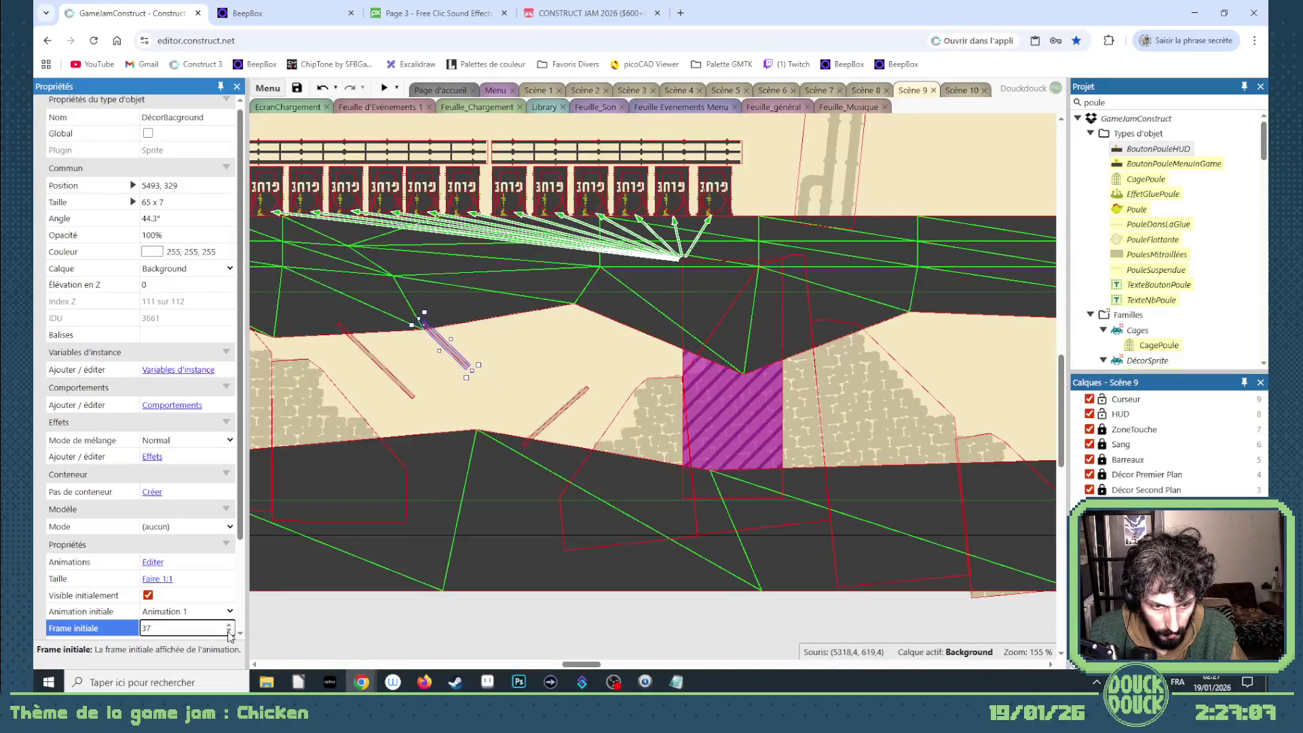
left_click_drag(471, 384, 446, 370)
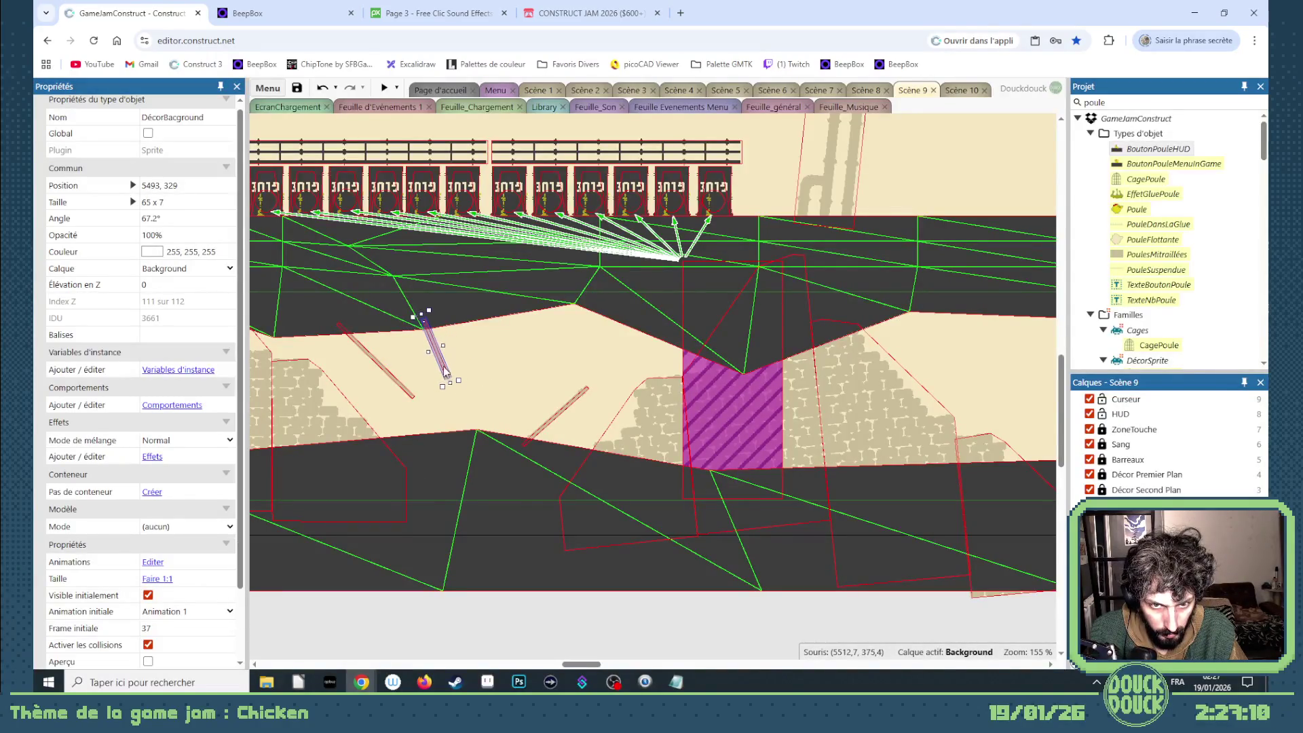
left_click(230, 631)
left_click(230, 625)
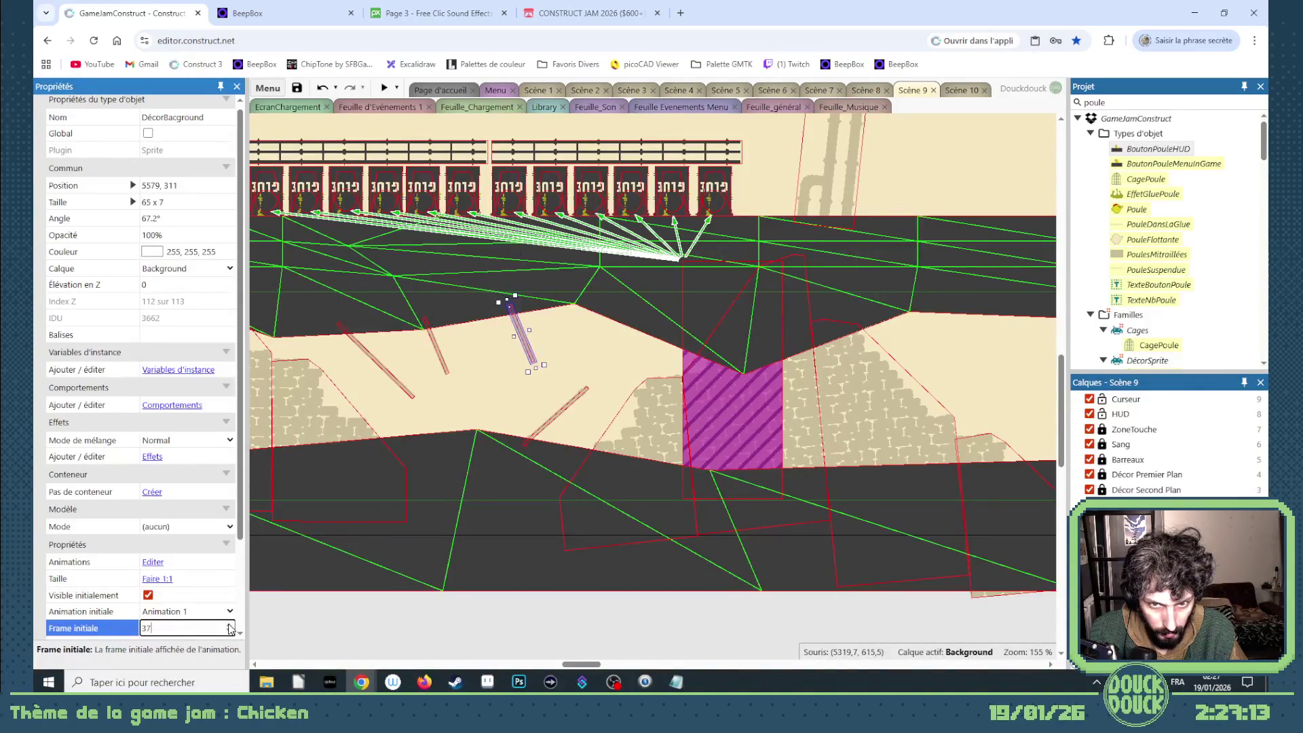
mouse_move(550, 363)
left_mouse_down()
mouse_move(532, 379)
mouse_move(536, 343)
mouse_move(594, 339)
left_mouse_up()
left_click(565, 377)
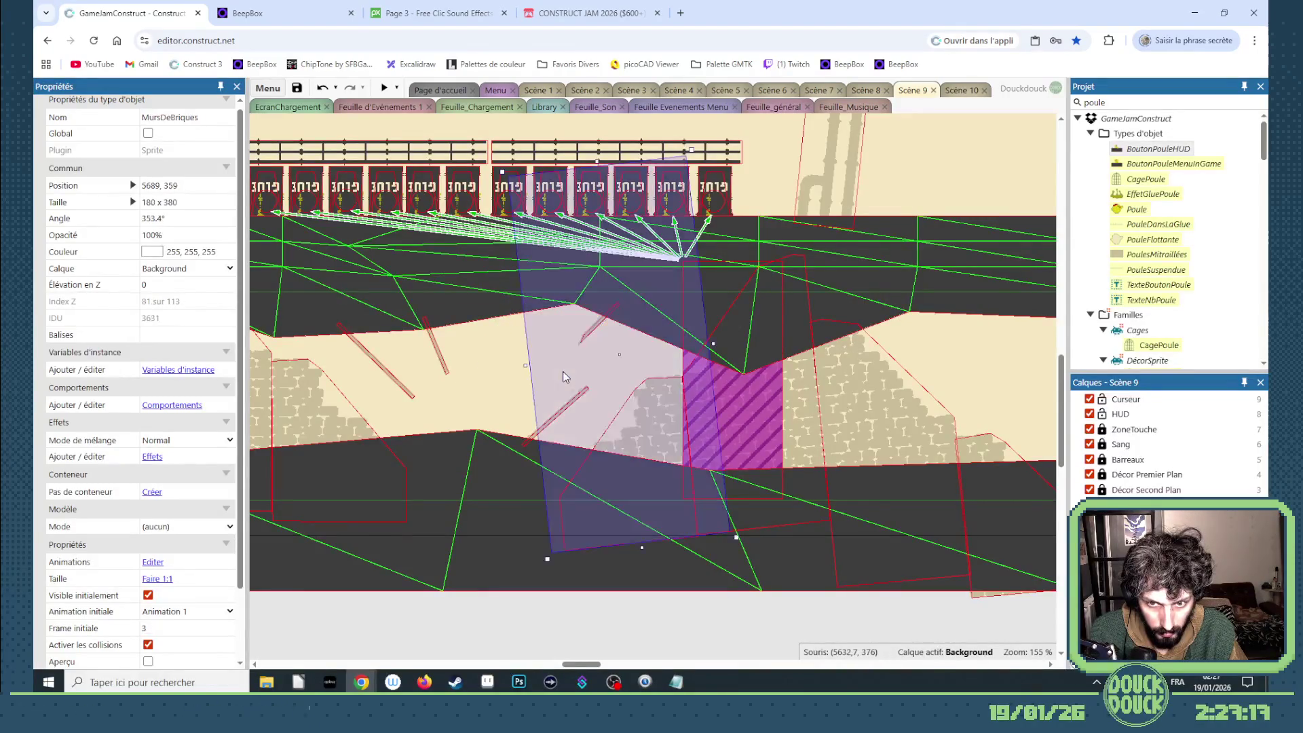
- Clear the selection and launch a preview of the game
left_click(480, 392)
scroll(502, 382, "down", 3)
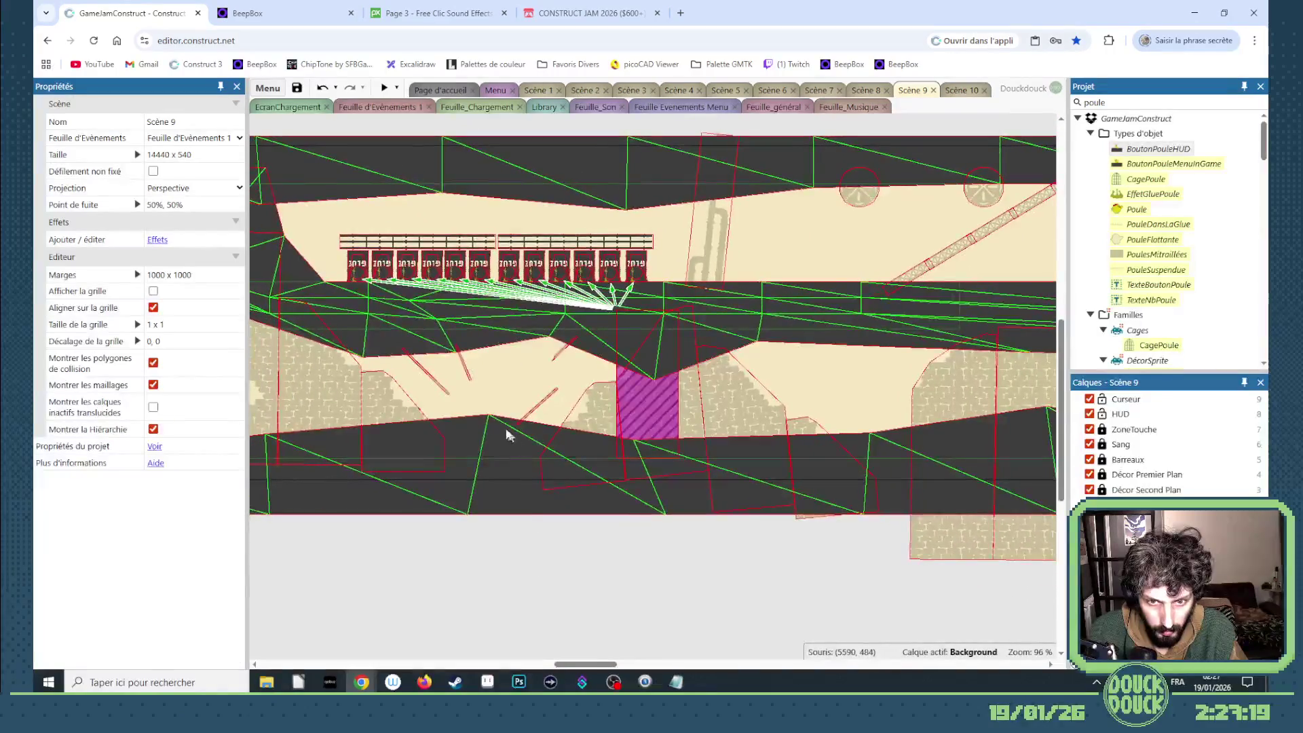
scroll(435, 372, "up", 2)
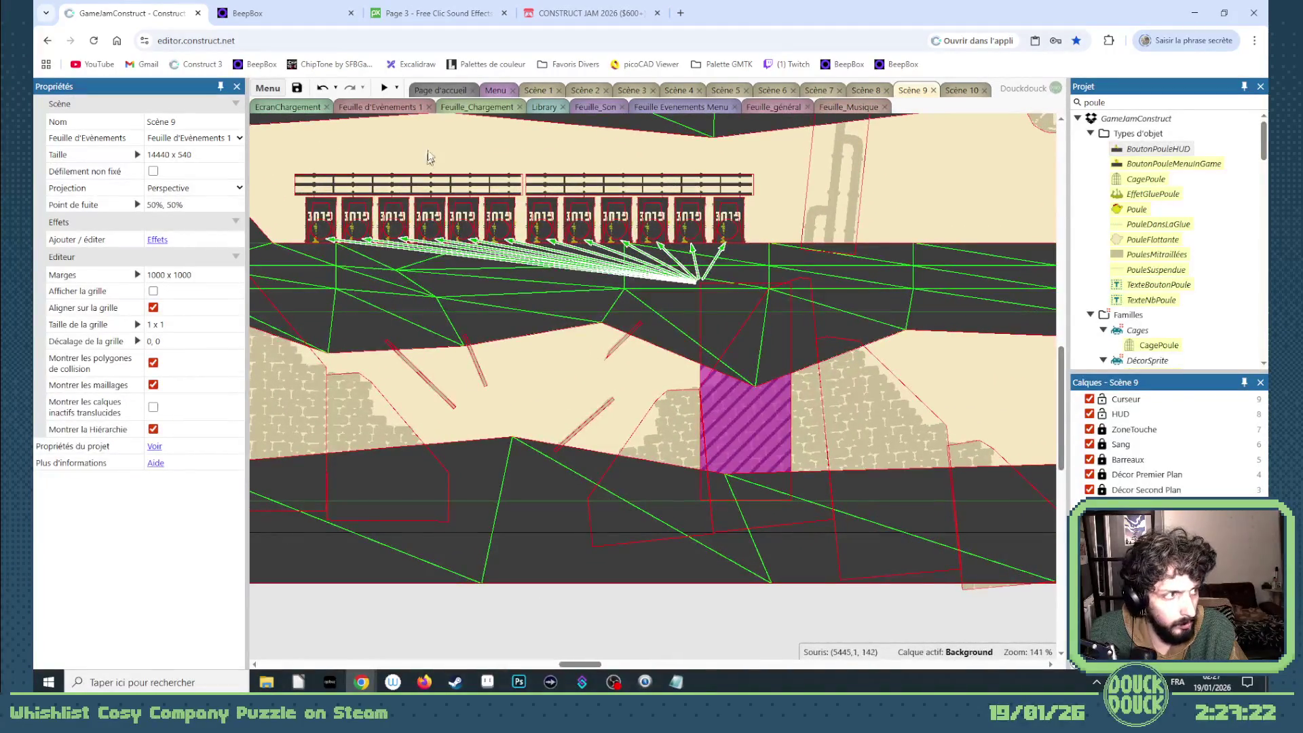
left_click(385, 88)
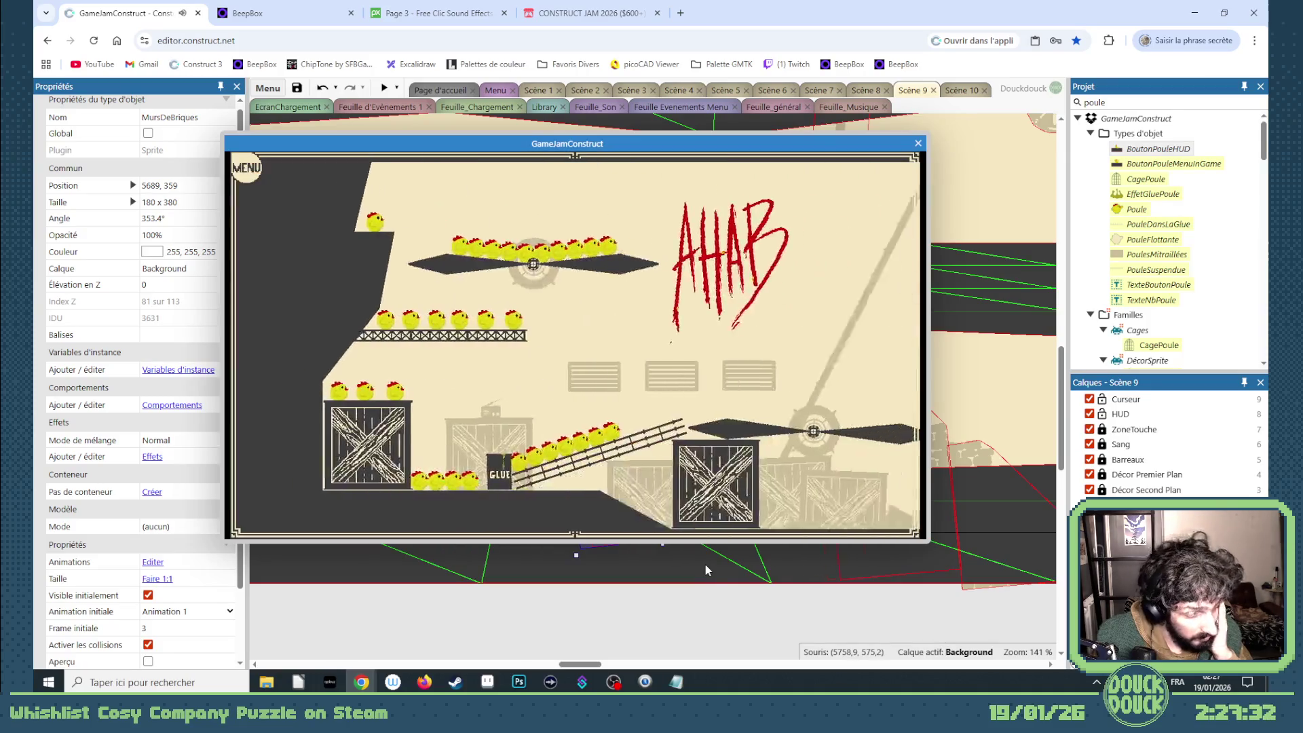
- Play the level fullscreen in the preview, then exit fullscreen and close the preview window
left_click(668, 525)
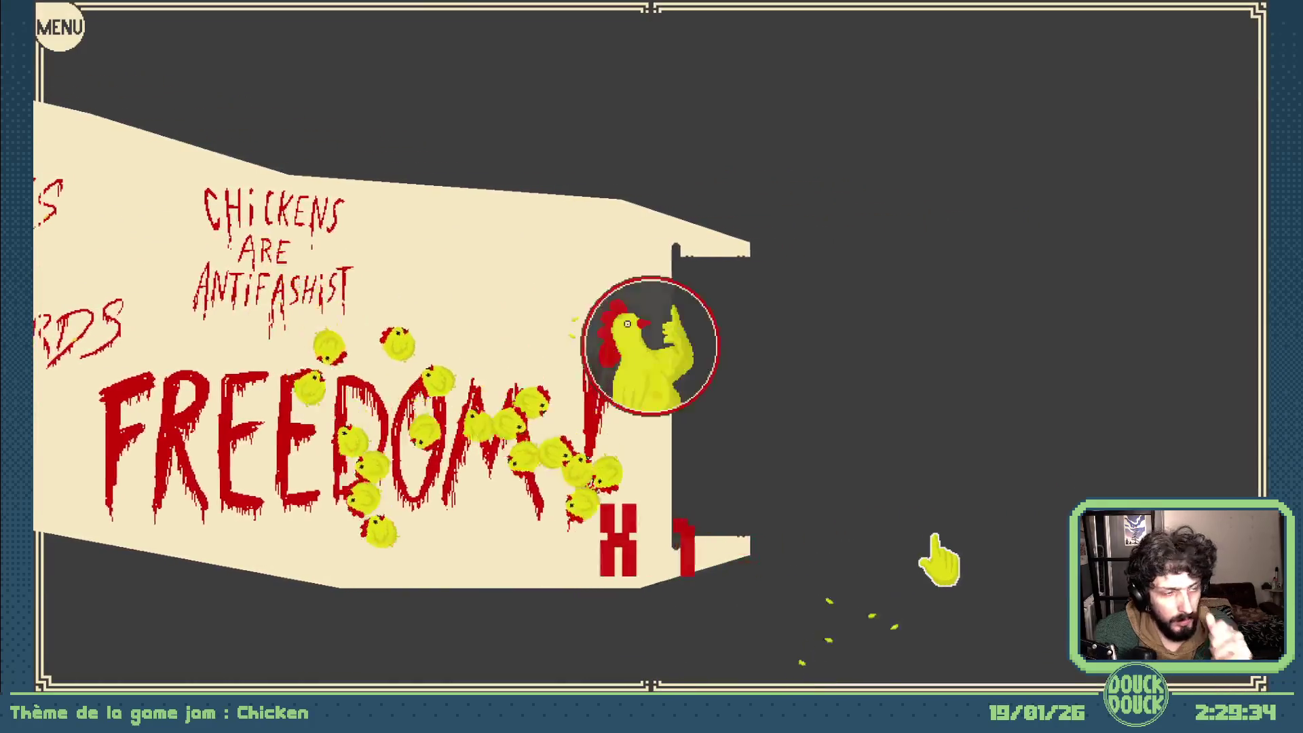
key("Escape")
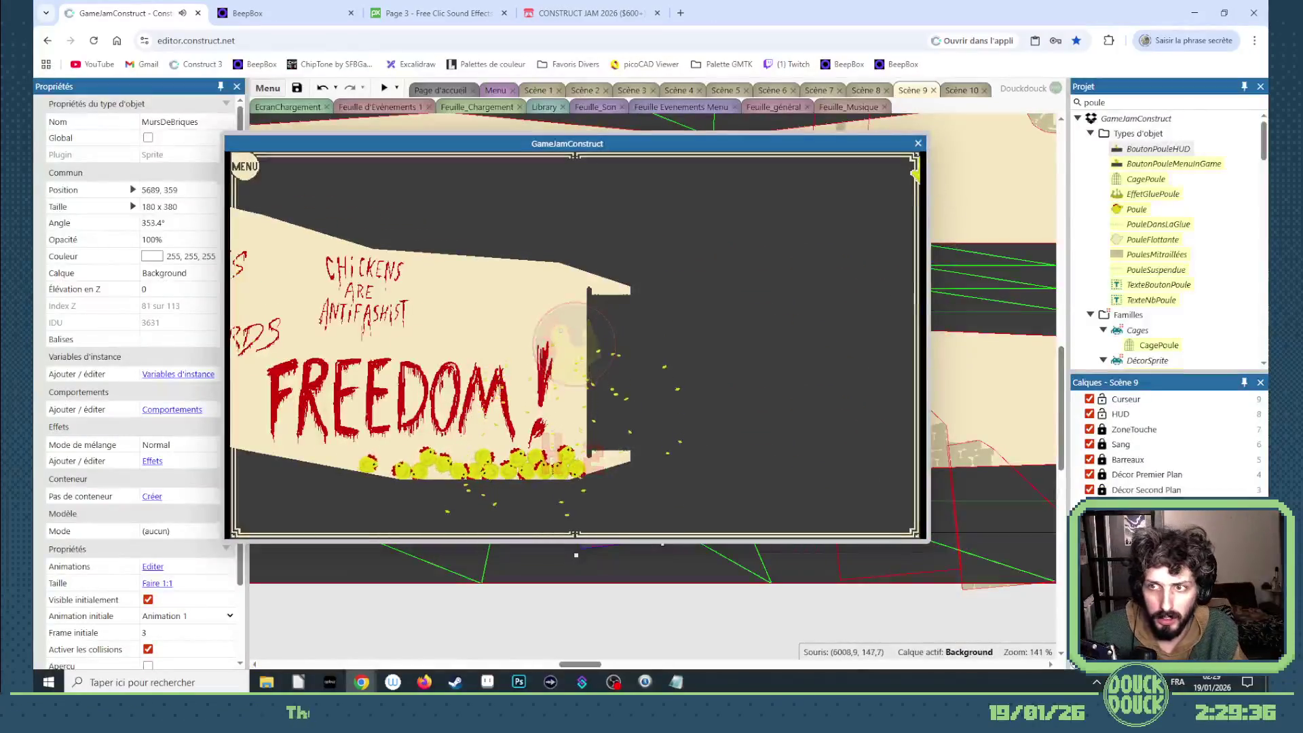
left_click(919, 143)
- Hide the collision polygons in the layout view
mouse_move(562, 664)
left_mouse_down()
mouse_move(669, 663)
mouse_move(588, 669)
left_mouse_up()
left_click(407, 616)
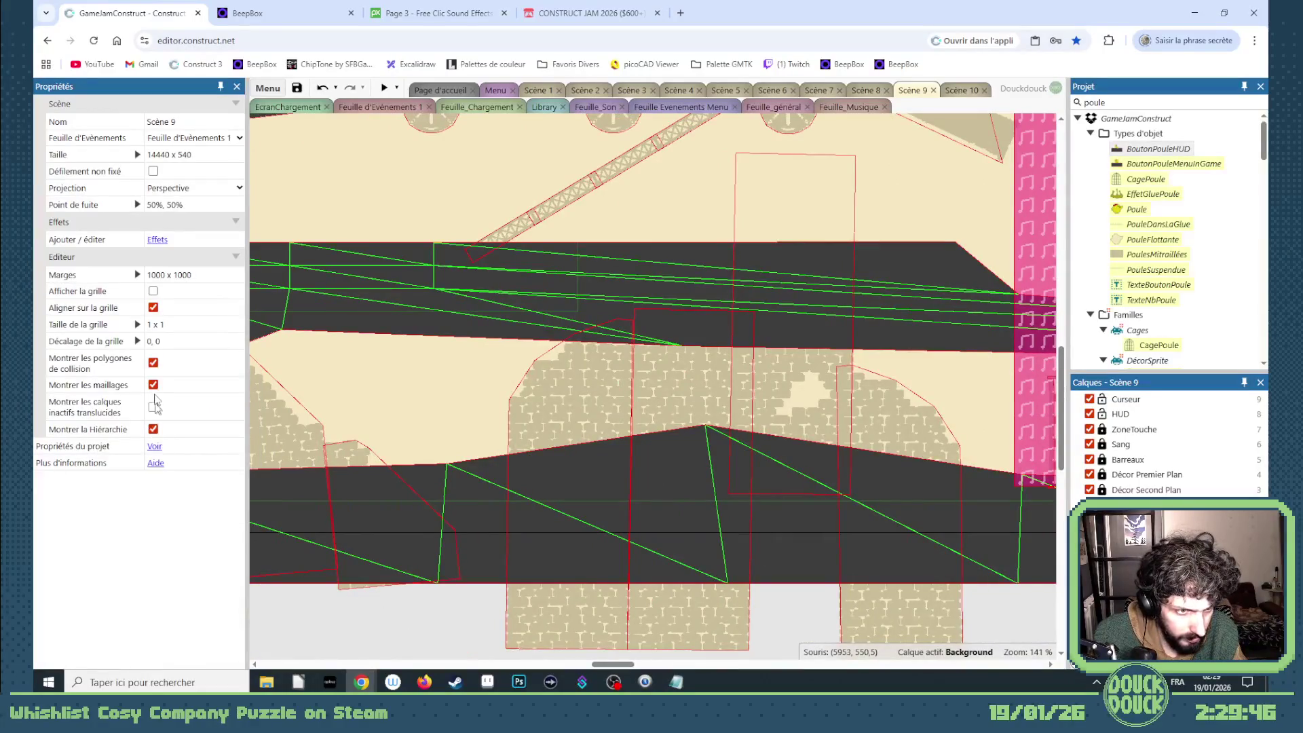
left_click(153, 364)
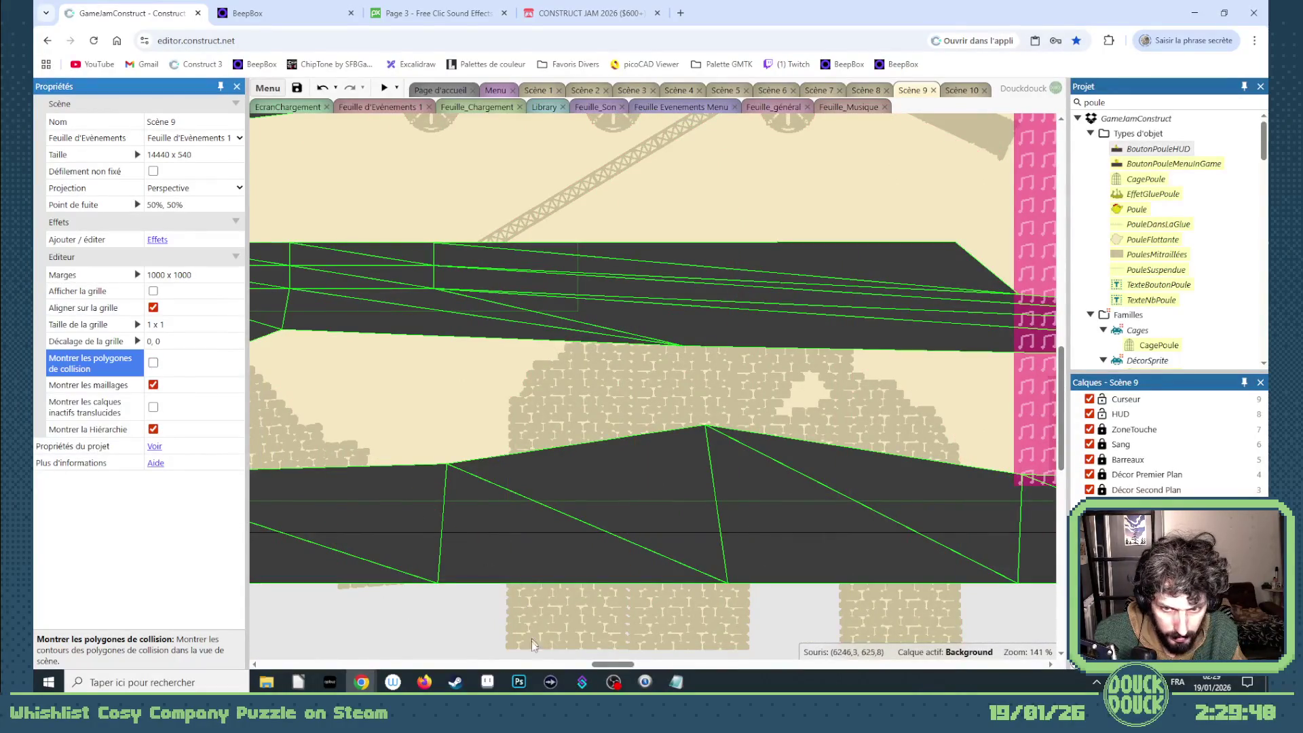
- Nudge the brick walls near the corridor start to the right
left_click(623, 425)
key("Right")
key("Right")
key("Right")
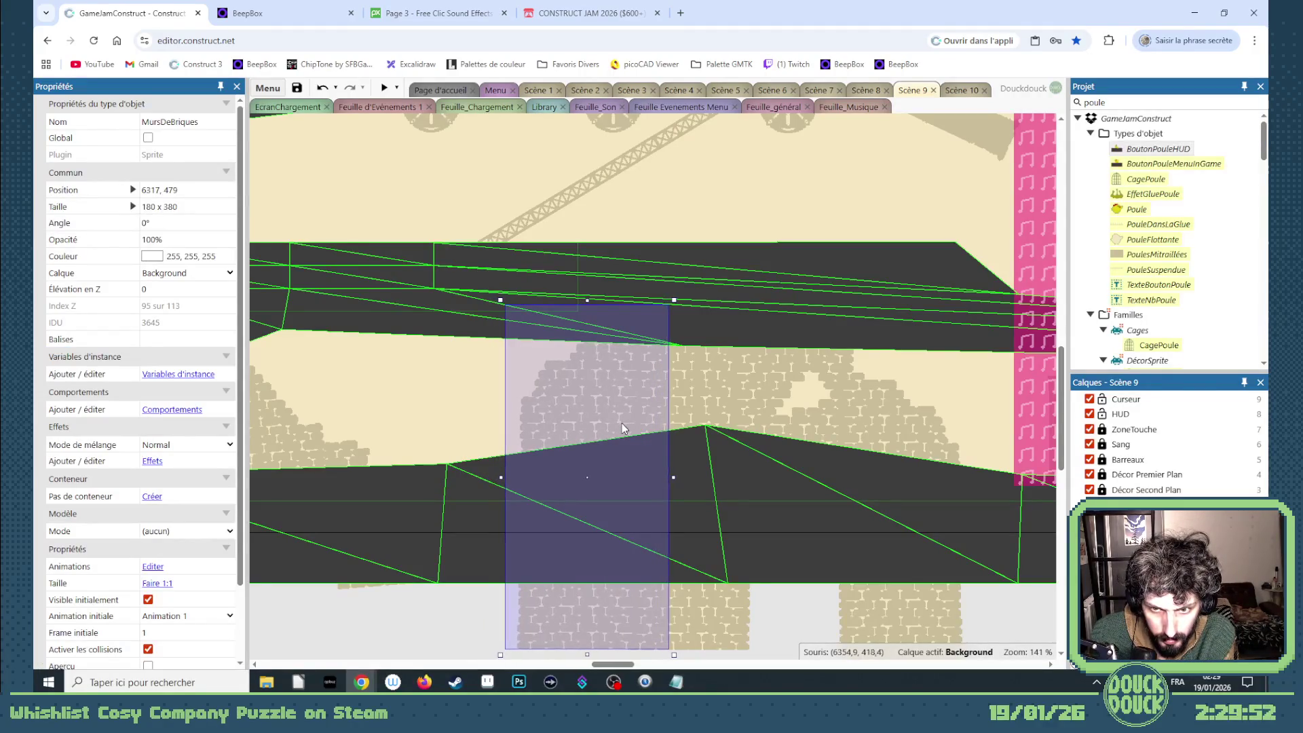
left_click_drag(617, 671, 548, 667)
left_click(418, 465)
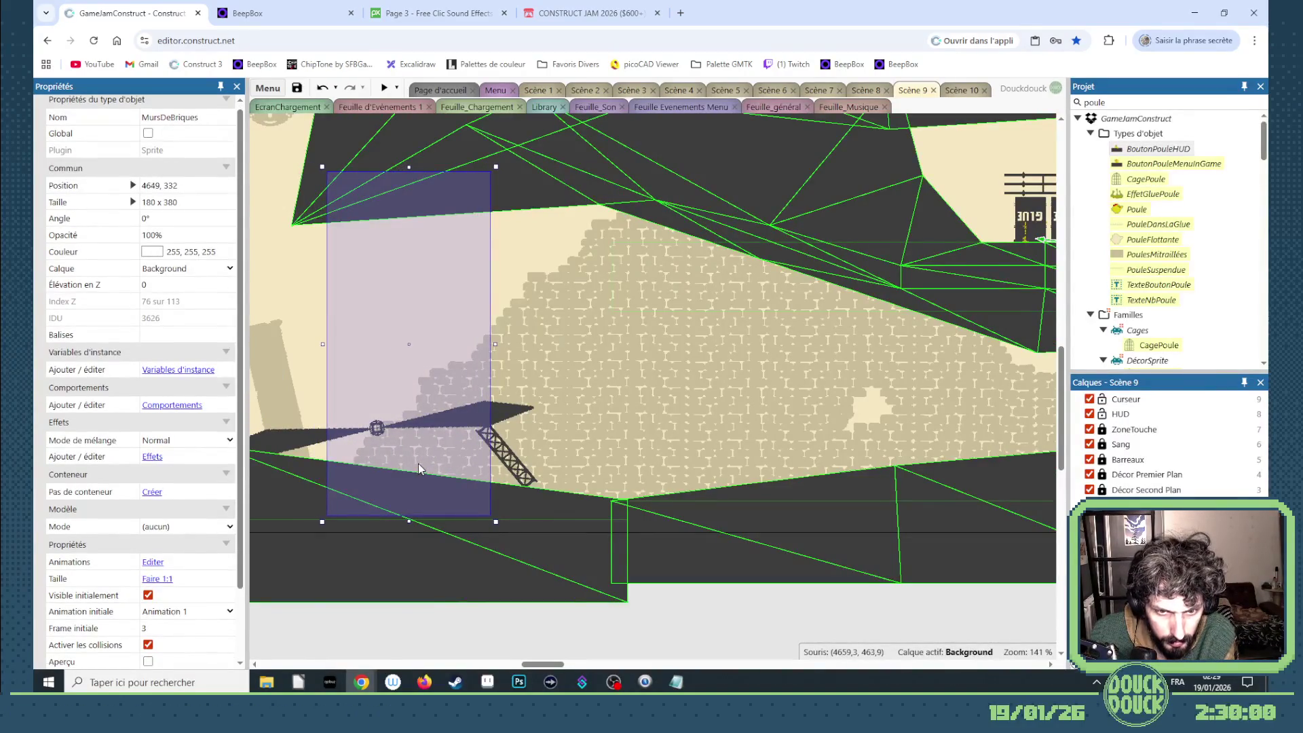
left_click(543, 376, "shift")
key("Right")
key("Right")
key("Right")
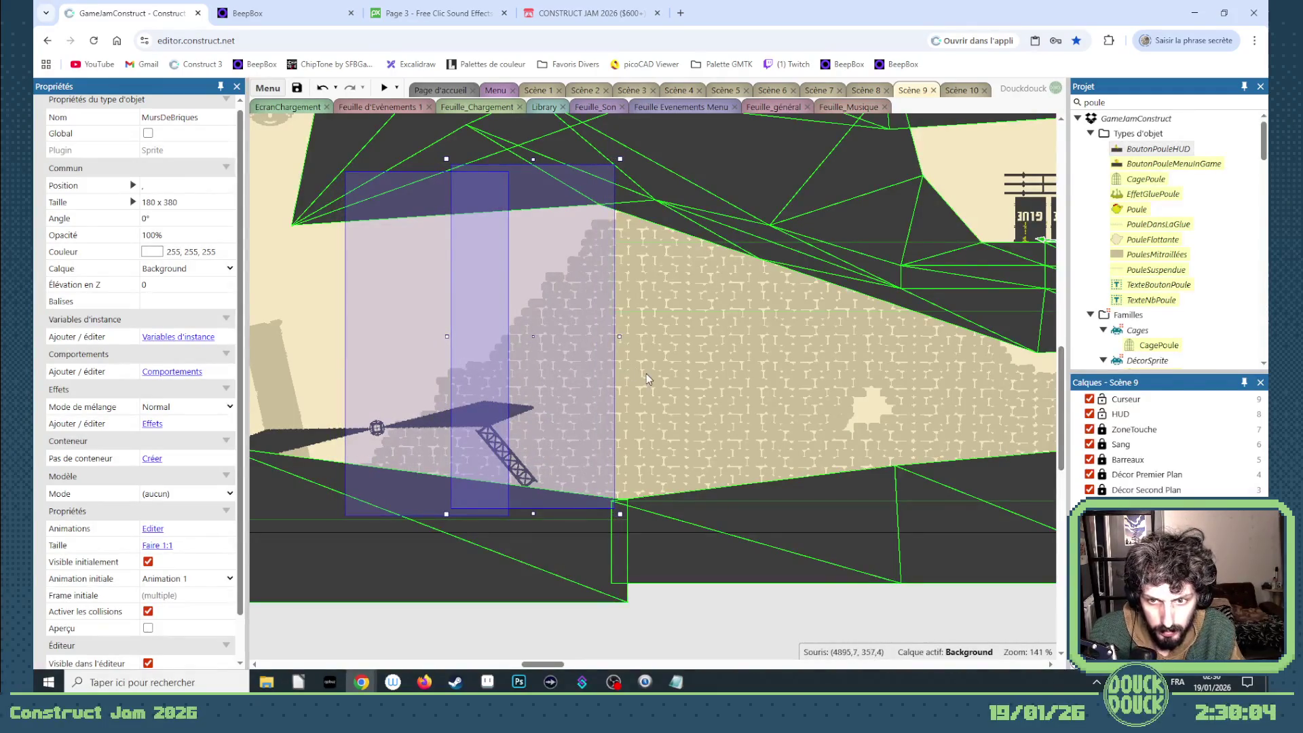
key("Right")
key("Right")
key("Right")
key("Right")
key("Right")
key("Right")
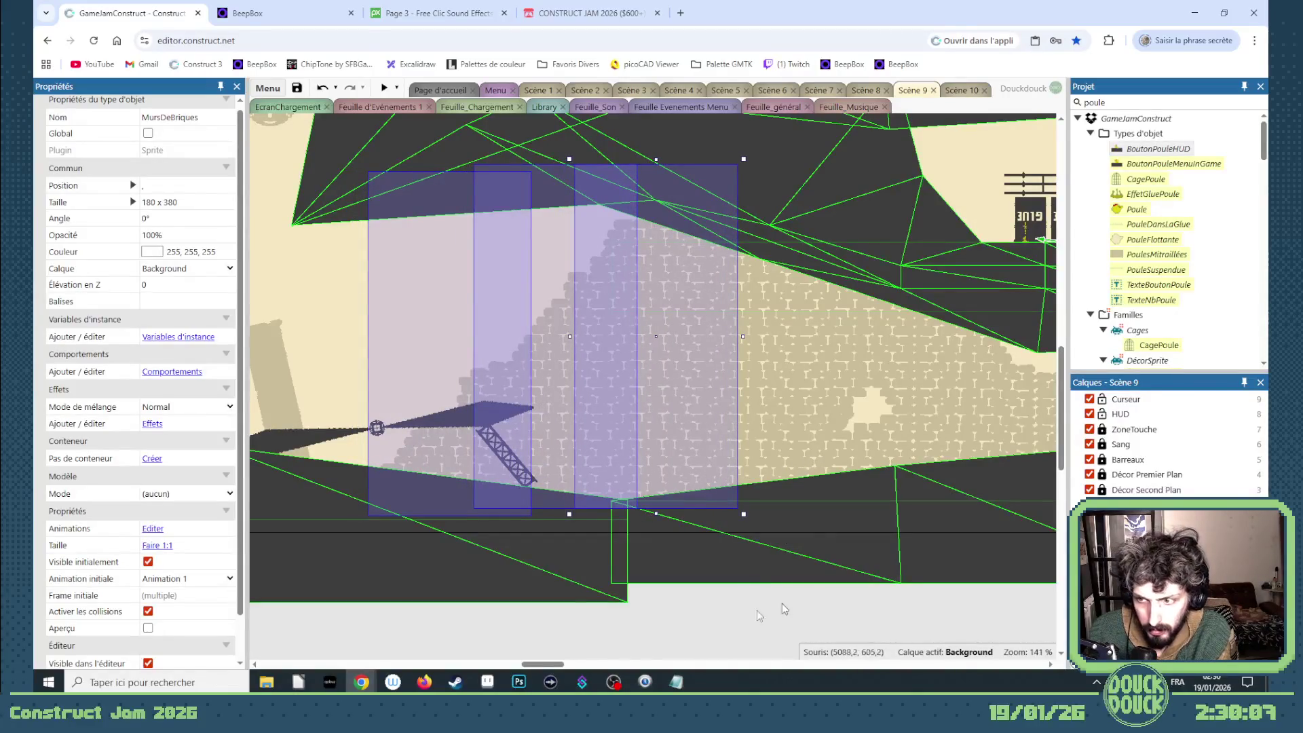
- Nudge the two brick walls below the cages slightly left
scroll(677, 516, "right", 5)
left_click(806, 416)
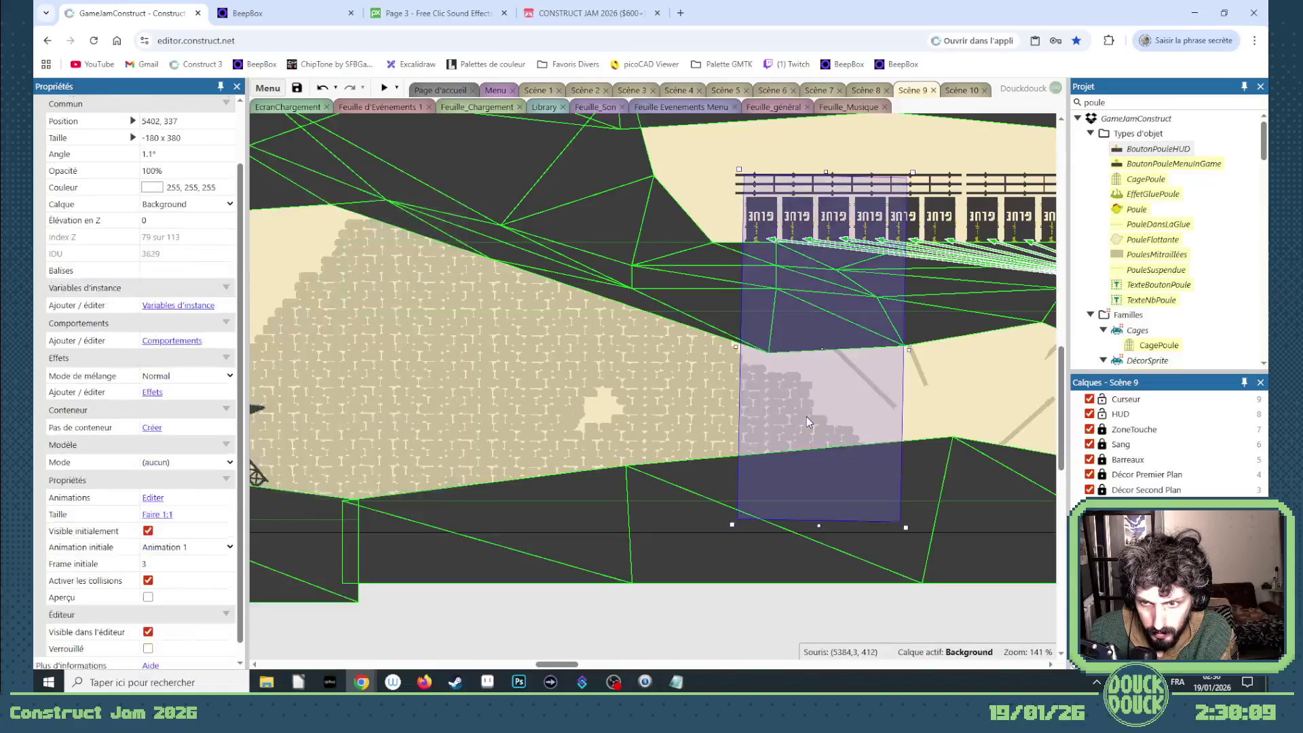
key("Left")
key("Left")
key("Left")
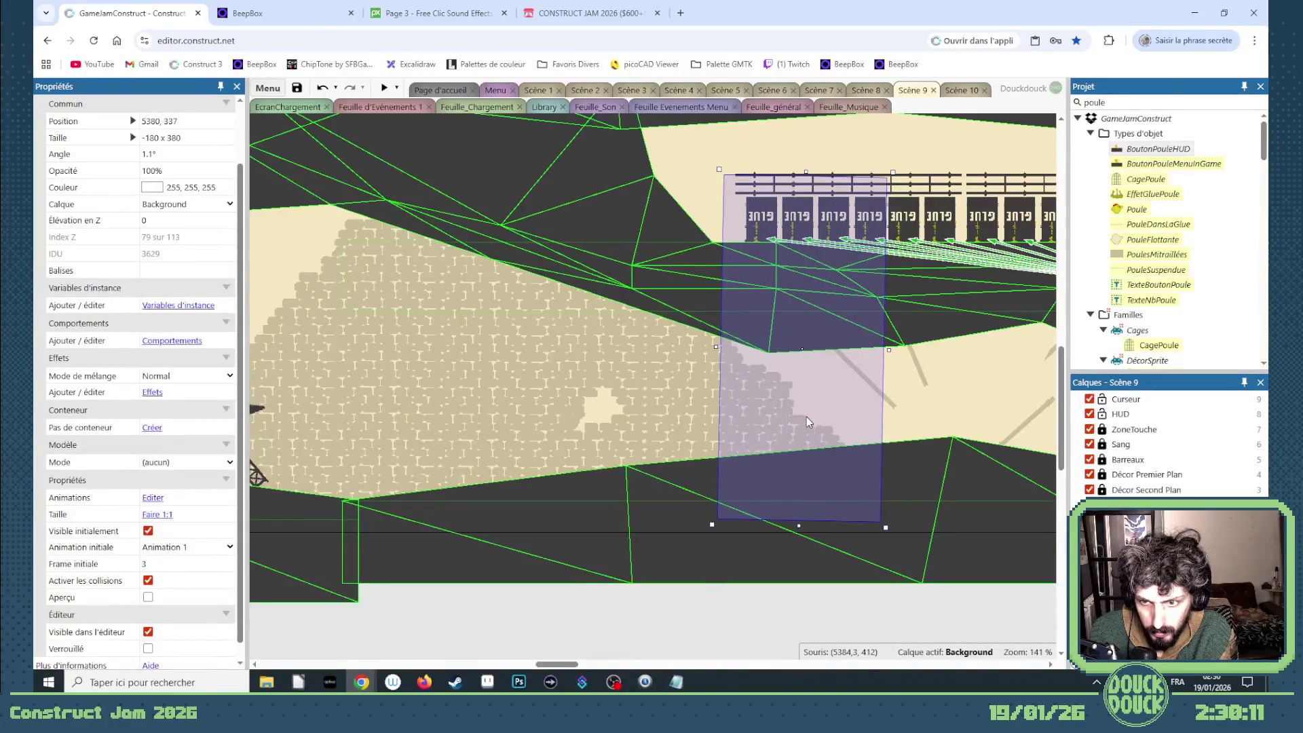
left_click(661, 419, "shift")
key("Left")
key("Left")
key("Left")
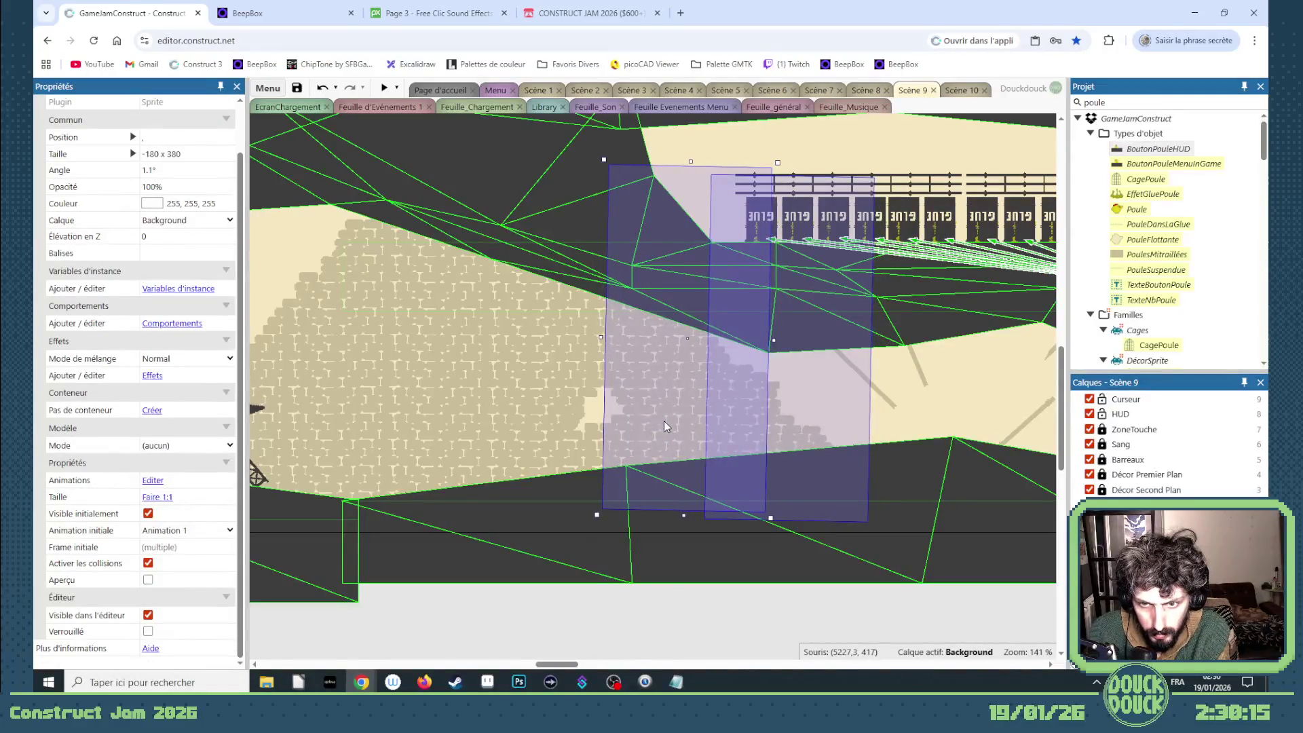
left_click_drag(564, 661, 606, 662)
- Paste a copy of the tilted brick wall and nudge both into line
left_click(507, 420)
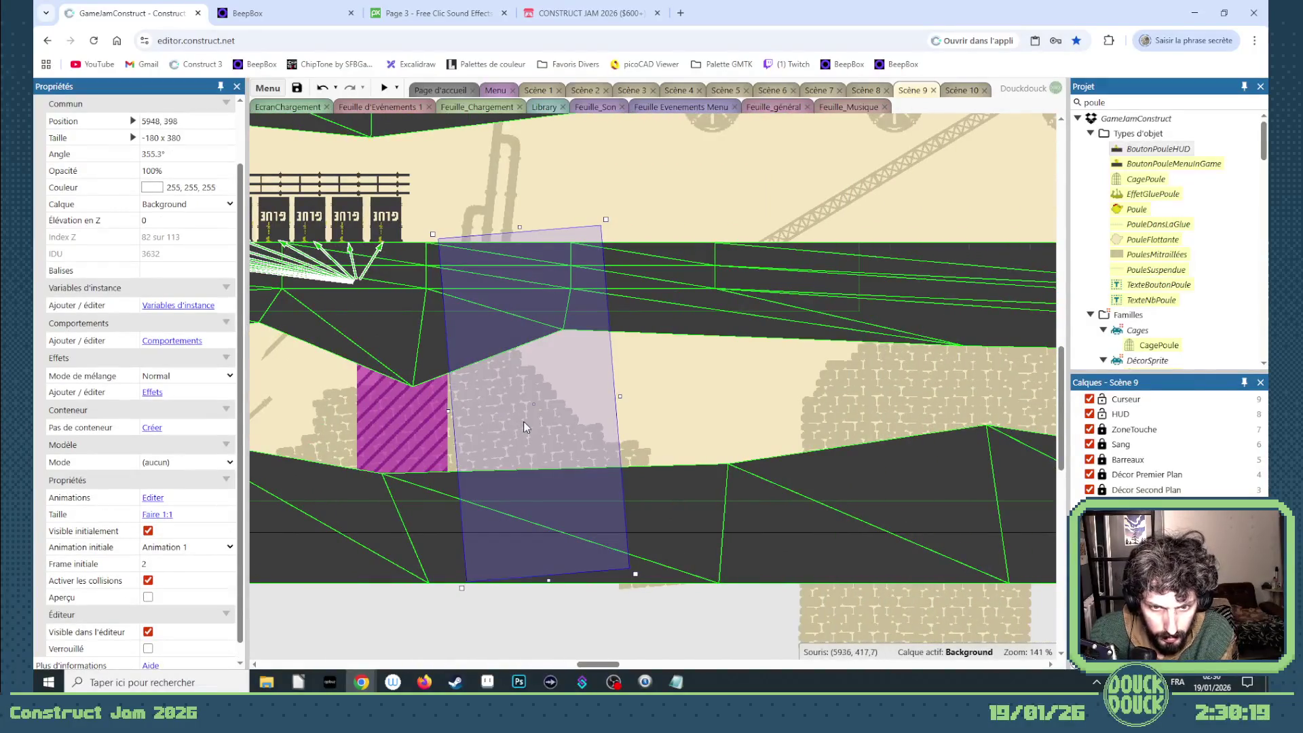
key("Left")
key("Left")
key("Left")
key("ctrl+v")
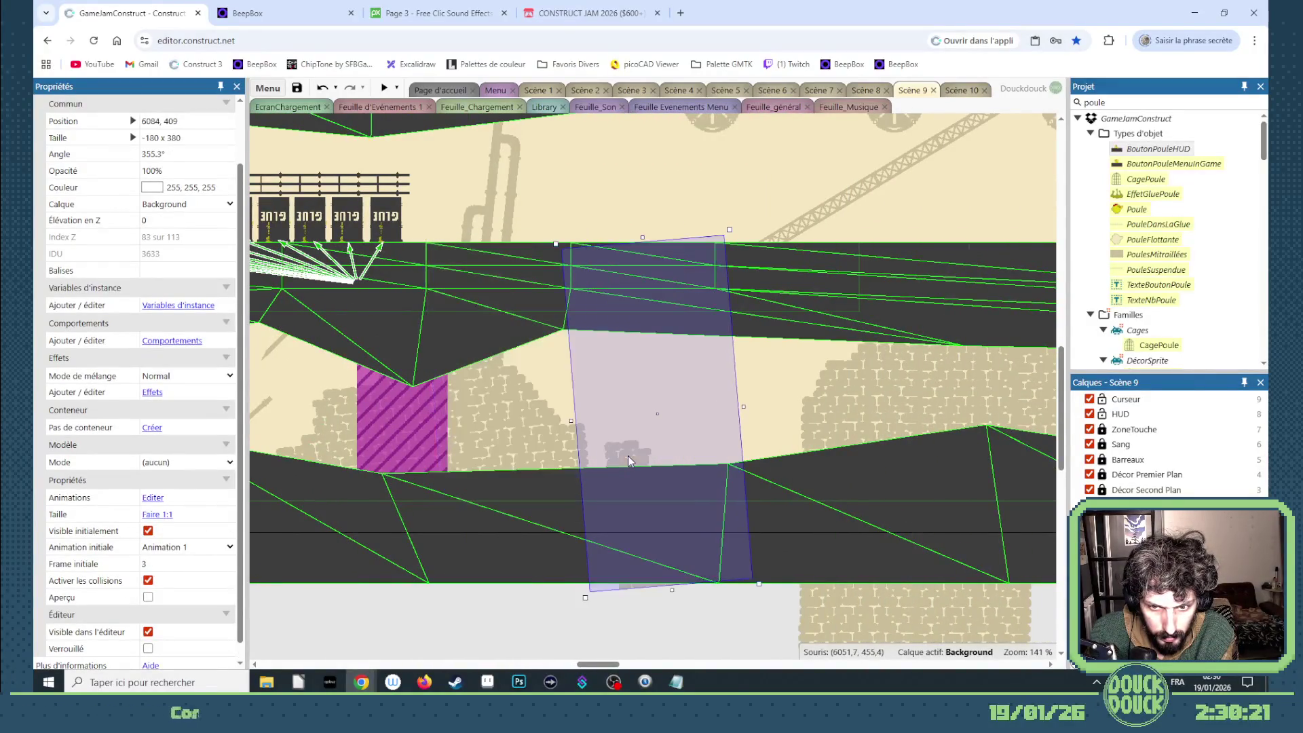
key("Left")
key("Left")
key("Left")
key("Right")
key("Right")
key("Right")
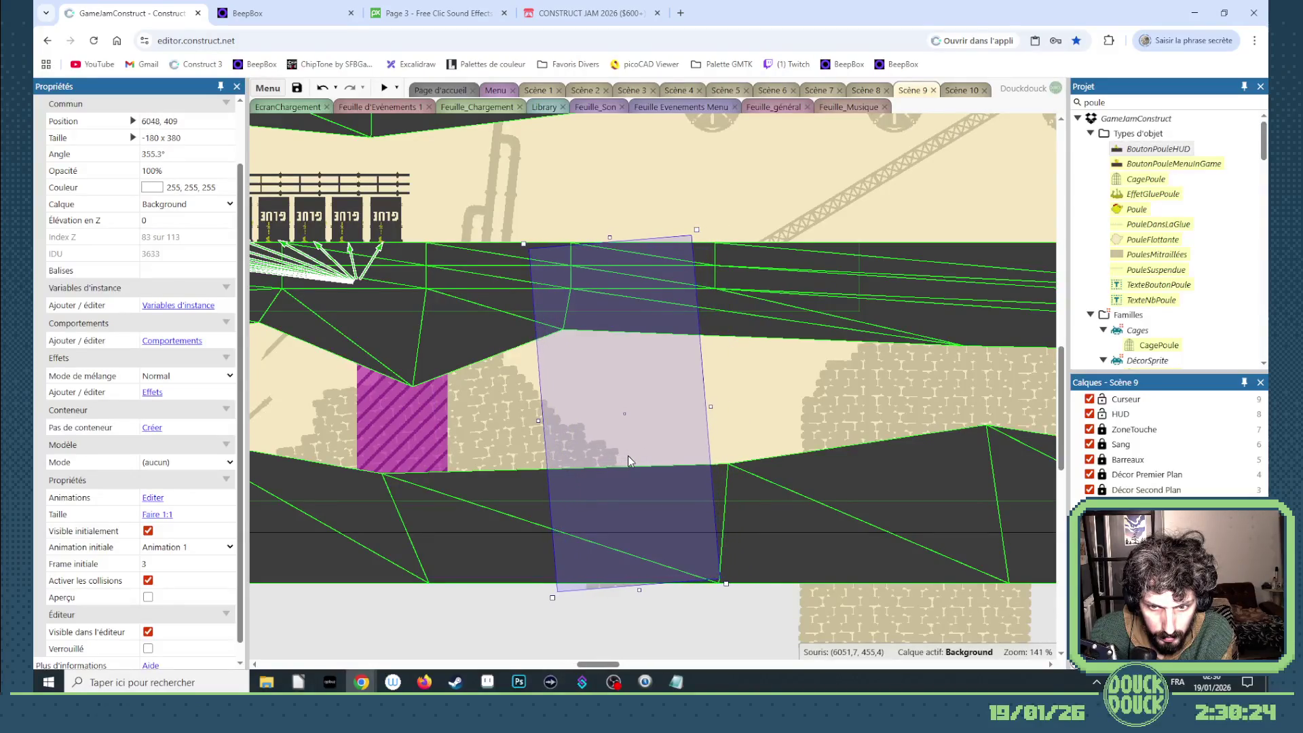
key("Left")
key("Left")
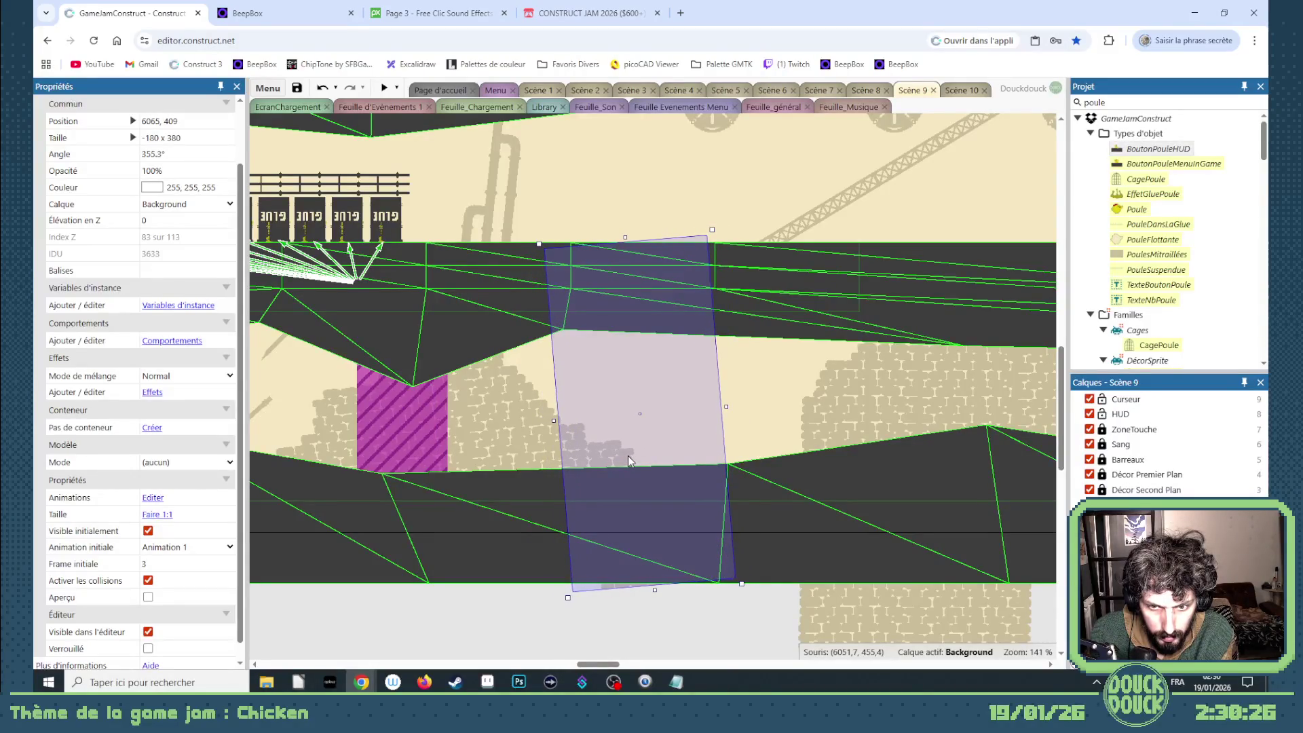
left_click_drag(611, 670, 656, 666)
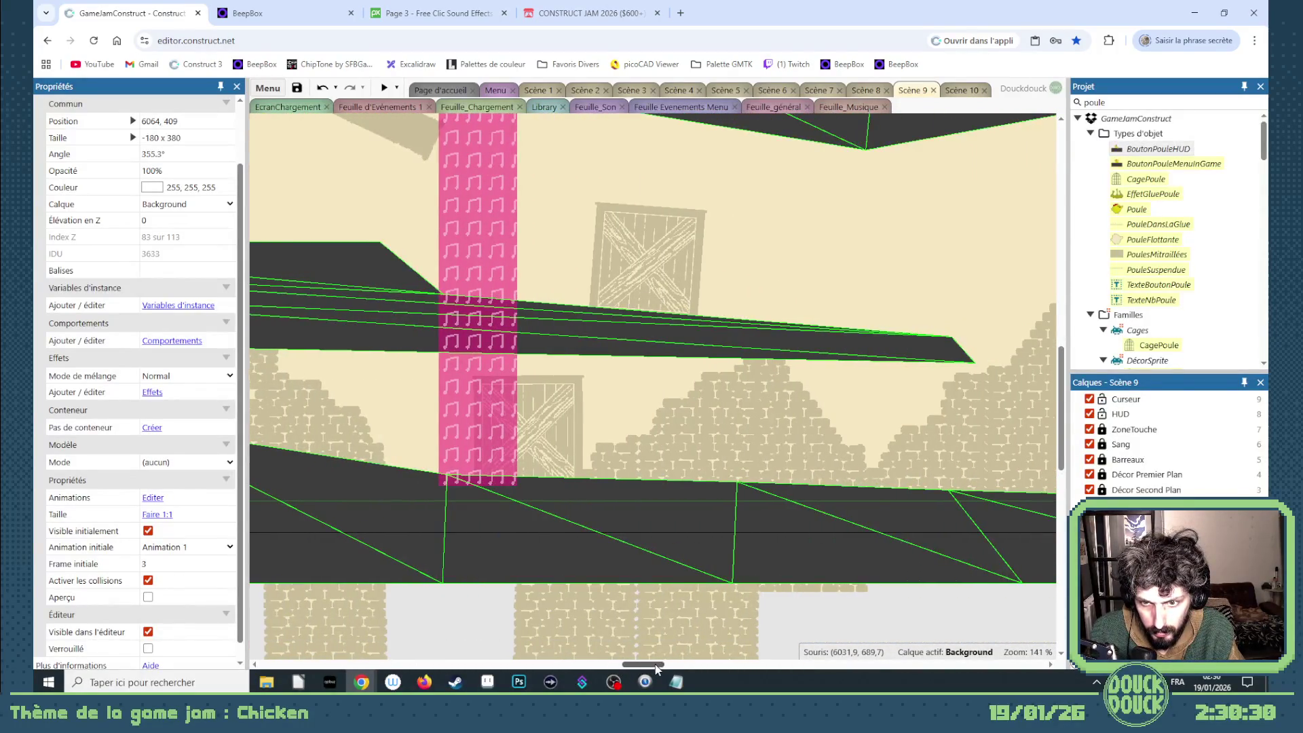
- Align the next two brick-wall pieces with one-pixel arrow nudges
left_click(629, 472)
key("Right")
key("Right")
key("Right")
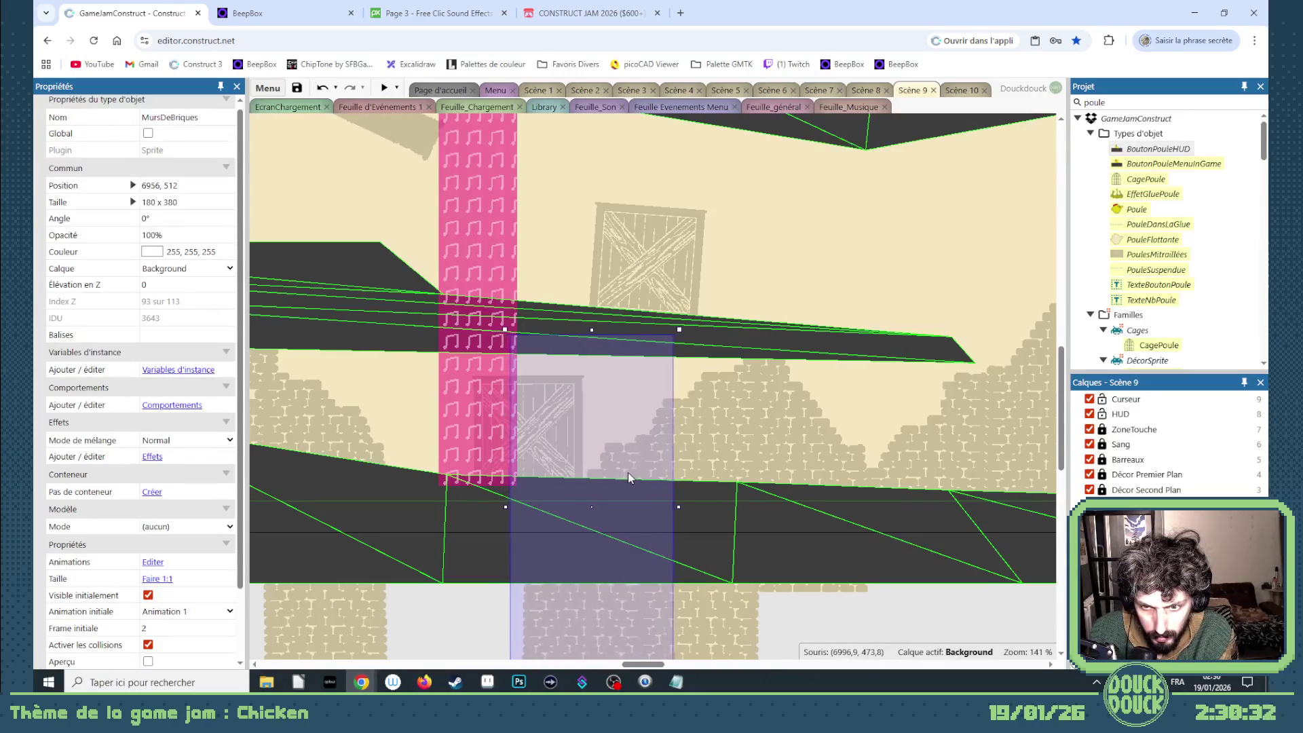
key("Left")
left_click_drag(651, 664, 677, 664)
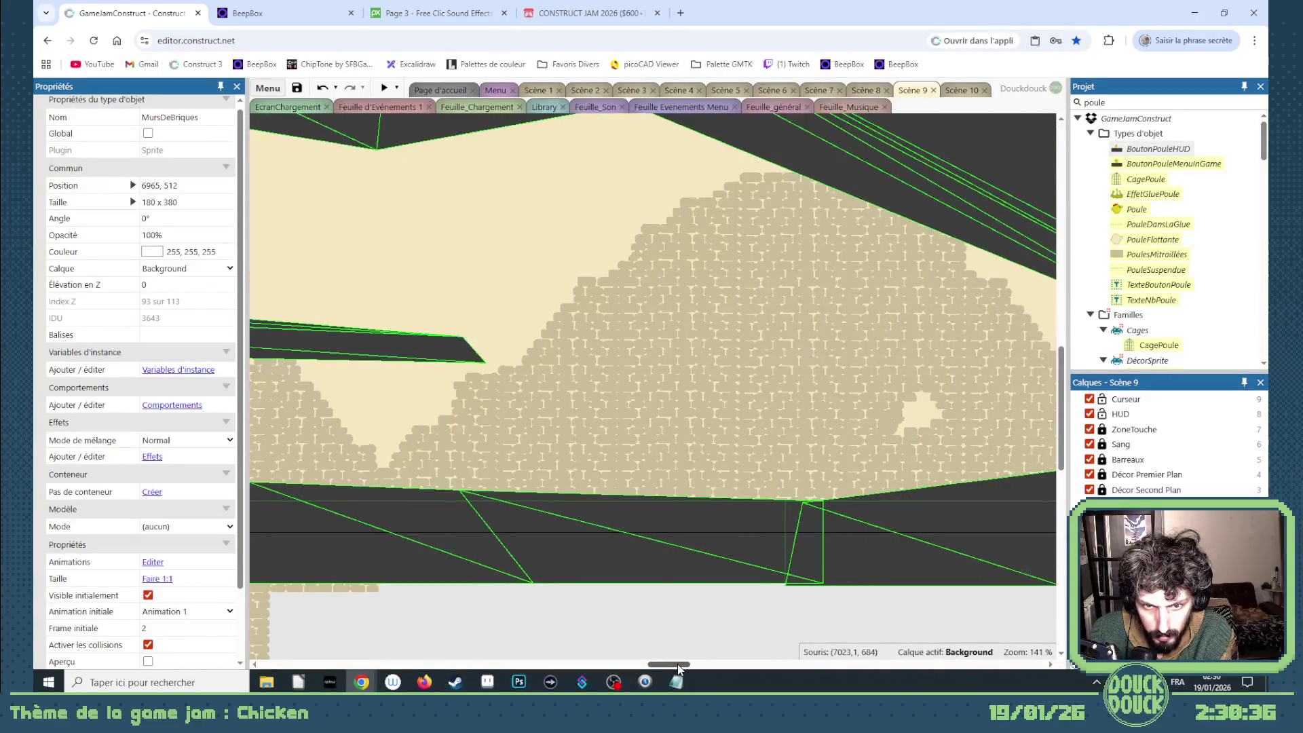
left_click(565, 452)
key("Left")
key("Left")
key("Left")
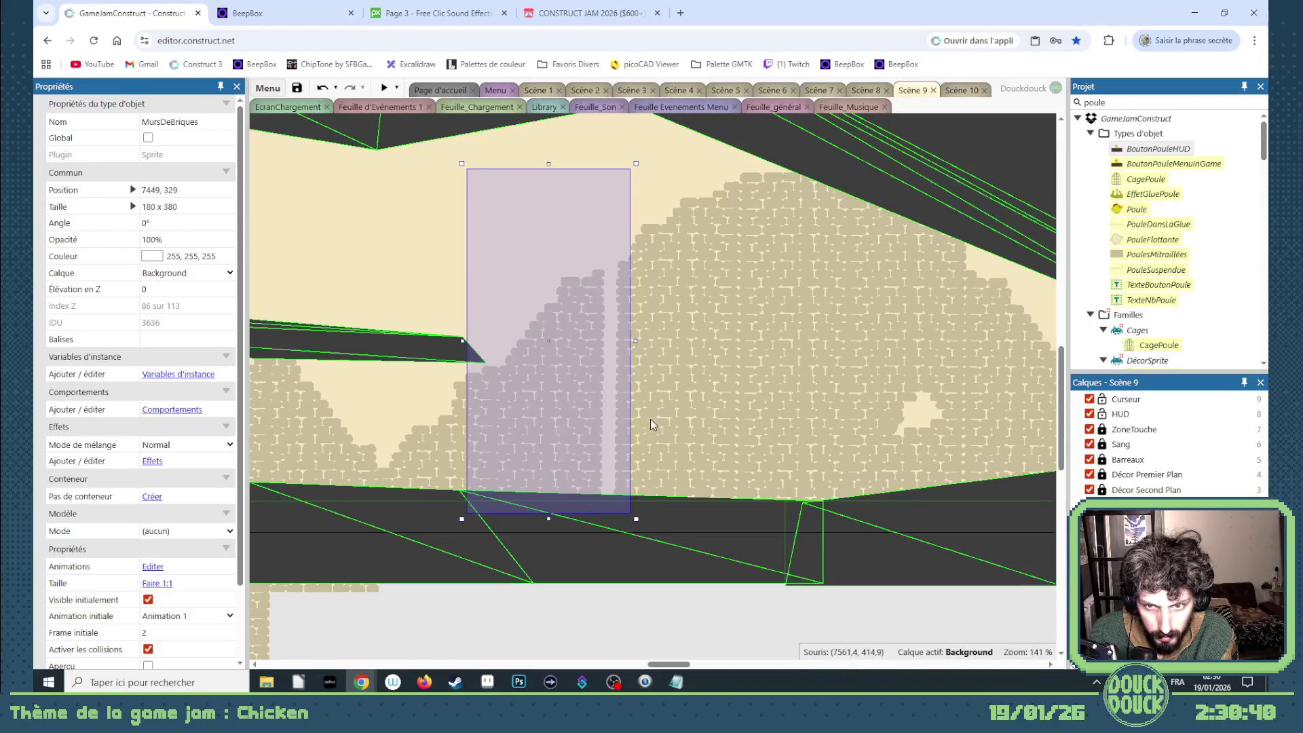
- Slide the next two brick-wall pieces left against their neighbours
left_click(682, 417)
key("Left")
key("Left")
key("Left")
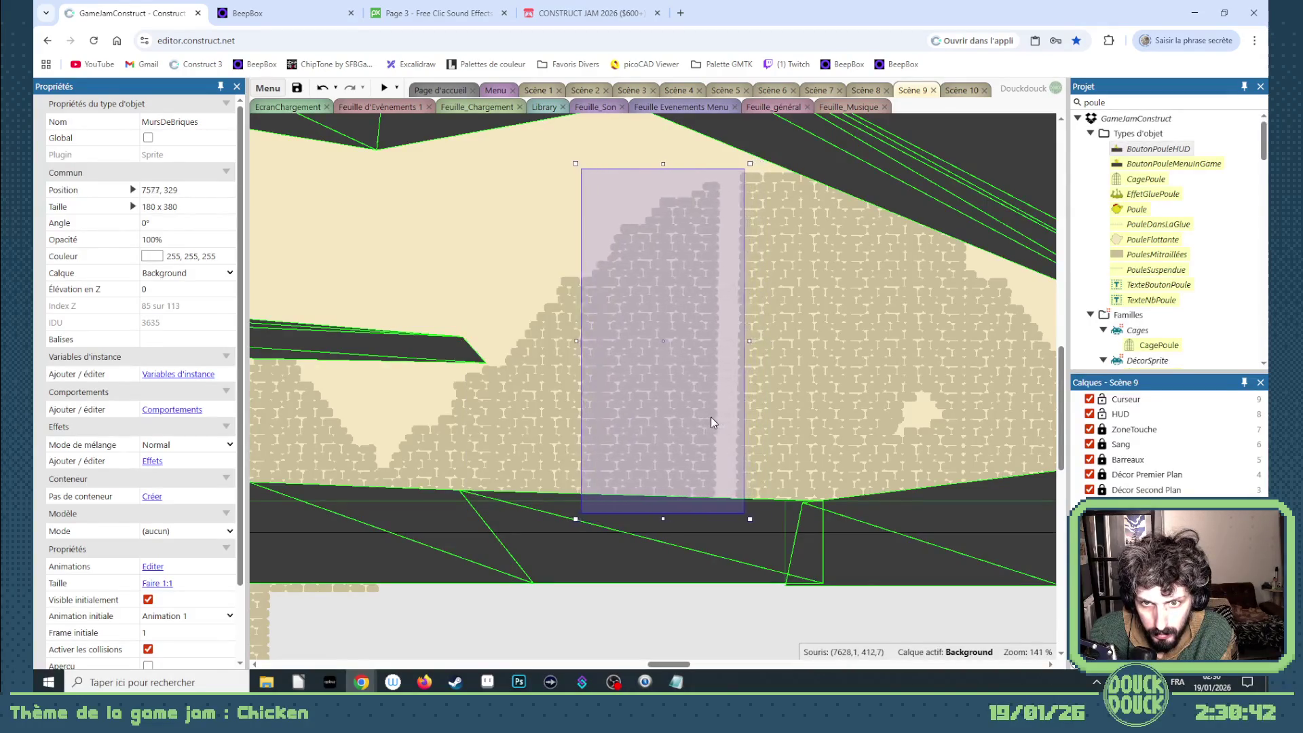
key("Right")
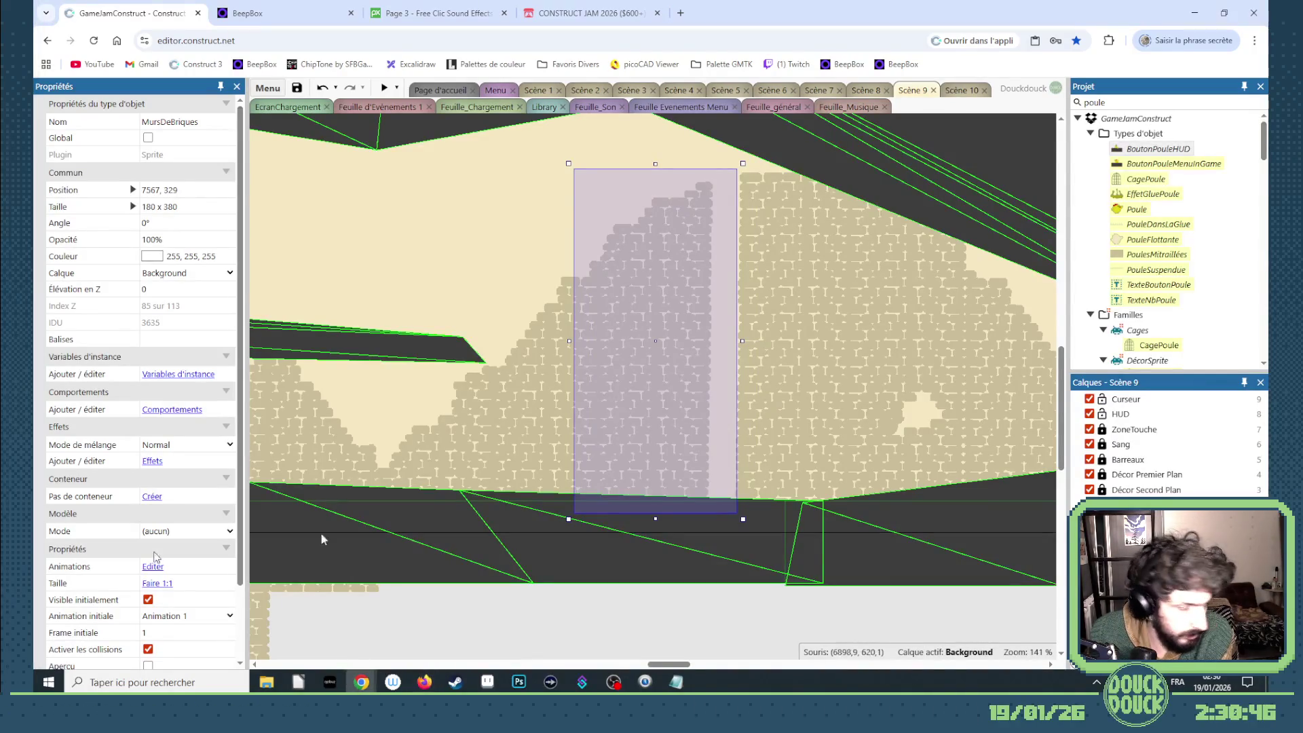
left_click(788, 453)
key("Left")
key("Left")
key("Left")
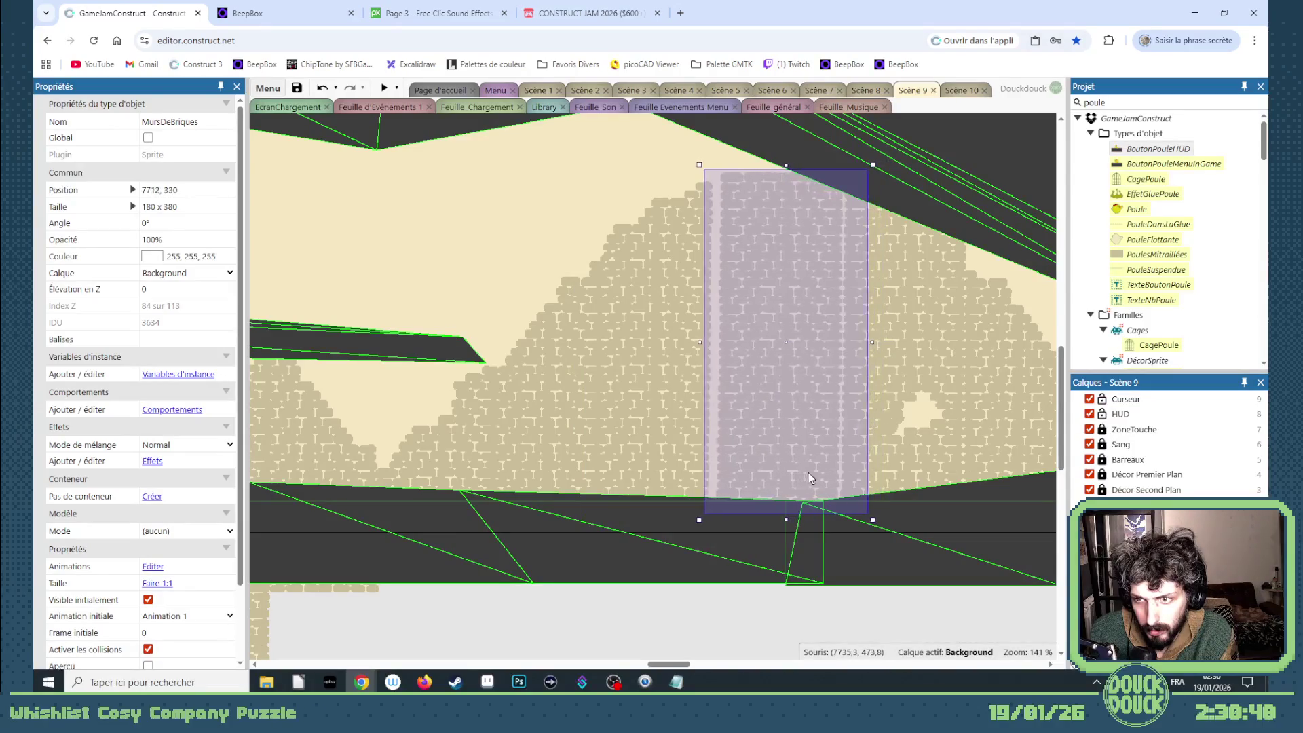
key("Left")
key("Left")
key("Left")
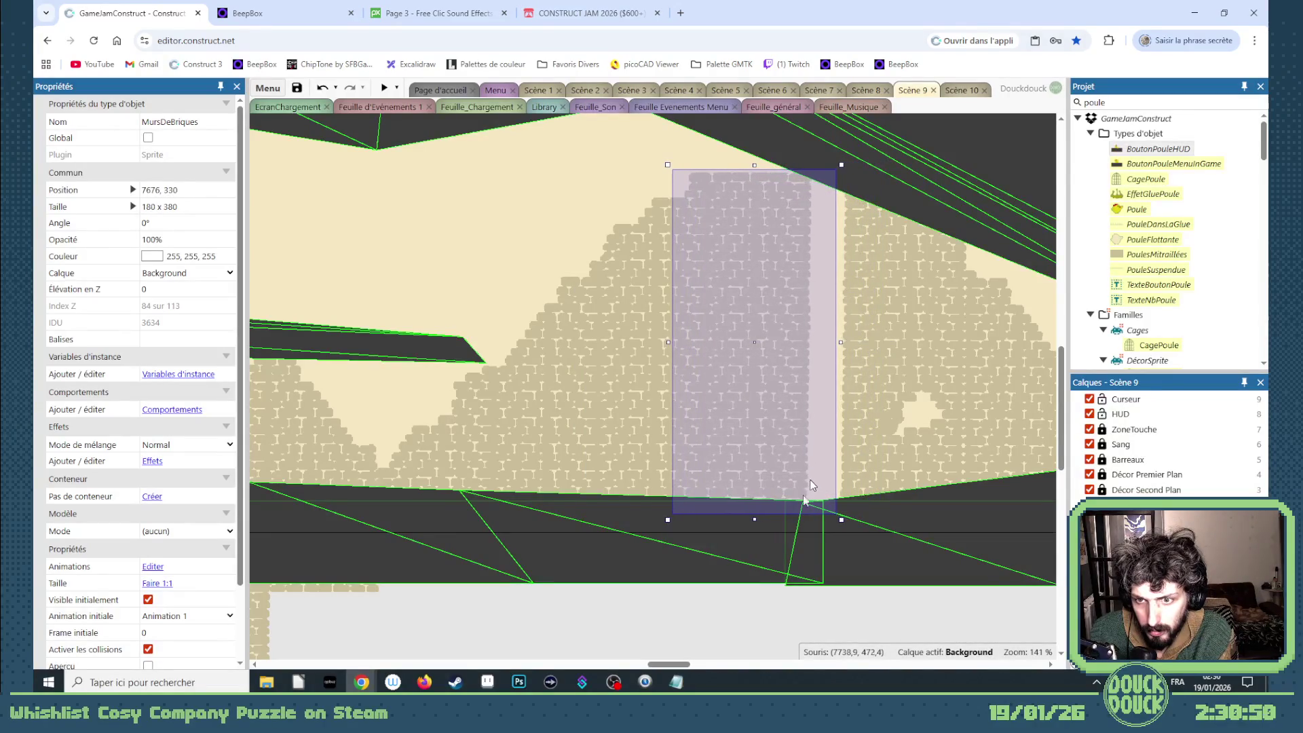
mouse_move(652, 664)
left_mouse_down()
mouse_move(672, 655)
mouse_move(688, 602)
left_mouse_up()
- Close the last gap, then paste two more brick walls and shift them to the row's left end
left_click(710, 404)
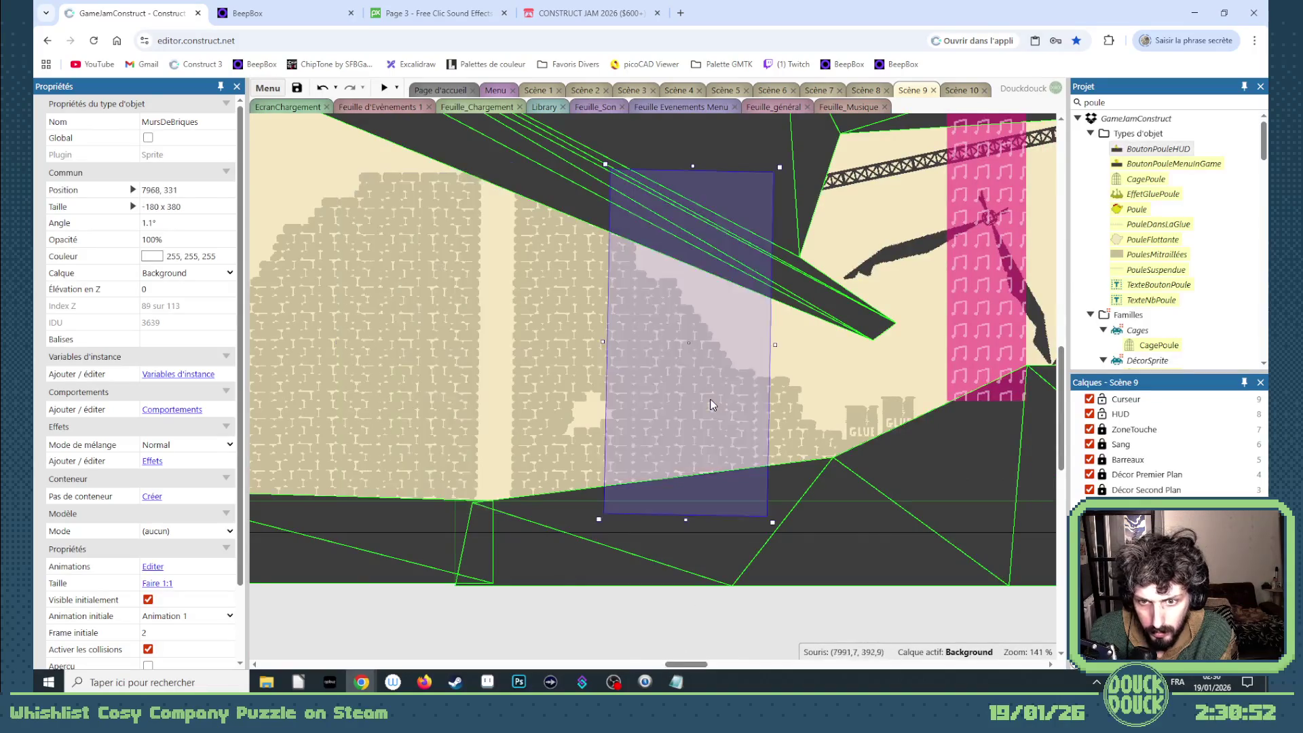
left_click(782, 421)
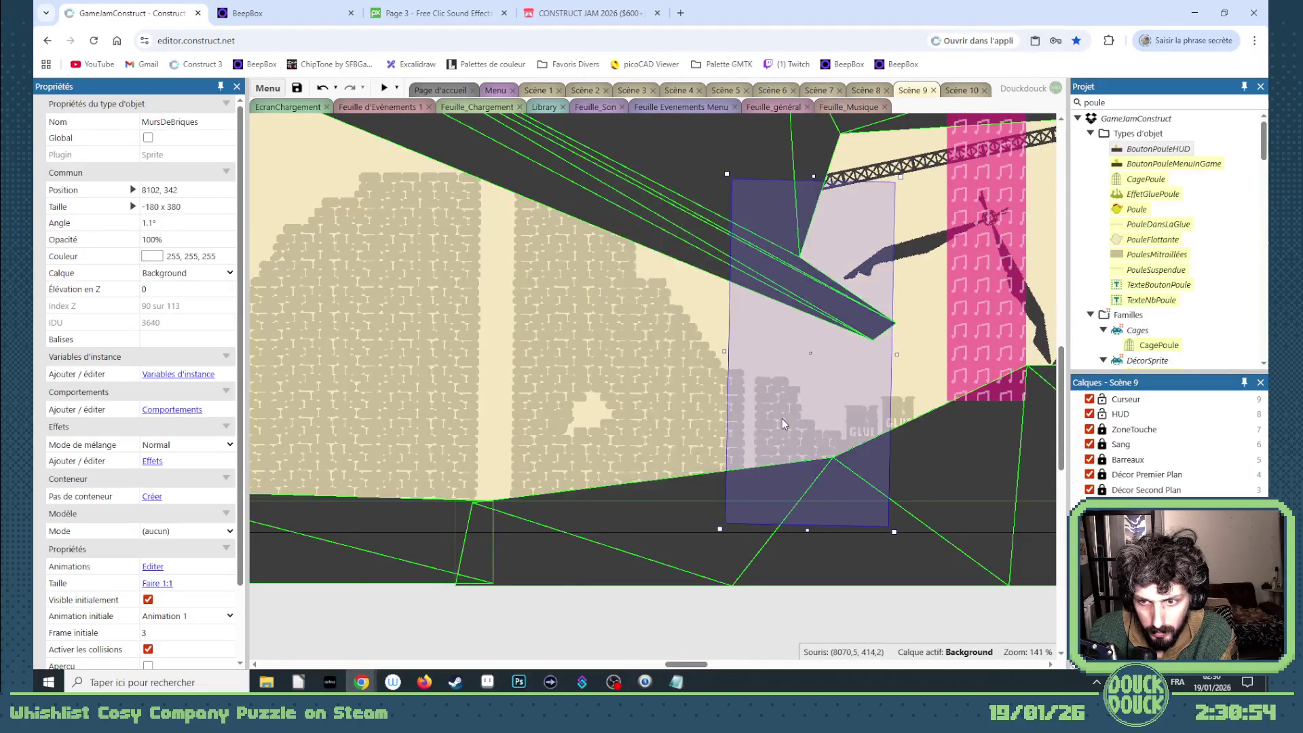
key("Left")
key("Left")
key("Left")
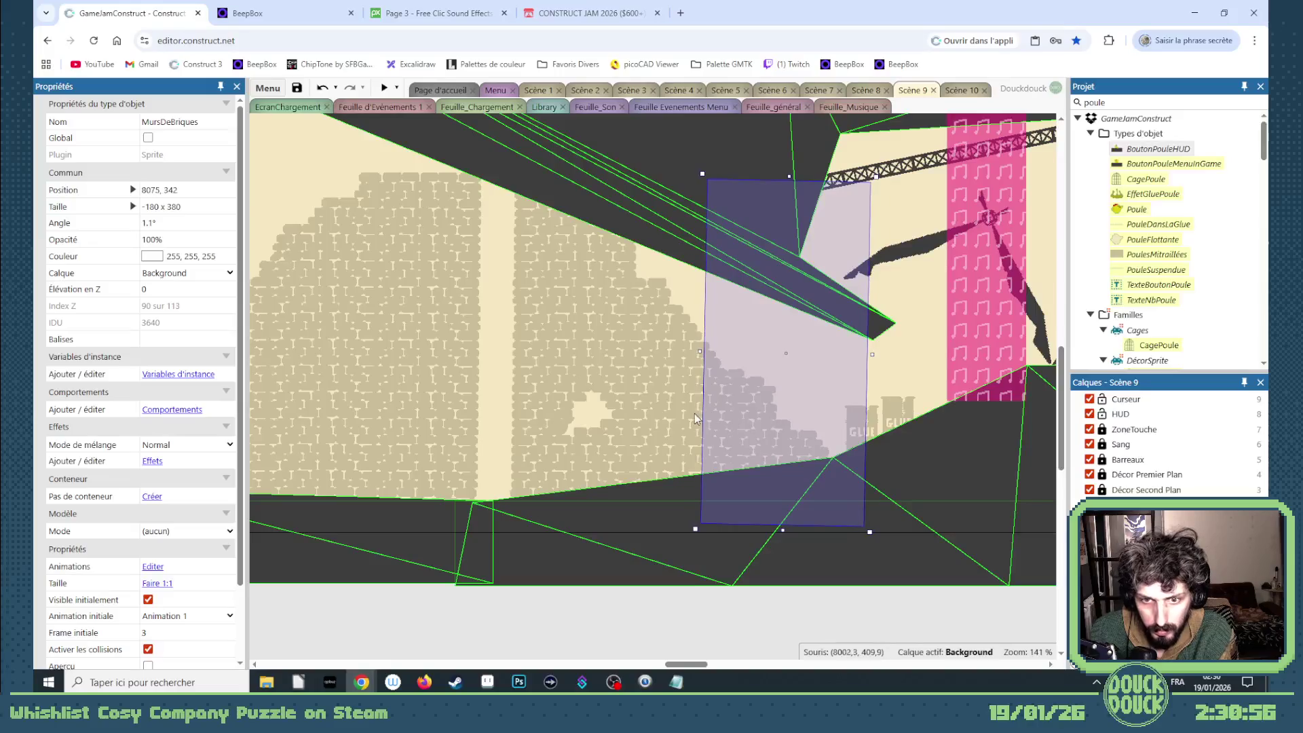
key("ctrl+v")
key("ctrl+v")
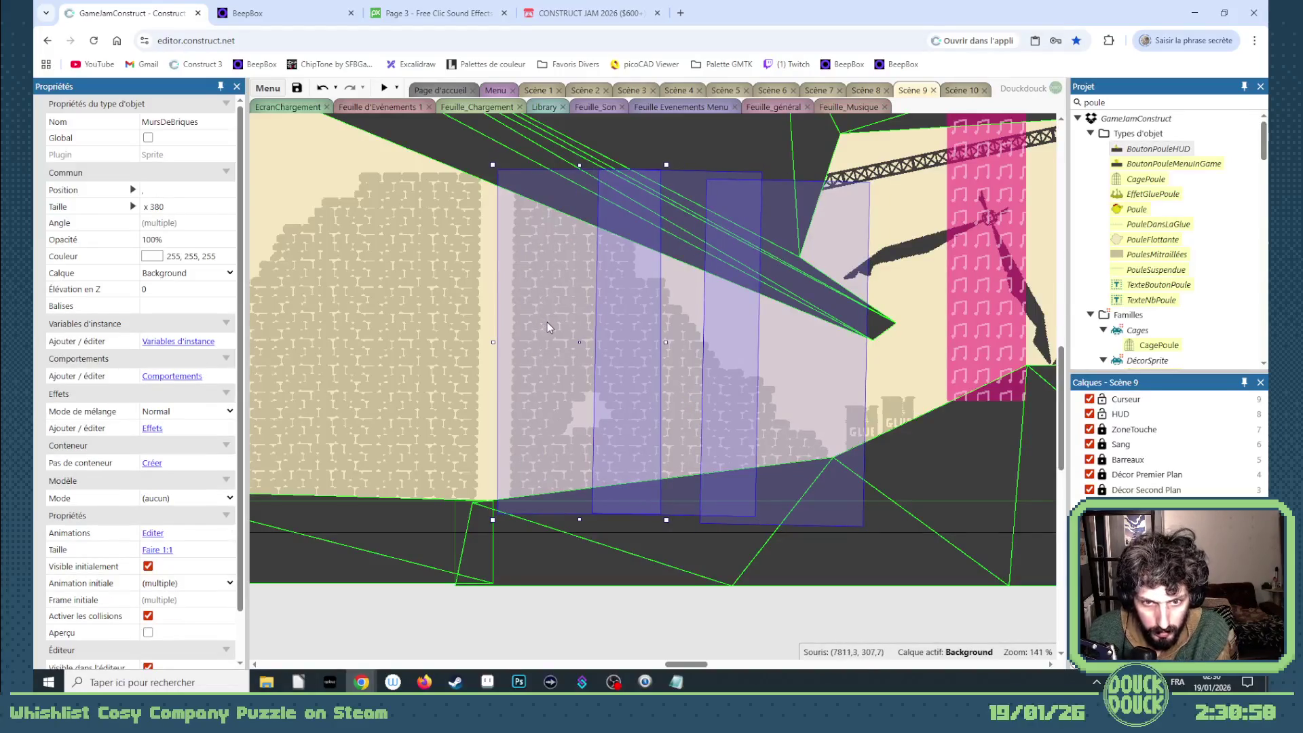
key("Left")
key("Left")
key("Left")
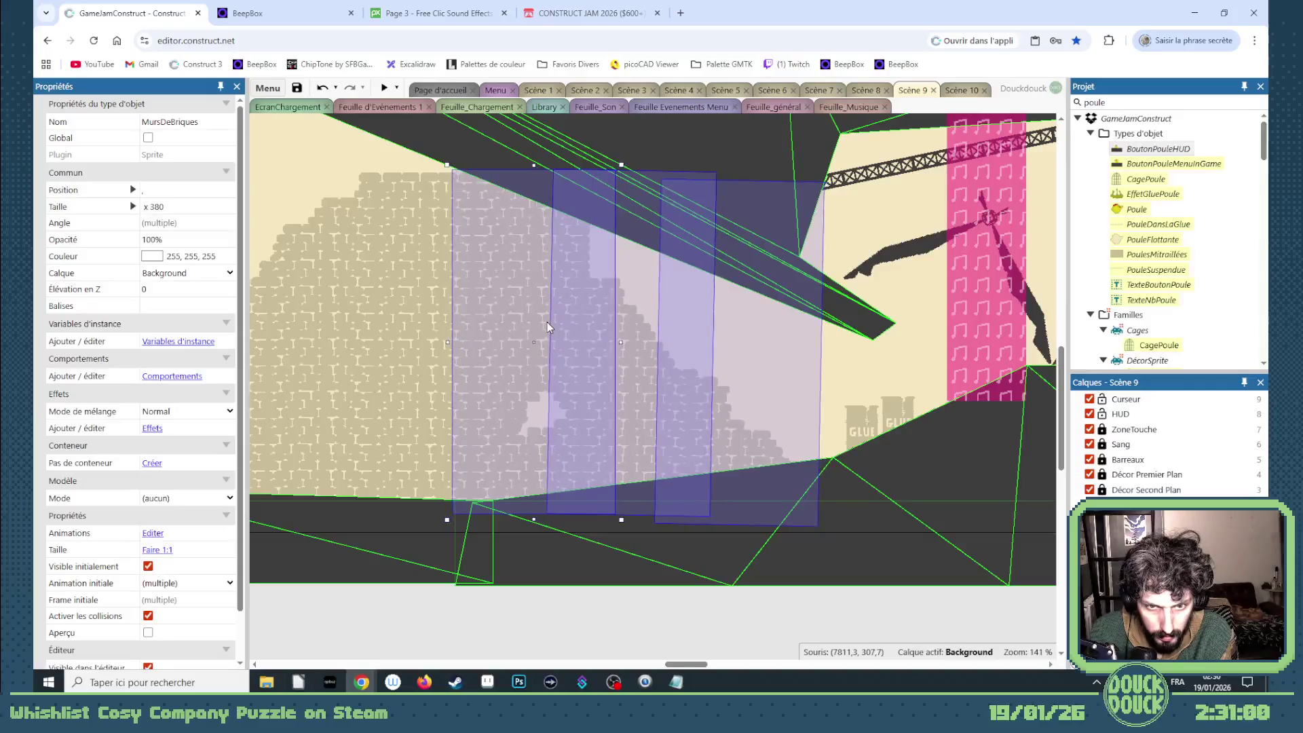
scroll(600, 374, "down", 5)
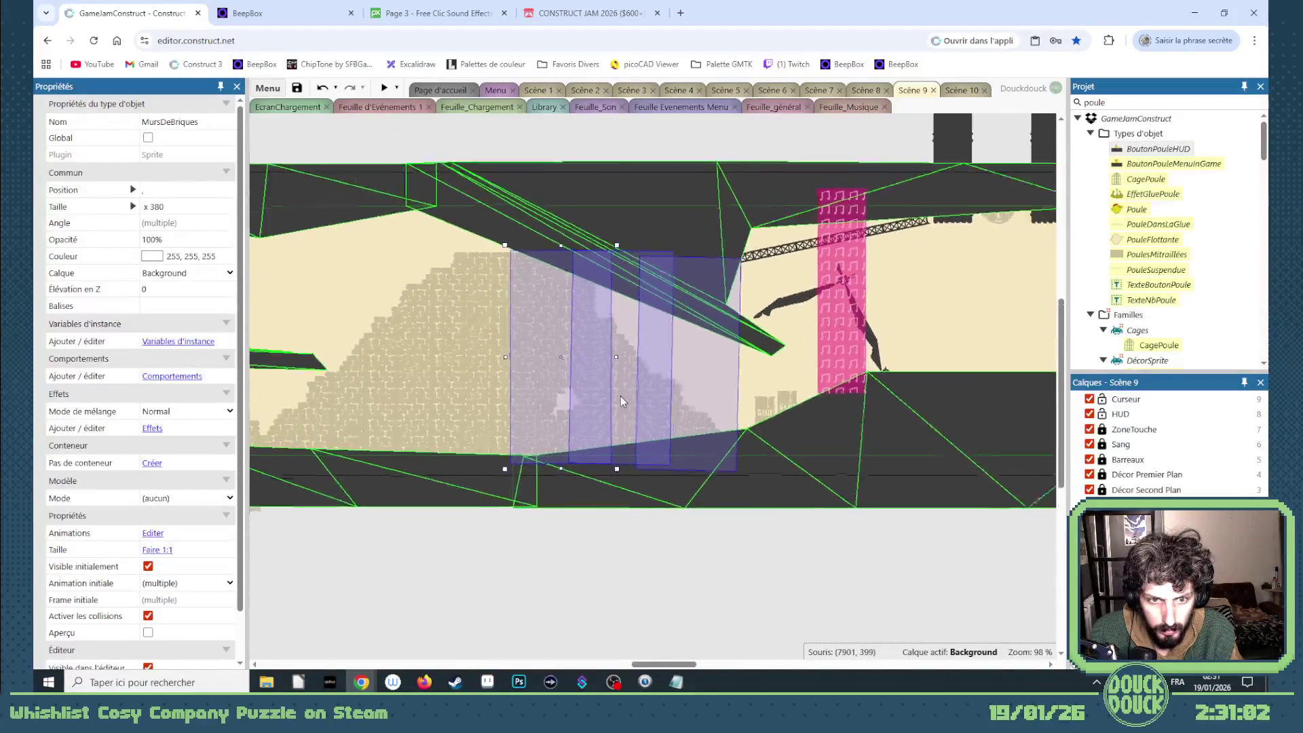
left_click(671, 532)
- Box-select the brick-wall pieces and drag the group right, beneath the upper girders
mouse_move(736, 535)
left_mouse_down()
mouse_move(378, 268)
mouse_move(252, 253)
mouse_move(555, 262)
mouse_move(505, 251)
left_mouse_up()
mouse_move(693, 406)
left_mouse_down()
mouse_move(790, 389)
mouse_move(1064, 400)
mouse_move(417, 382)
mouse_move(419, 404)
left_mouse_up()
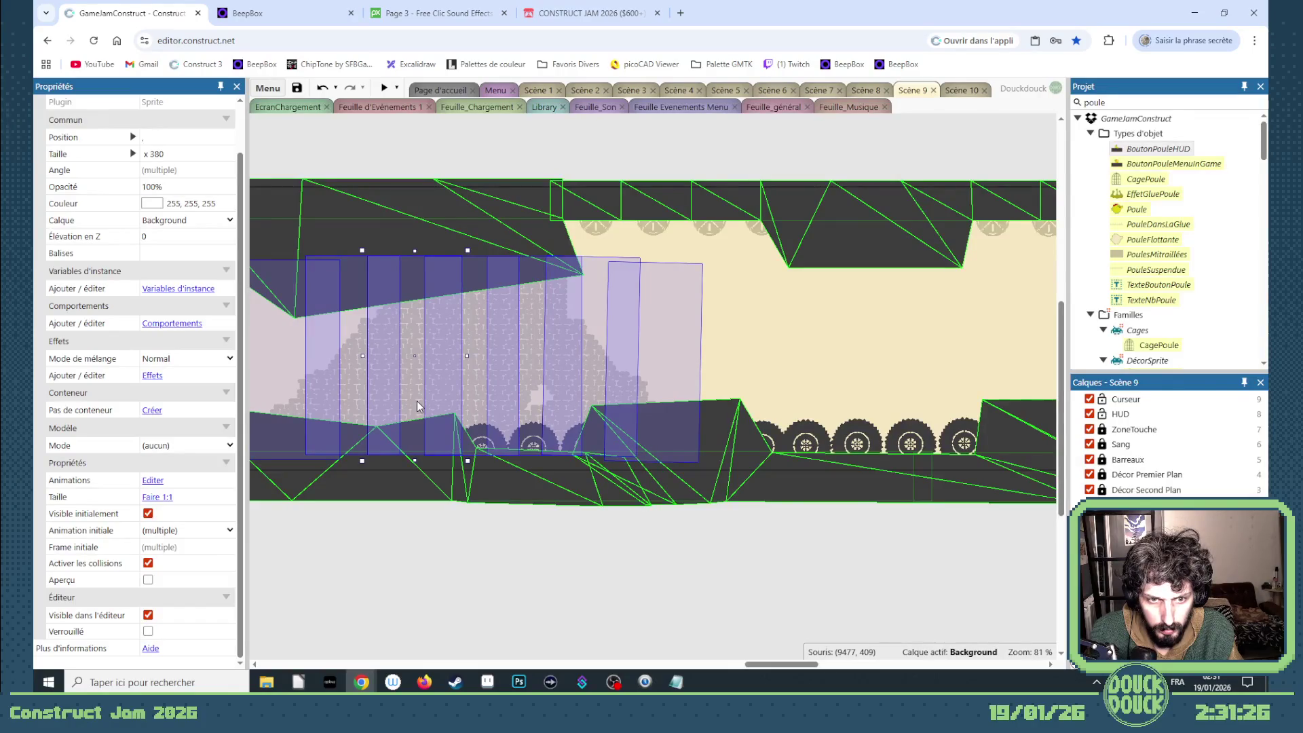
mouse_move(631, 385)
left_mouse_down()
mouse_move(800, 369)
mouse_move(812, 354)
left_mouse_up()
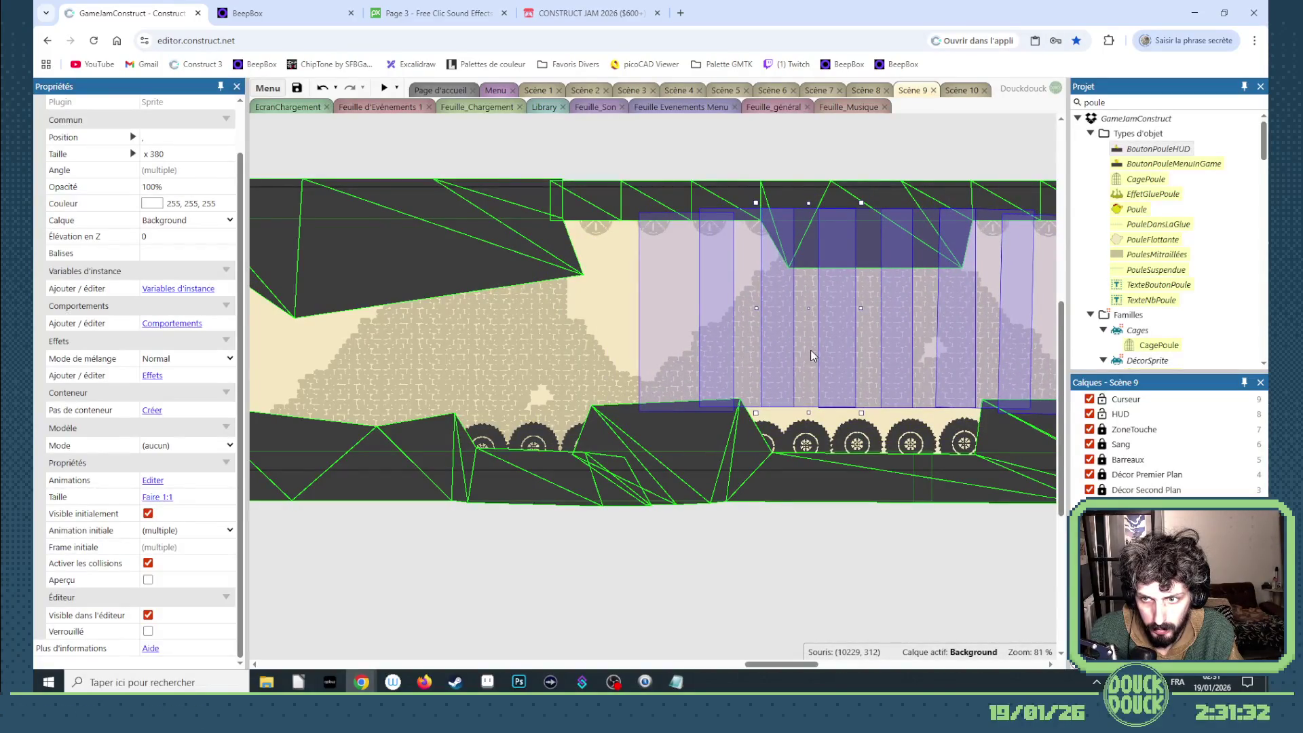
left_click(790, 450)
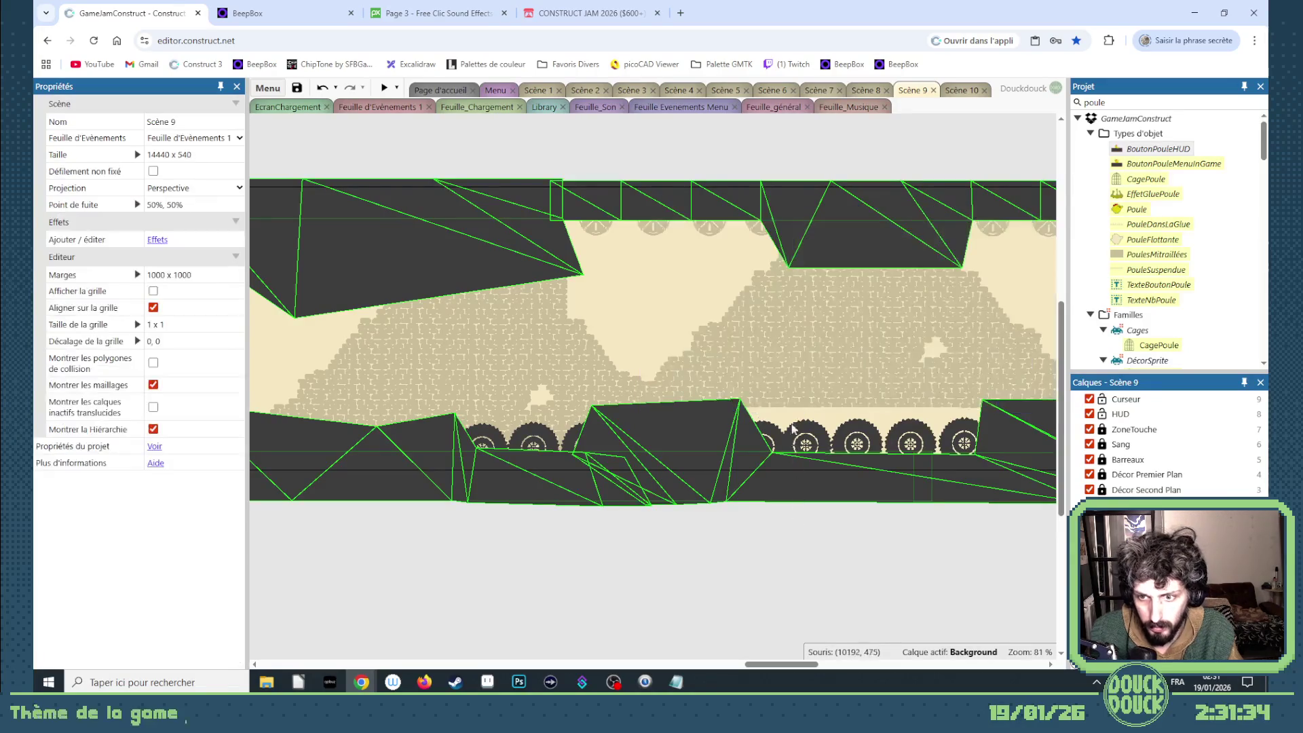
- Lower the right-hand brick-wall piece slightly with the arrow keys
left_click(787, 389)
left_click_drag(788, 393, 821, 386)
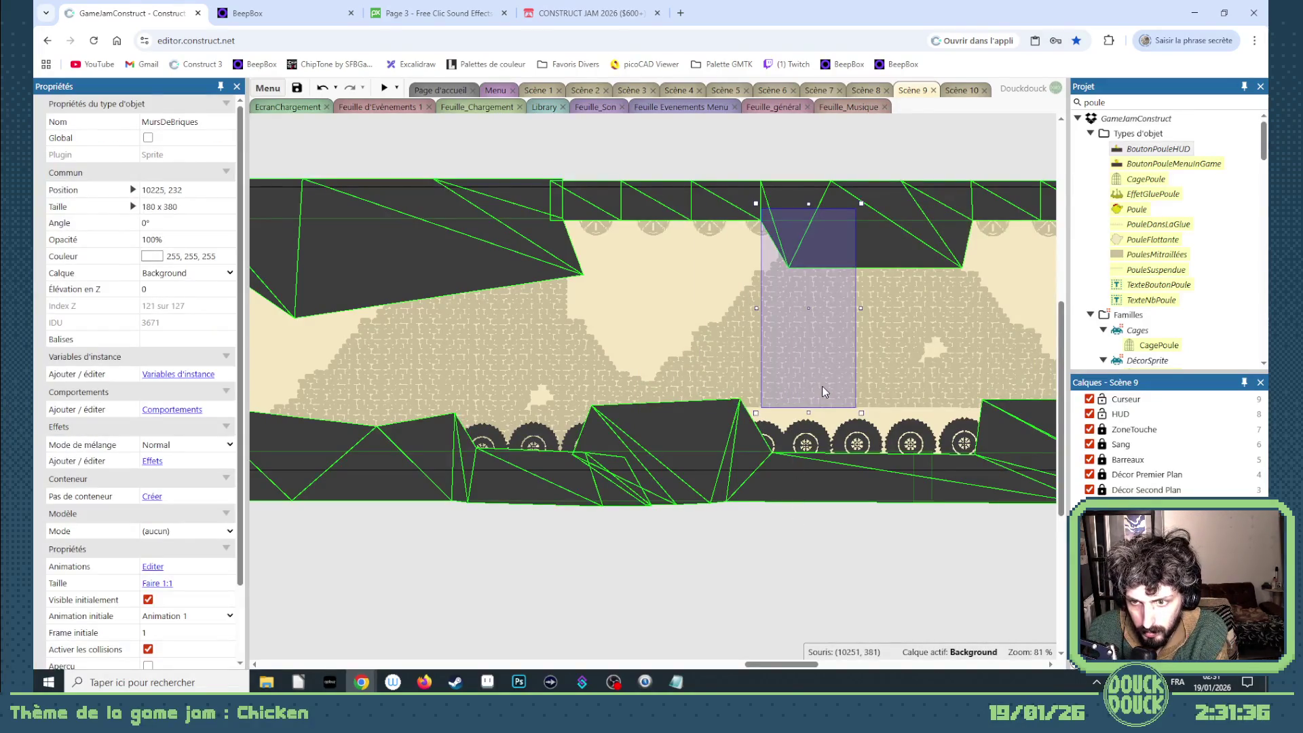
key("ctrl+z")
key("Down")
key("Down")
key("Down")
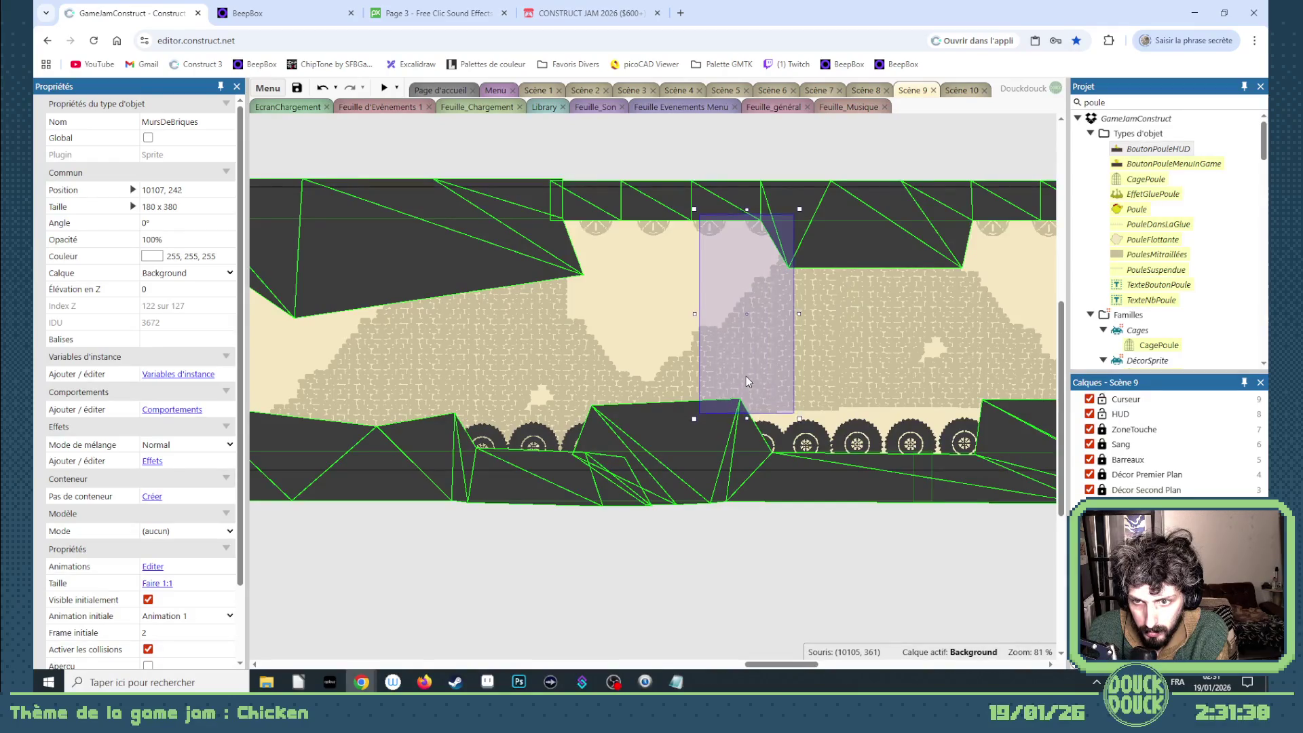
key("Down")
key("Down")
key("Down")
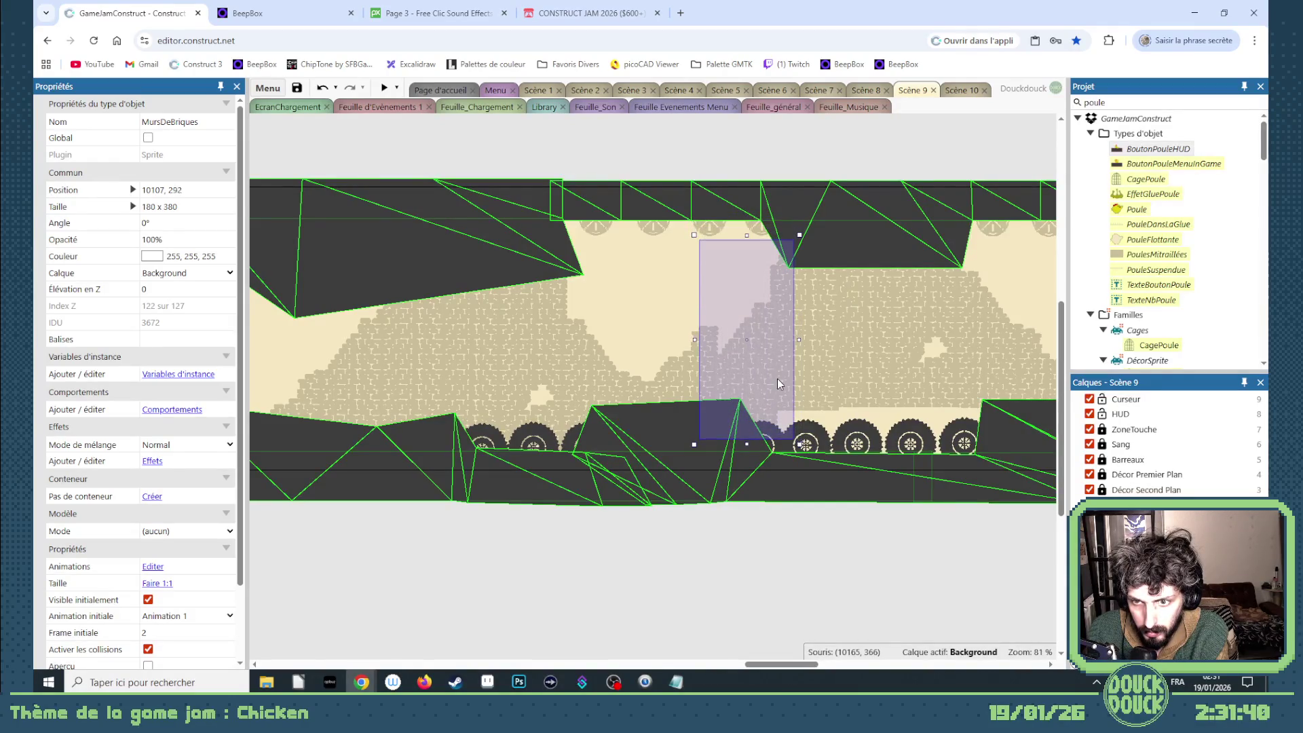
key("Up")
key("Up")
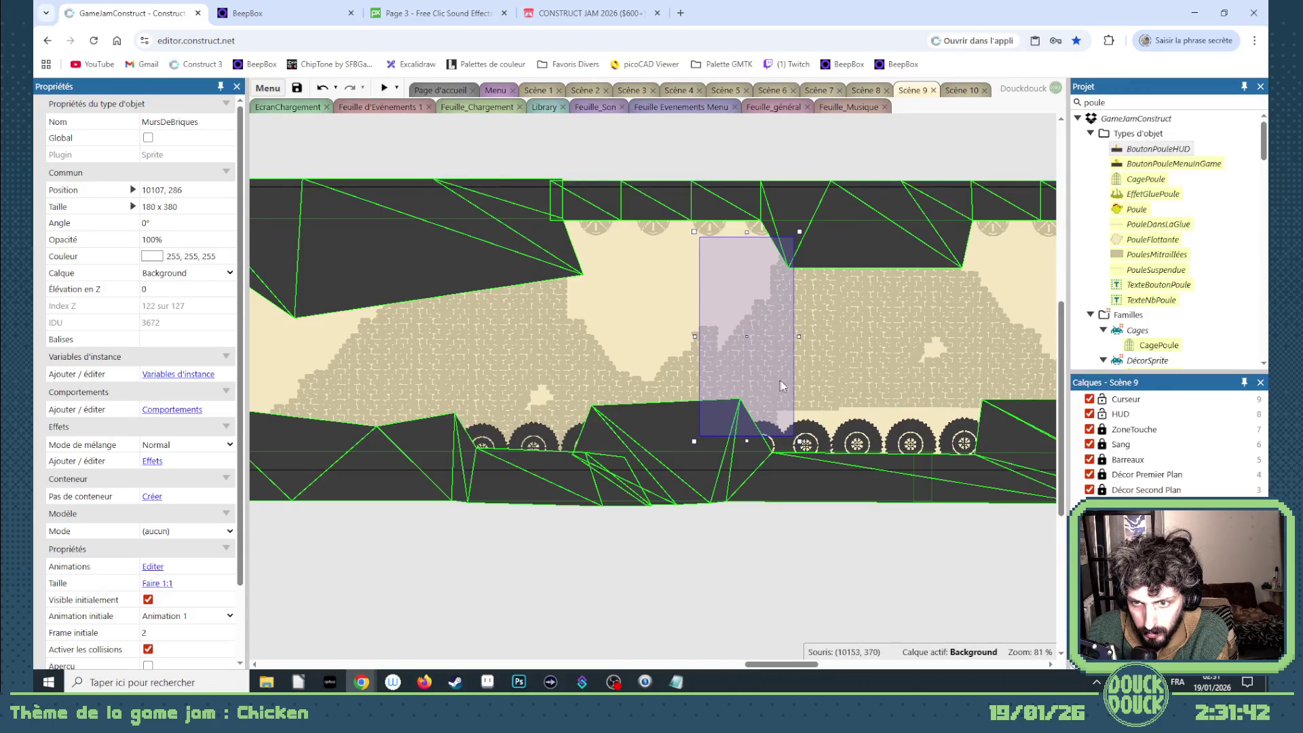
left_click_drag(780, 664, 802, 664)
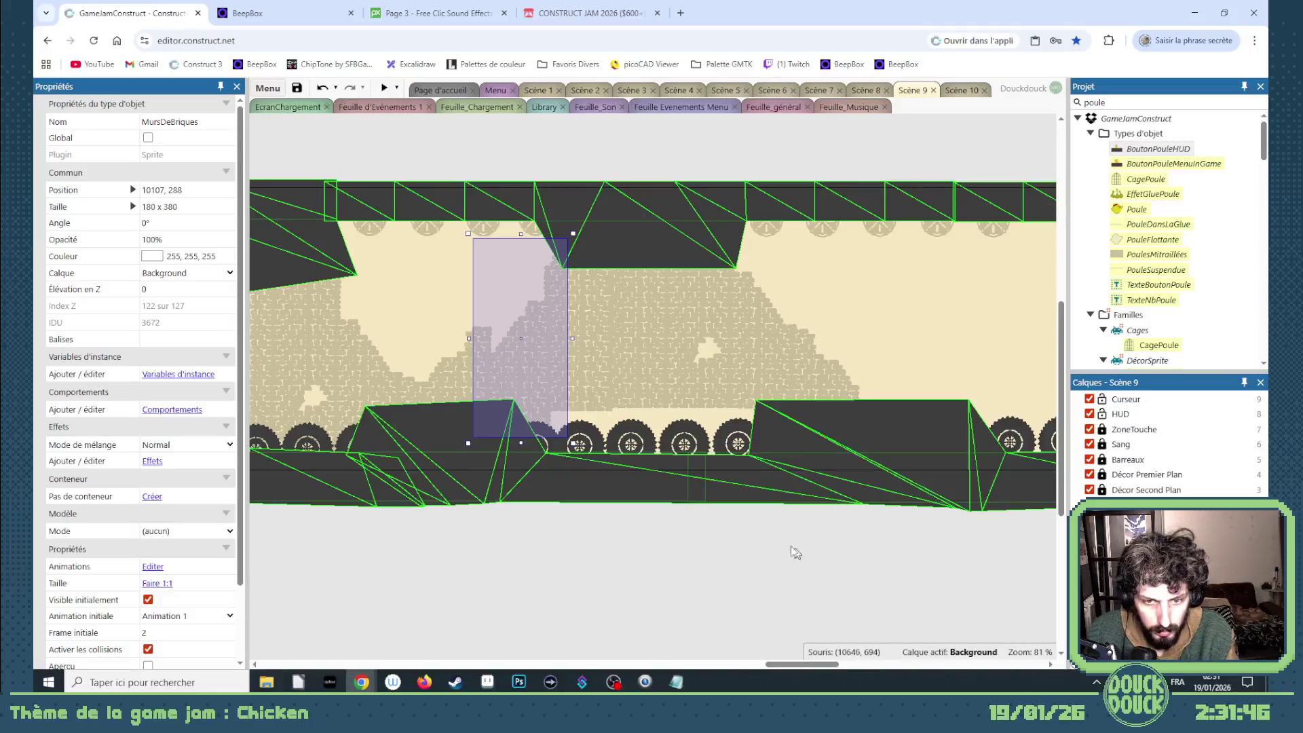
- Select more brick walls, move them right, paste duplicates and adjust their height
key("ctrl+z")
left_click(608, 381, "shift")
left_click(659, 382, "shift")
left_click_drag(663, 384, 804, 385)
key("ctrl+v")
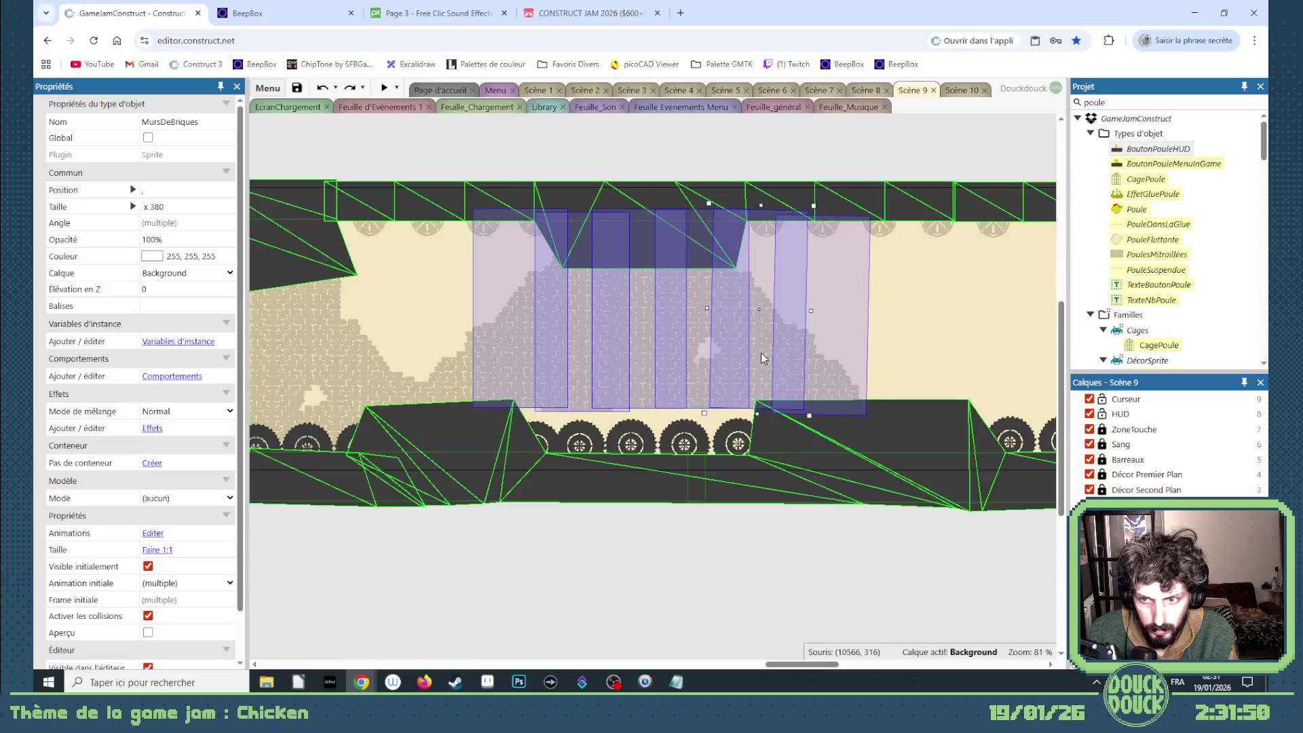
key("Down")
key("Down")
key("Down")
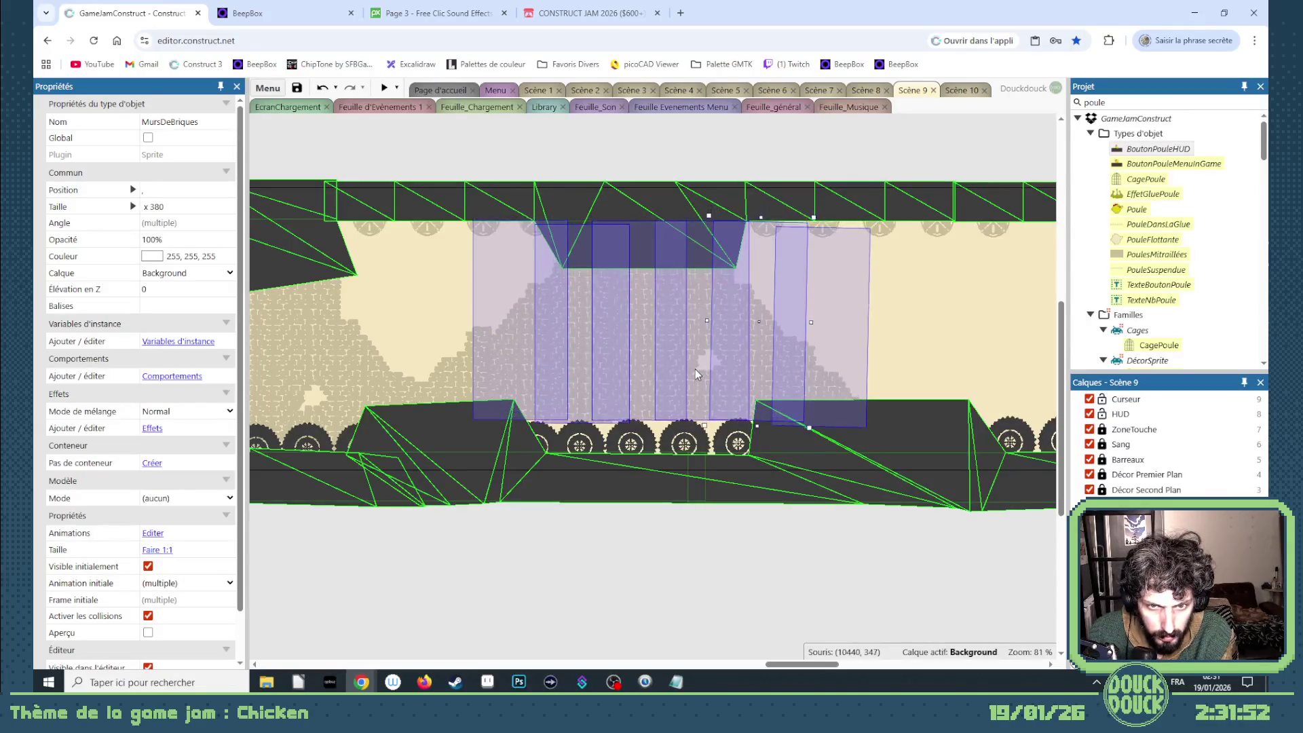
key("Down")
key("Down")
key("Down")
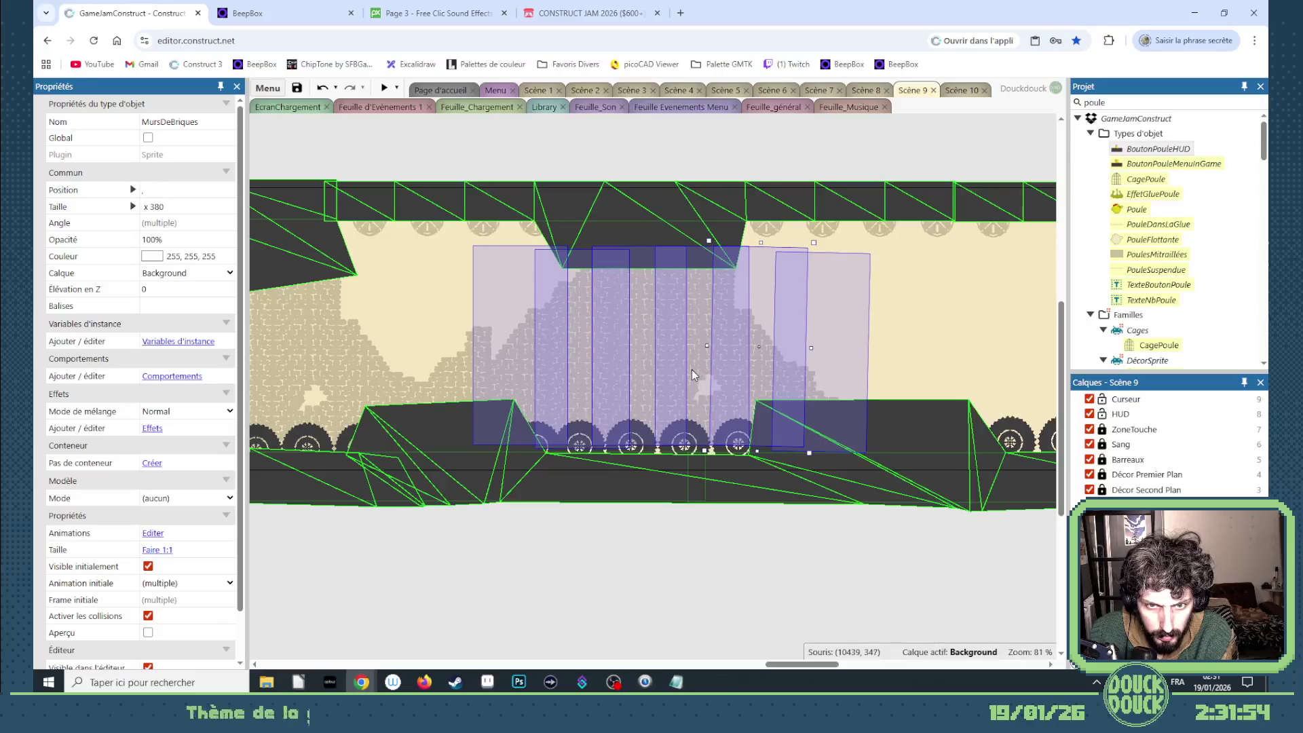
key("Up")
key("Up")
key("Up")
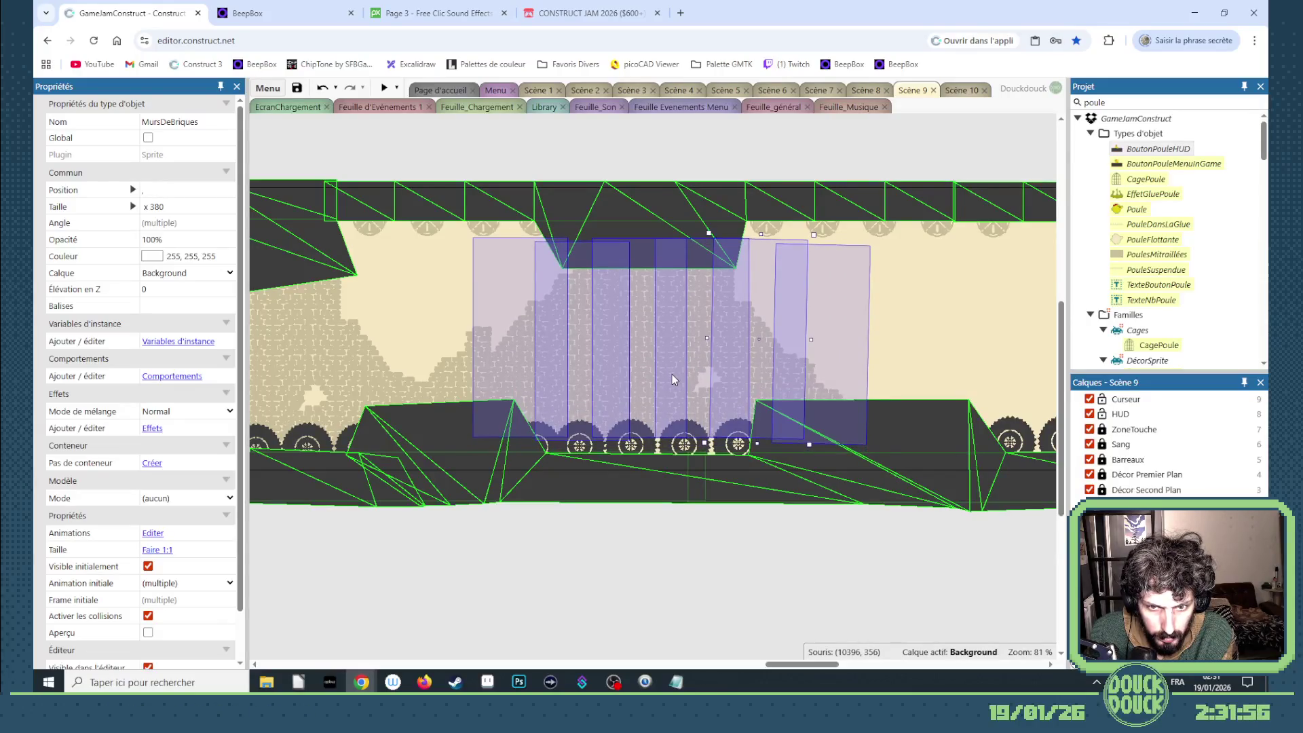
key("Up")
key("Up")
key("Up")
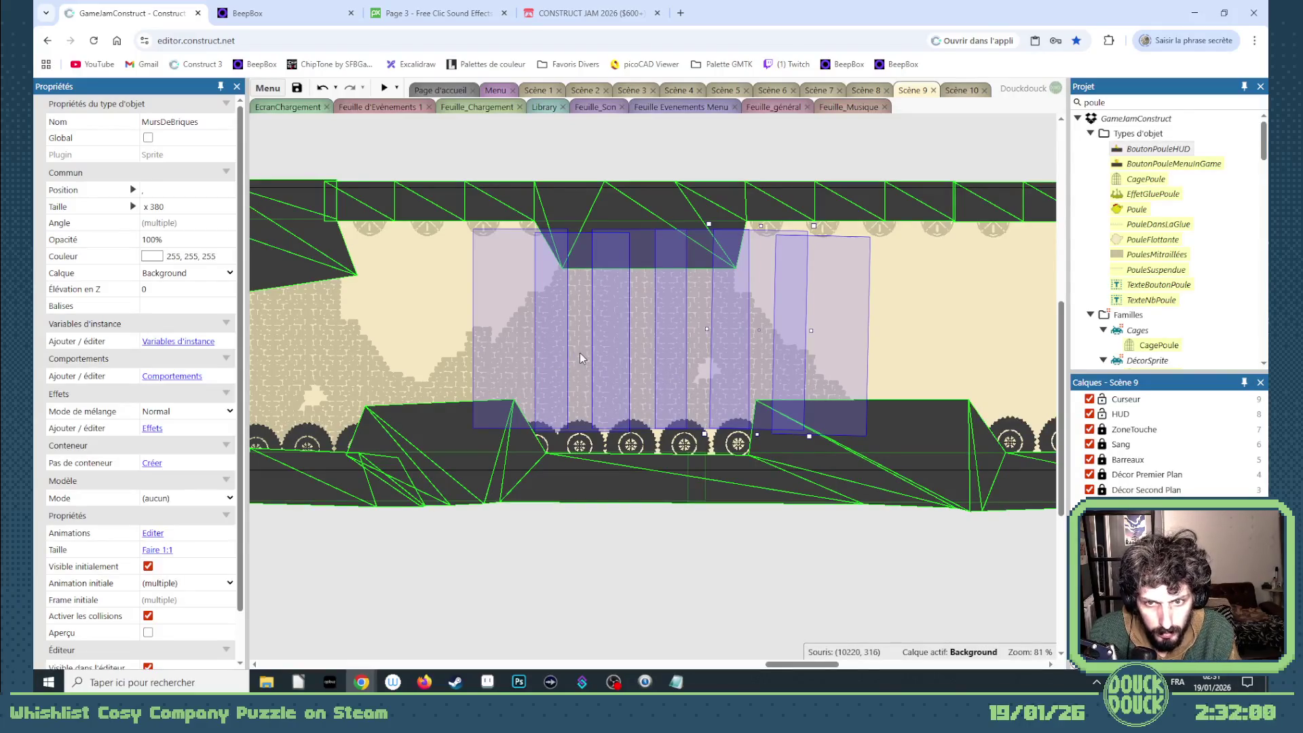
- Drop the leftmost wall from the selection, lower the rest three steps and deselect
left_click(511, 360, "ctrl")
key("Down")
key("Down")
key("Down")
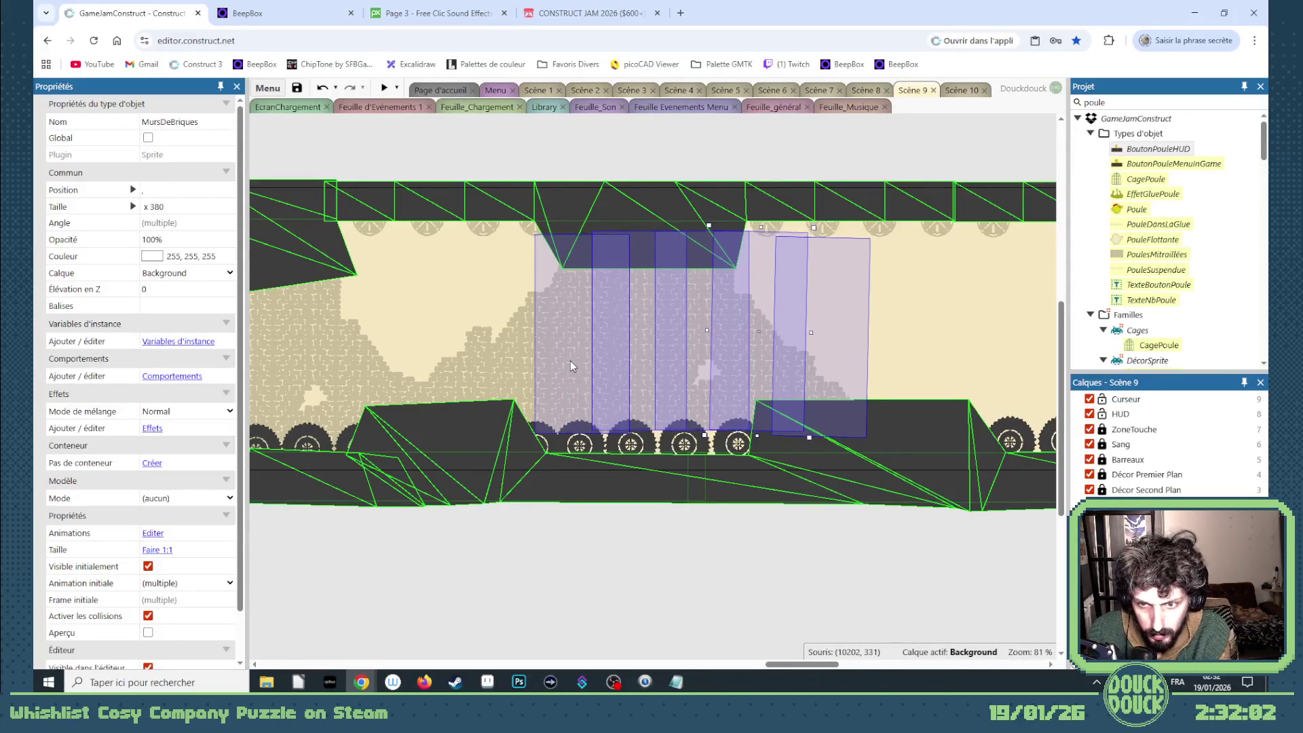
key("Down")
key("Down")
key("Down")
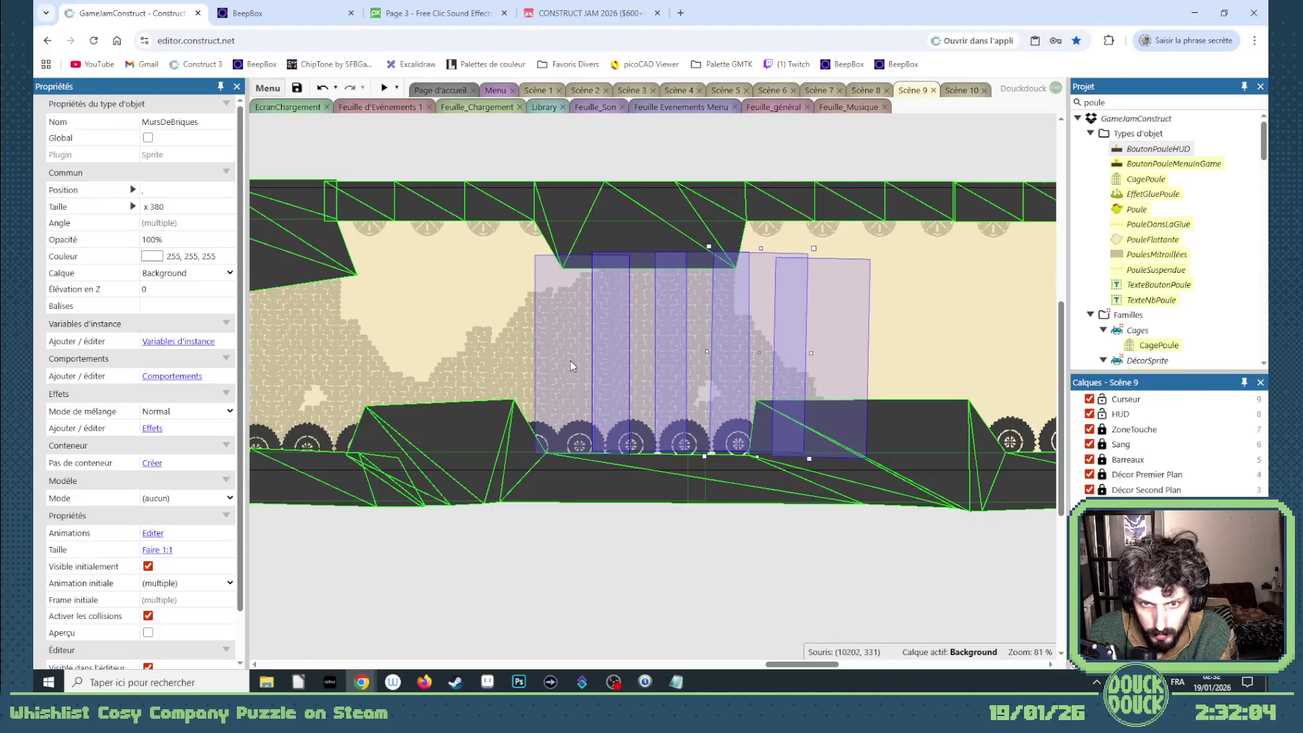
key("Down")
key("Down")
key("Down")
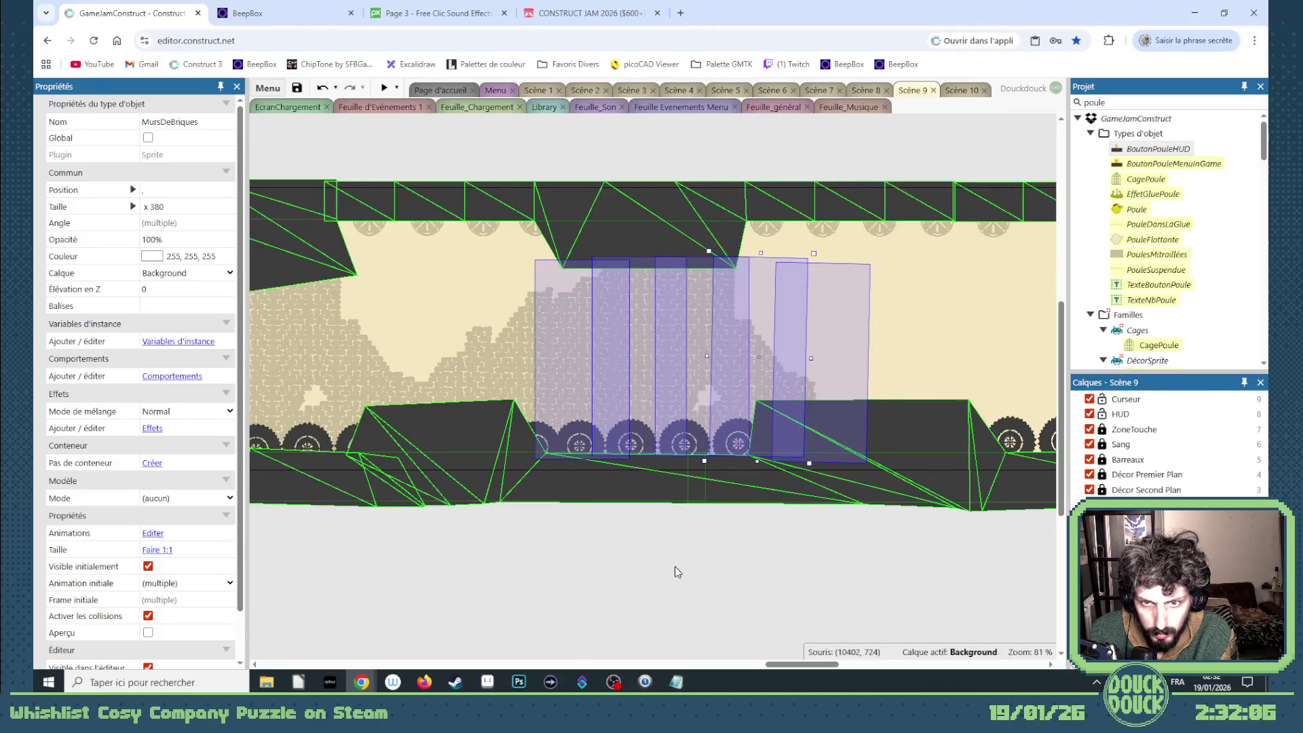
left_click(706, 578)
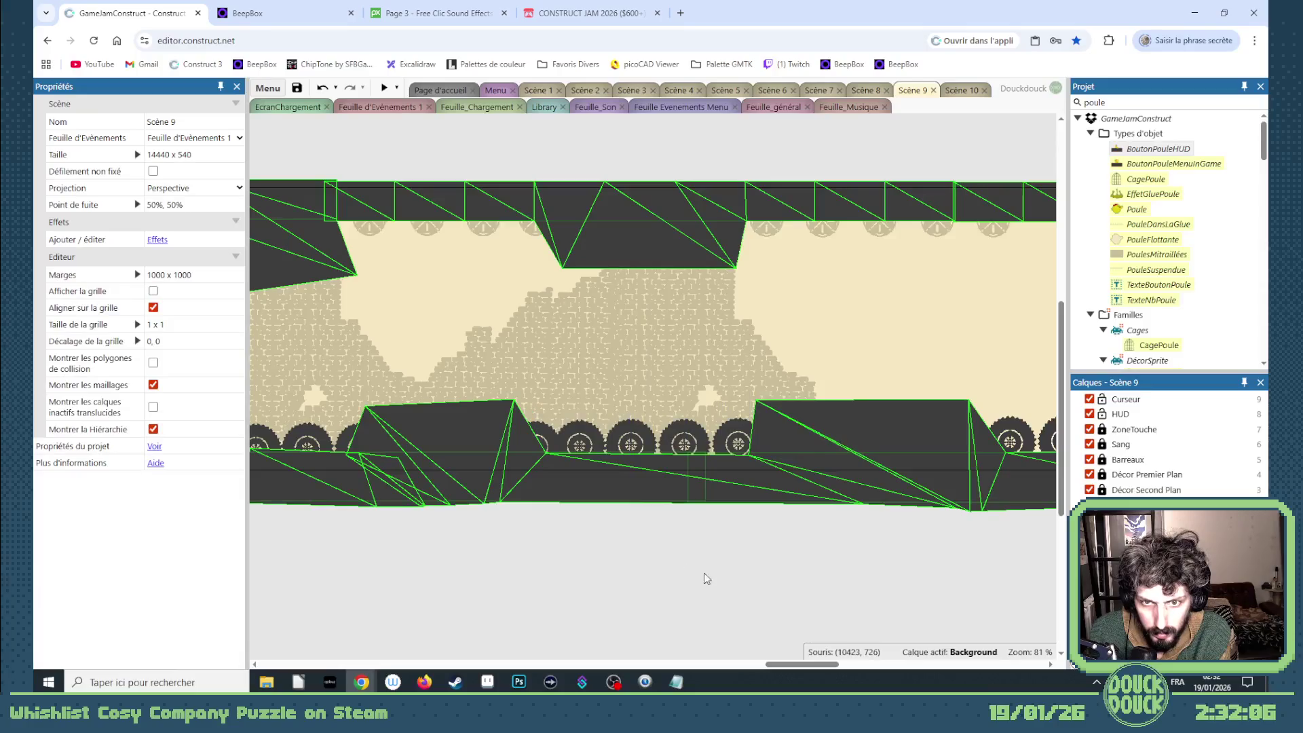
- Set one brick wall's starting frame to 1 and paste a copy starting on frame 2
left_click(758, 362)
left_click(230, 636)
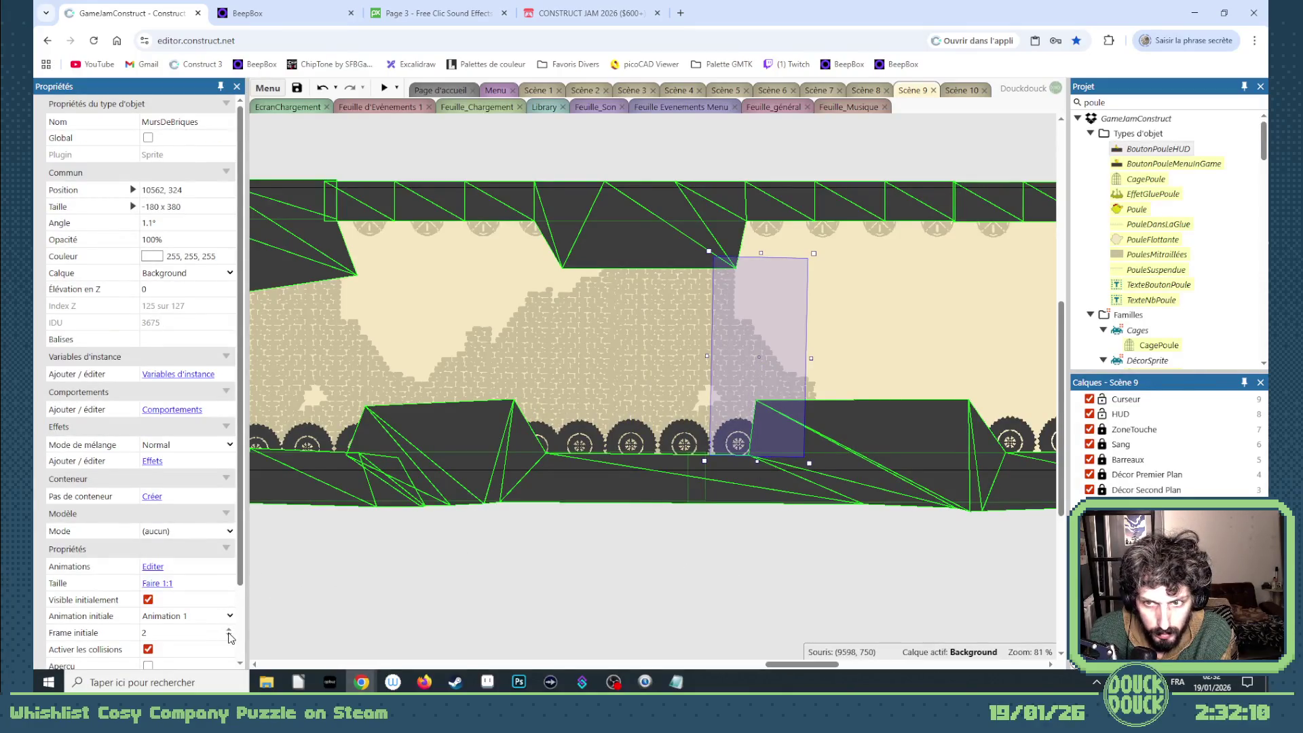
left_click(816, 578)
key("ctrl+v")
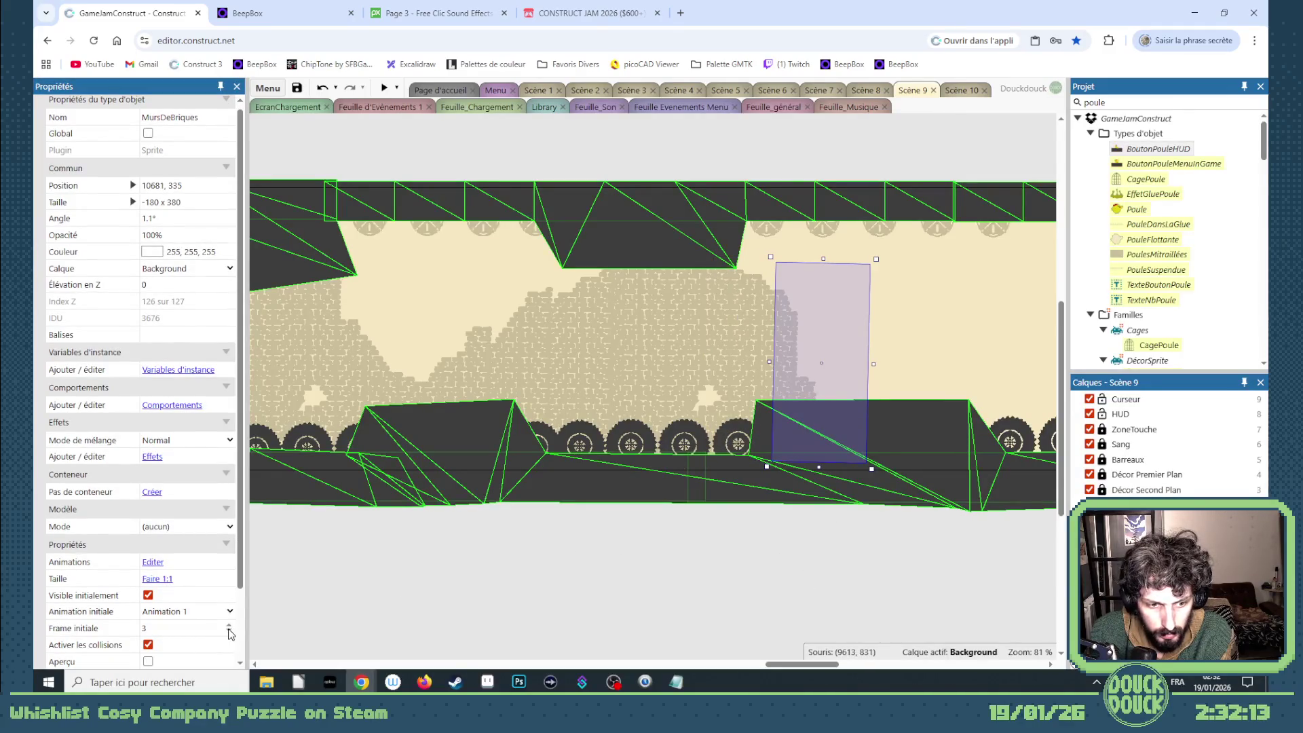
left_click(230, 632)
key("Return")
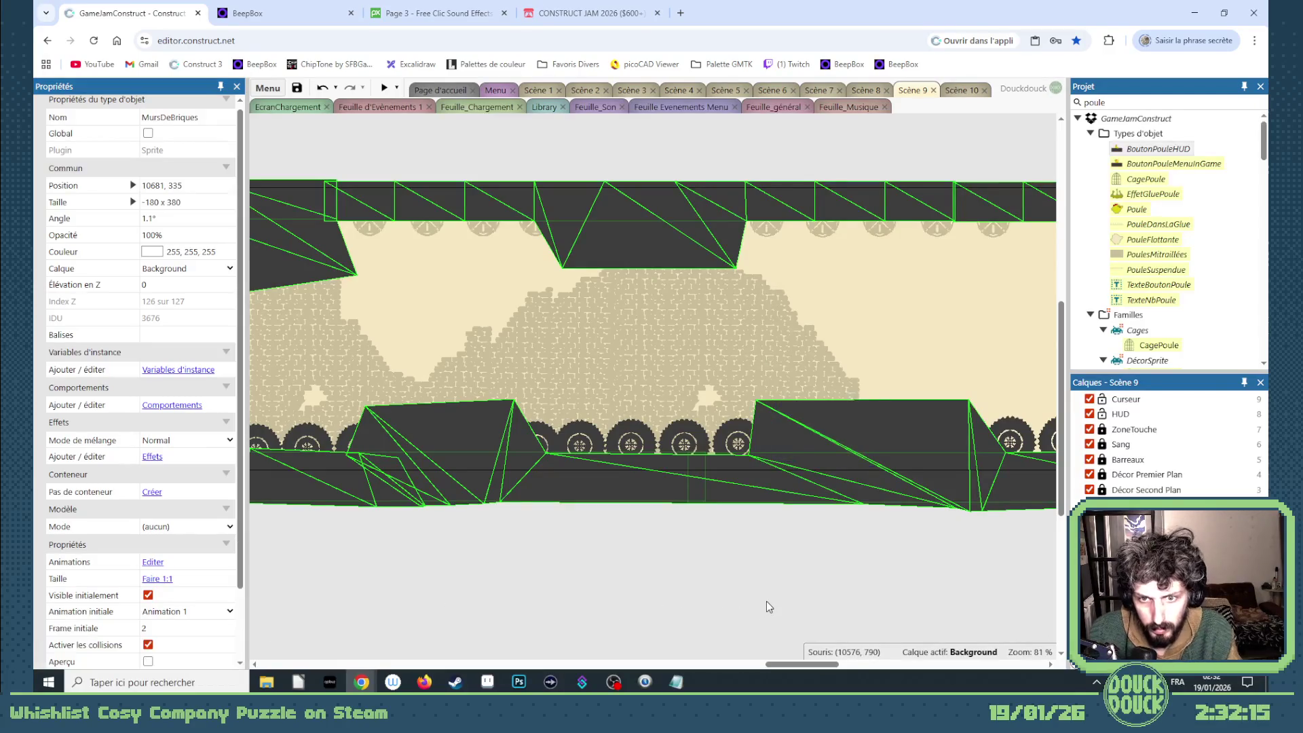
mouse_move(801, 666)
left_mouse_down()
mouse_move(844, 667)
mouse_move(796, 665)
left_mouse_up()
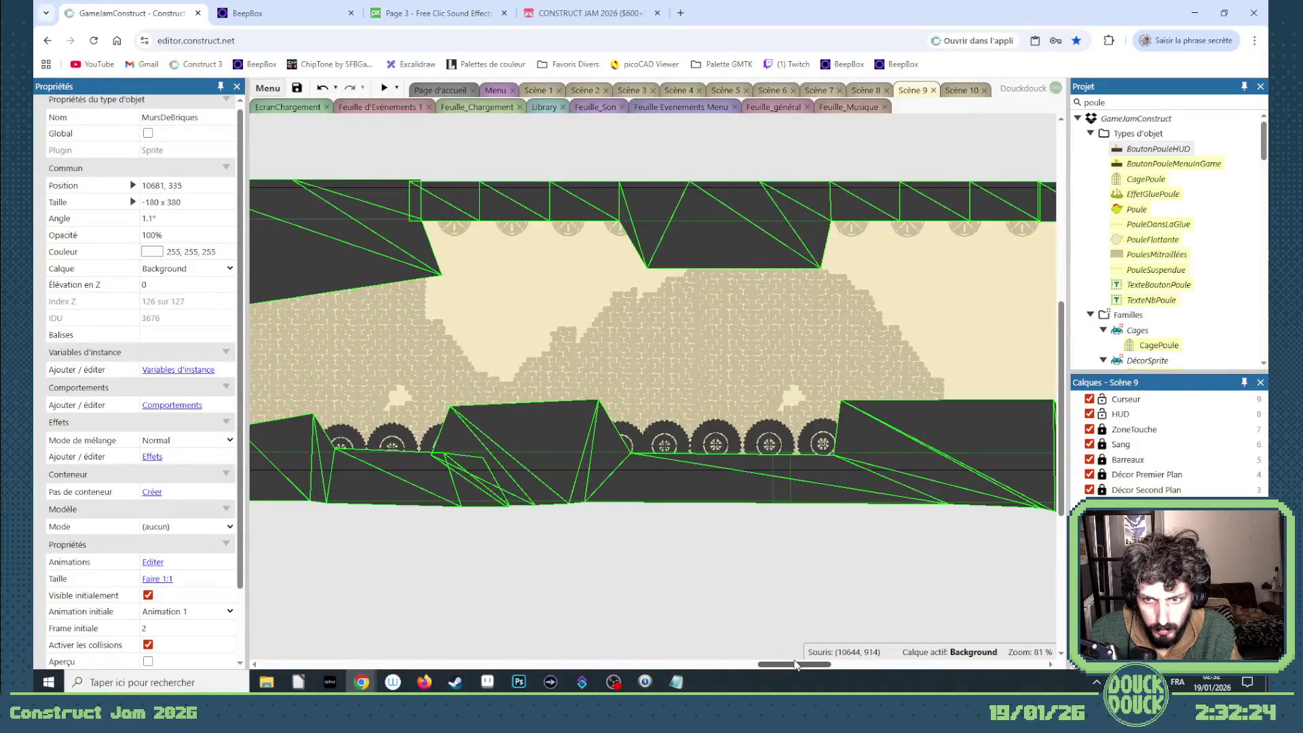
- Set the right brick wall's starting animation to Animation 1
left_click(807, 415)
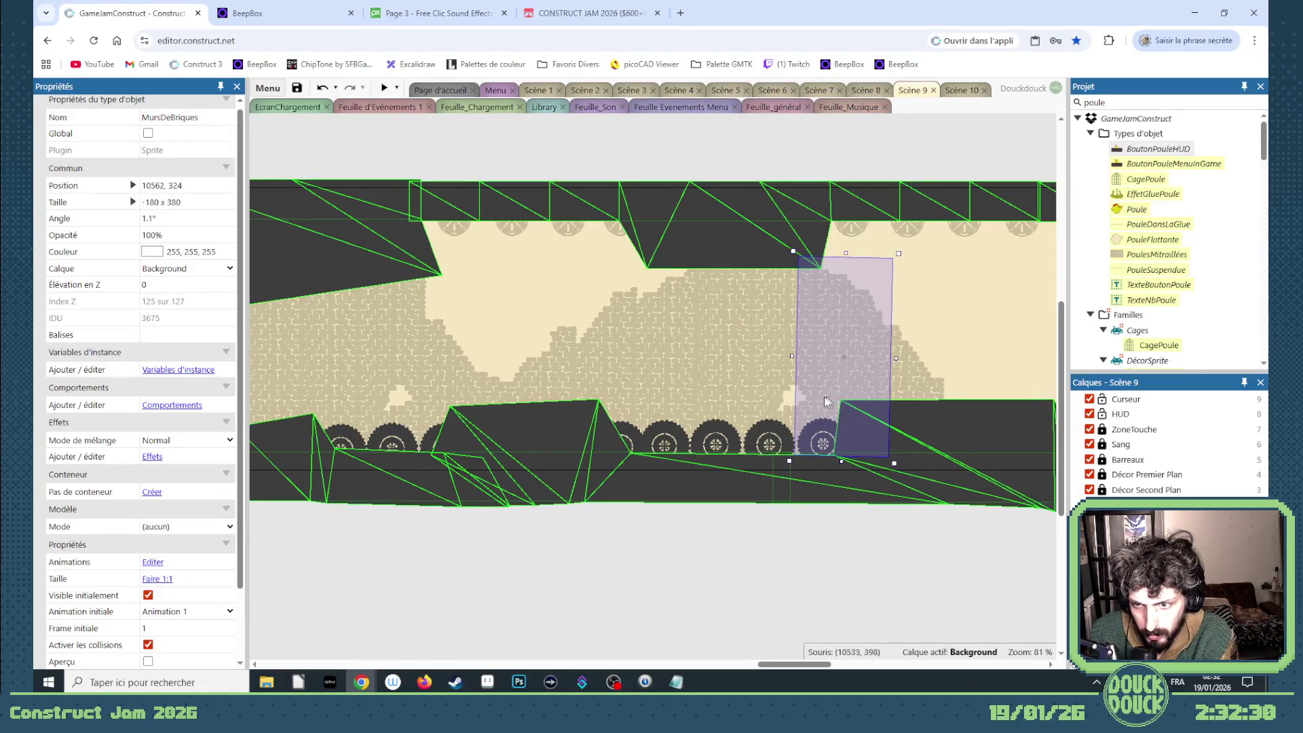
left_click(784, 397)
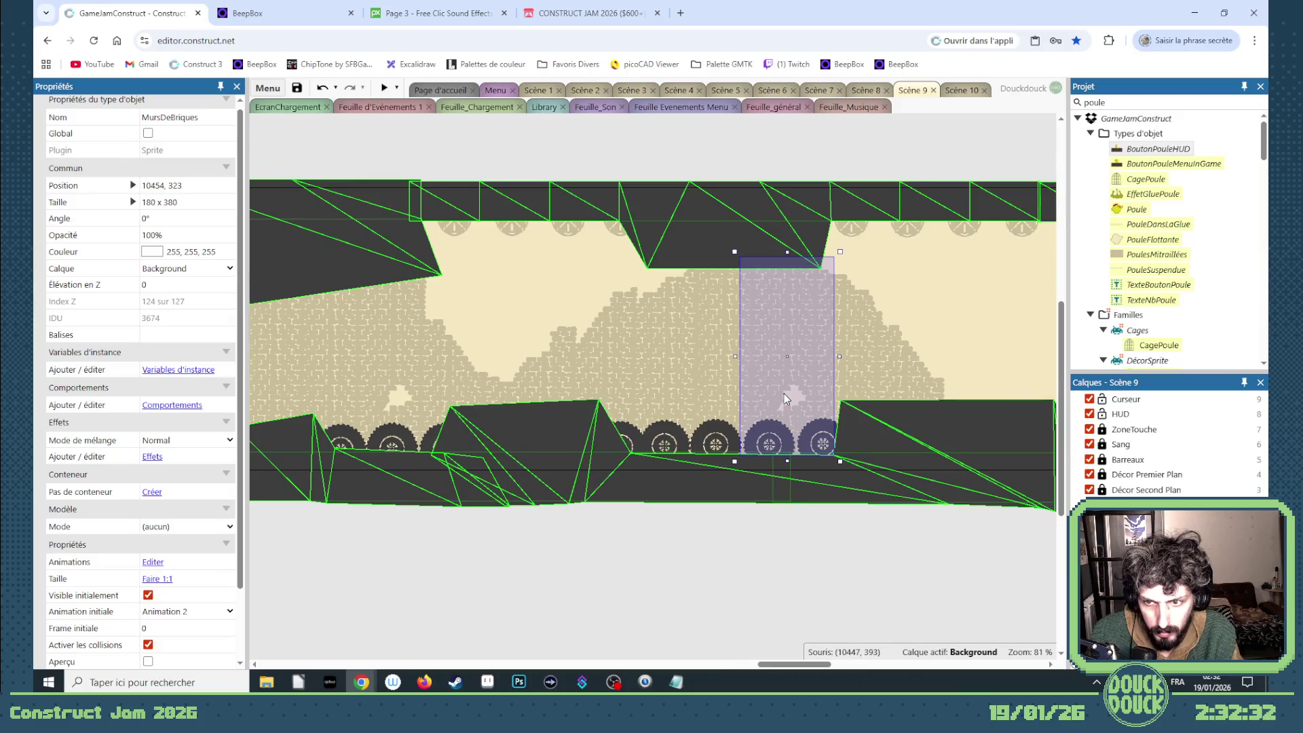
left_click(732, 398)
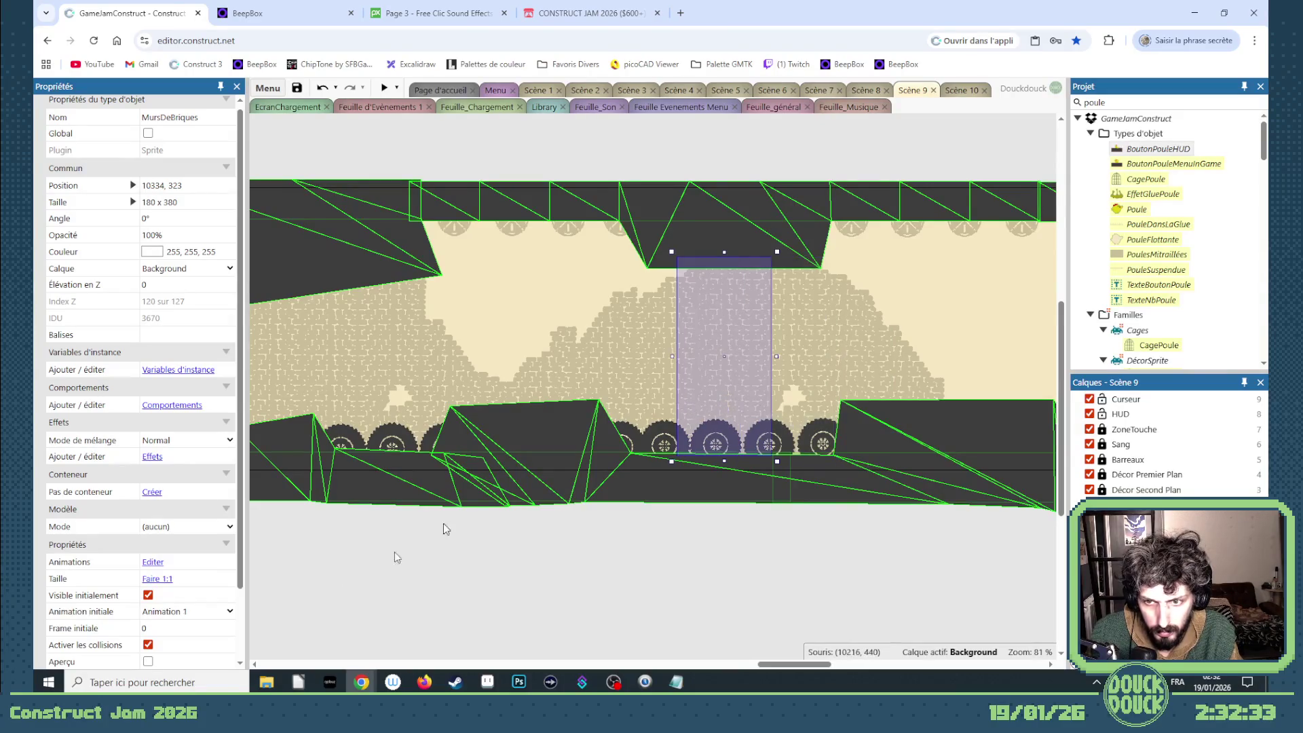
left_click(231, 612)
left_click(170, 634)
left_click(783, 397)
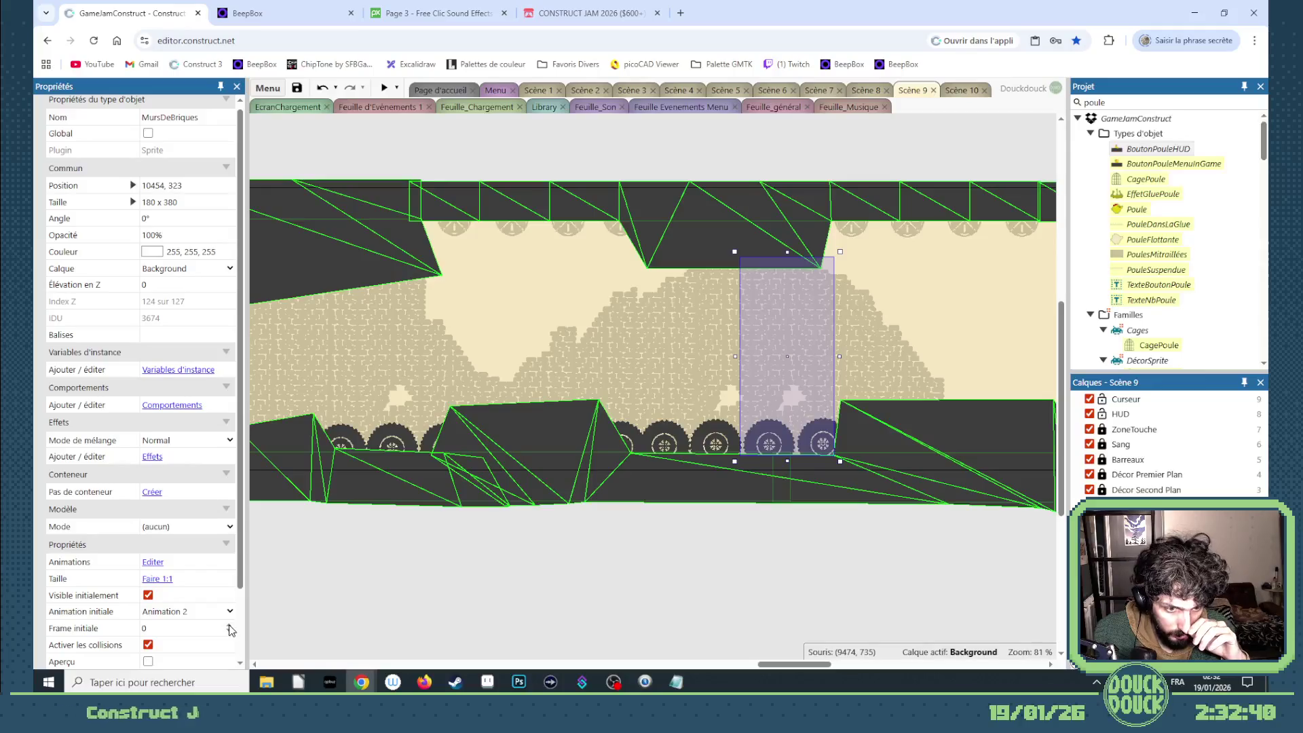
left_click(231, 611)
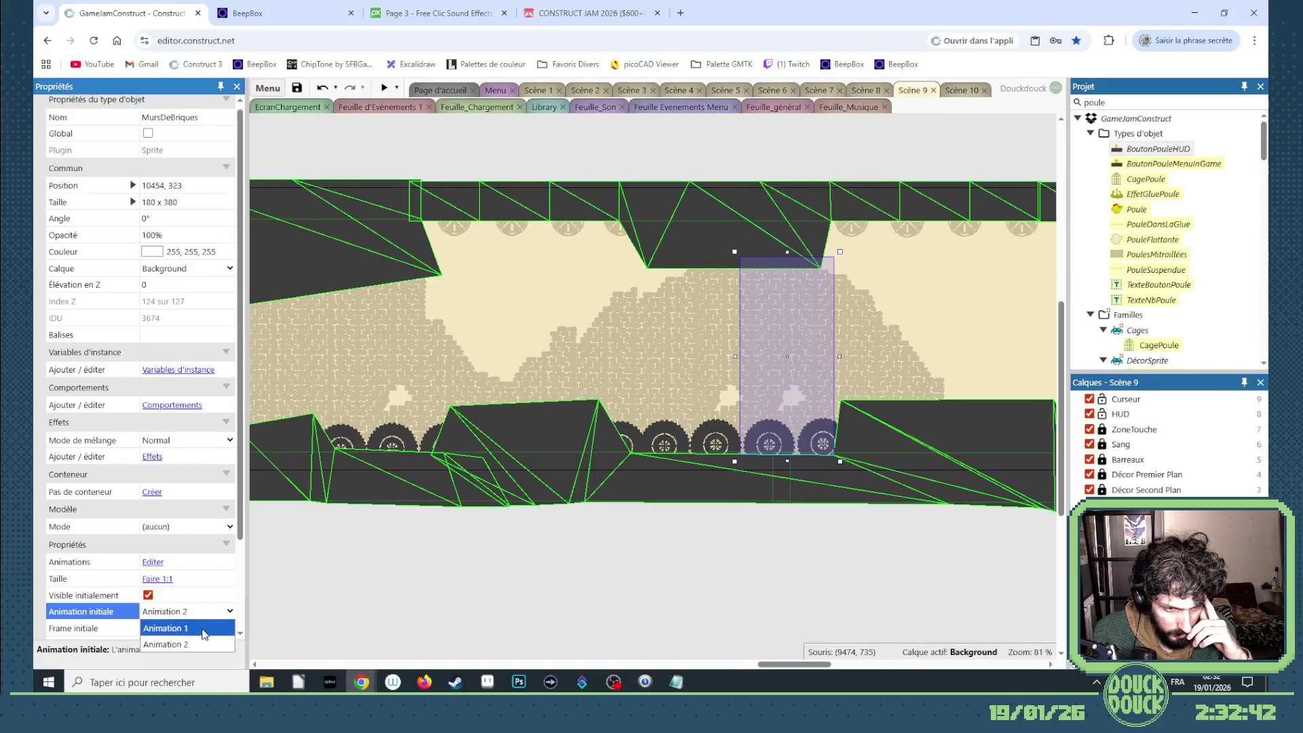
left_click(173, 628)
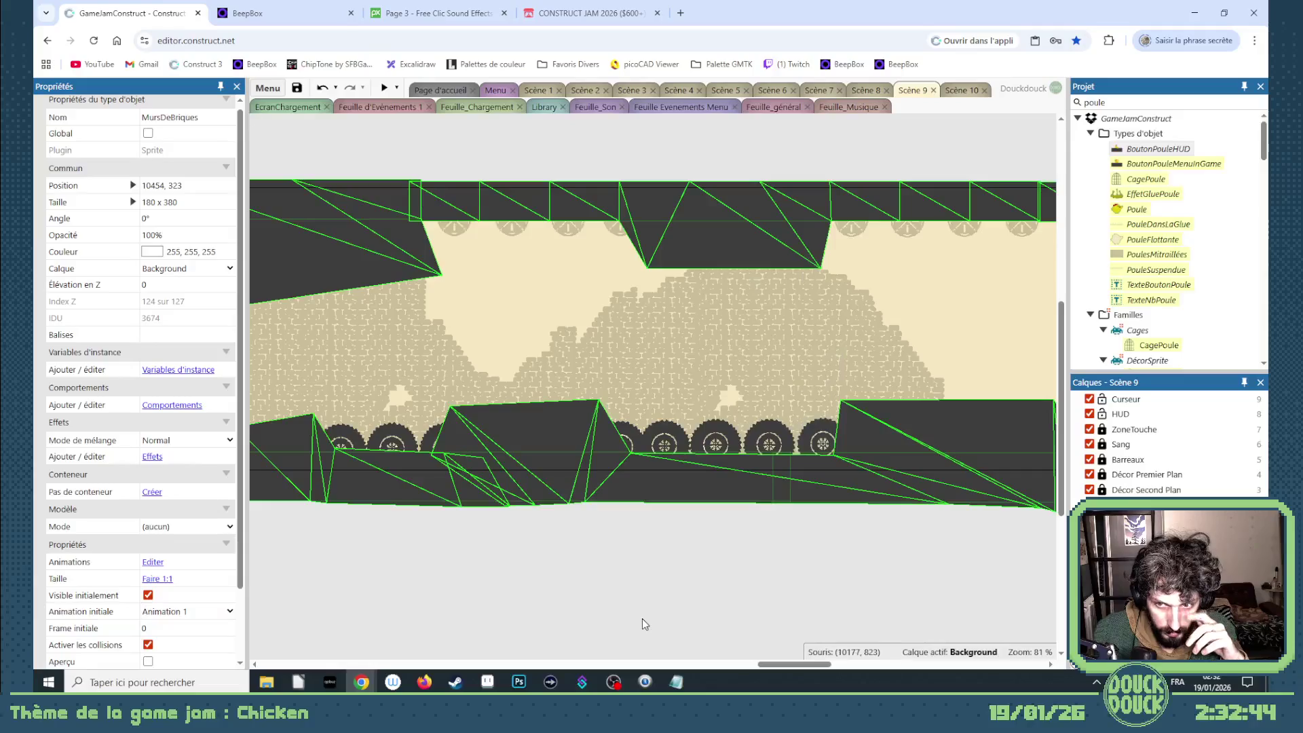
- Copy the thin scaffold sprite and position it beside the small square décor sprite
mouse_move(774, 665)
left_mouse_down()
mouse_move(751, 670)
mouse_move(870, 663)
mouse_move(366, 642)
mouse_move(483, 647)
left_mouse_up()
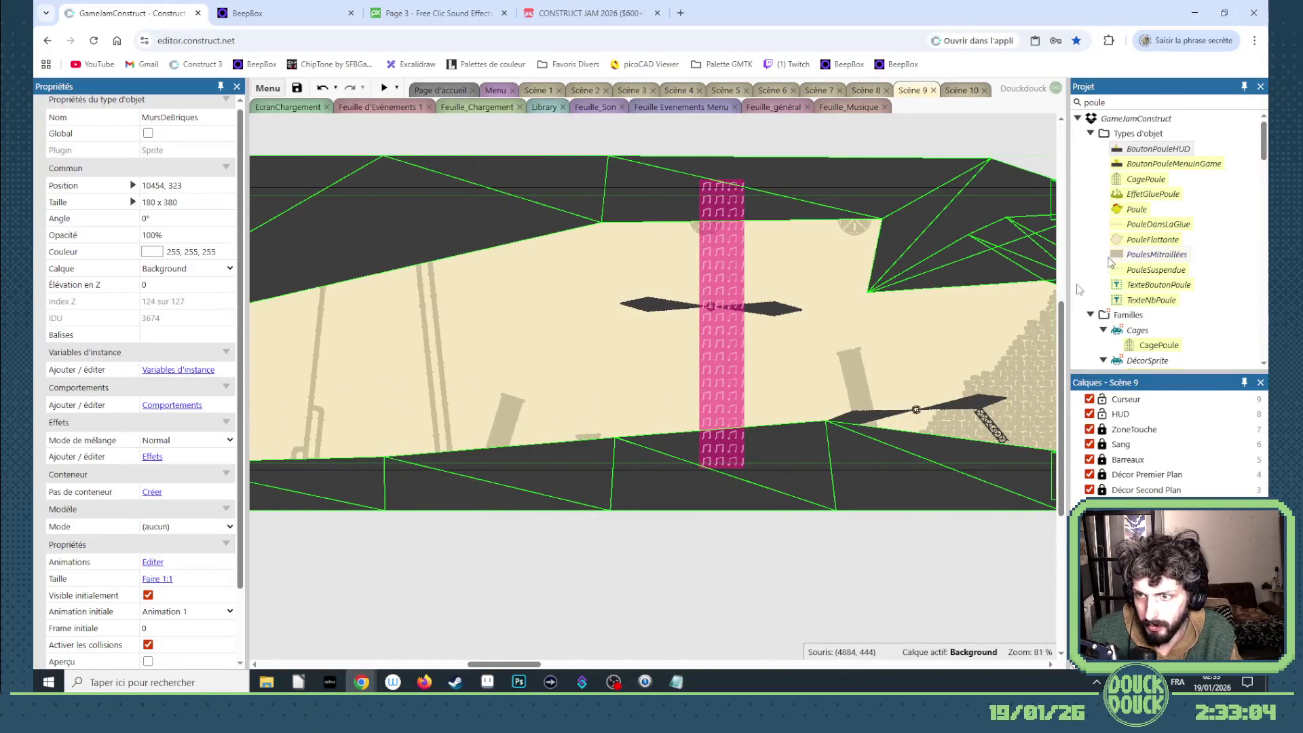
left_click_drag(516, 664, 632, 664)
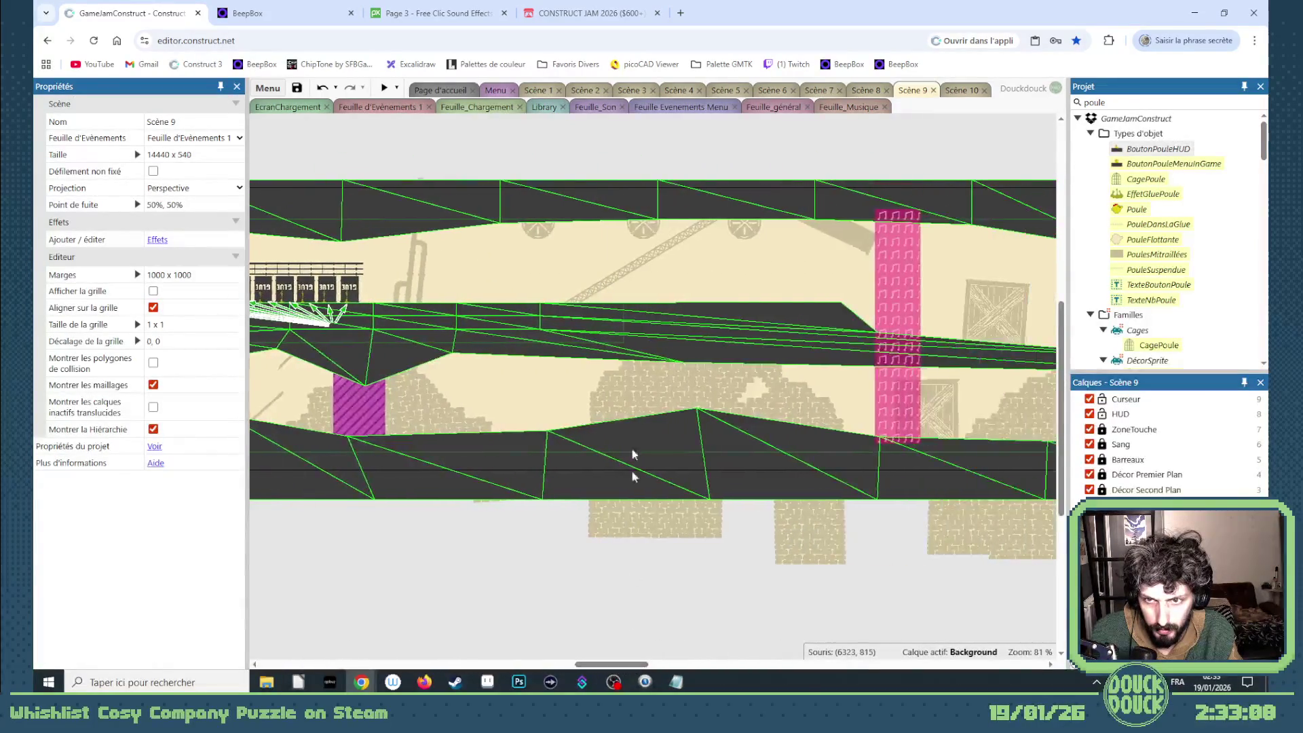
left_click(597, 294)
mouse_move(607, 287)
left_mouse_down()
mouse_move(265, 305)
mouse_move(251, 360)
mouse_move(196, 388)
mouse_move(445, 453)
mouse_move(496, 438)
left_mouse_up()
left_click(516, 438)
left_click_drag(516, 437, 477, 439)
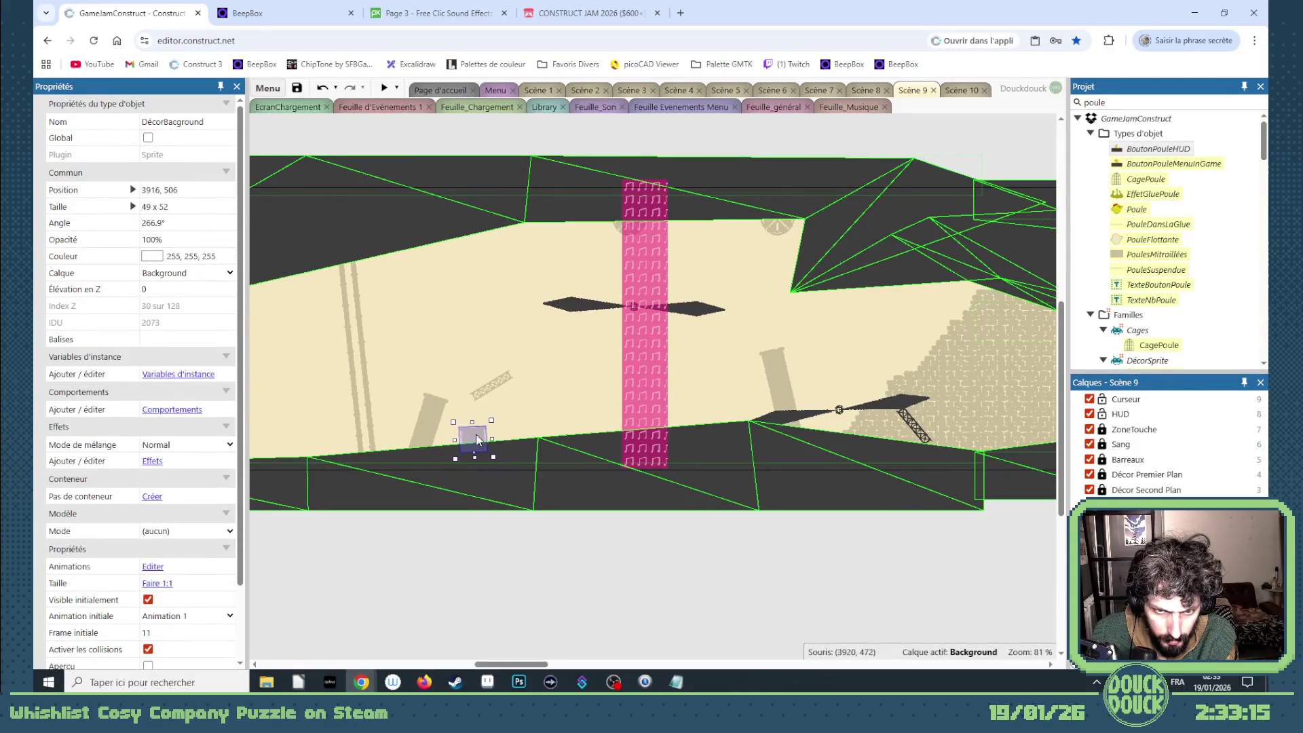
left_click(502, 381)
left_click_drag(502, 381, 488, 378)
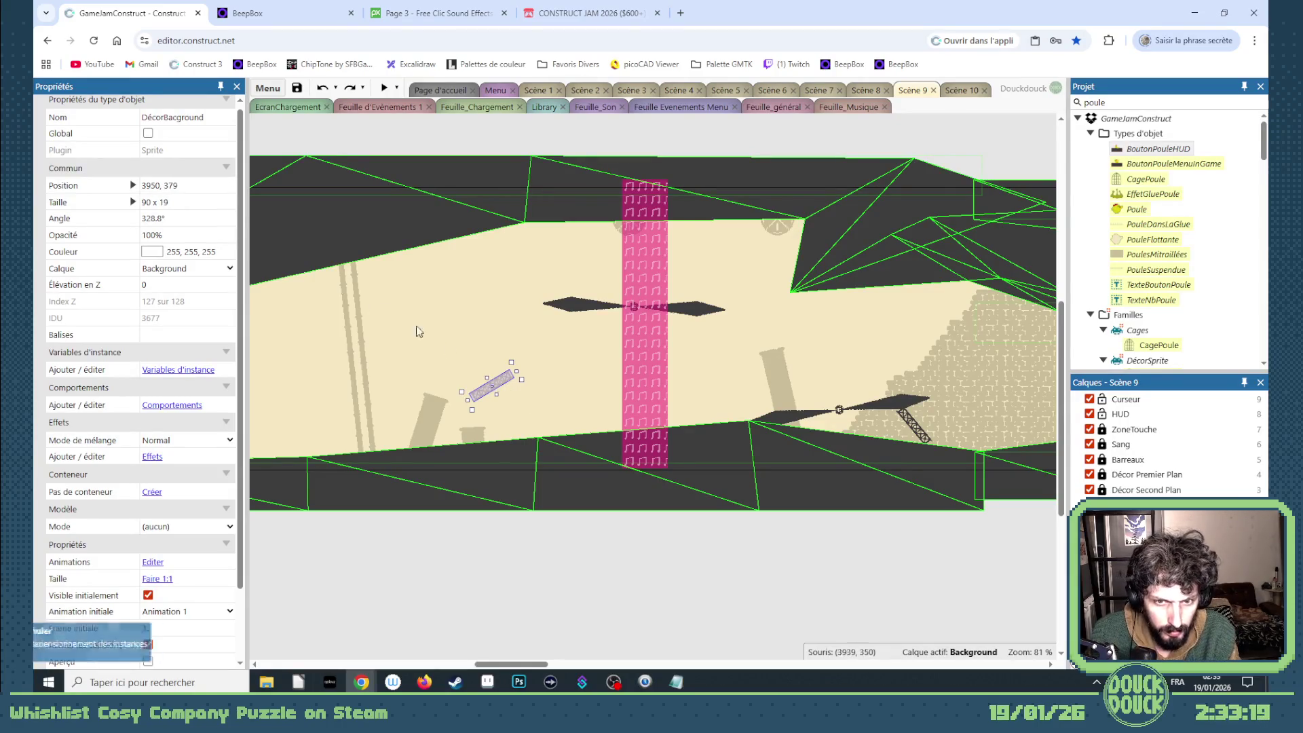
- Set the scaffold sprite's angle to 90° so it stands upright, and move it into place
left_click(195, 218)
type("0")
key("Tab")
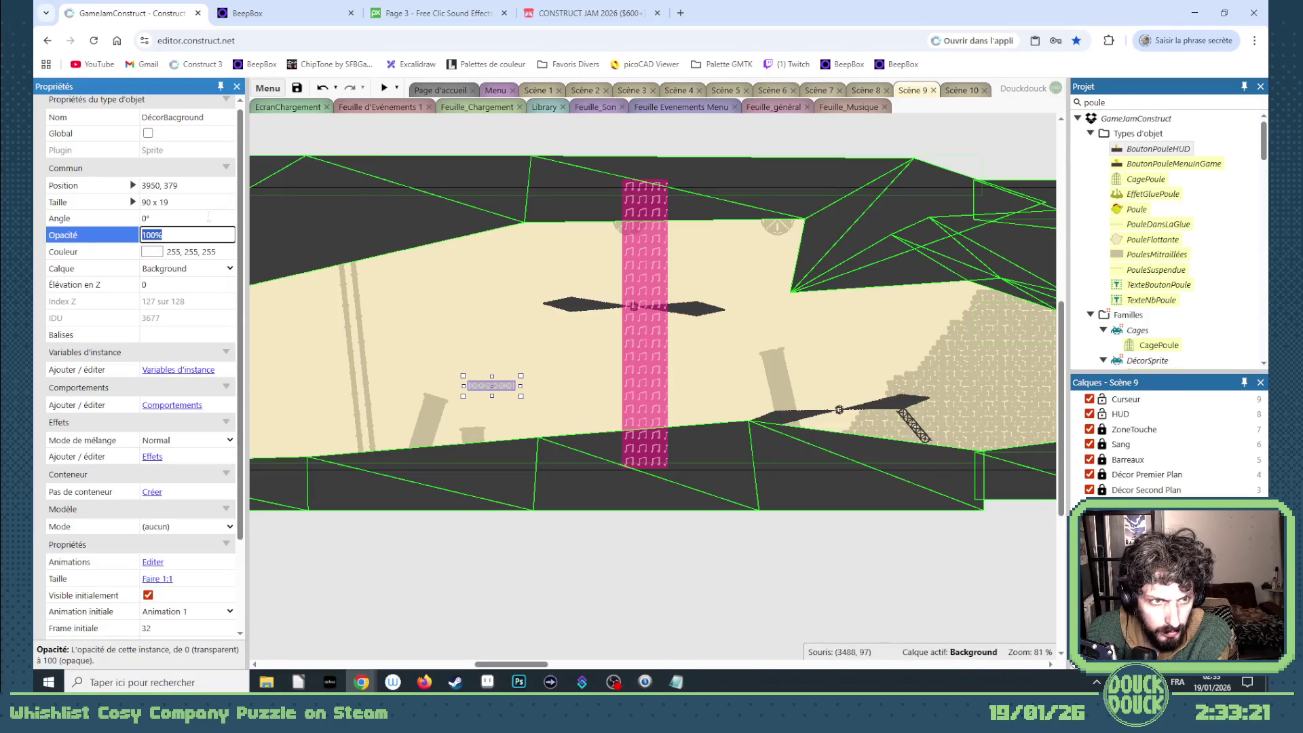
left_click(209, 218)
type("80")
key("Tab")
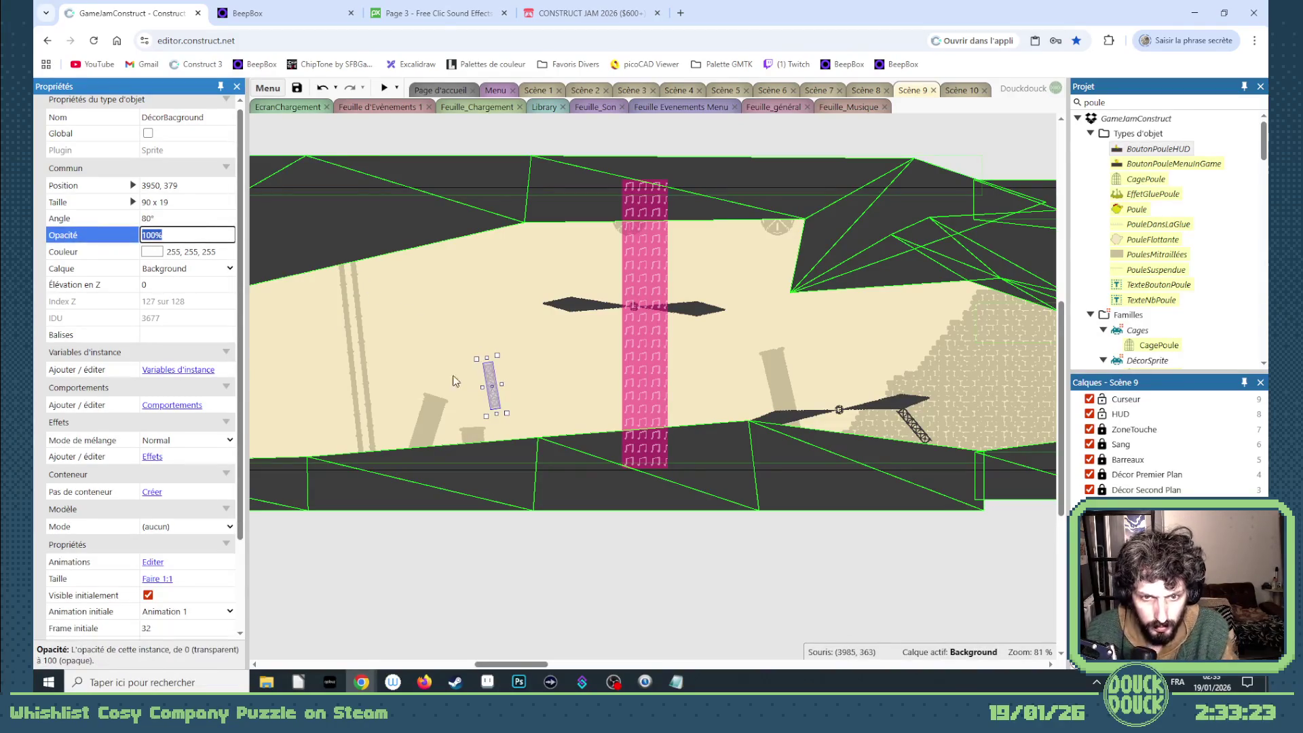
left_click(181, 217)
type("90")
key("Tab")
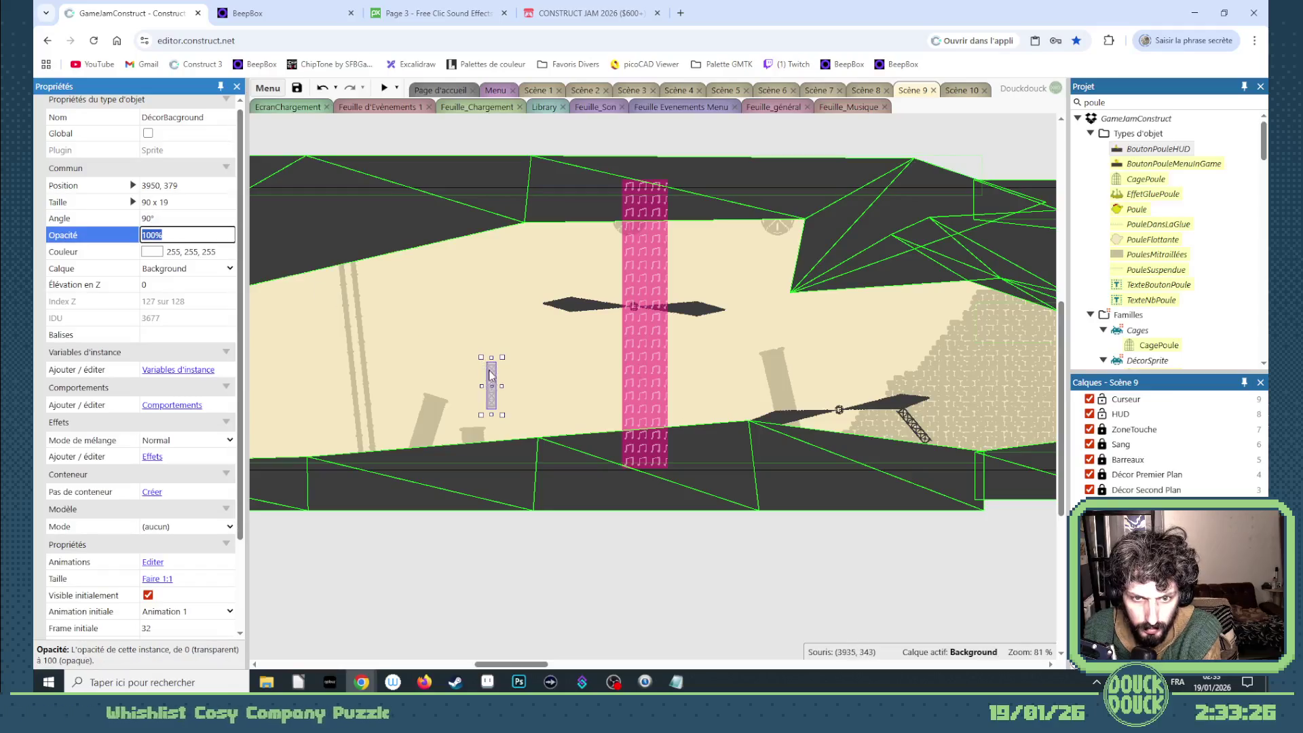
mouse_move(494, 405)
left_mouse_down()
mouse_move(501, 438)
mouse_move(505, 397)
mouse_move(504, 475)
mouse_move(502, 183)
left_mouse_up()
- Raise a scaffold tower copy toward the ceiling and line the towers up left of the pink pillar
scroll(496, 397, "up", 4)
scroll(495, 401, "up", 4)
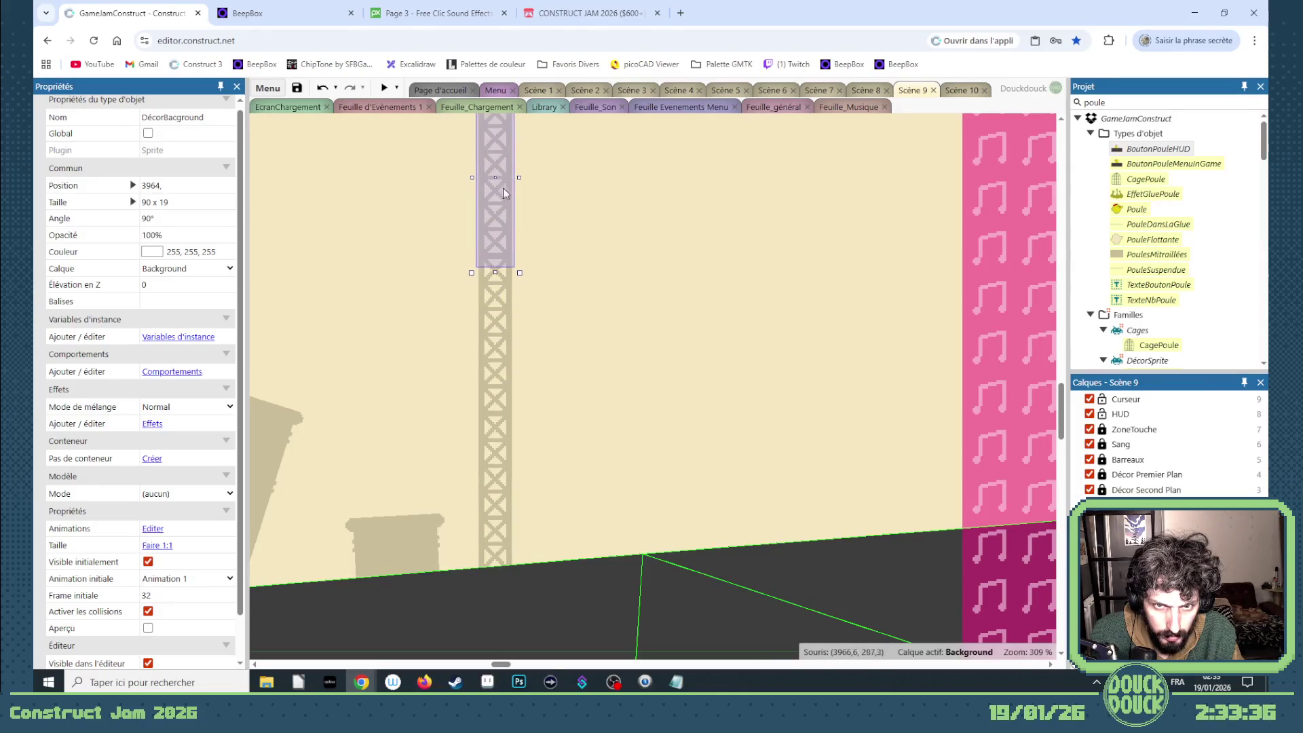
scroll(557, 275, "down", 4)
left_click_drag(527, 500, 528, 340)
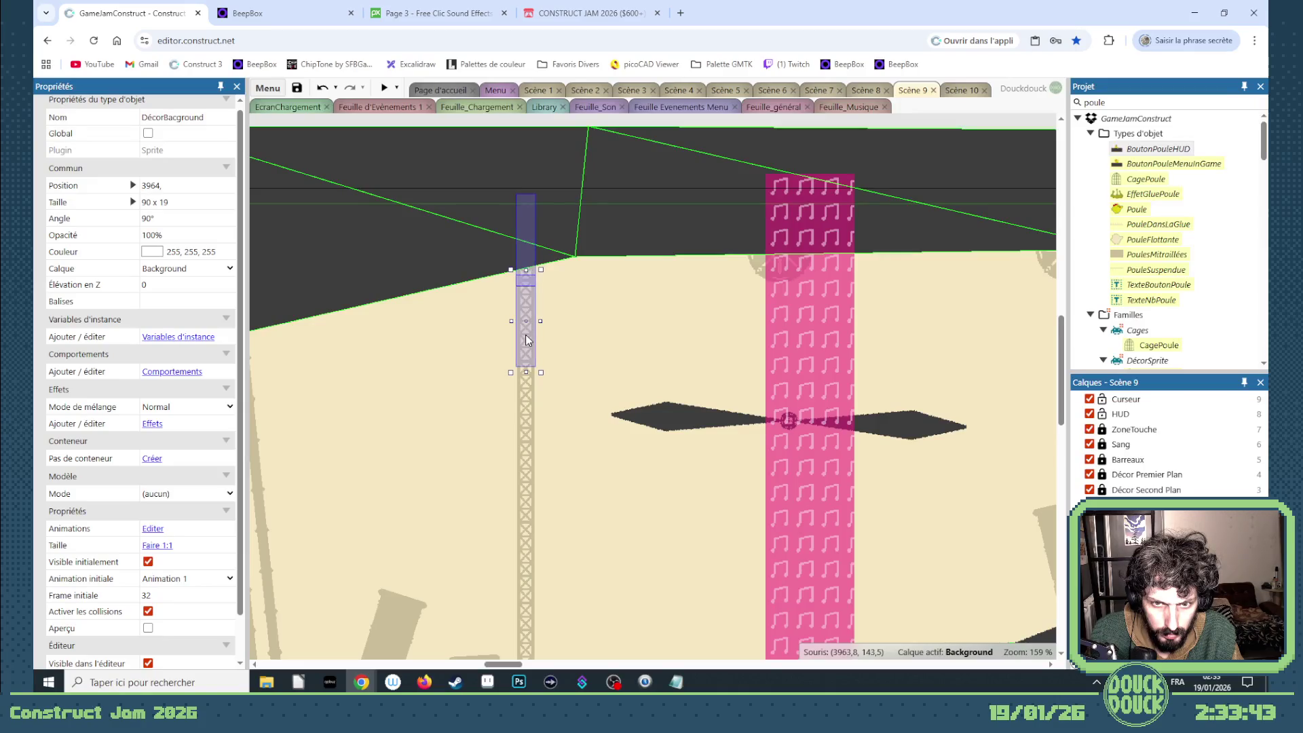
left_click(556, 307)
scroll(516, 204, "down", 3)
mouse_move(496, 125)
left_mouse_down()
mouse_move(536, 253)
mouse_move(564, 503)
left_mouse_up()
left_click_drag(532, 456, 598, 470)
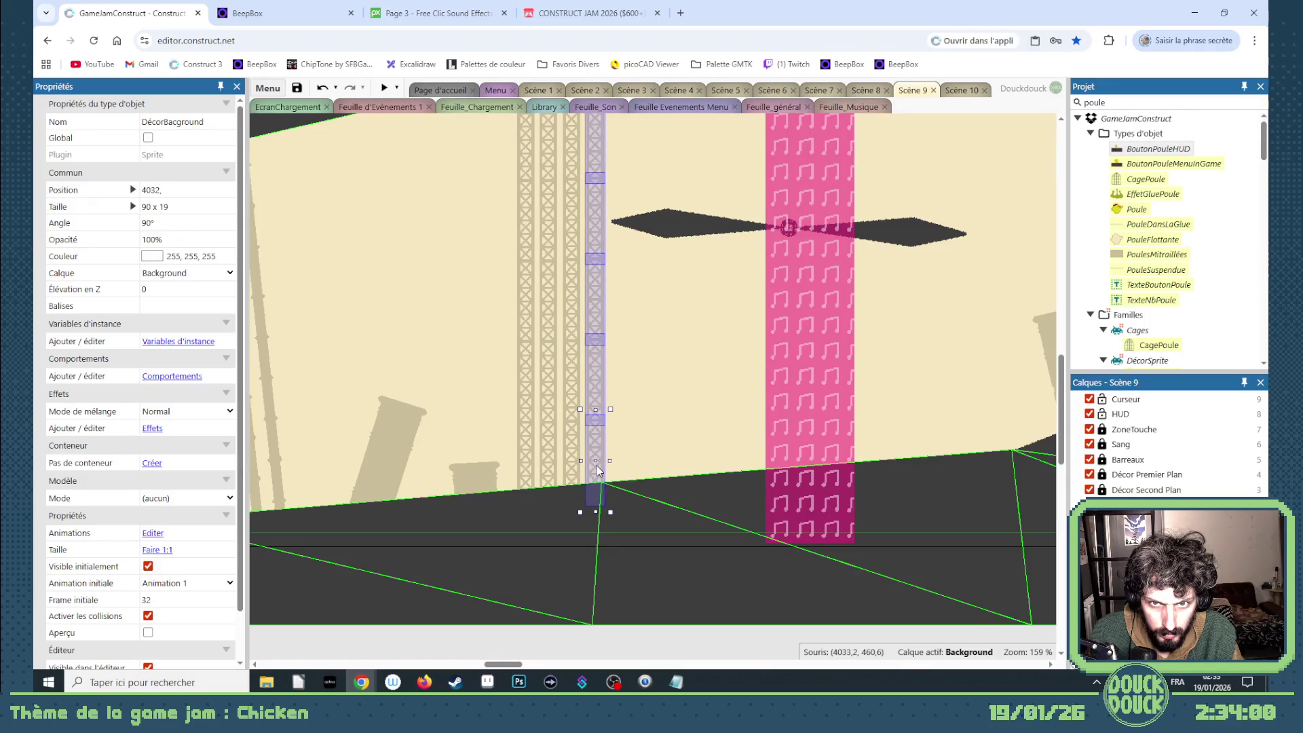
scroll(578, 451, "down", 5)
- Box-select one scaffold tower and drag it to the right side of the pink pillar
left_click(633, 551)
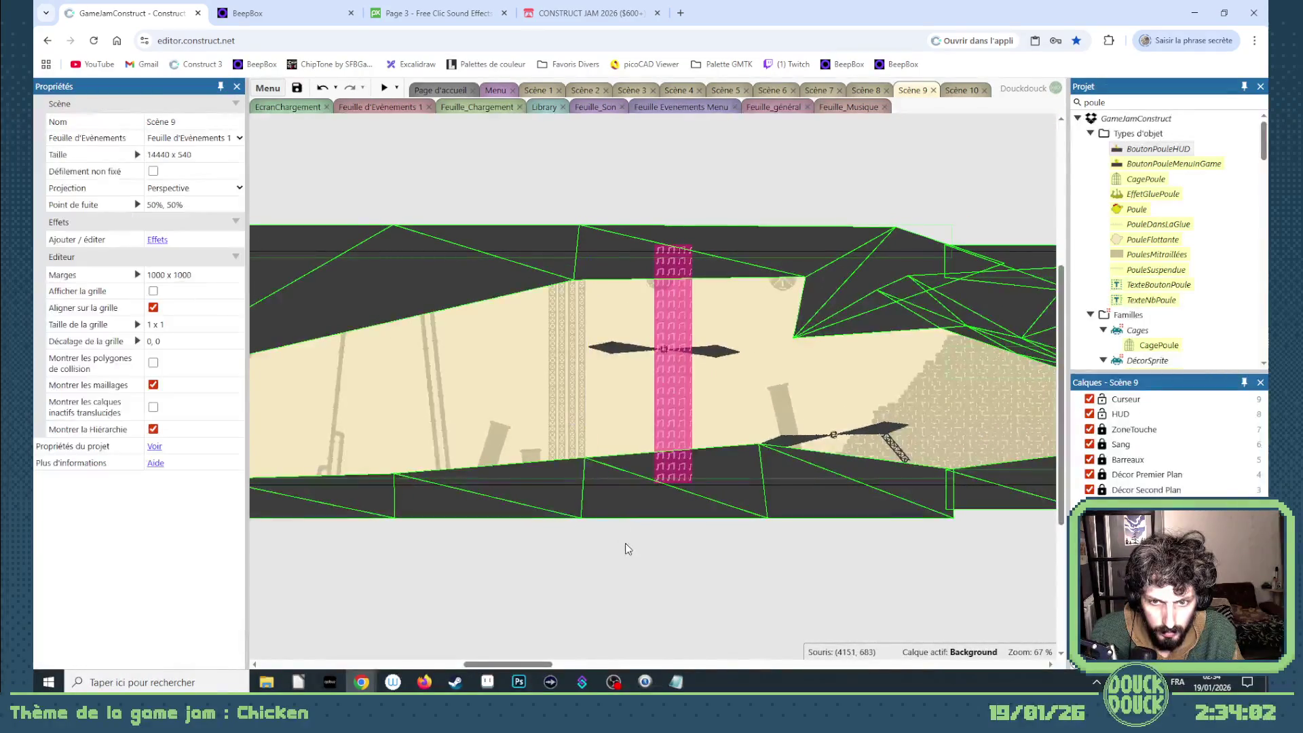
left_click_drag(601, 568, 551, 272)
left_click_drag(561, 352, 723, 350)
left_click(695, 568)
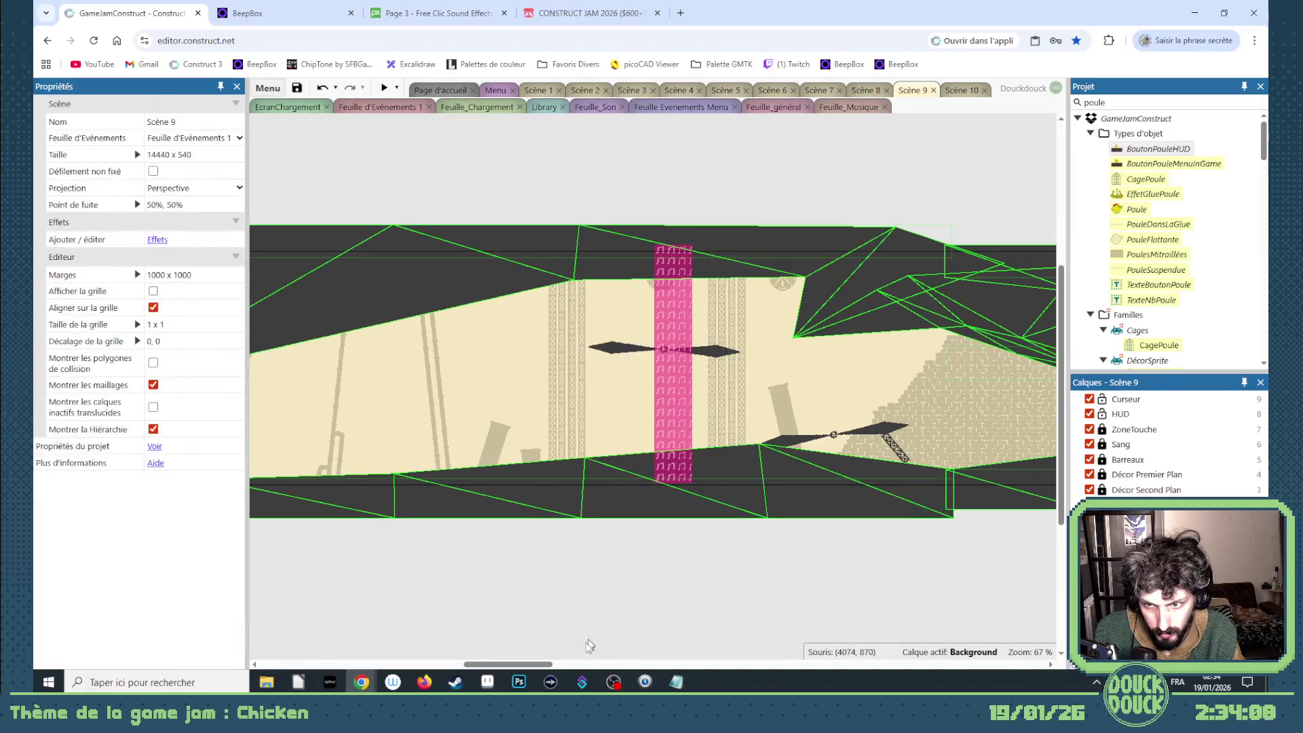
mouse_move(547, 665)
left_mouse_down()
mouse_move(588, 665)
mouse_move(565, 661)
left_mouse_up()
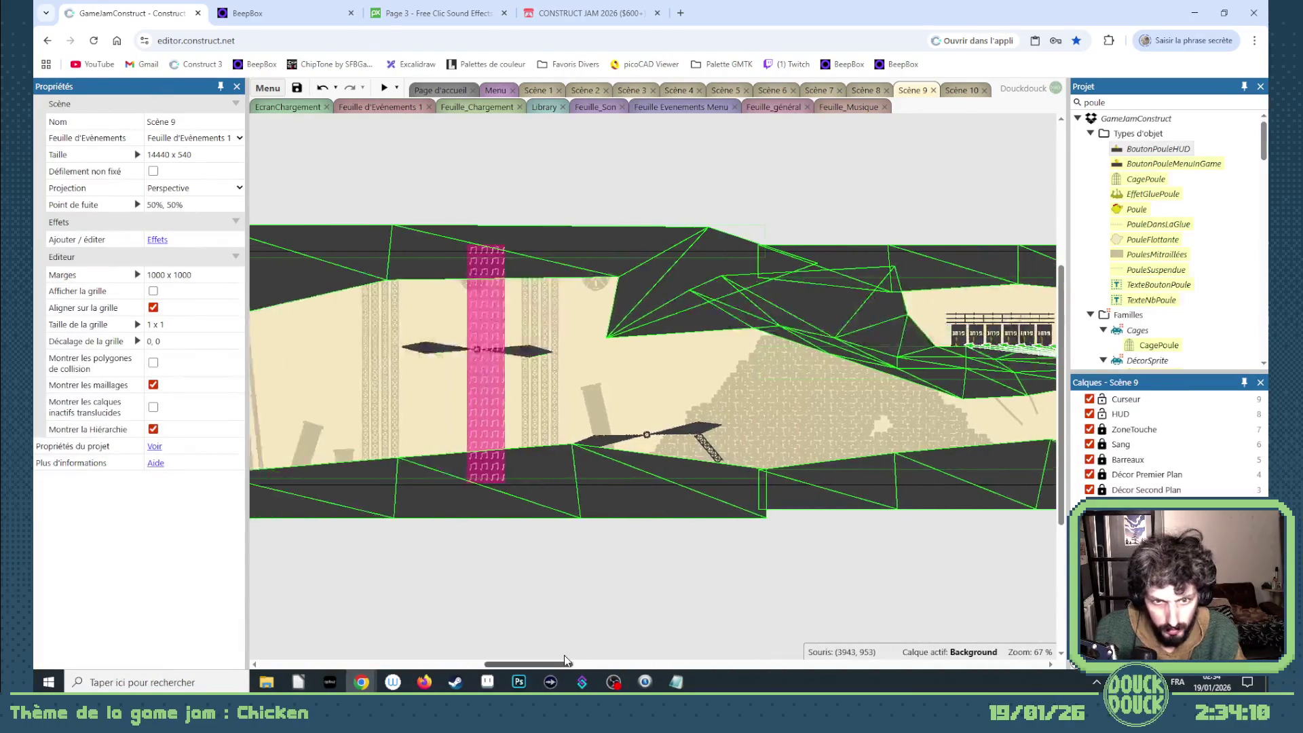
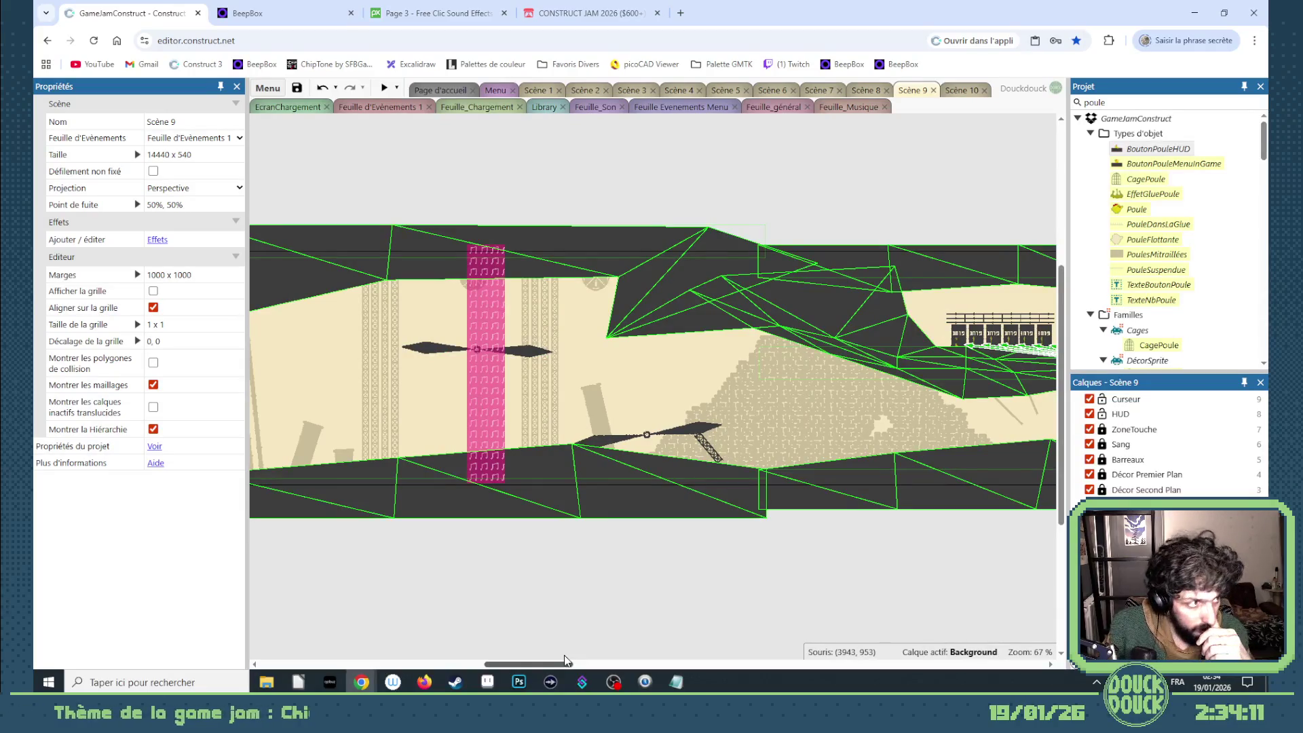
- Ctrl-drag a copy of the small DécorBacground sprite further right and send it to the bottom of its layer
left_click_drag(565, 662, 582, 657)
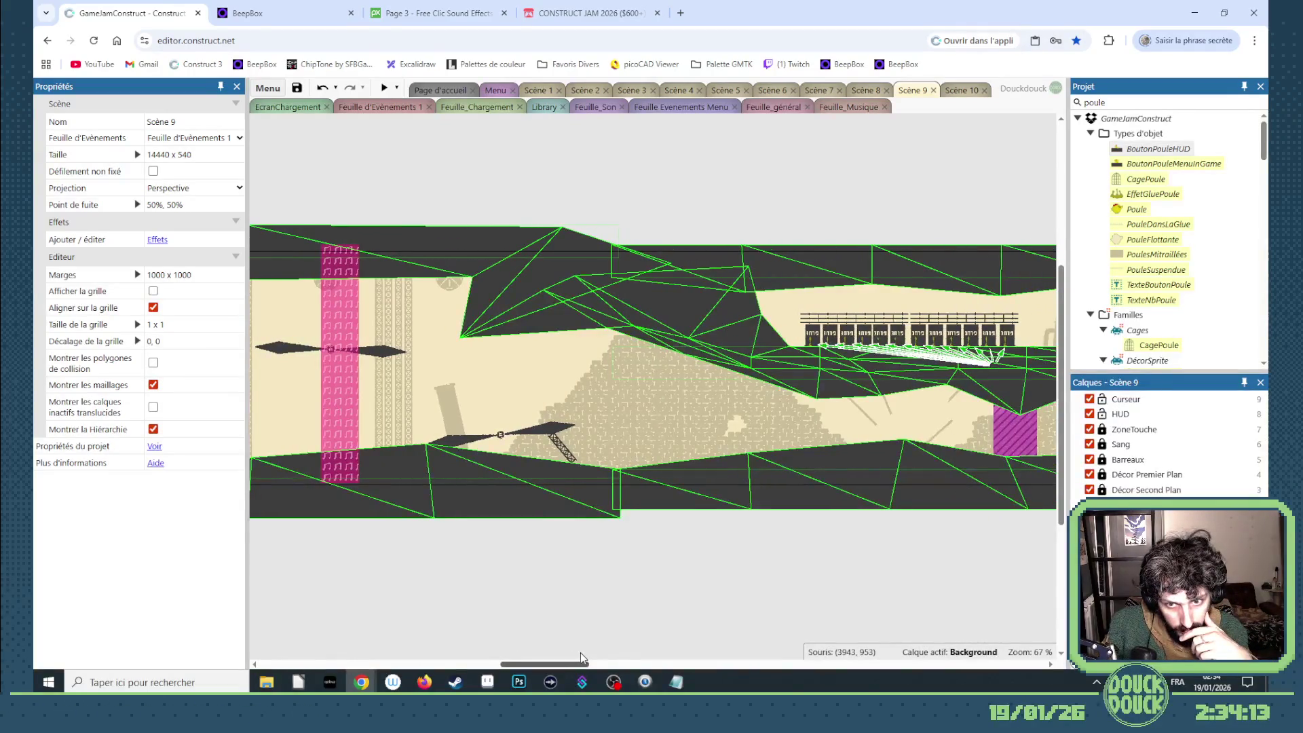
left_click(409, 418)
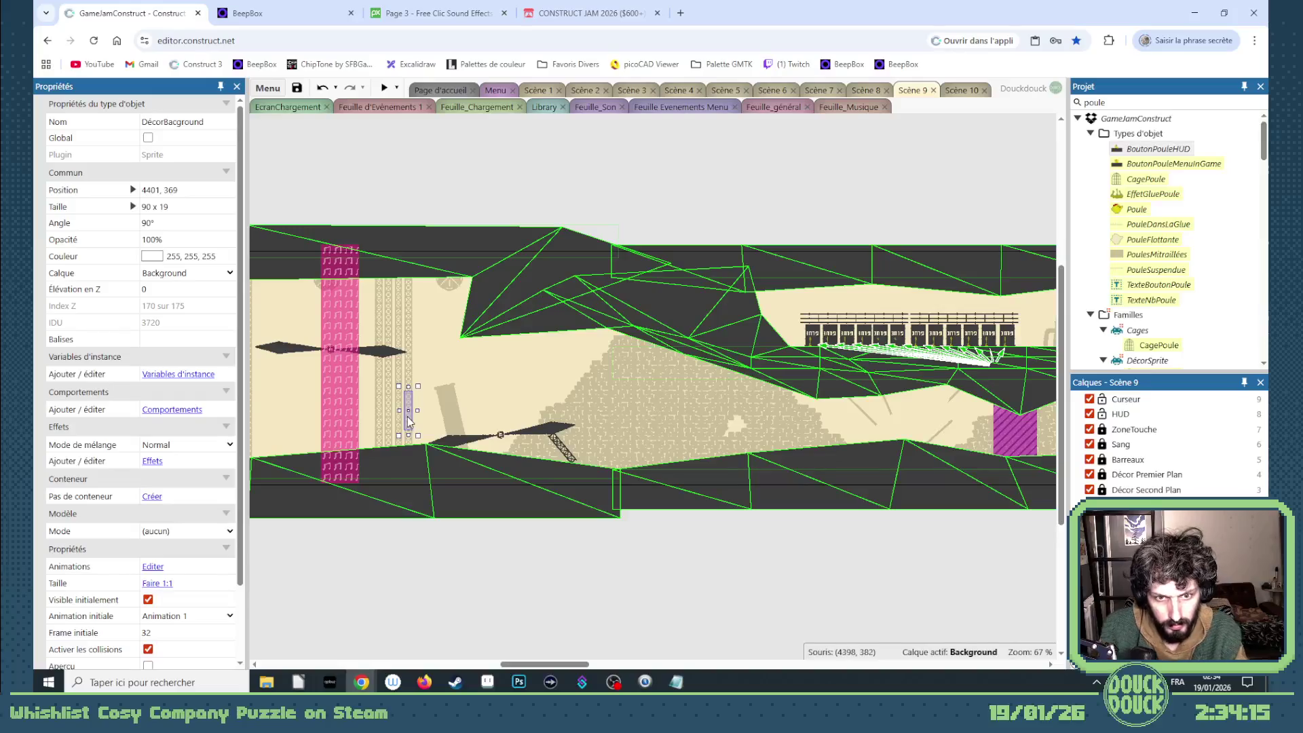
mouse_move(413, 416)
left_mouse_down()
mouse_move(568, 380)
mouse_move(603, 386)
mouse_move(591, 393)
left_mouse_up()
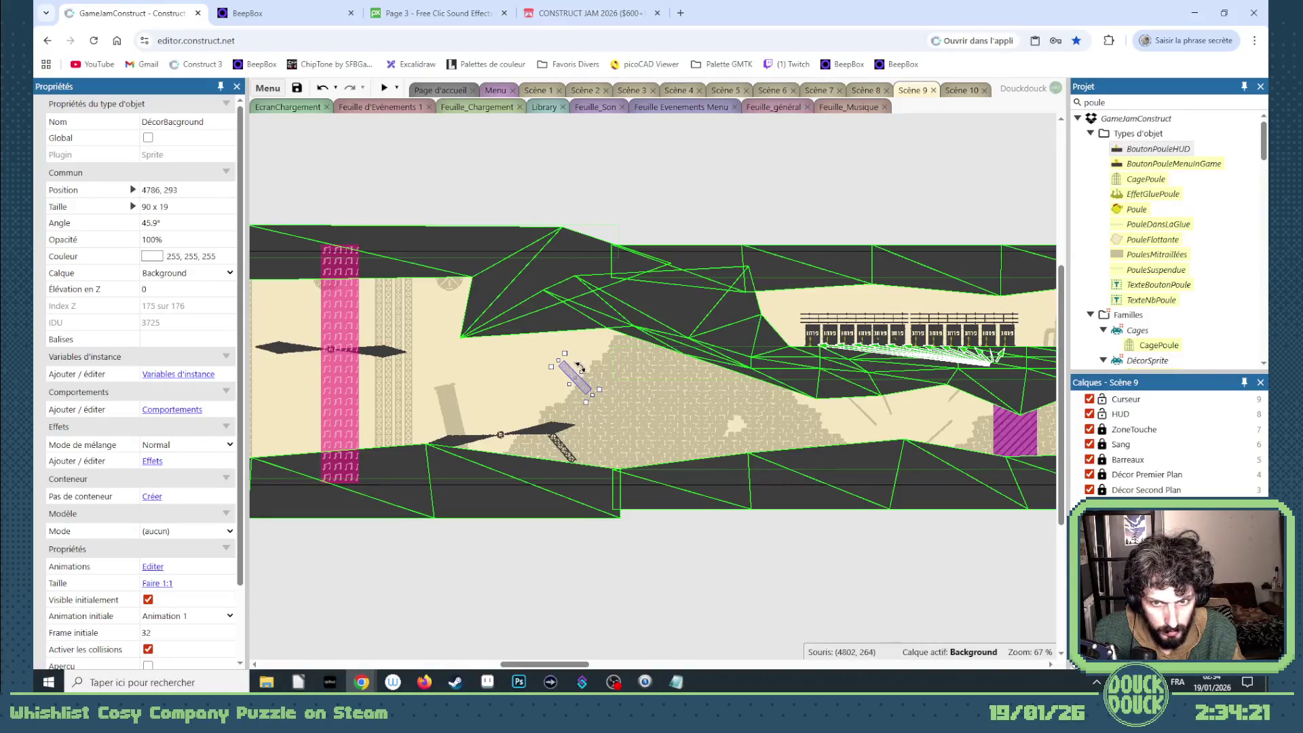
right_click(563, 366)
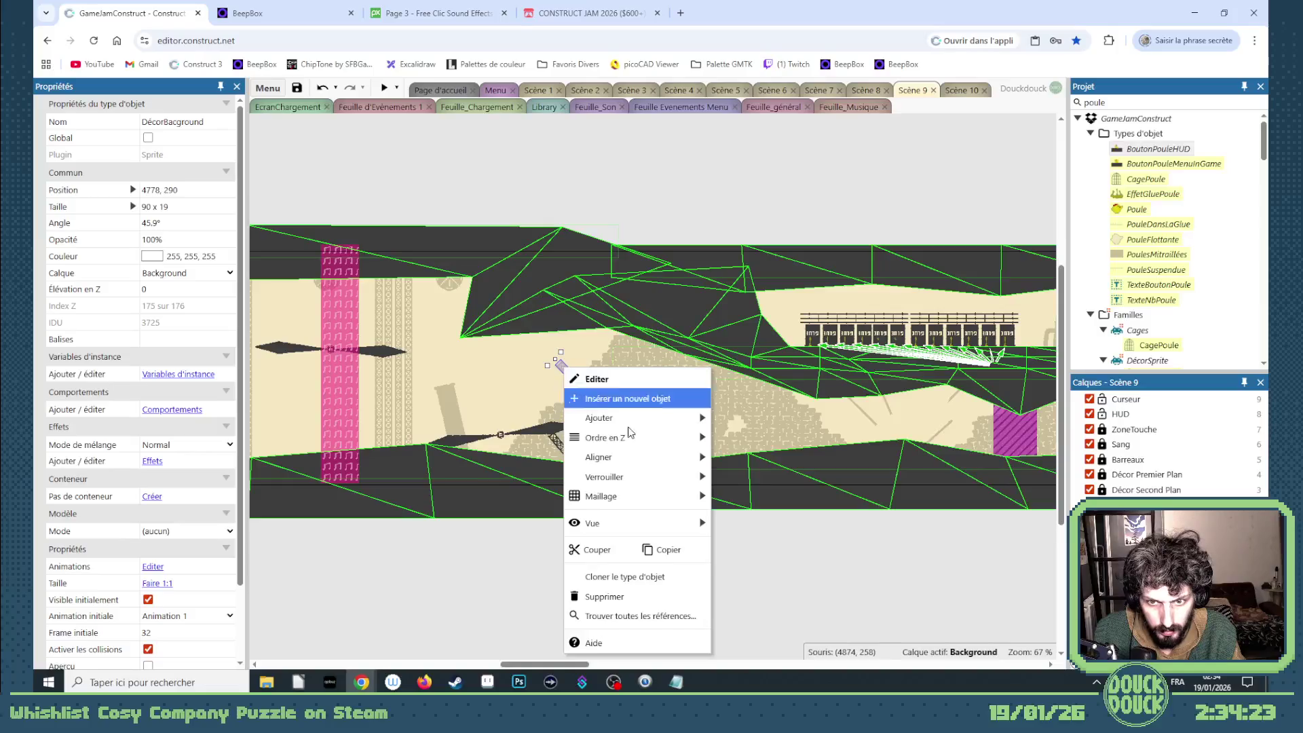
mouse_move(636, 439)
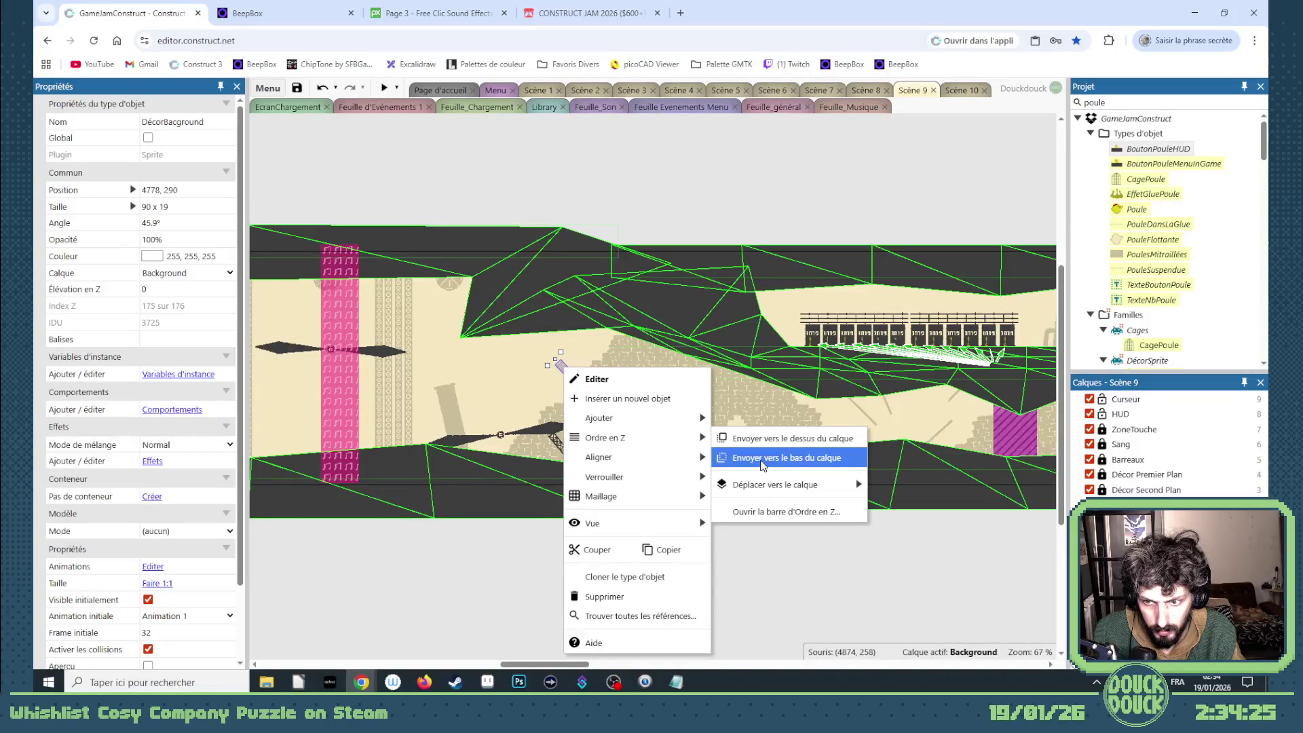
left_click(760, 459)
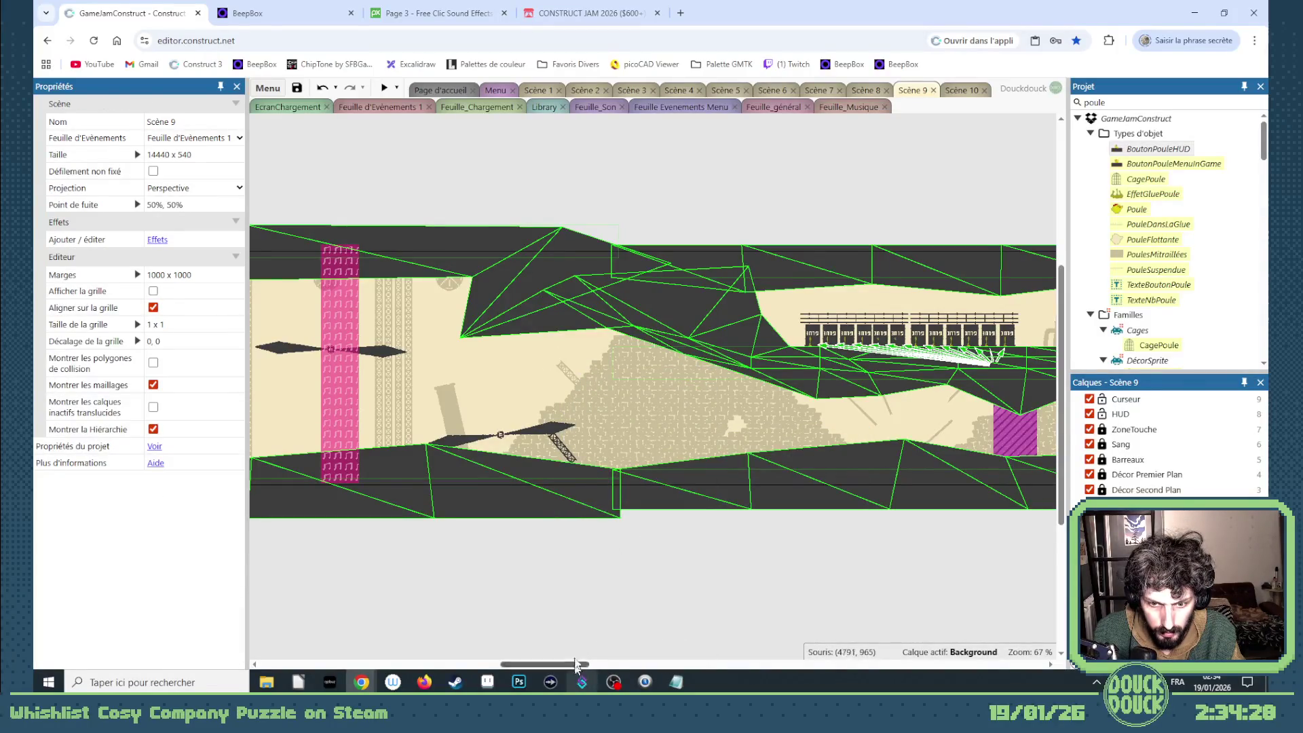
- Rotate the nearby diagonal DécorBacground sprite to a steeper angle
left_click(569, 360)
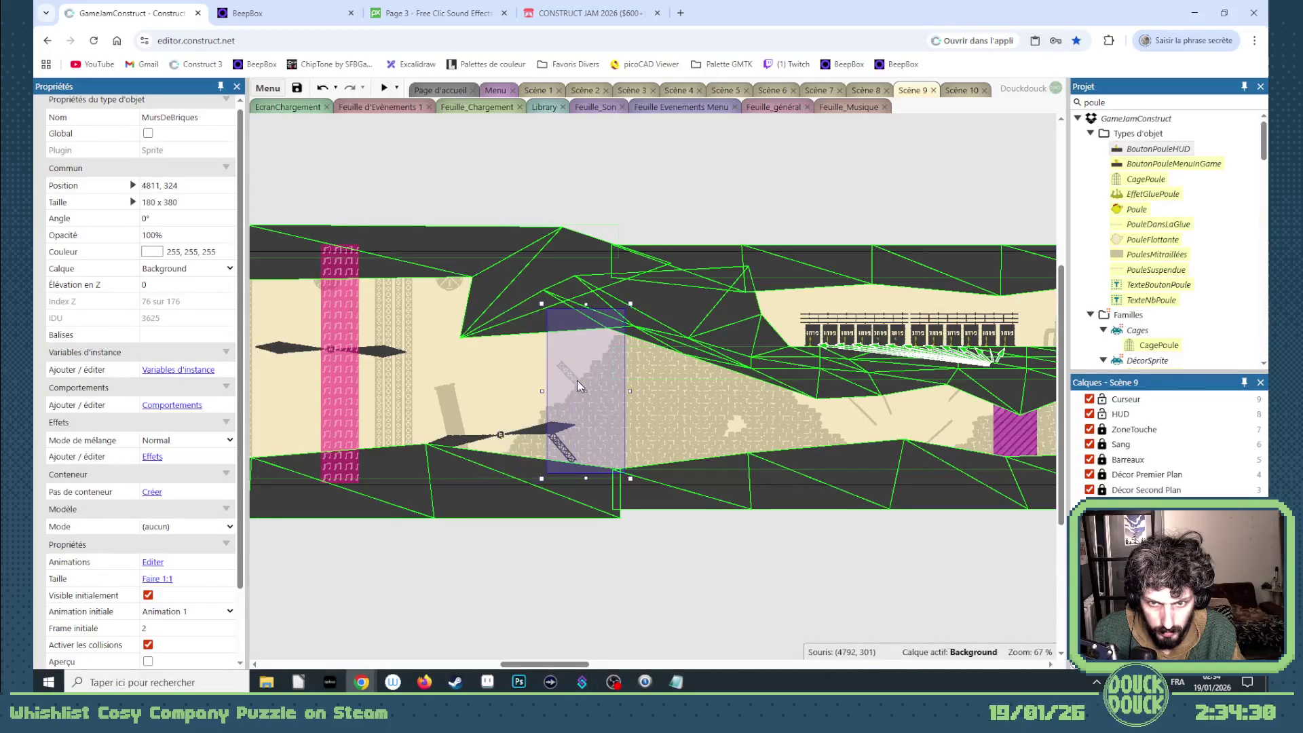
left_click(604, 551)
left_click(557, 347)
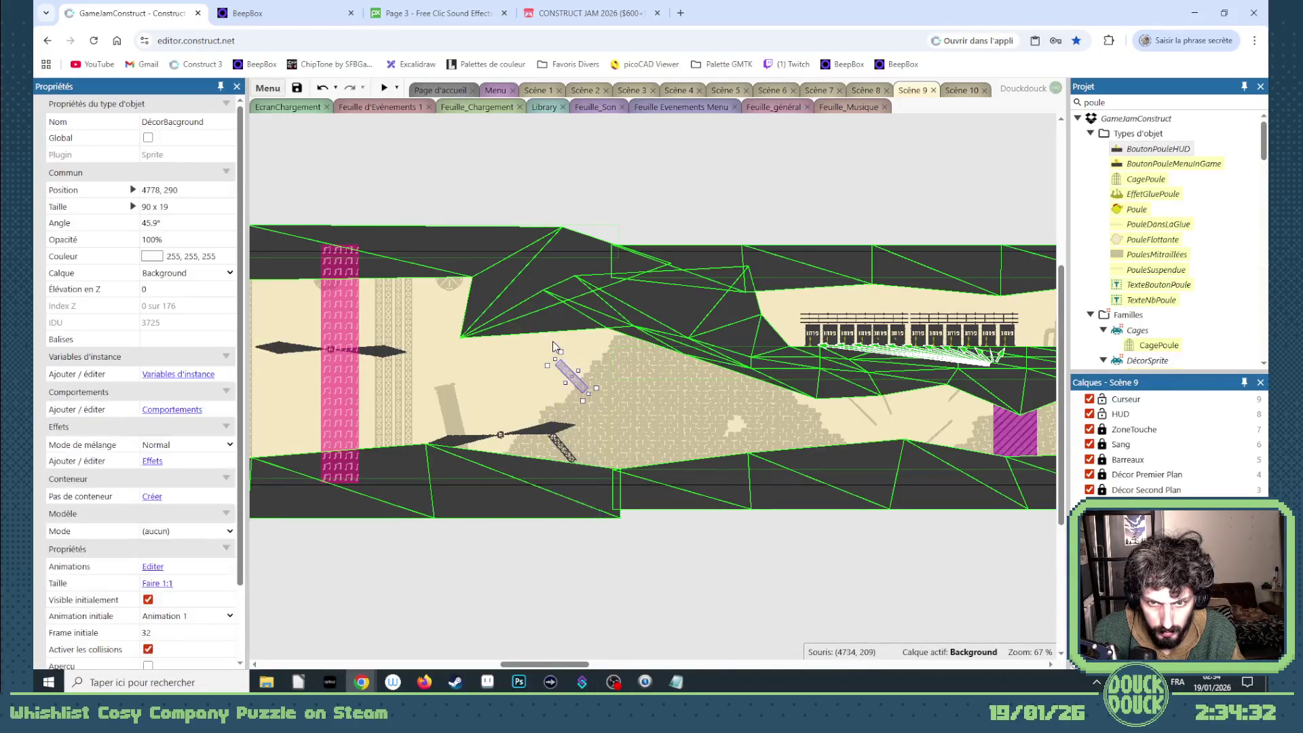
left_click_drag(558, 347, 570, 344)
left_click(637, 606)
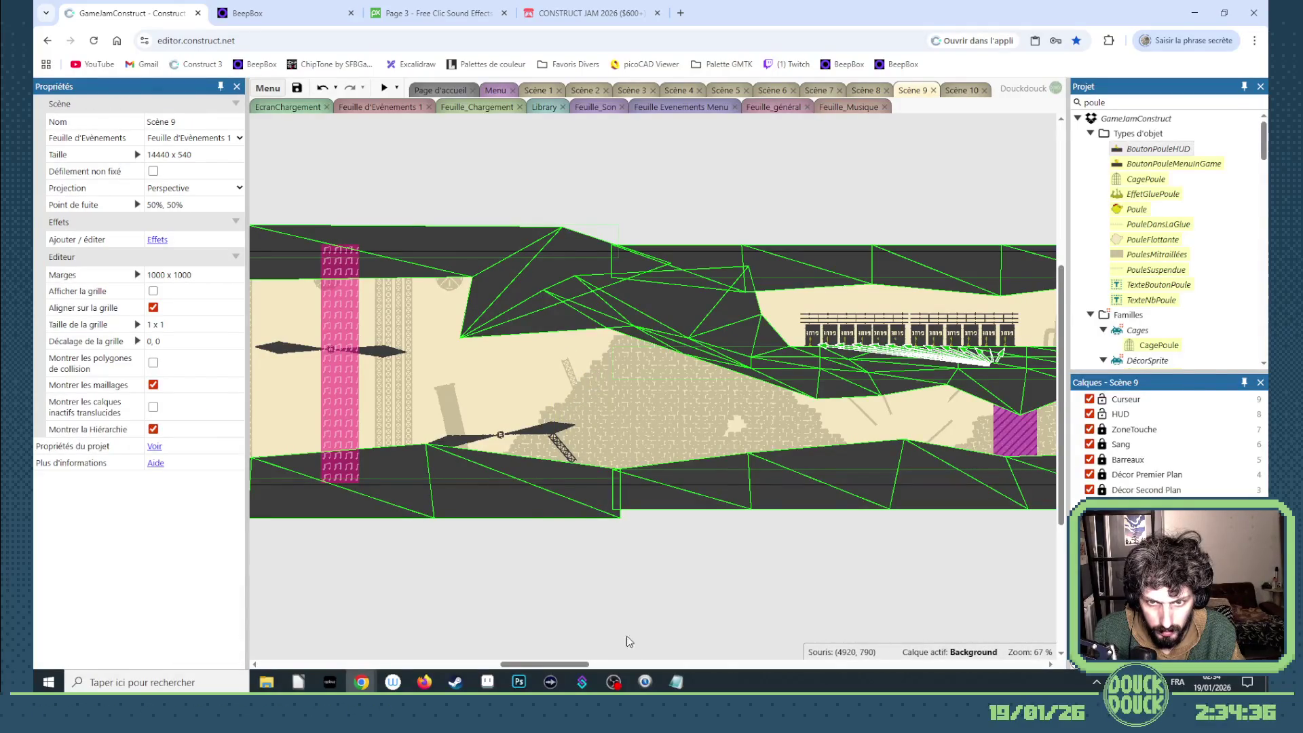
left_click_drag(587, 664, 640, 664)
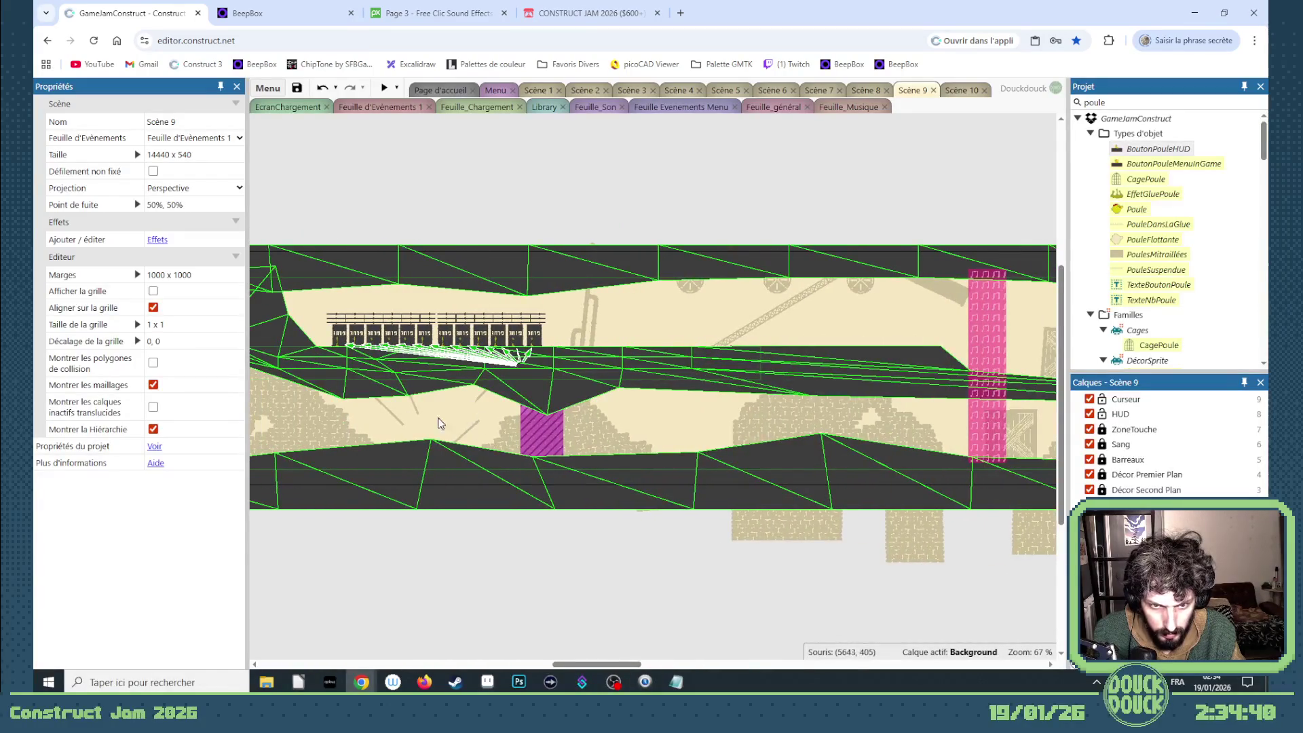
- Tilt and reposition the diagonal stick sprites in this stretch of floor, undoing a misplaced one
mouse_move(503, 568)
left_mouse_down()
mouse_move(421, 380)
mouse_move(364, 378)
mouse_move(646, 409)
left_mouse_up()
left_click(681, 469)
left_click(697, 429)
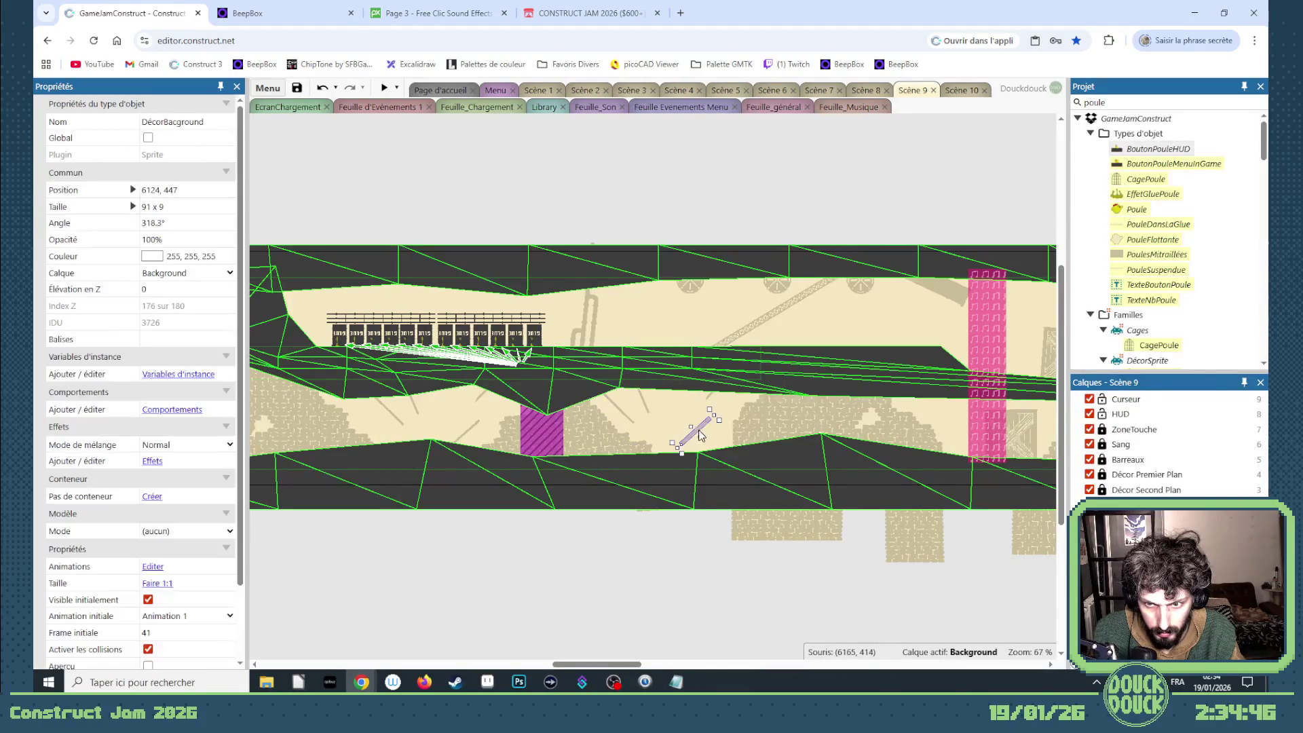
mouse_move(676, 403)
left_mouse_down()
mouse_move(697, 428)
mouse_move(707, 396)
mouse_move(687, 434)
left_mouse_up()
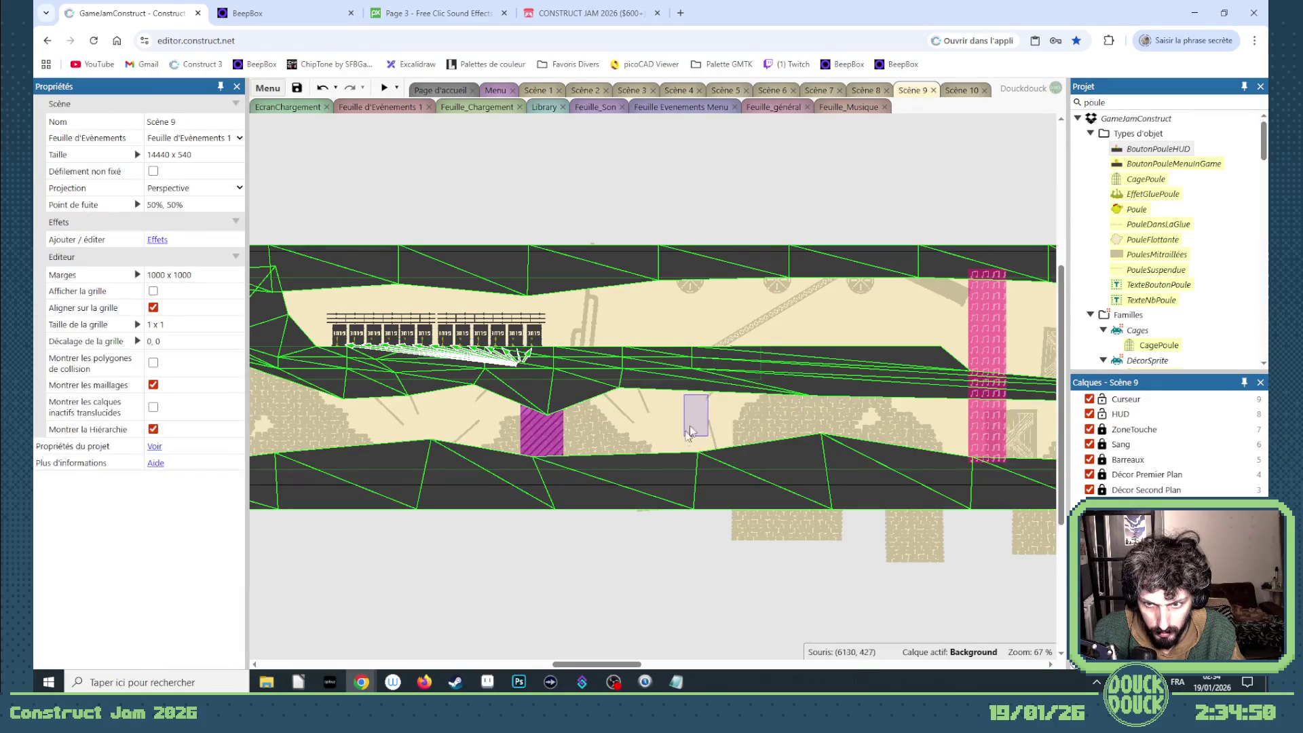
left_click(711, 401)
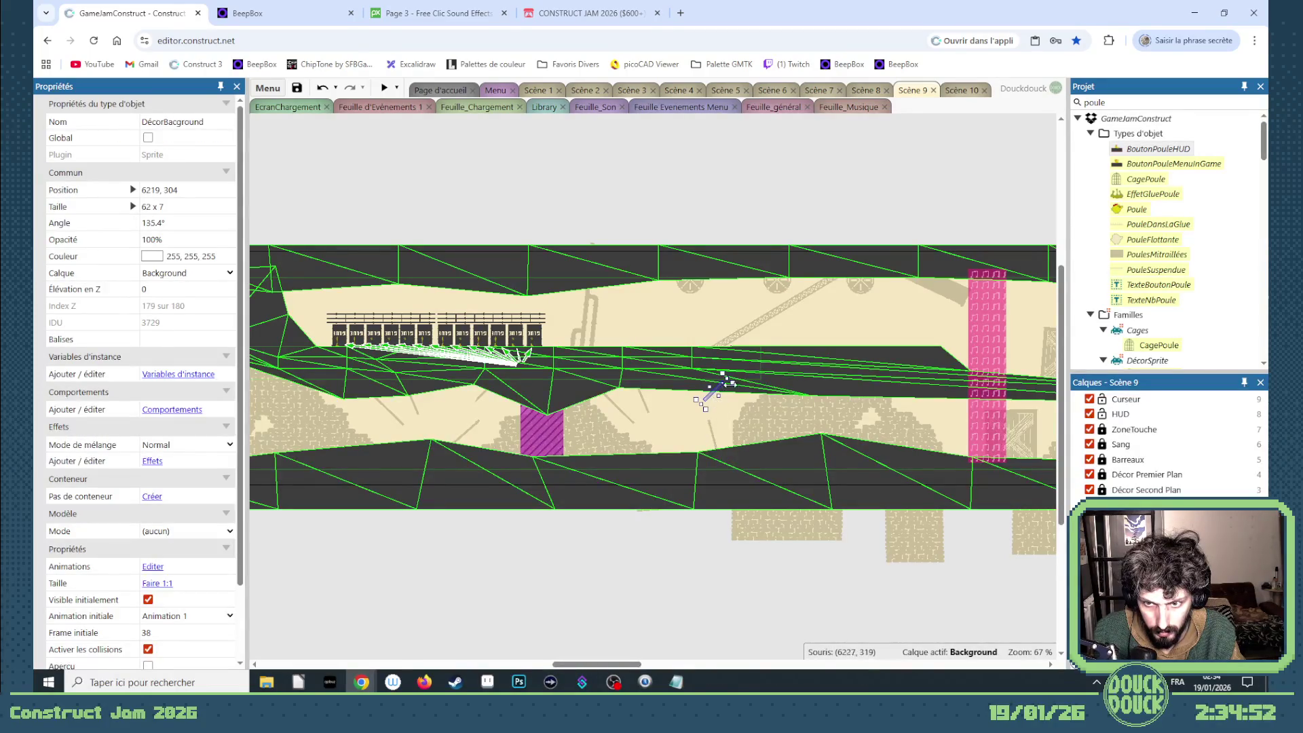
mouse_move(738, 381)
left_mouse_down()
mouse_move(716, 414)
mouse_move(693, 400)
mouse_move(722, 391)
mouse_move(710, 458)
left_mouse_up()
key("ctrl+z")
left_click_drag(662, 402, 690, 406)
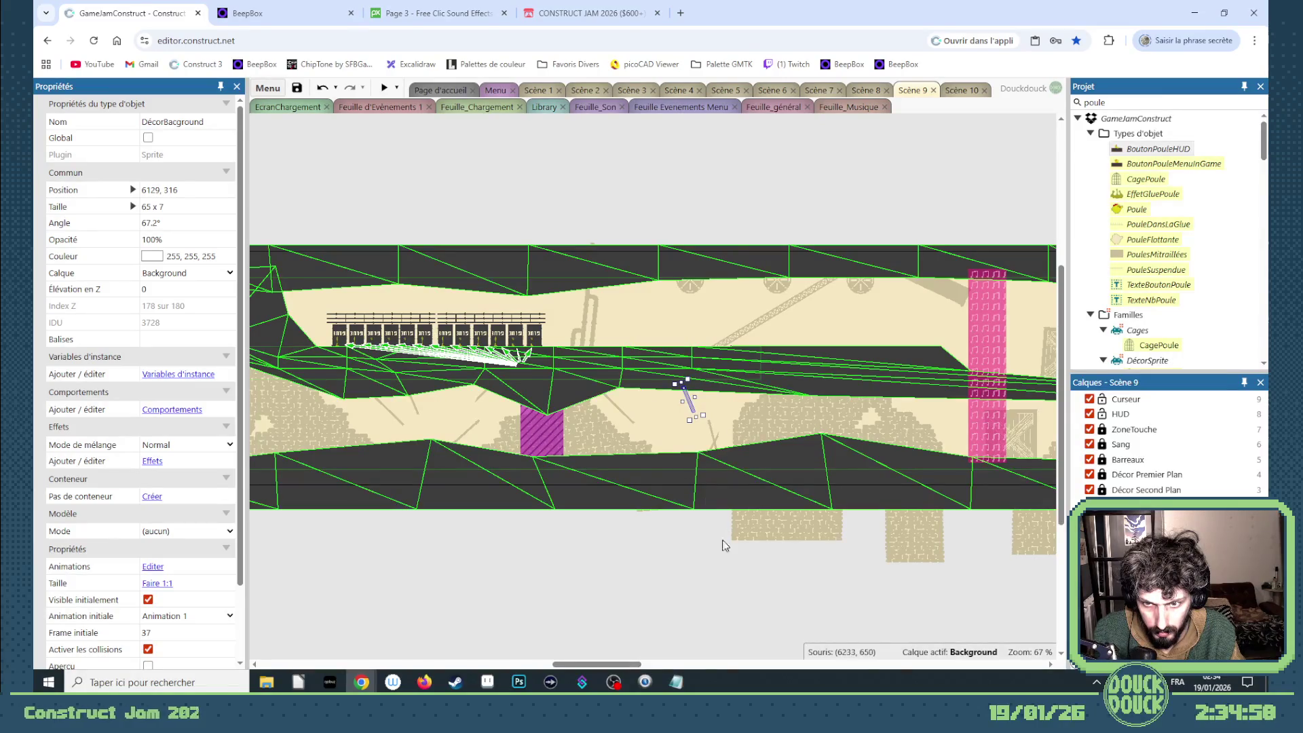
left_click(665, 433)
- Replace a stick sprite with a pasted copy, steepen it, and nudge the large background sprite
left_click(631, 426)
mouse_move(638, 437)
left_mouse_down()
mouse_move(649, 378)
mouse_move(636, 378)
mouse_move(637, 413)
left_mouse_up()
key("Delete")
key("ctrl+v")
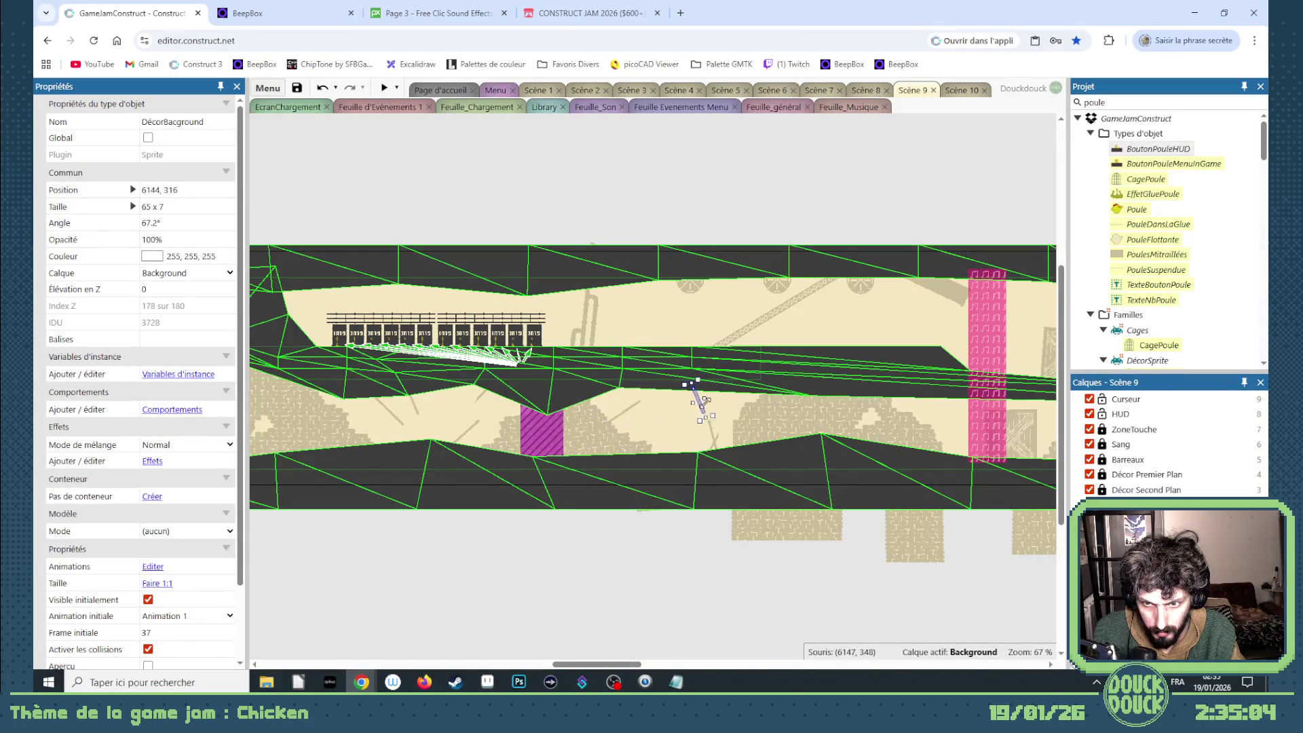
left_click_drag(680, 415, 675, 416)
left_click(688, 407)
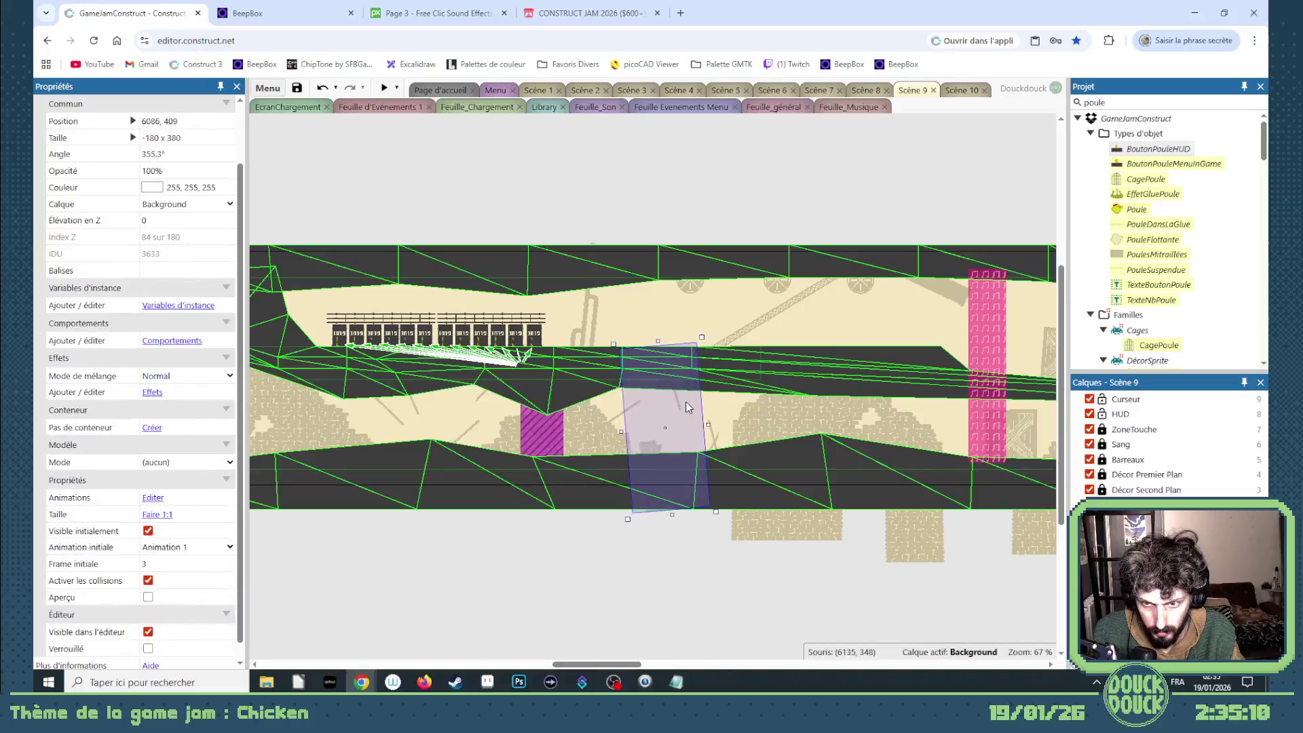
left_click_drag(692, 405, 686, 406)
left_click(724, 553)
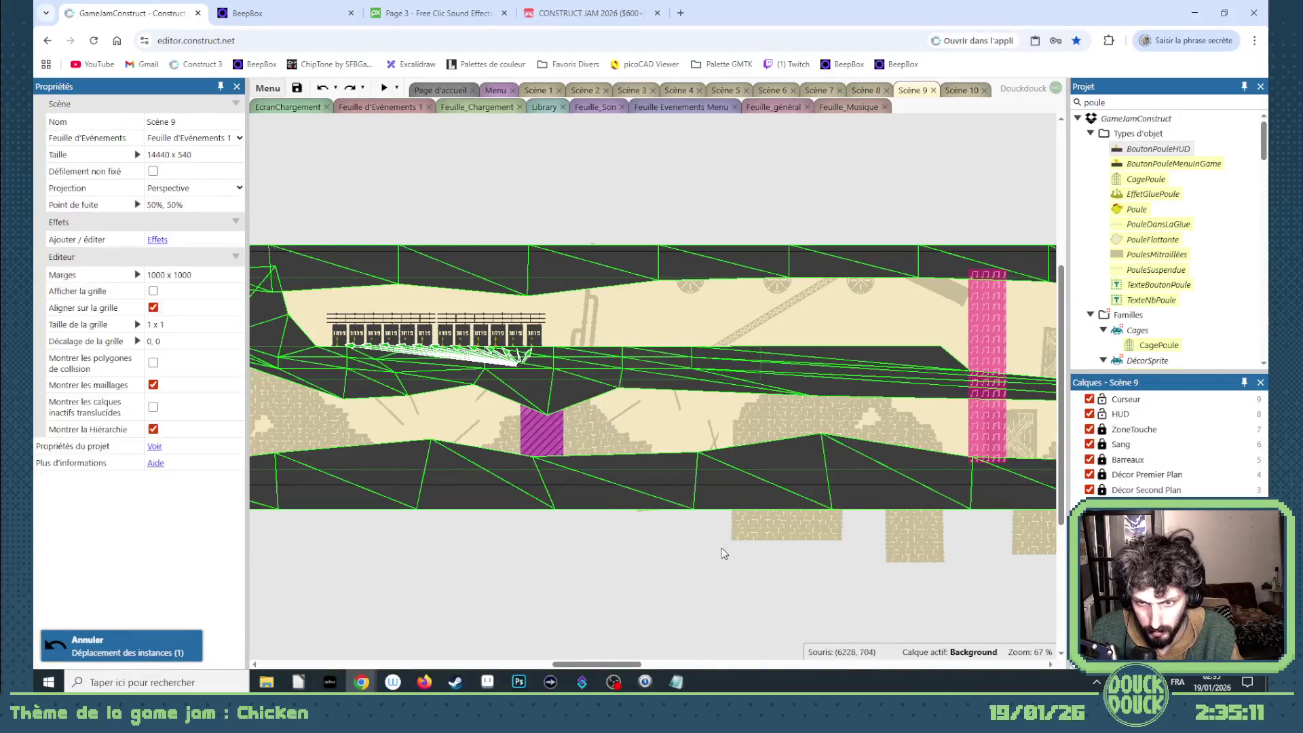
left_click_drag(618, 664, 641, 664)
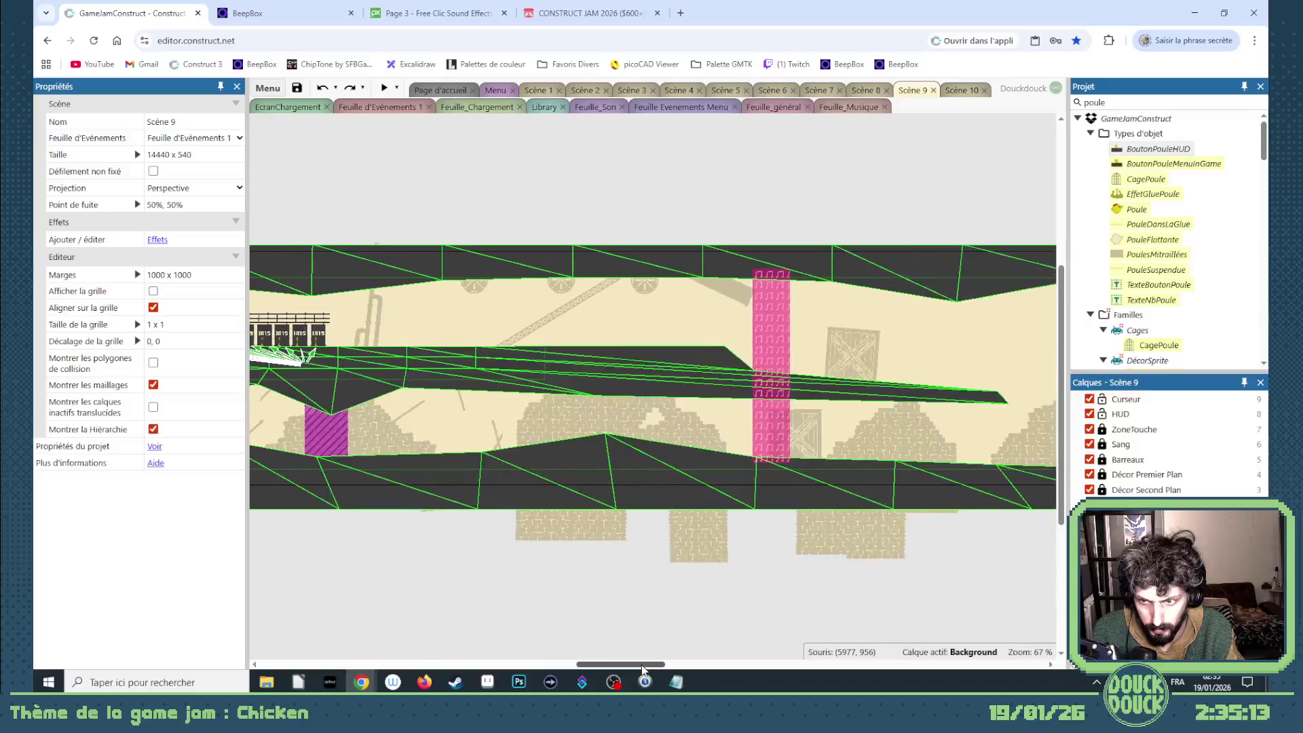
- Move two more stick sprites right along the floor, setting one's starting frame to 38
mouse_move(494, 438)
left_mouse_down()
mouse_move(735, 408)
mouse_move(730, 441)
left_mouse_up()
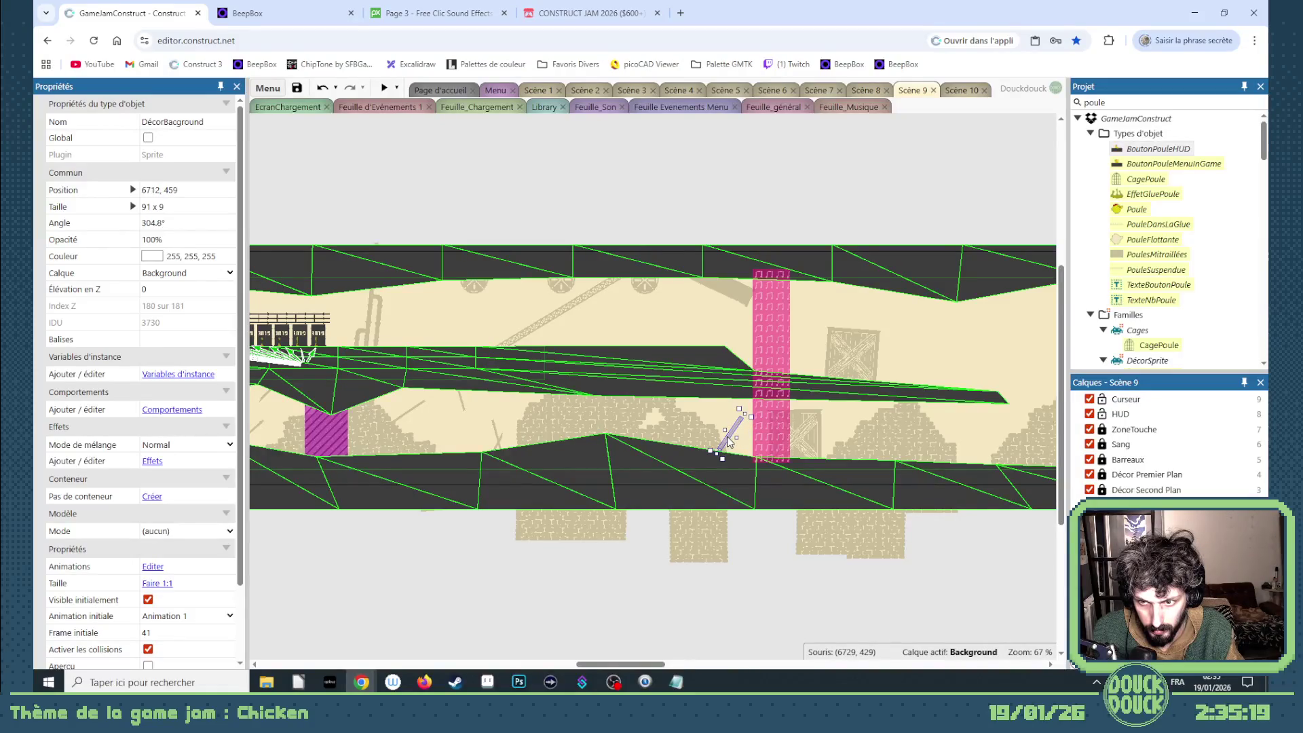
left_click(760, 573)
mouse_move(638, 665)
left_mouse_down()
mouse_move(652, 665)
mouse_move(640, 664)
left_mouse_up()
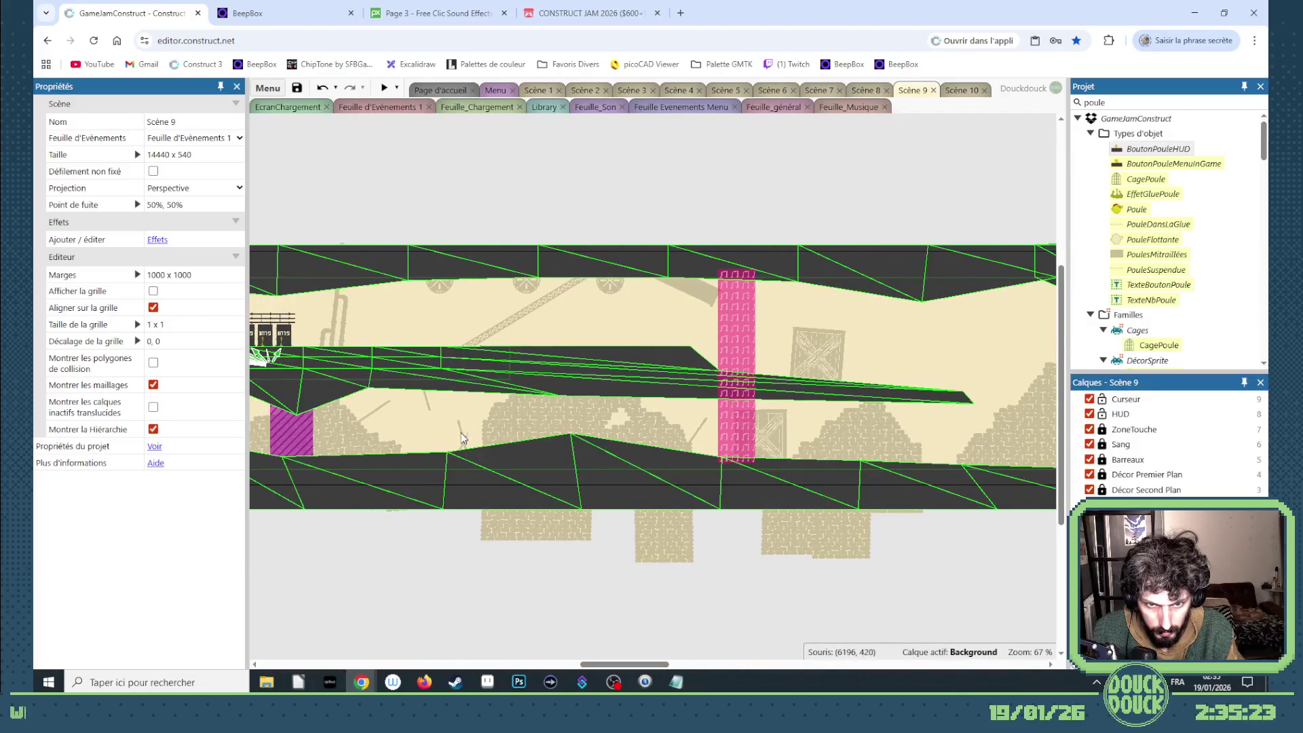
left_click(380, 409)
mouse_move(380, 409)
left_mouse_down()
mouse_move(963, 428)
mouse_move(950, 448)
mouse_move(947, 438)
mouse_move(988, 426)
mouse_move(977, 475)
left_mouse_up()
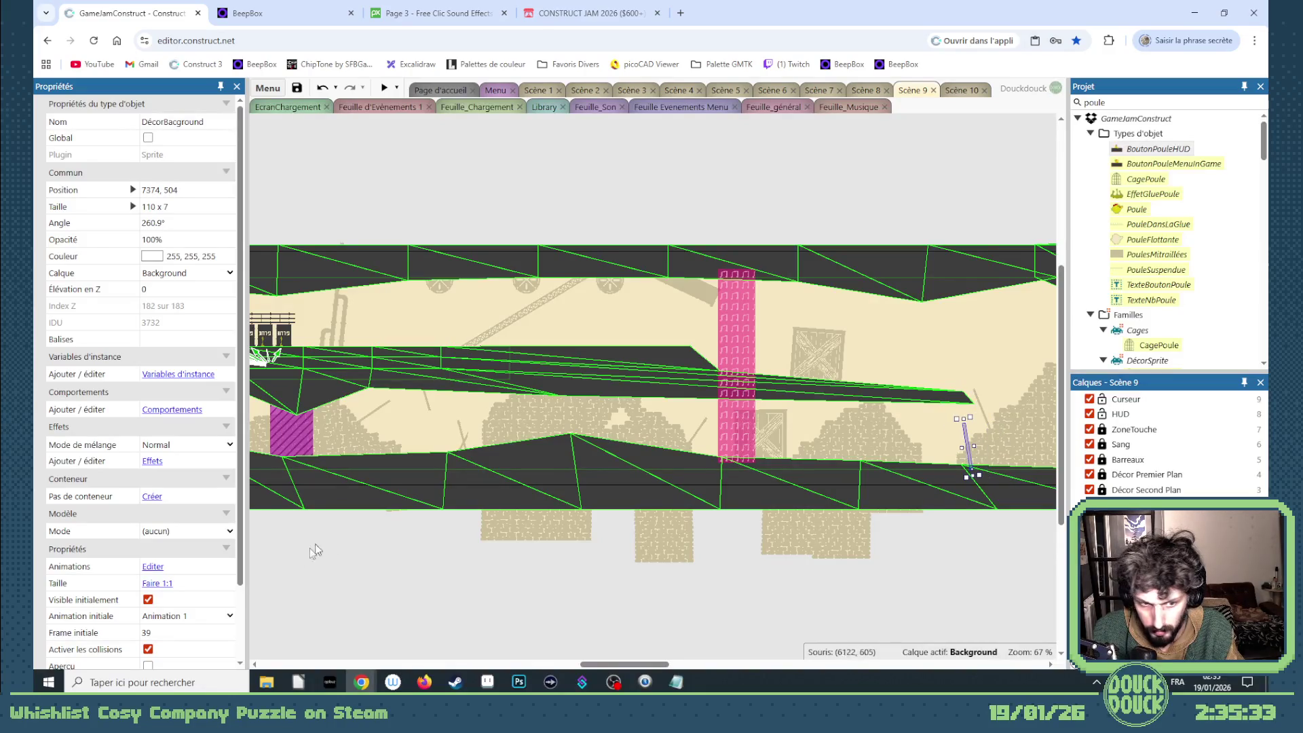
left_click(230, 638)
left_click(970, 461)
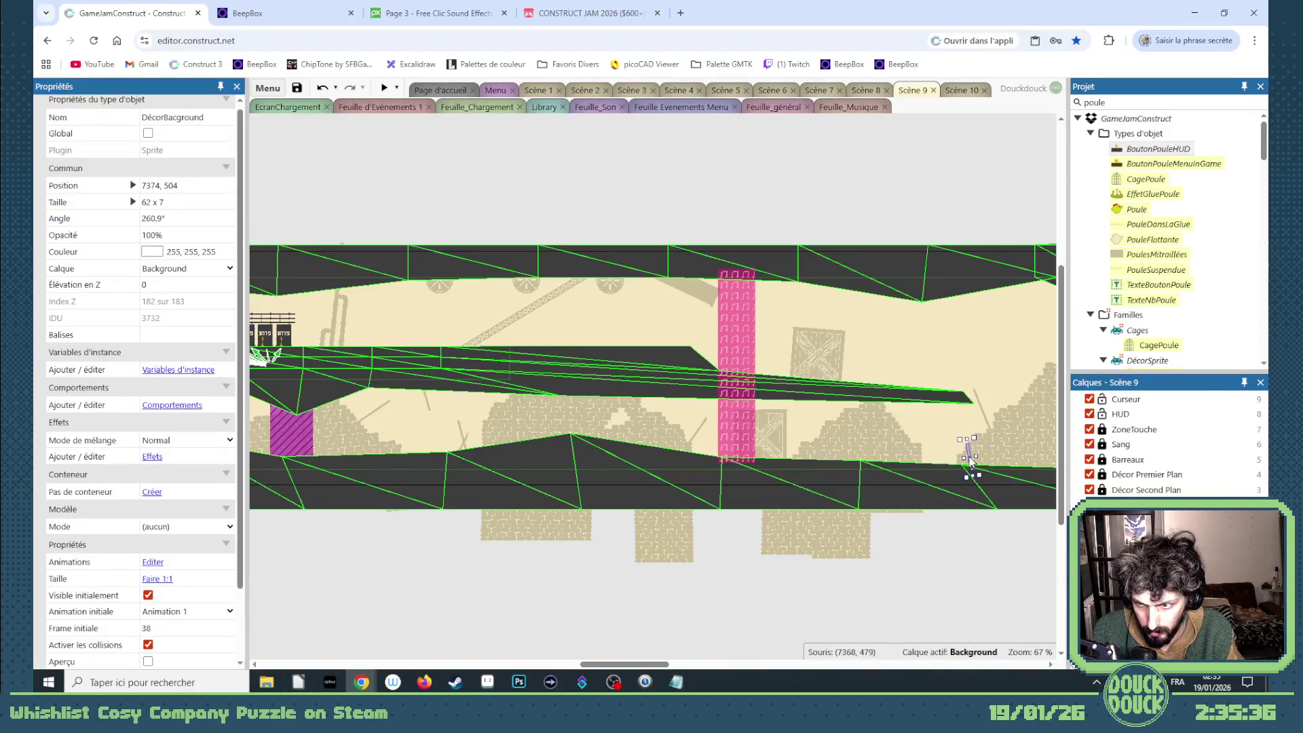
left_click_drag(966, 448, 958, 450)
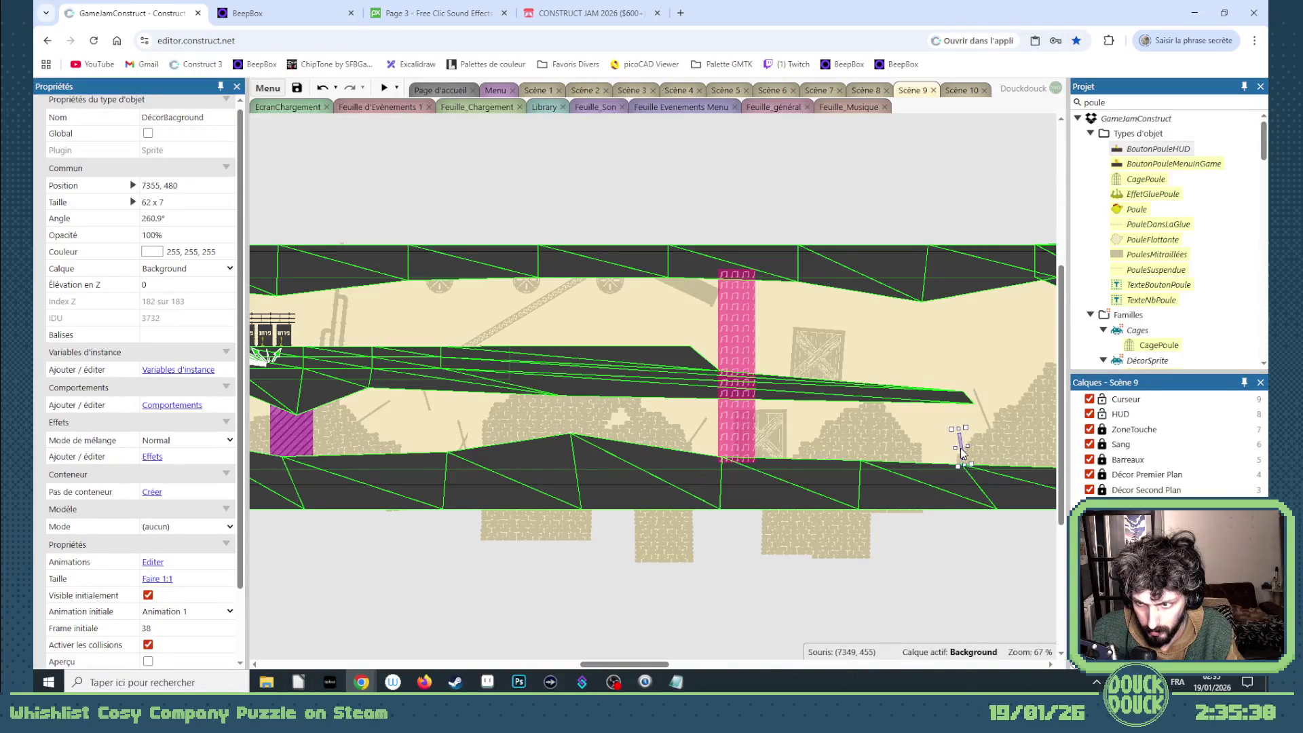
left_click(891, 610)
mouse_move(625, 664)
left_mouse_down()
mouse_move(754, 655)
mouse_move(725, 653)
left_mouse_up()
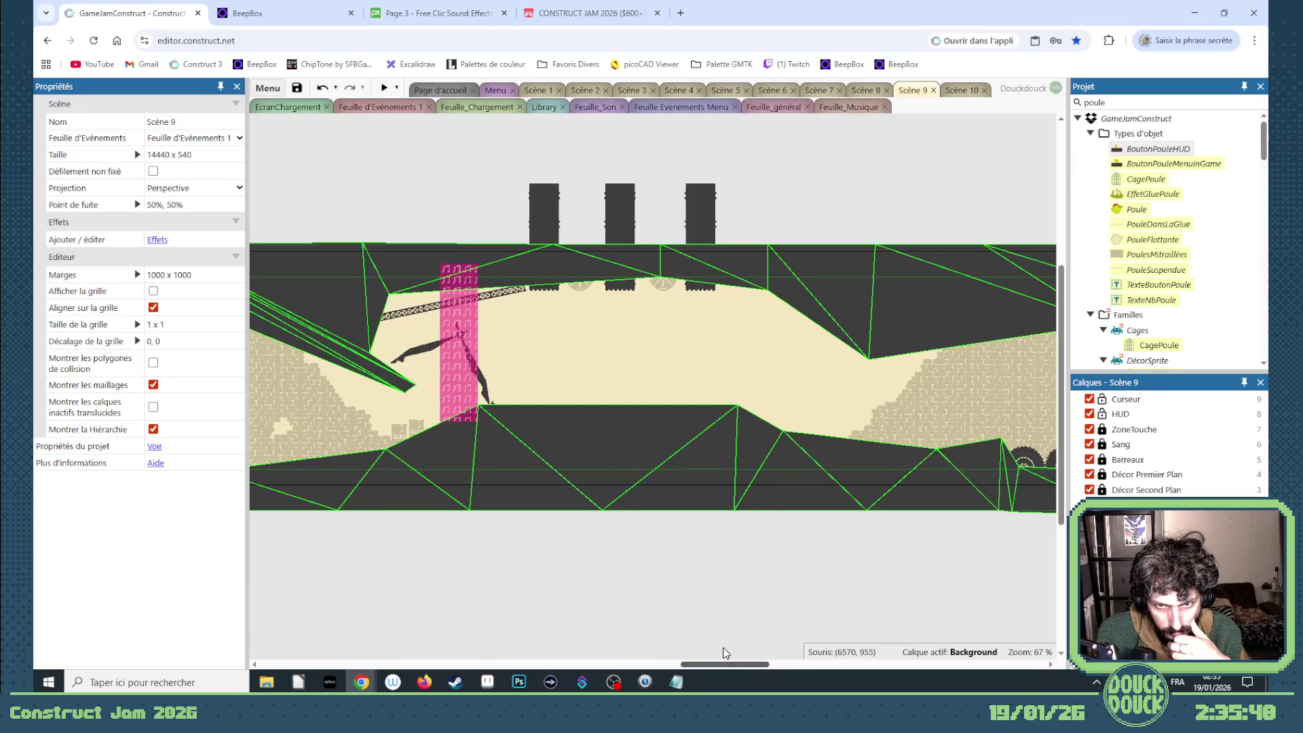
left_click_drag(725, 653, 712, 653)
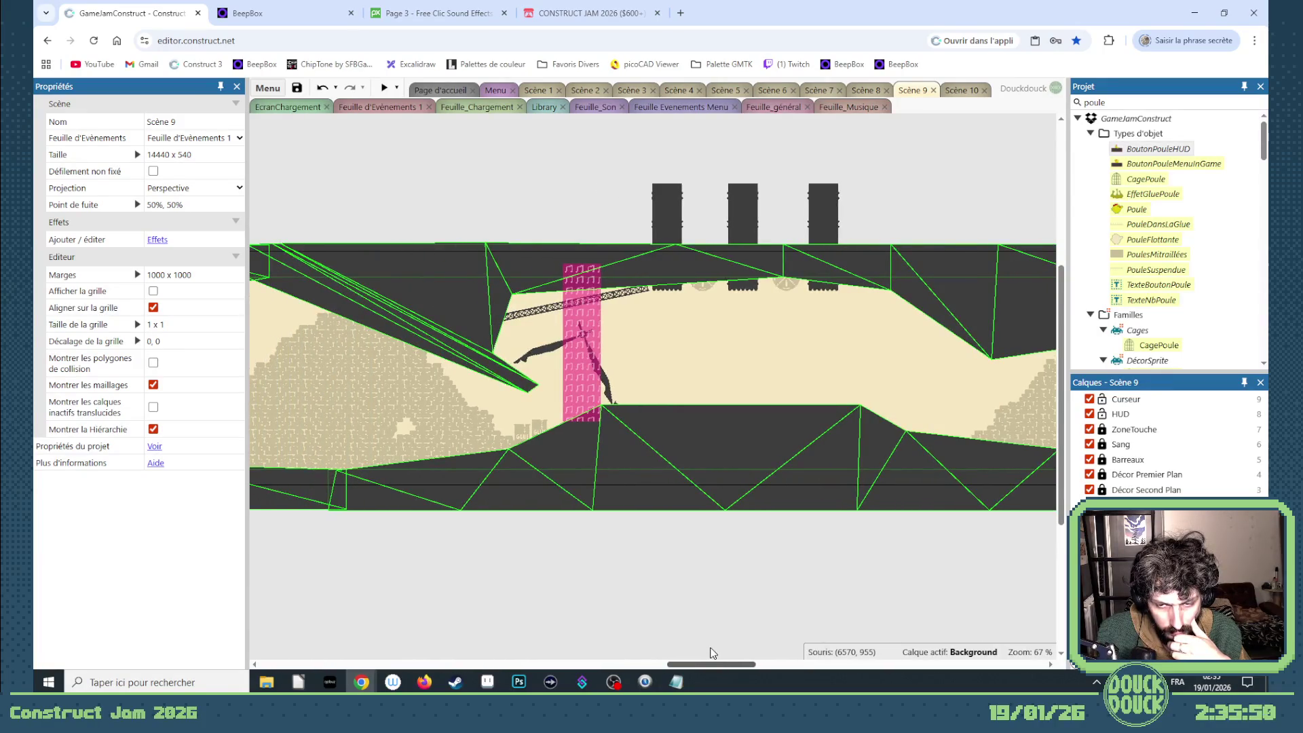
mouse_move(711, 653)
left_mouse_down()
mouse_move(827, 650)
mouse_move(684, 648)
left_mouse_up()
mouse_move(798, 579)
left_mouse_down()
mouse_move(692, 471)
mouse_move(489, 319)
mouse_move(420, 300)
left_mouse_up()
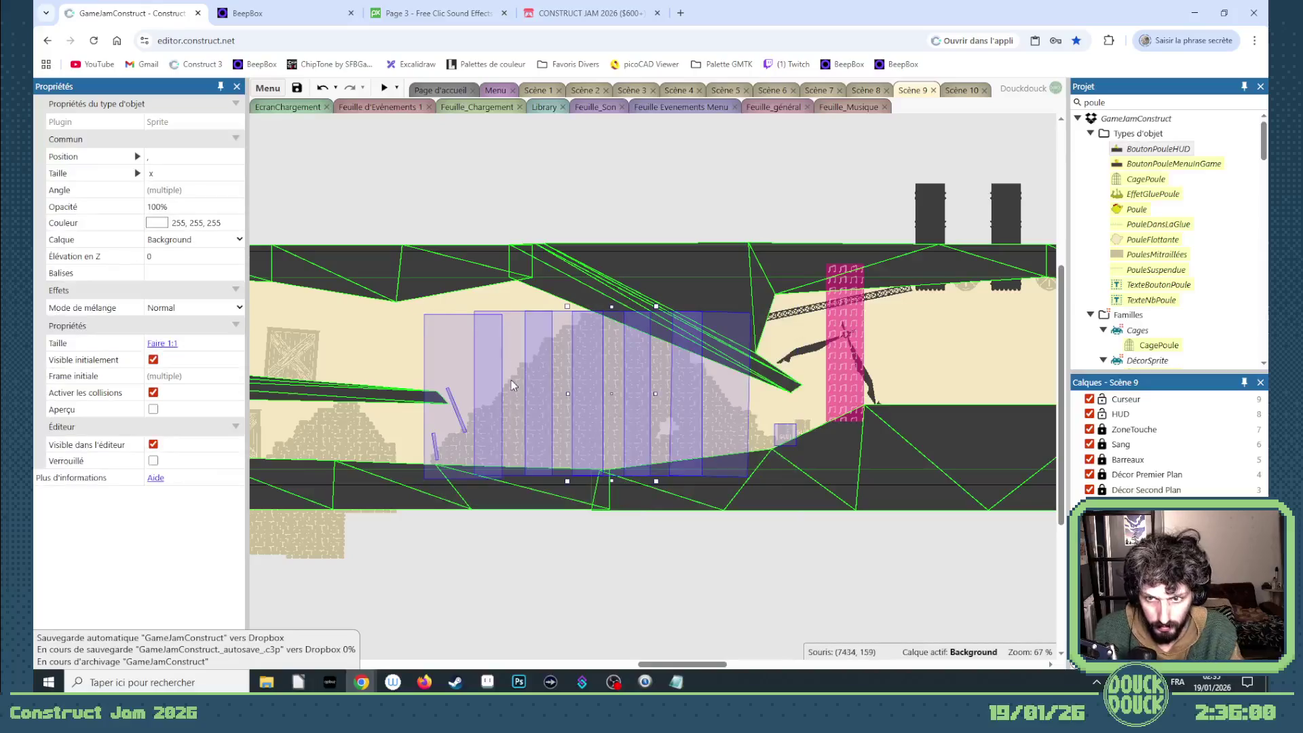
key("ctrl+v")
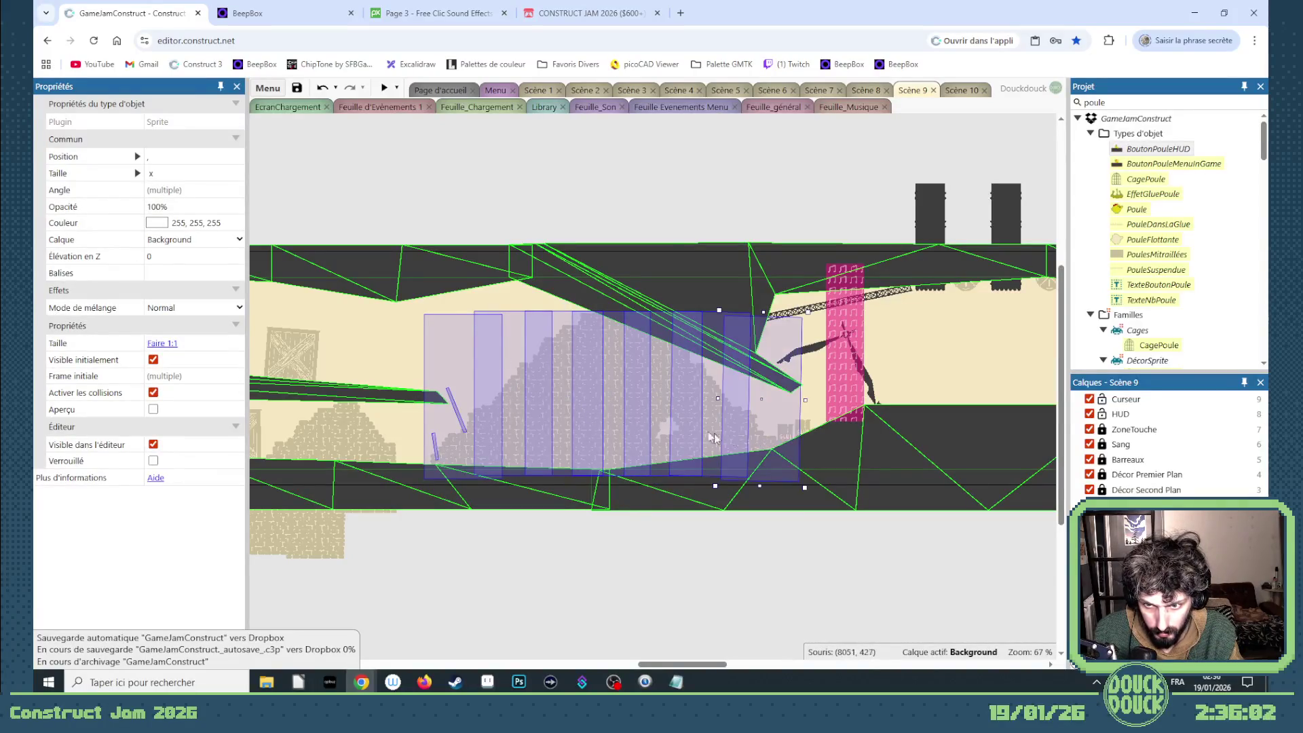
mouse_move(614, 412)
left_mouse_down()
mouse_move(1065, 426)
mouse_move(801, 395)
left_mouse_up()
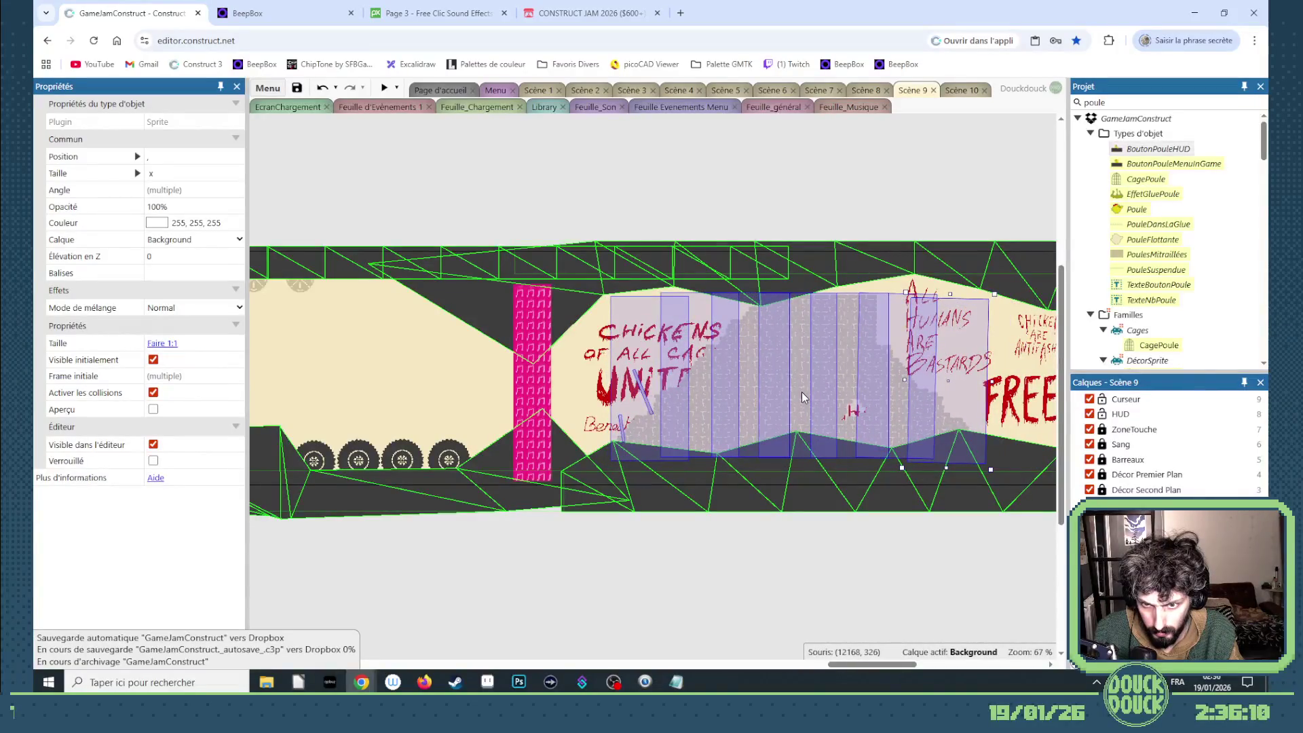
left_click(839, 556)
mouse_move(937, 405)
left_mouse_down()
mouse_move(861, 252)
mouse_move(832, 250)
left_mouse_up()
left_click(919, 234)
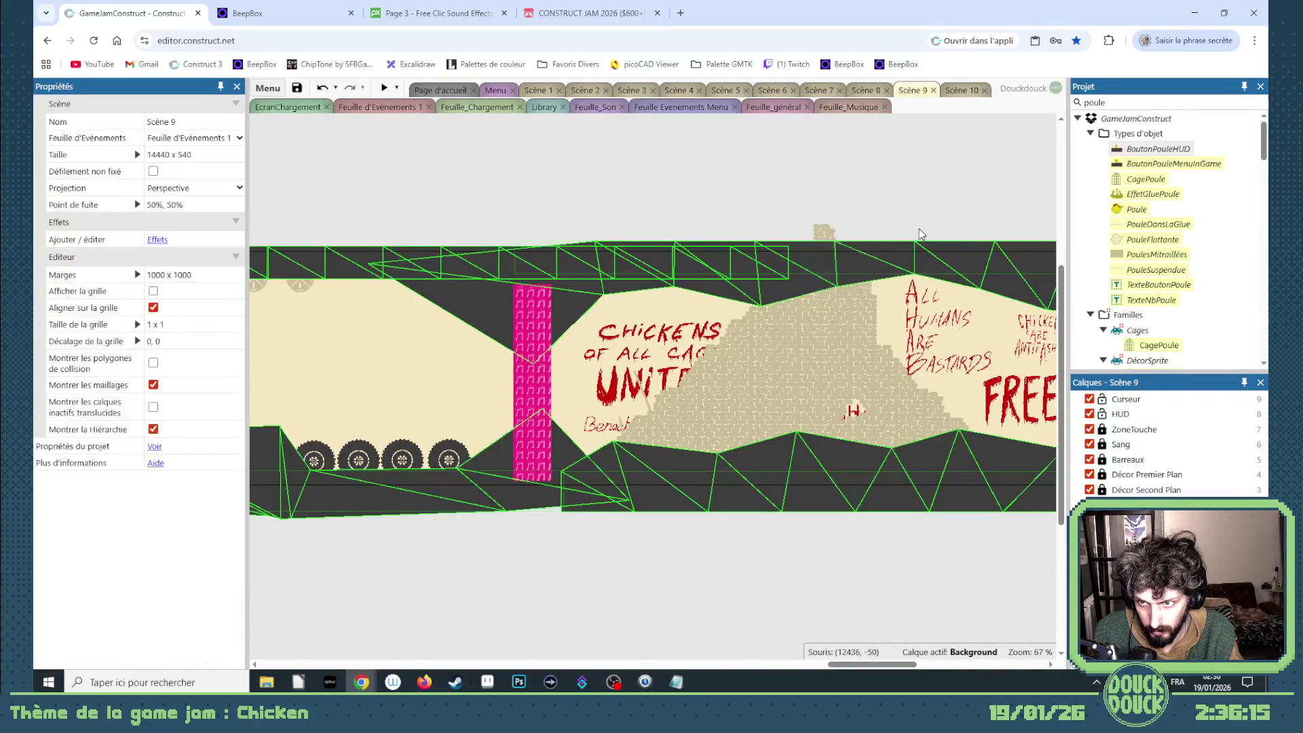
left_click_drag(853, 668, 874, 668)
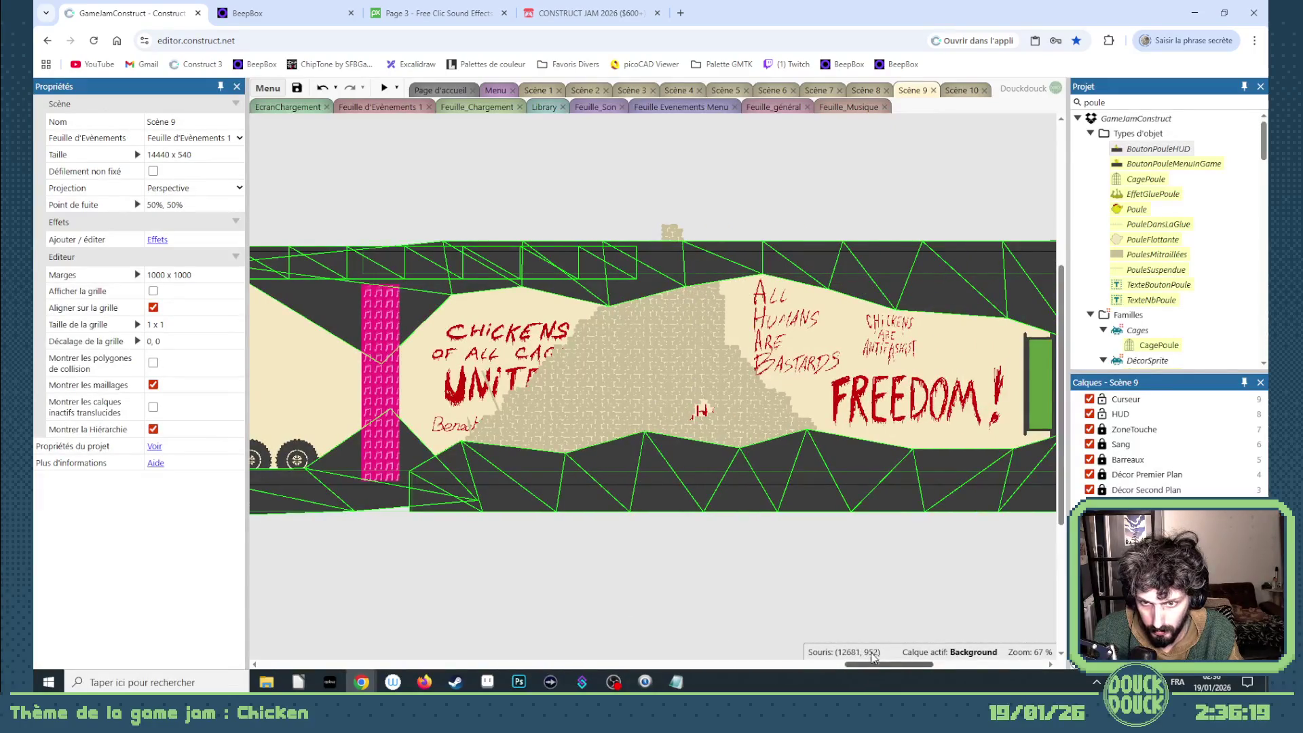
- Select all the MursDeBriques brick wall sprites and lock the selection
left_click(513, 338)
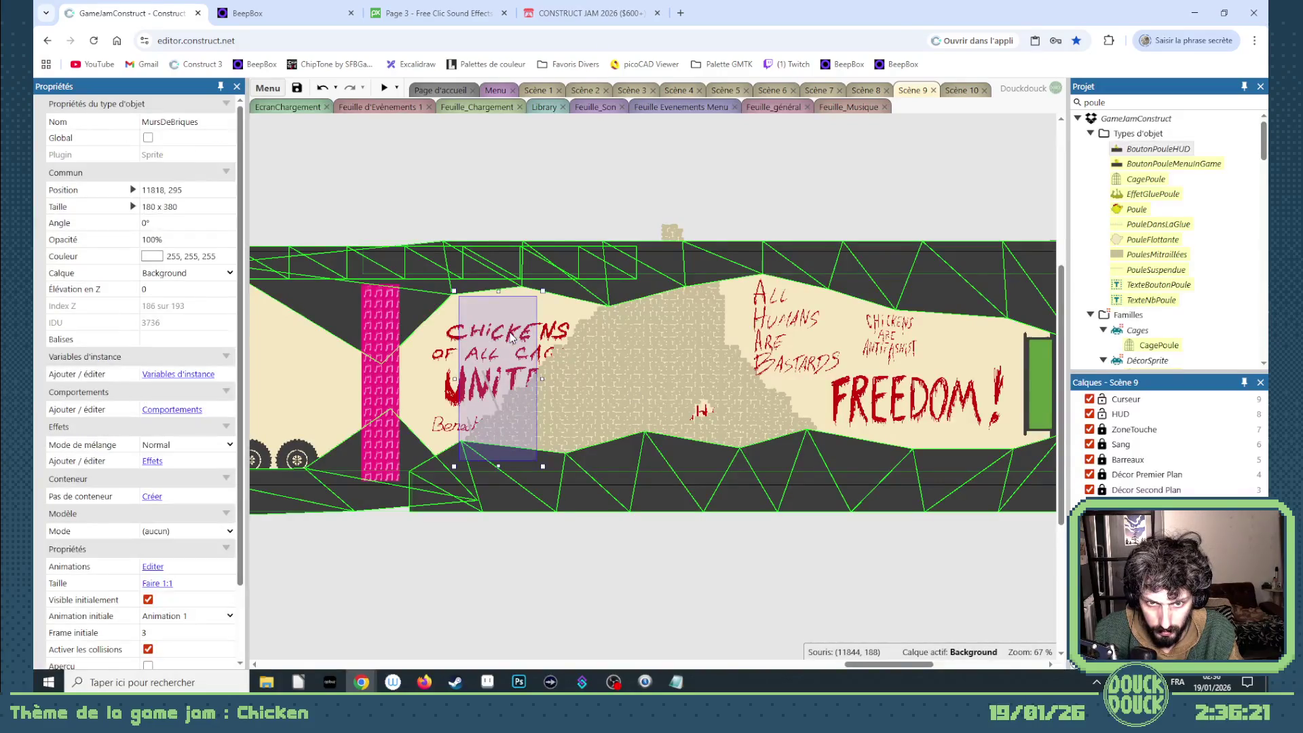
left_click(553, 338)
left_click(486, 436, "shift")
left_click(631, 384, "shift")
left_click(675, 380, "shift")
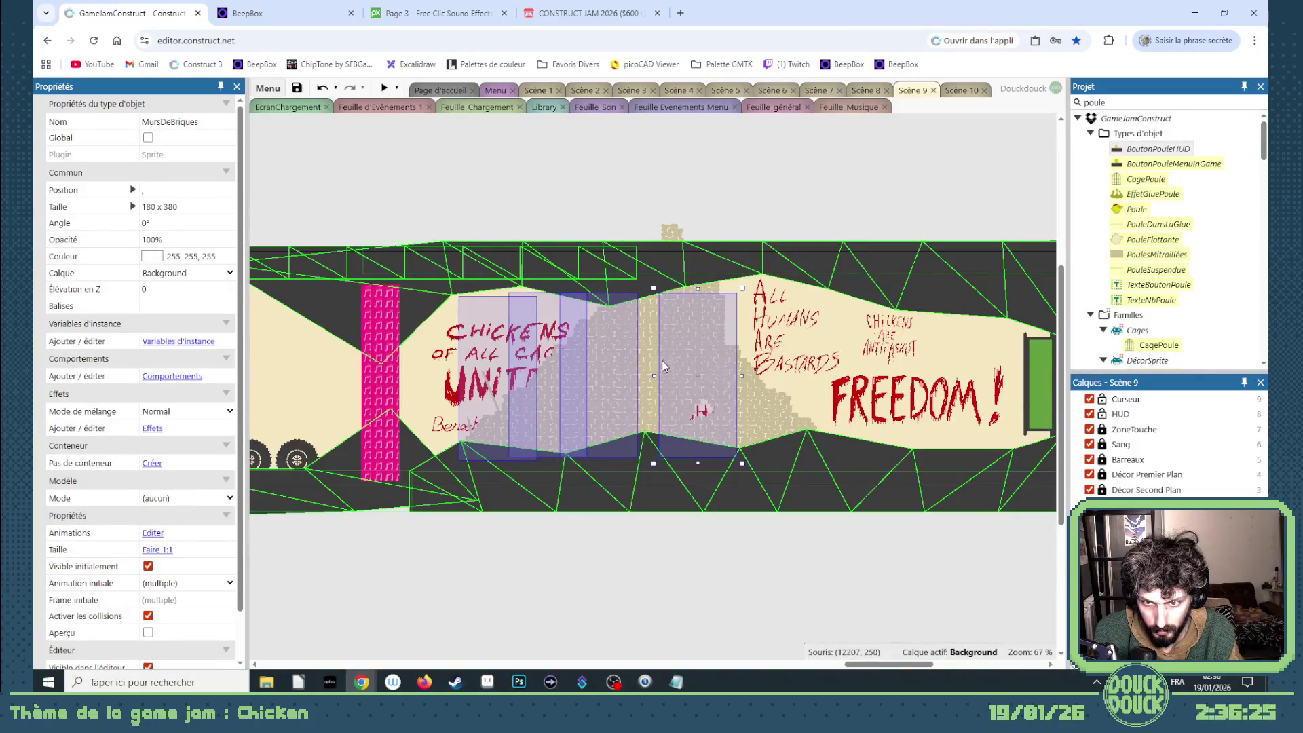
left_click(649, 364, "shift")
left_click(775, 425, "shift")
left_click(749, 413, "shift")
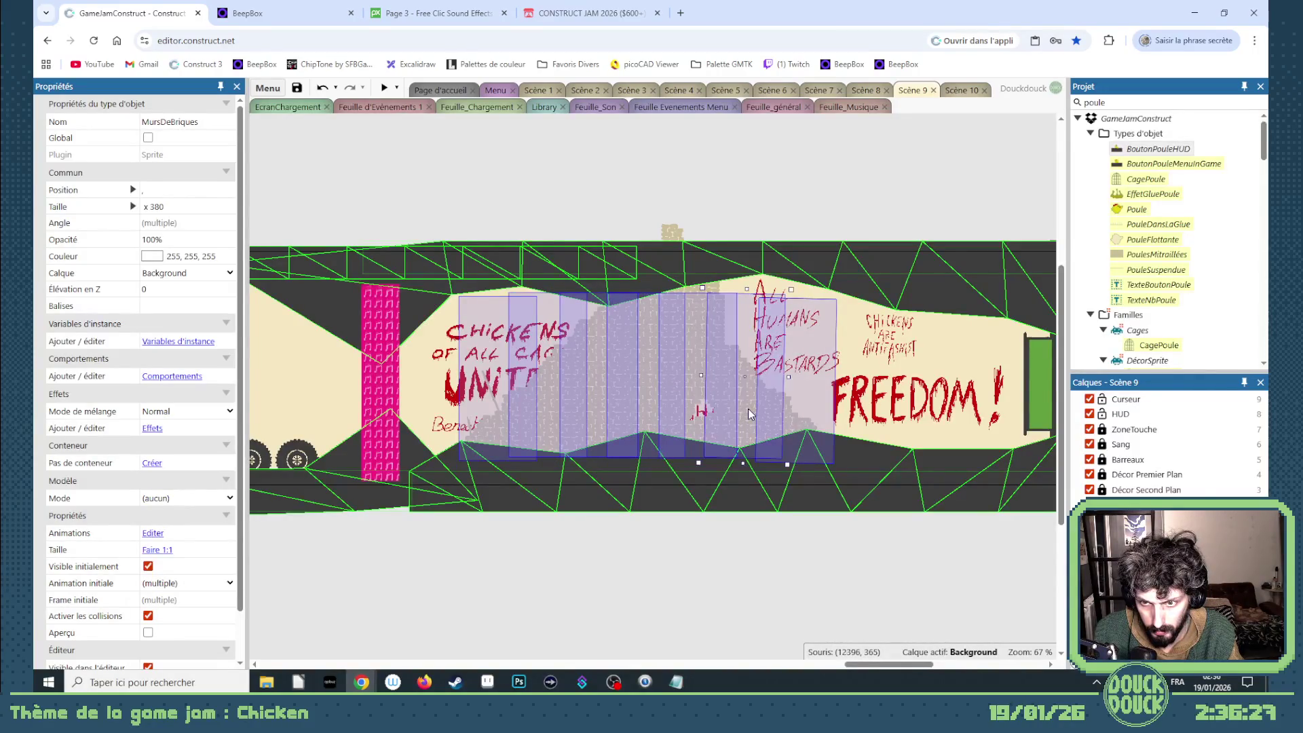
right_click(749, 414)
mouse_move(806, 212)
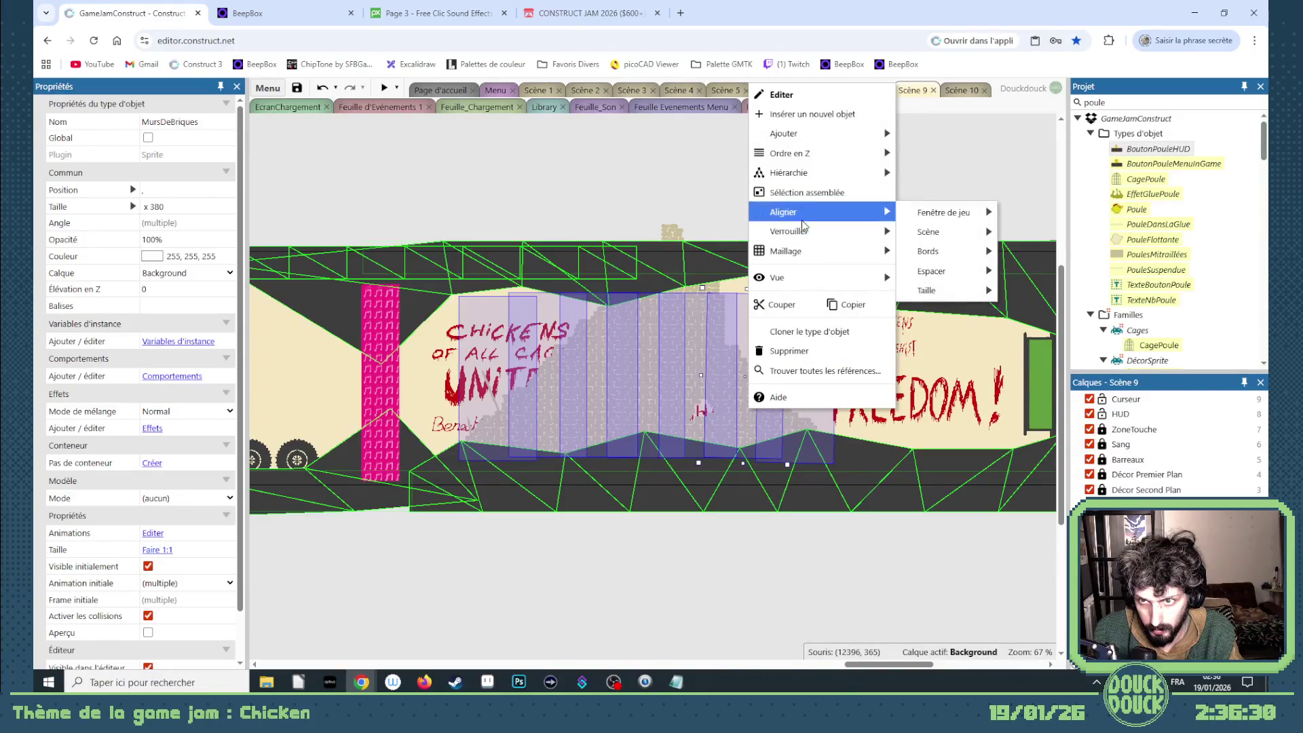
left_click(964, 231)
- Bring the graffiti slogan sprites to the top of the Background layer
mouse_move(1020, 560)
left_mouse_down()
mouse_move(992, 478)
mouse_move(629, 282)
mouse_move(402, 284)
left_mouse_up()
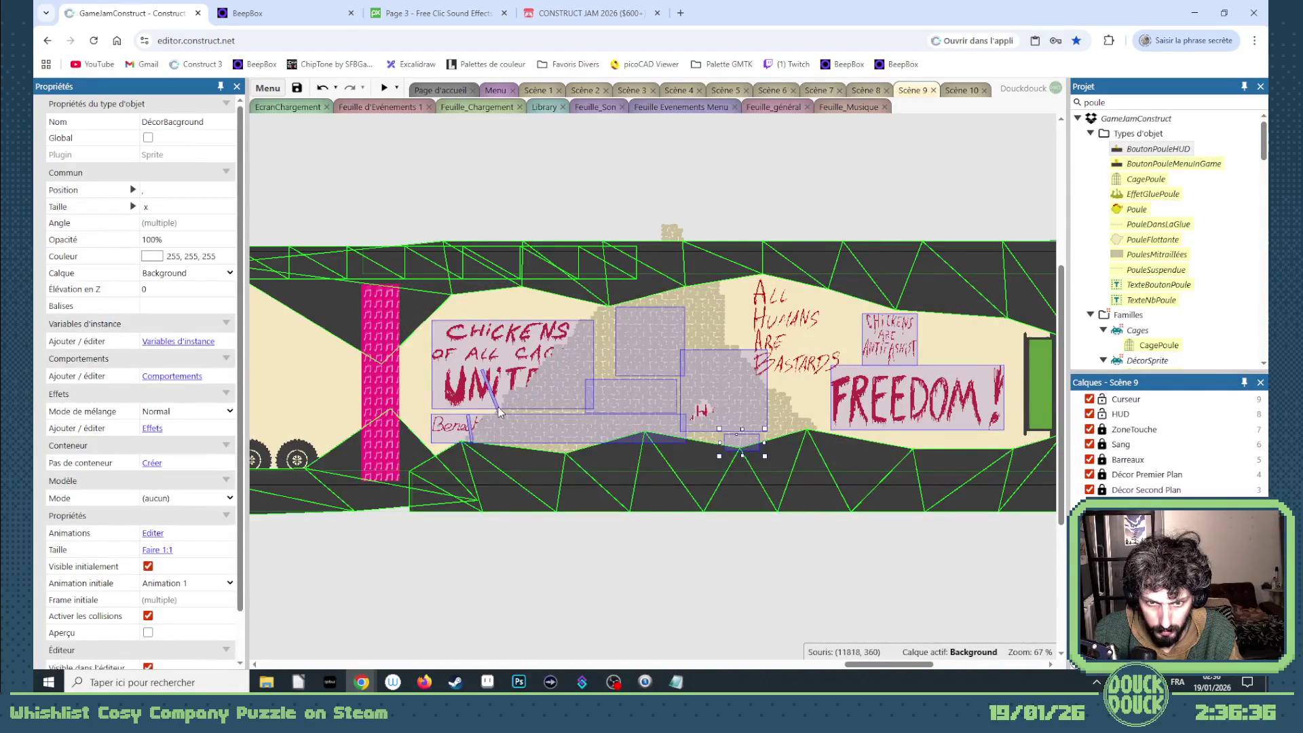
left_click(470, 426, "ctrl")
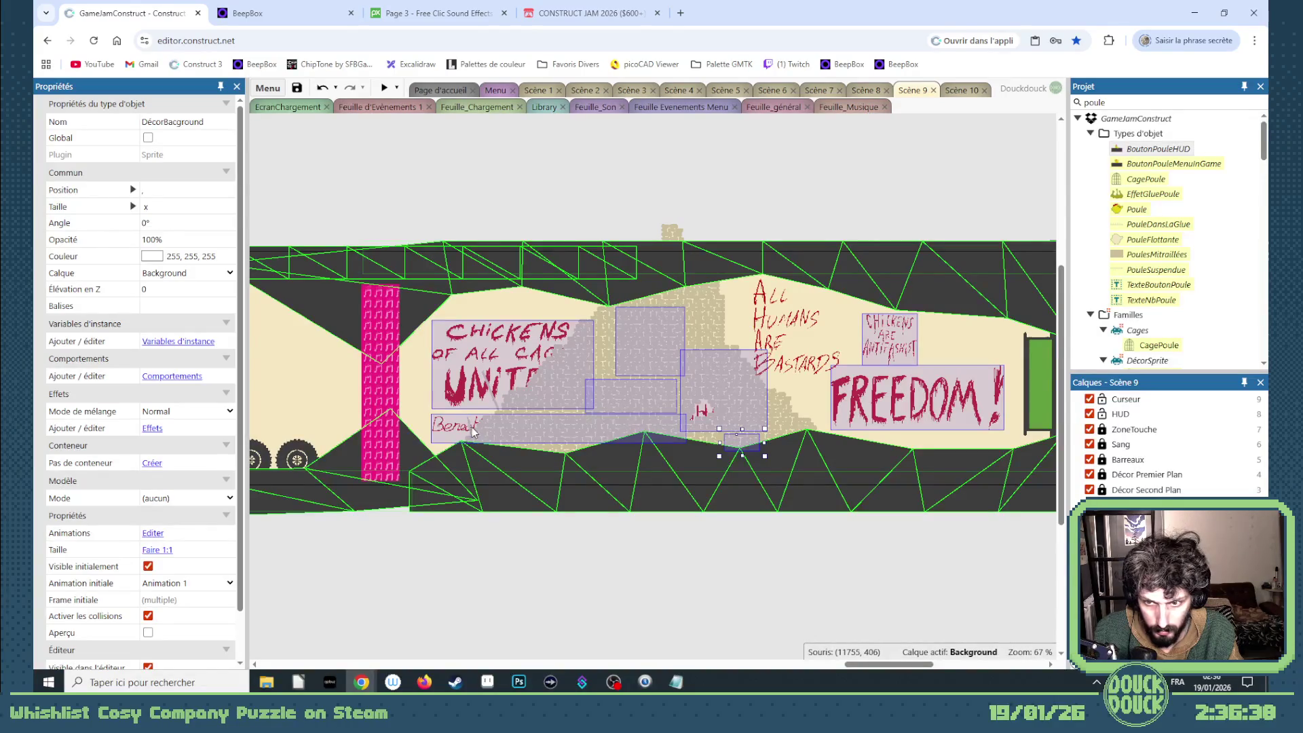
right_click(506, 346)
mouse_move(604, 148)
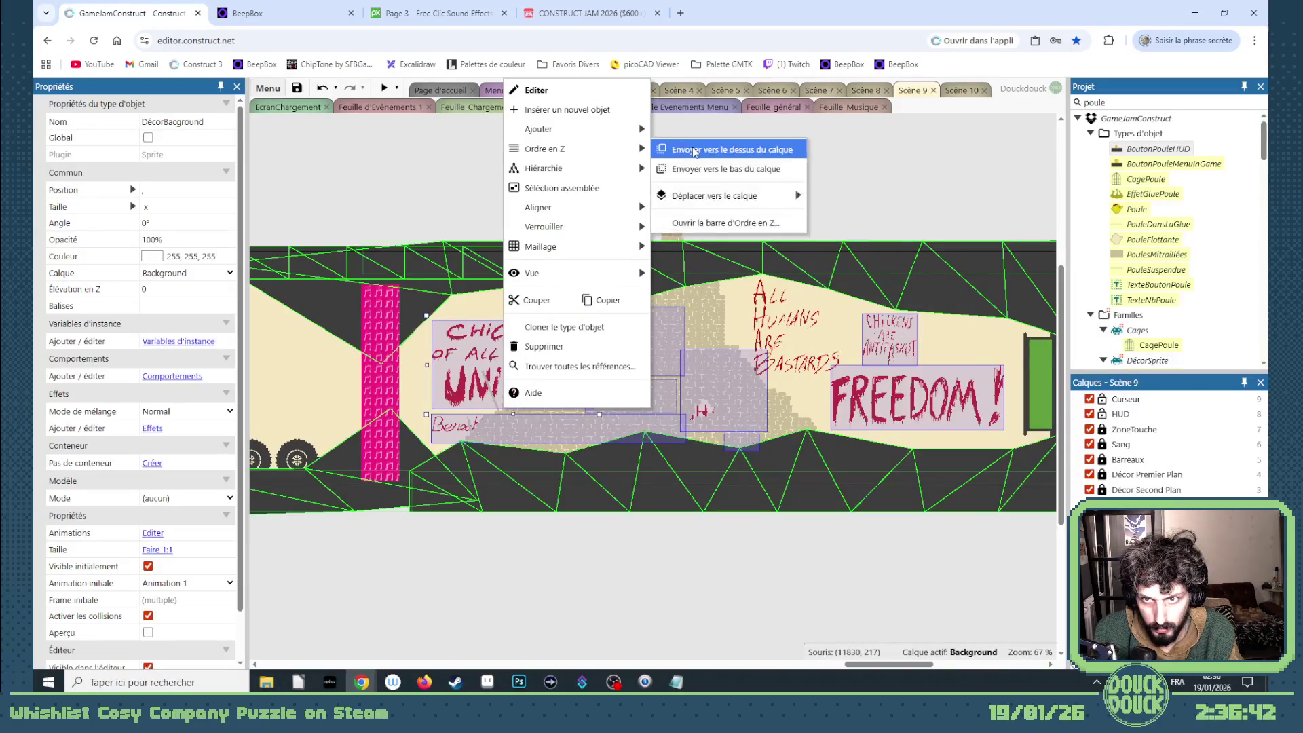
left_click(694, 150)
left_click(675, 526)
scroll(600, 506, "up", 2)
scroll(597, 433, "up", 1)
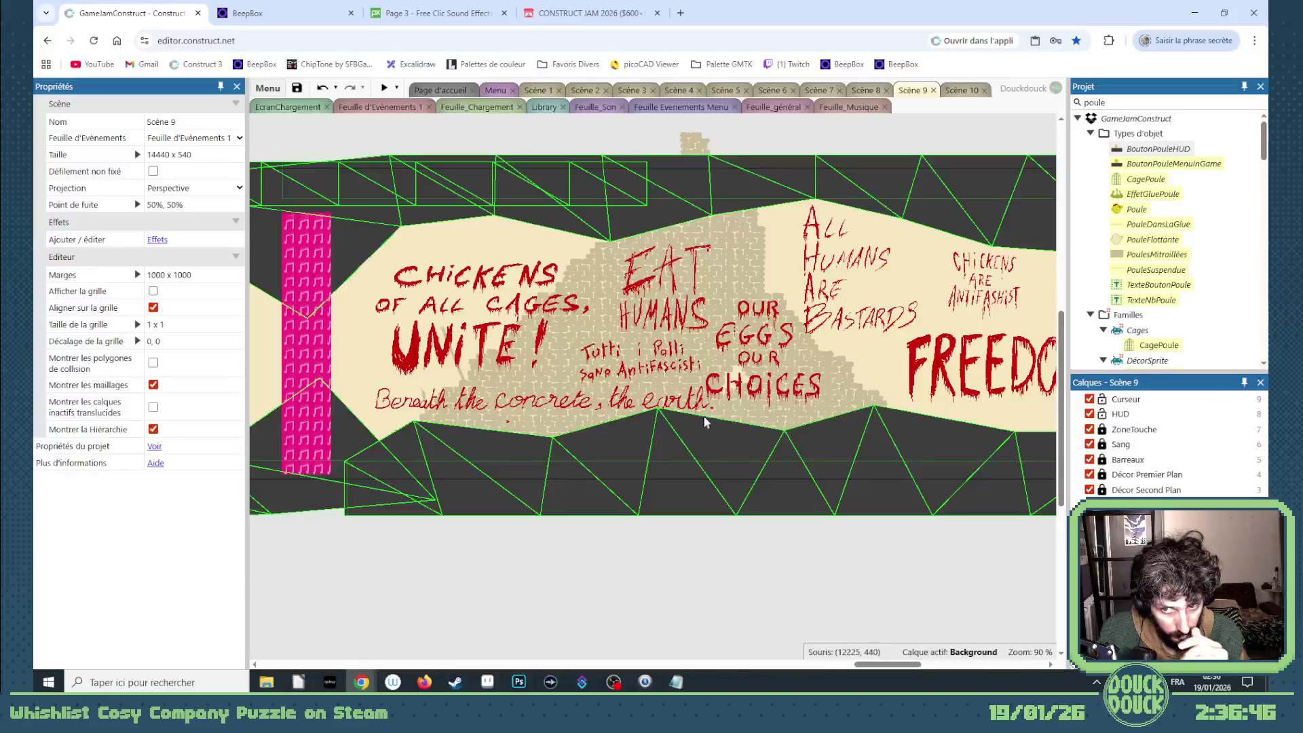
- Reposition the EAT HUMANS, OUR EGGS OUR CHOICES and Beneath the concrete slogans on the wall
left_click(679, 293)
mouse_move(679, 294)
left_mouse_down()
mouse_move(716, 275)
mouse_move(690, 288)
mouse_move(701, 274)
left_mouse_up()
left_click_drag(774, 376, 803, 396)
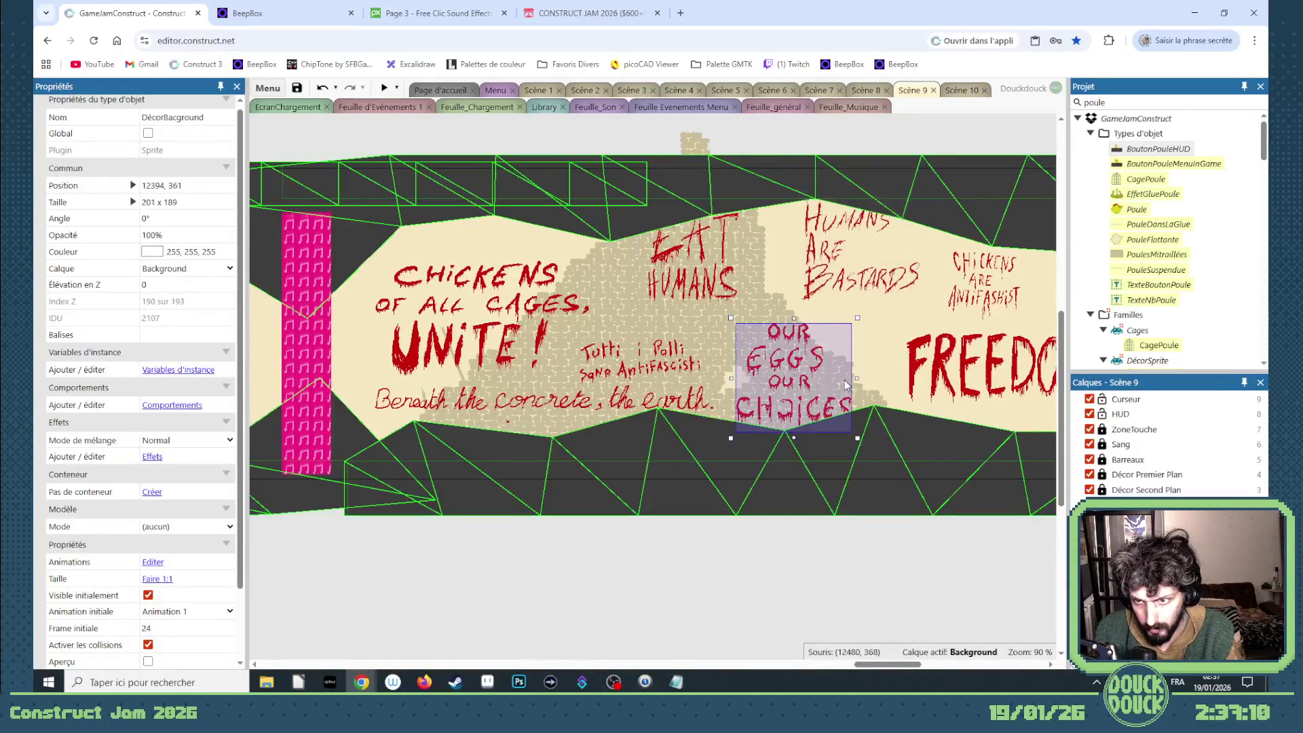
left_click(780, 299)
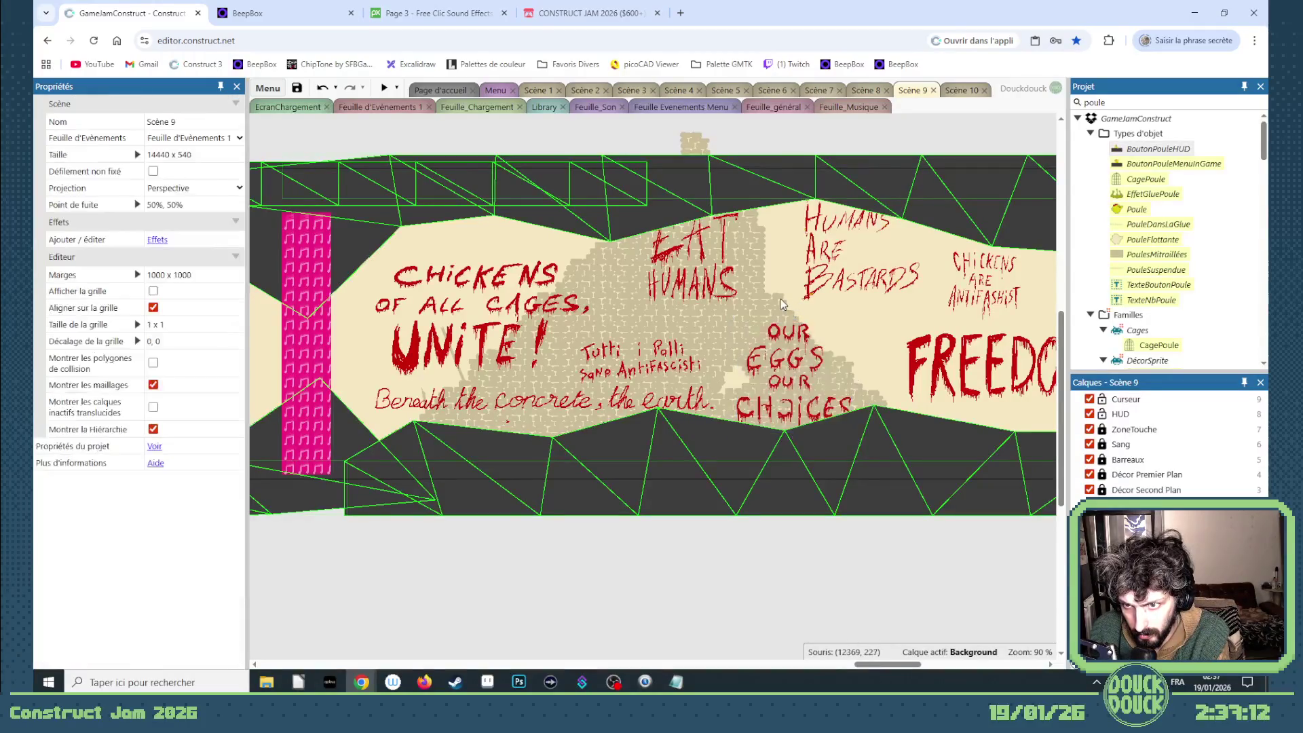
left_click(813, 413)
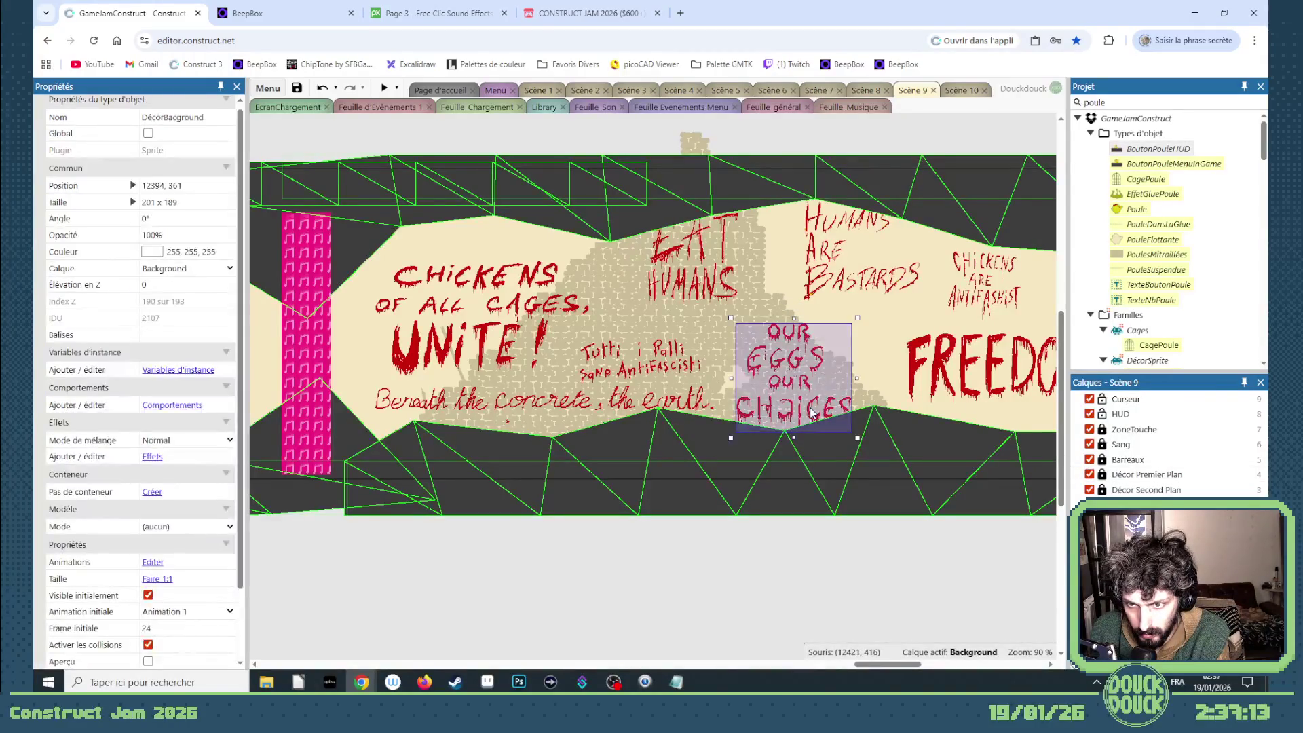
left_click_drag(812, 414, 587, 310)
left_click_drag(663, 357, 825, 403)
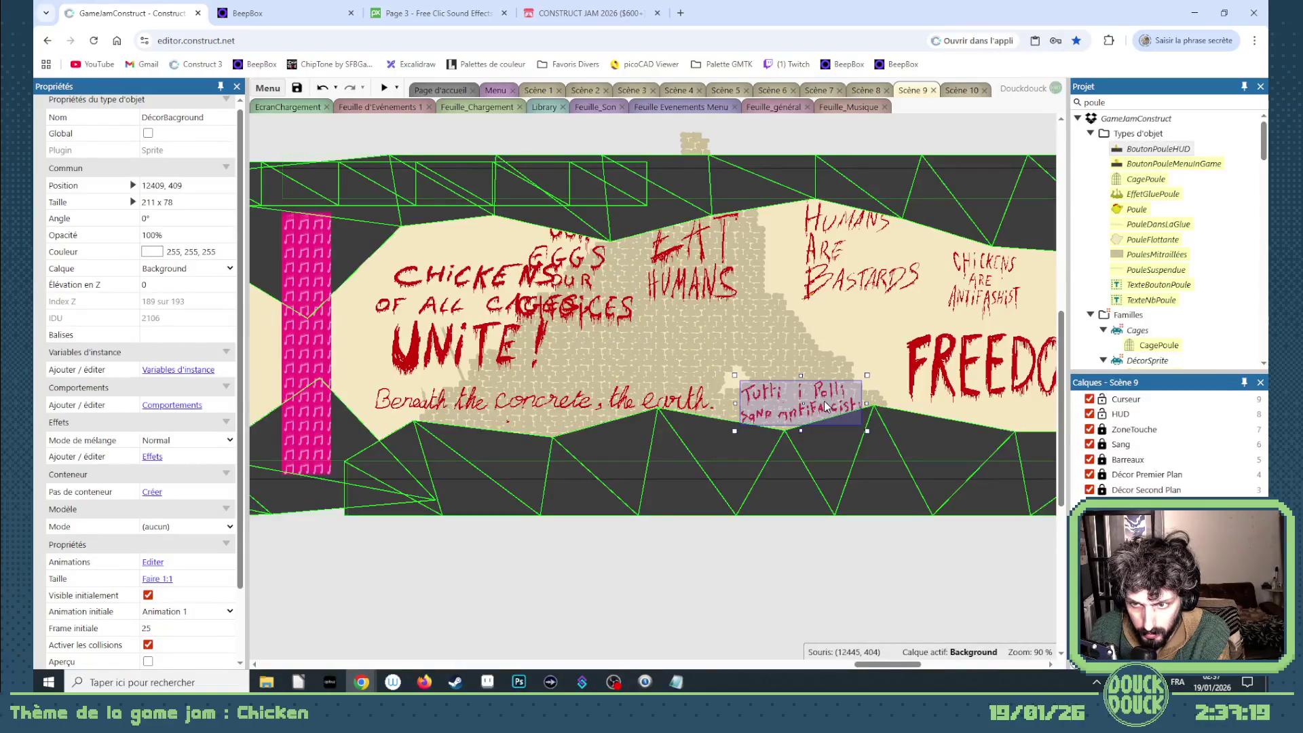
mouse_move(668, 401)
left_mouse_down()
mouse_move(739, 394)
mouse_move(703, 365)
mouse_move(751, 354)
mouse_move(803, 370)
mouse_move(708, 397)
mouse_move(775, 421)
mouse_move(777, 434)
left_mouse_up()
- Tilt Tutti i Polli to about 31° and move the Chickens of all cages slogan below the level
left_click(817, 412)
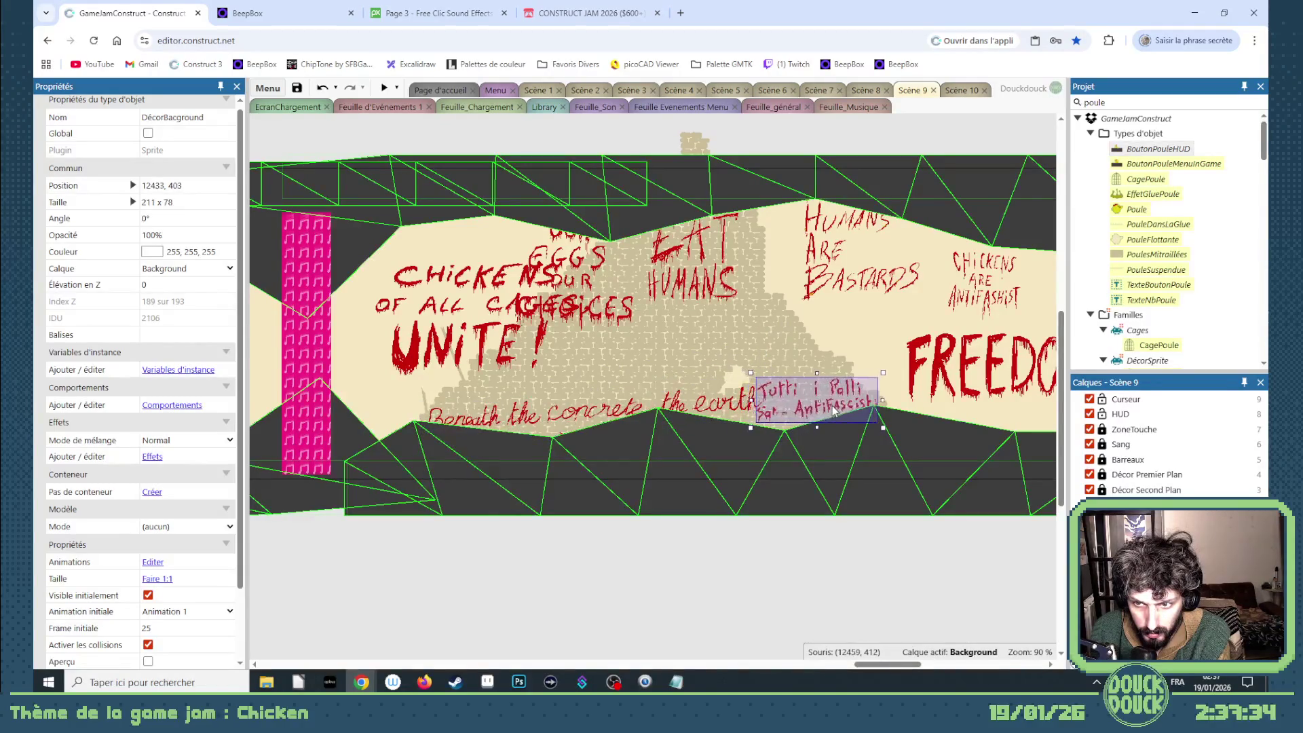
left_click_drag(882, 436, 854, 469)
left_click_drag(821, 410, 805, 392)
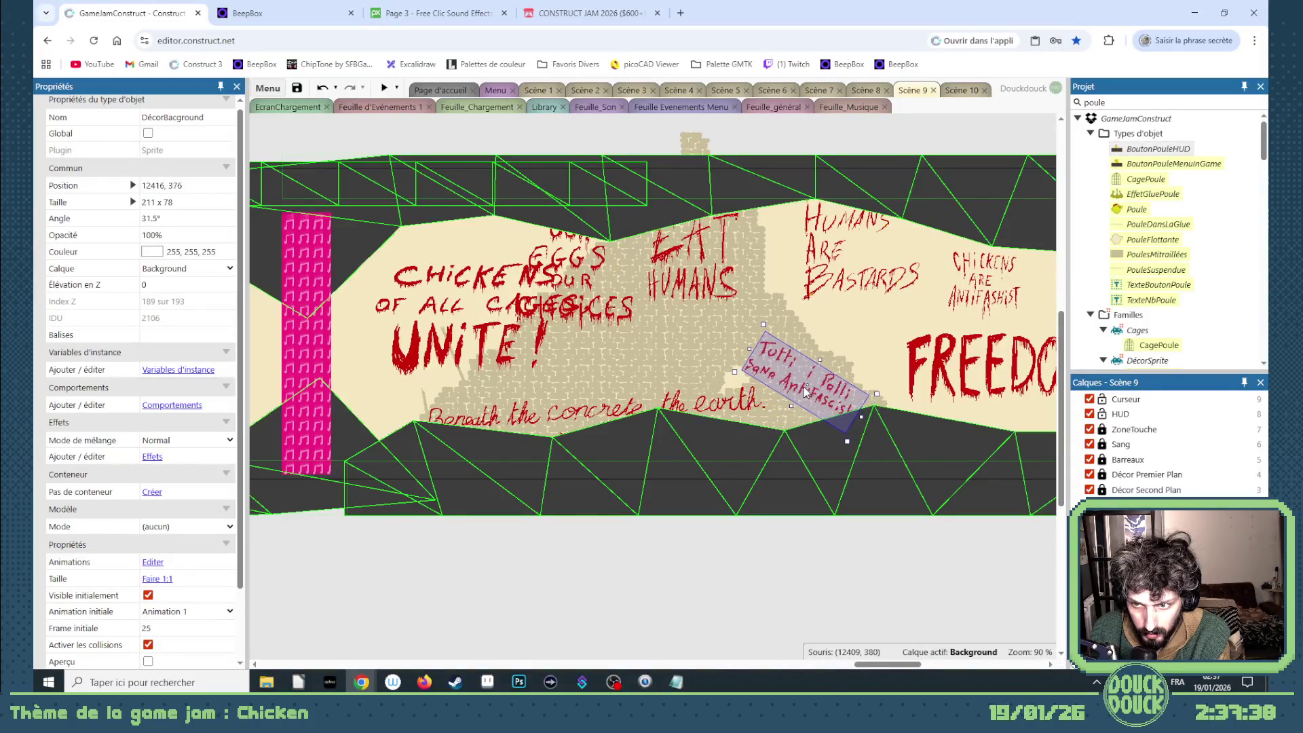
left_click(749, 405)
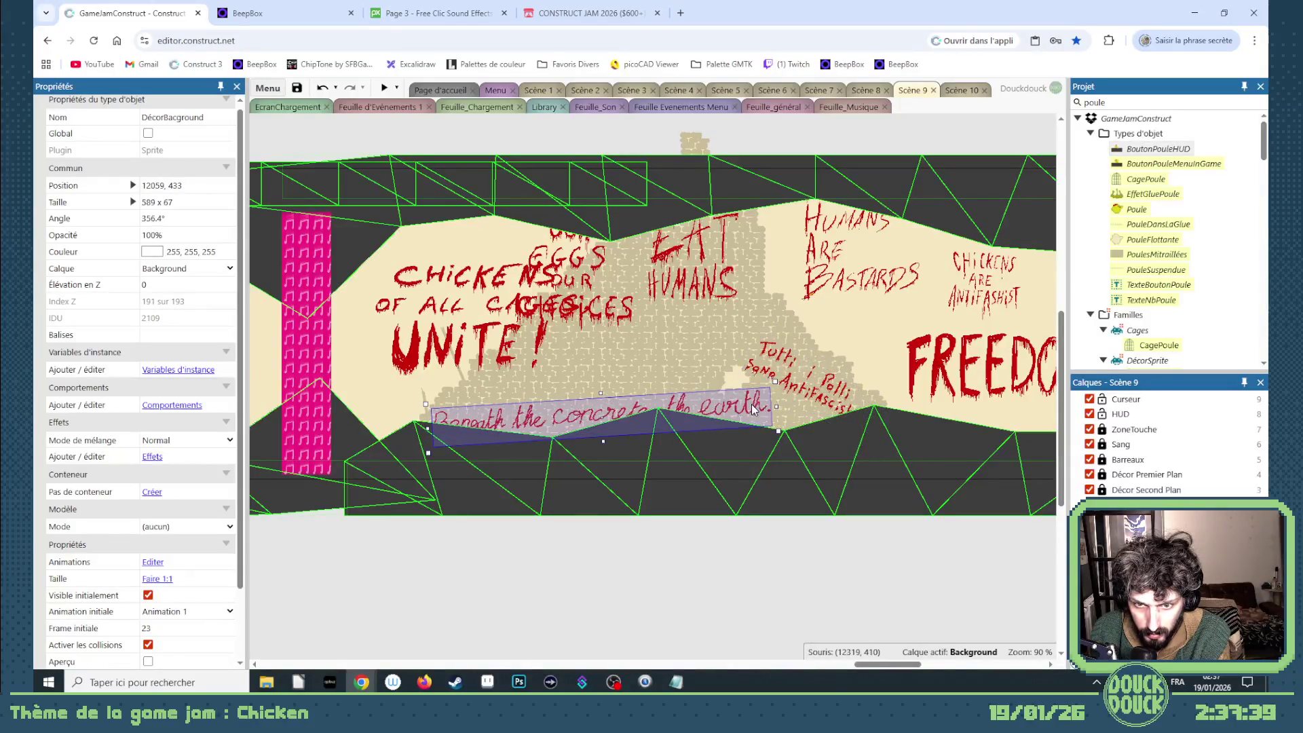
left_click(740, 473)
mouse_move(500, 357)
left_mouse_down()
mouse_move(599, 388)
mouse_move(587, 380)
mouse_move(616, 615)
left_mouse_up()
left_click_drag(558, 333, 557, 408)
- Fine-tune the positions of OUR EGGS OUR CHOICES, EAT HUMANS and the Chickens slogan
left_click_drag(599, 356, 614, 349)
left_click_drag(697, 283, 698, 323)
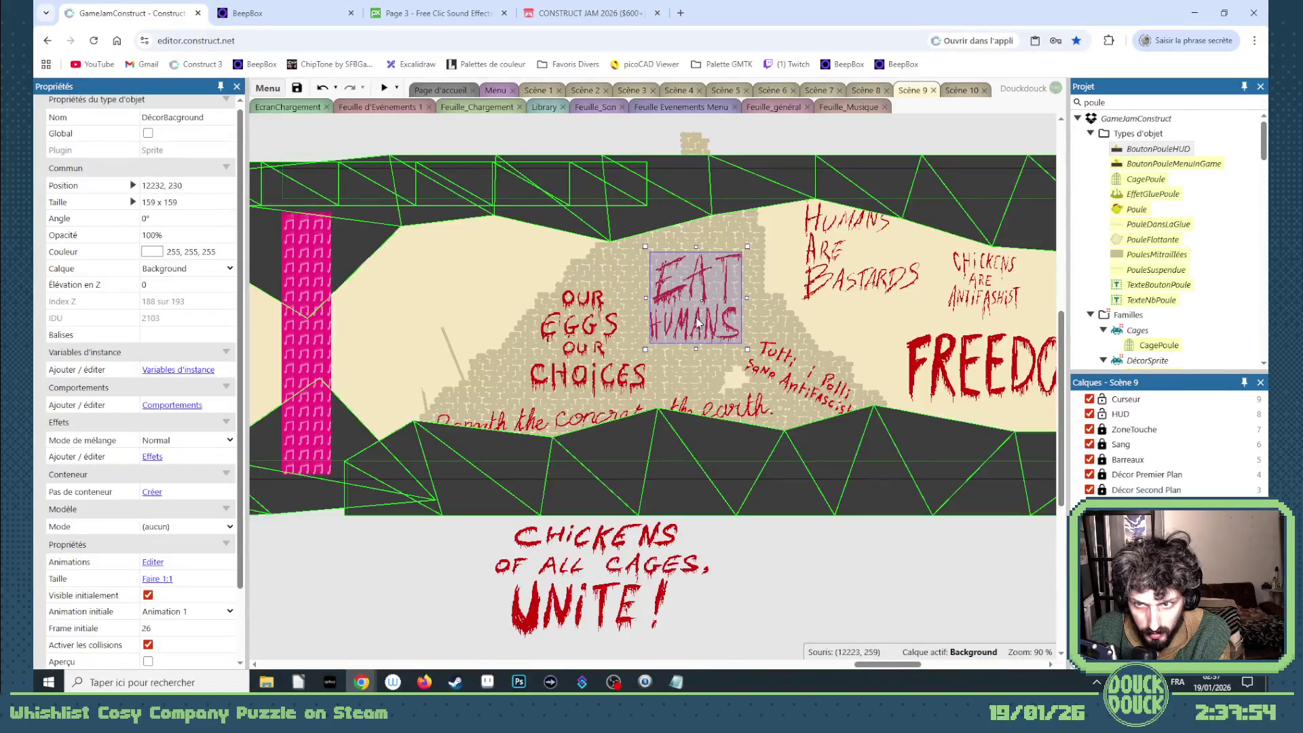
left_click_drag(644, 604, 670, 598)
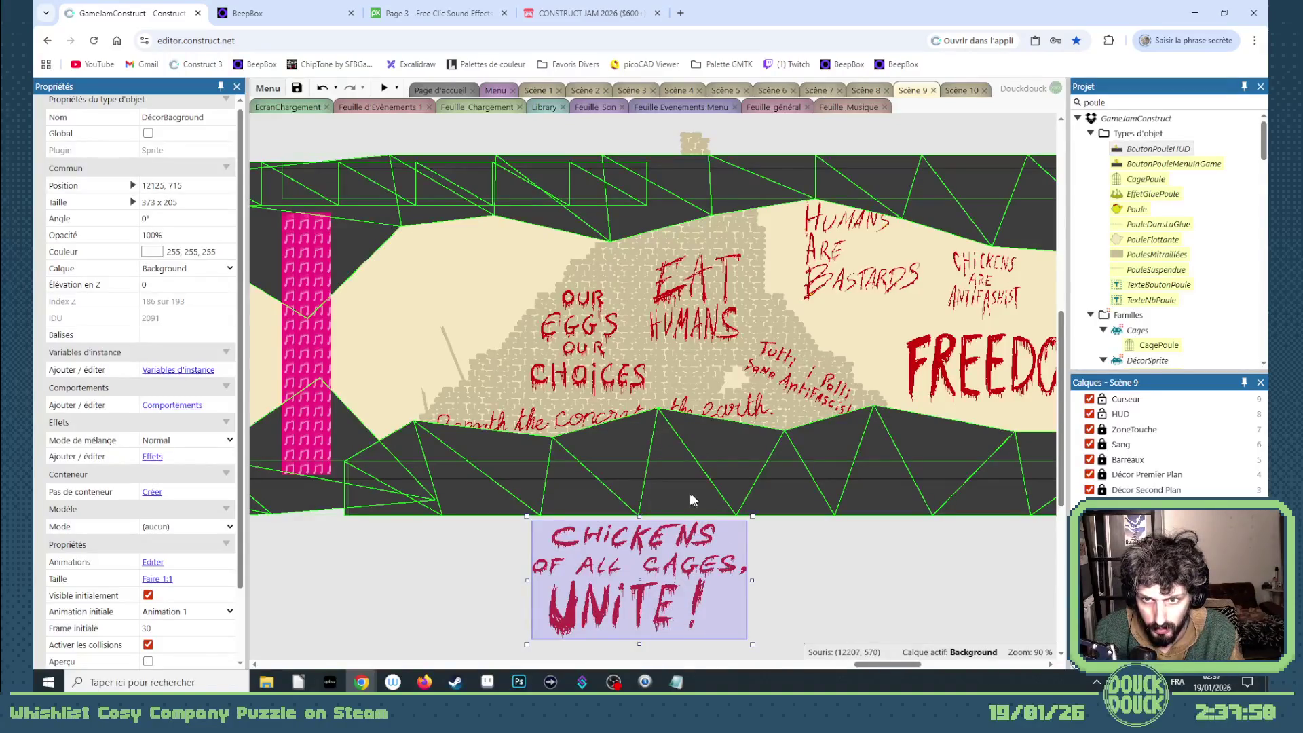
scroll(690, 495, "down", 2)
right_click(748, 290)
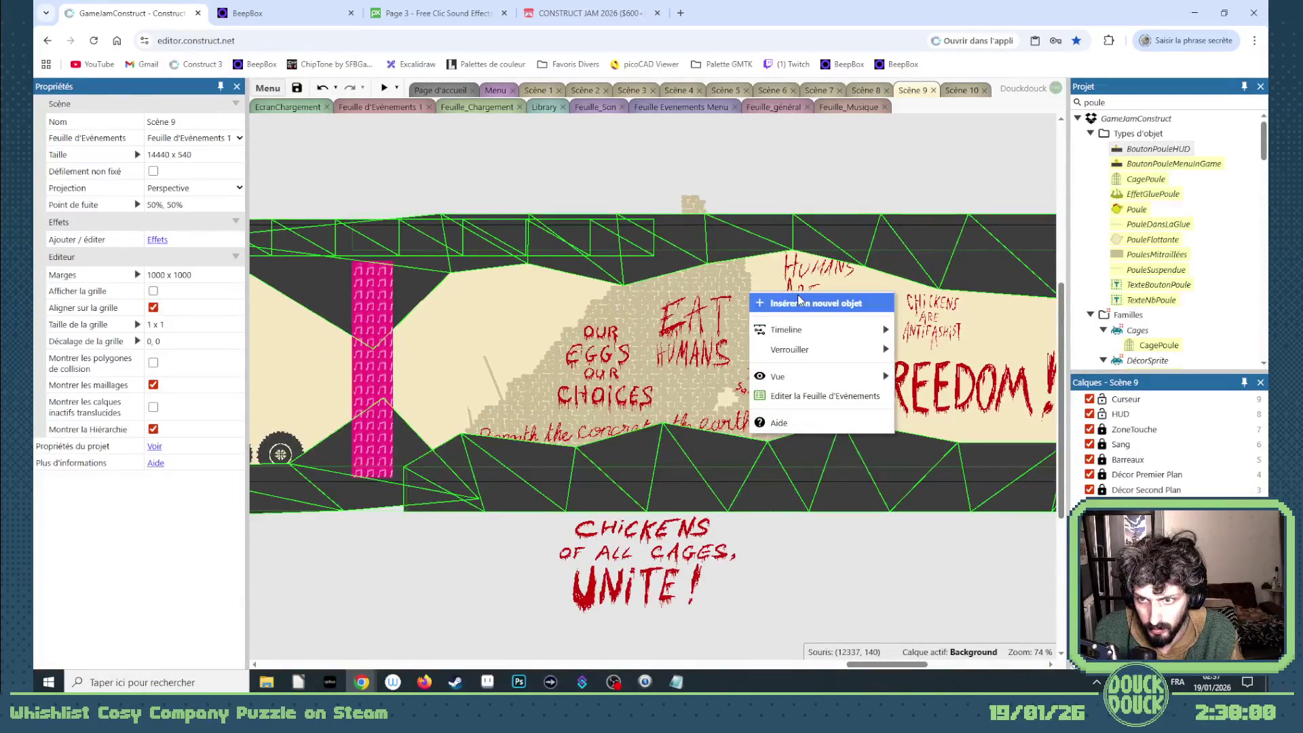
- Unlock the wall sprites and marquee-select the whole graffiti wall
mouse_move(814, 349)
left_click(930, 349)
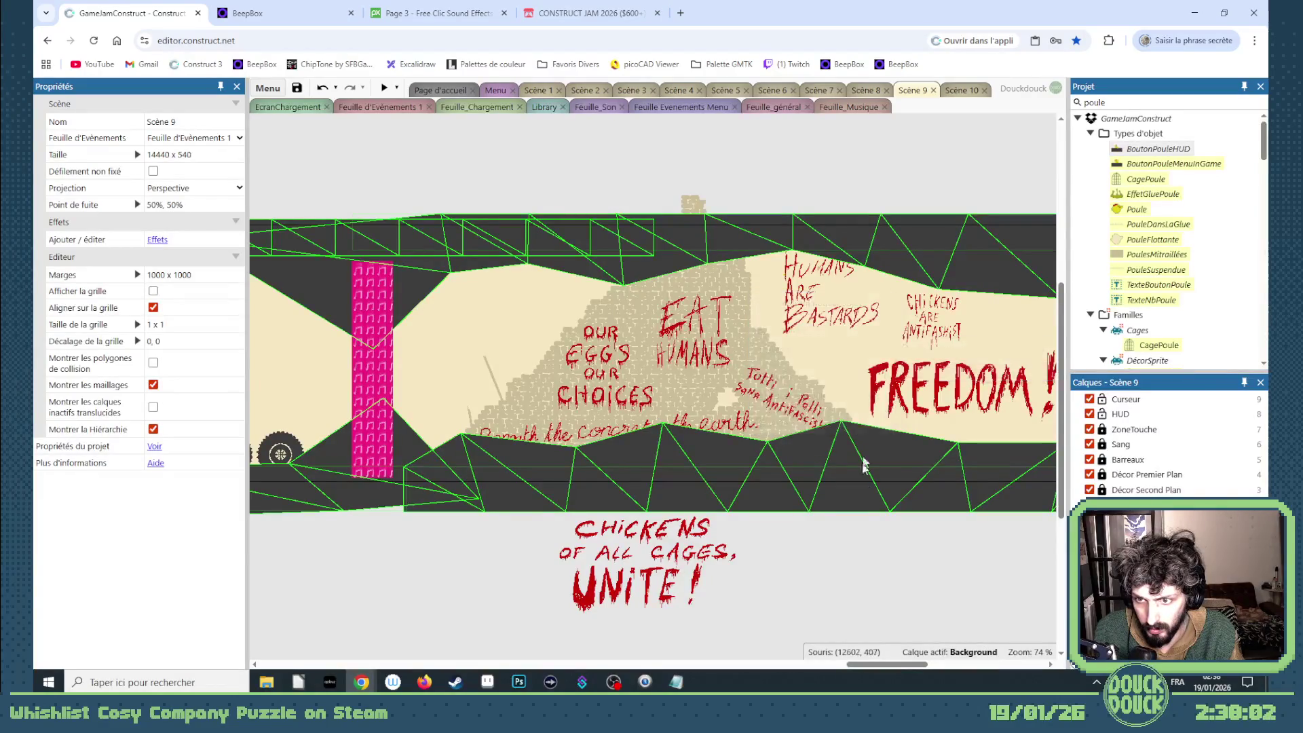
mouse_move(898, 562)
left_mouse_down()
mouse_move(548, 189)
mouse_move(449, 189)
left_mouse_up()
left_click(691, 209)
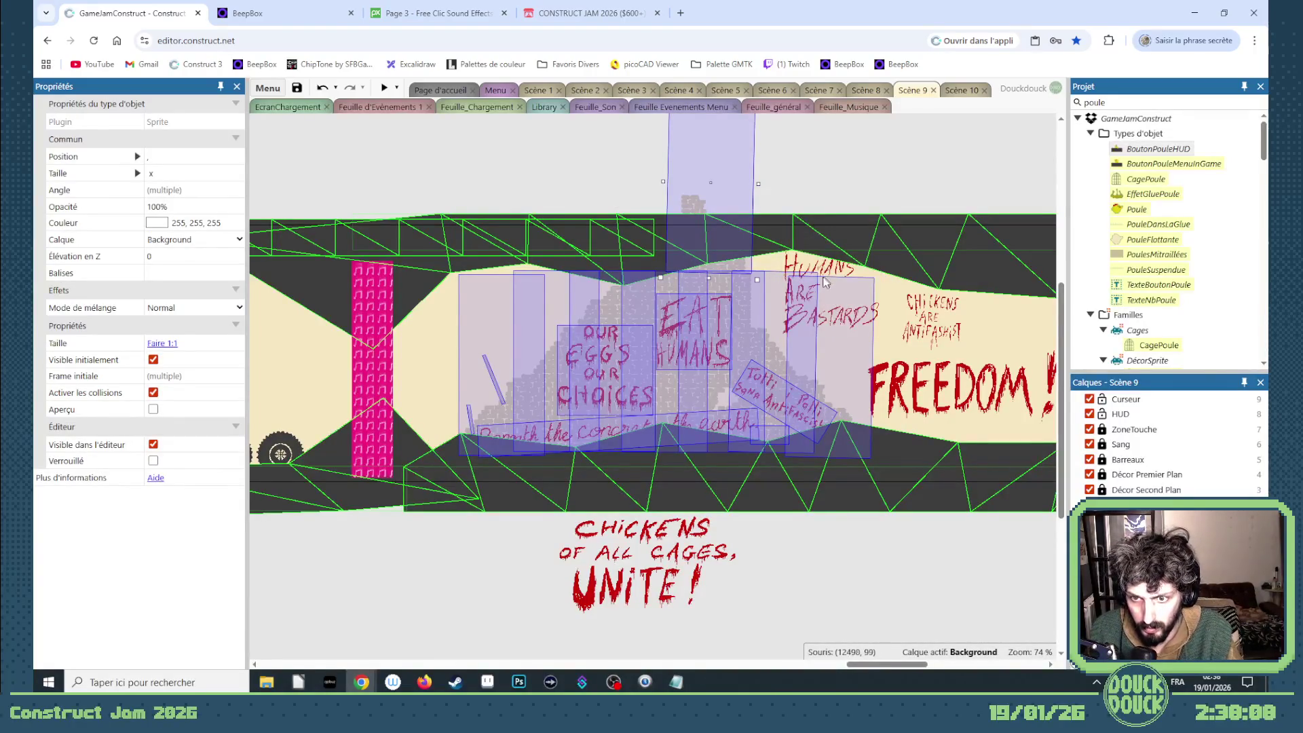
- Shift the selected bricks and slogans left toward the pink pillar, nudging three times with Left
left_click_drag(702, 427, 685, 427)
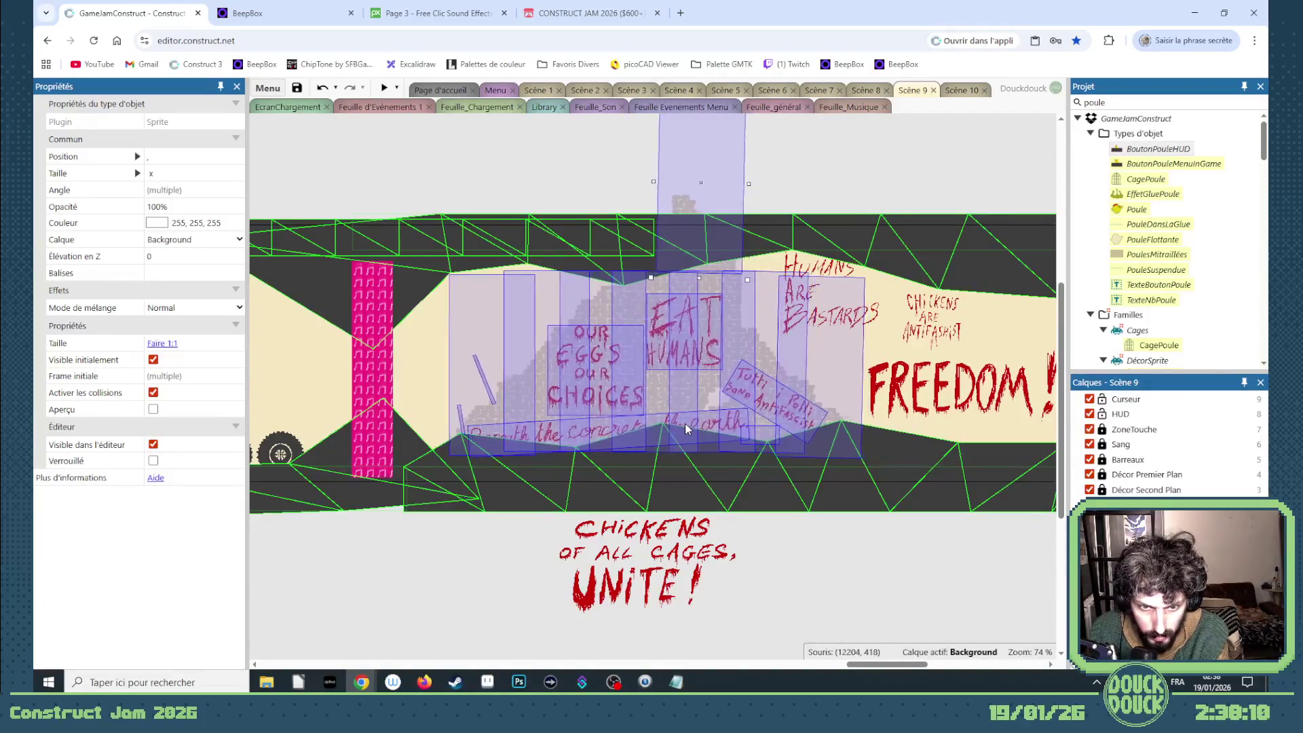
key("Left")
key("Left")
key("Left")
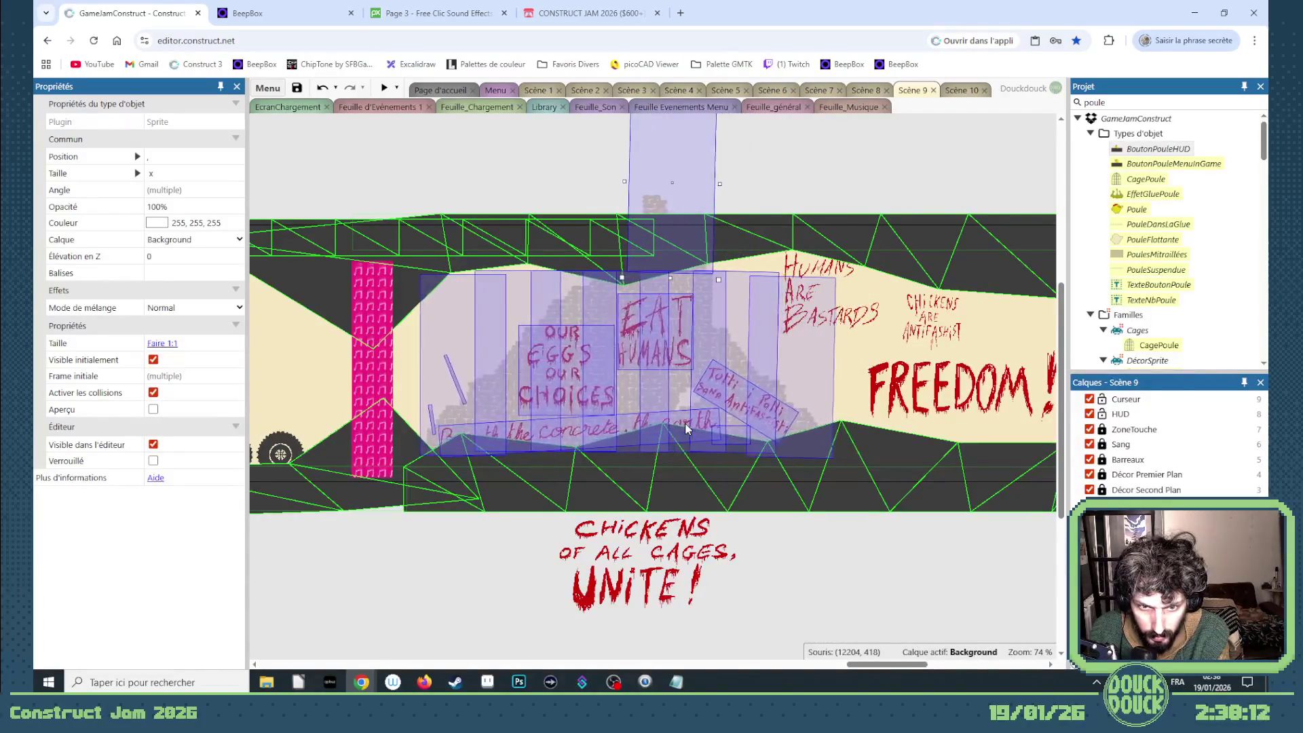
key("Left")
key("Left")
key("Left")
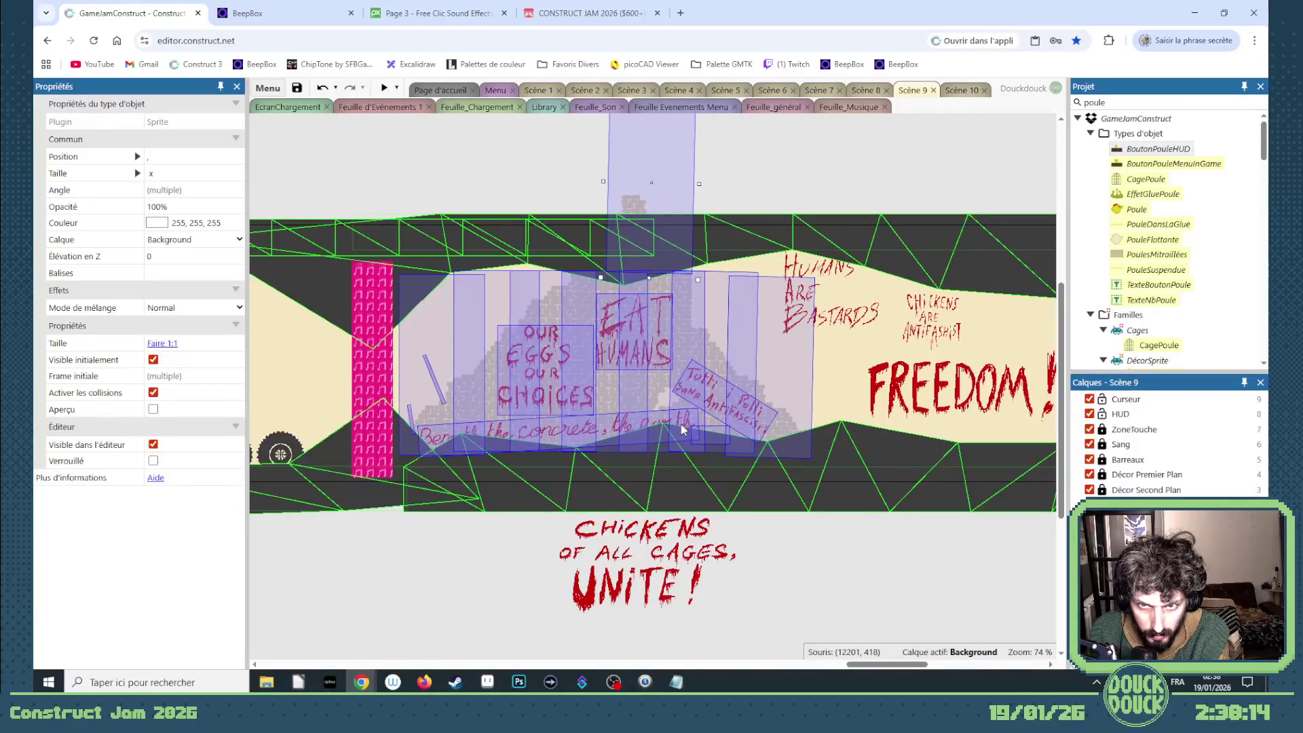
key("Left")
key("Left")
key("Left")
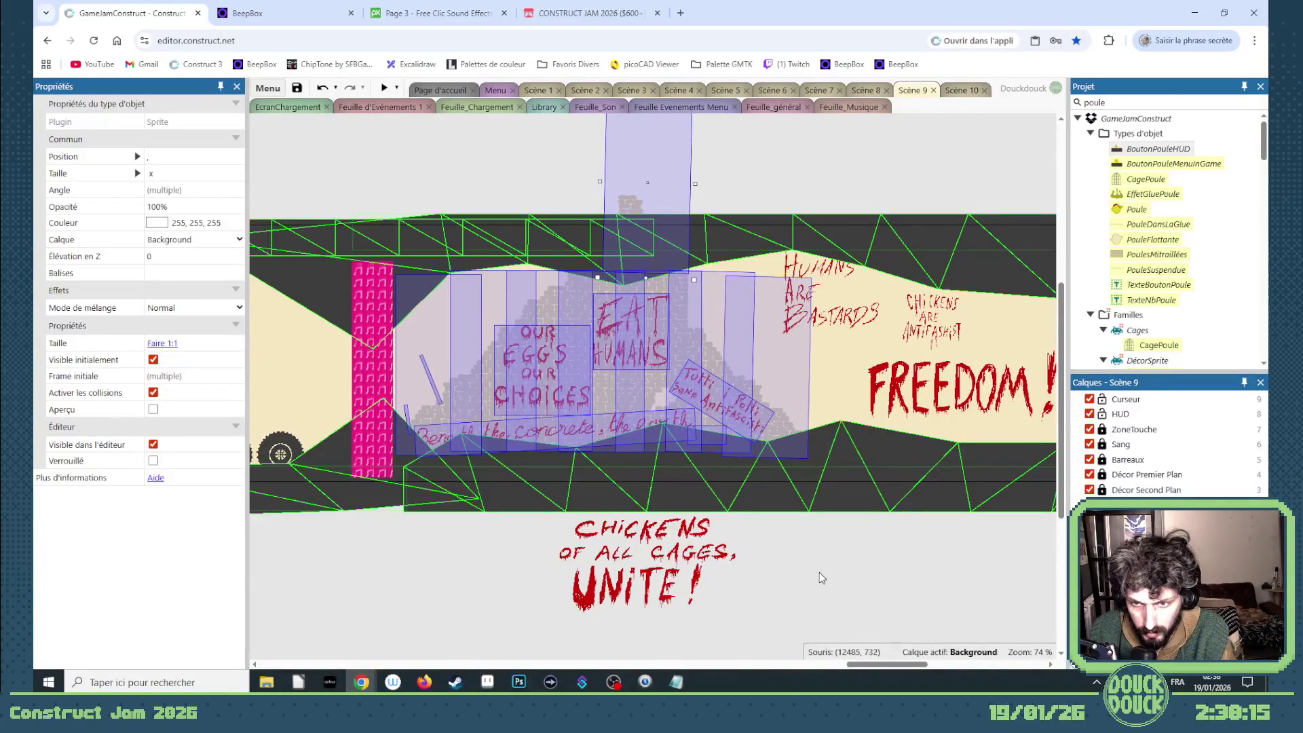
left_click(803, 563)
mouse_move(872, 671)
left_mouse_down()
mouse_move(527, 646)
mouse_move(642, 644)
left_mouse_up()
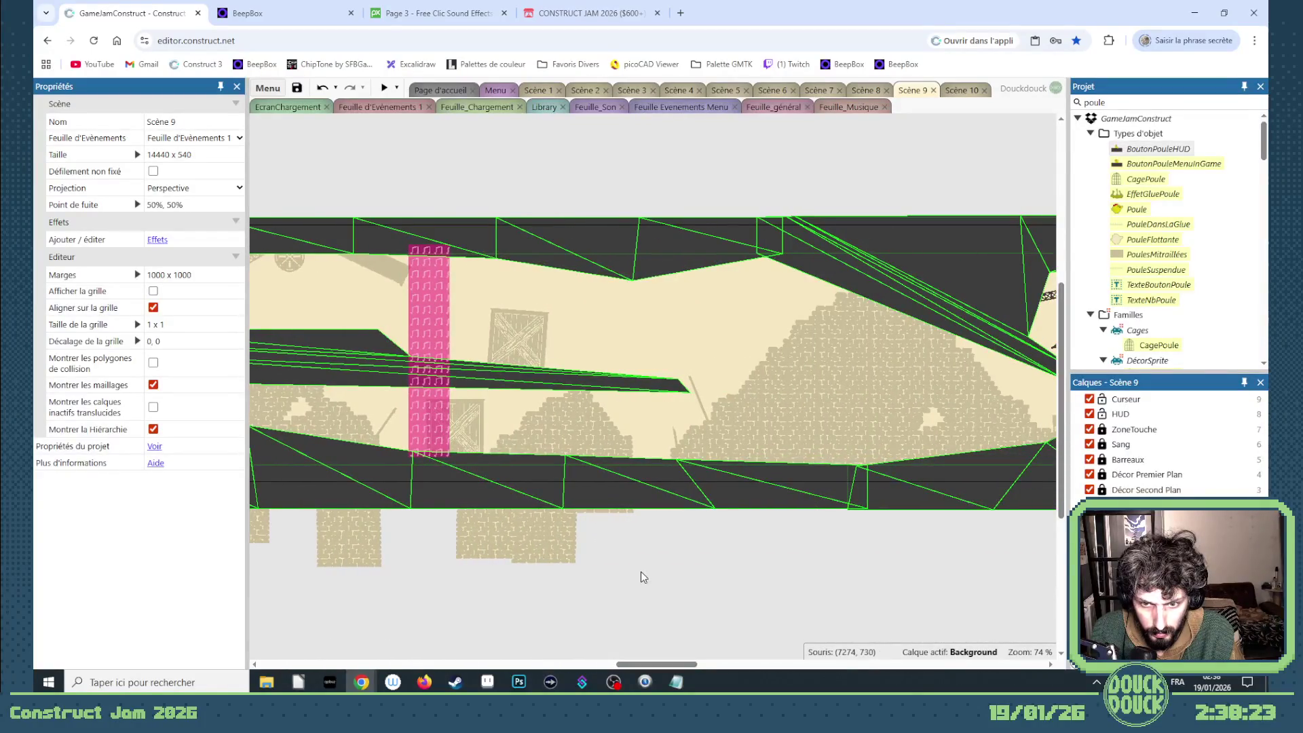
mouse_move(650, 576)
left_mouse_down()
mouse_move(509, 387)
mouse_move(252, 430)
mouse_move(576, 387)
mouse_move(619, 398)
left_mouse_up()
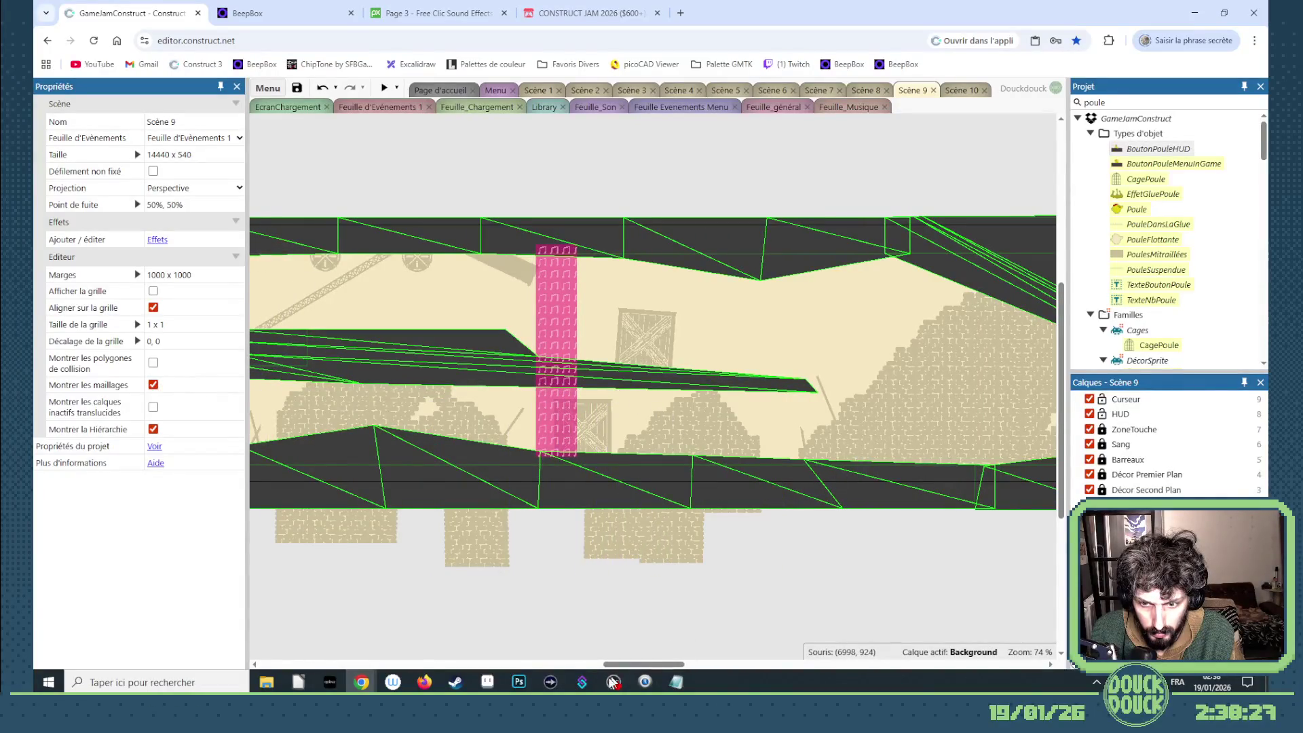
- Select the tall brick wall piece and drag it right into the corridor beside the end graffiti
mouse_move(631, 665)
left_mouse_down()
mouse_move(552, 660)
mouse_move(621, 658)
left_mouse_up()
left_click_drag(656, 614, 378, 348)
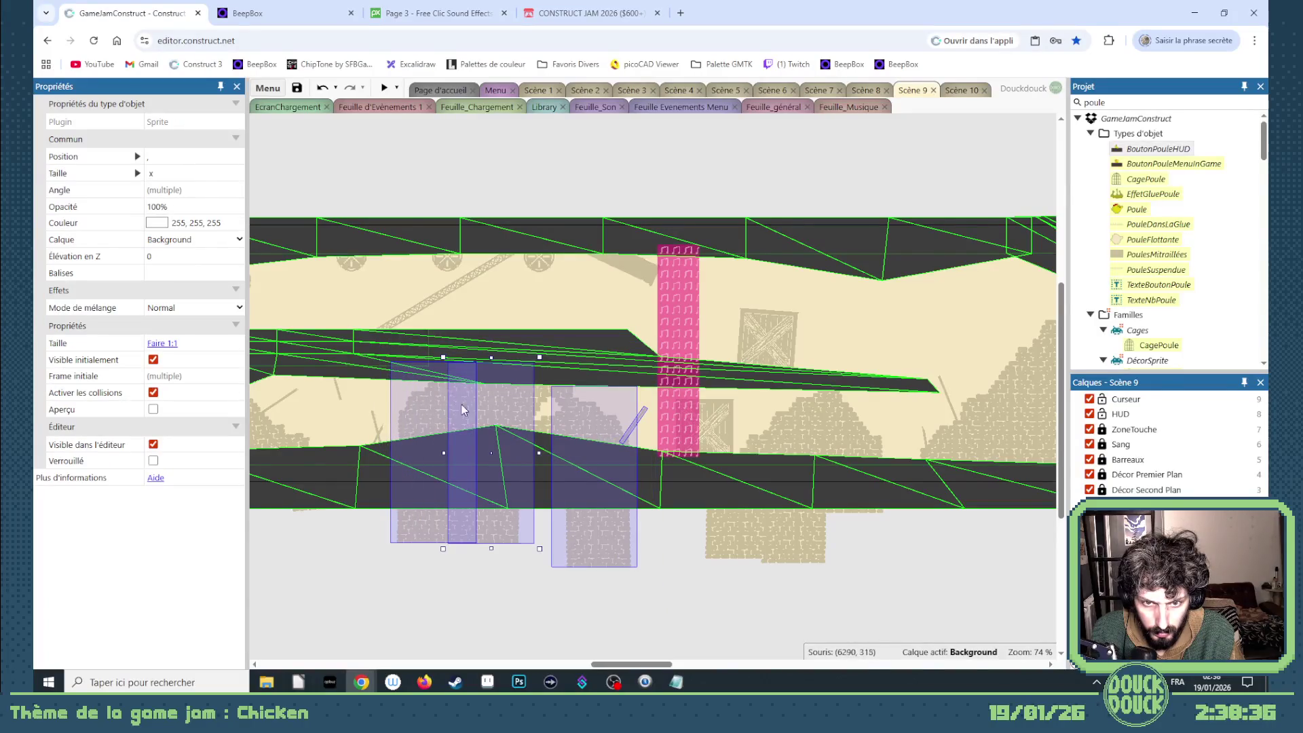
left_click(549, 424)
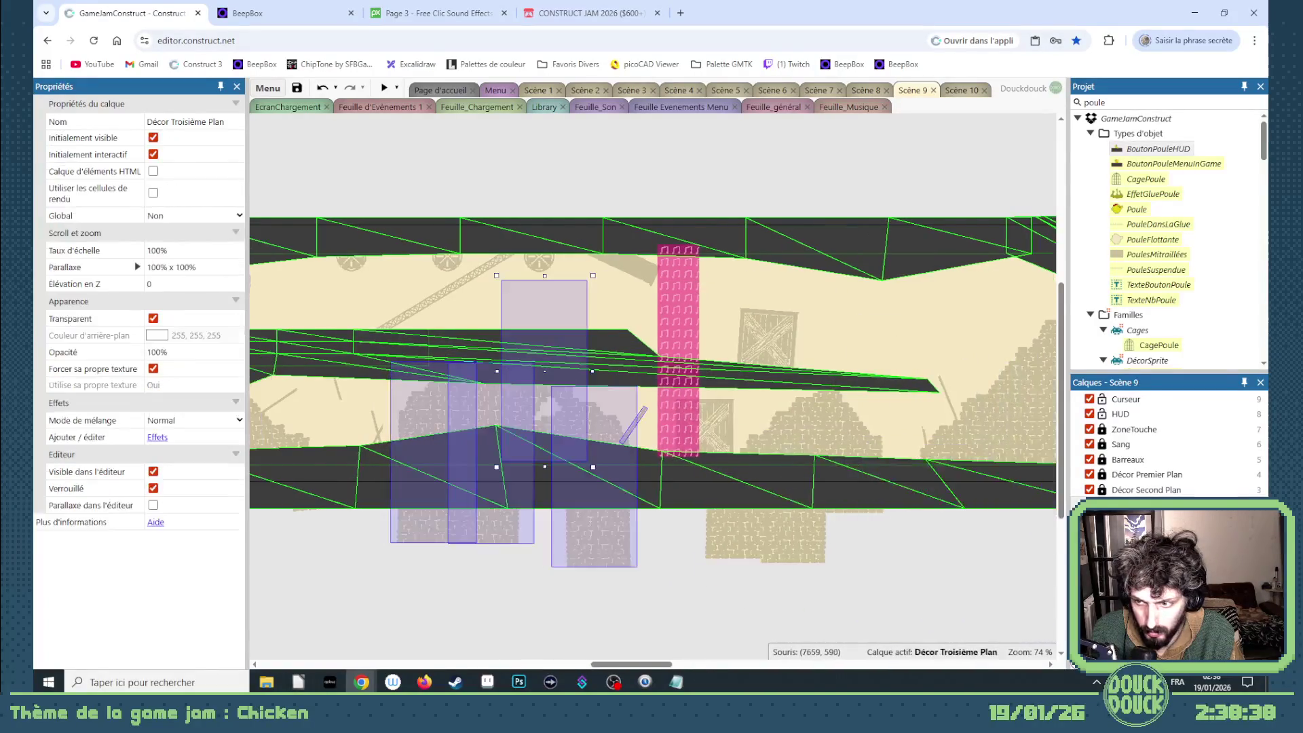
scroll(653, 438, "right", 10)
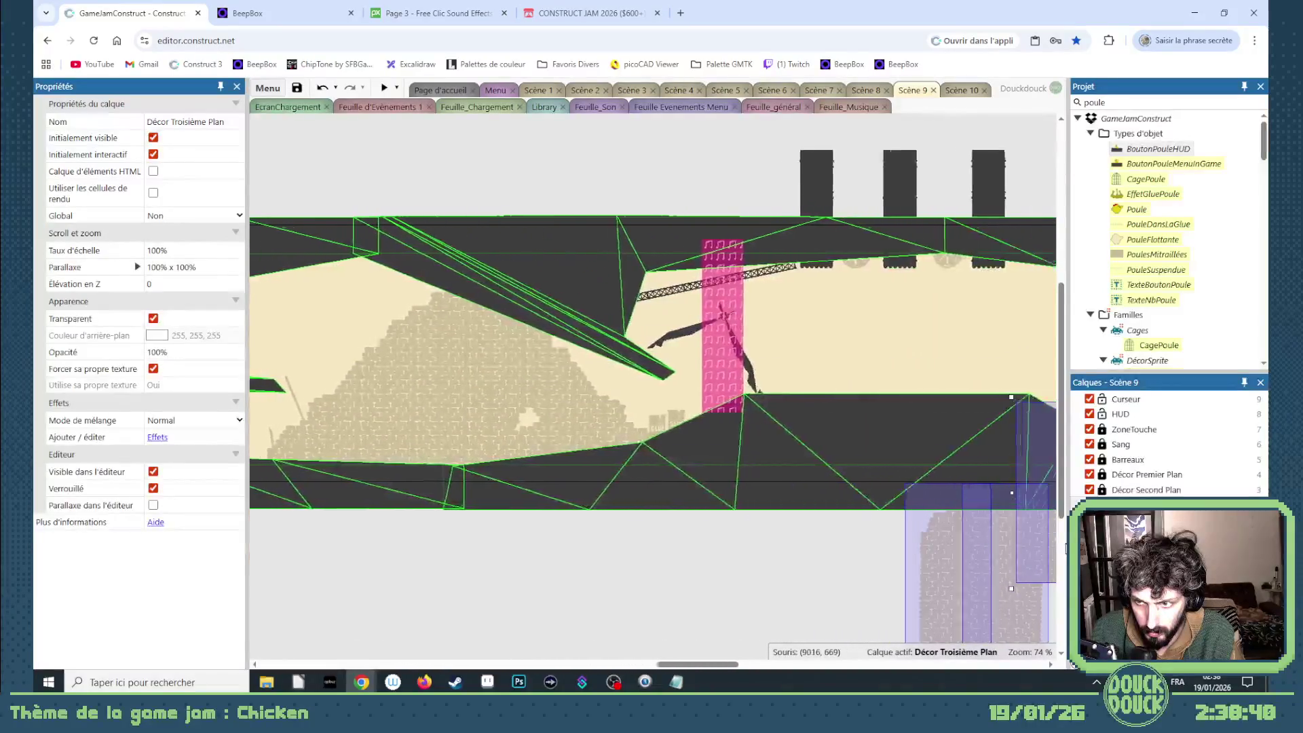
scroll(653, 438, "right", 10)
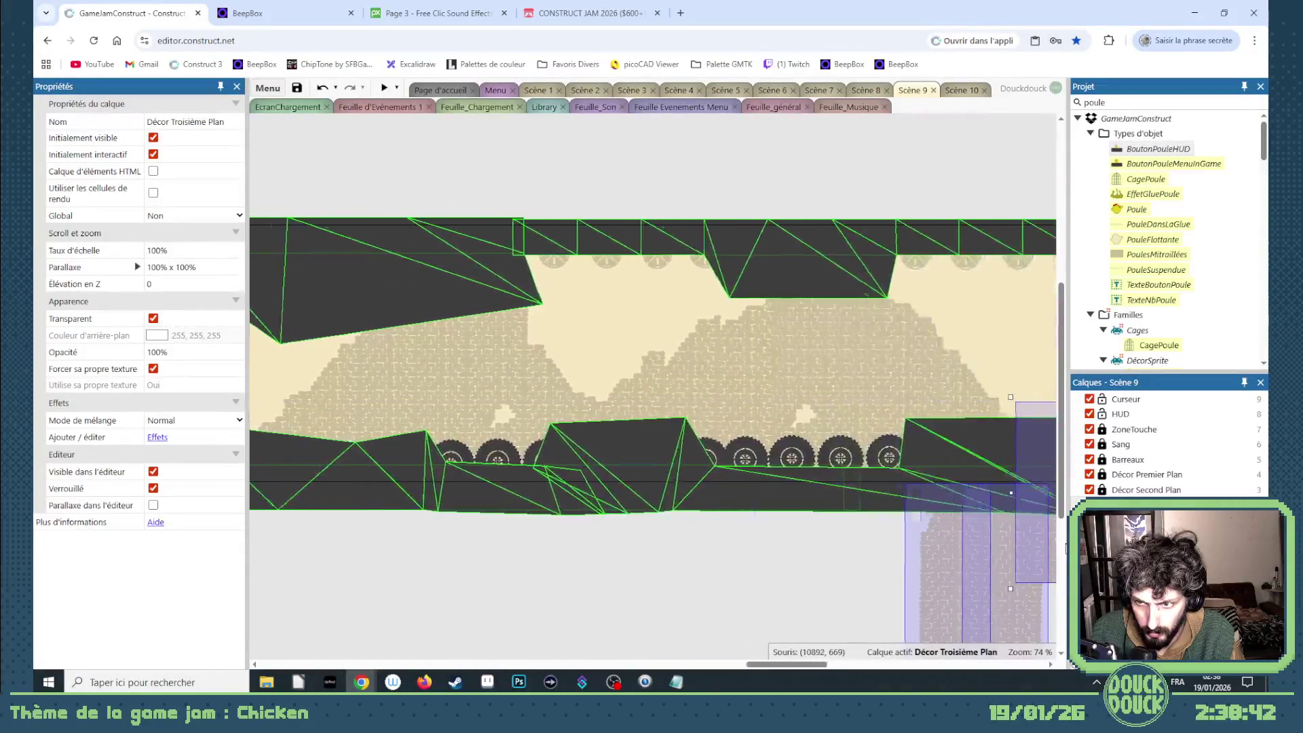
scroll(653, 438, "right", 10)
mouse_move(1064, 547)
left_mouse_down()
mouse_move(889, 333)
mouse_move(894, 404)
mouse_move(914, 348)
mouse_move(928, 356)
left_mouse_up()
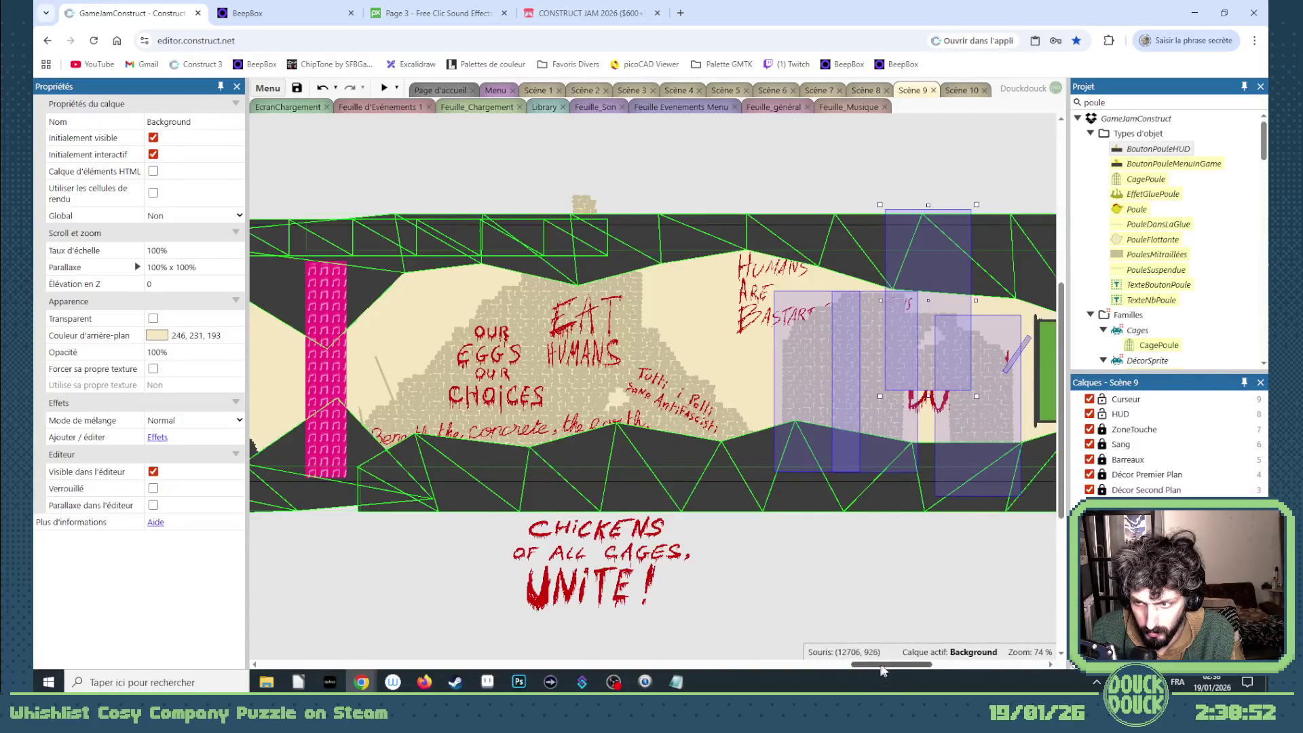
- Set a MursDeBriques brick piece's starting frame to 1 on Animation 1
left_click_drag(877, 664, 902, 663)
left_click(787, 598)
left_click(685, 361)
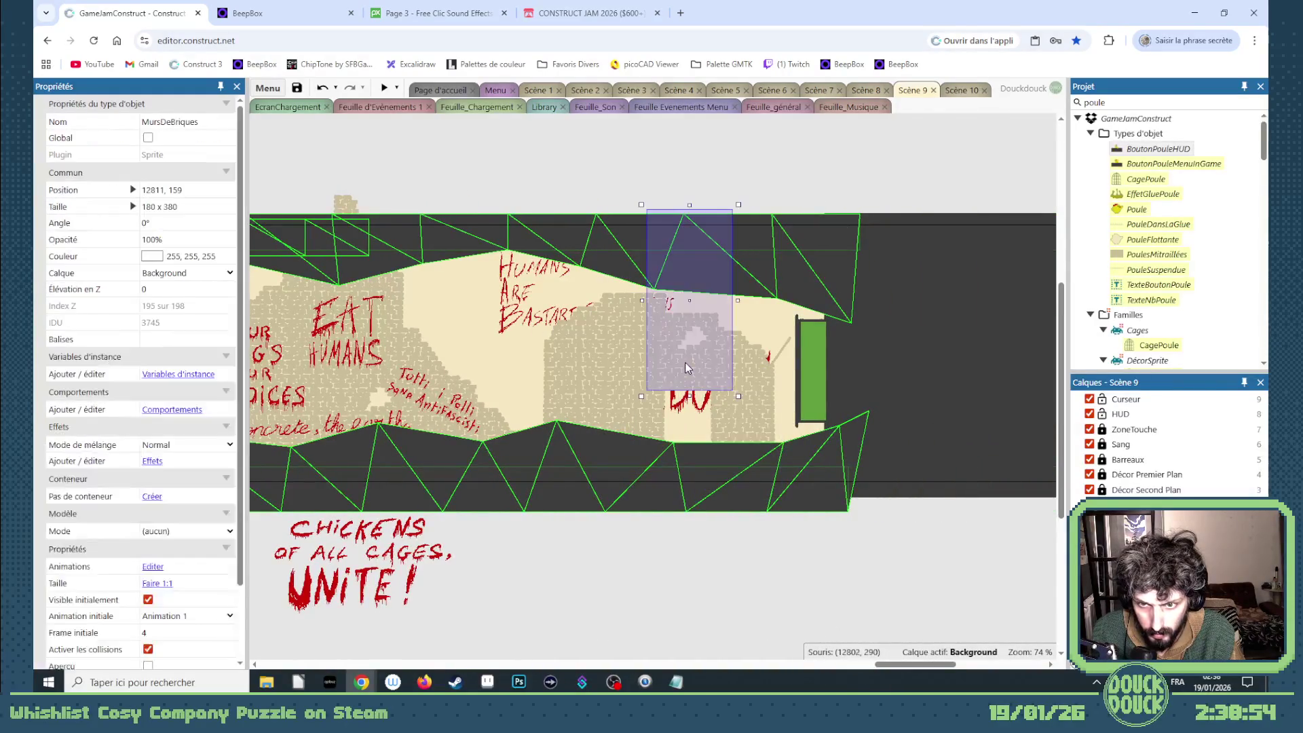
left_click(231, 636)
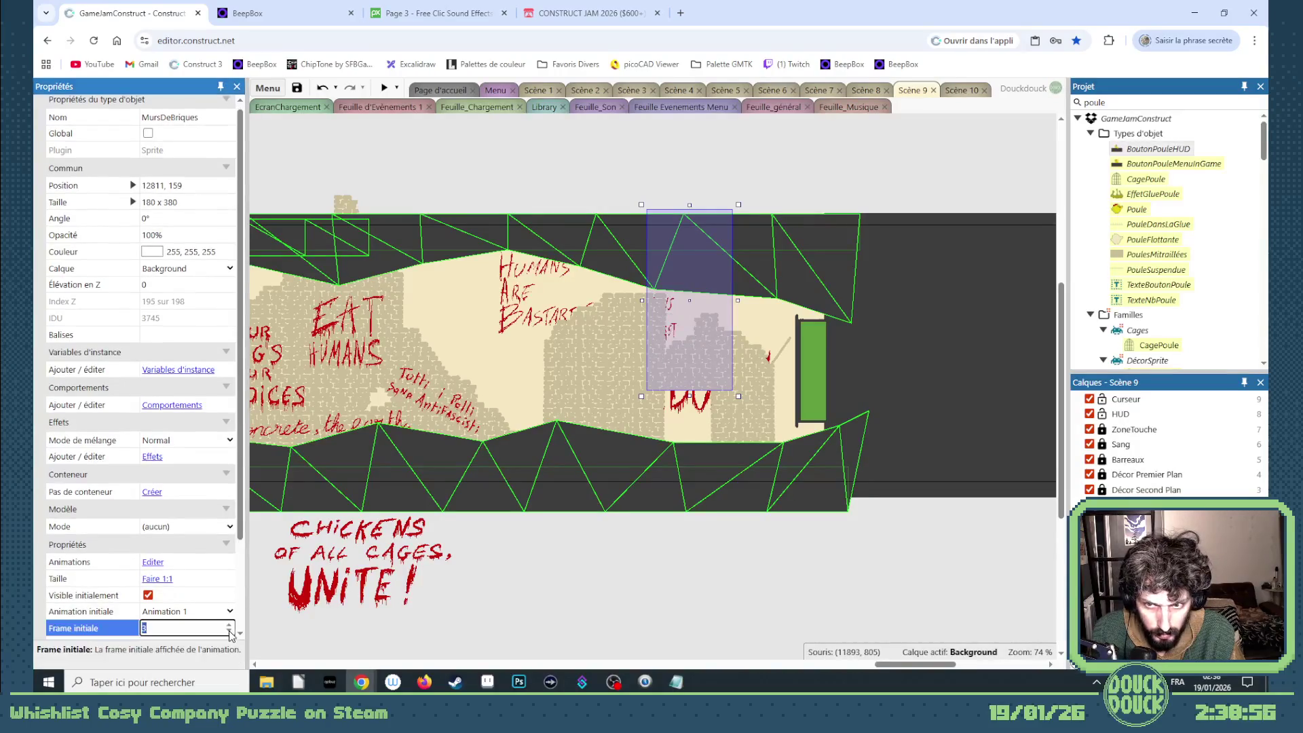
left_click(224, 612)
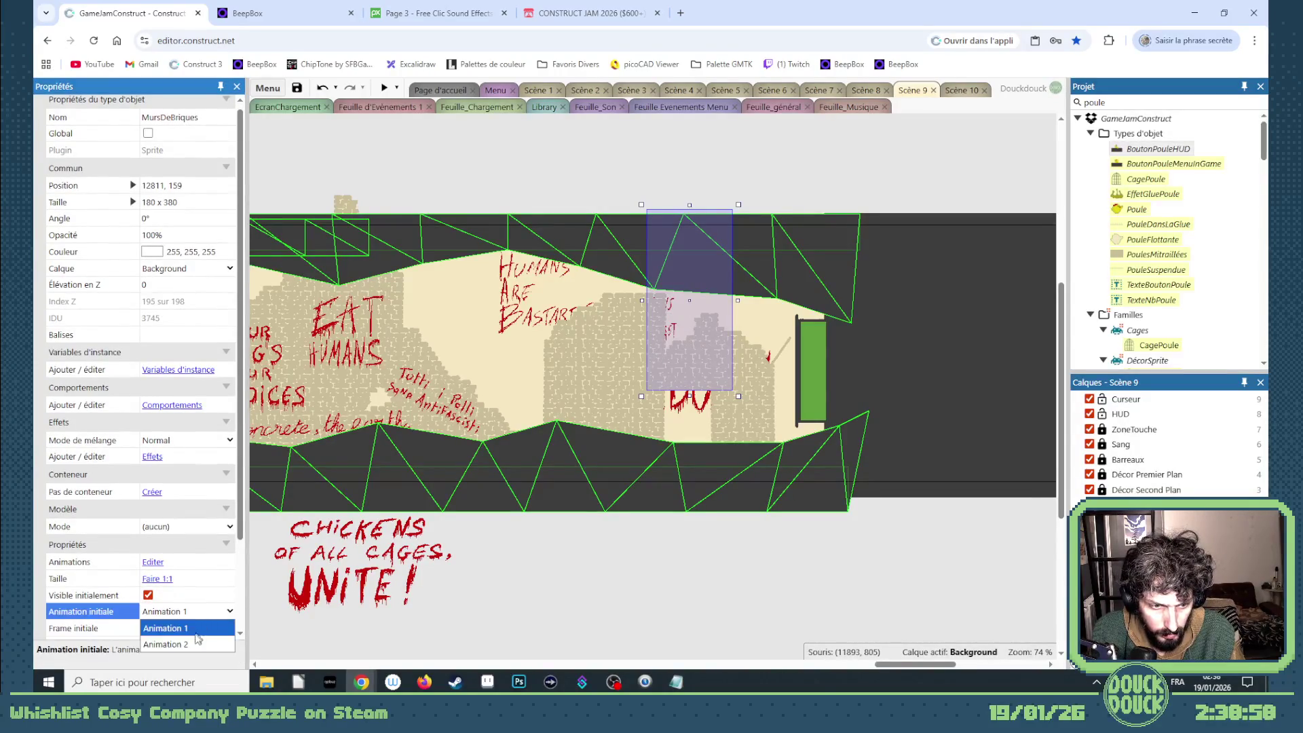
left_click(234, 630)
left_click(229, 632)
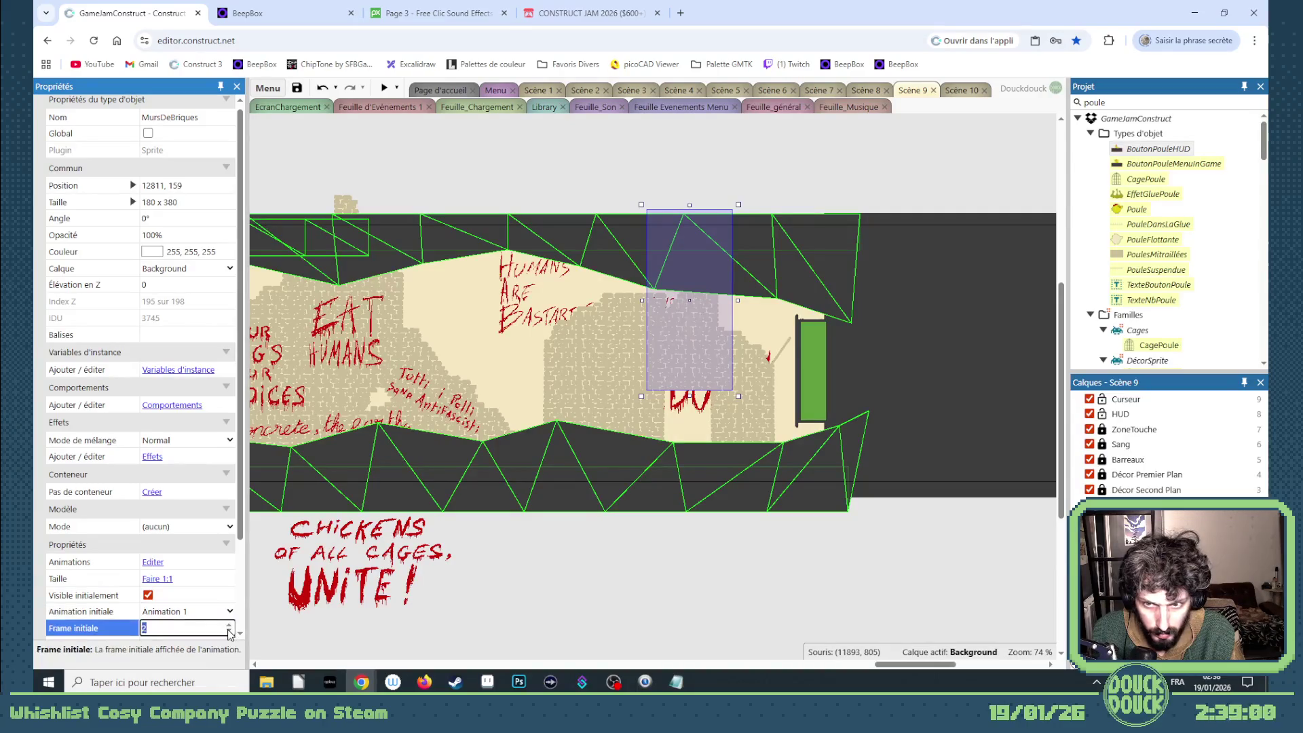
- Mirror the brick piece to -180 x 380 and lower it to 12813, 346
left_click_drag(673, 365, 672, 435)
left_click(150, 202)
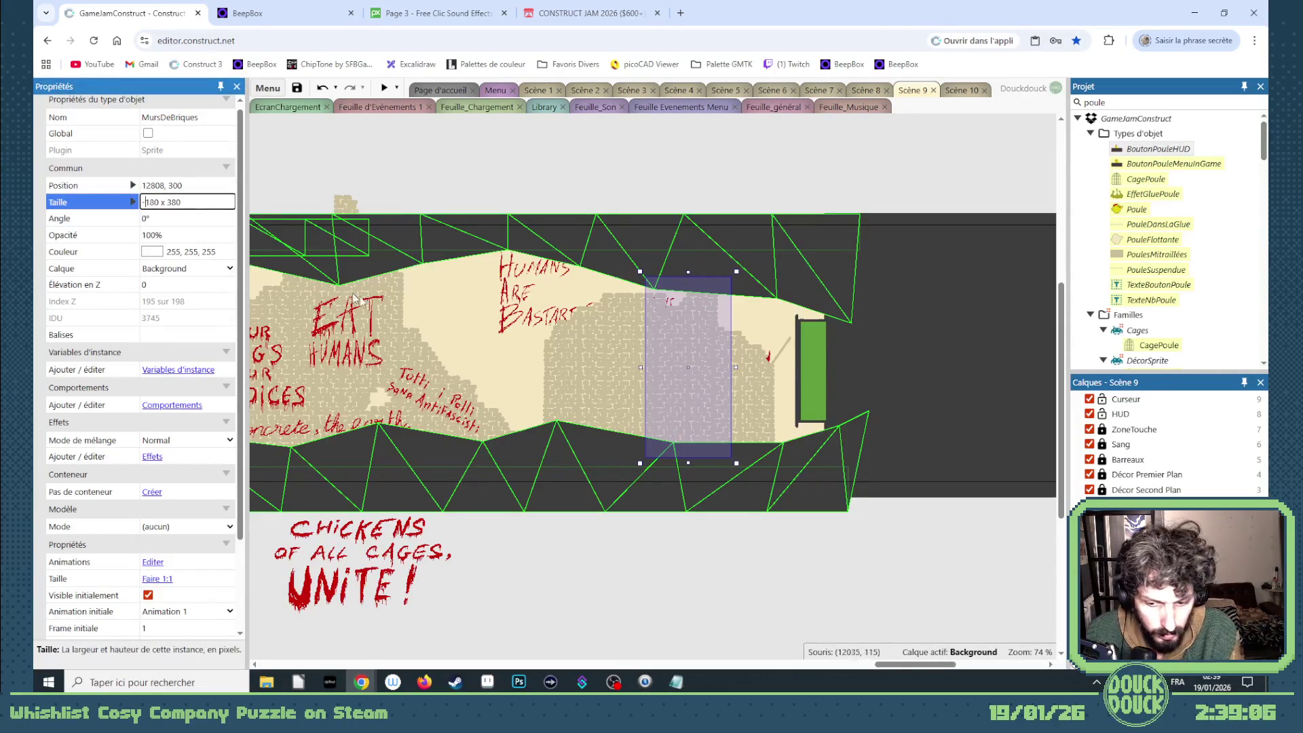
key("Tab")
left_click_drag(693, 385, 695, 409)
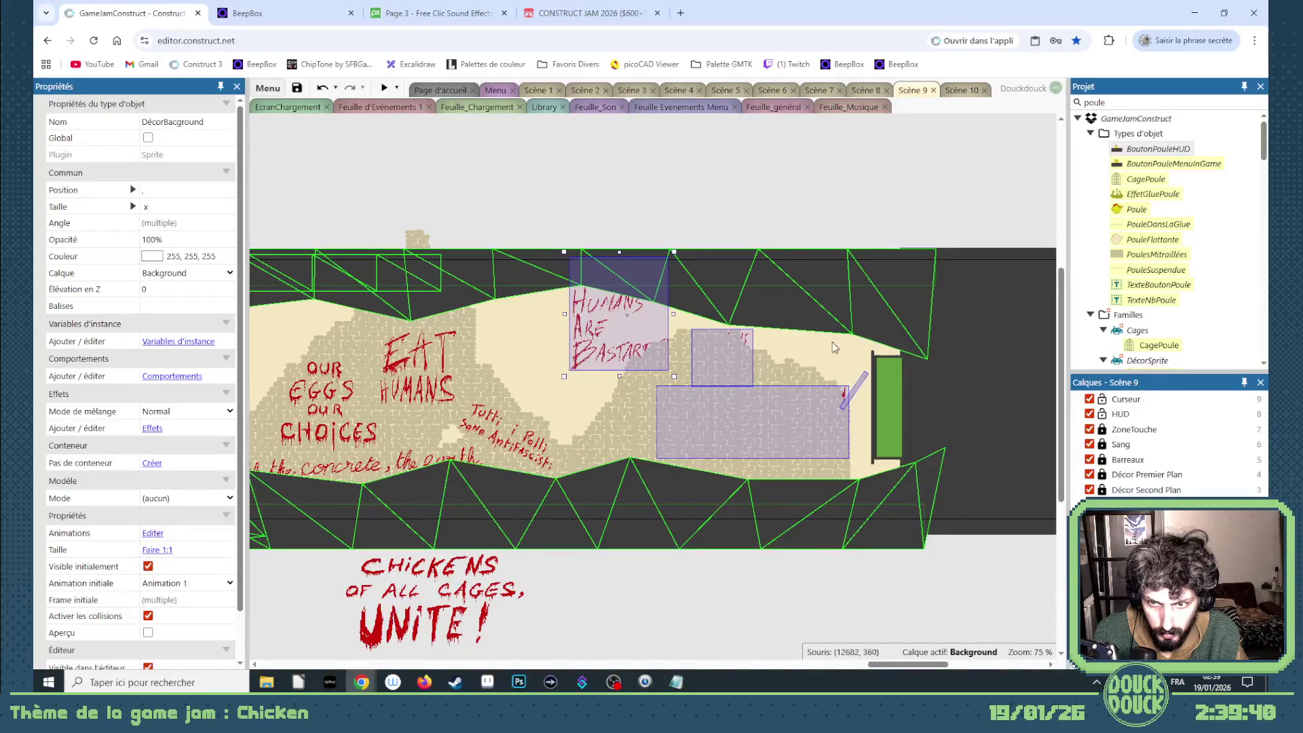
left_click(471, 557)
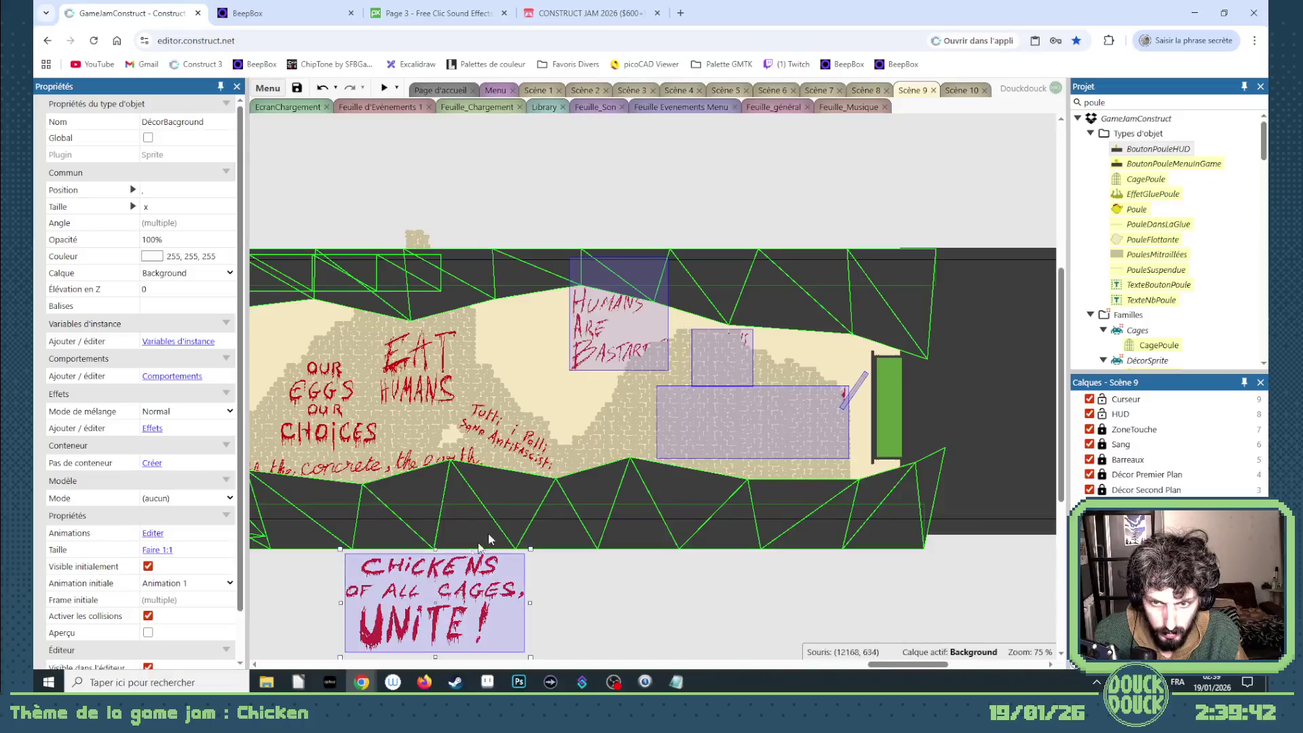
- Bring the bricks and slogan signs at the corridor end to the top of the layer
right_click(588, 350)
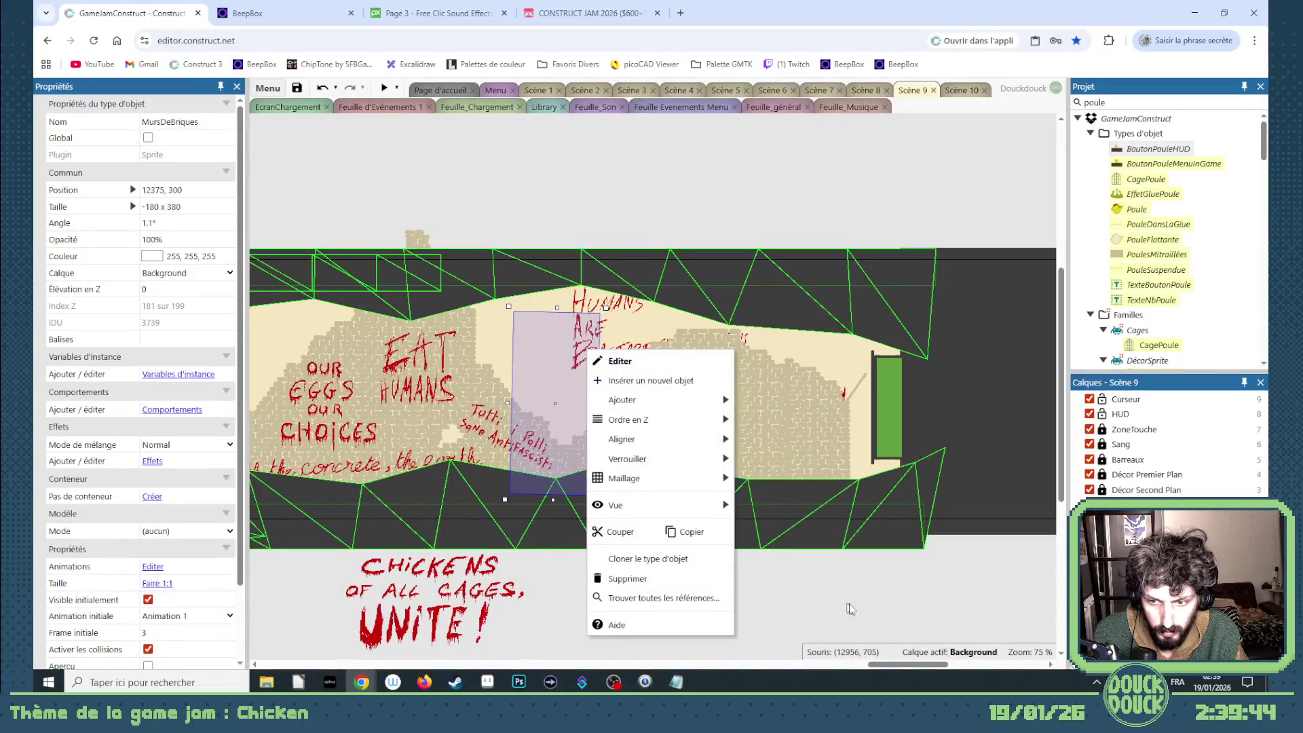
left_click(846, 606)
left_click_drag(874, 623, 517, 234)
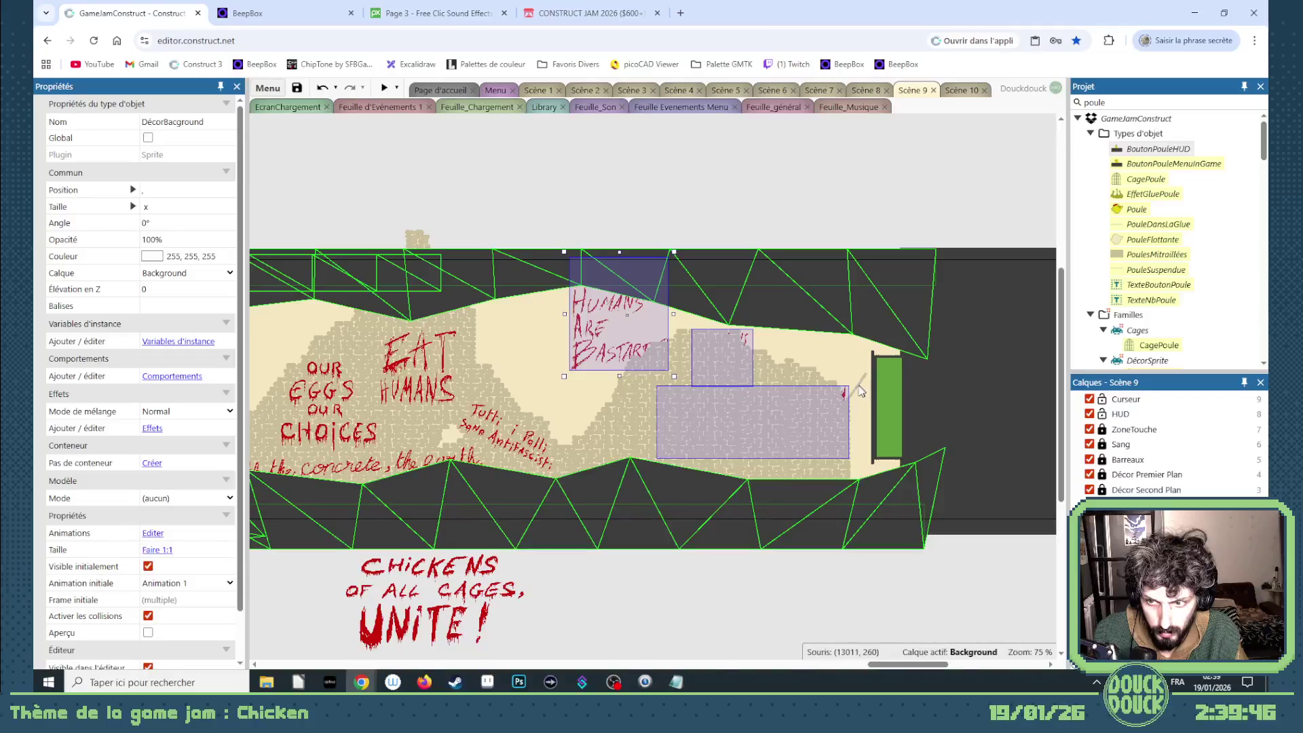
right_click(428, 600)
mouse_move(516, 339)
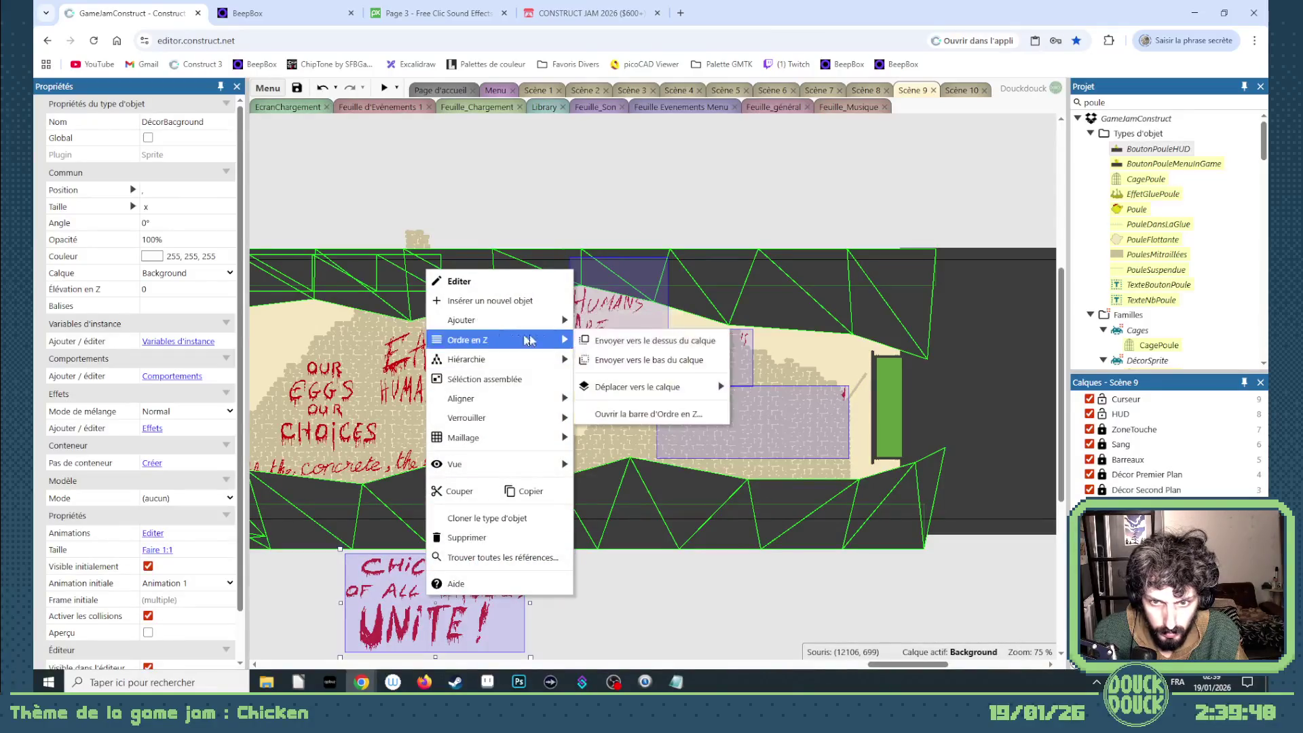
left_click(599, 347)
left_click(706, 566)
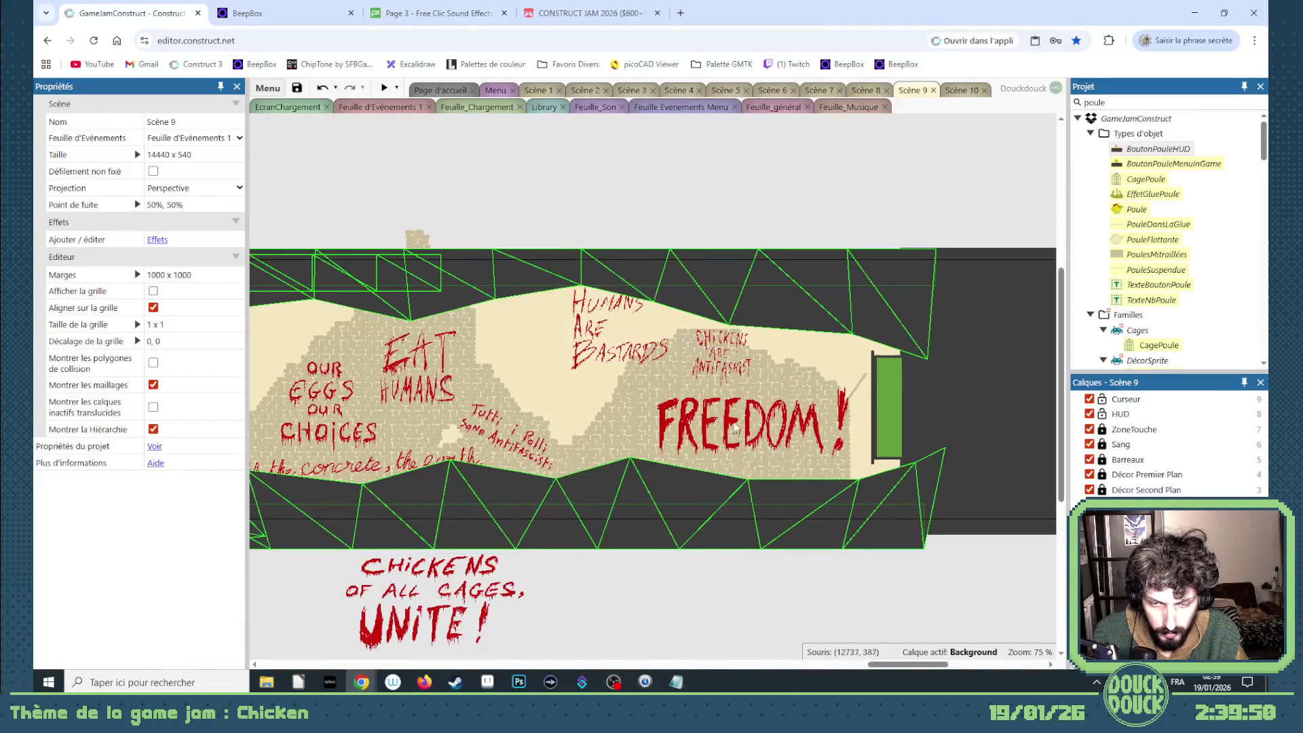
- Shift FREEDOM! left, lift ALL HUMANS ARE BASTARDS above the level, and move the Chickens slogan left
left_click(718, 372)
left_click_drag(753, 438, 736, 440)
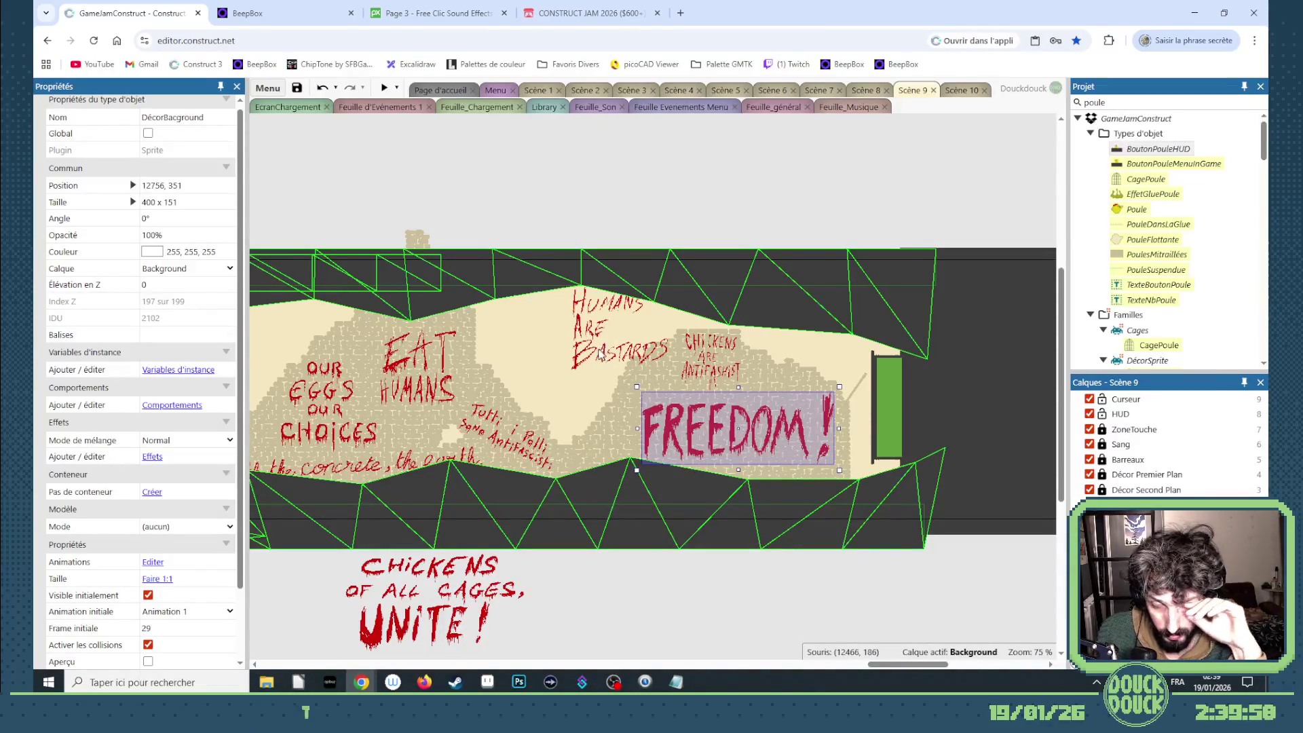
mouse_move(599, 355)
left_mouse_down()
mouse_move(611, 441)
mouse_move(632, 475)
mouse_move(602, 380)
mouse_move(593, 250)
left_mouse_up()
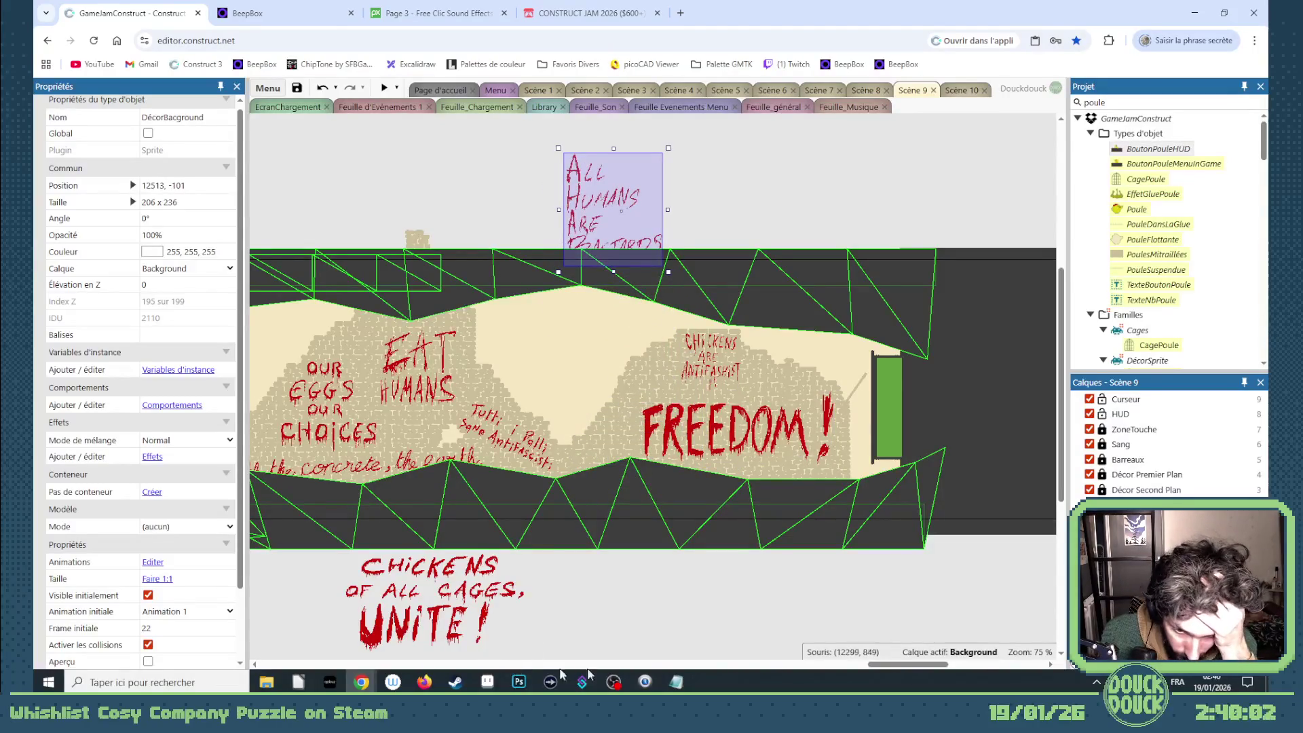
left_click_drag(880, 671, 869, 673)
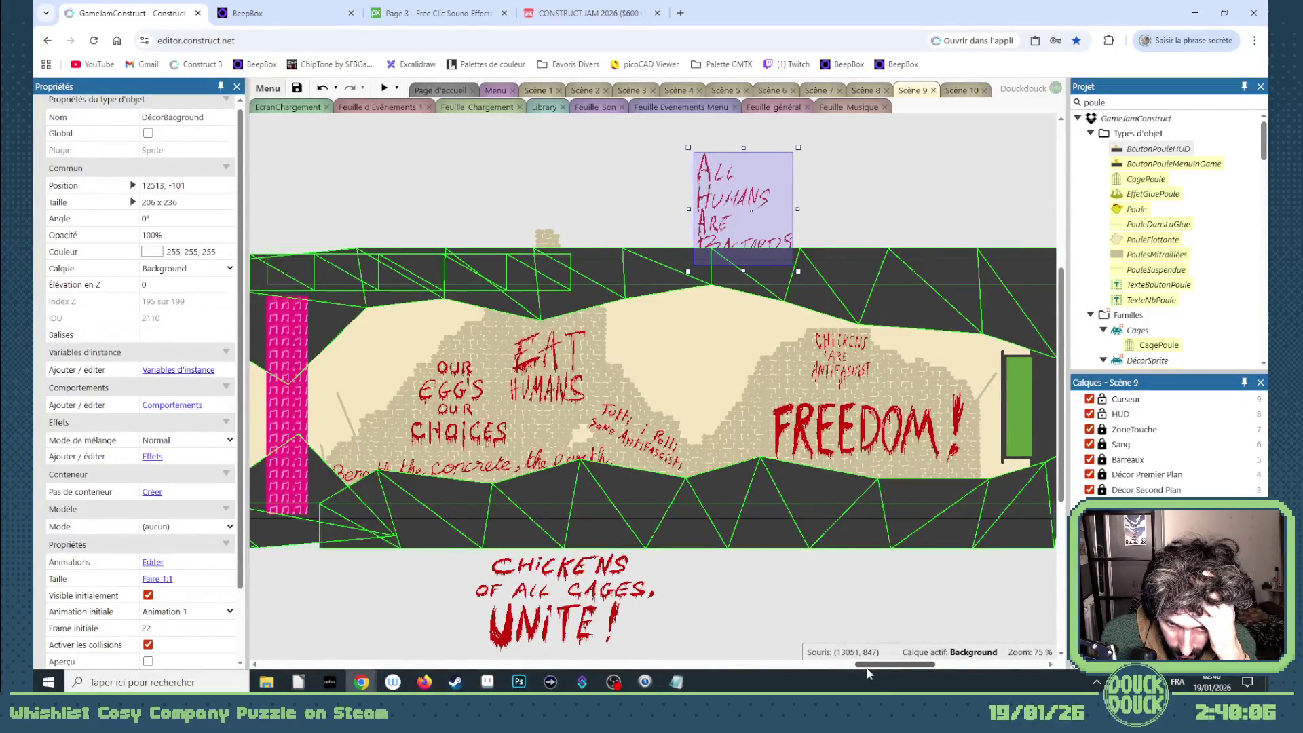
mouse_move(644, 606)
left_mouse_down()
mouse_move(198, 597)
mouse_move(499, 394)
mouse_move(538, 387)
left_mouse_up()
- Move the ALL HUMANS ARE BASTARDS sign left to an earlier stretch of the level
left_click_drag(789, 669, 860, 669)
left_click(689, 217)
mouse_move(150, 444)
left_mouse_down()
mouse_move(421, 436)
mouse_move(404, 434)
left_mouse_up()
- Select the decor and large brick pieces in this stretch and shift them down and right
left_click_drag(790, 668, 847, 667)
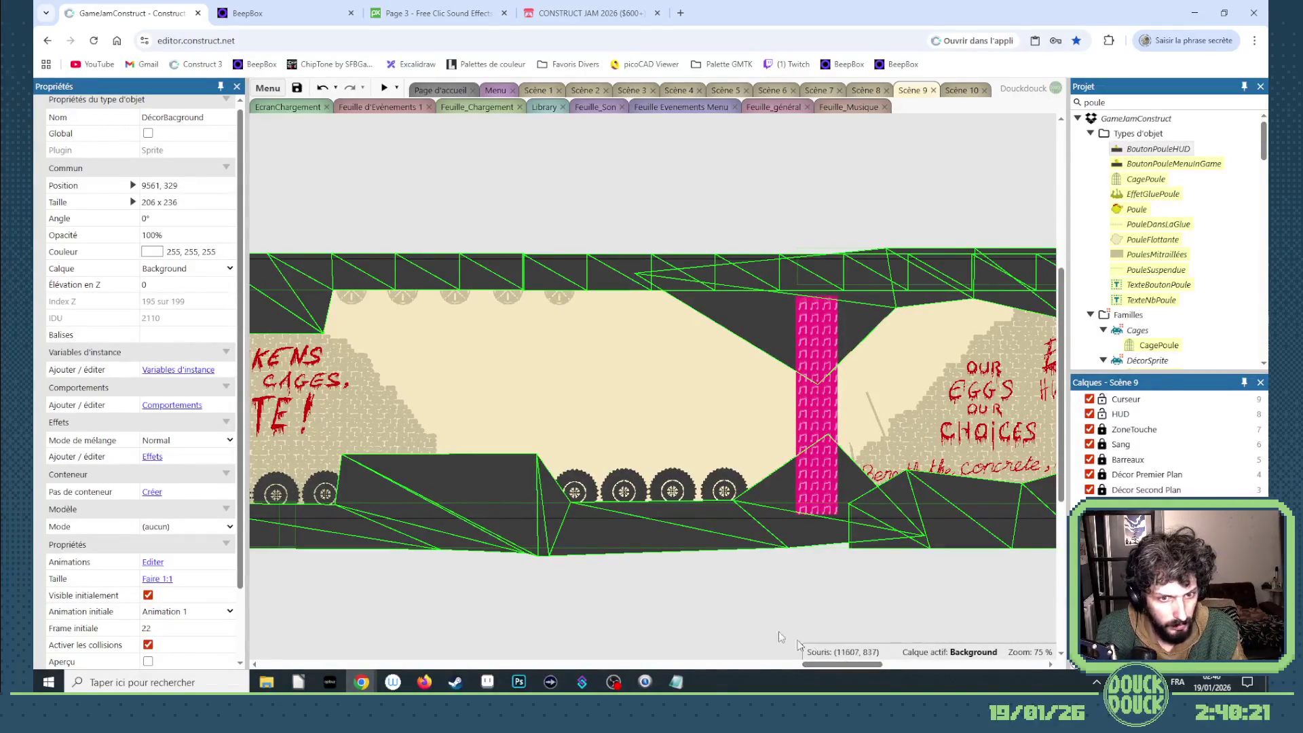
left_click(401, 438)
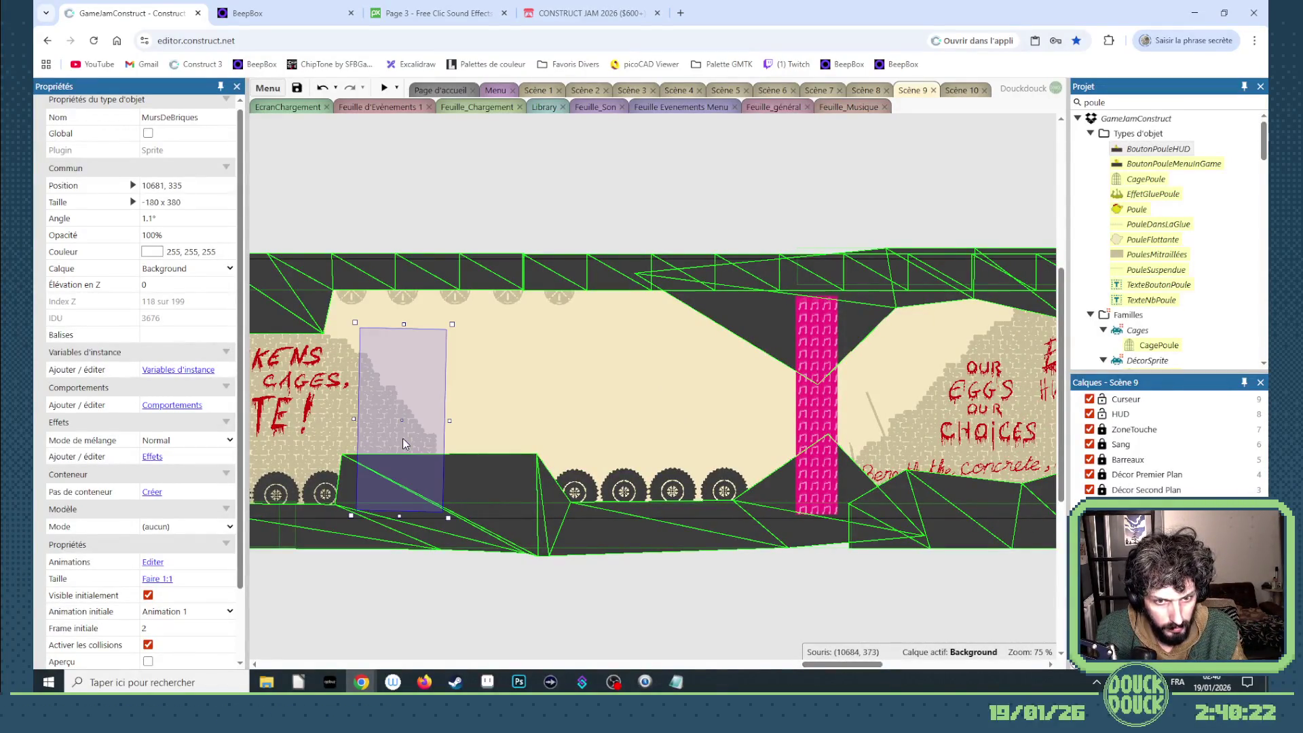
left_click(897, 446)
left_click_drag(834, 665, 598, 665)
mouse_move(593, 596)
left_mouse_down()
mouse_move(358, 400)
mouse_move(333, 402)
mouse_move(359, 412)
left_mouse_up()
left_click(532, 483, "shift")
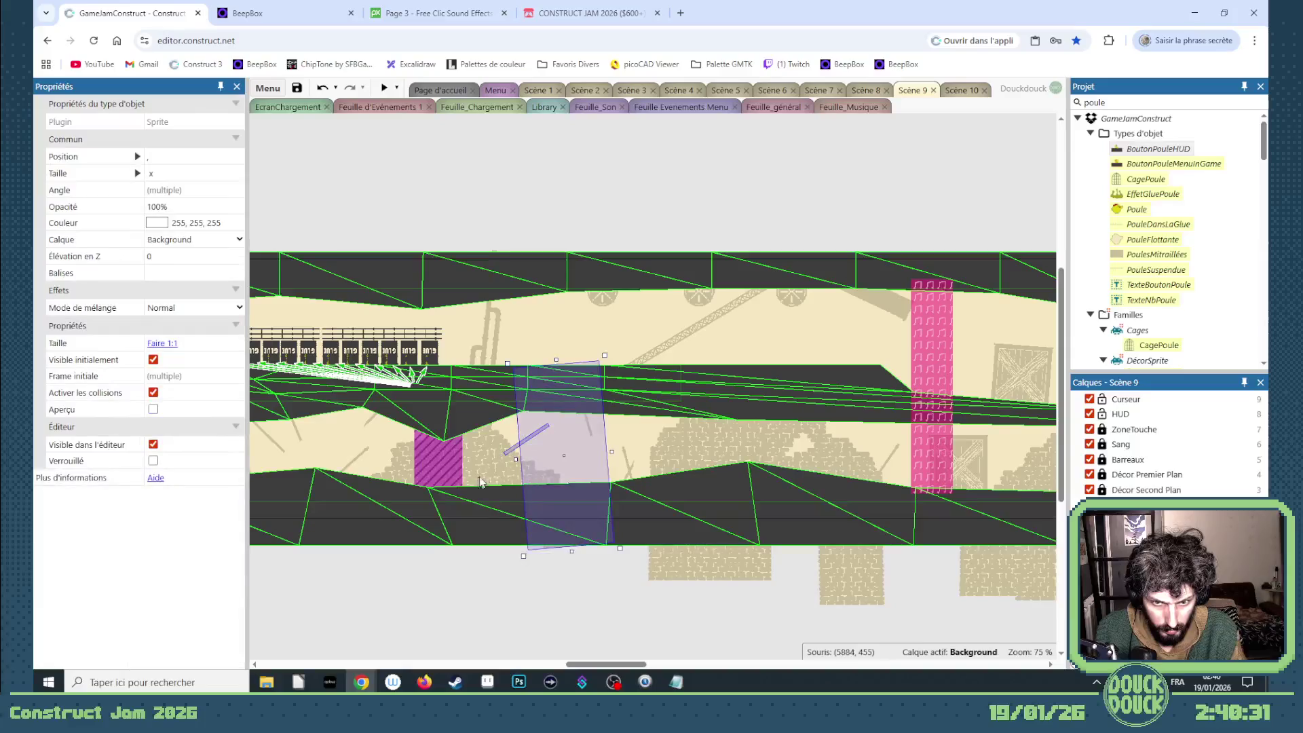
left_click(496, 476, "shift")
left_click(399, 462, "shift")
left_click(445, 467, "shift")
mouse_move(445, 467)
left_mouse_down()
mouse_move(506, 578)
mouse_move(1052, 568)
mouse_move(285, 488)
mouse_move(122, 492)
mouse_move(381, 429)
mouse_move(430, 437)
mouse_move(434, 406)
left_mouse_up()
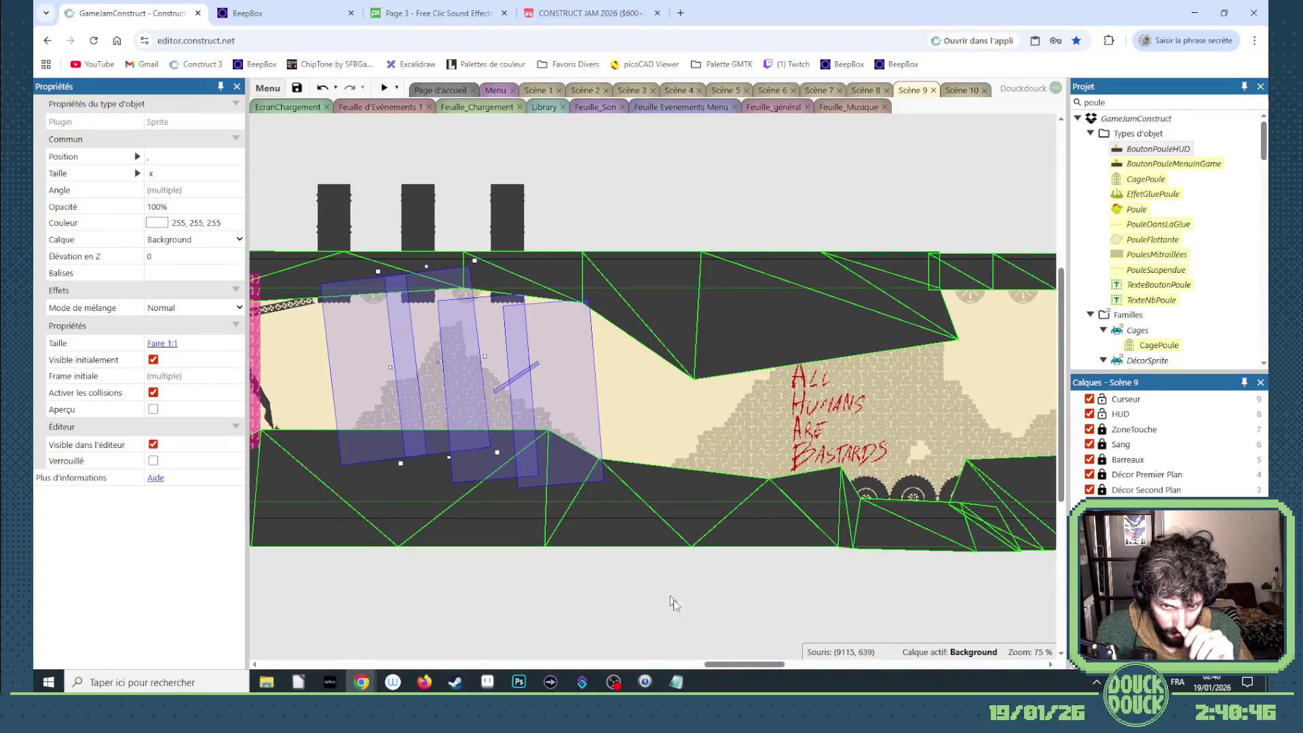
mouse_move(731, 664)
left_mouse_down()
mouse_move(753, 665)
mouse_move(678, 654)
mouse_move(805, 641)
mouse_move(702, 645)
left_mouse_up()
mouse_move(702, 392)
left_mouse_down()
mouse_move(1054, 473)
mouse_move(724, 407)
mouse_move(752, 442)
left_mouse_up()
left_click(814, 597)
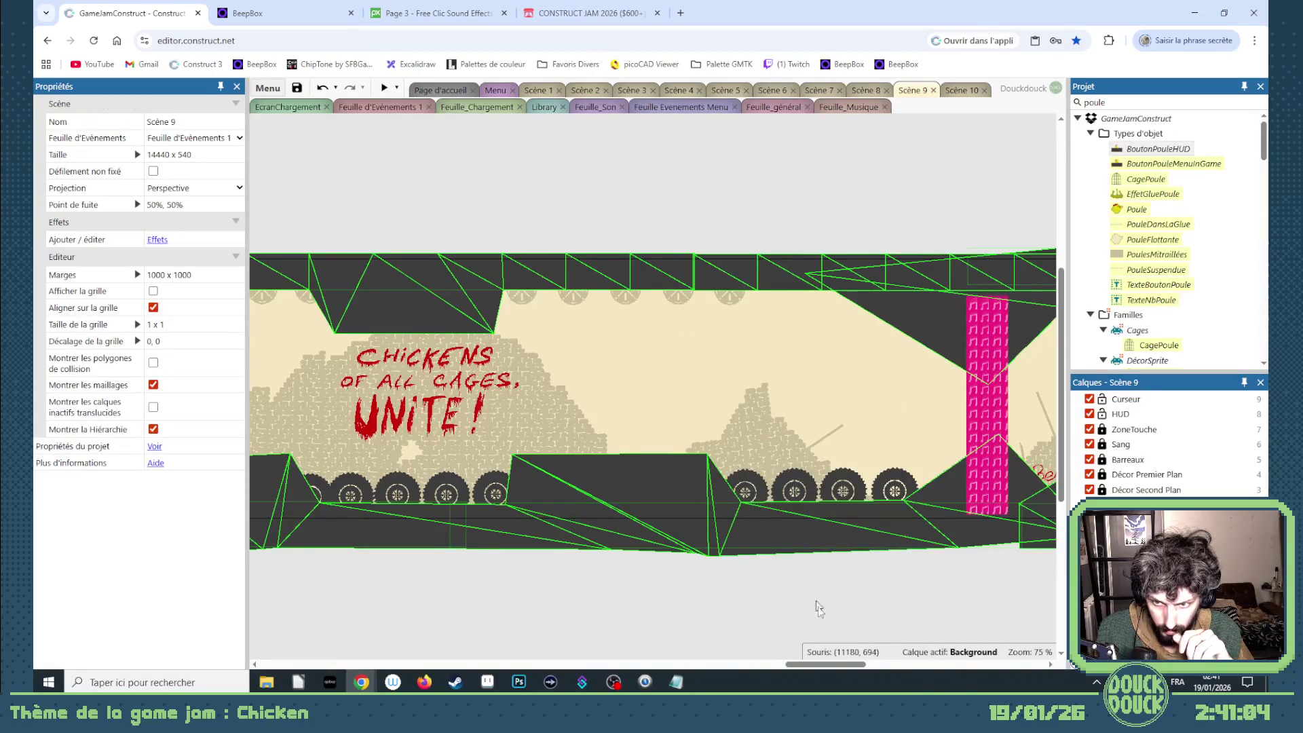
- Rotate the thin stick prop to lean the other way and shift it up and left
left_click_drag(835, 667, 835, 667)
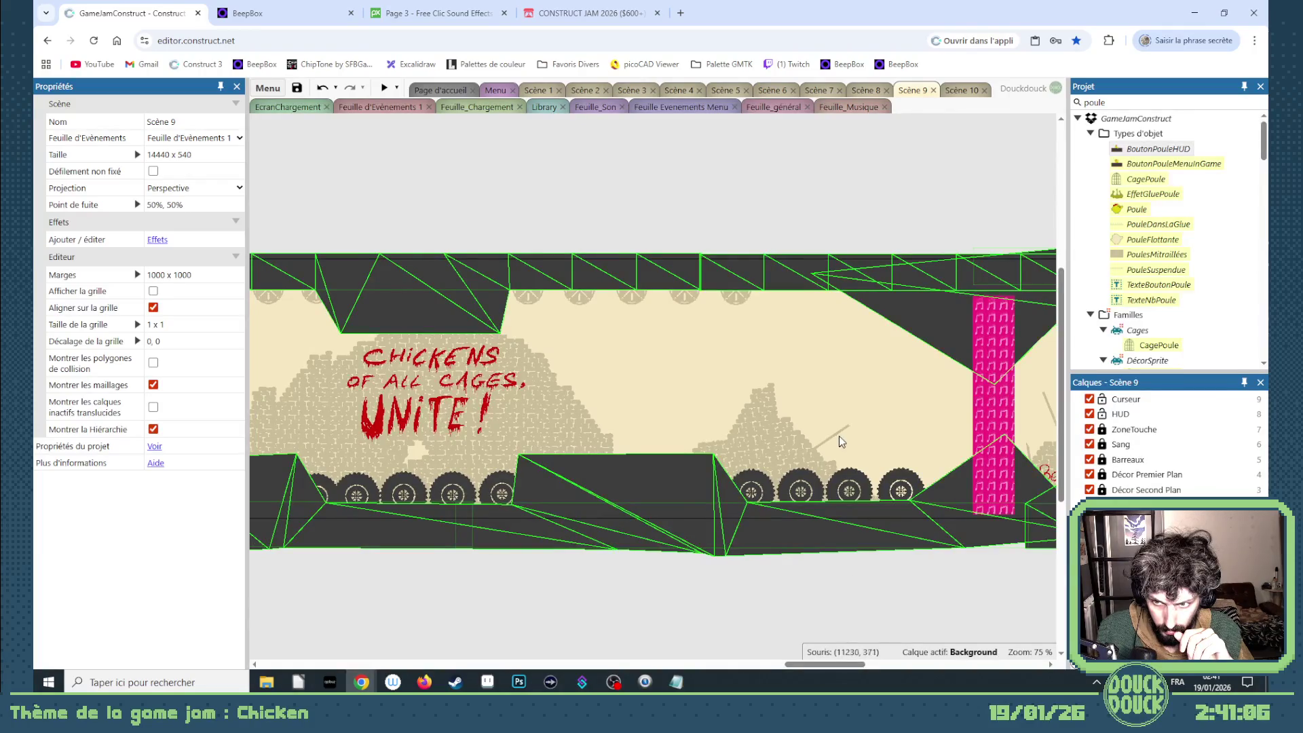
left_click(846, 429)
mouse_move(862, 426)
left_mouse_down()
mouse_move(799, 410)
mouse_move(785, 391)
mouse_move(815, 423)
left_mouse_up()
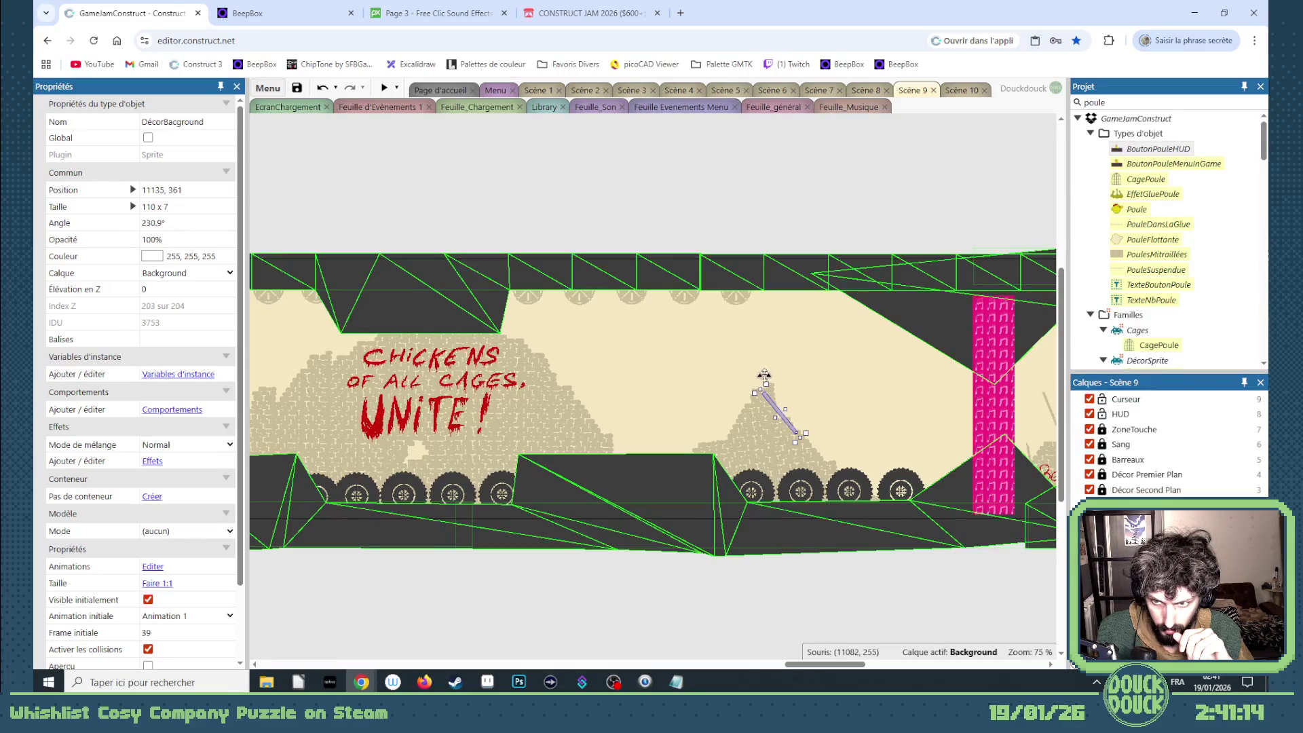
mouse_move(767, 371)
left_mouse_down()
mouse_move(848, 374)
mouse_move(750, 542)
left_mouse_up()
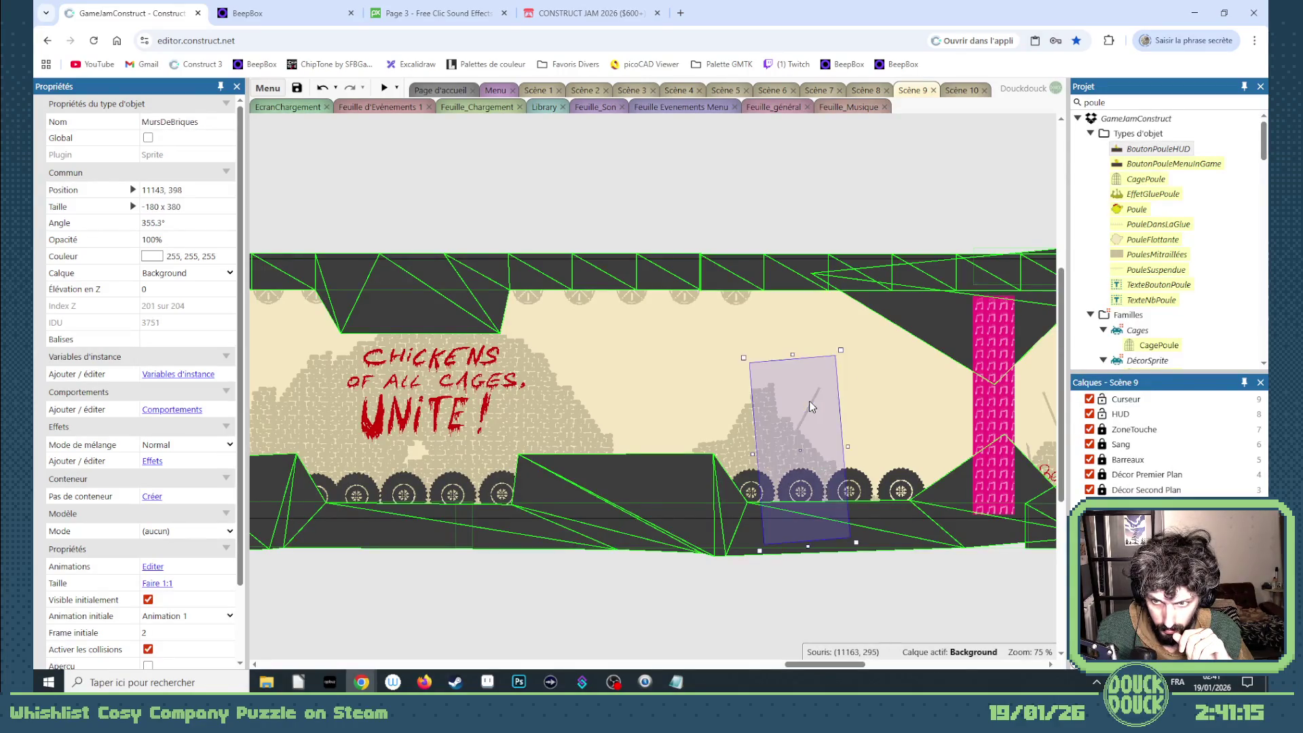
left_click_drag(812, 406, 785, 401)
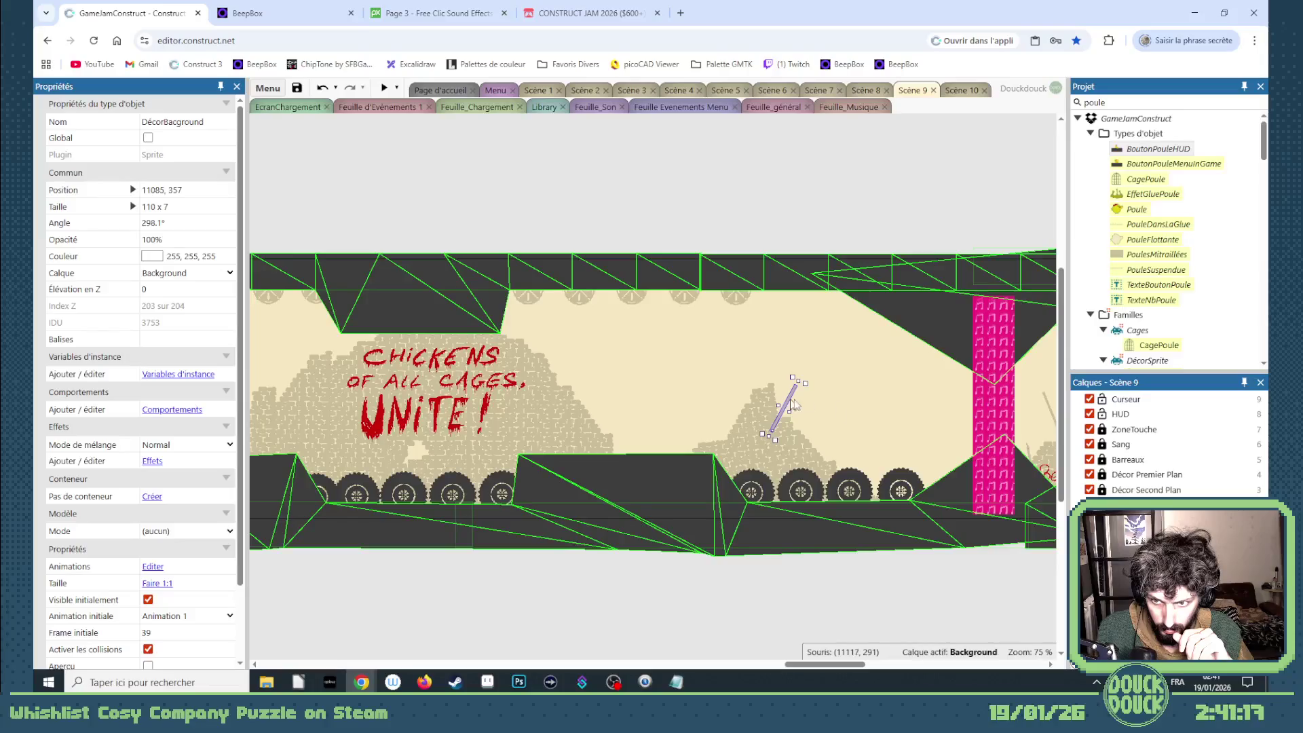
- Paste a small decor copy into the corridor near the large brick wall piece
left_click(836, 406)
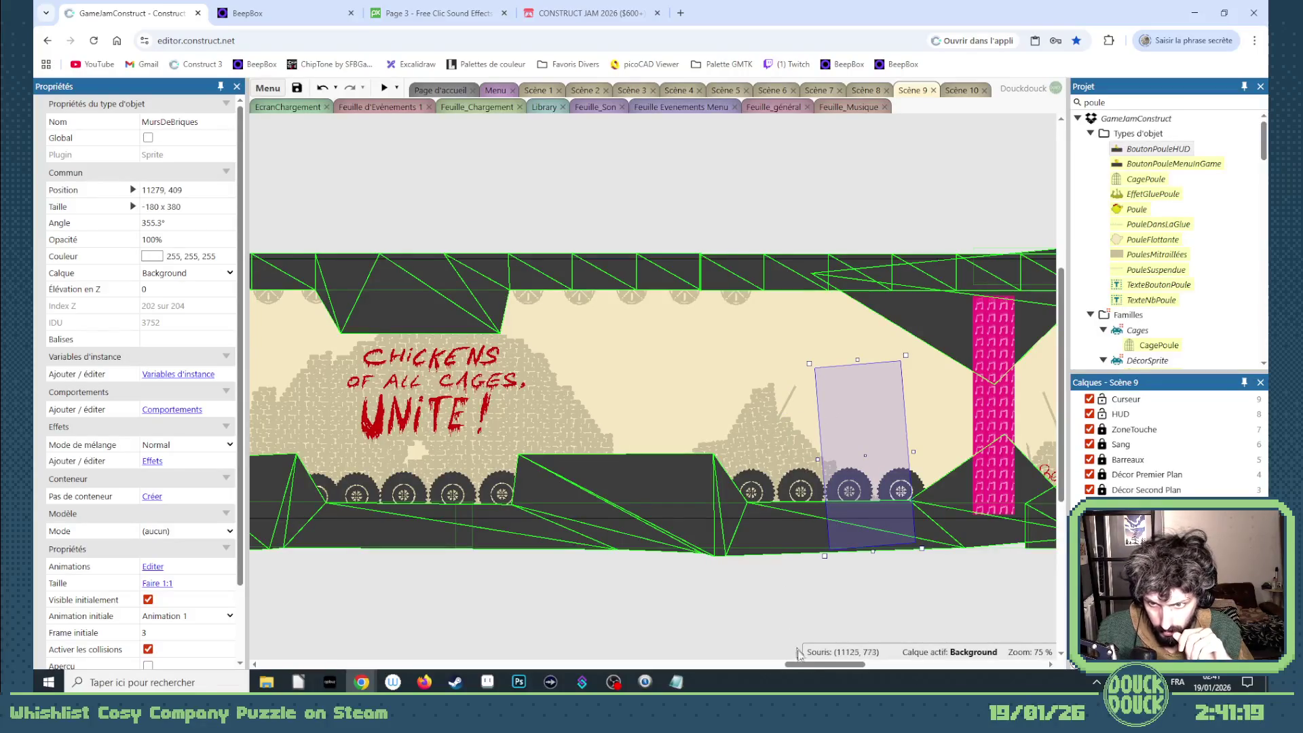
mouse_move(808, 665)
left_mouse_down()
mouse_move(610, 672)
mouse_move(635, 671)
left_mouse_up()
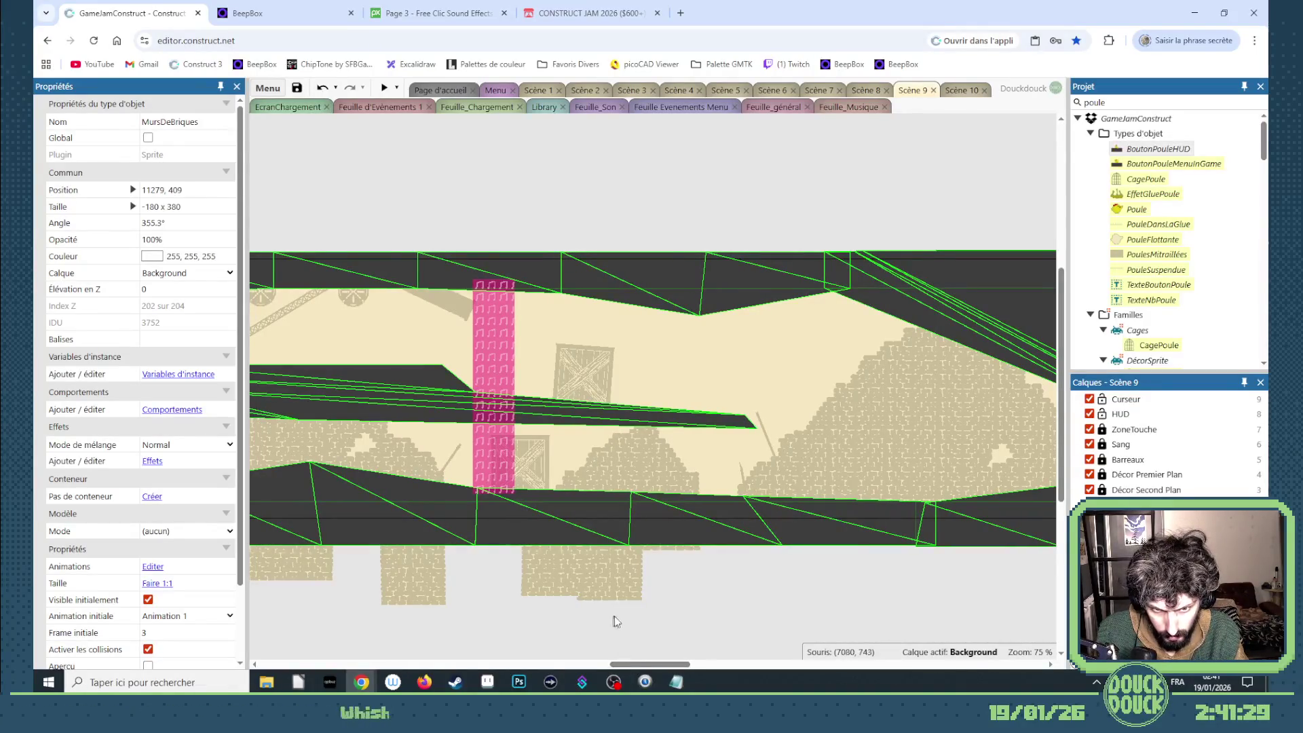
left_click_drag(664, 668, 688, 665)
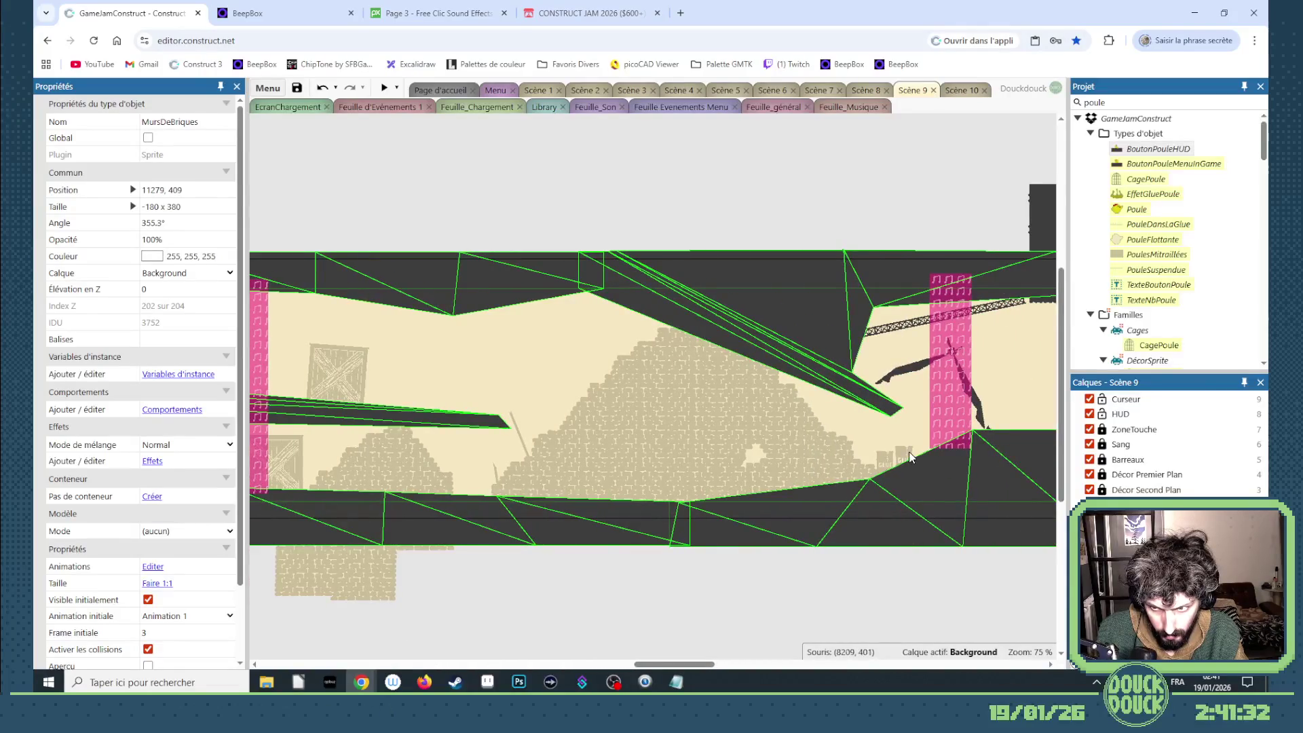
key("ctrl+v")
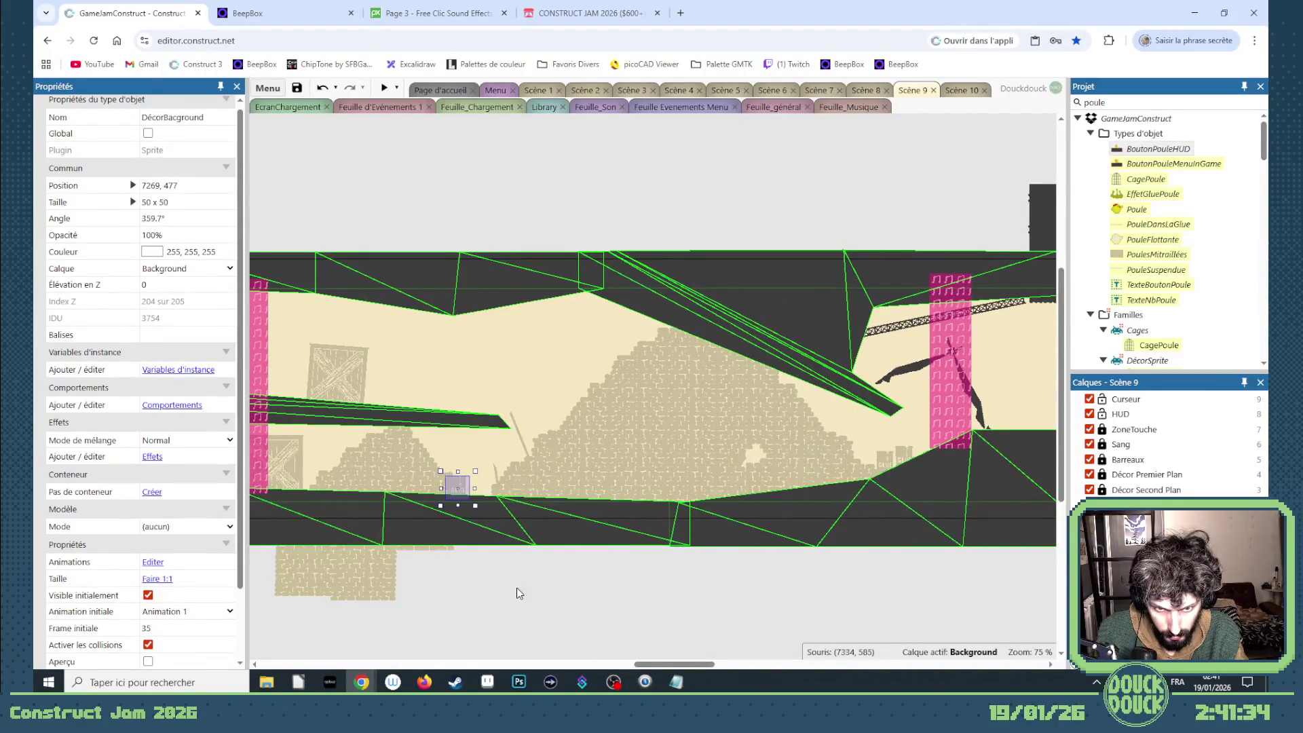
left_click(524, 592)
left_click_drag(657, 654, 397, 656)
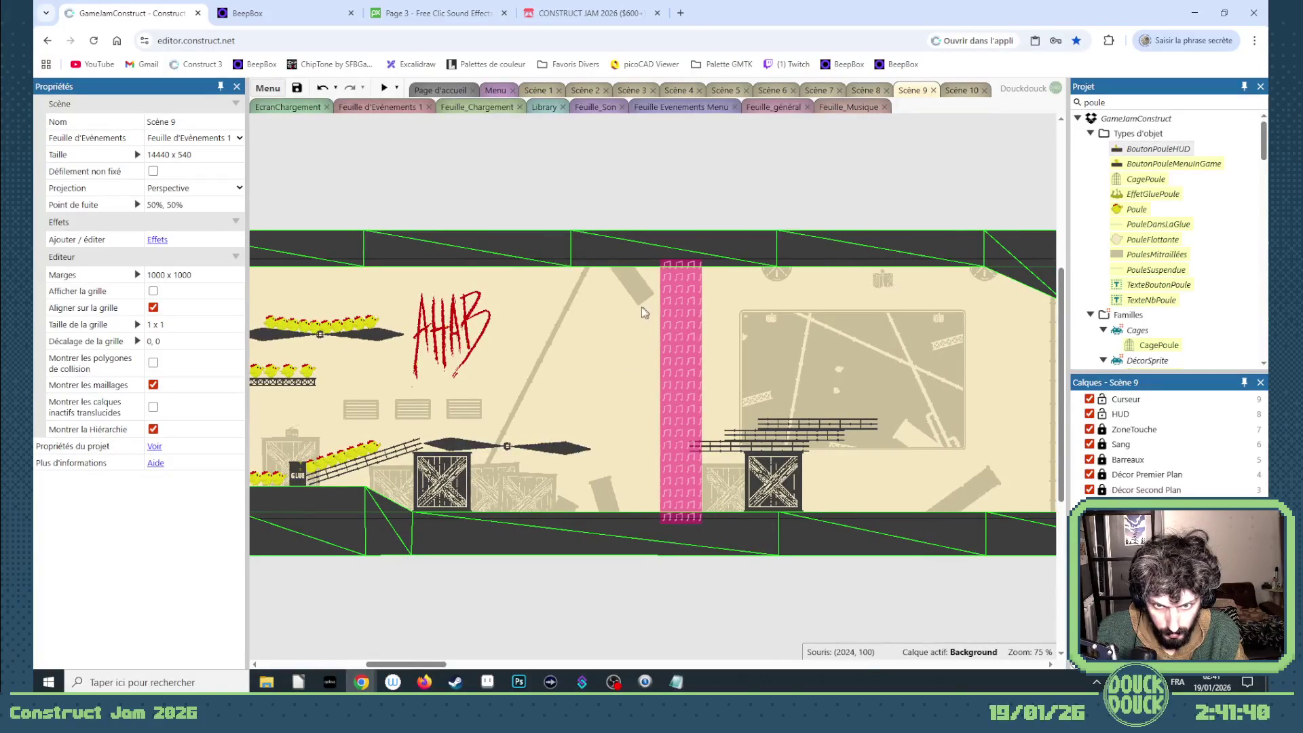
- Rotate the diagonal pole near the AHAB graffiti to lean the other way at 327.8°
left_click(553, 335)
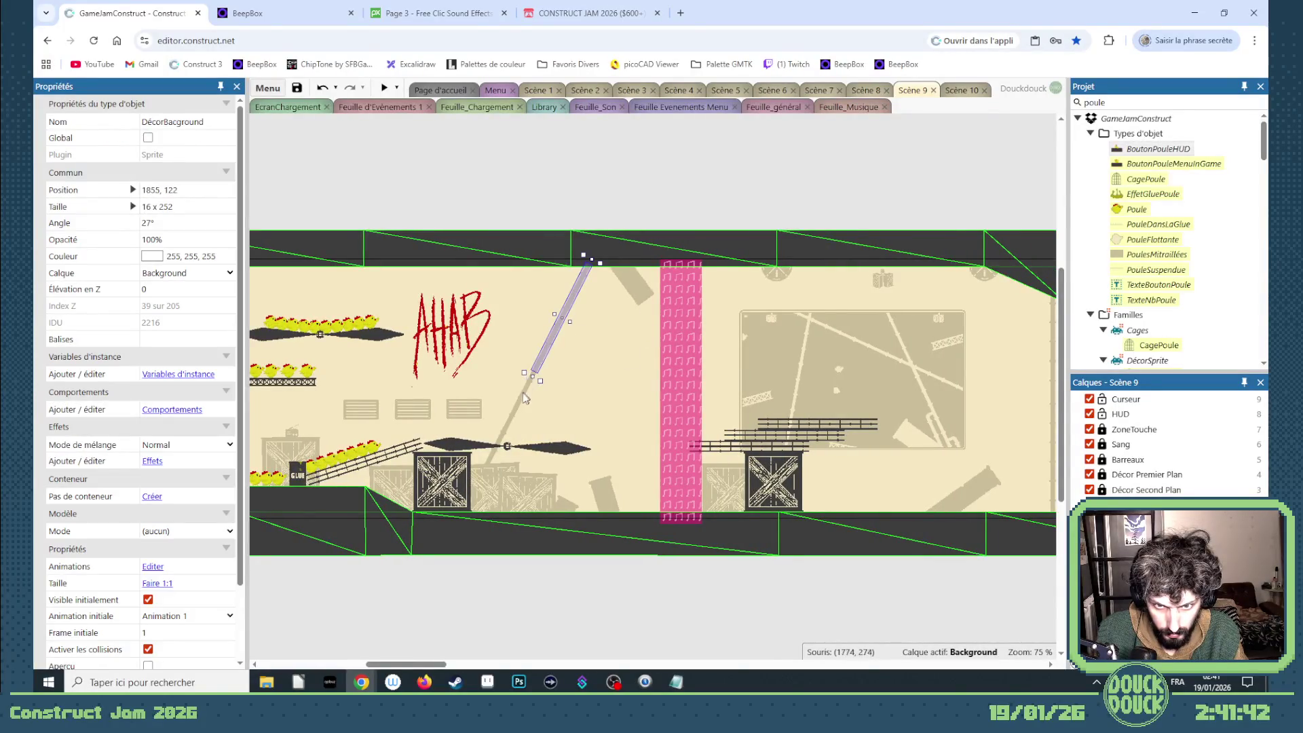
left_click_drag(518, 401, 549, 393)
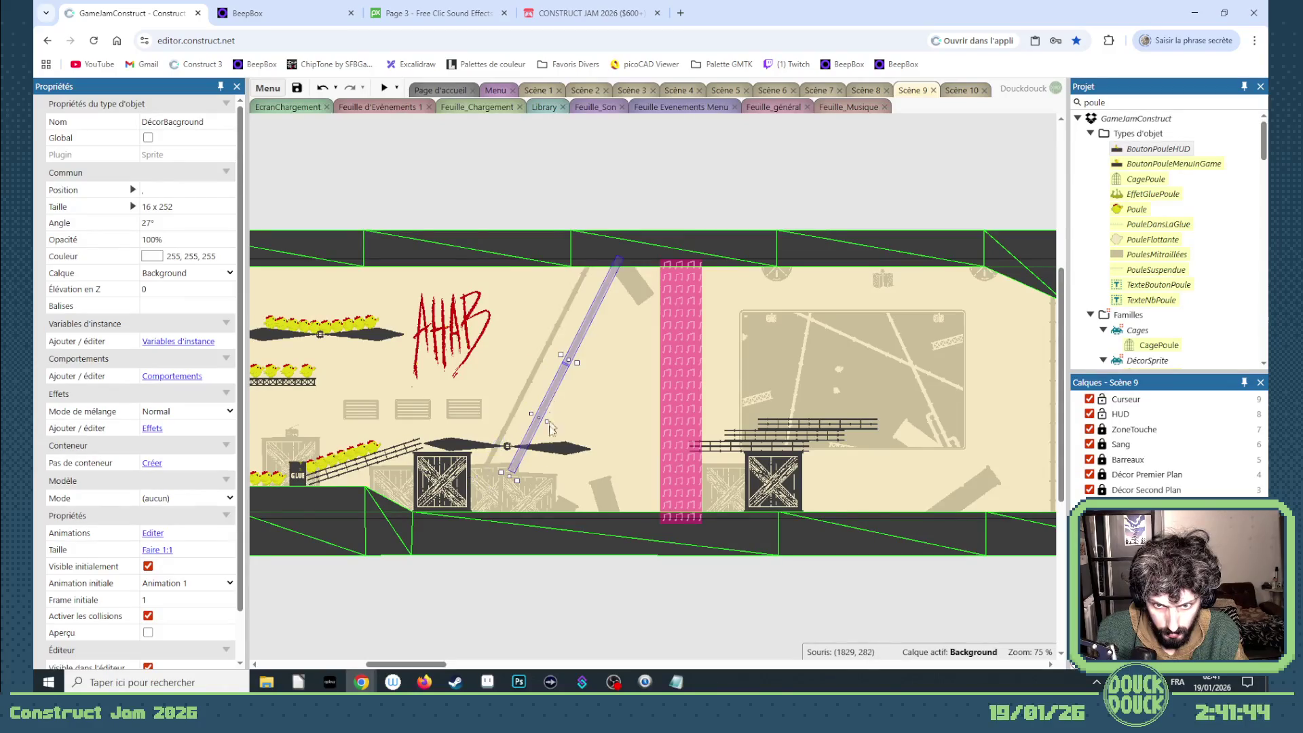
left_click_drag(525, 486, 604, 479)
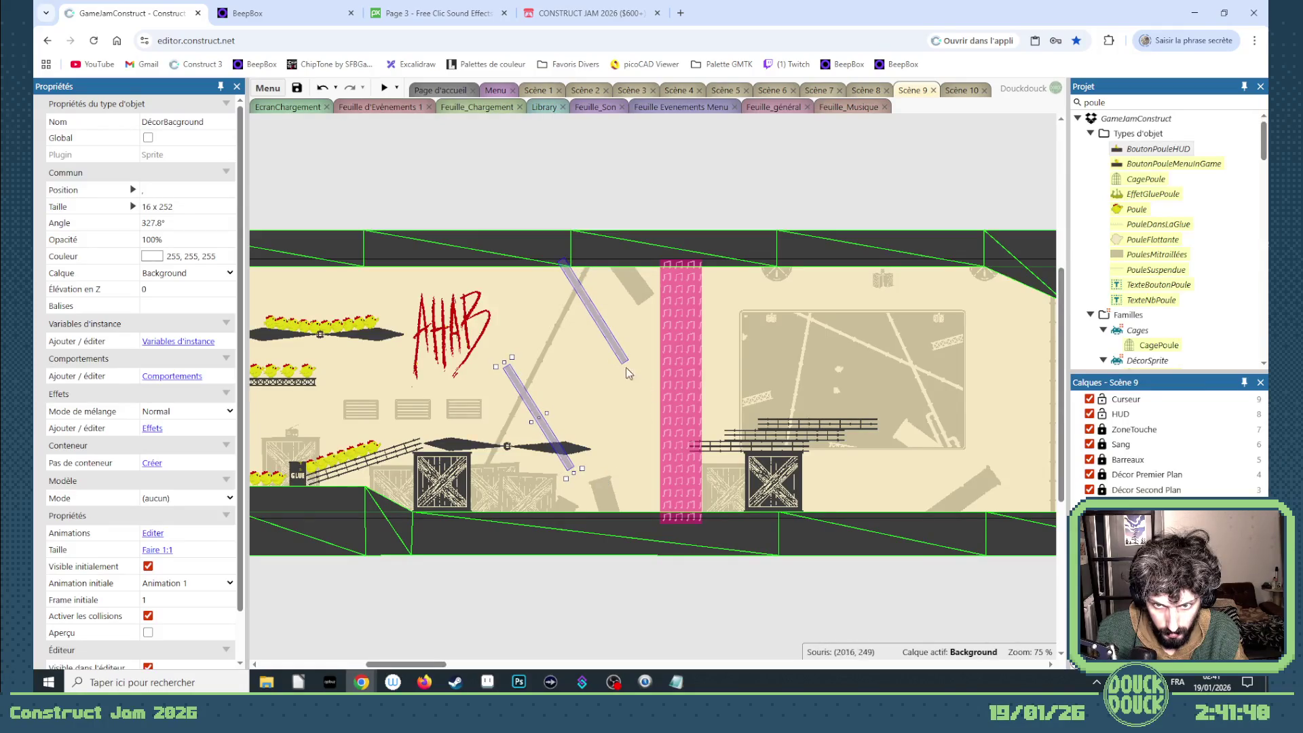
key("Delete")
mouse_move(616, 350)
left_mouse_down()
mouse_move(593, 373)
mouse_move(657, 502)
left_mouse_up()
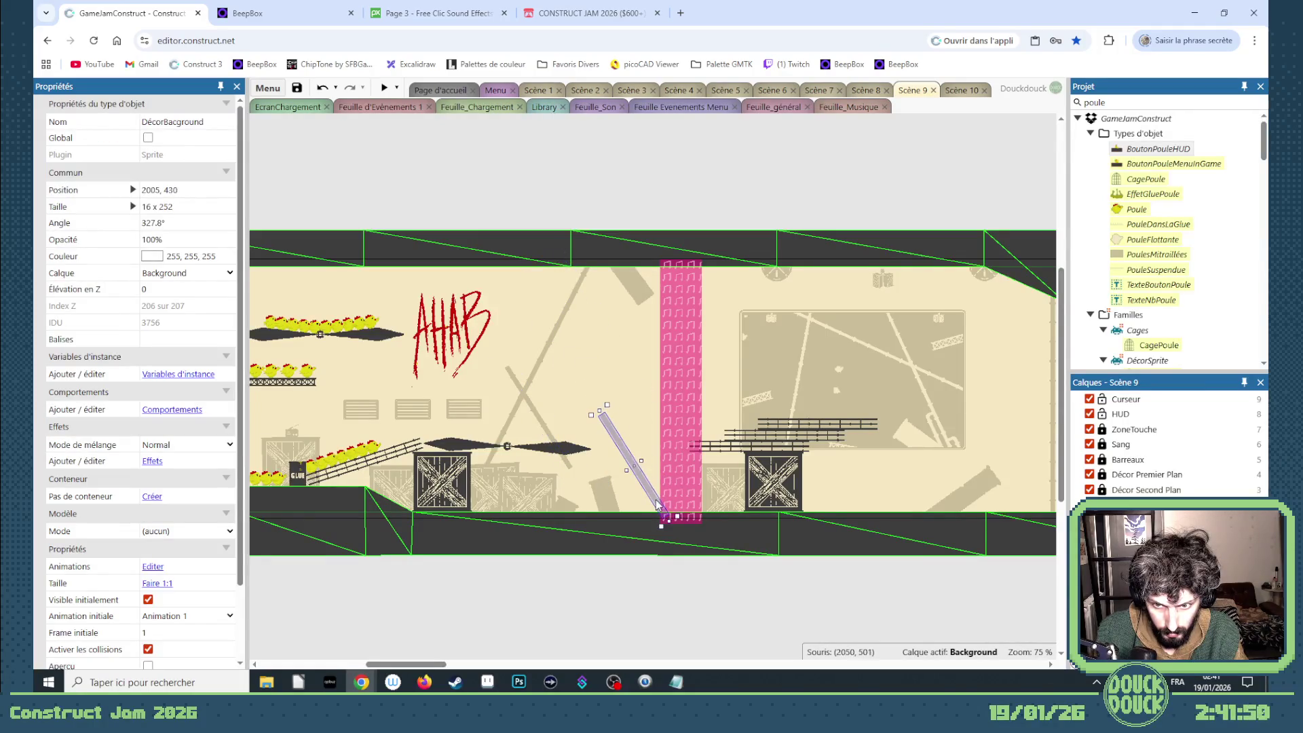
key("ctrl+z")
- Nudge the pole into place and move it up to the level's top edge
scroll(568, 360, "up", 6)
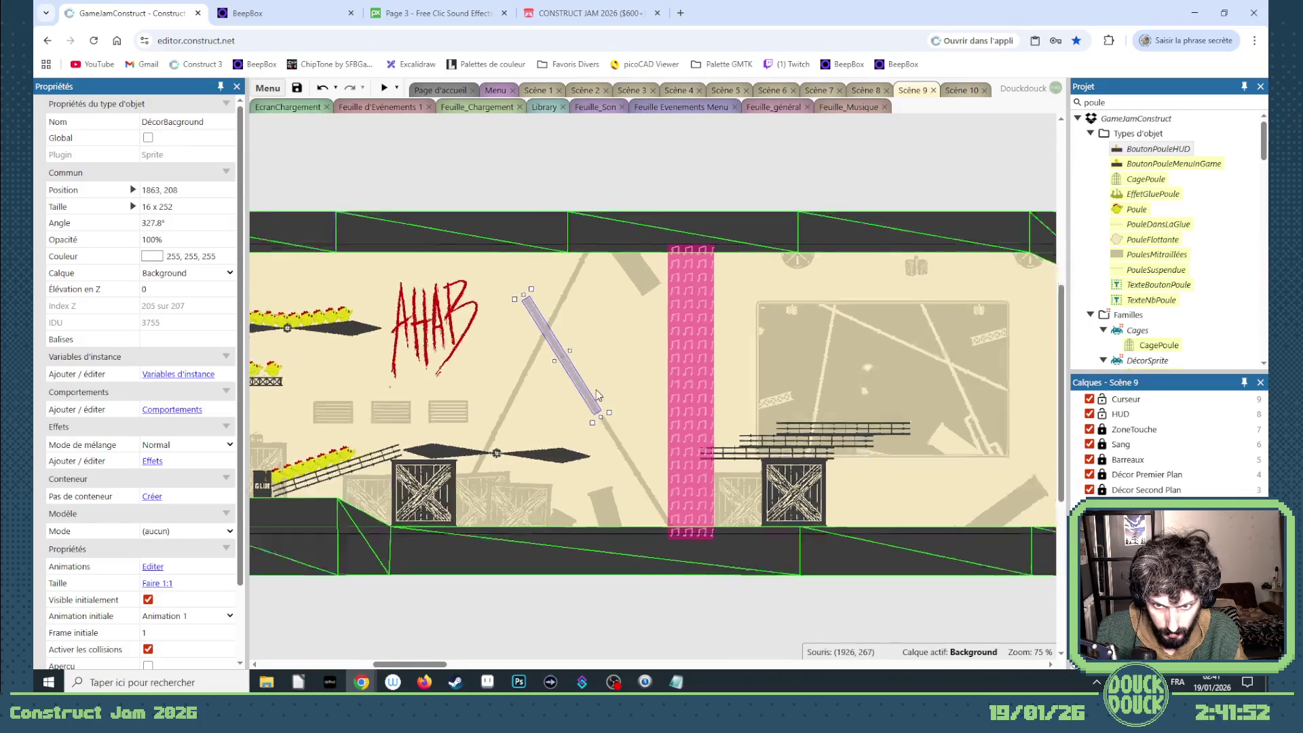
left_click_drag(599, 450, 606, 460)
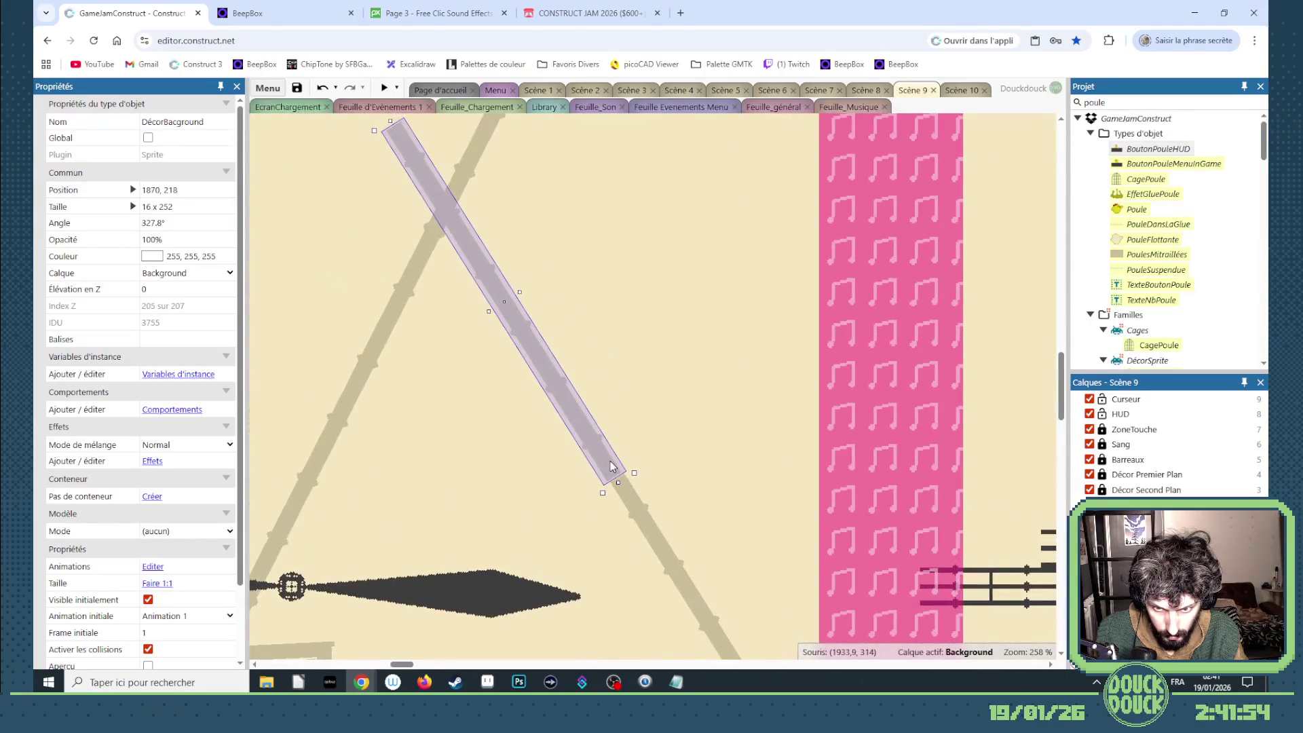
left_click(628, 475)
left_click(617, 471)
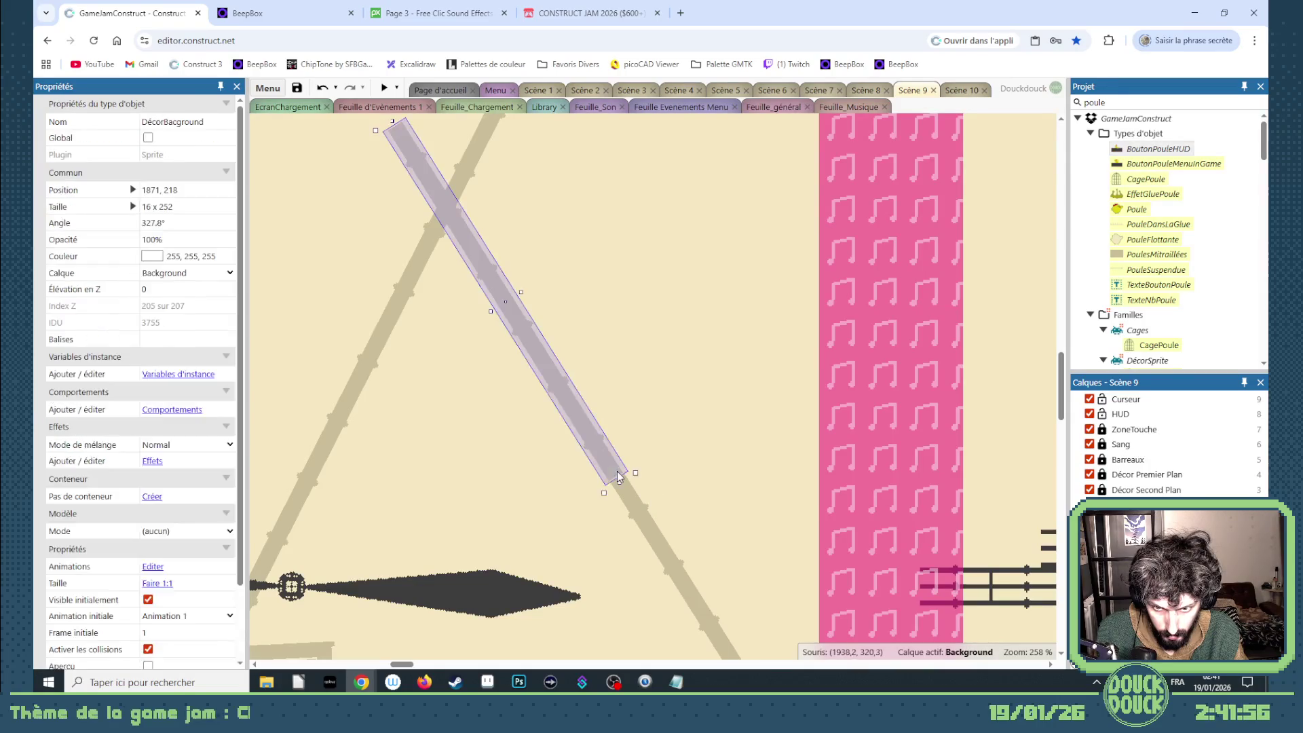
key("Right")
key("Down")
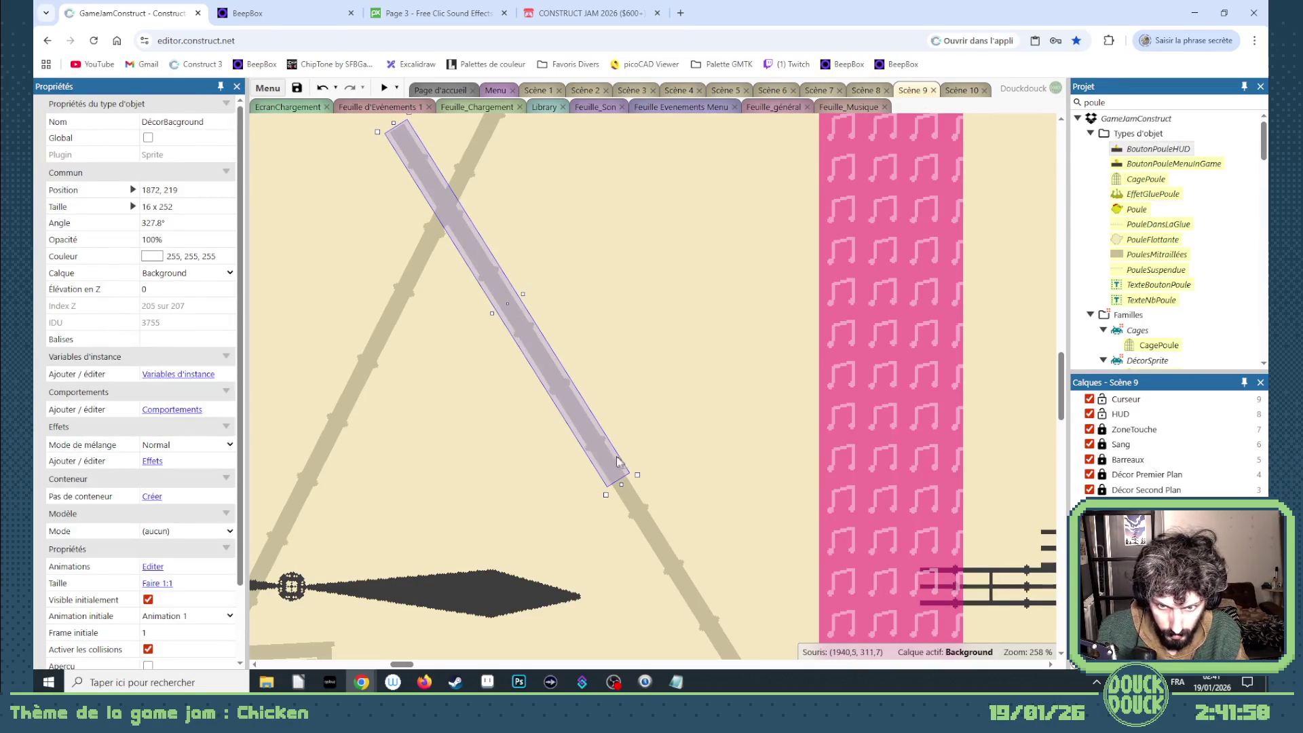
mouse_move(472, 228)
left_mouse_down()
mouse_move(420, 135)
mouse_move(405, 306)
left_mouse_up()
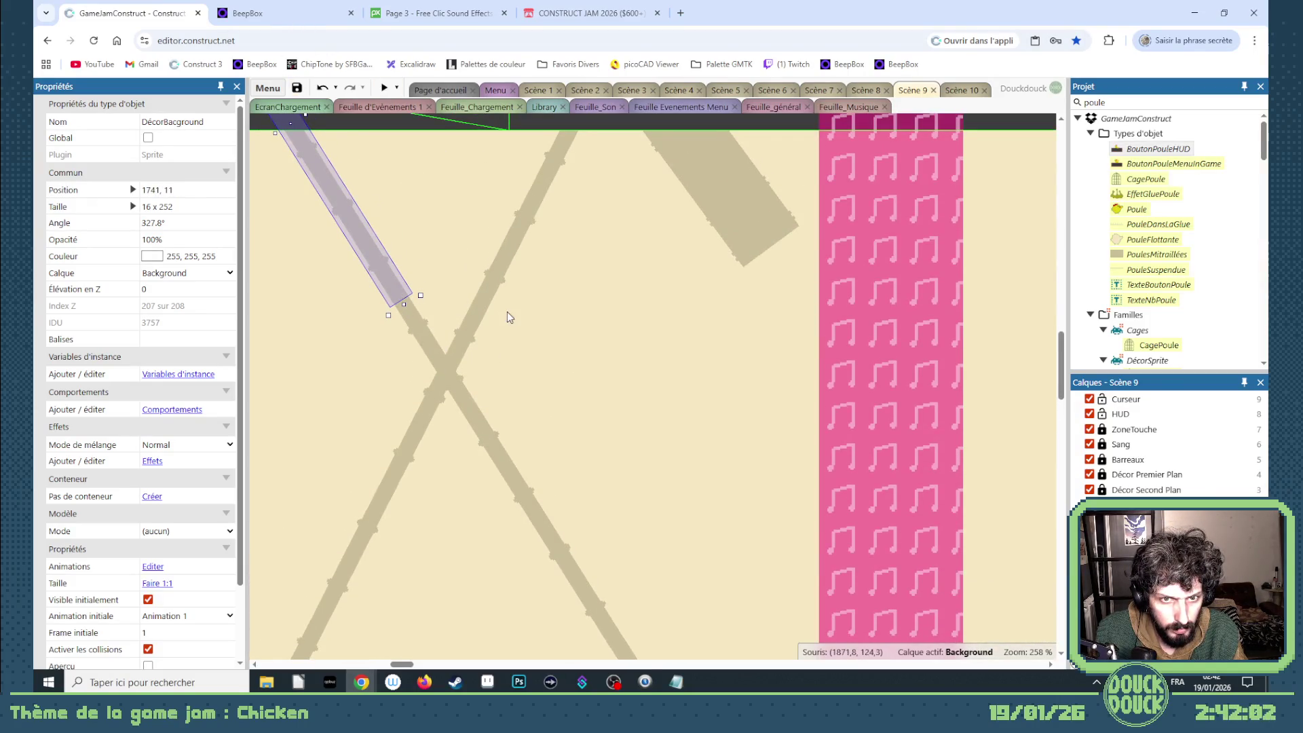
scroll(507, 311, "down", 10)
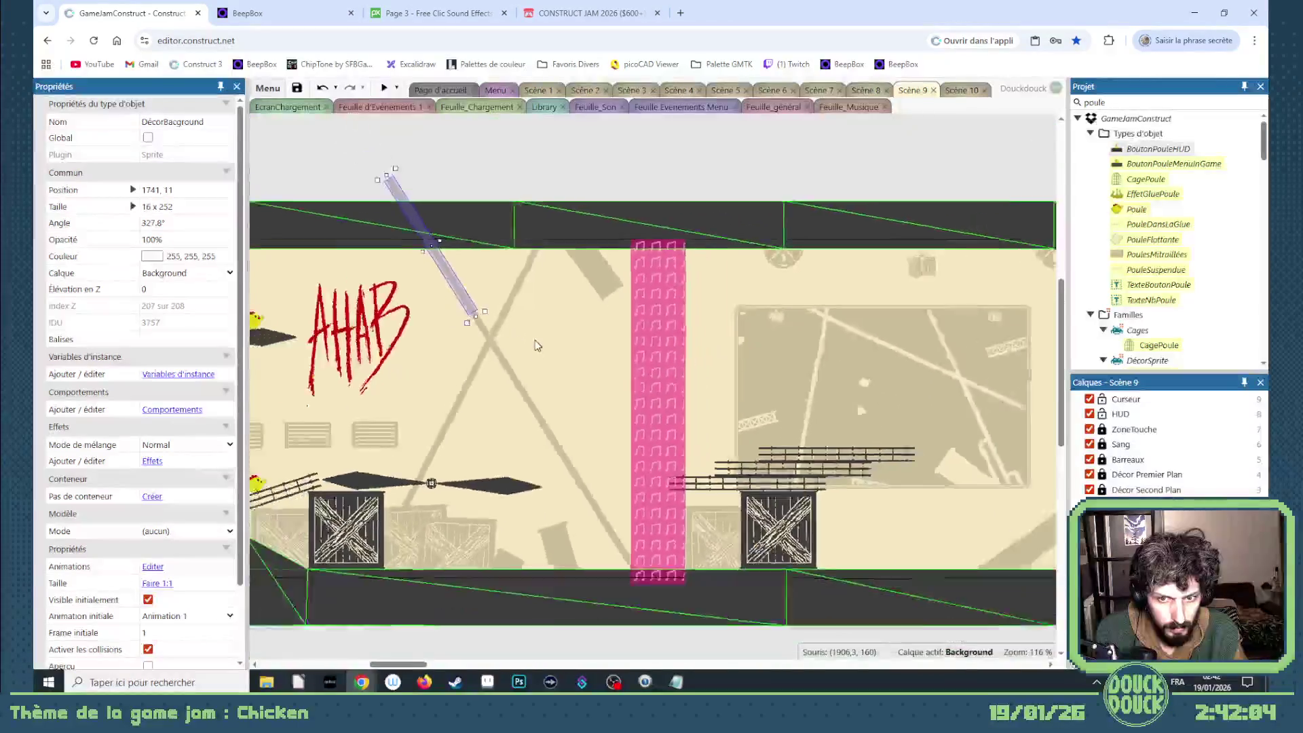
left_click(616, 539)
scroll(617, 550, "down", 2)
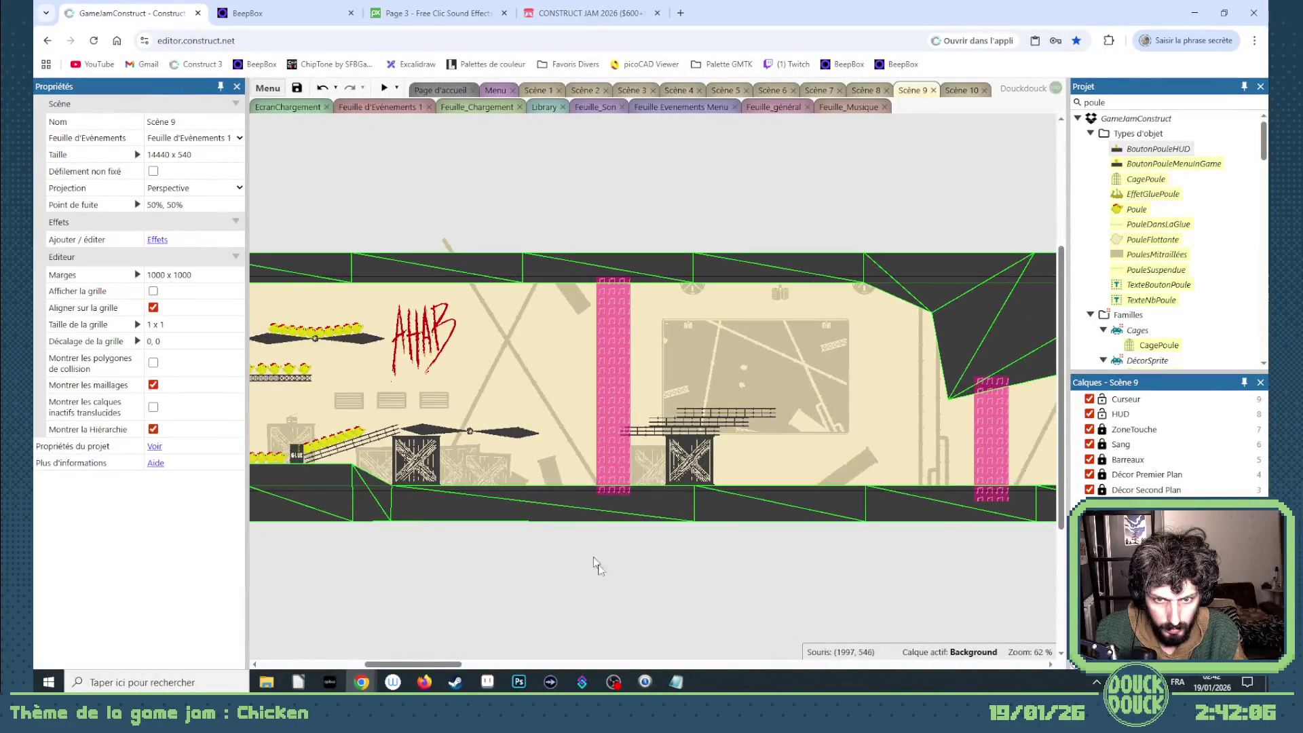
mouse_move(429, 663)
left_mouse_down()
mouse_move(414, 663)
mouse_move(740, 652)
left_mouse_up()
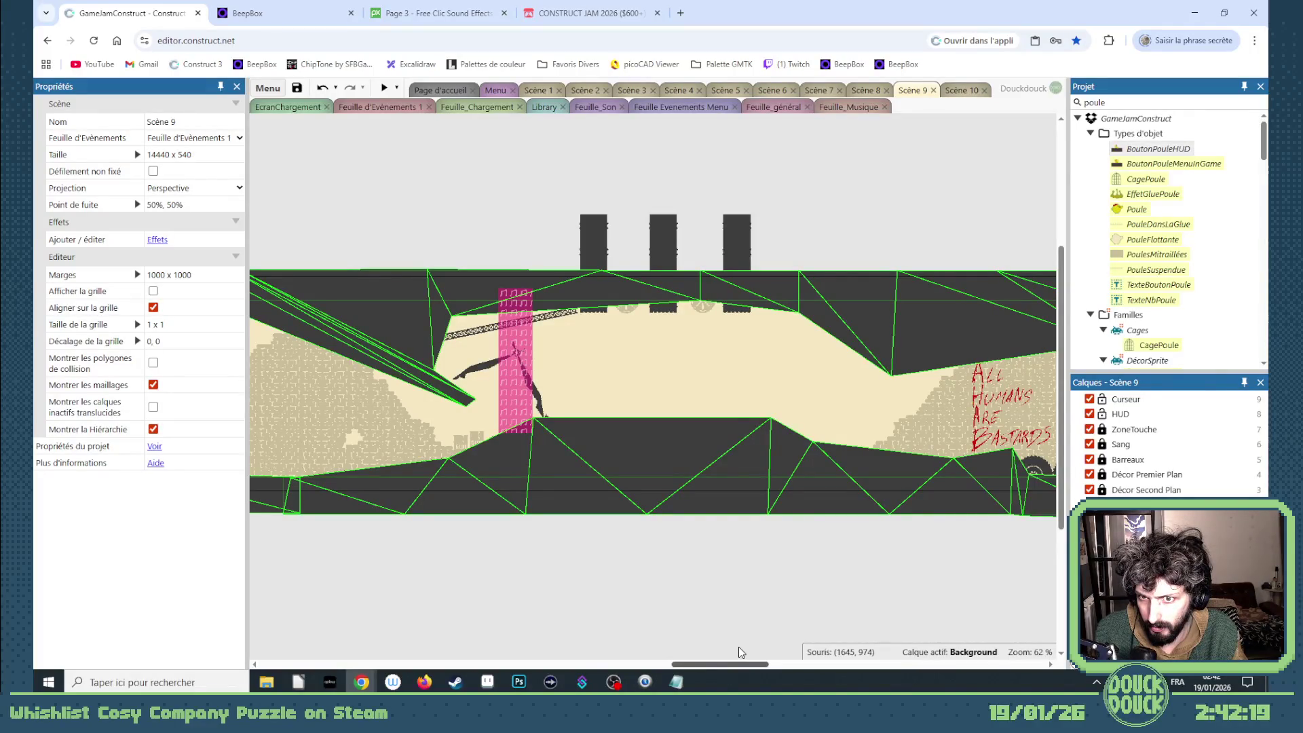
- Scroll across Scène 9 and start a GameJamConstruct preview from the toolbar
mouse_move(740, 652)
left_mouse_down()
mouse_move(903, 635)
mouse_move(978, 645)
mouse_move(604, 646)
mouse_move(391, 197)
left_mouse_up()
left_click(384, 88)
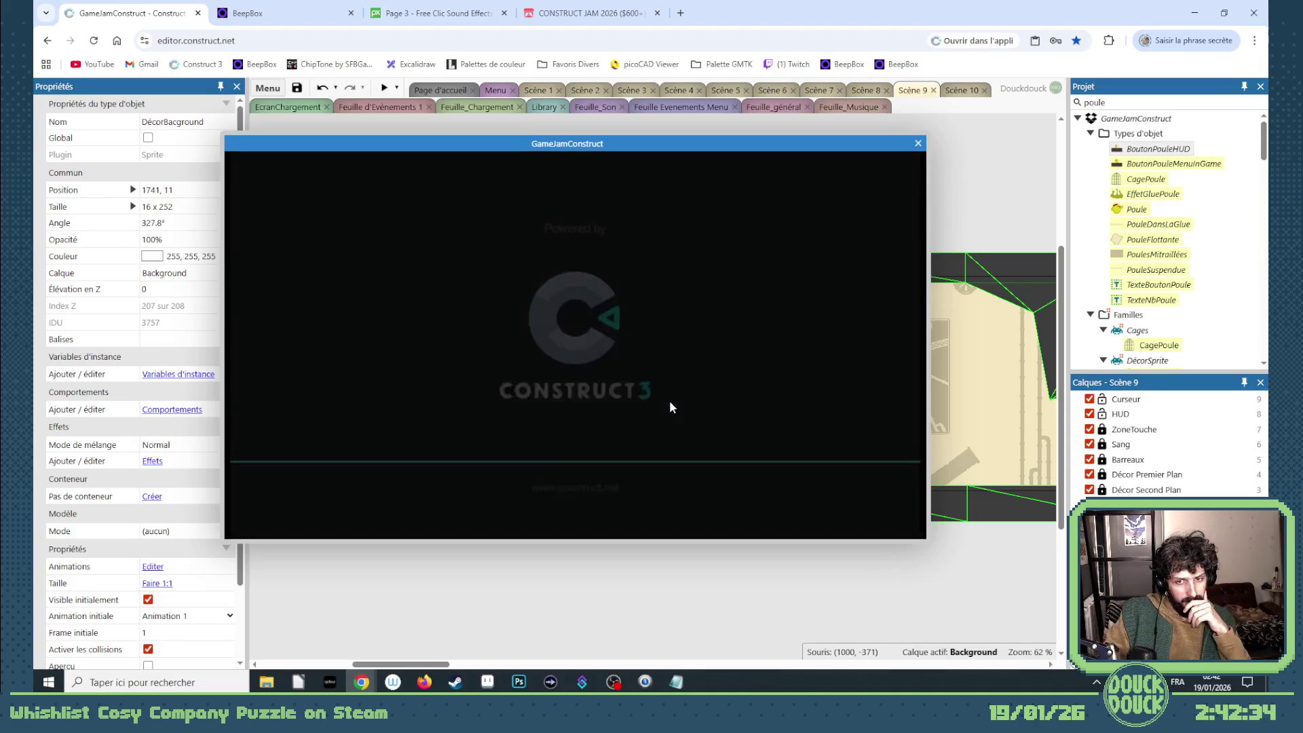
- Play the preview full screen, pulling a chick from the pile and carrying it across the level
key("F11")
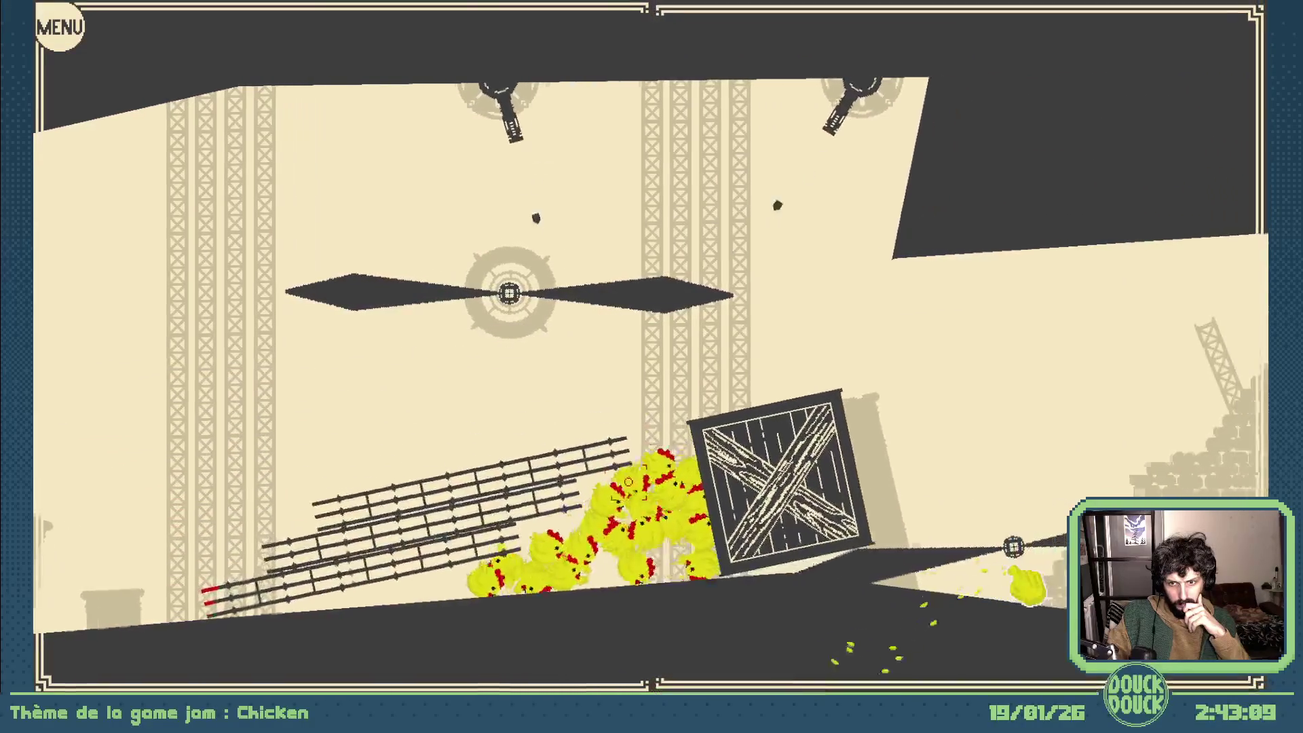
mouse_move(618, 464)
left_mouse_down()
mouse_move(663, 282)
mouse_move(637, 302)
mouse_move(633, 271)
mouse_move(621, 274)
mouse_move(663, 254)
mouse_move(644, 254)
left_mouse_up()
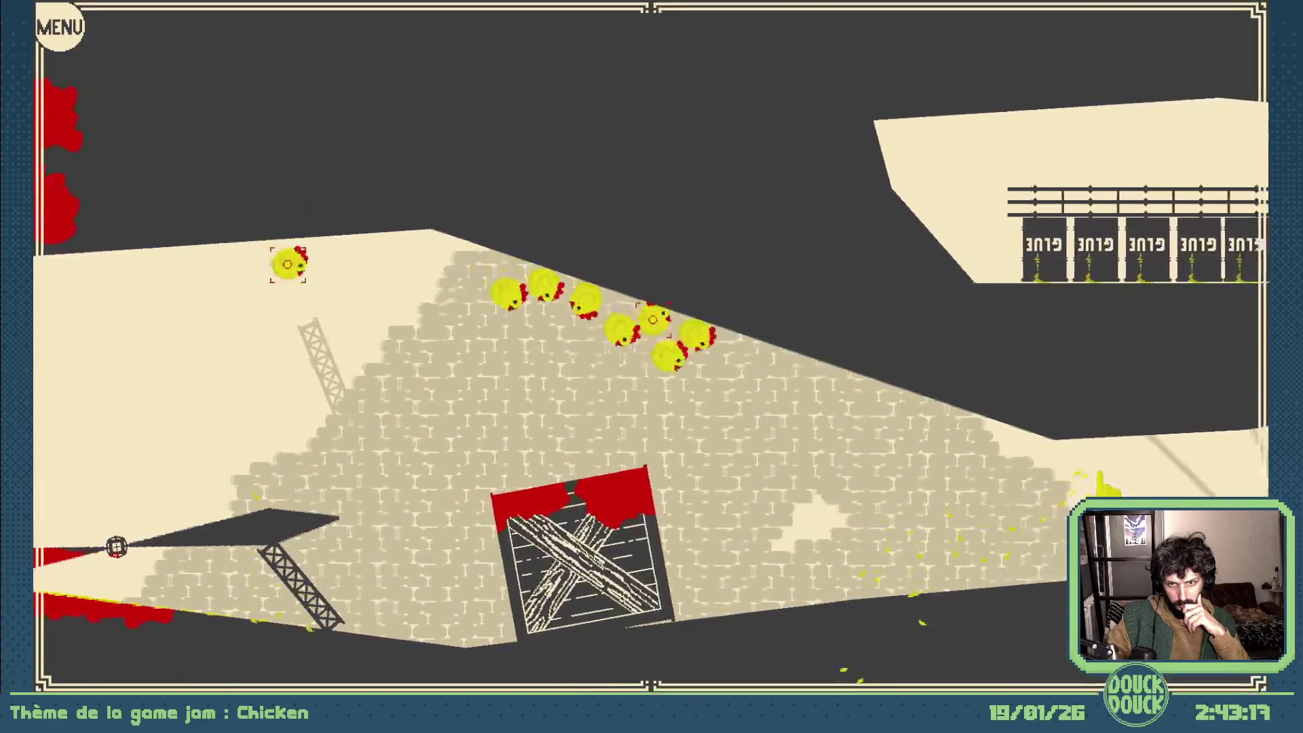
left_click_drag(289, 257, 285, 372)
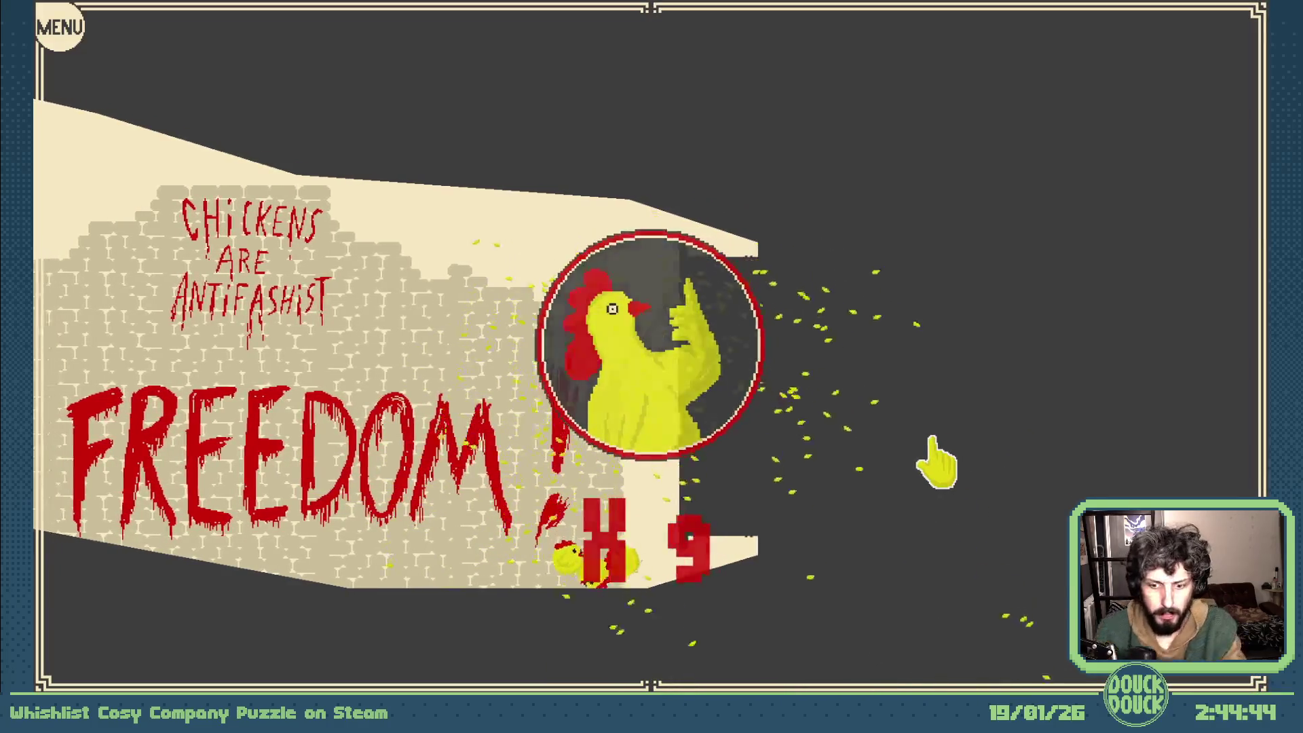
- Close the preview, cover the green door with a MursDeBriques copy, and change its Frame initiale
key("Escape")
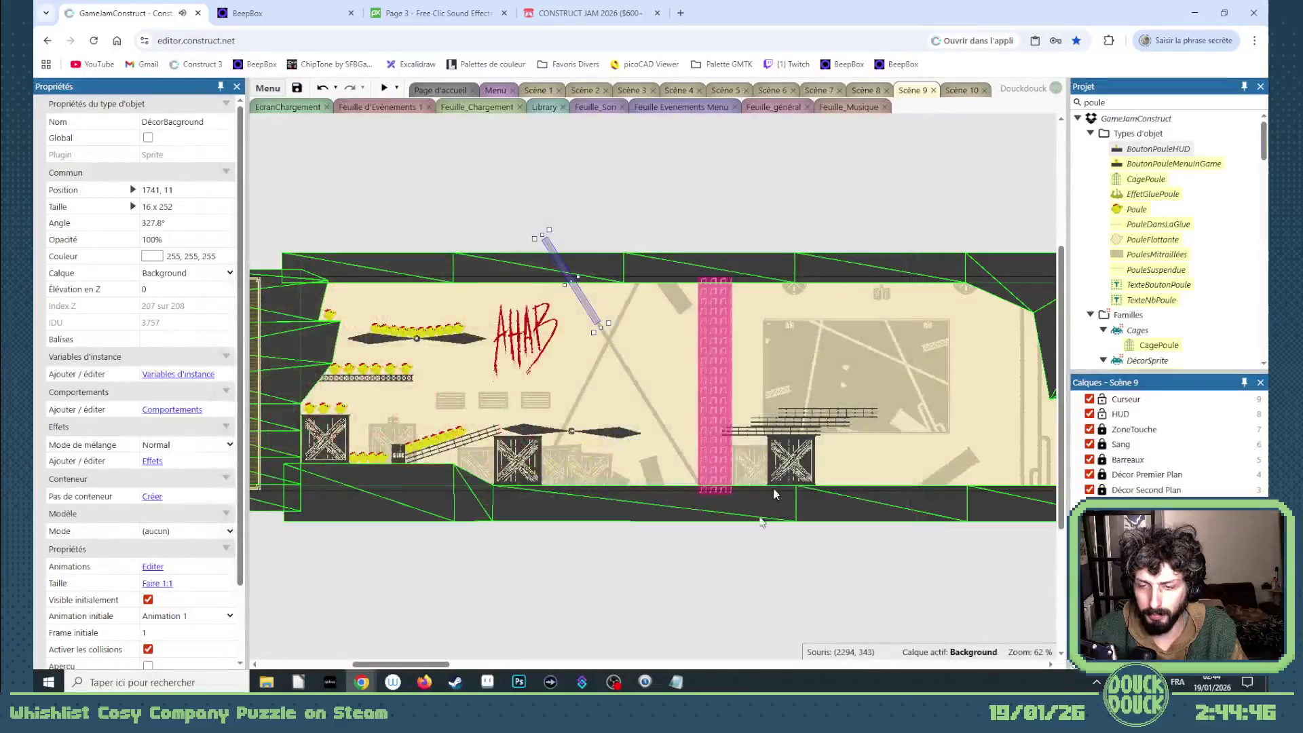
left_click_drag(427, 671, 946, 674)
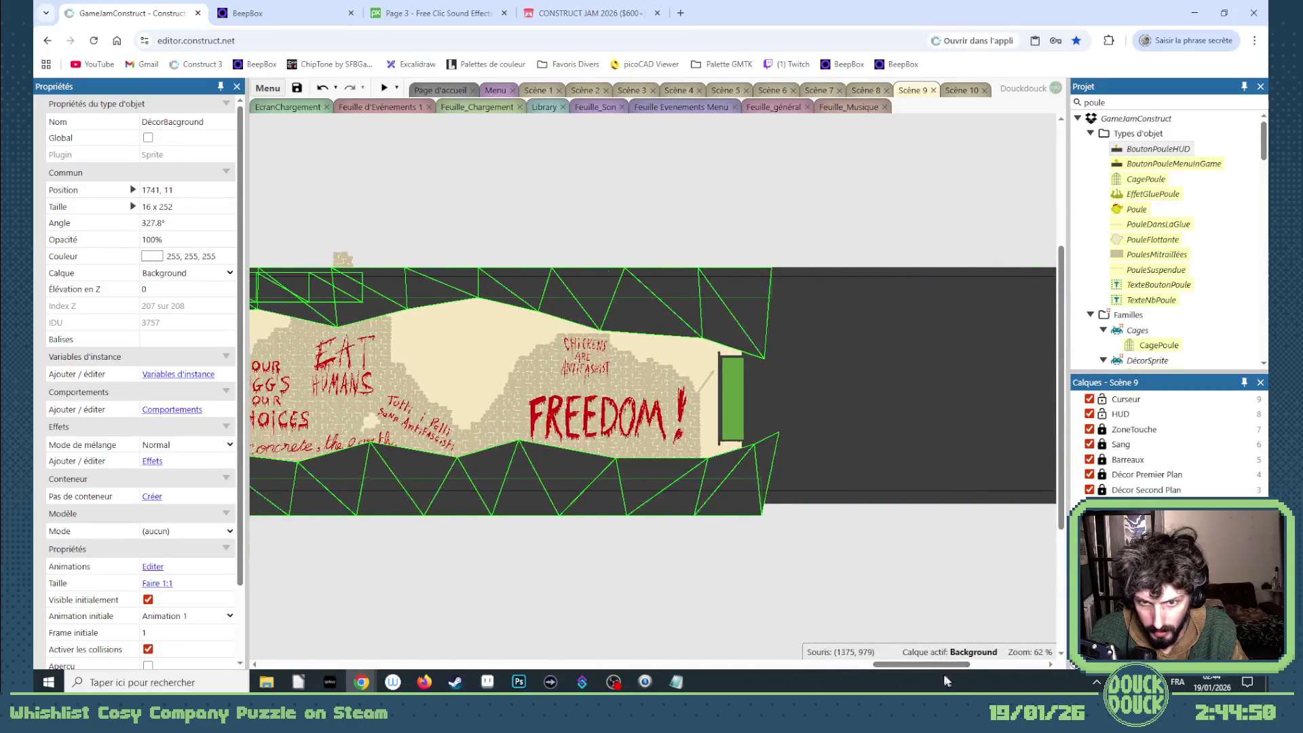
left_click(450, 413)
mouse_move(451, 410)
left_mouse_down()
mouse_move(722, 418)
mouse_move(709, 418)
left_mouse_up()
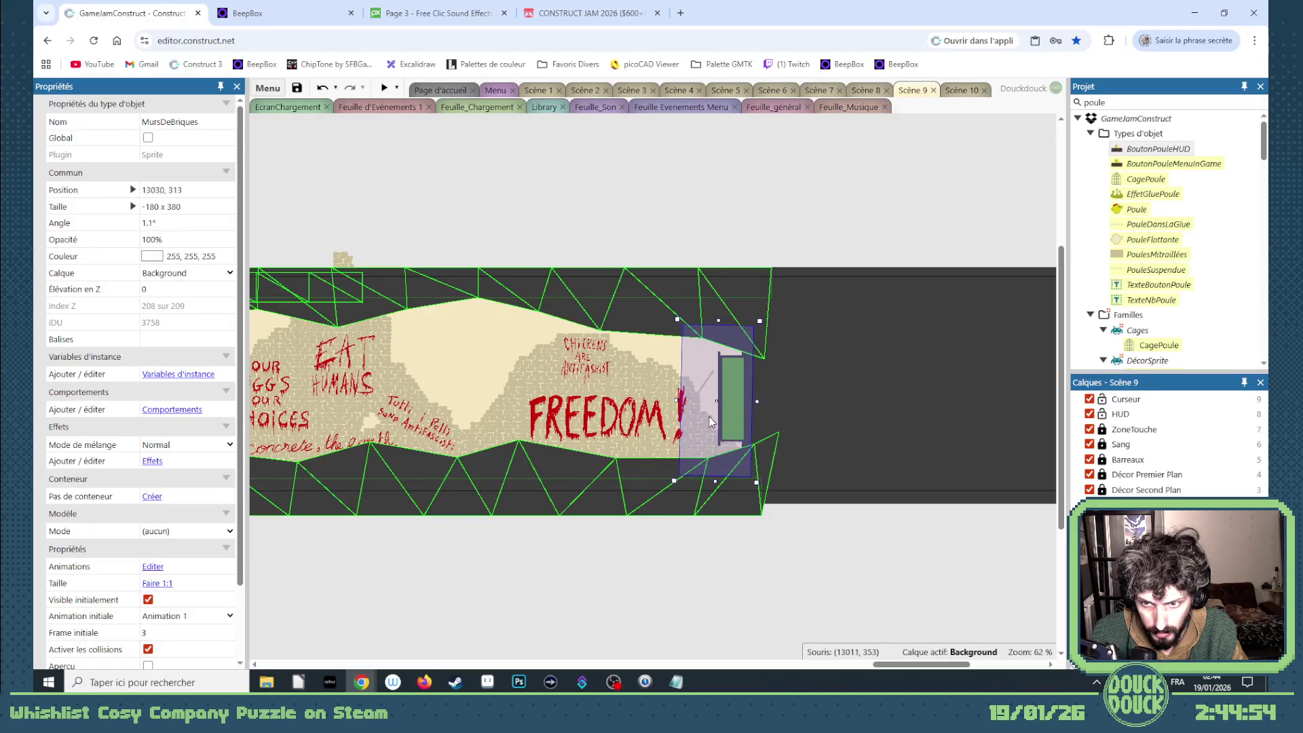
scroll(710, 422, "up", 5)
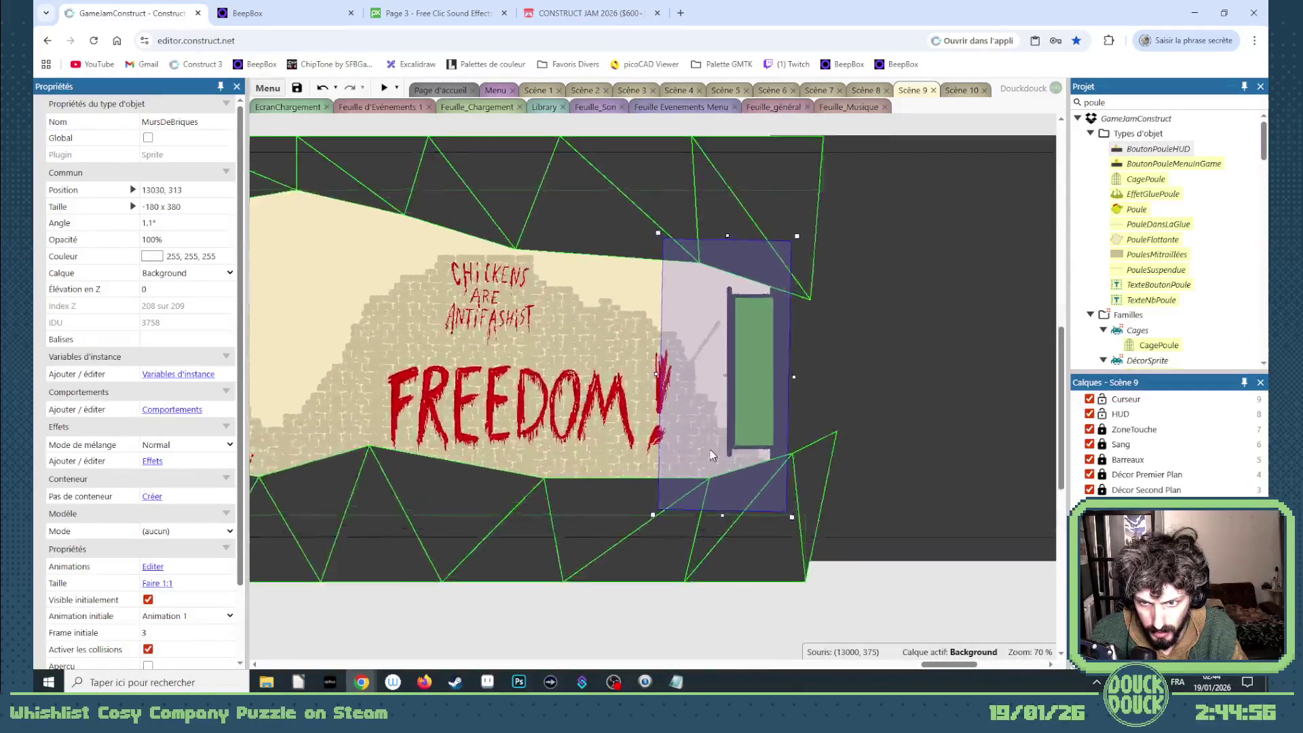
scroll(710, 446, "up", 3)
left_click_drag(707, 444, 713, 446)
scroll(714, 447, "down", 8)
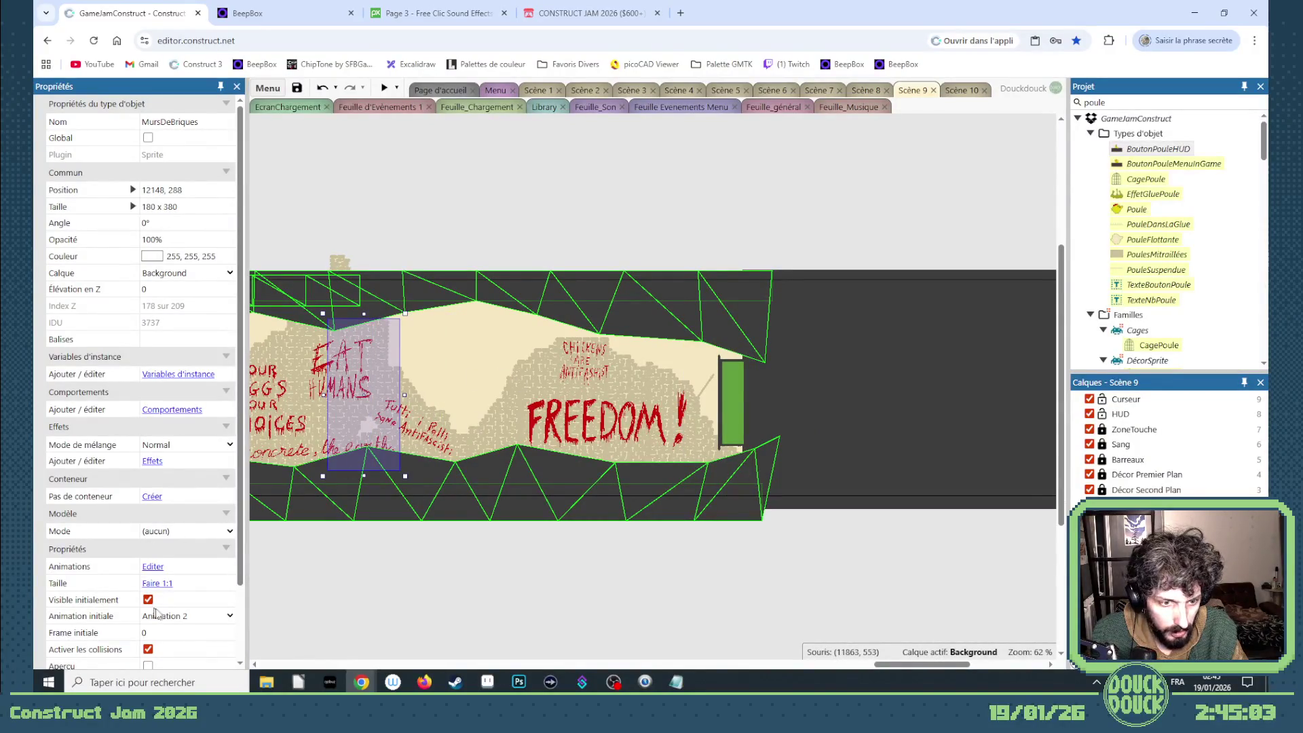
left_click(230, 630)
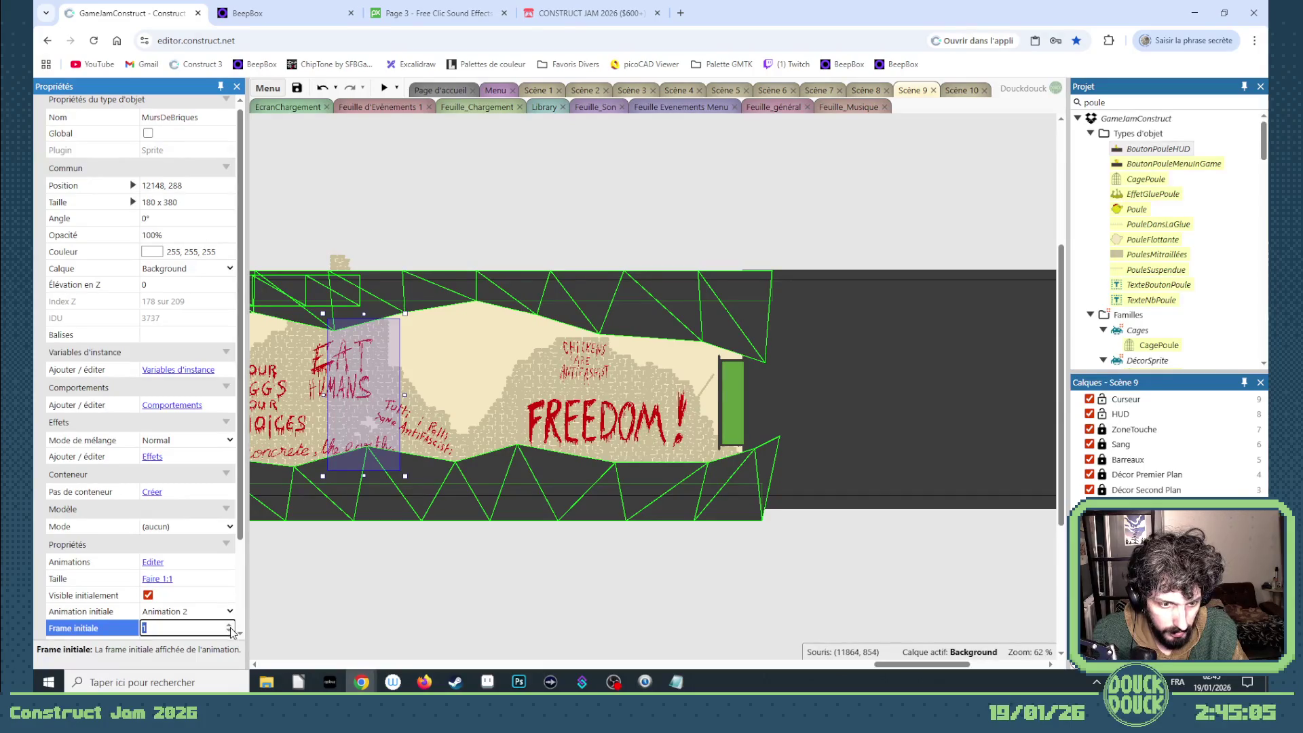
scroll(197, 604, "down", 2)
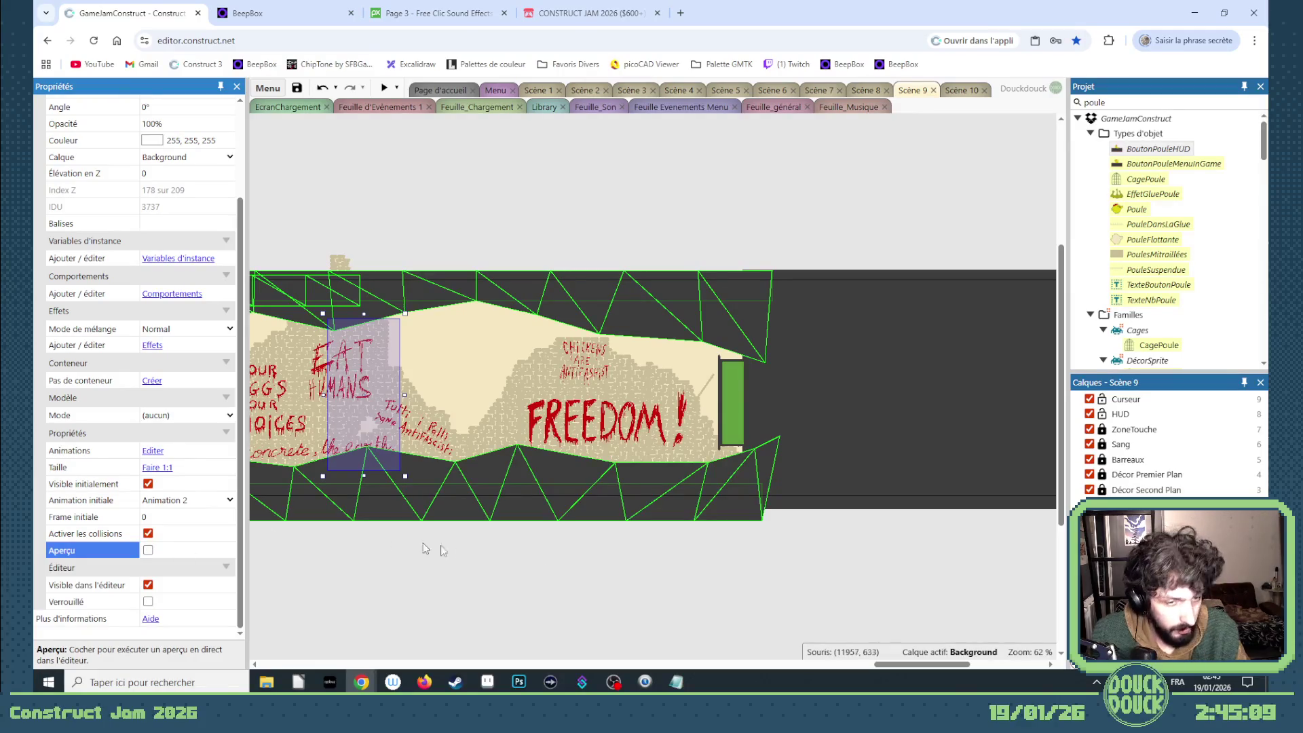
mouse_move(864, 666)
left_mouse_down()
mouse_move(612, 671)
mouse_move(638, 671)
mouse_move(551, 657)
mouse_move(579, 668)
mouse_move(924, 654)
left_mouse_up()
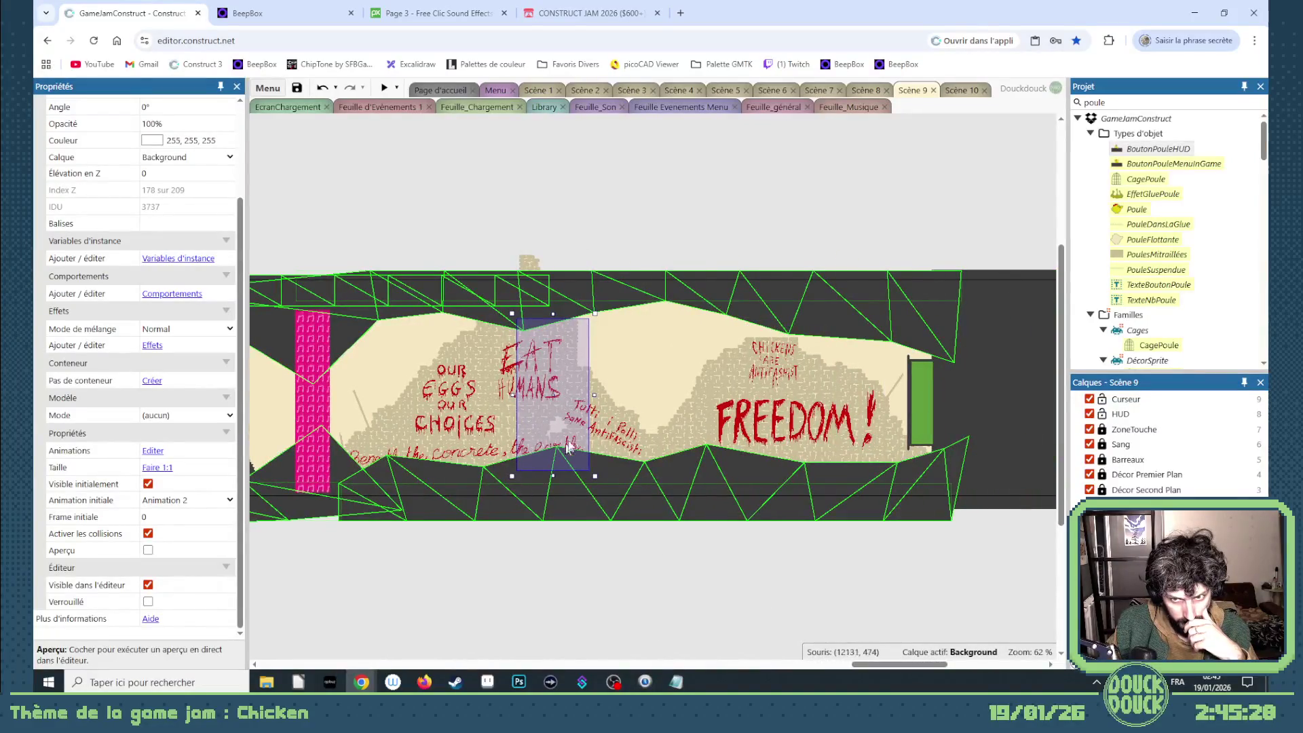
- In Aseprite, make a new transparent 250×250 px sprite via Fichier > Nouveau
left_click(478, 683)
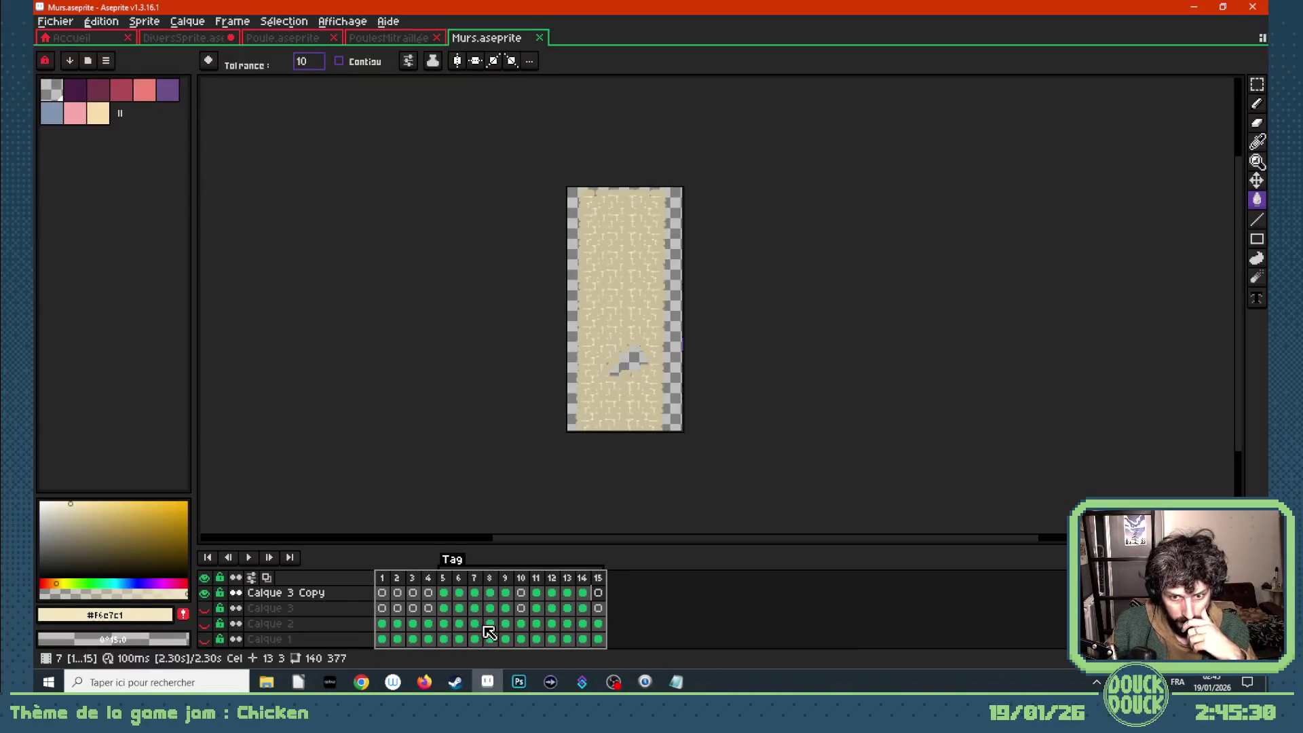
left_click(68, 23)
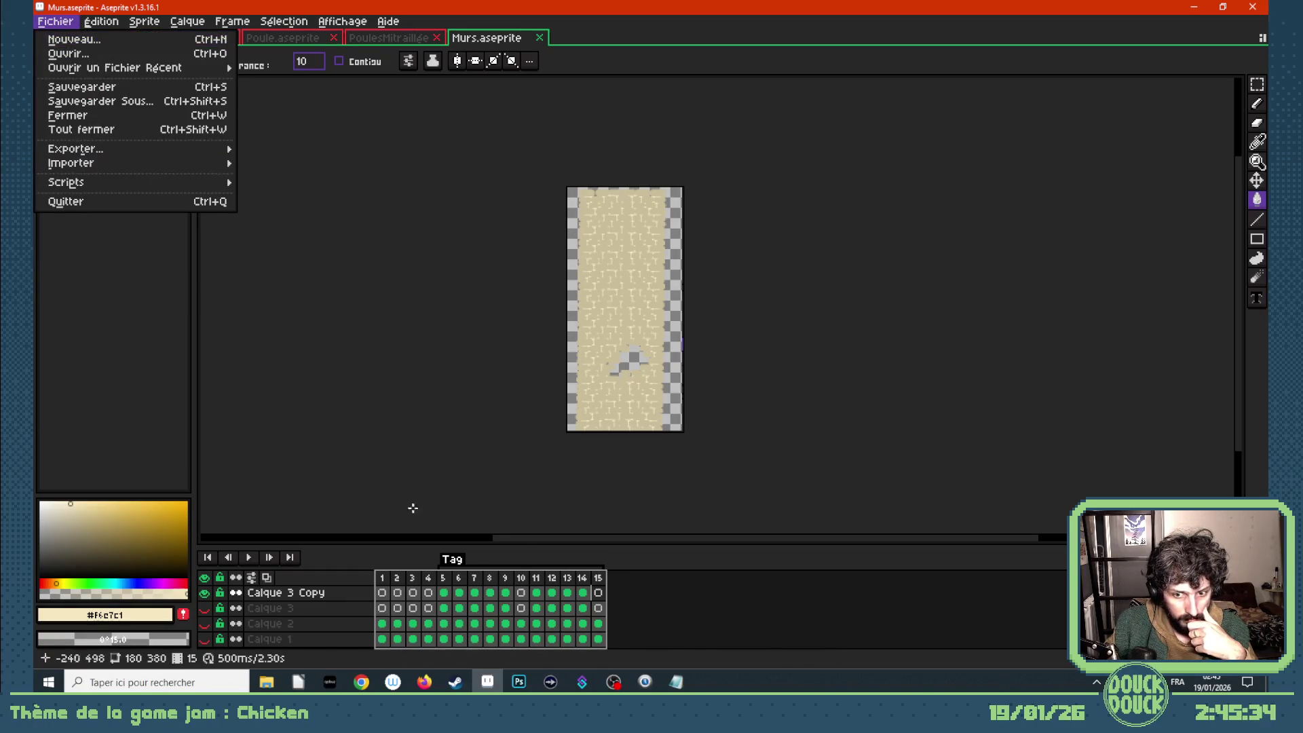
left_click(96, 42)
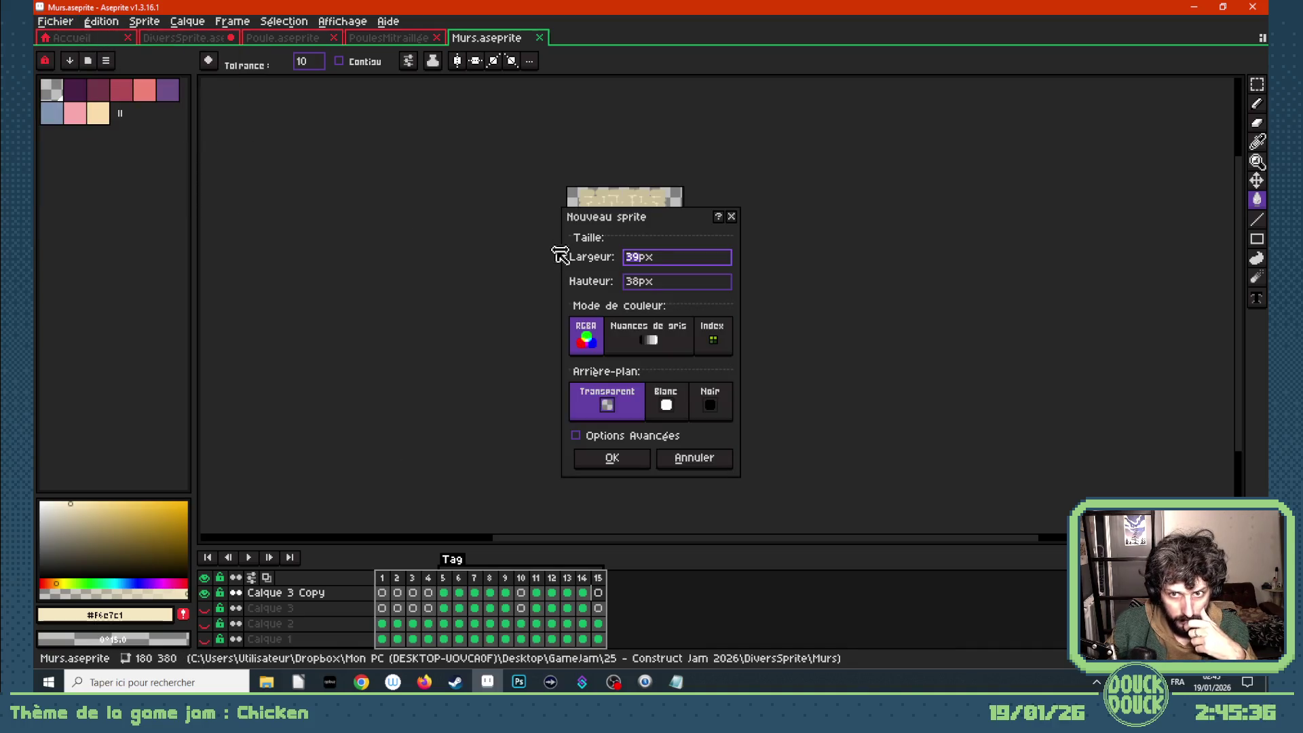
left_click(732, 216)
scroll(618, 431, "down", 1)
scroll(618, 431, "up", 1)
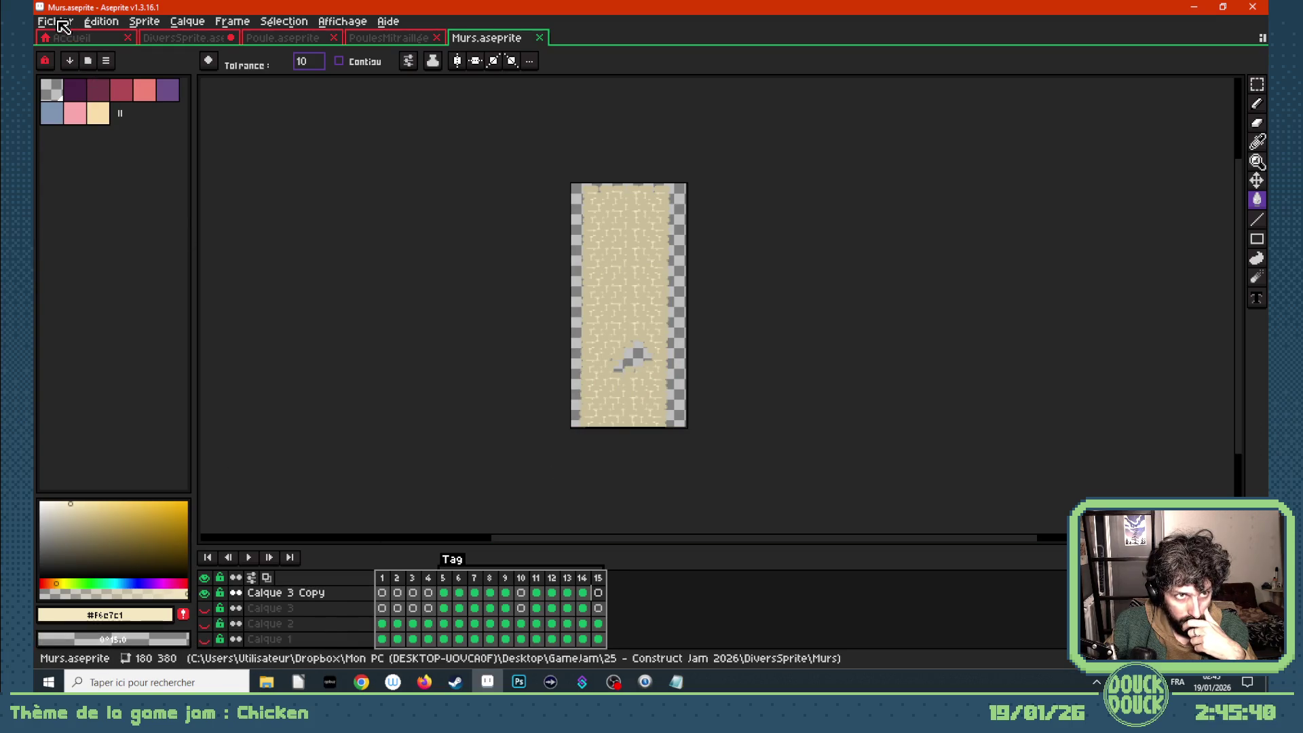
left_click(61, 26)
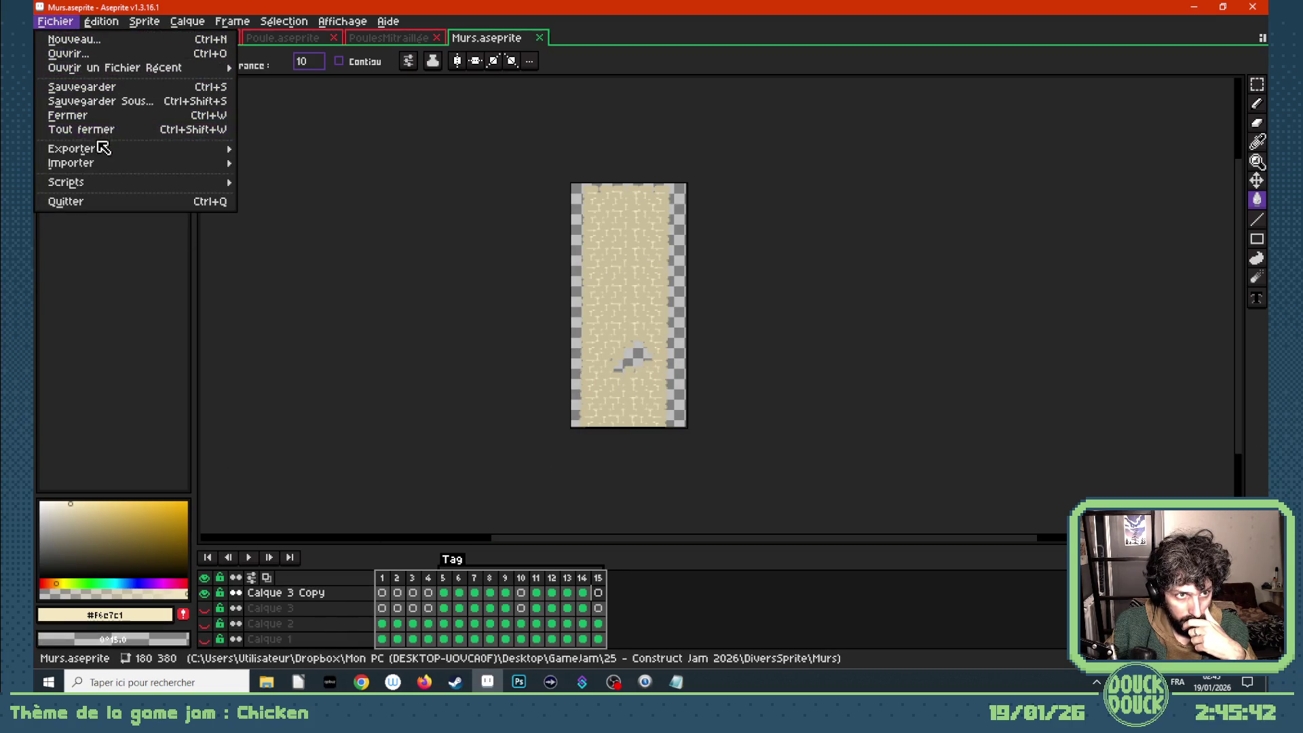
left_click(79, 41)
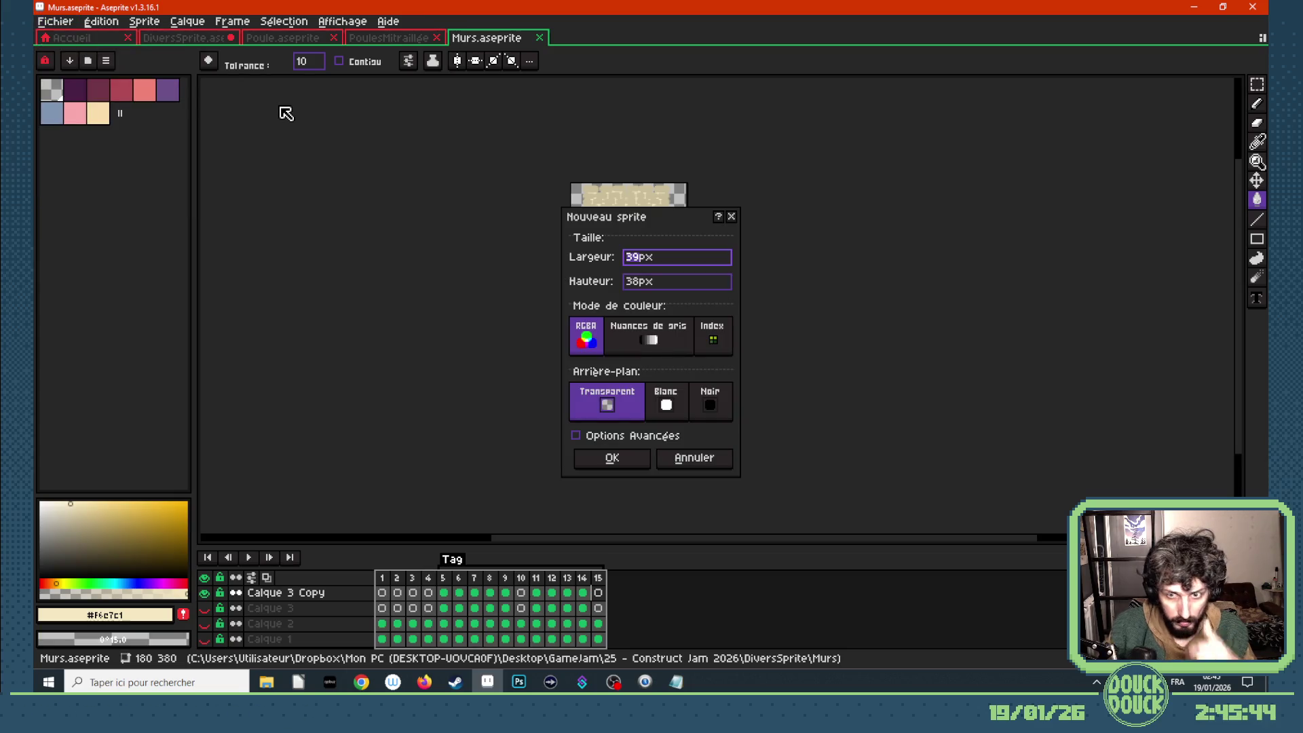
type("50")
key("Tab")
key("Return")
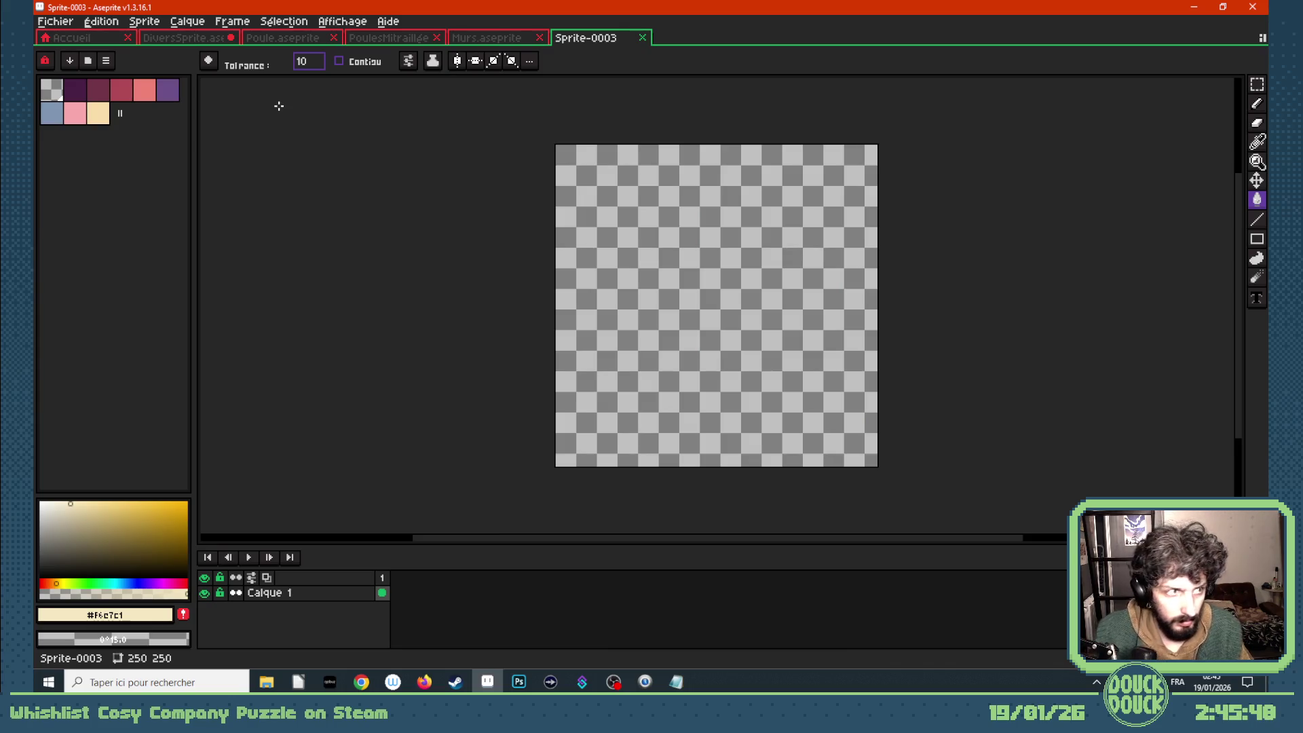
- Draw a wavy purple curve across the canvas with the Pencil
left_click(168, 90)
key("b")
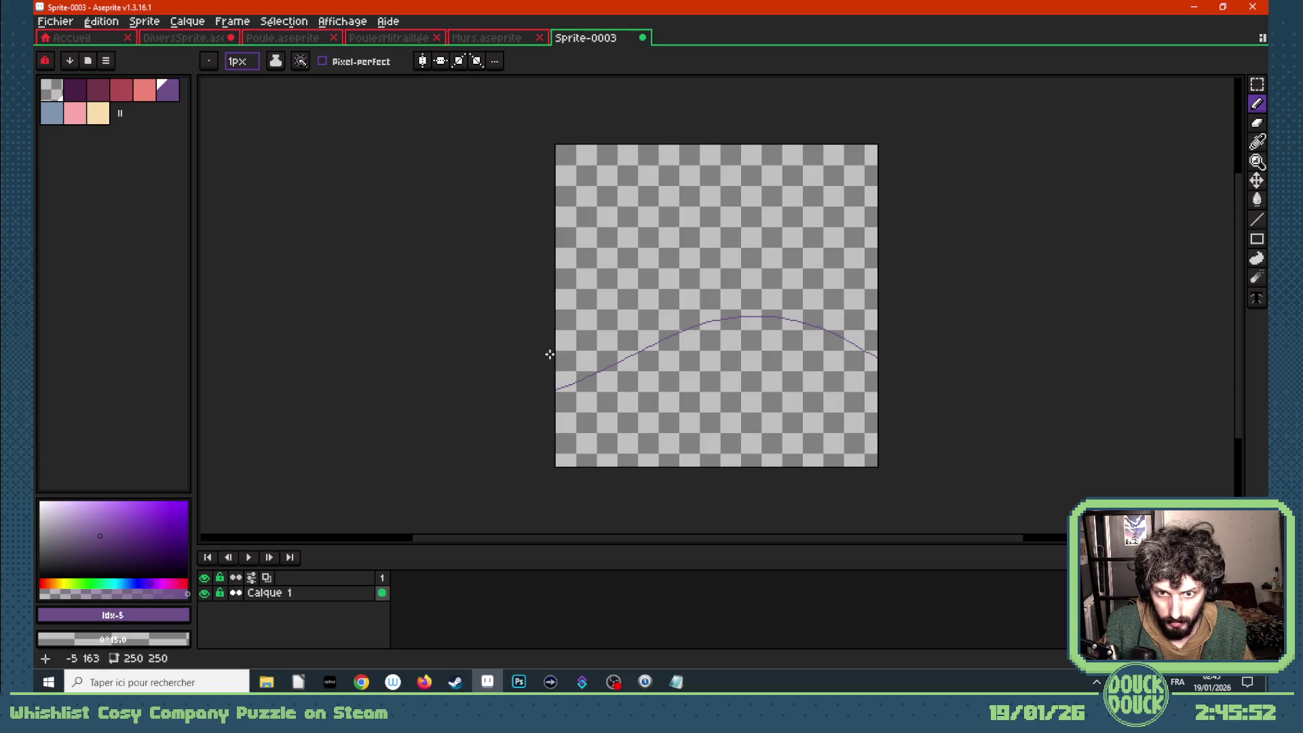
left_click_drag(767, 350, 1134, 408)
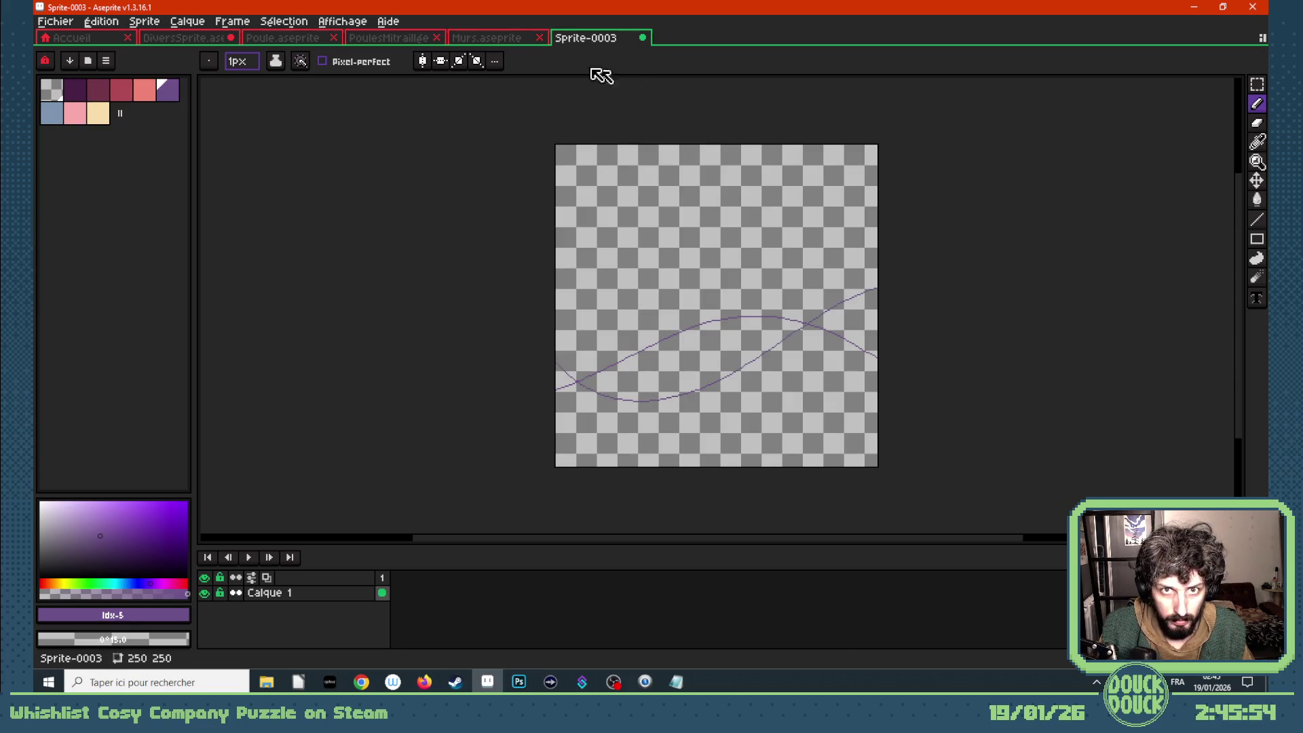
- Copy the frame 5–8 chicken cels from Murs.aseprite and paste them into Sprite-0003 as four frames
left_click(492, 42)
left_click_drag(443, 606, 508, 604)
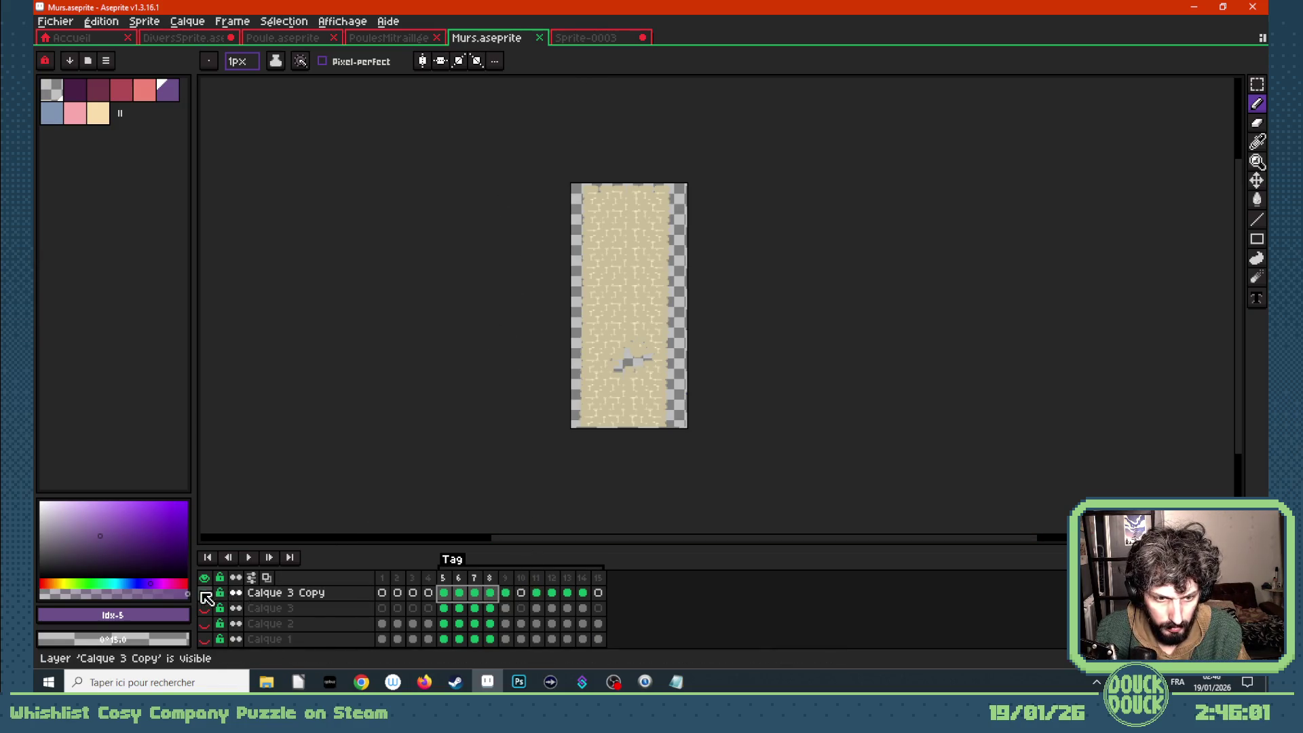
left_click(614, 38)
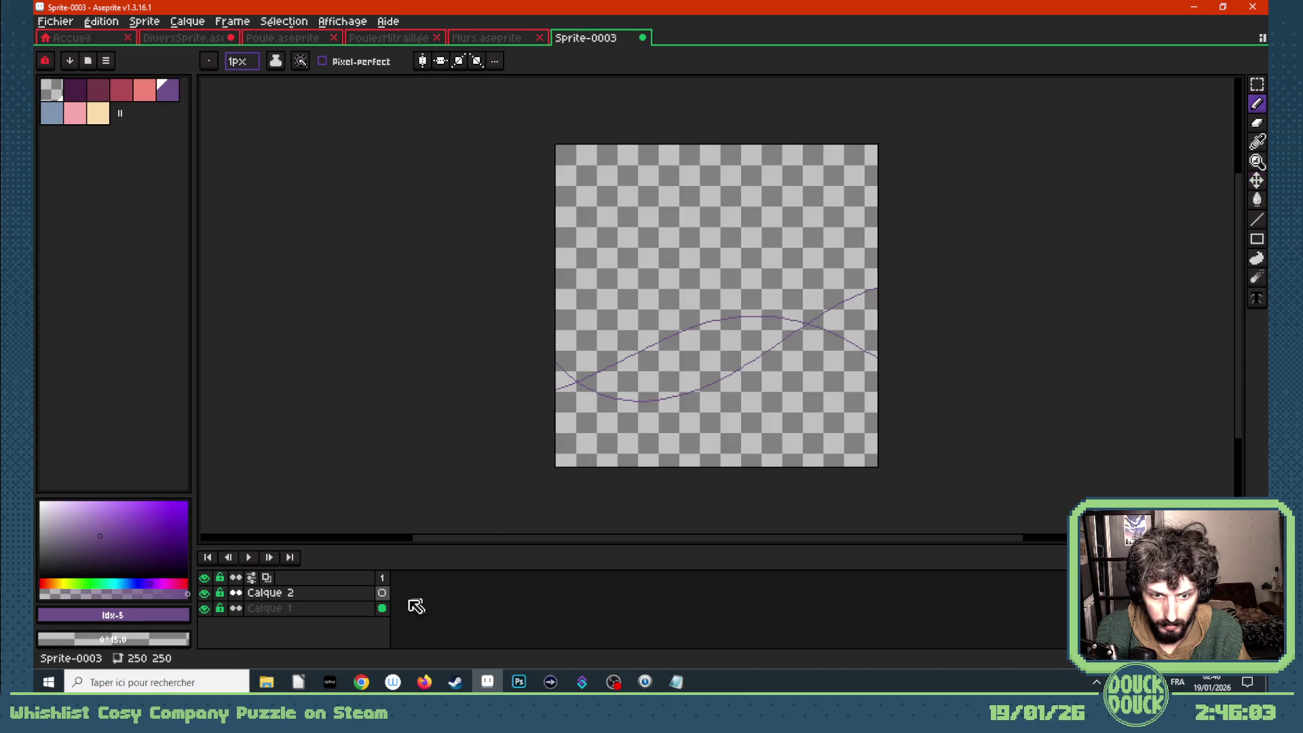
key("alt+n")
key("alt+n")
key("alt+n")
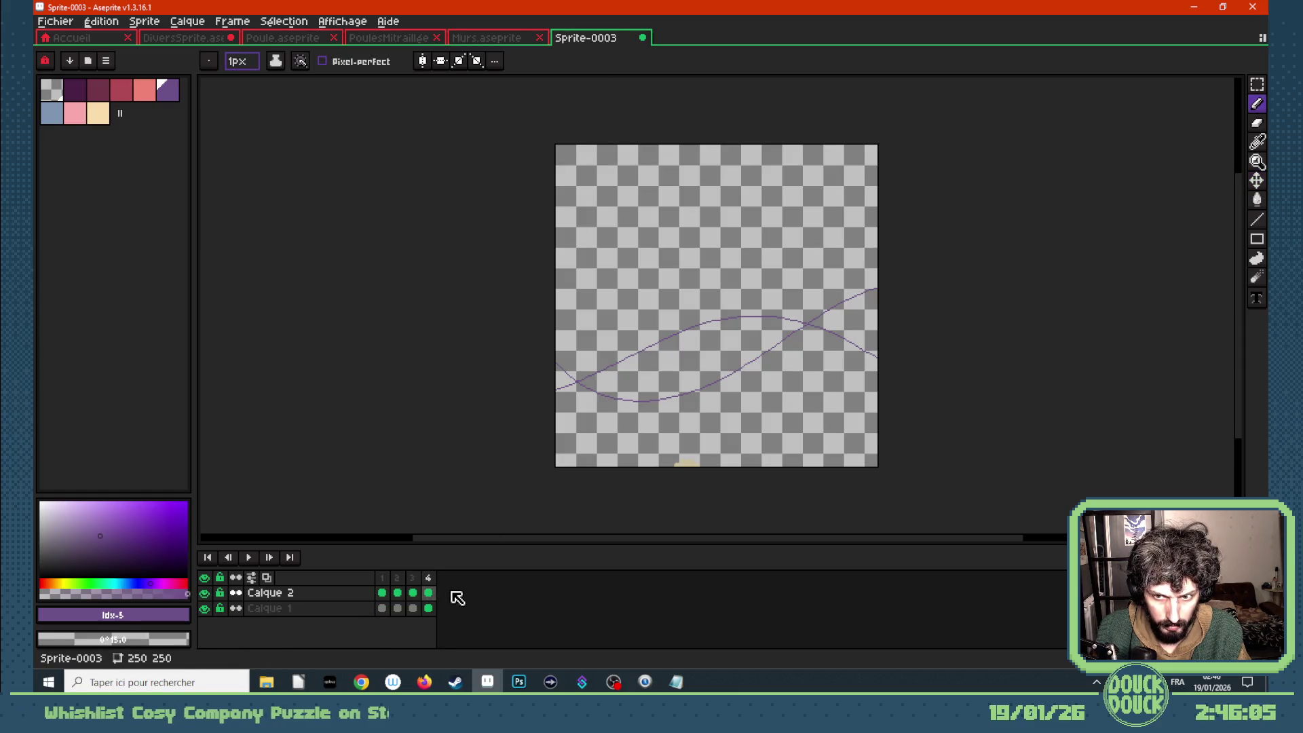
left_click(384, 596)
- Move the Calque 1 cel to frame 4 and pull the chicken up from the bottom edge
left_click_drag(384, 606, 429, 606)
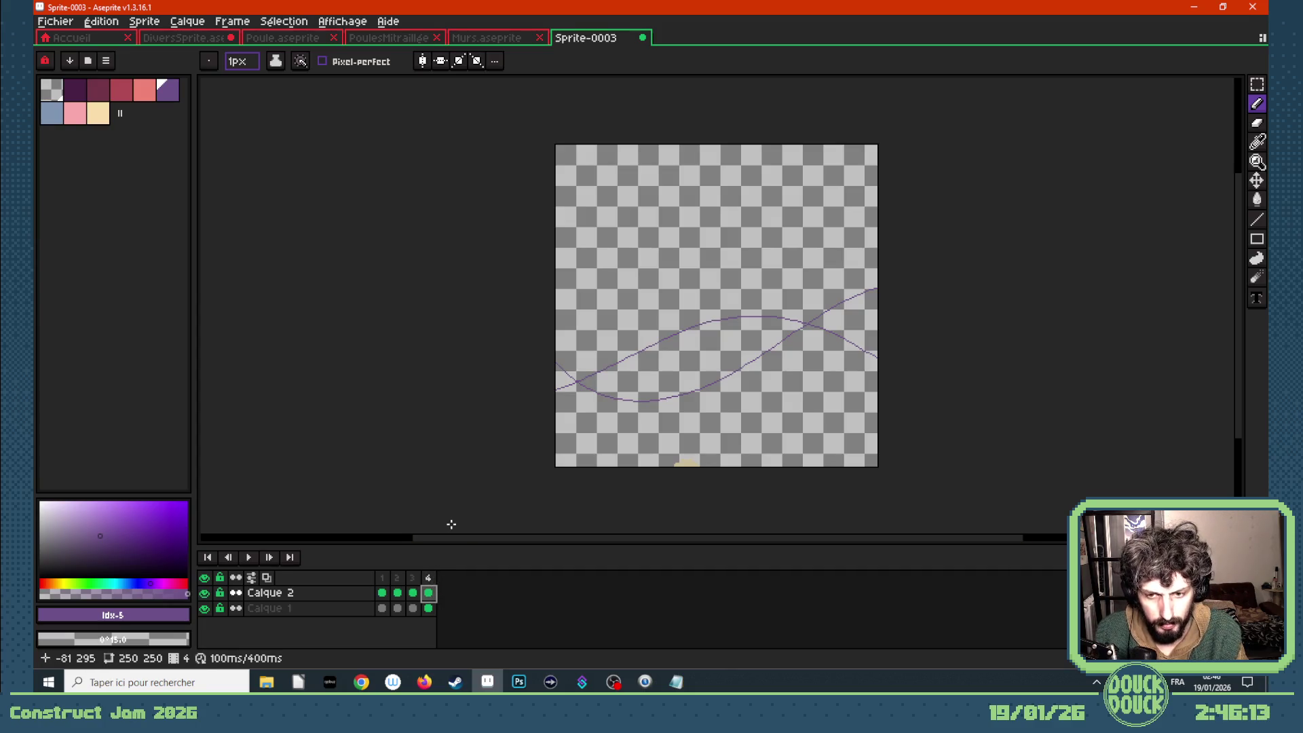
key("ctrl+a")
key("ctrl+d")
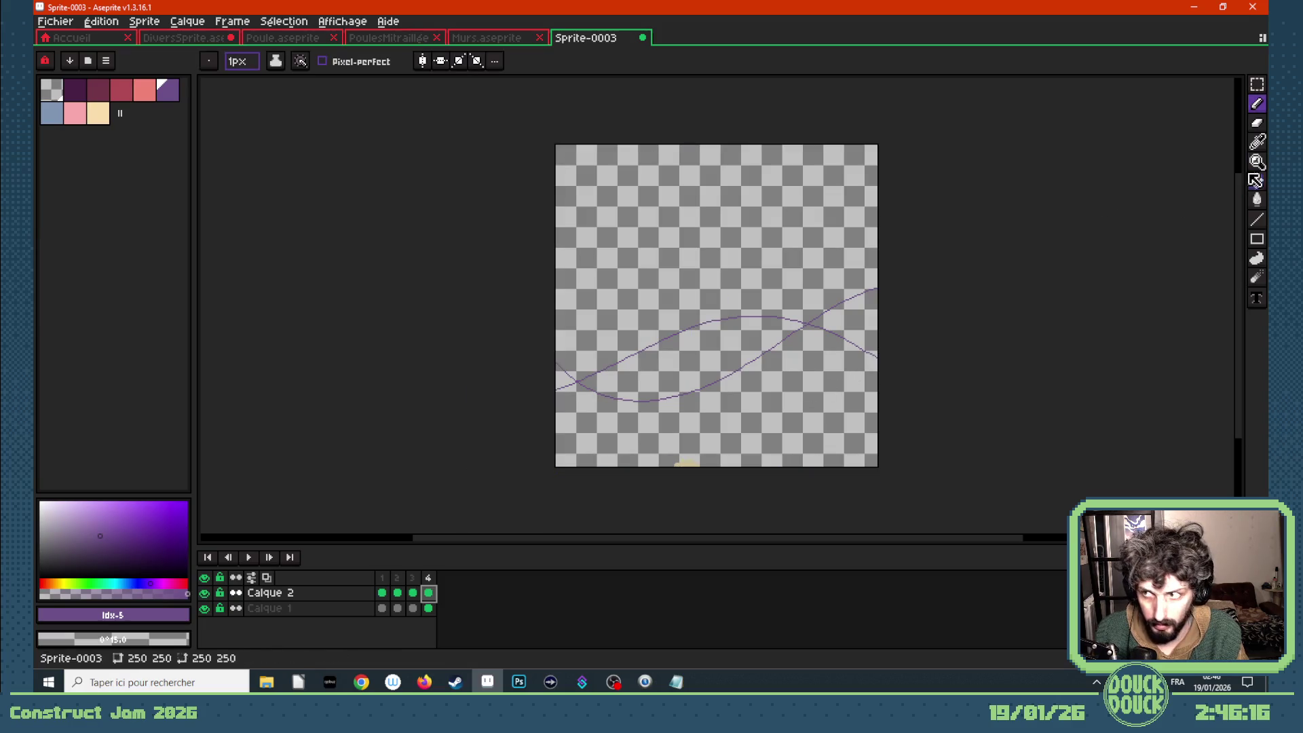
left_click(1257, 181)
left_click_drag(688, 466, 689, 300)
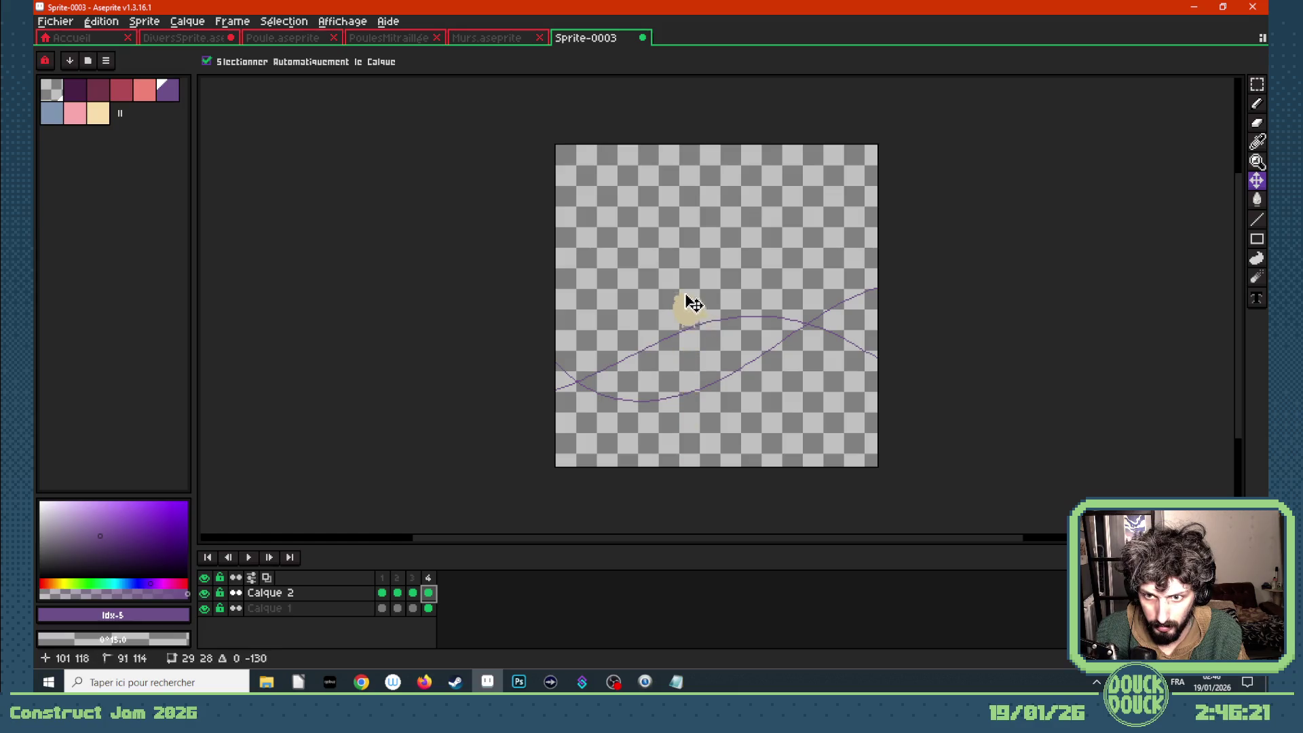
left_click(412, 593)
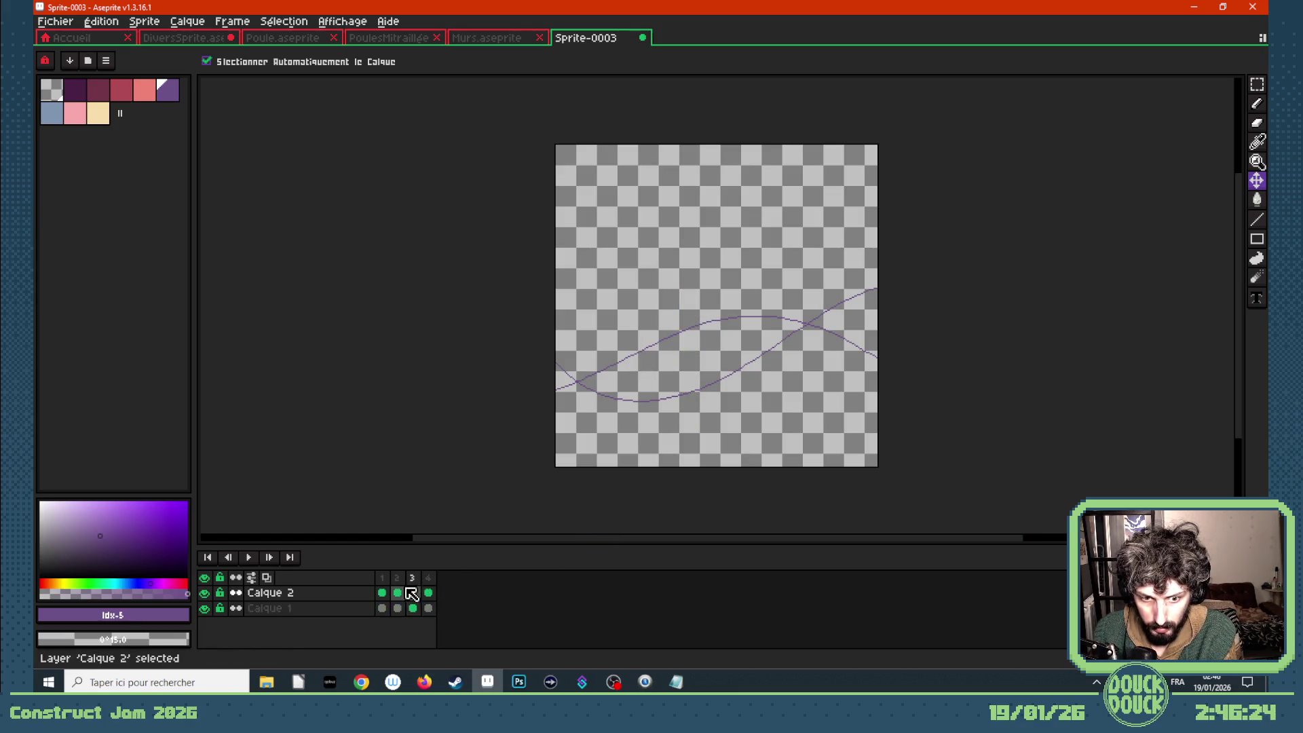
- Enlarge the canvas to 250×600 anchored at the top and move frame 1's chicken upward
left_click(191, 22)
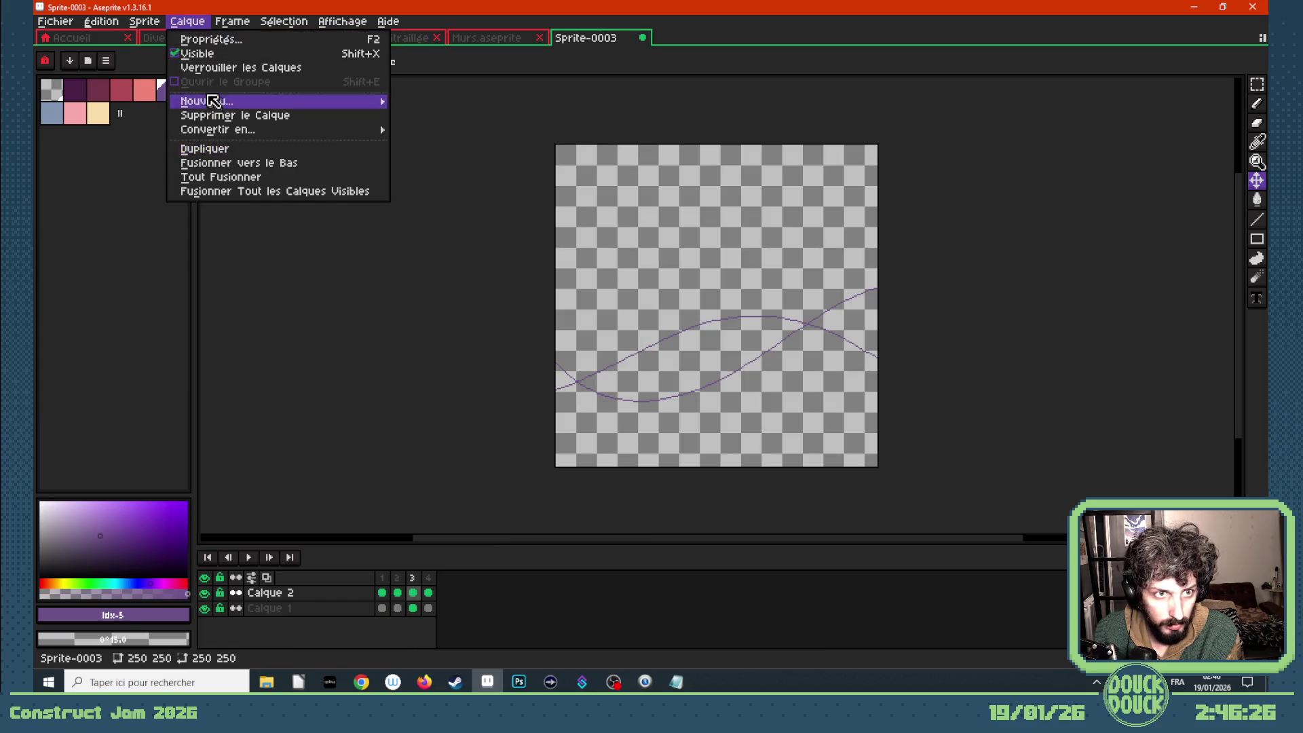
left_click(197, 91)
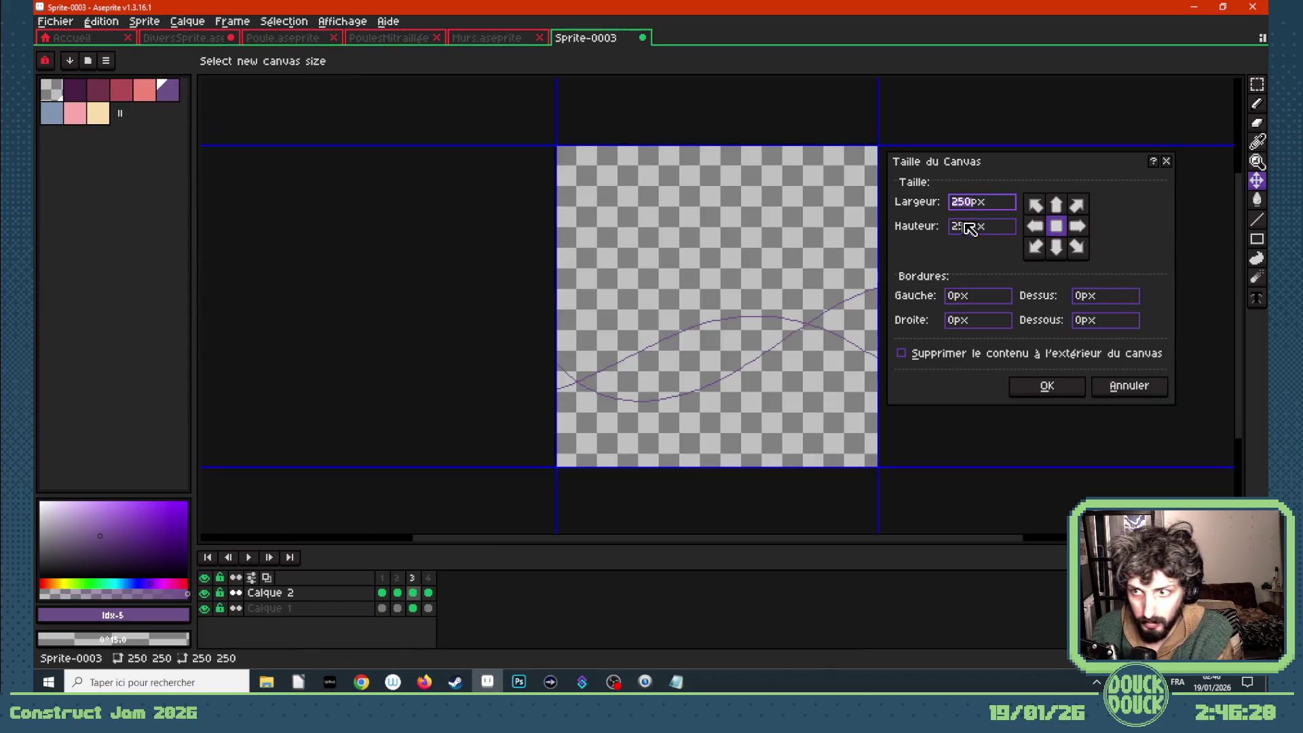
left_click(975, 231)
type("0")
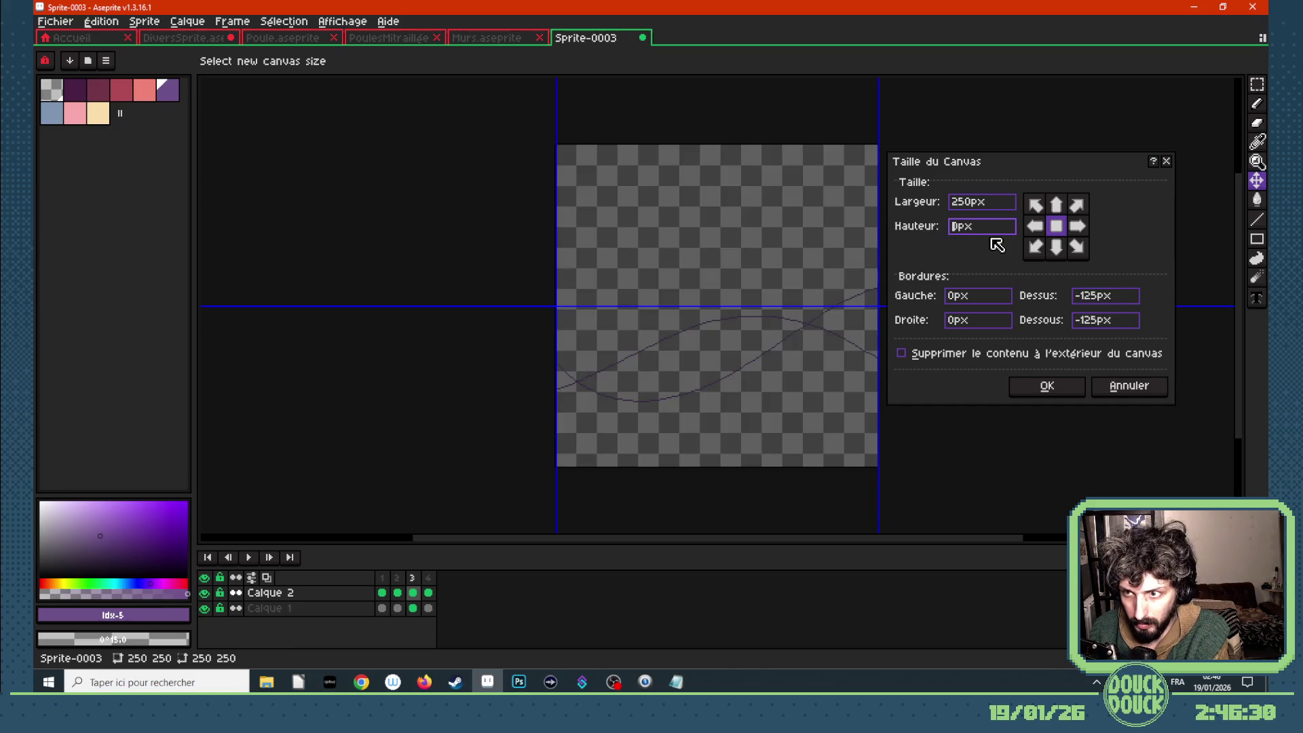
type("600")
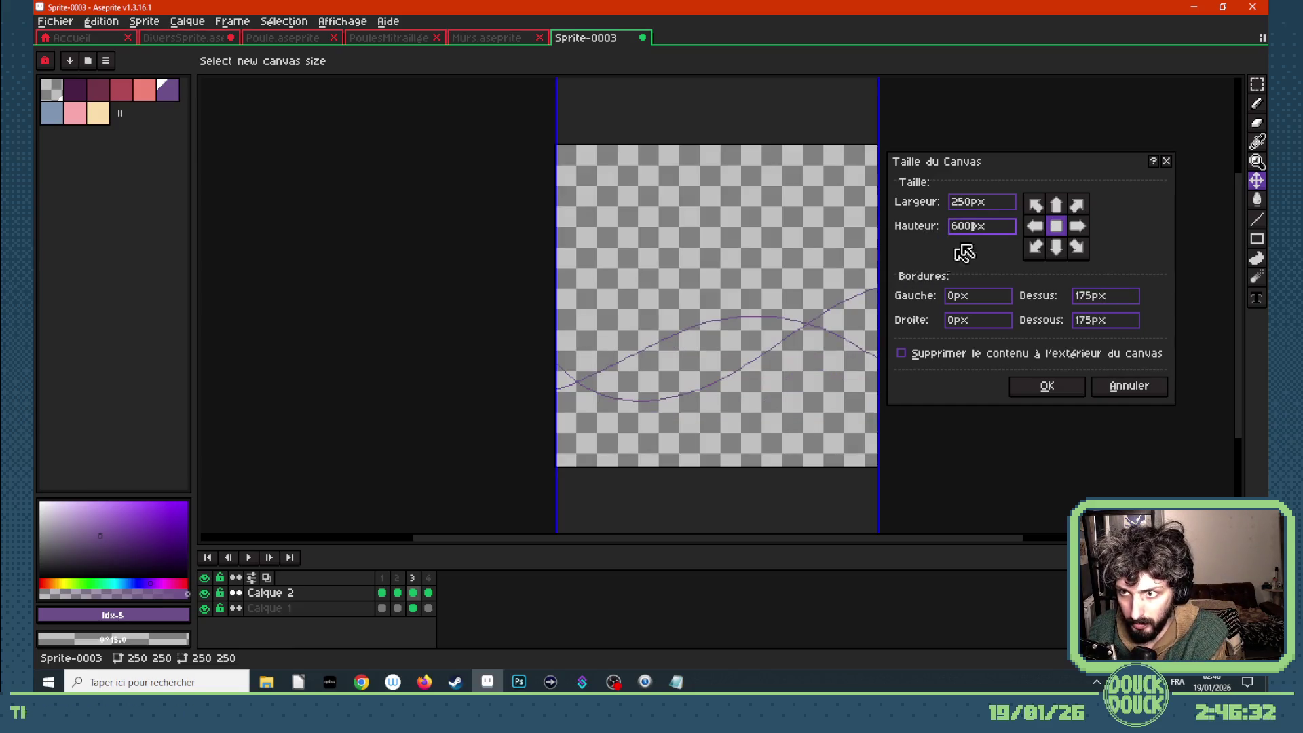
left_click(1056, 205)
key("Return")
scroll(751, 338, "up", 3)
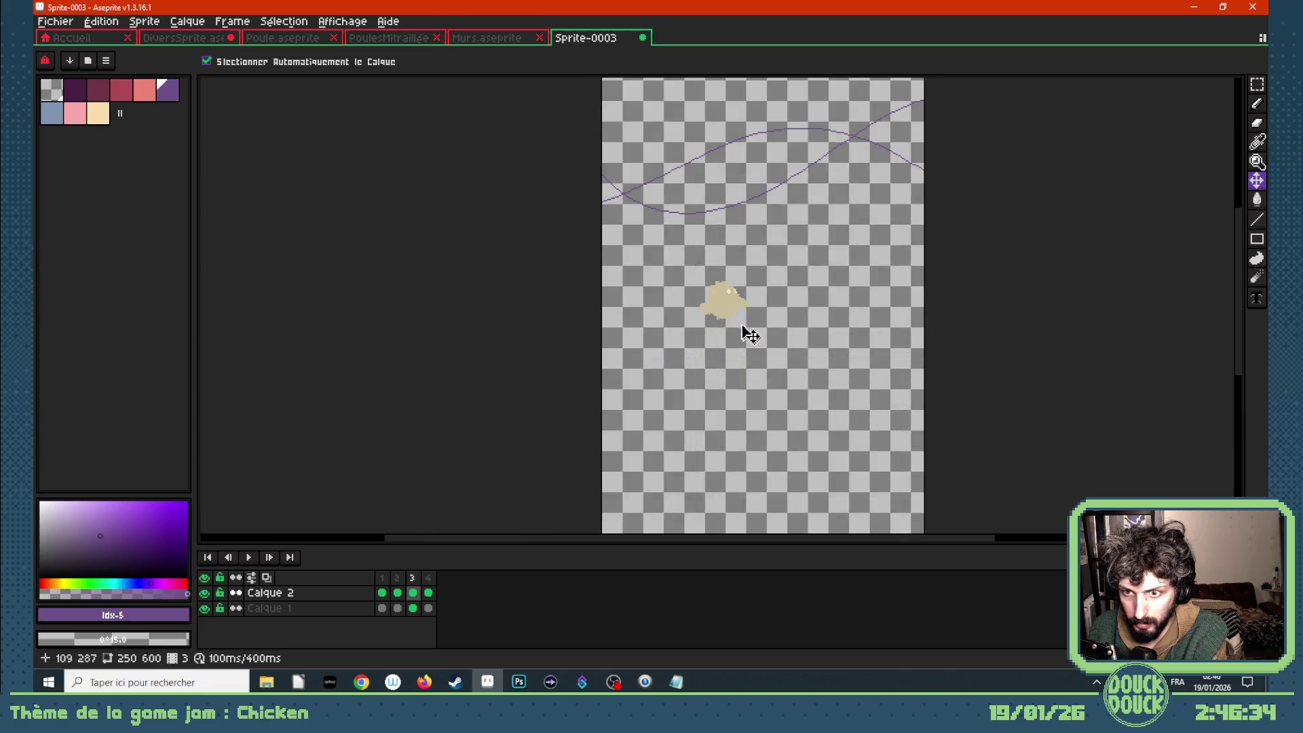
key("Left")
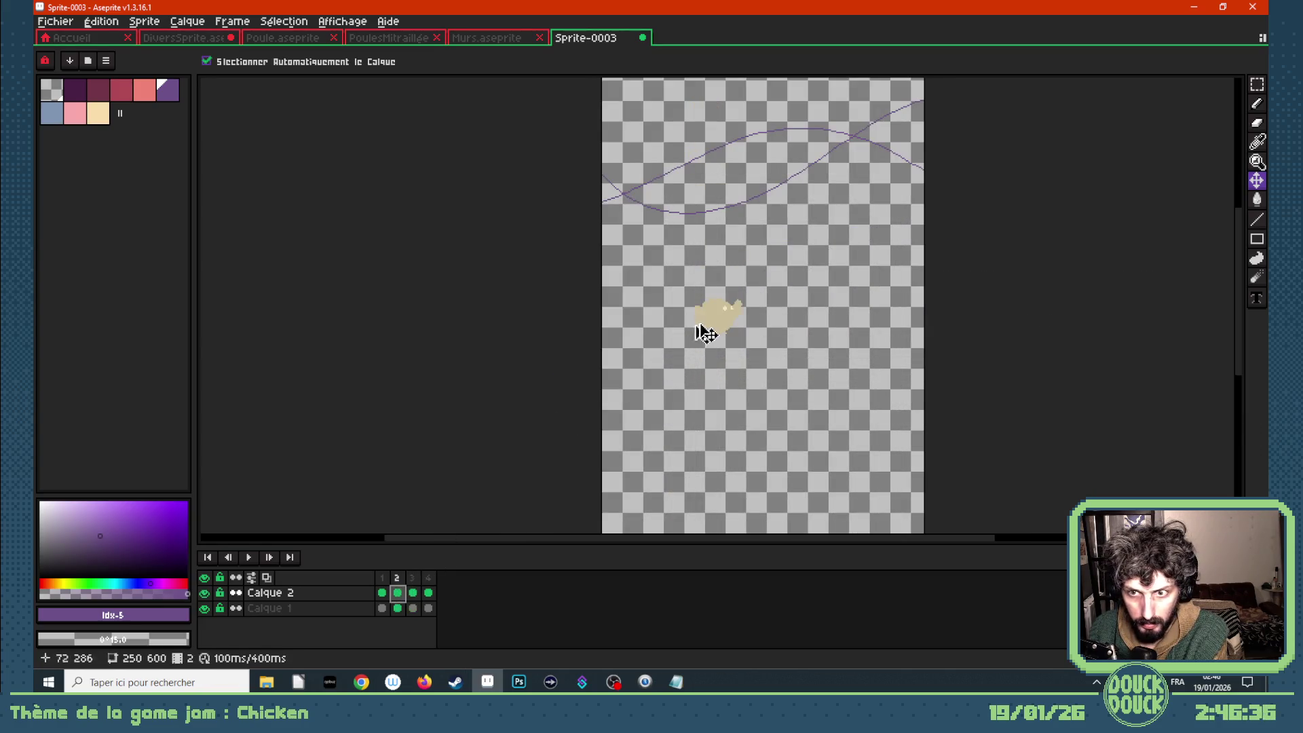
key("ctrl+z")
key("Left")
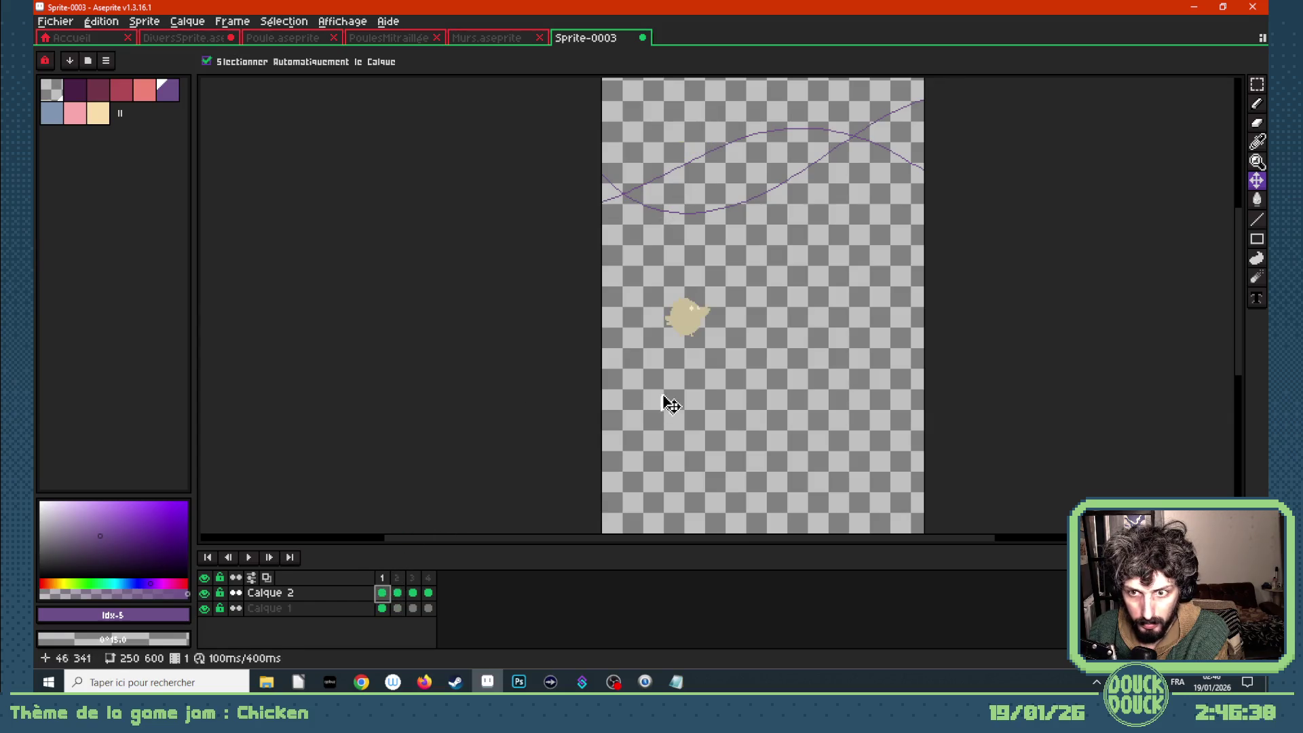
left_click_drag(702, 321, 721, 118)
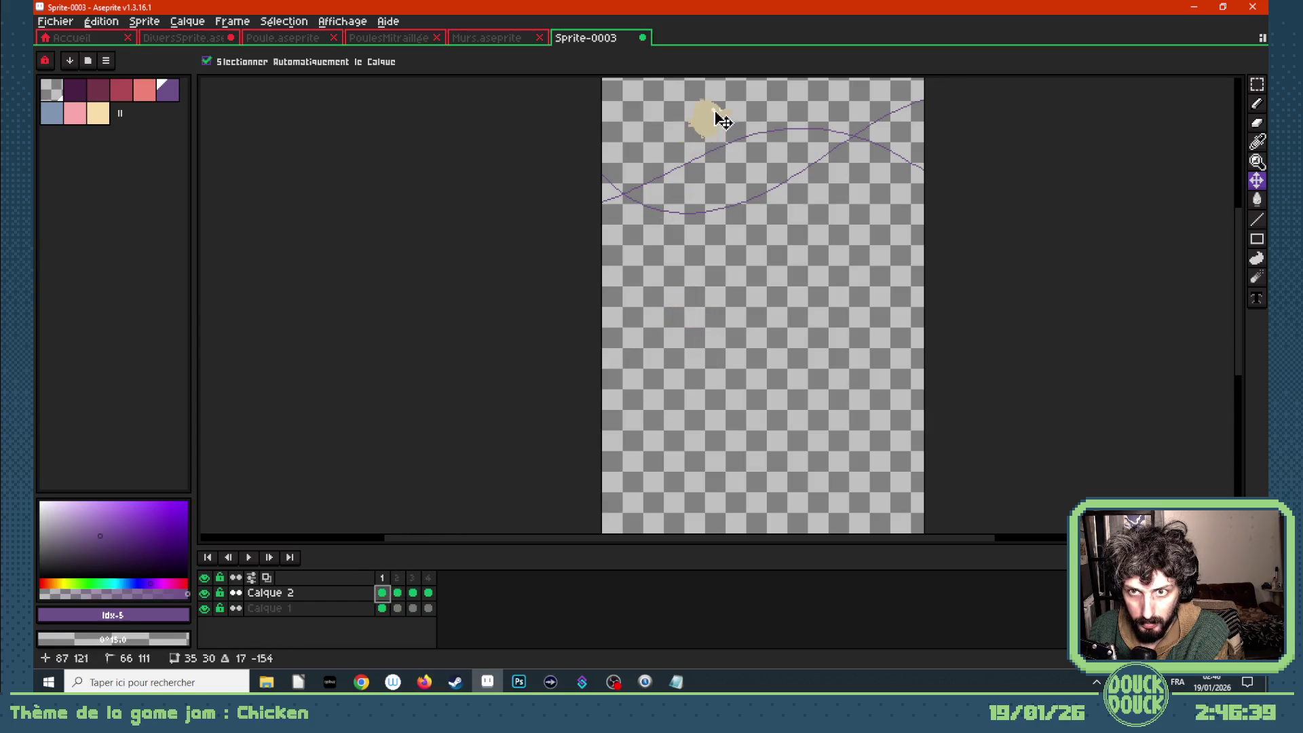
- Crop the canvas back to 250×250, anchored at the top
left_click(178, 21)
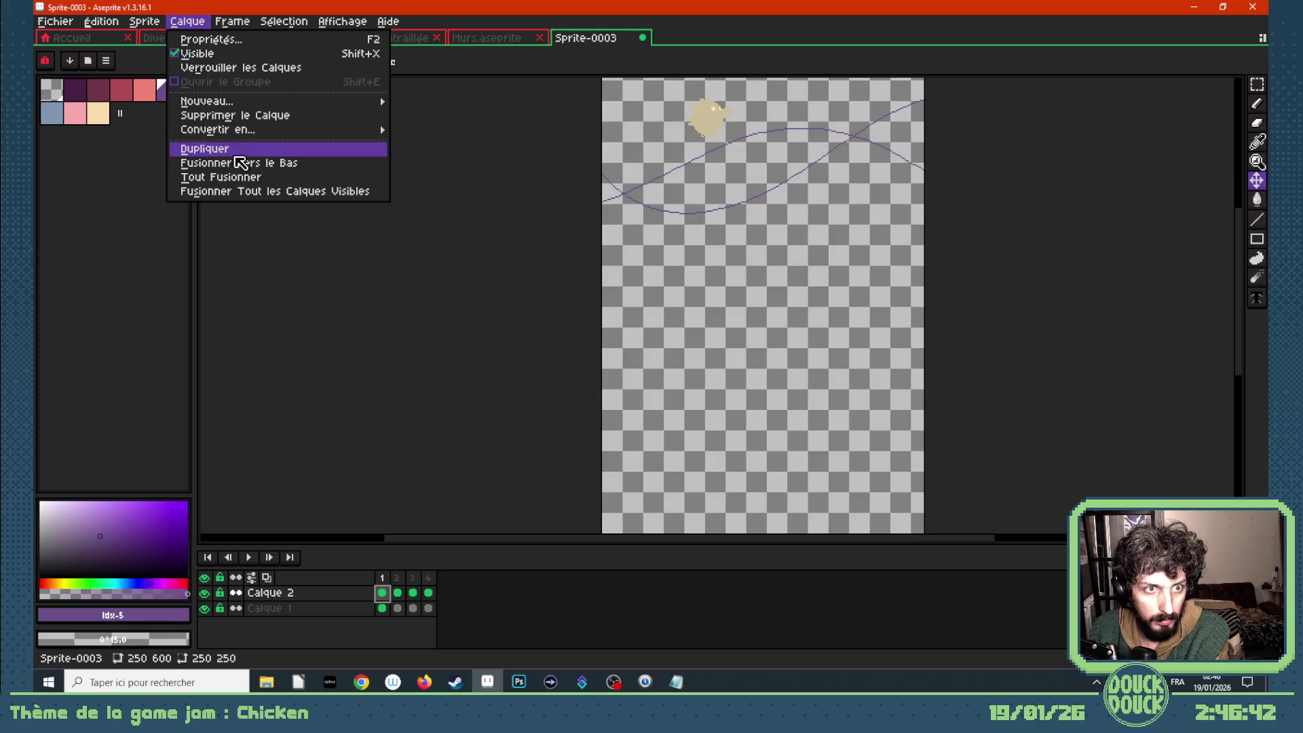
left_click(203, 107)
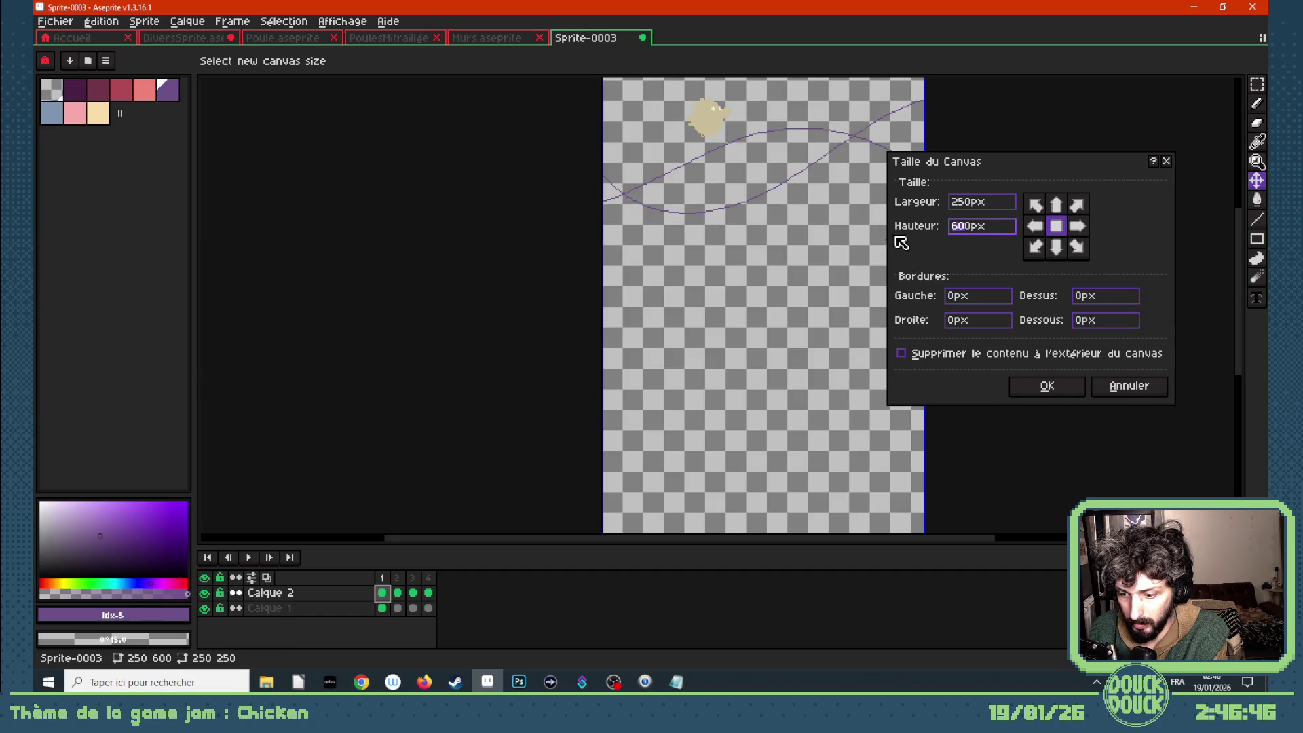
type("250")
left_click(1057, 212)
left_click(1049, 401)
scroll(746, 217, "down", 3)
scroll(597, 262, "up", 3)
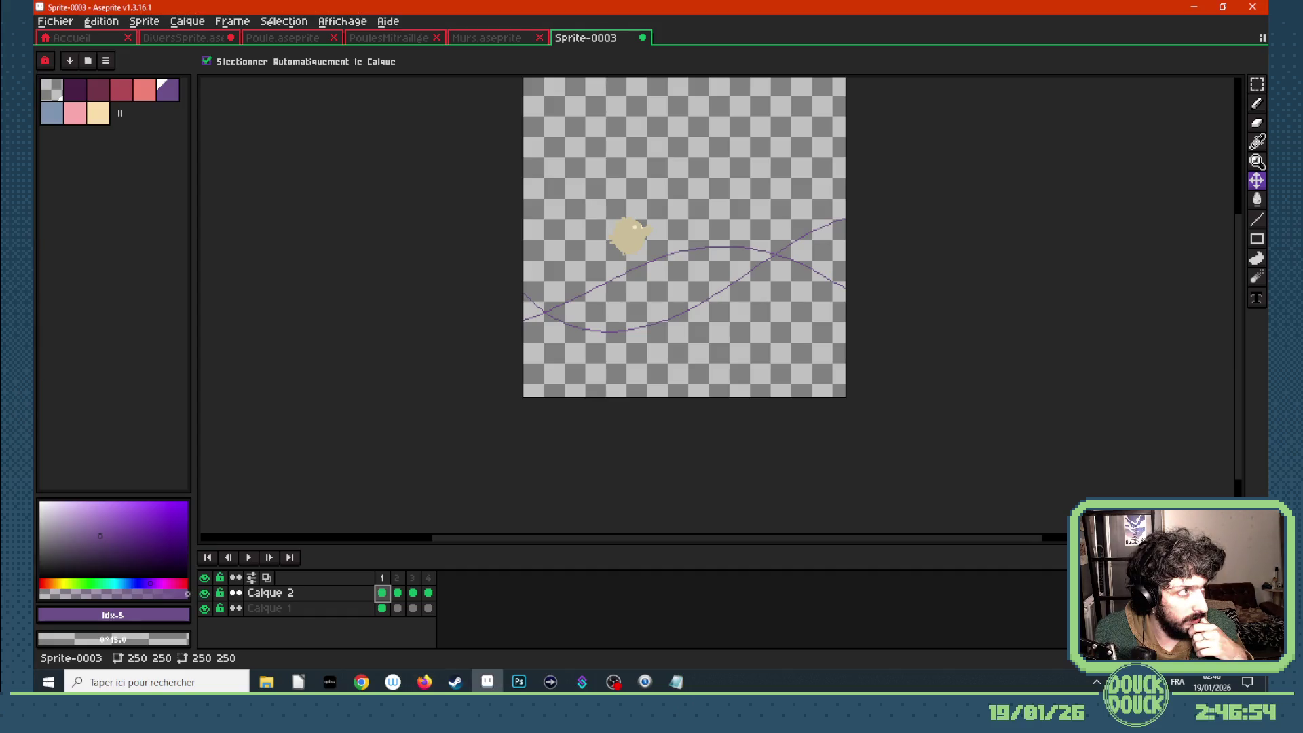
- Place the chicken at successive points along the purple curve in frames 1–4
scroll(608, 149, "up", 3)
scroll(626, 302, "down", 3)
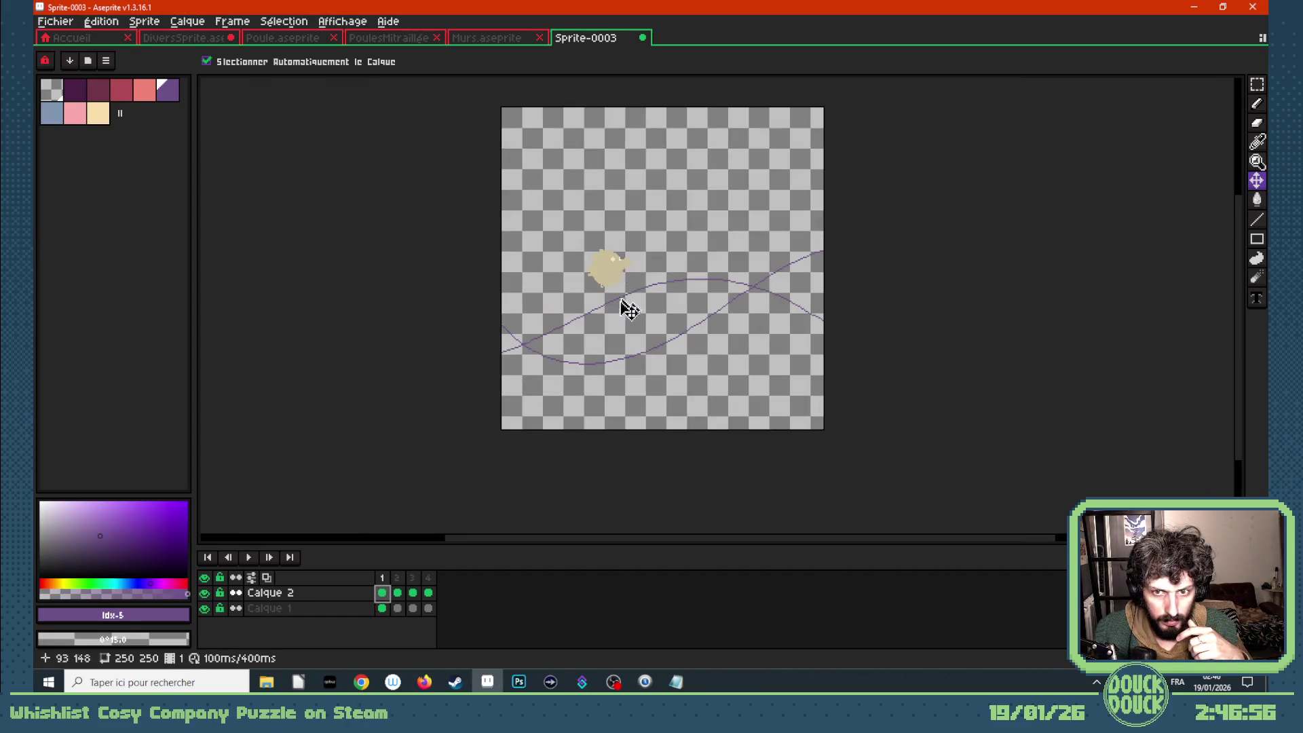
scroll(626, 316, "up", 2)
key("Right")
key("Right")
key("Right")
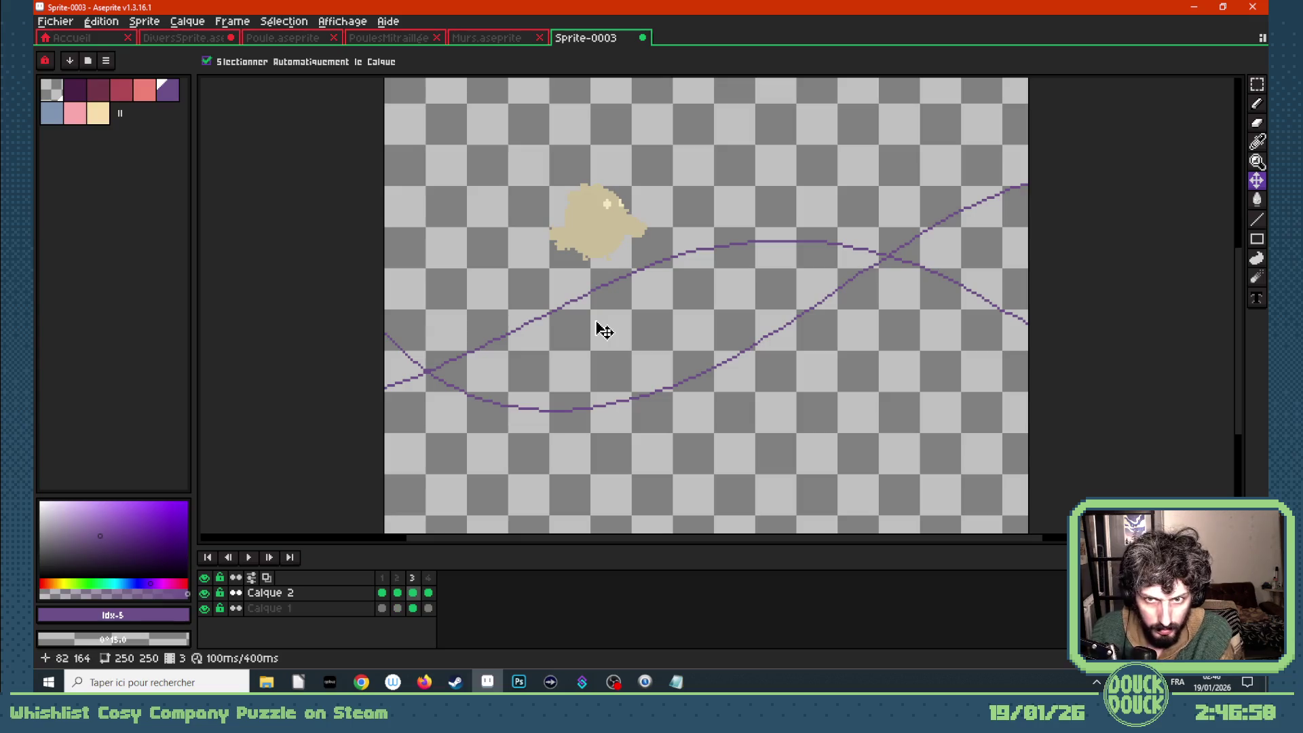
key("Left")
key("Left")
key("Left")
mouse_move(602, 235)
left_mouse_down()
mouse_move(395, 342)
mouse_move(471, 395)
left_mouse_up()
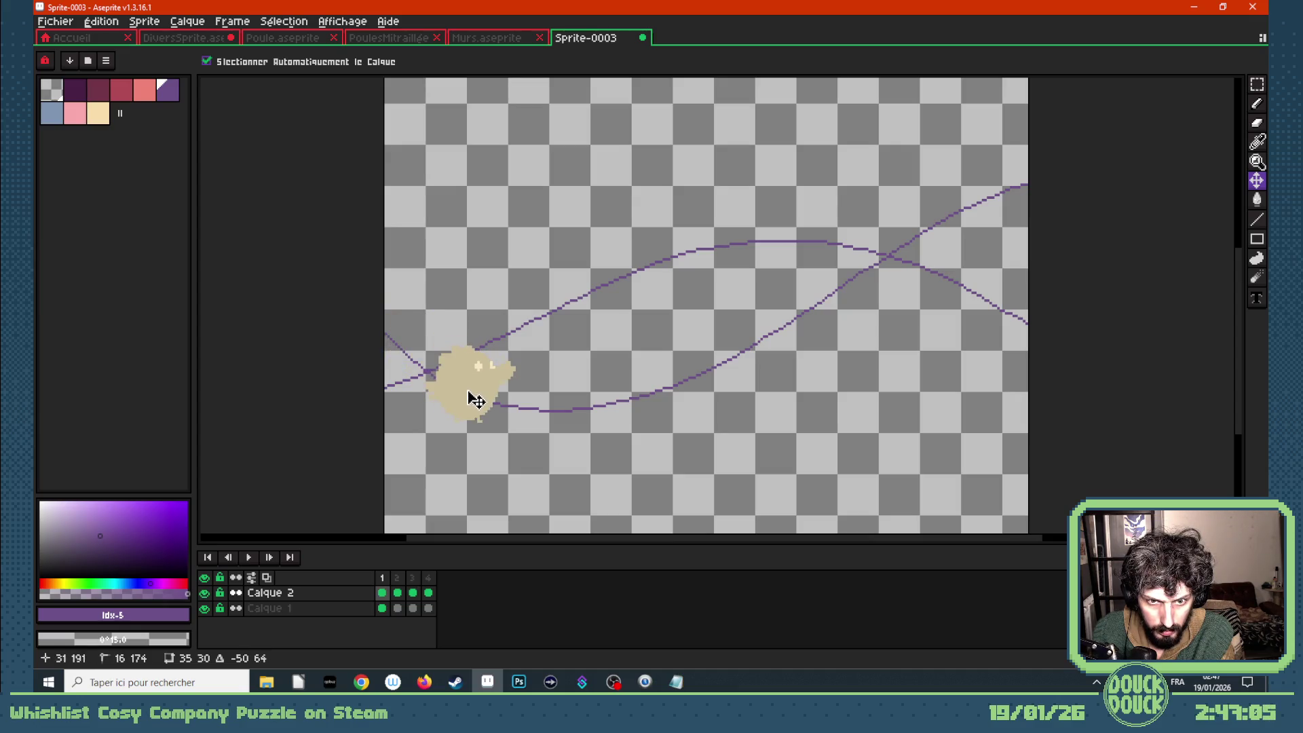
key("Right")
mouse_move(598, 270)
left_mouse_down()
mouse_move(569, 419)
mouse_move(570, 395)
left_mouse_up()
key("Right")
mouse_move(644, 211)
left_mouse_down()
mouse_move(611, 256)
mouse_move(649, 383)
left_mouse_up()
key("Right")
left_click_drag(620, 212, 708, 384)
key("Right")
key("Left")
key("Right")
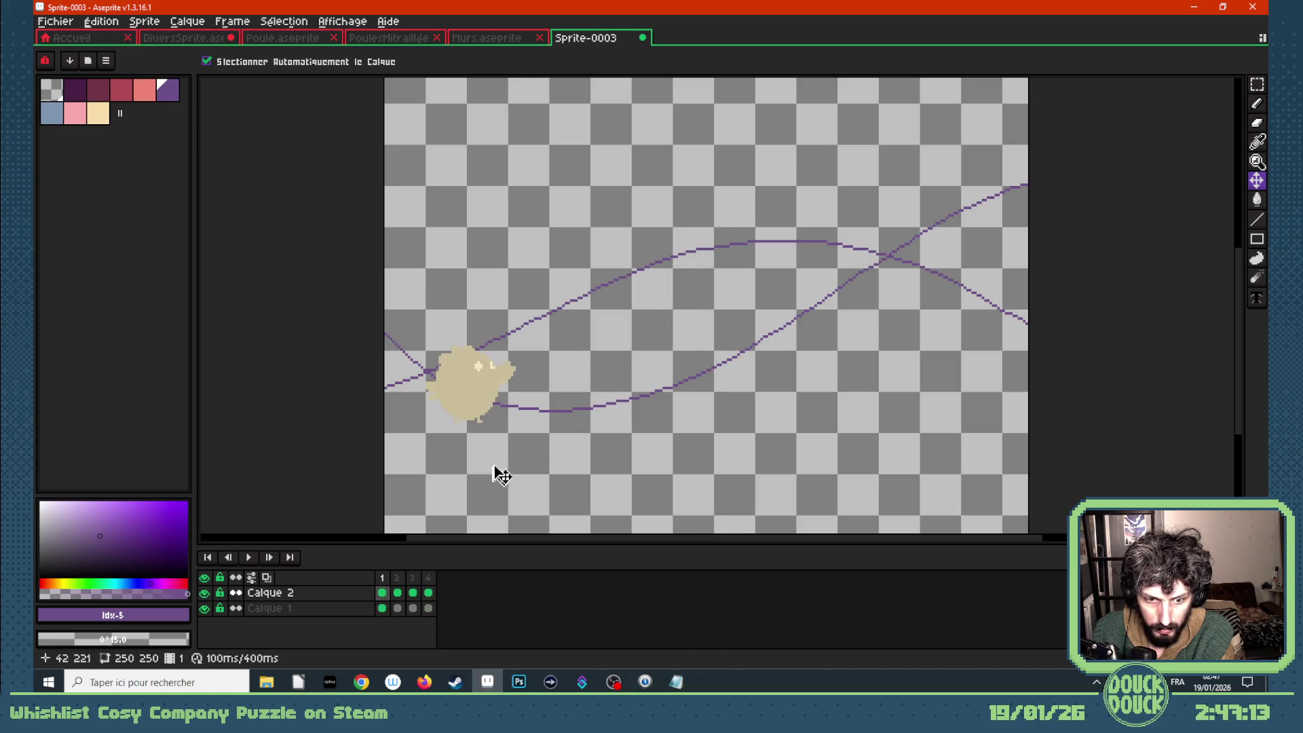
left_click(430, 577)
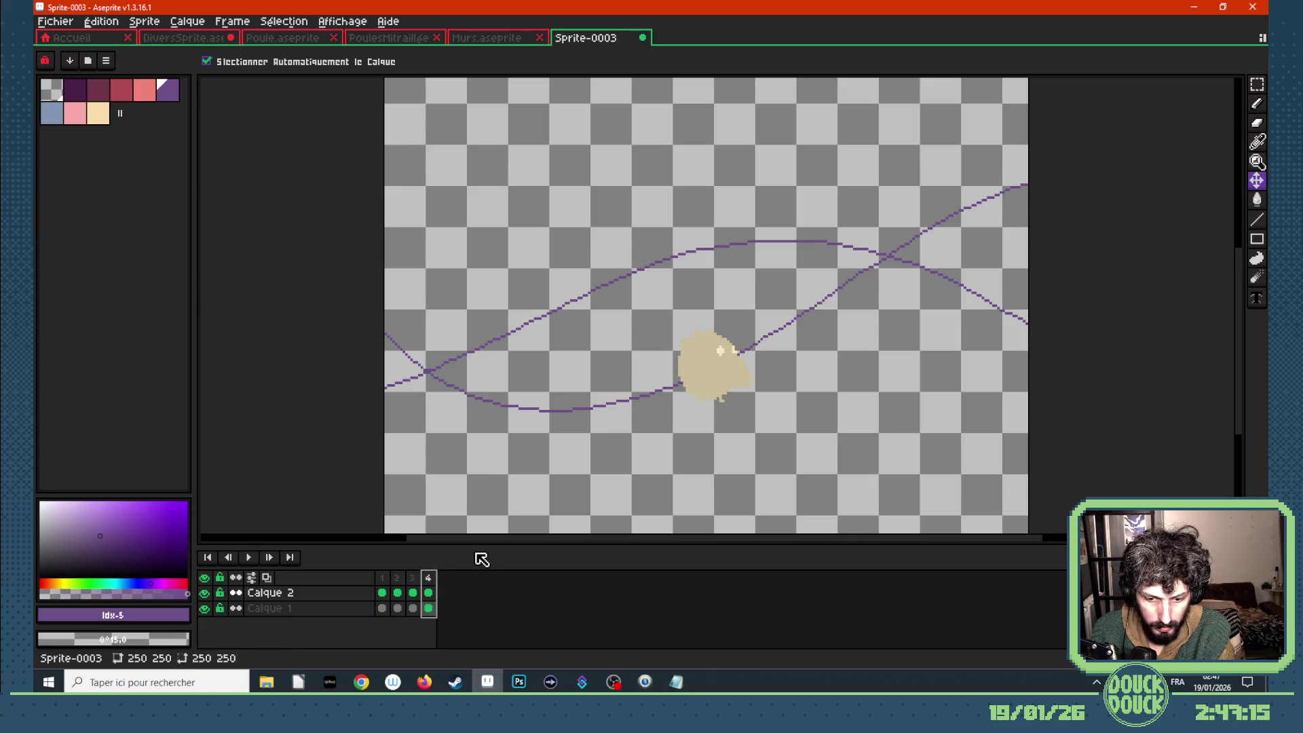
- Add a new frame 5 and clear the chicken from it
key("alt+n")
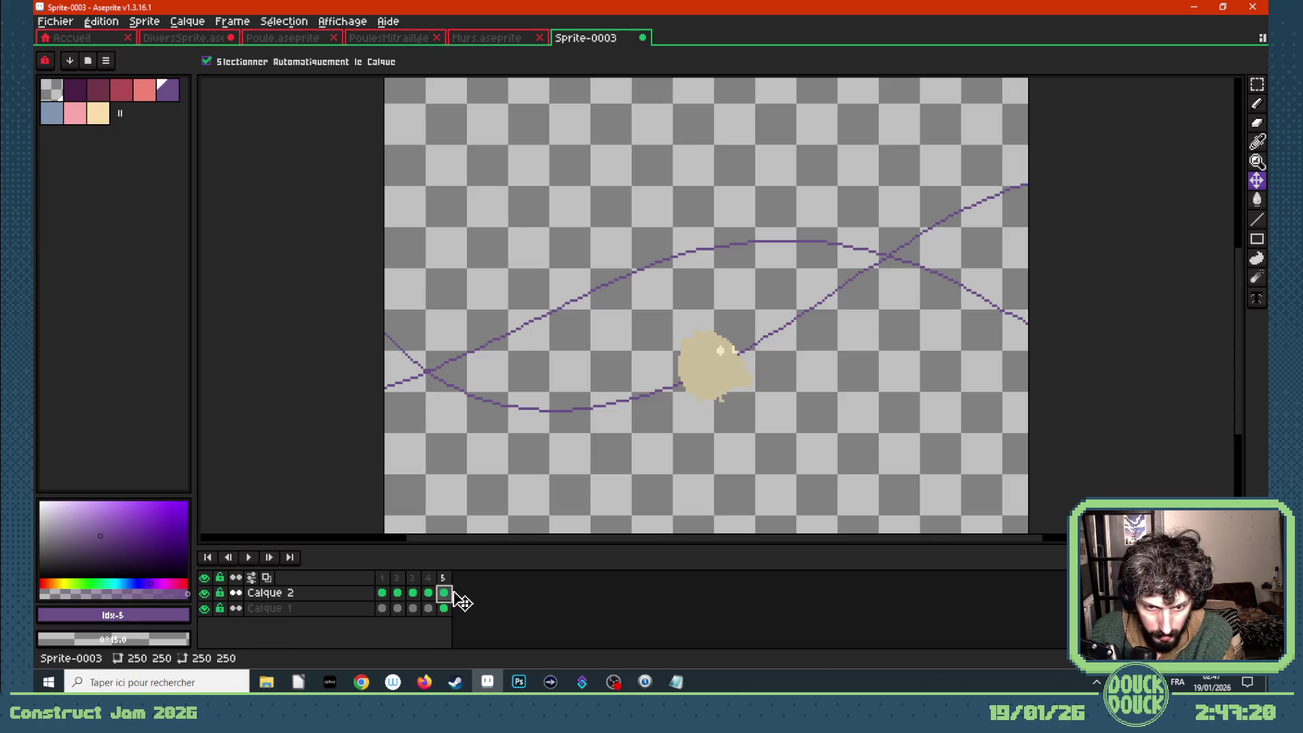
key("Delete")
left_click(430, 594)
left_click(445, 598)
left_click(434, 594)
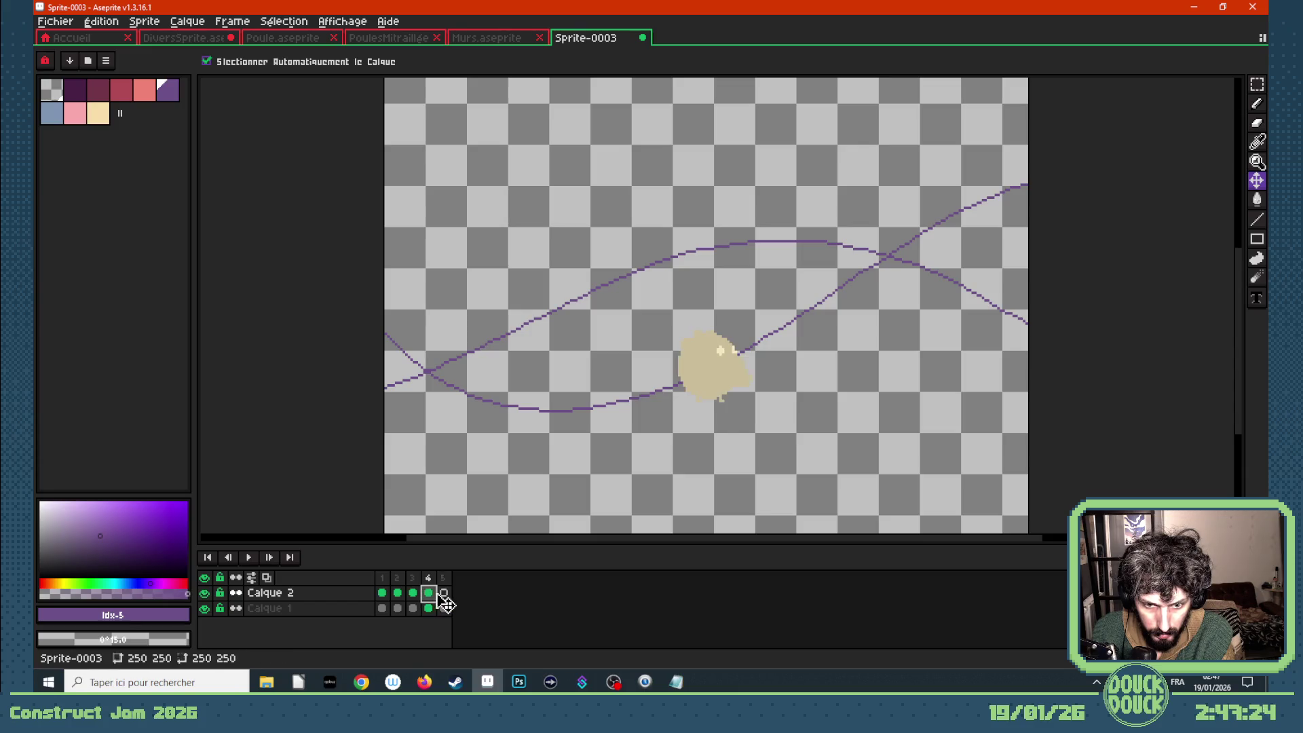
- Copy frames 1–4 onward to frame 12 and make the Calque 1 curves cel continuous throughout
mouse_move(389, 600)
left_mouse_down()
mouse_move(510, 600)
mouse_move(391, 610)
mouse_move(495, 610)
left_mouse_up()
left_click(235, 609)
left_click(552, 609)
mouse_move(558, 614)
left_mouse_down()
mouse_move(401, 619)
mouse_move(428, 606)
left_mouse_up()
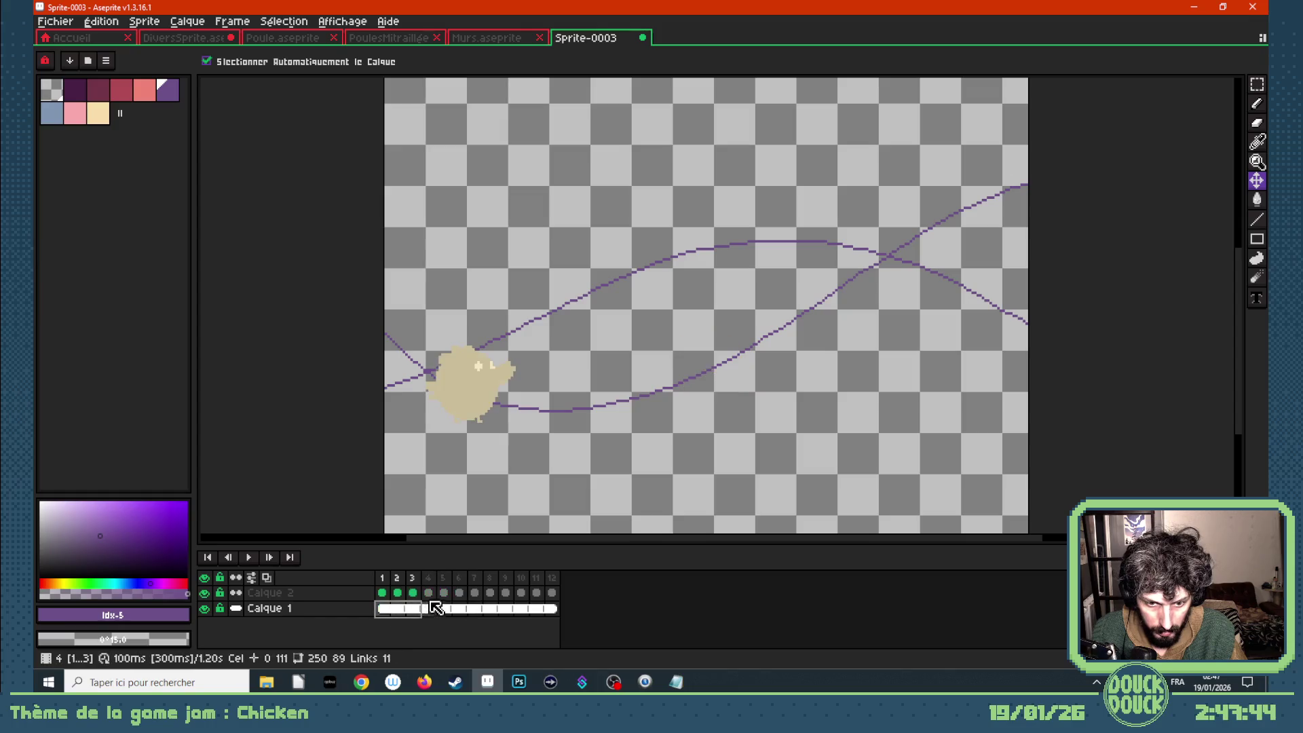
left_click(428, 592)
- Move the chicken along the curve on frames 5–9, ending at the top-right edge
key("period")
left_click_drag(461, 380, 726, 363)
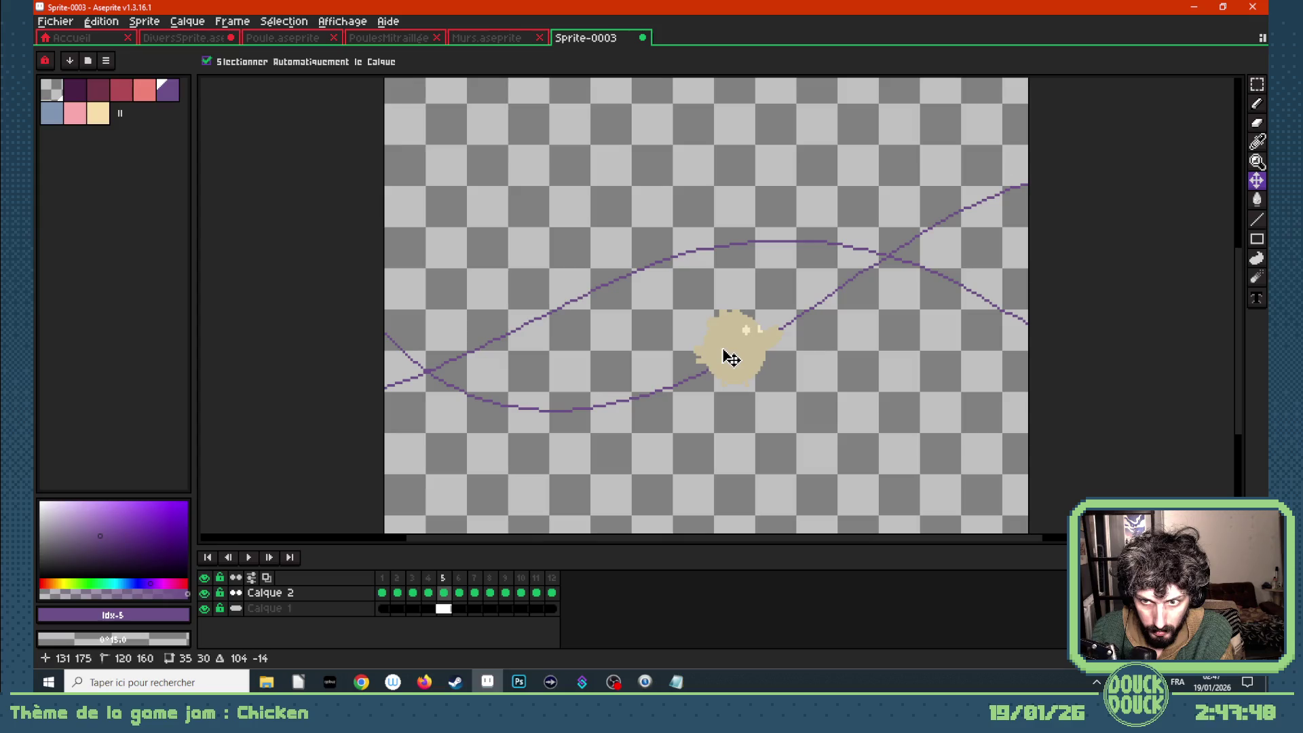
key("period")
left_click_drag(515, 398, 799, 313)
key("period")
mouse_move(632, 407)
left_mouse_down()
mouse_move(808, 344)
mouse_move(908, 252)
left_mouse_up()
key("period")
mouse_move(719, 376)
left_mouse_down()
mouse_move(948, 250)
mouse_move(1002, 203)
left_mouse_up()
key("period")
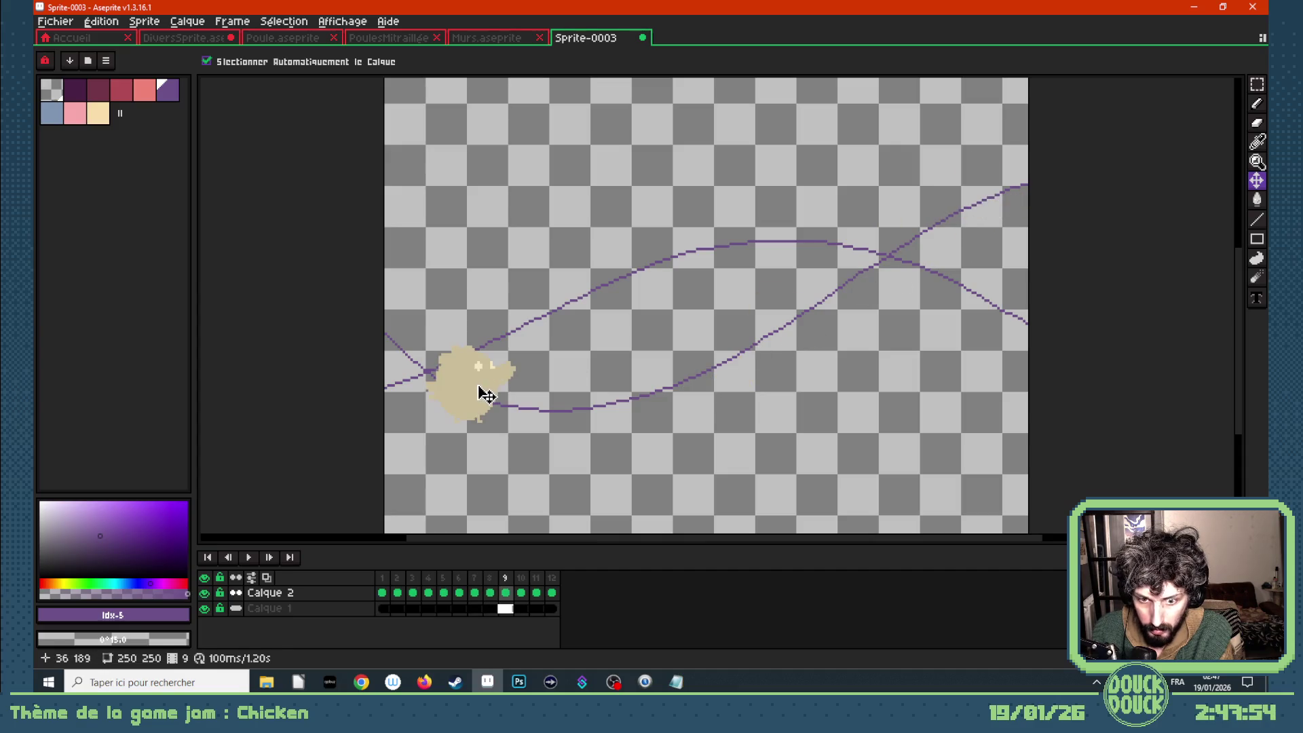
mouse_move(483, 399)
left_mouse_down()
mouse_move(981, 208)
mouse_move(1047, 198)
left_mouse_up()
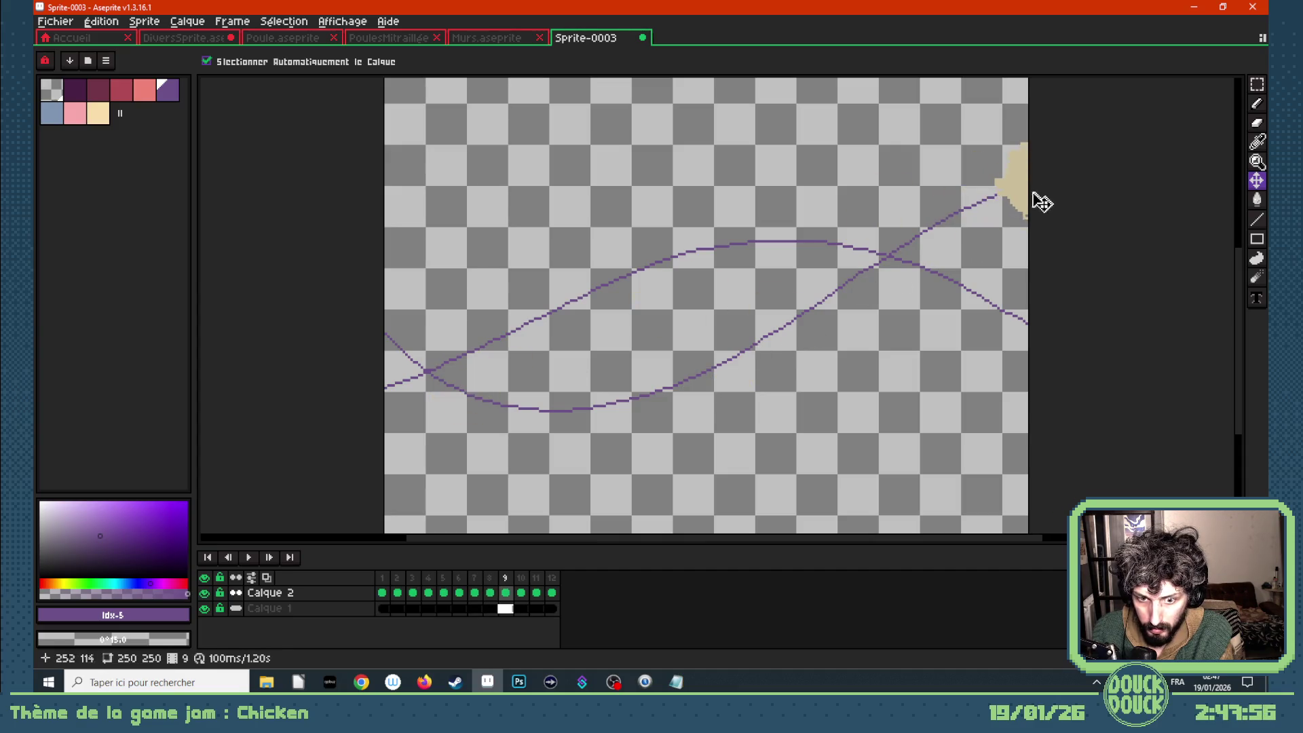
- Clear the chicken from frames 10 and 11 and move frame 12's chicken to the left edge
key("period")
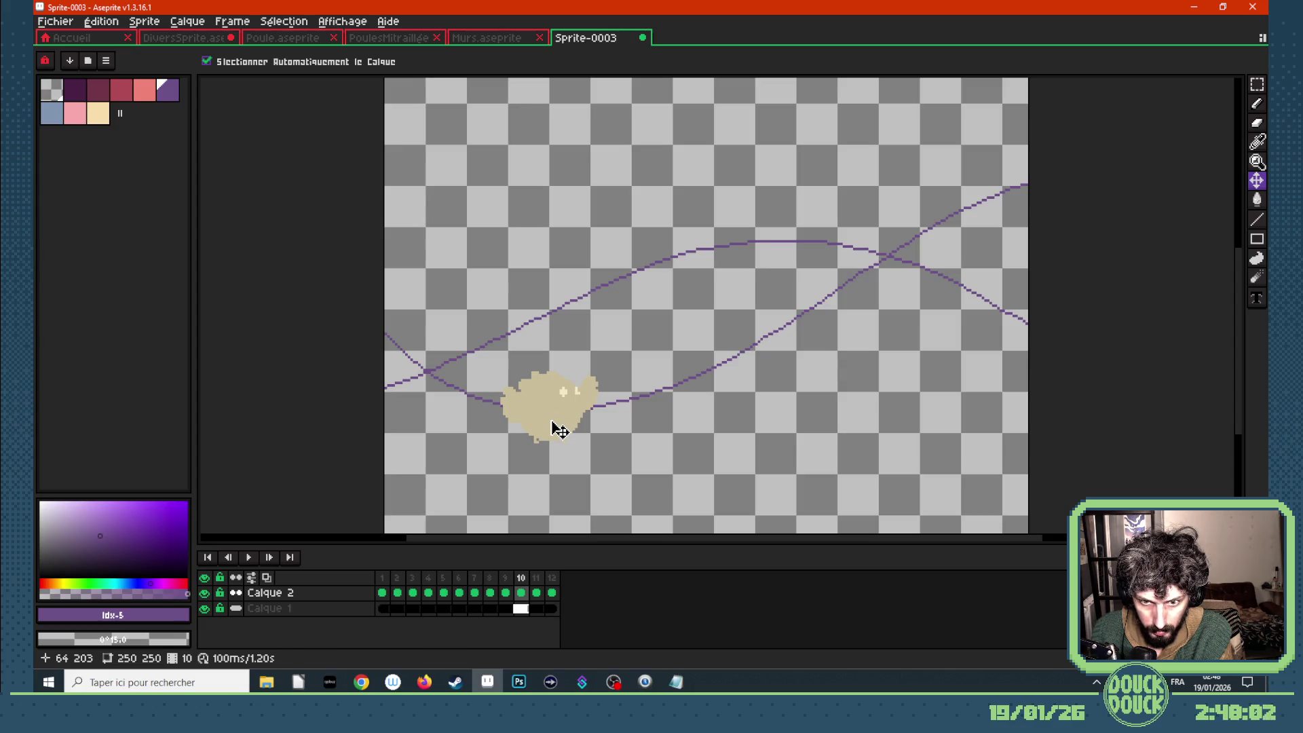
left_click_drag(558, 430, 565, 446)
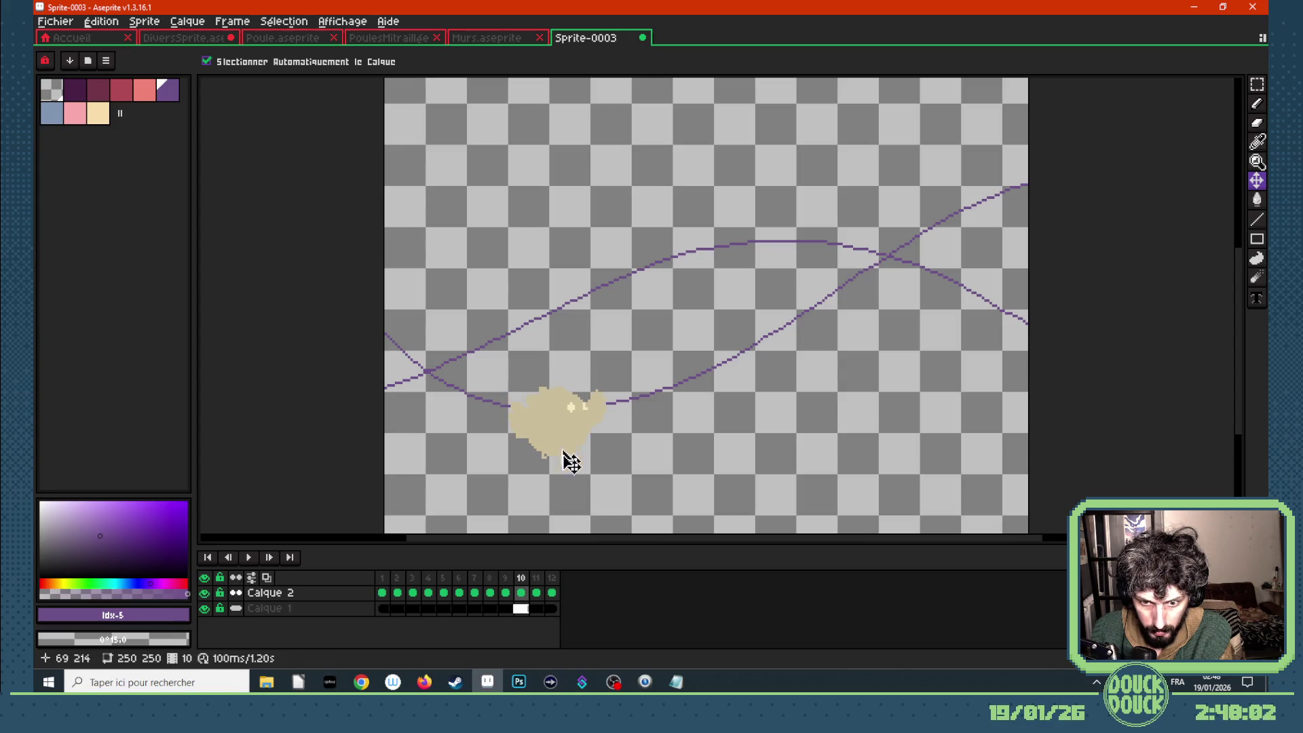
key("Delete")
left_click(536, 594)
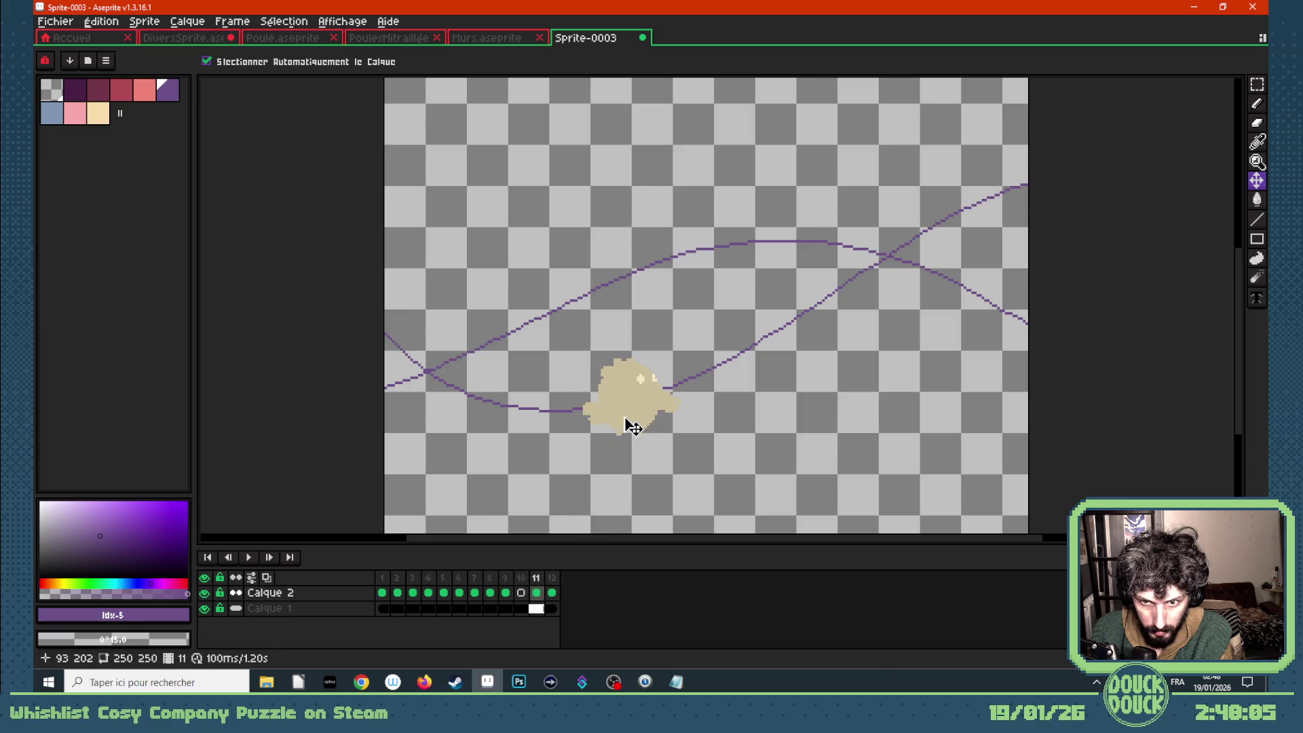
key("Delete")
left_click(552, 593)
mouse_move(739, 389)
left_mouse_down()
mouse_move(434, 343)
mouse_move(413, 356)
left_mouse_up()
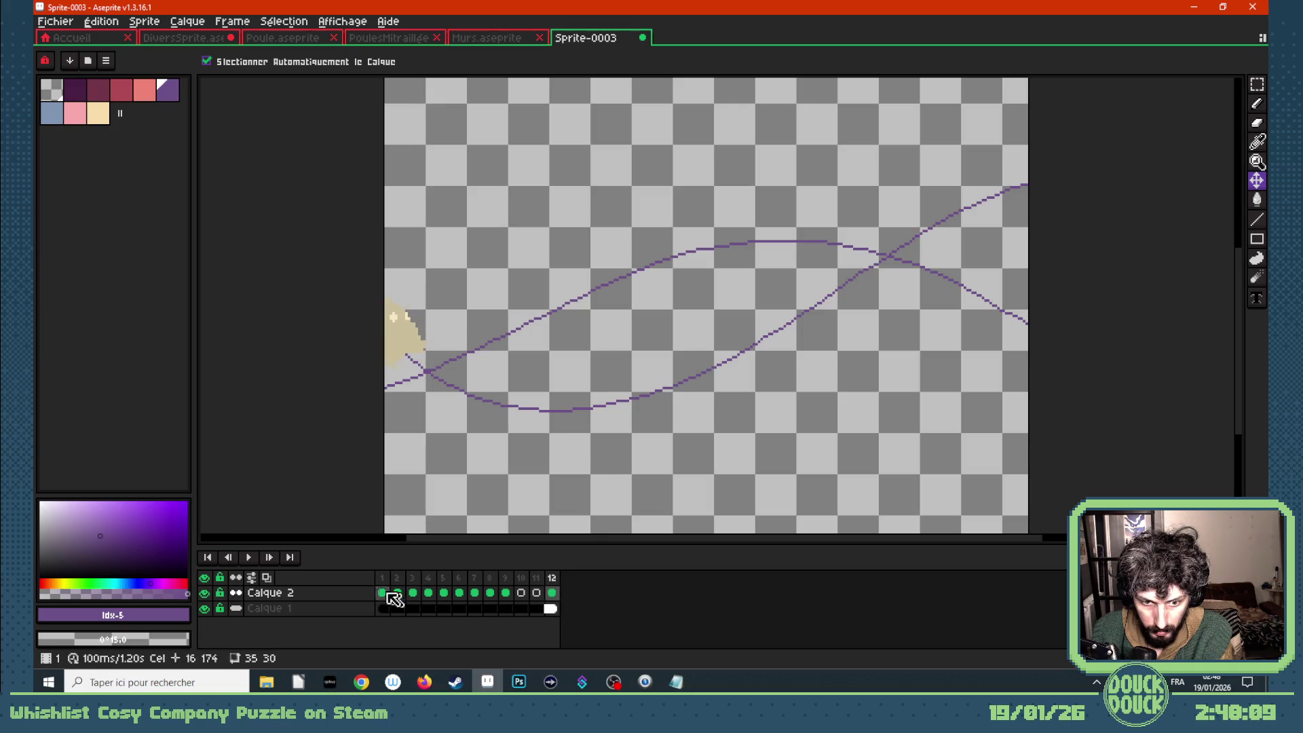
- Preview the flight animation, then bring up the open browser windows
key("Return")
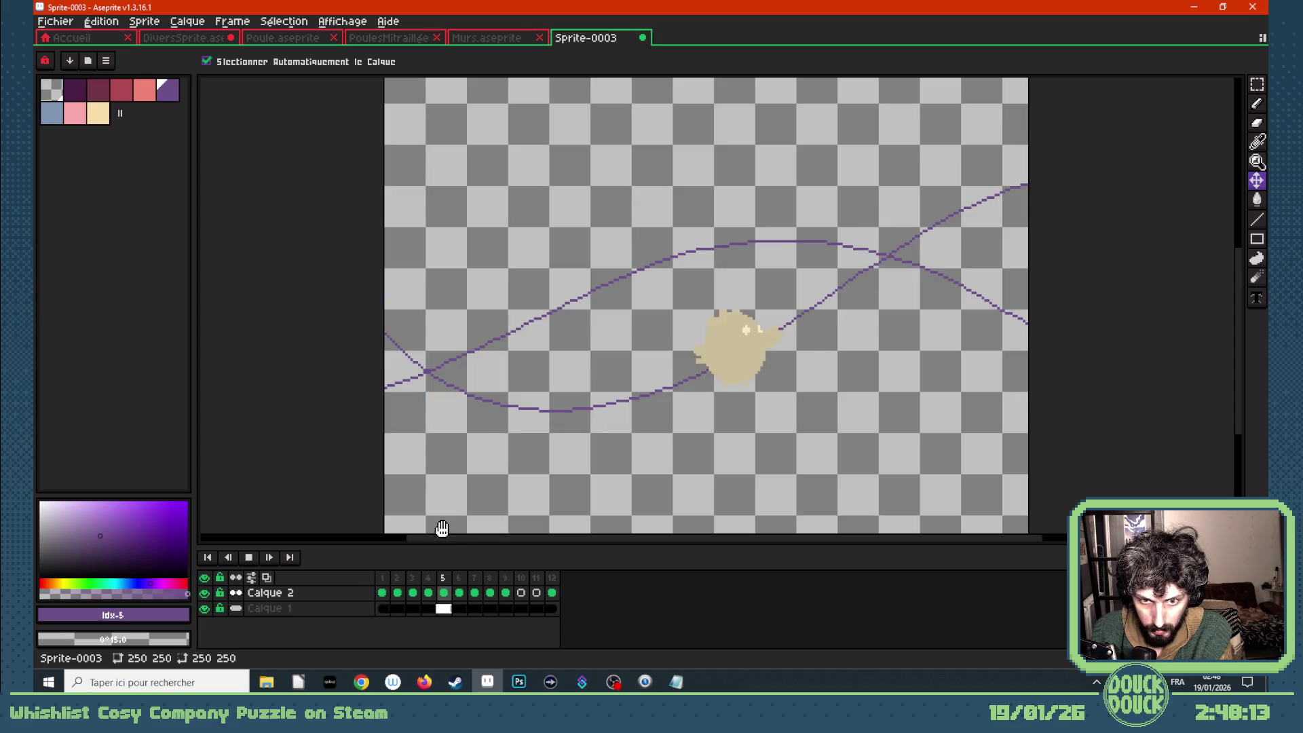
key("Return")
left_click(369, 683)
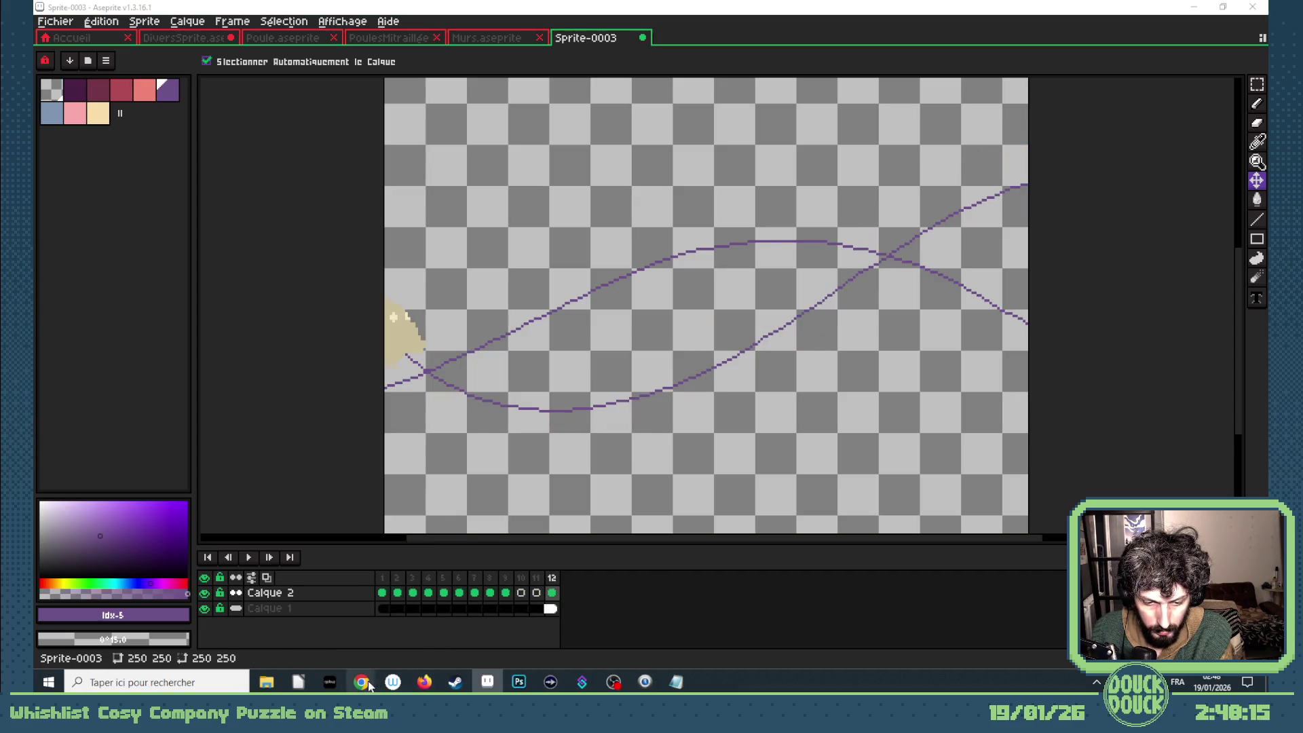
- Switch to Construct, look through the MursDeBriques sprite's animation frames, and close the editor
left_click(318, 621)
double_click(574, 405)
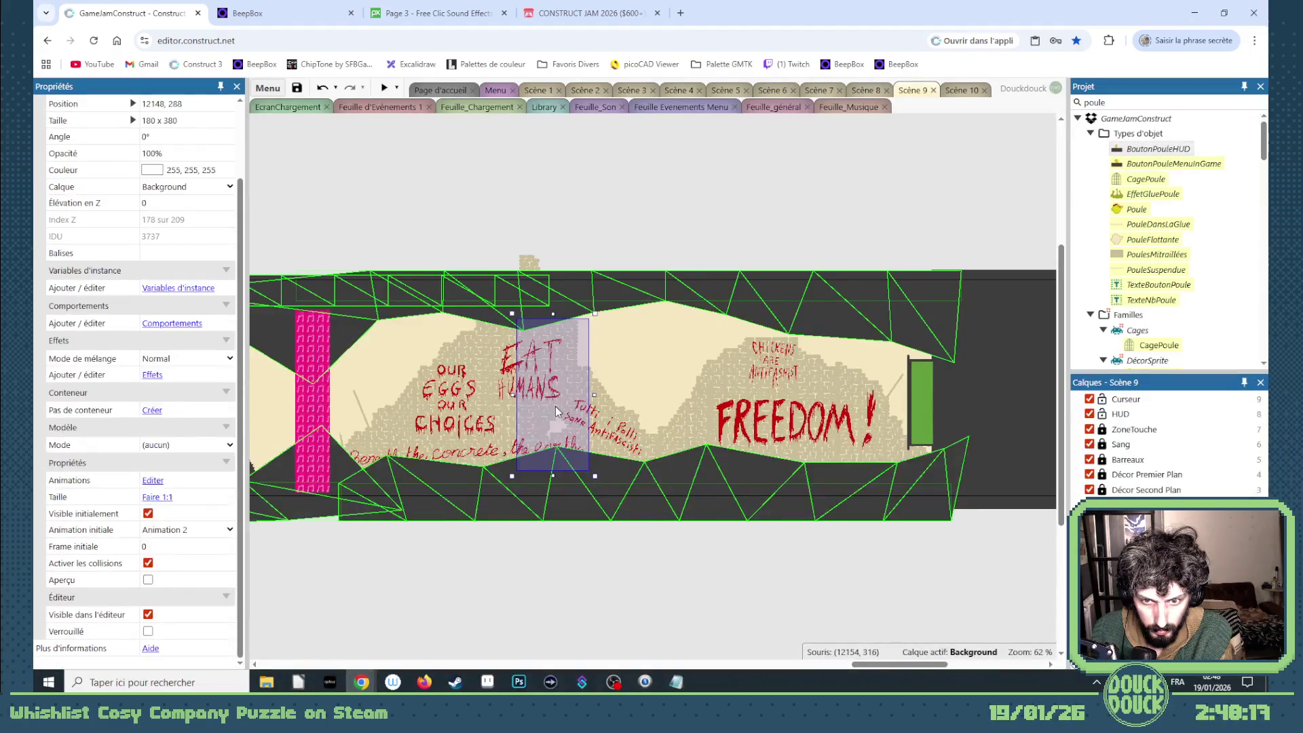
scroll(475, 611, "down", 2)
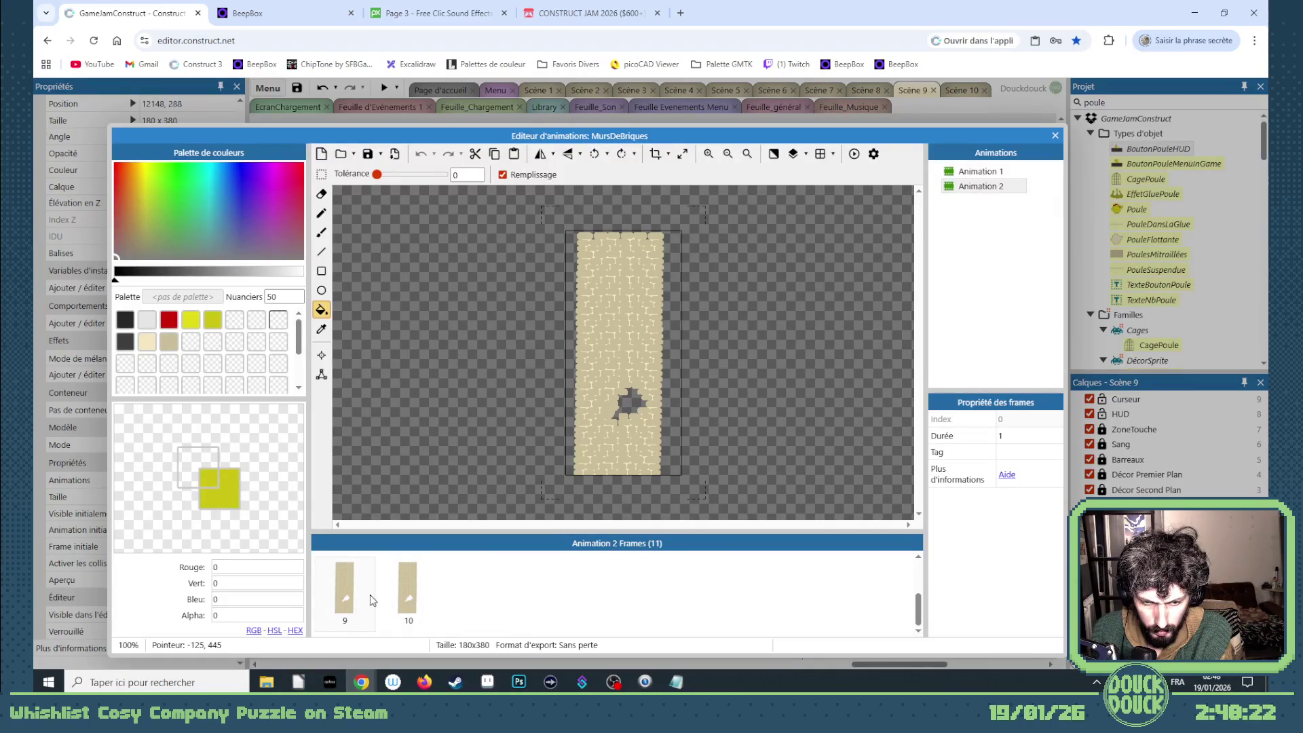
scroll(410, 596, "up", 2)
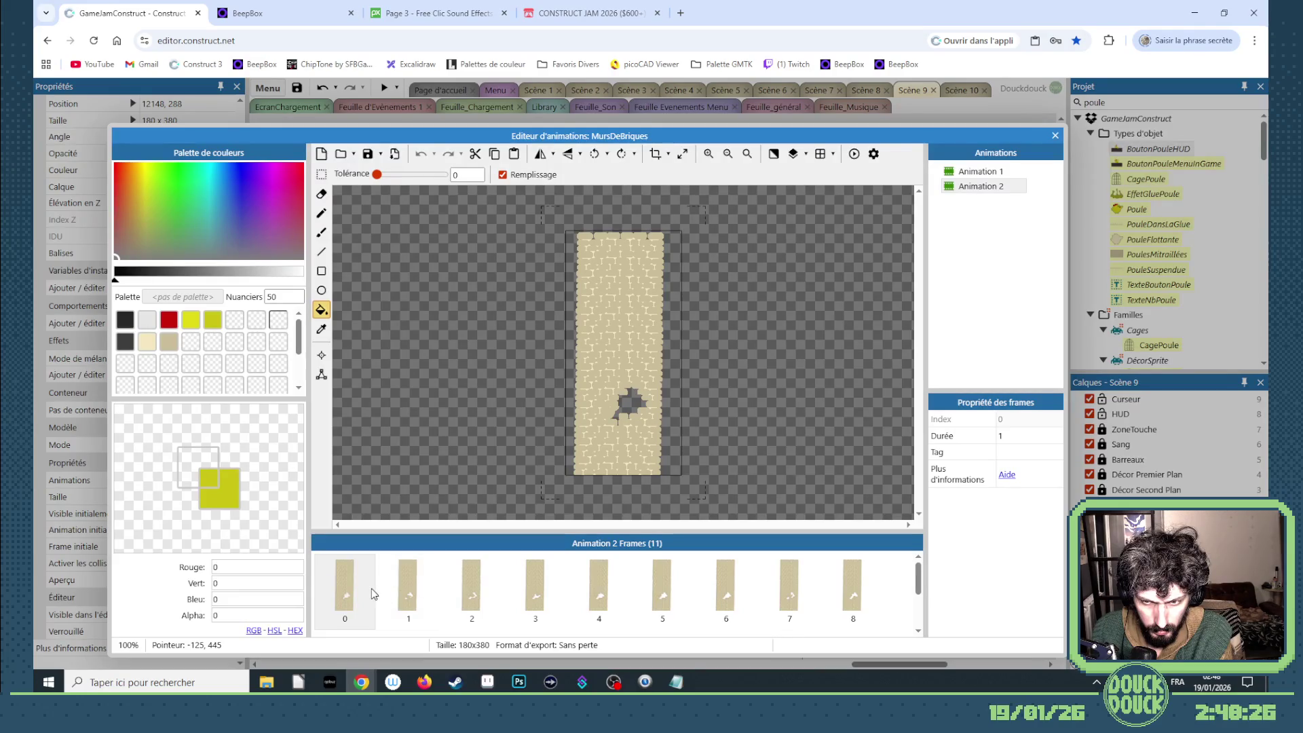
left_click(1055, 135)
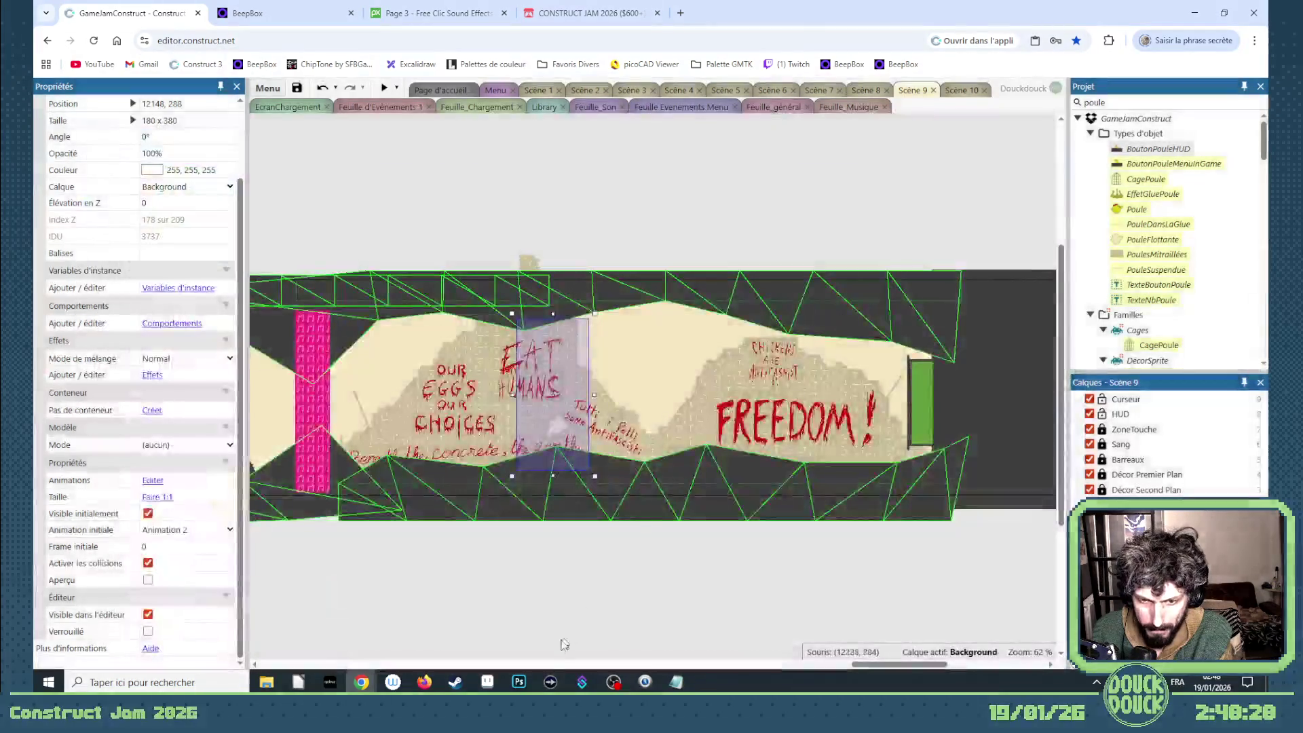
- Back in Aseprite, delete frames 10 and 11 and play the shortened animation
left_click(491, 685)
left_click(543, 591)
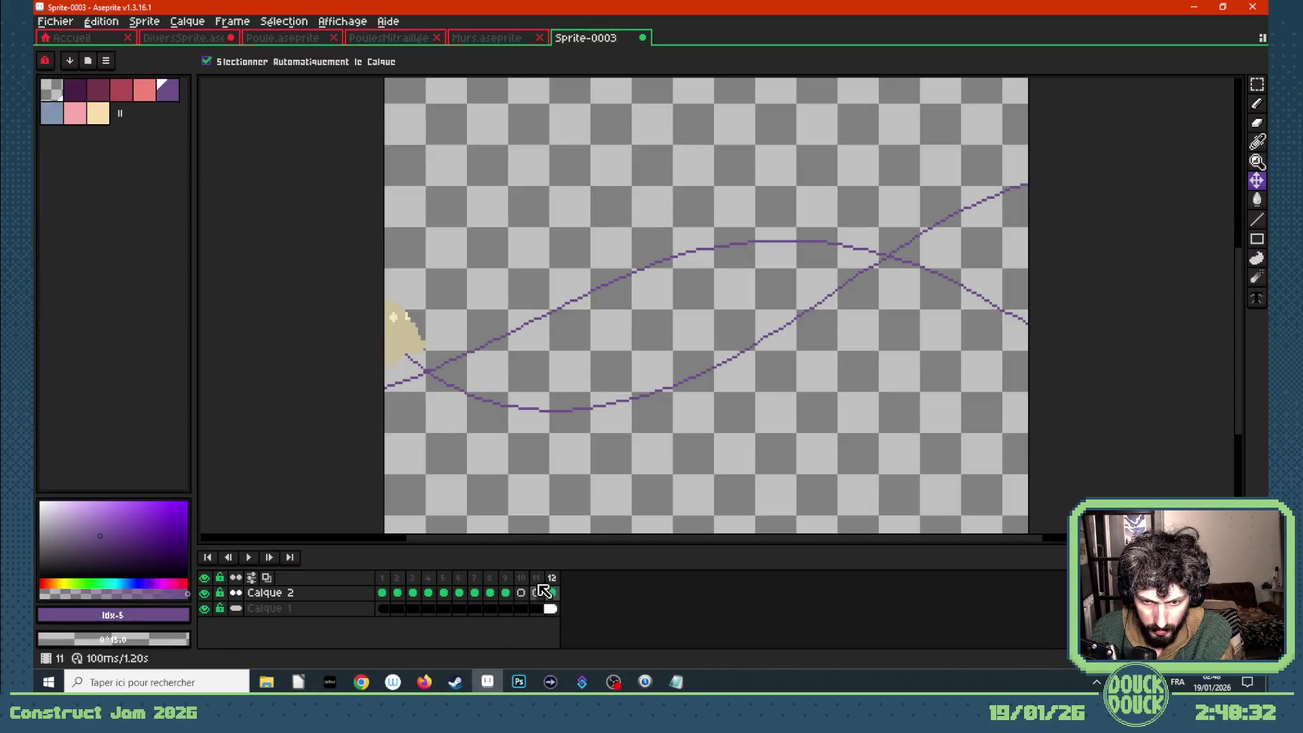
left_click(553, 592)
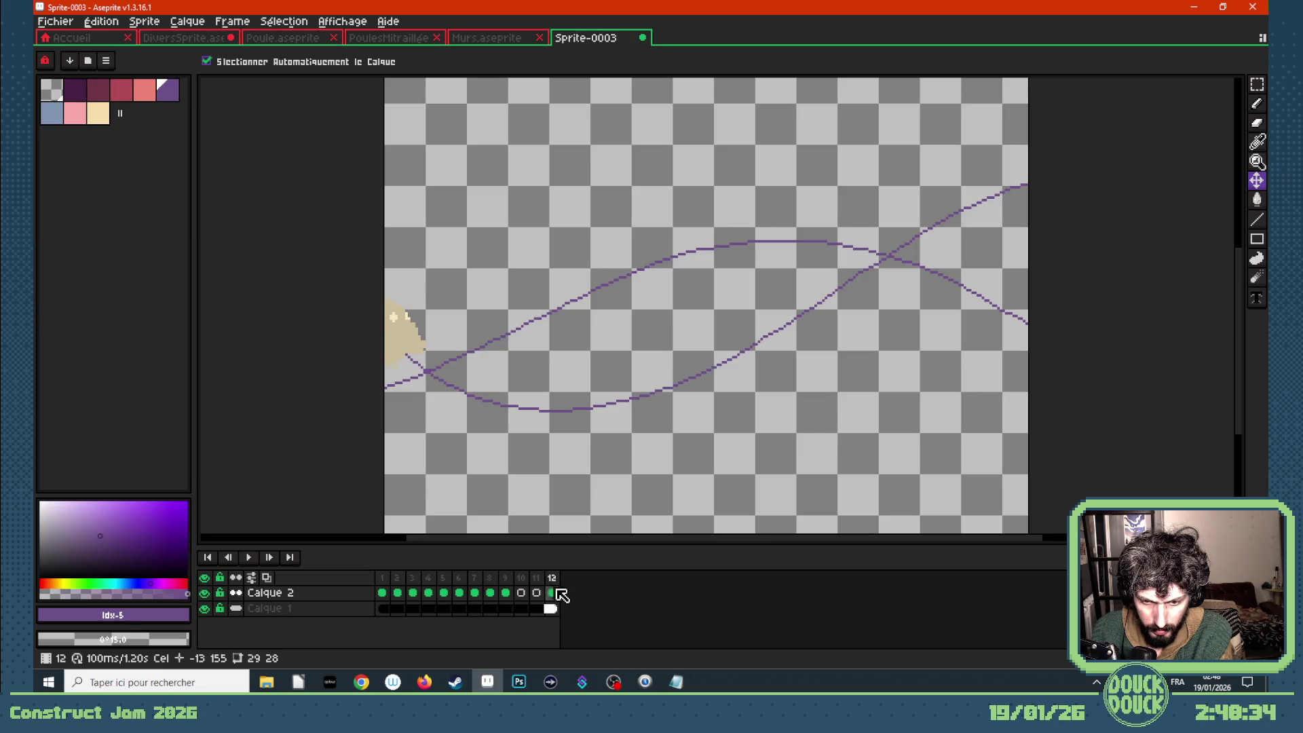
left_click_drag(537, 579, 524, 578)
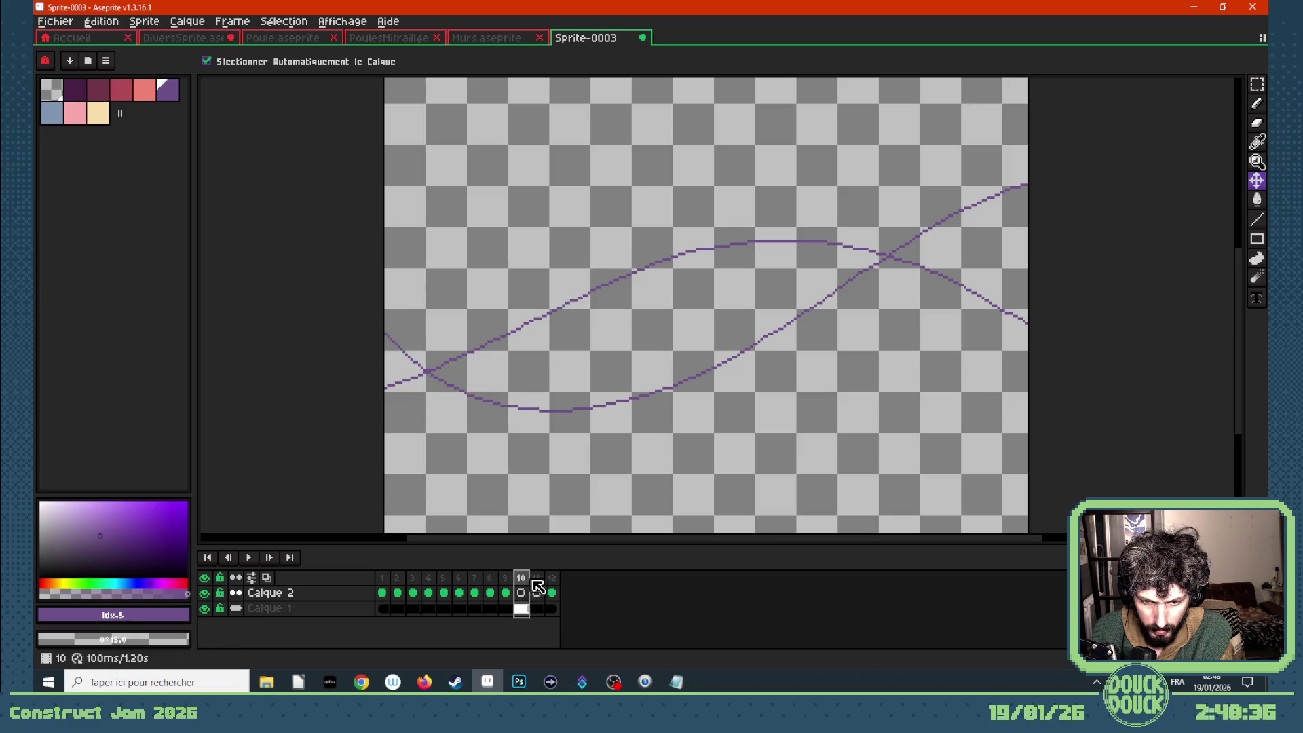
key("Delete")
key("Return")
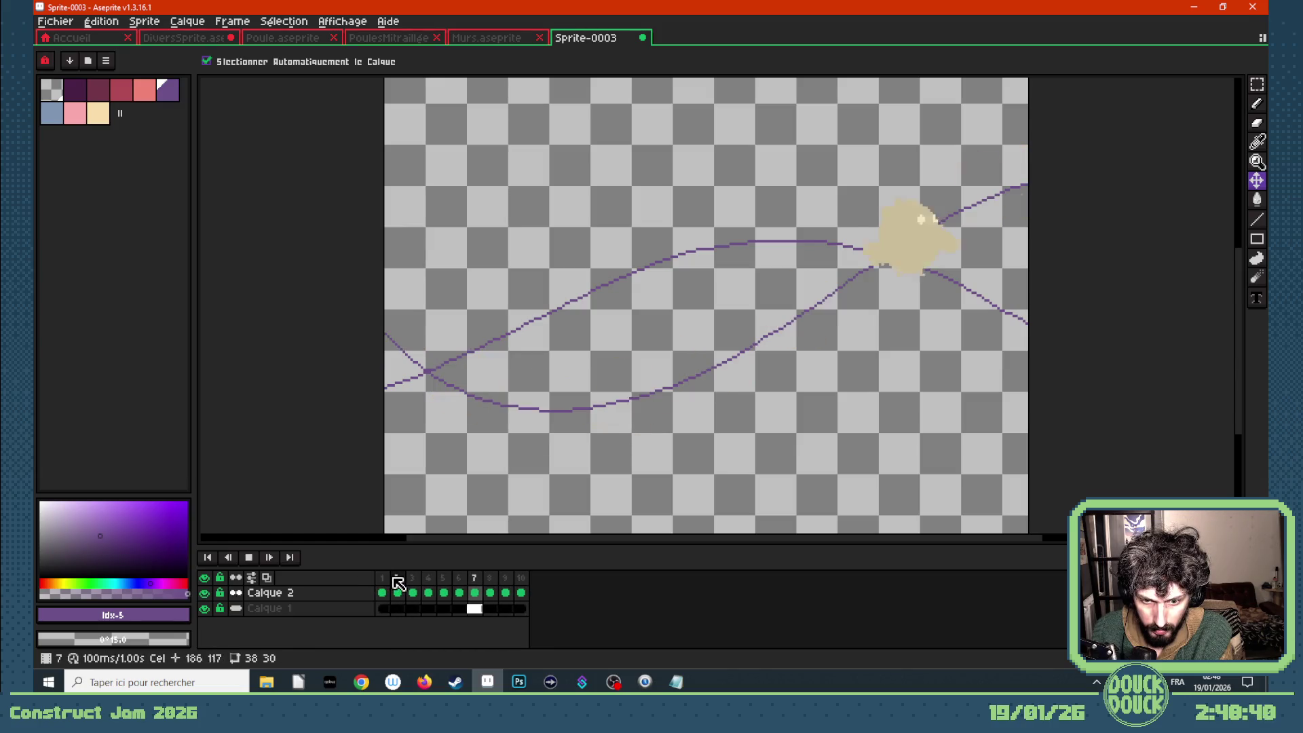
left_click(399, 581)
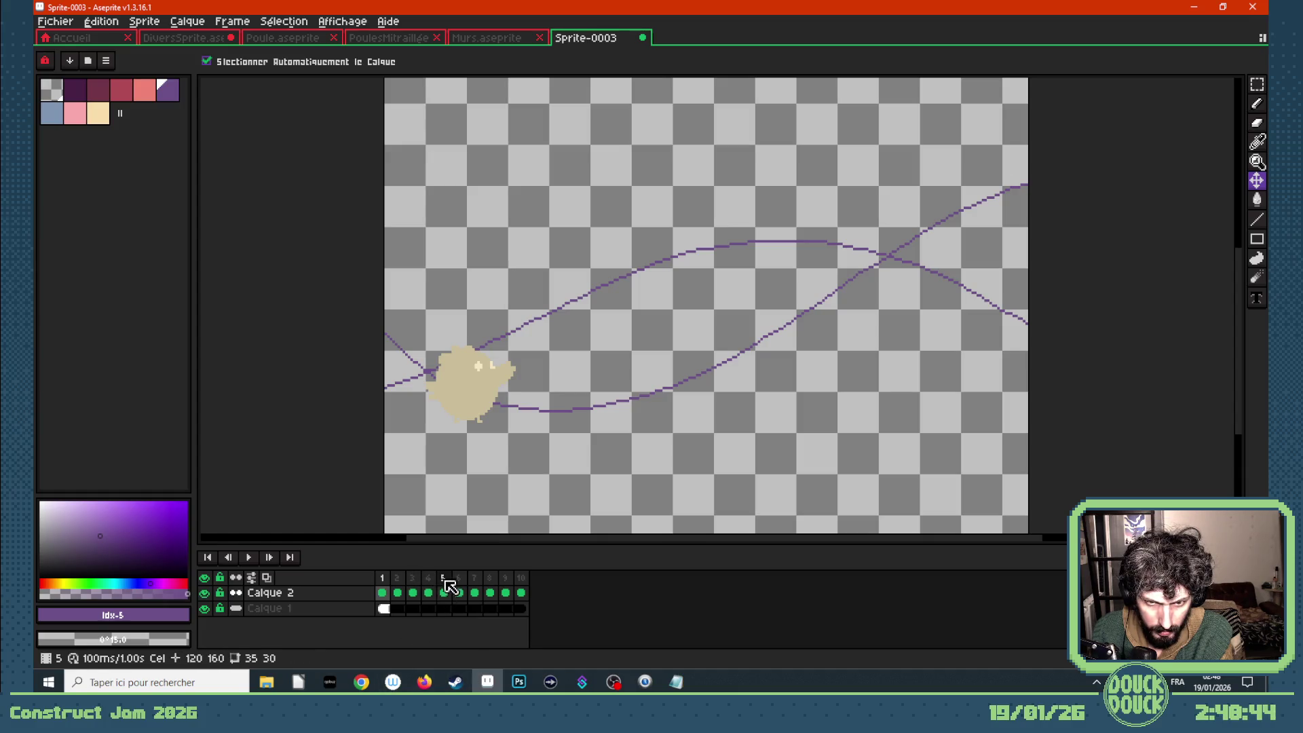
- Duplicate the Calque 2 layer and shift the copy's cels later in the timeline
left_click_drag(393, 602, 521, 595)
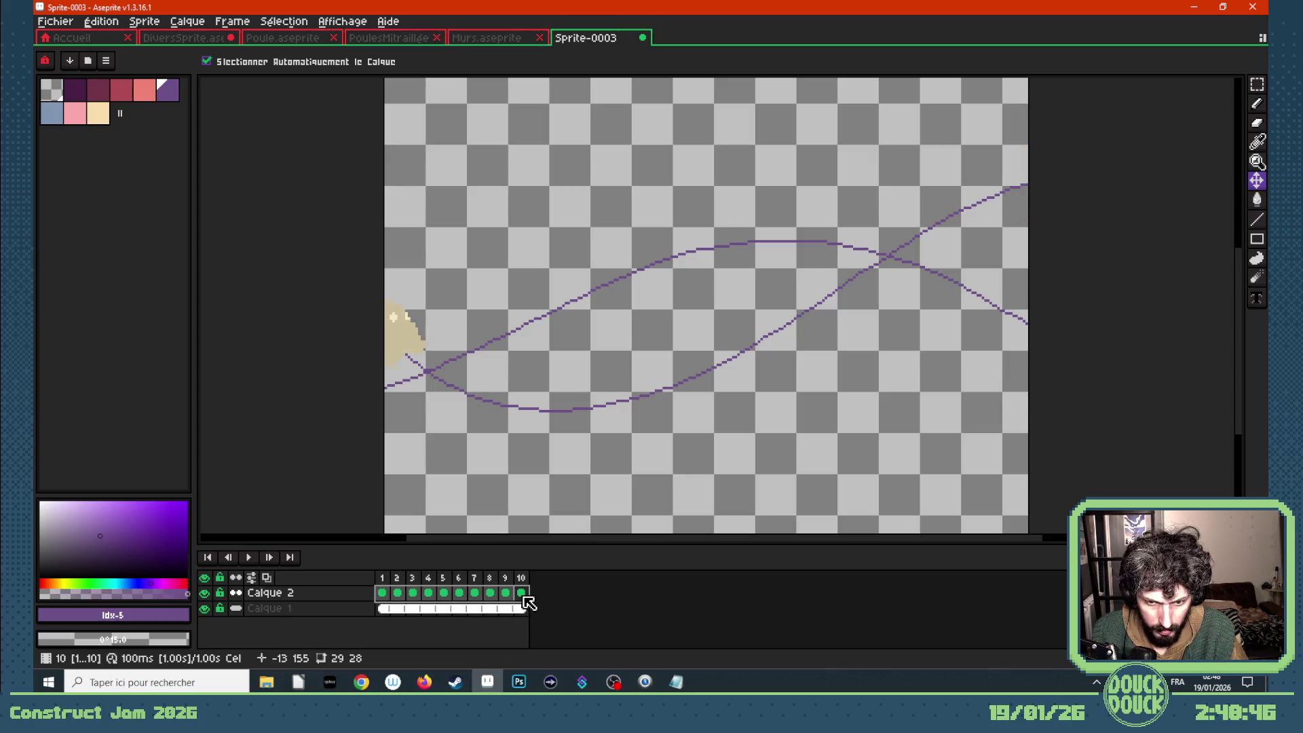
left_click_drag(392, 600, 397, 587)
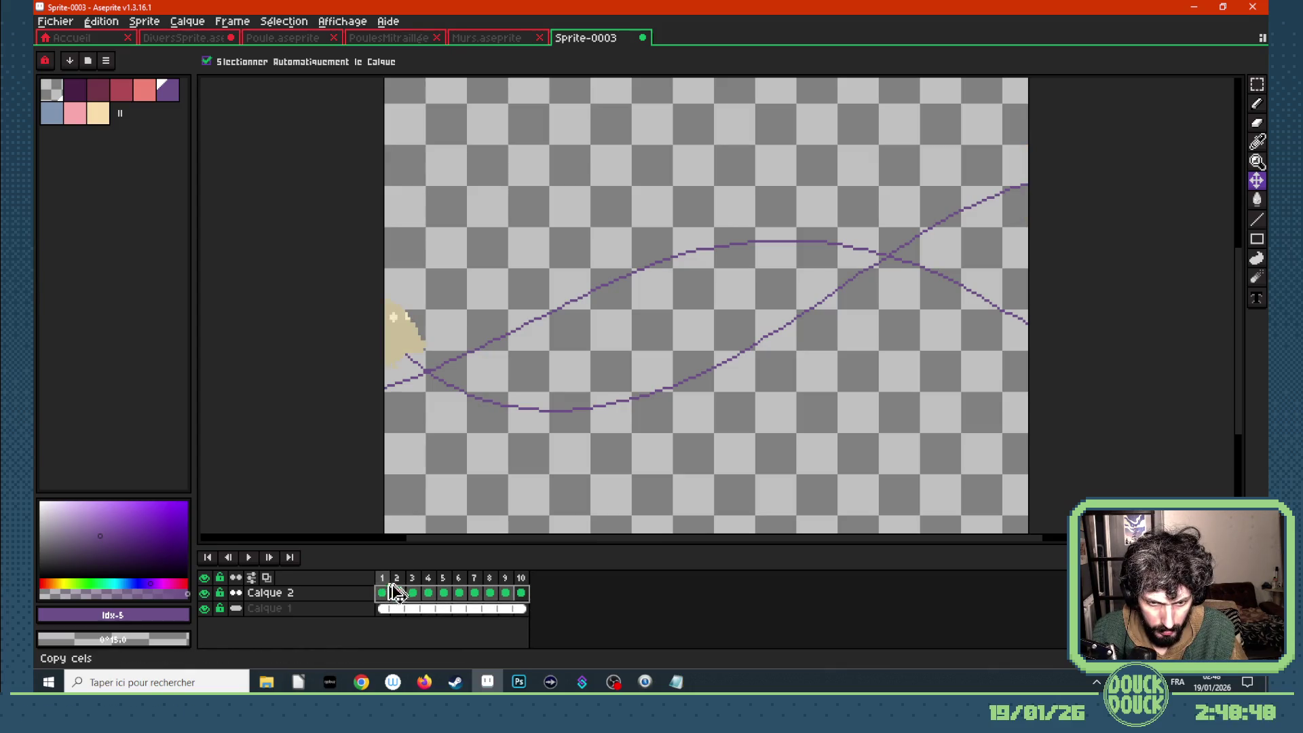
right_click(305, 594)
left_click(333, 613)
mouse_move(386, 605)
left_mouse_down()
mouse_move(522, 598)
mouse_move(476, 597)
left_mouse_up()
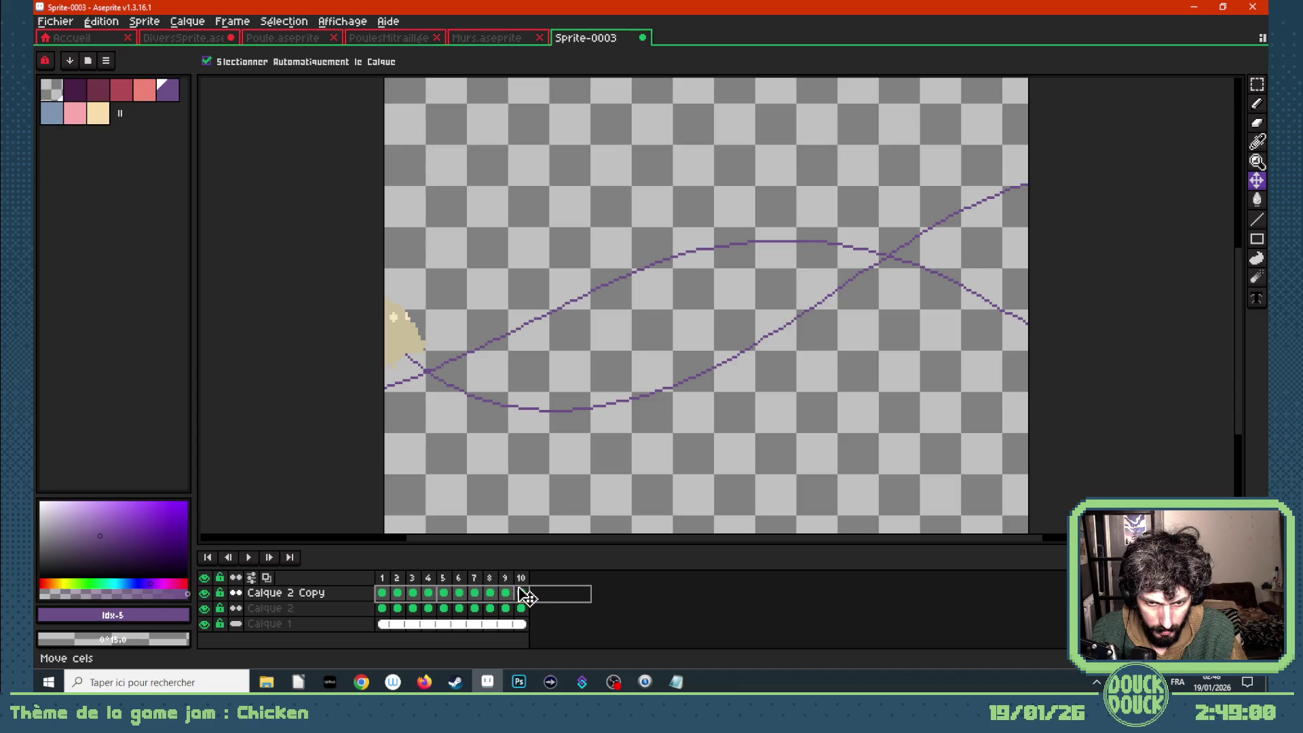
left_click_drag(559, 597, 400, 595)
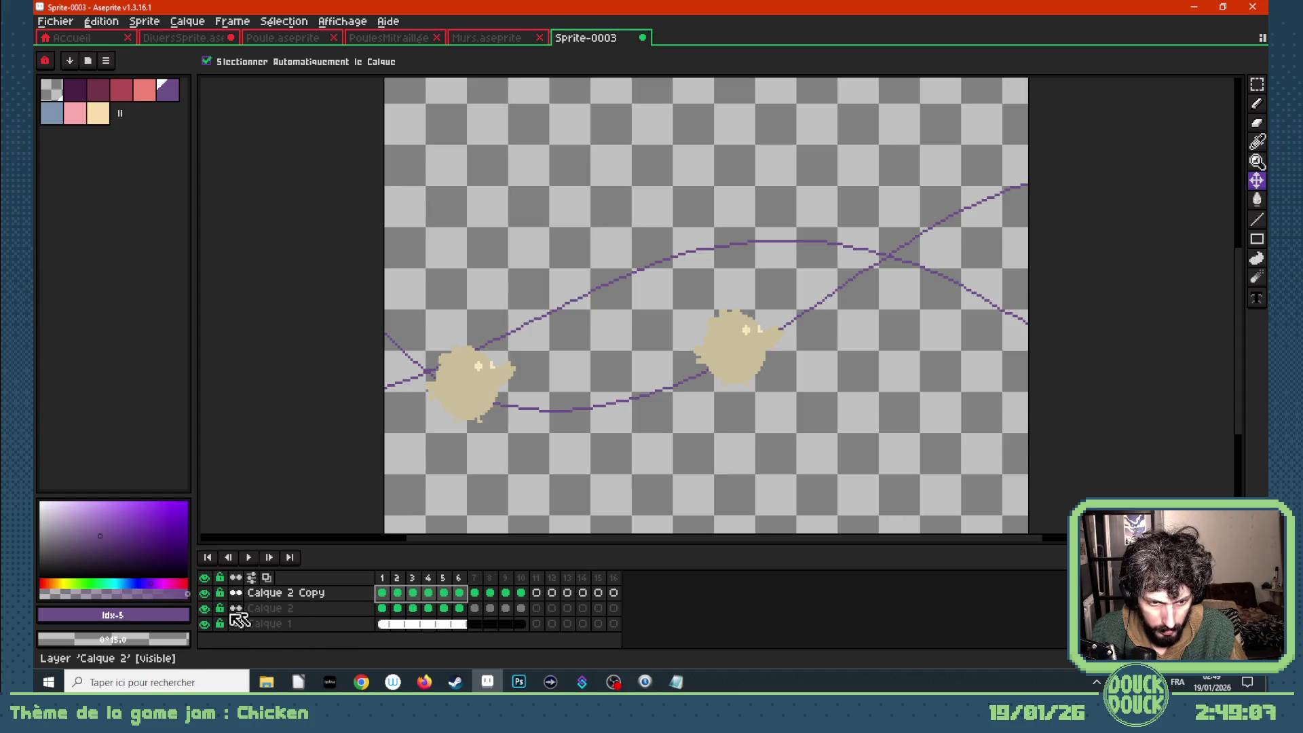
- Play the animation with both chickens visible
left_click(204, 608)
left_click(207, 607)
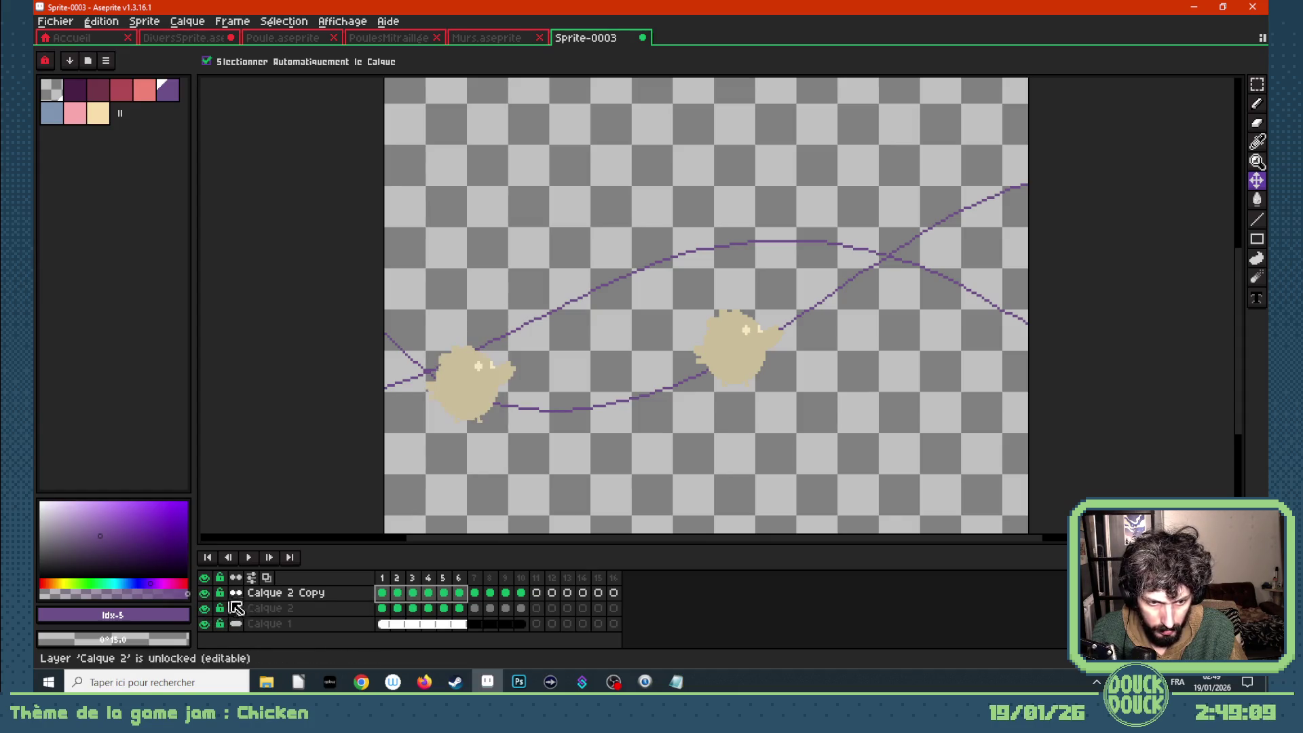
key("Return")
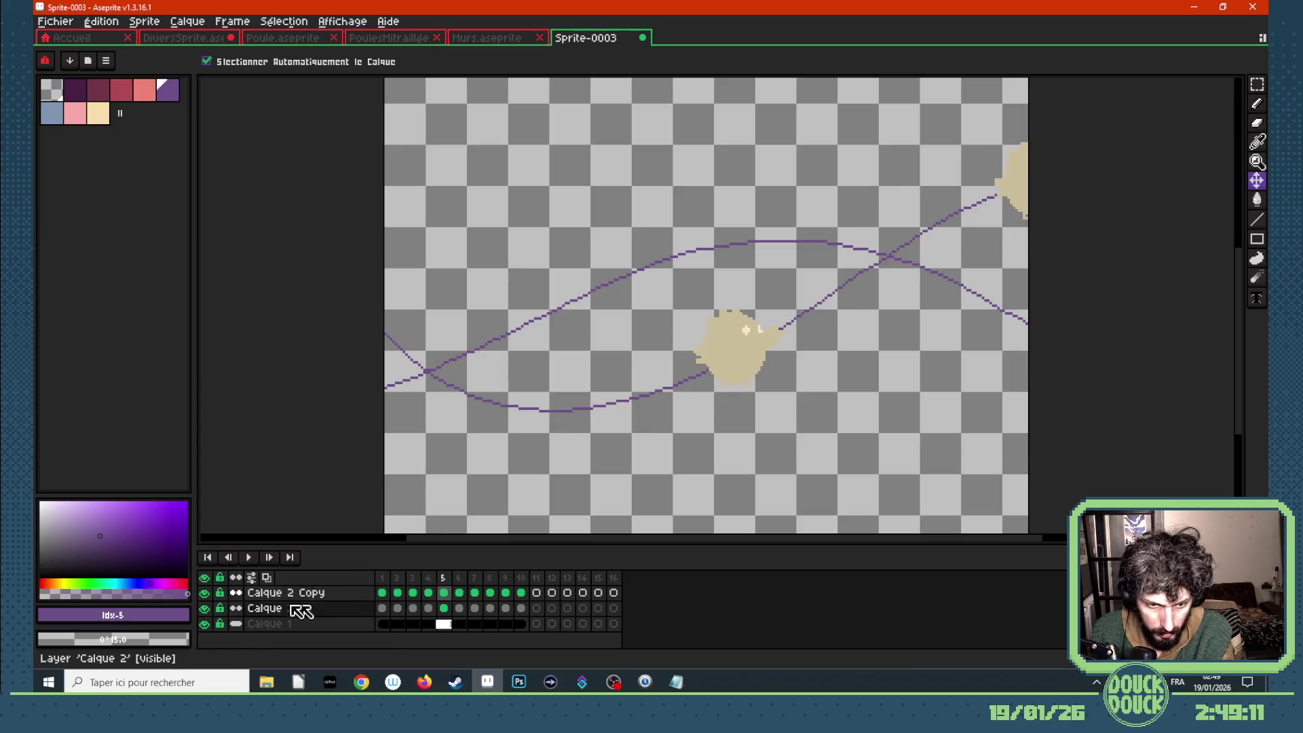
- Hide Calque 2 and move the copy's chicken on frames 1–5 from the left edge toward centre-left
left_click(204, 608)
left_click(383, 593)
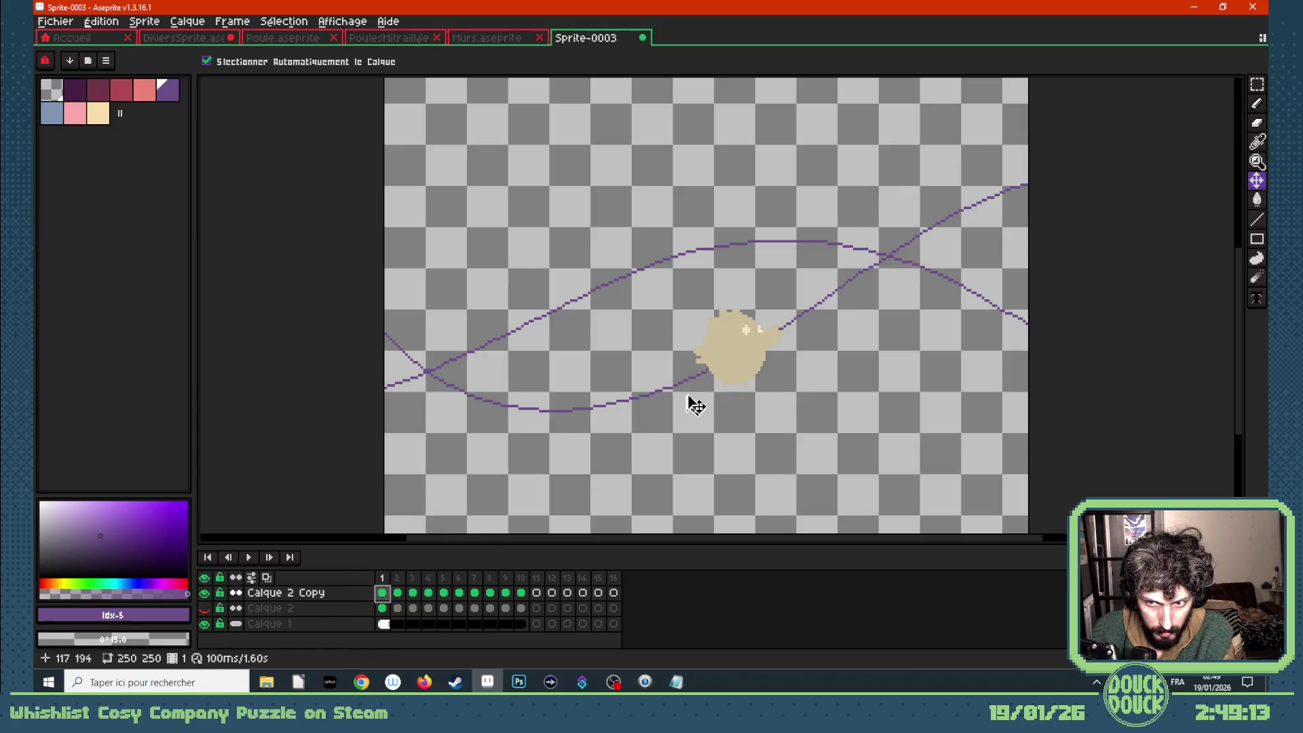
left_click_drag(745, 353, 396, 384)
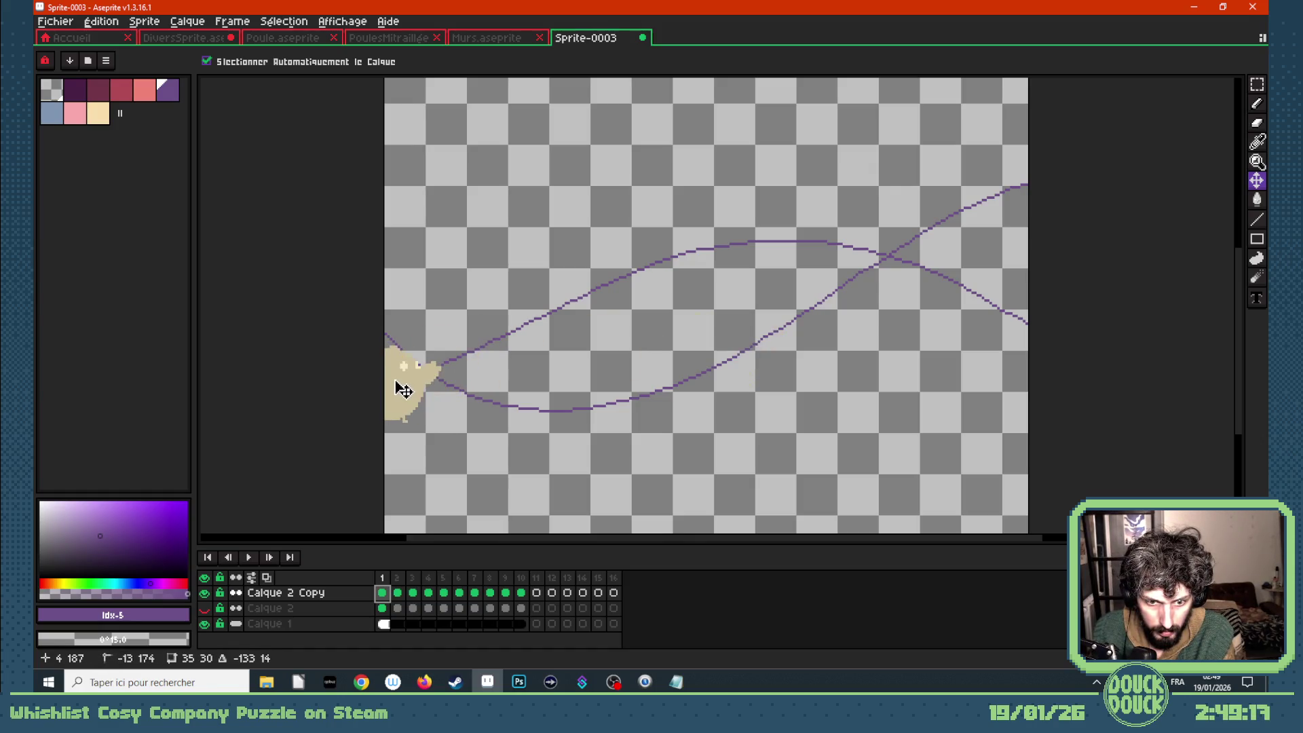
key(".")
left_click_drag(812, 324, 448, 367)
key(".")
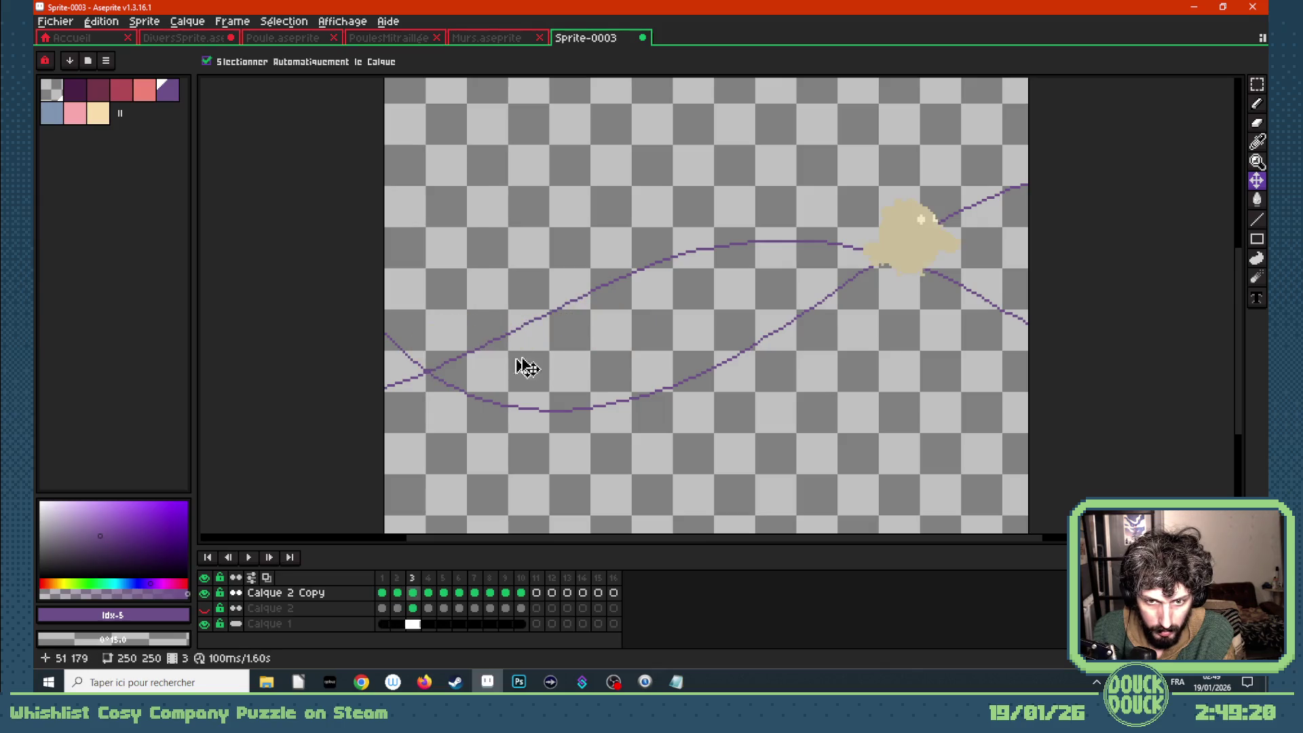
mouse_move(930, 258)
left_mouse_down()
mouse_move(581, 328)
mouse_move(533, 322)
left_mouse_up()
key(".")
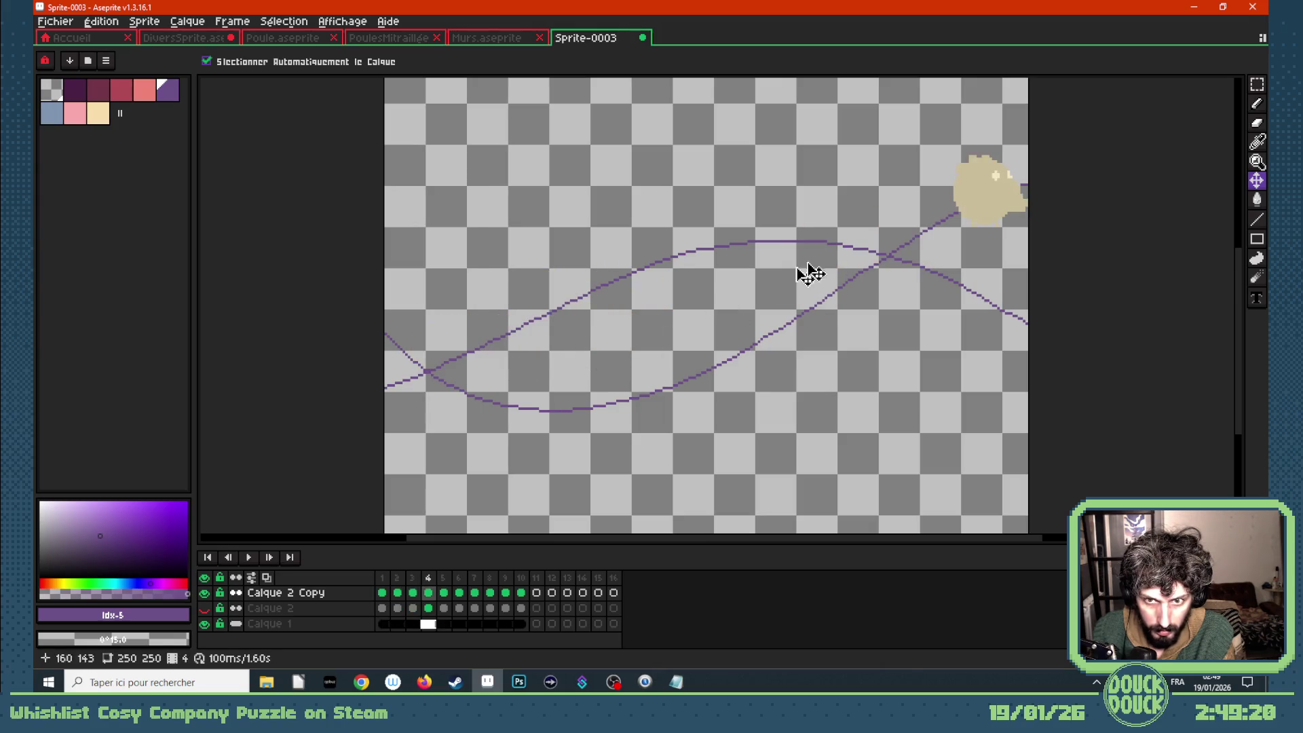
left_click_drag(988, 206, 607, 299)
key(".")
left_click_drag(1028, 204, 660, 278)
- Move the copy's chicken on frames 6–10 up toward the upper right, then play the animation
key("comma")
key("period")
key("period")
mouse_move(403, 343)
left_mouse_down()
mouse_move(814, 251)
mouse_move(801, 248)
left_mouse_up()
key("period")
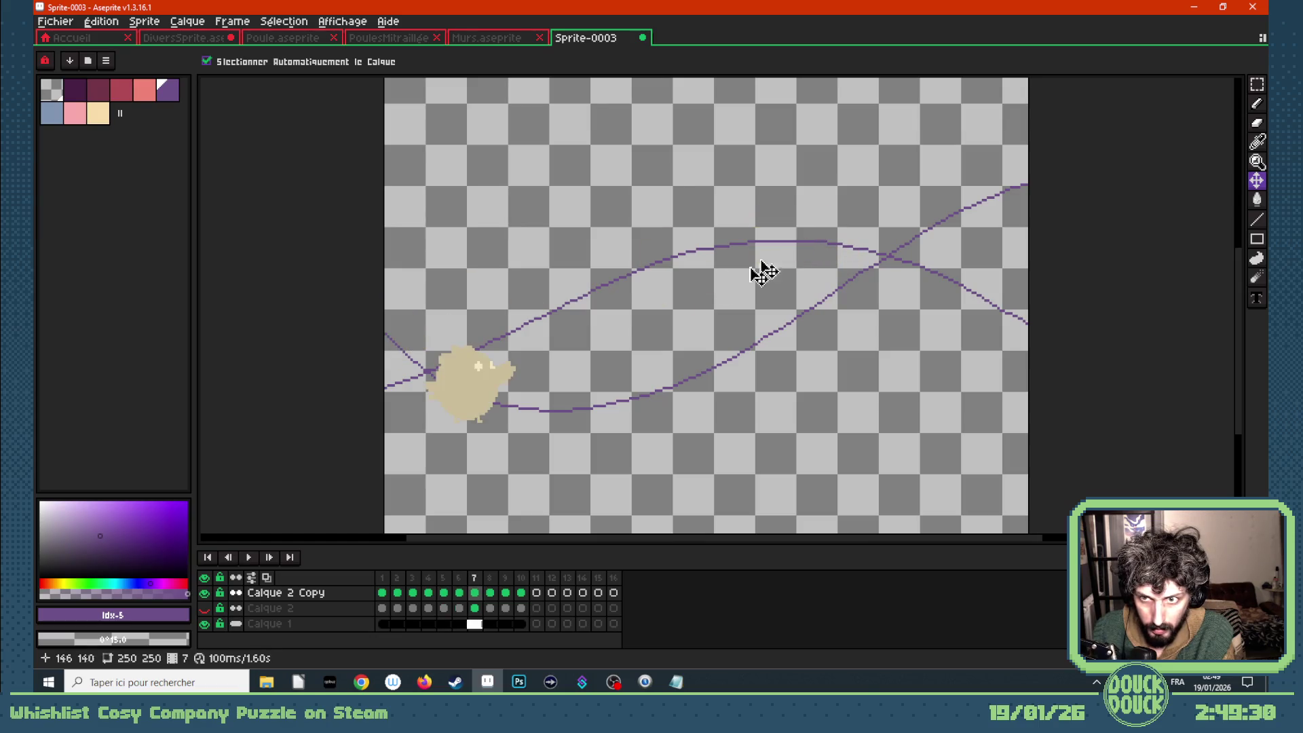
left_click_drag(473, 389, 852, 257)
key("period")
left_click_drag(560, 413, 930, 267)
key("period")
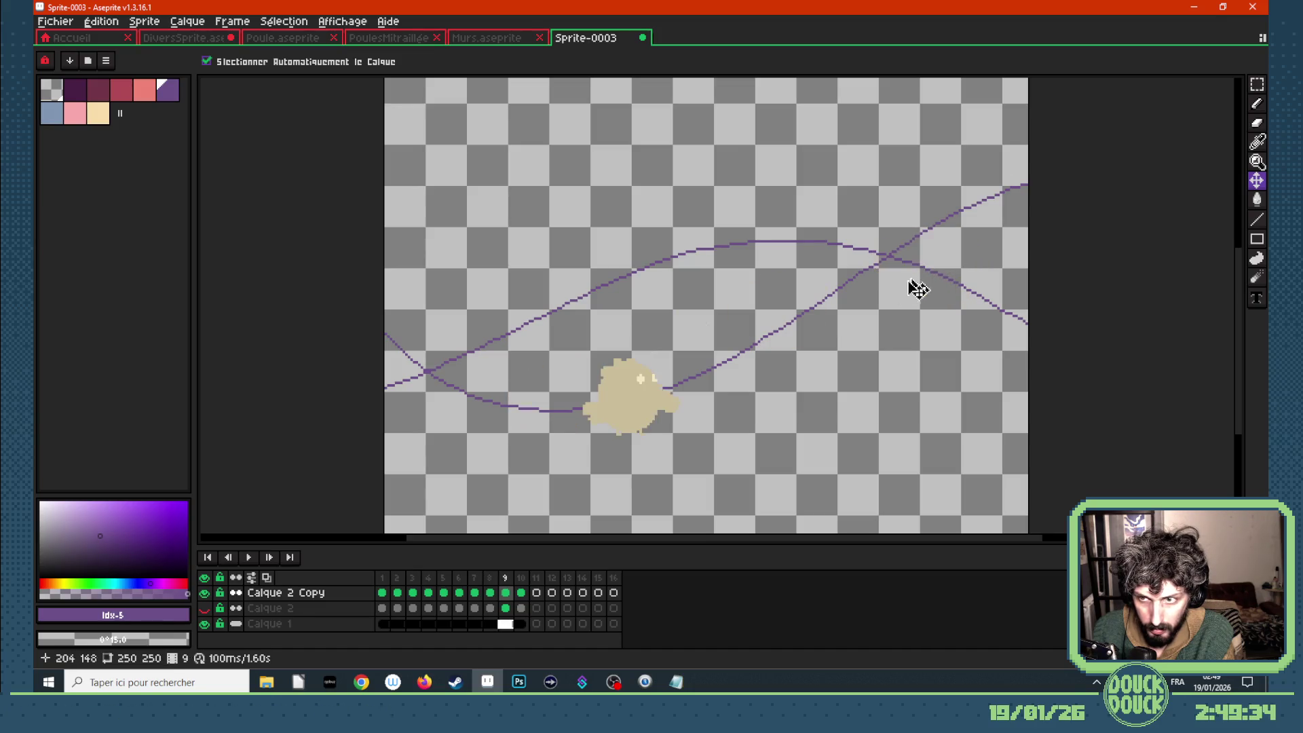
left_click_drag(645, 407, 998, 299)
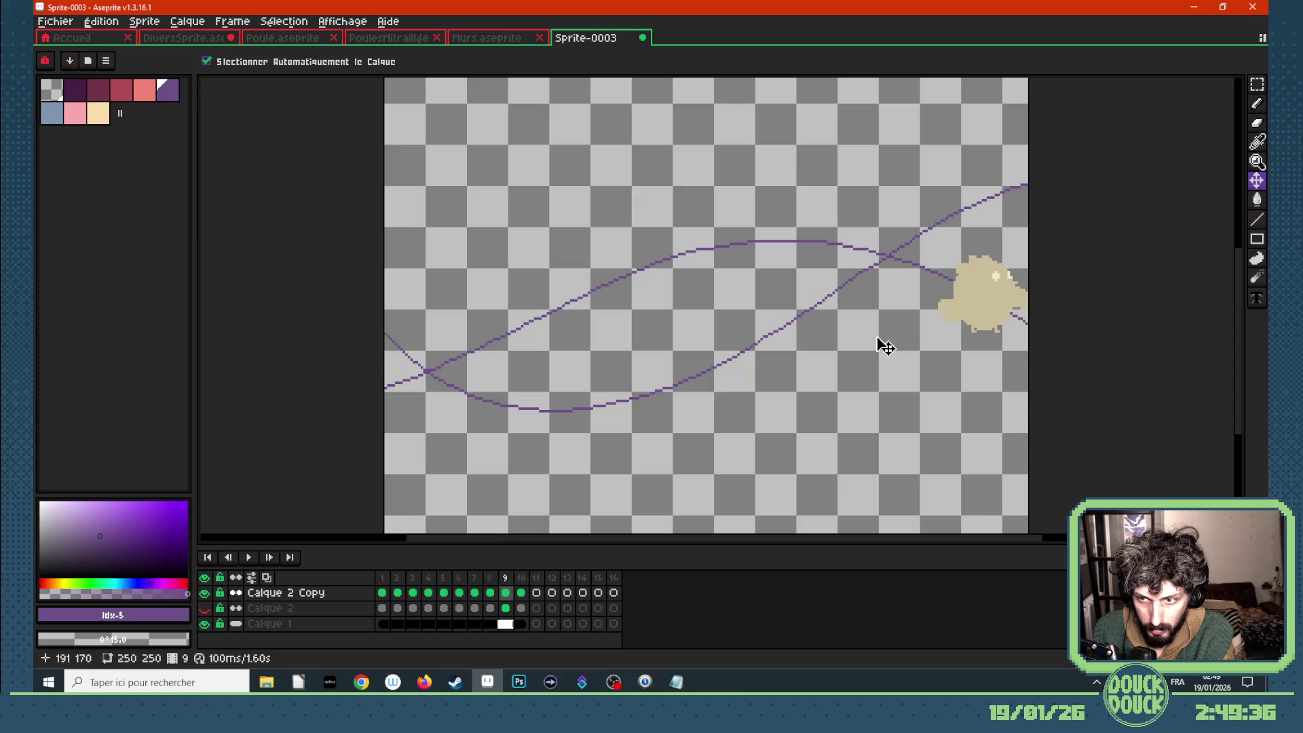
key("period")
left_click_drag(699, 373, 733, 376)
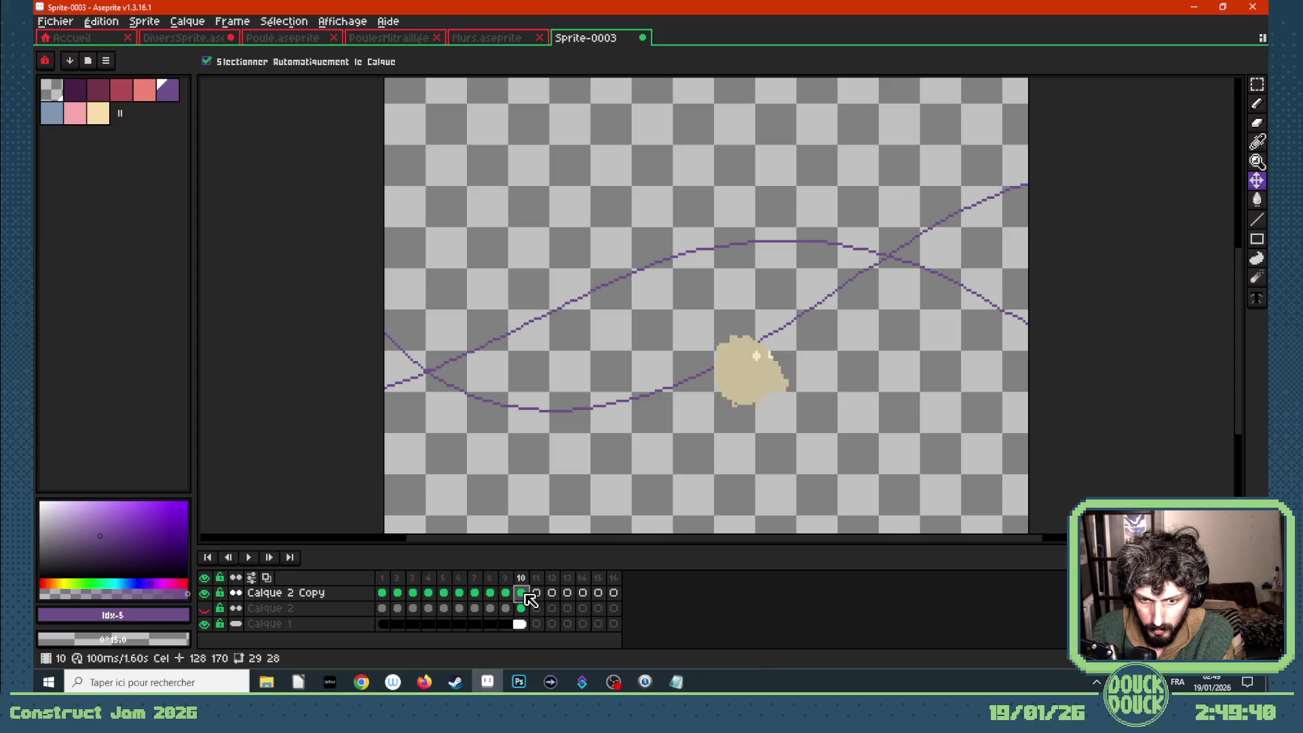
key("Return")
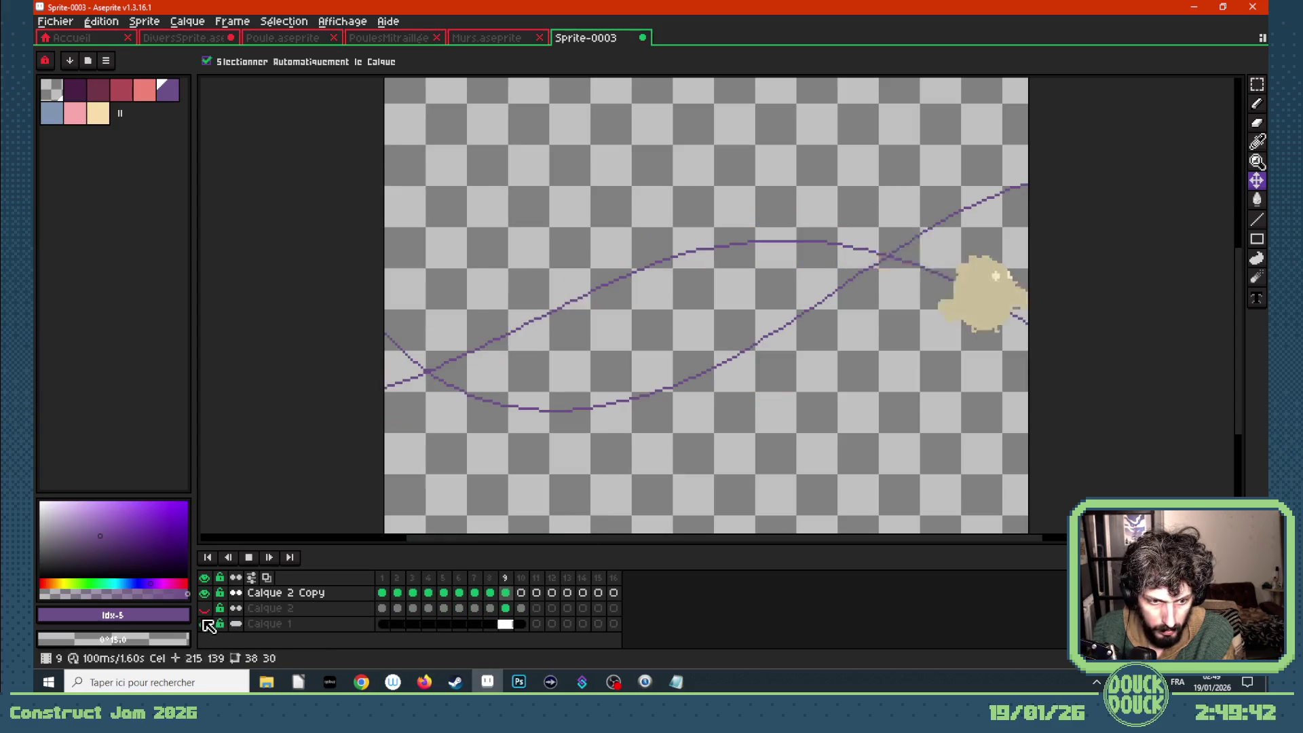
scroll(634, 337, "down", 3)
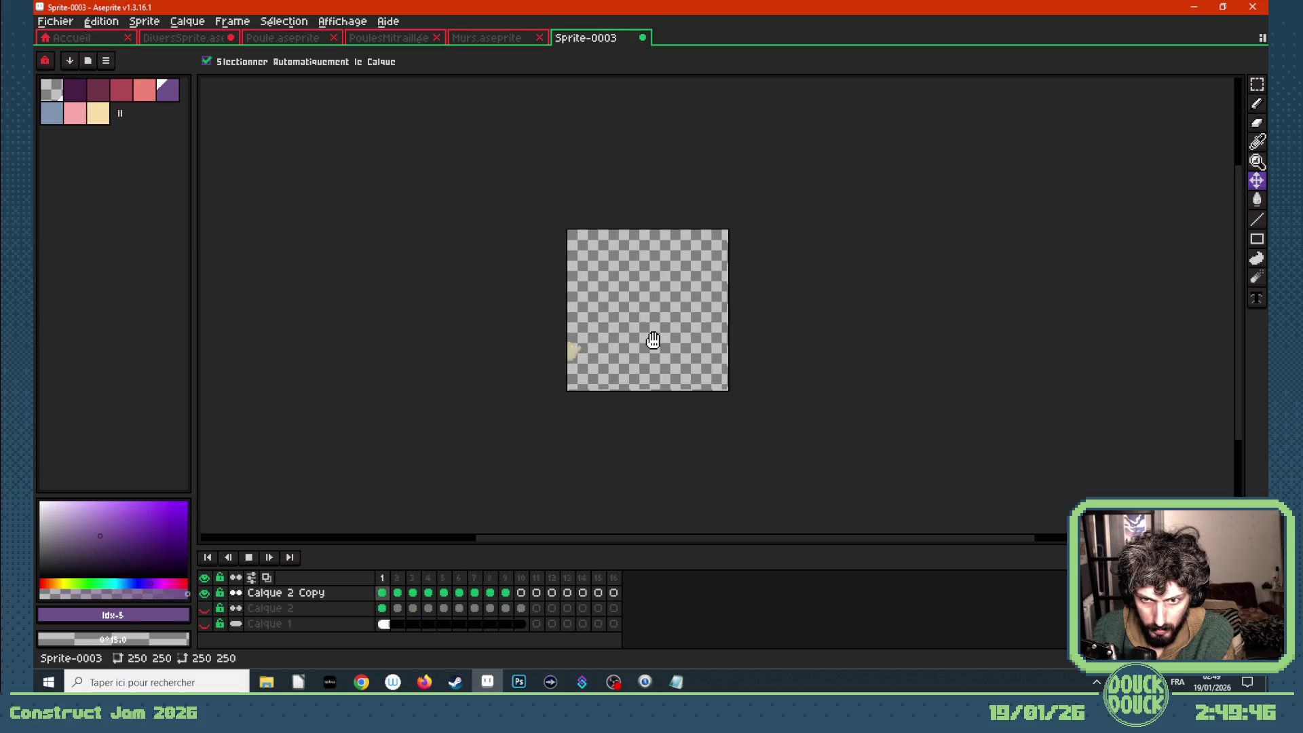
- Show Calque 2, delete the empty frames 11–16, and replay the 10-frame animation from frame 1
left_click(205, 609)
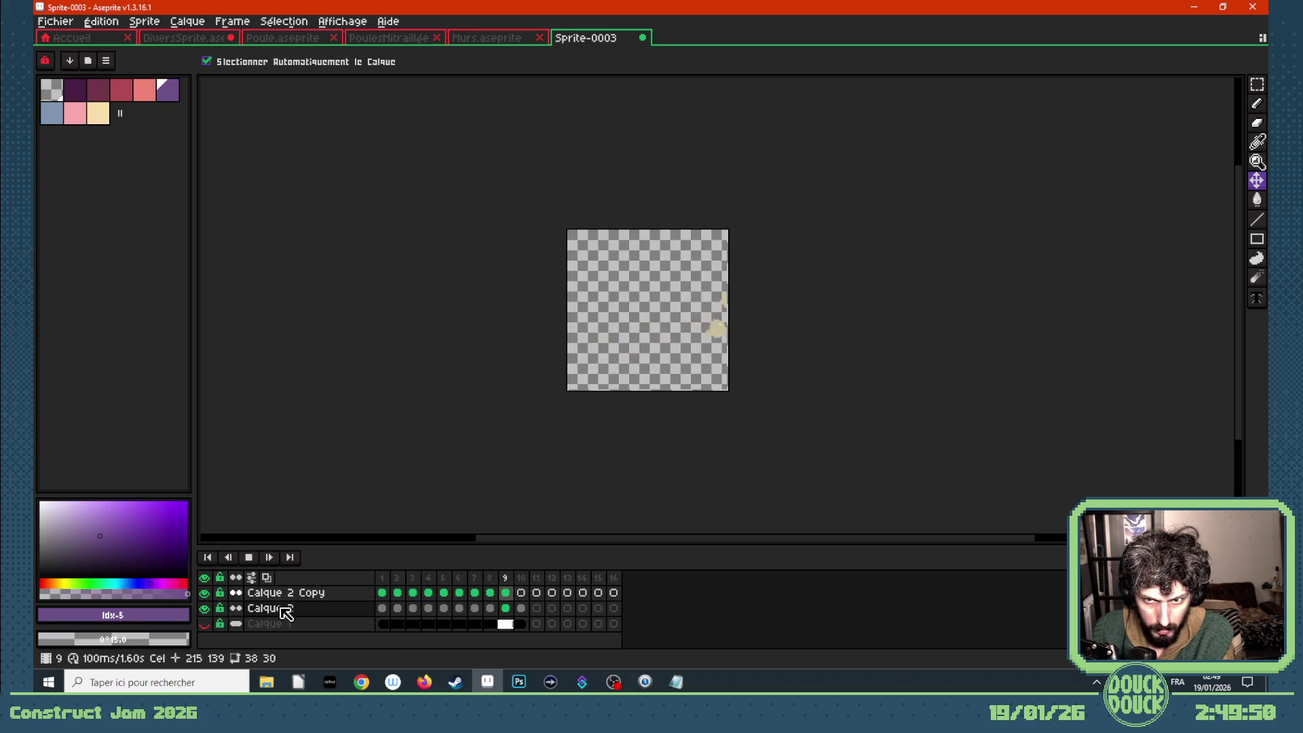
key("Return")
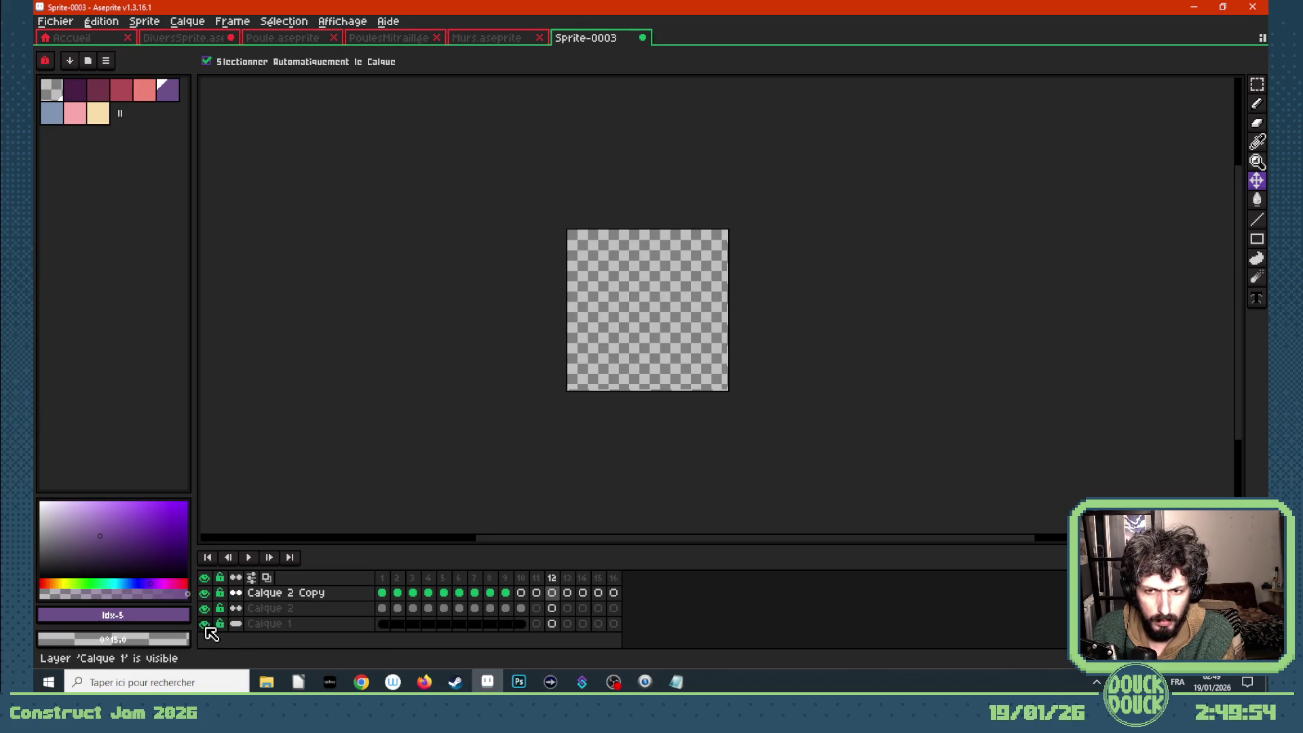
left_click_drag(536, 578, 625, 589)
key("alt+c")
left_click(382, 592)
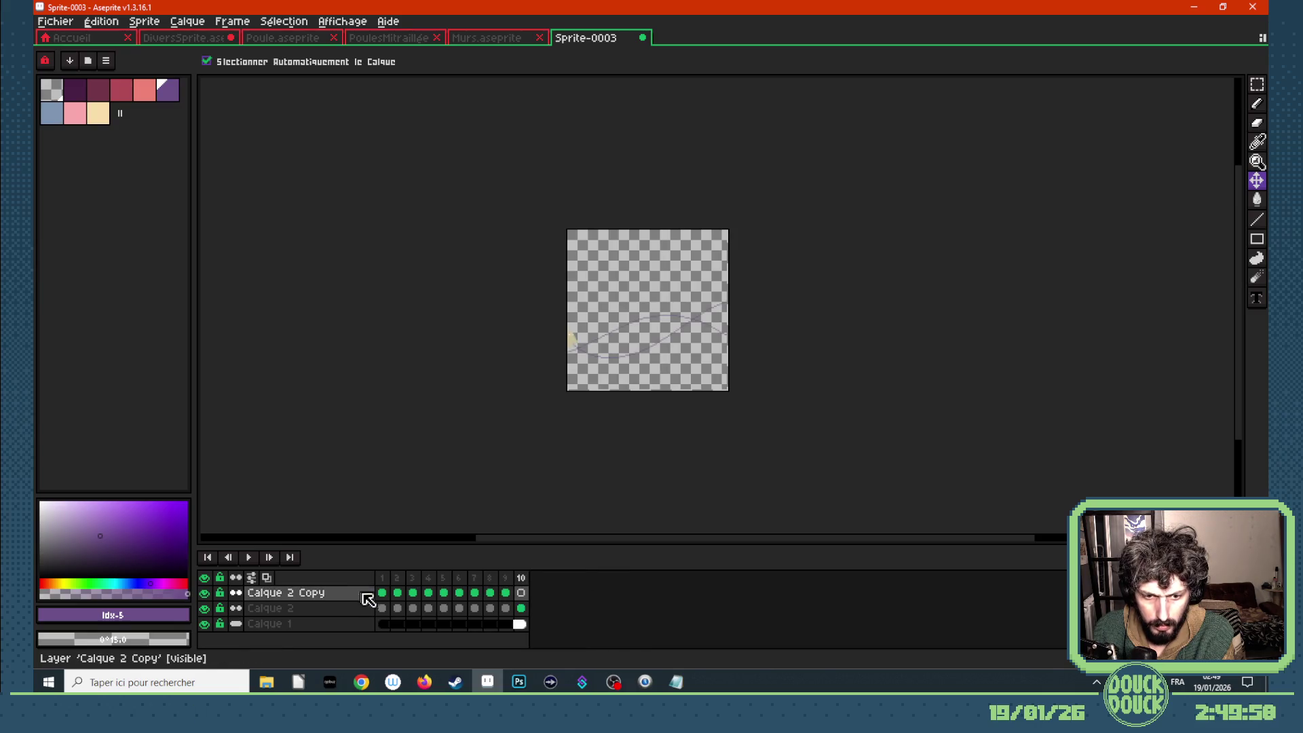
scroll(624, 360, "up", 3)
key("Return")
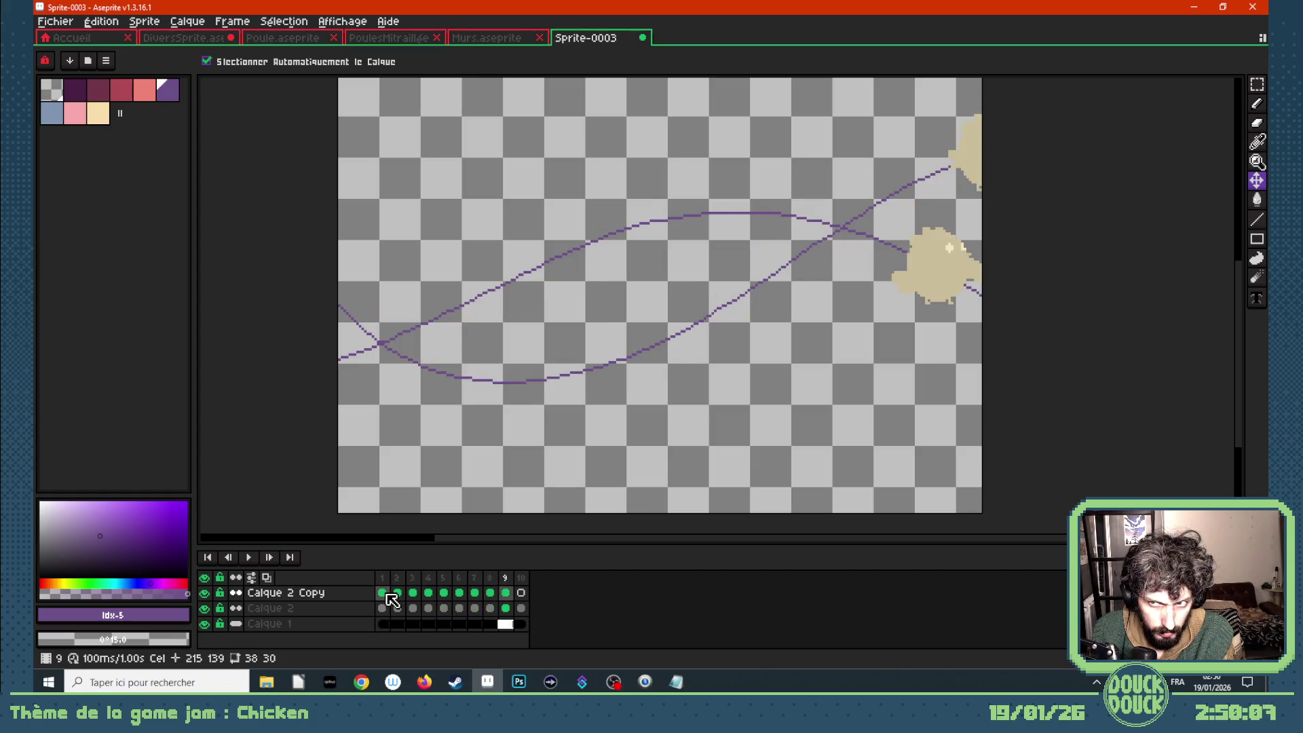
- Shift Calque 2 Copy's chicken cels for frames 1–9 one frame later and play
mouse_move(391, 599)
left_mouse_down()
mouse_move(499, 596)
mouse_move(487, 596)
left_mouse_up()
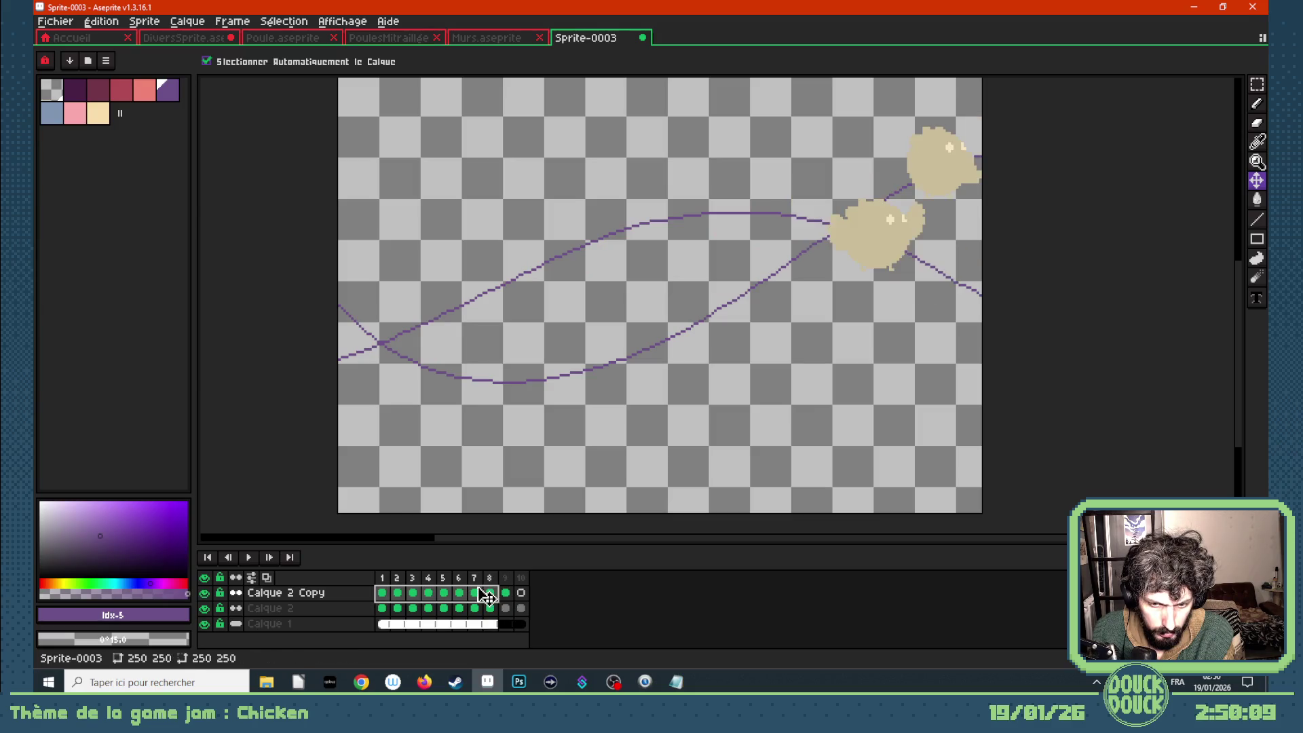
key("alt+n")
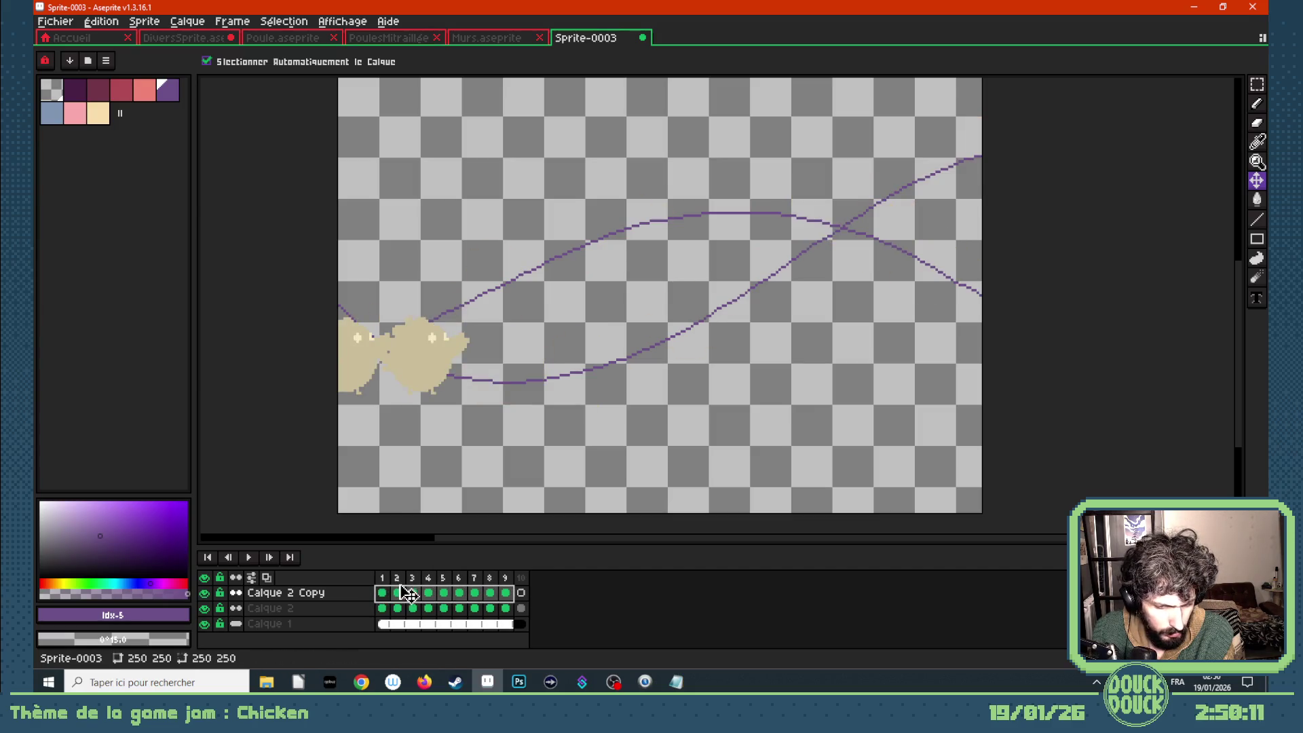
mouse_move(408, 595)
left_mouse_down()
mouse_move(571, 595)
mouse_move(399, 597)
left_mouse_up()
key("Return")
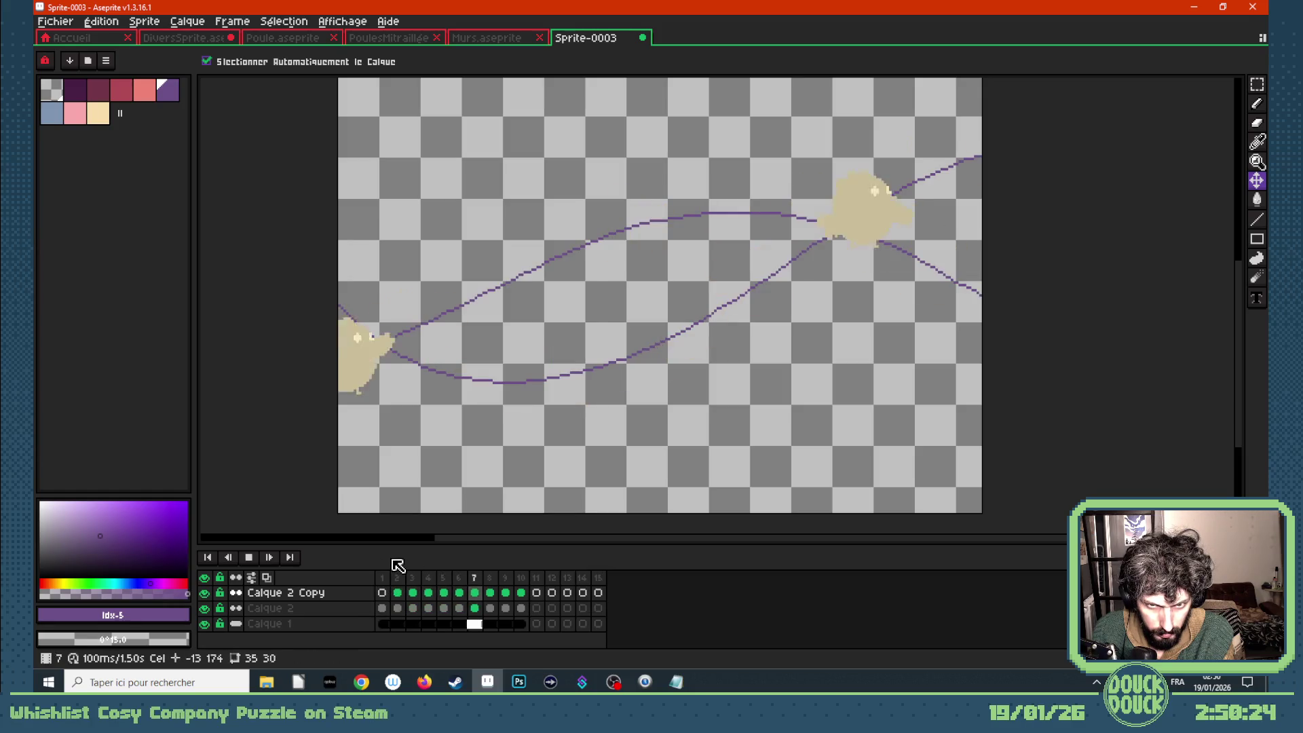
left_click(419, 593)
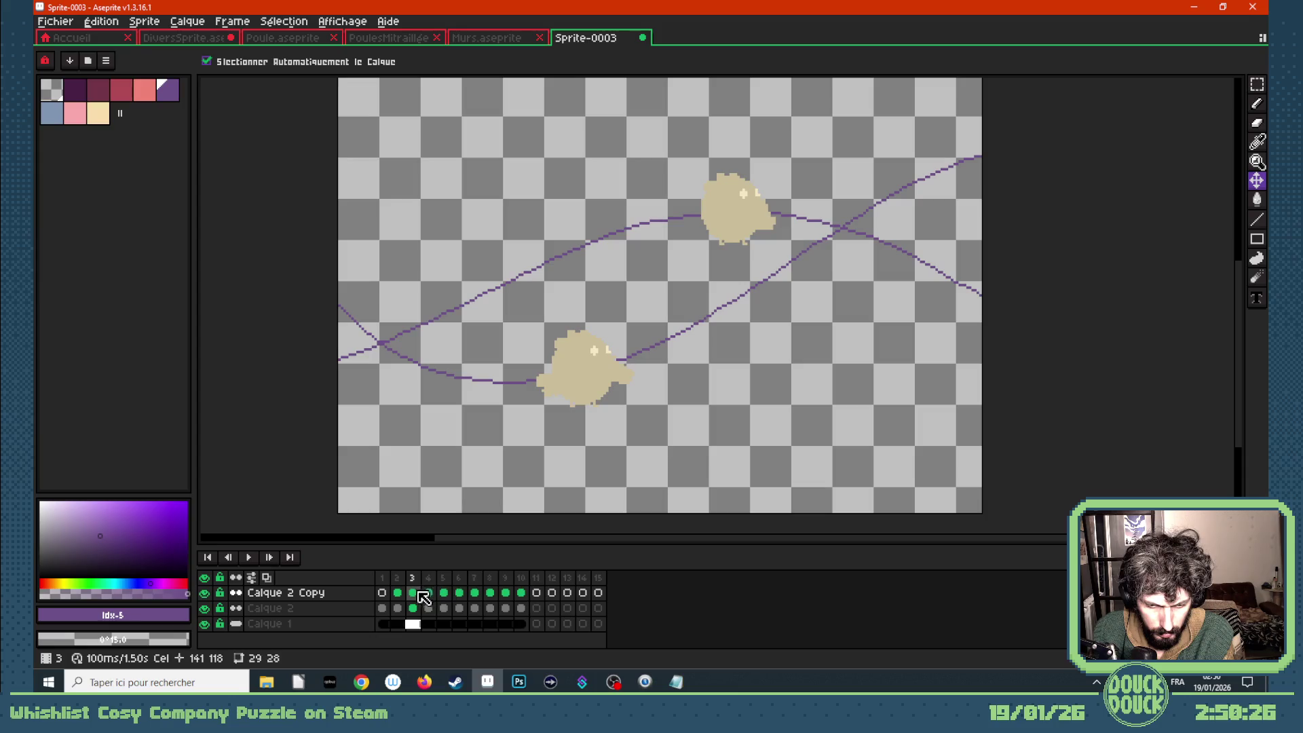
- Move the copy's frames 2–6 one frame earlier, leaving frame 6 empty, and check the timing
left_click_drag(403, 594, 462, 600)
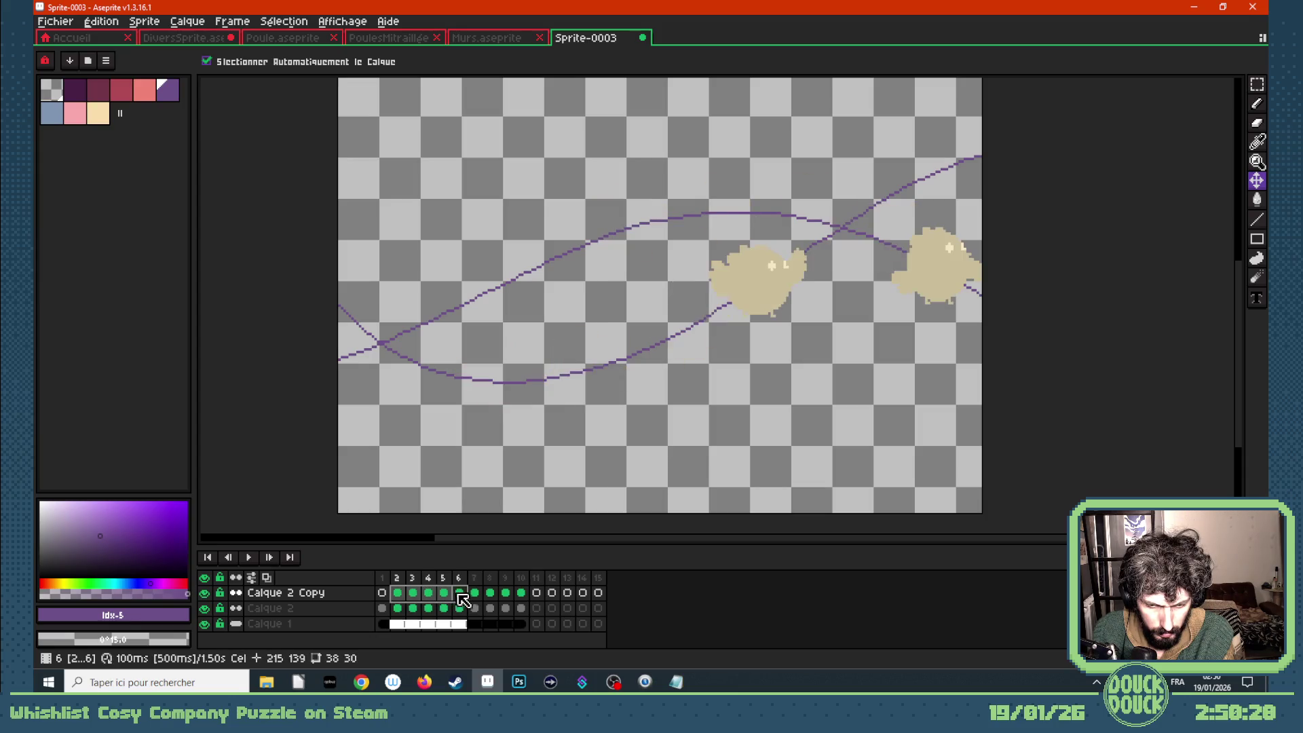
left_click(445, 595)
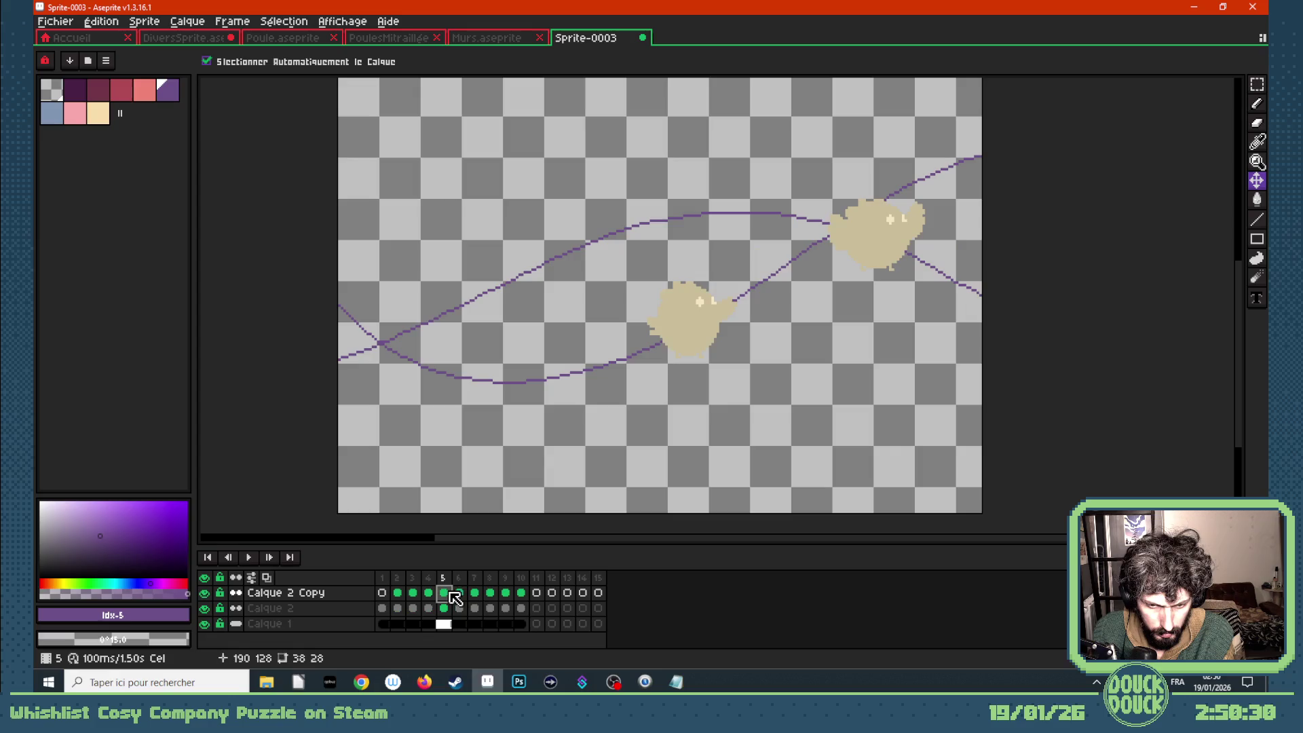
key("Right")
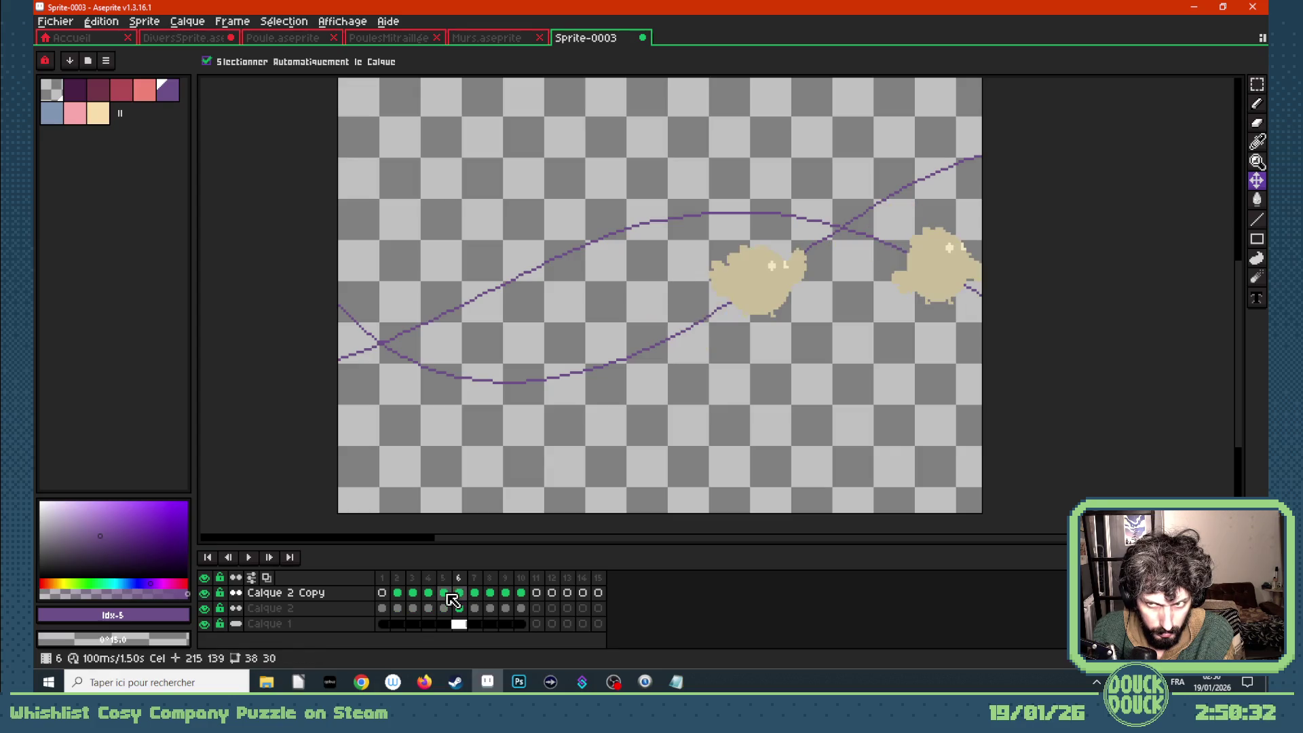
left_click(450, 594)
left_click(464, 597)
left_click_drag(450, 598, 382, 596)
left_click(428, 608)
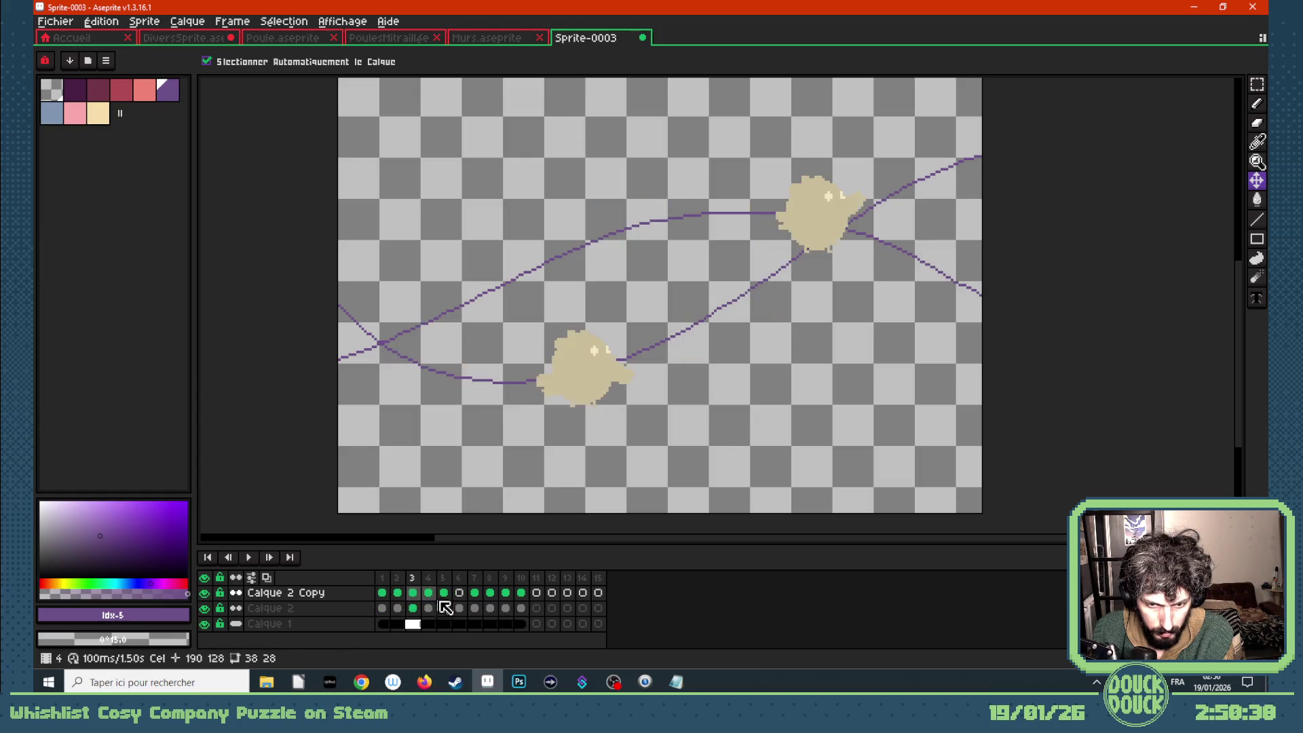
key("Right")
key("Right")
key("Right")
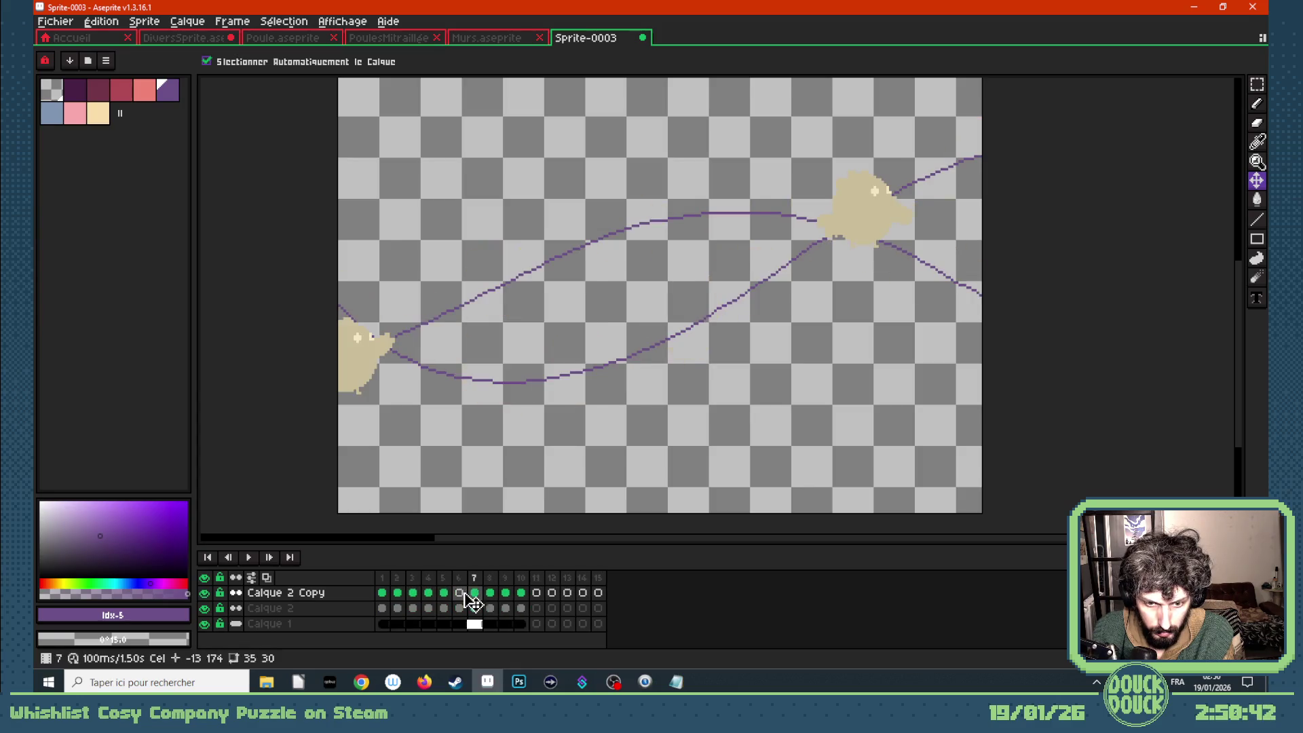
left_click(473, 604)
- Delete the empty frames 11–15 and play the 10-frame loop
key("Left")
key("Right")
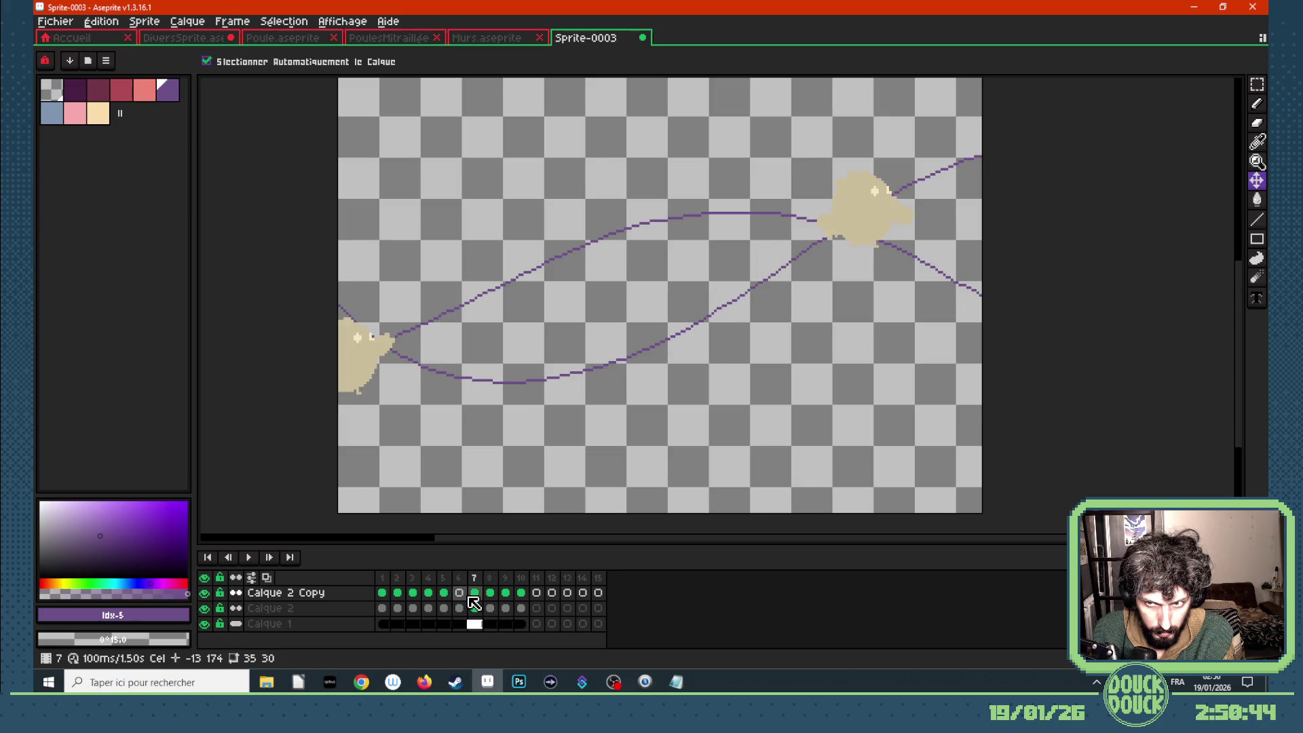
key("Right")
key("Right")
key("Right")
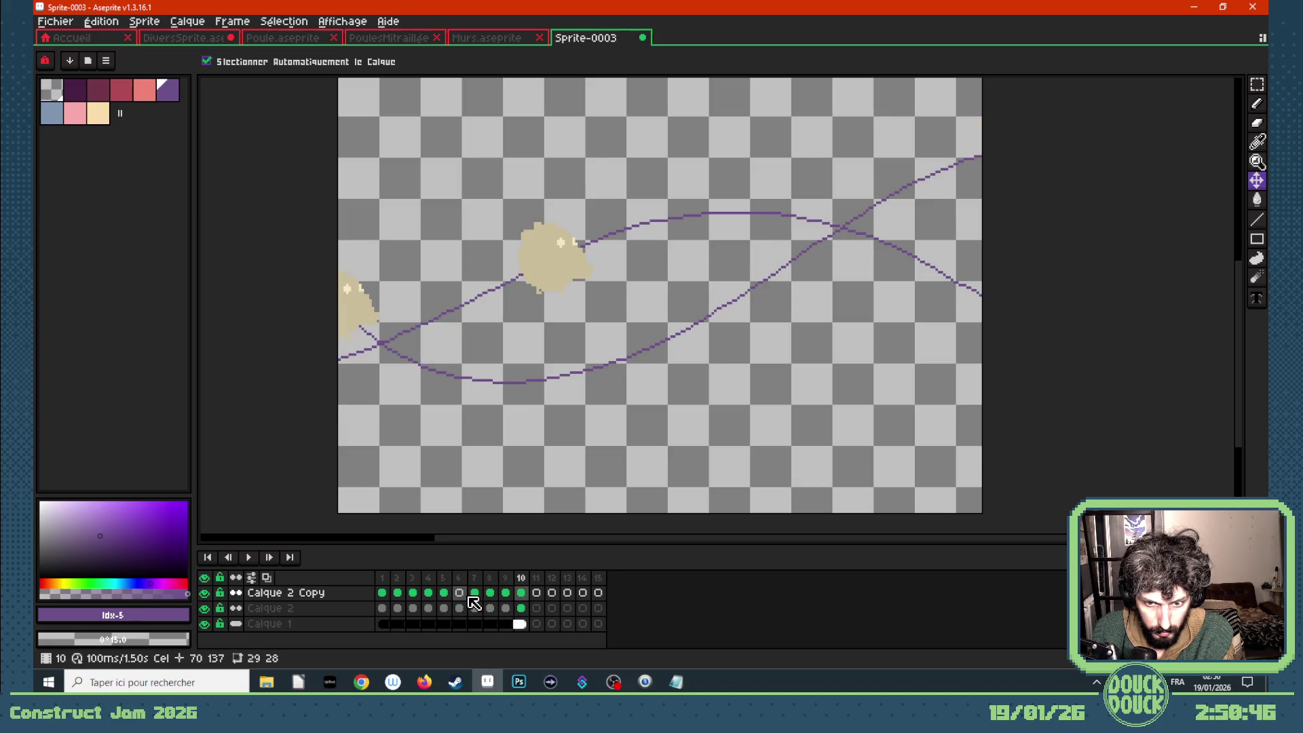
left_click_drag(545, 595, 601, 578)
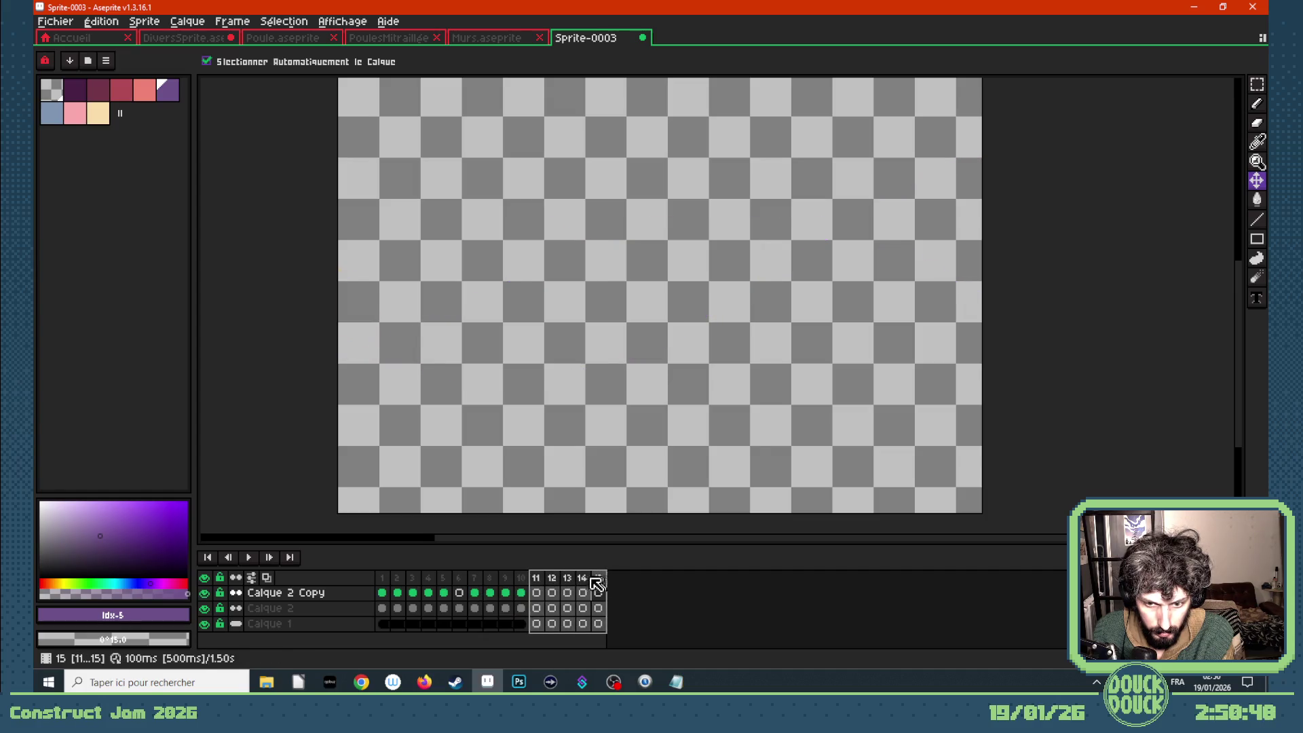
key("alt+c")
key("Return")
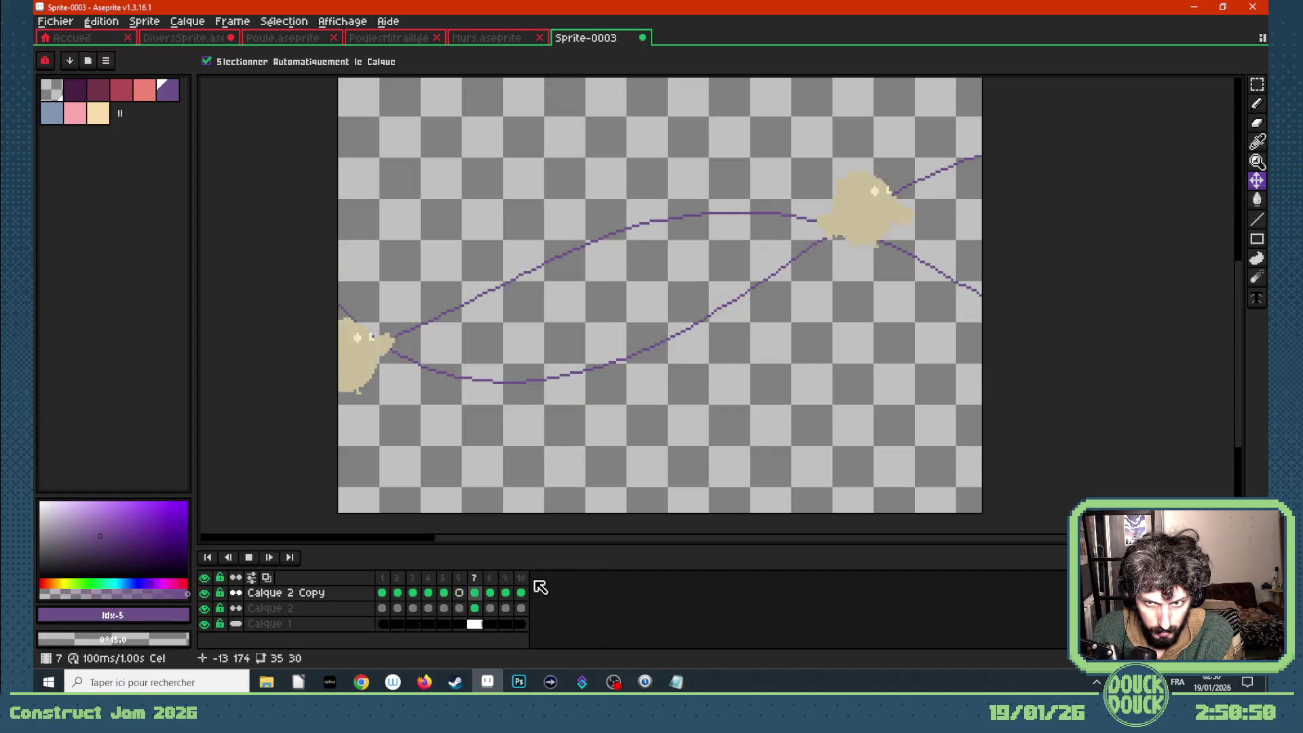
- Hide Calque 1's purple motion paths, stop playback, and switch to the Construct browser window
scroll(510, 447, "down", 3)
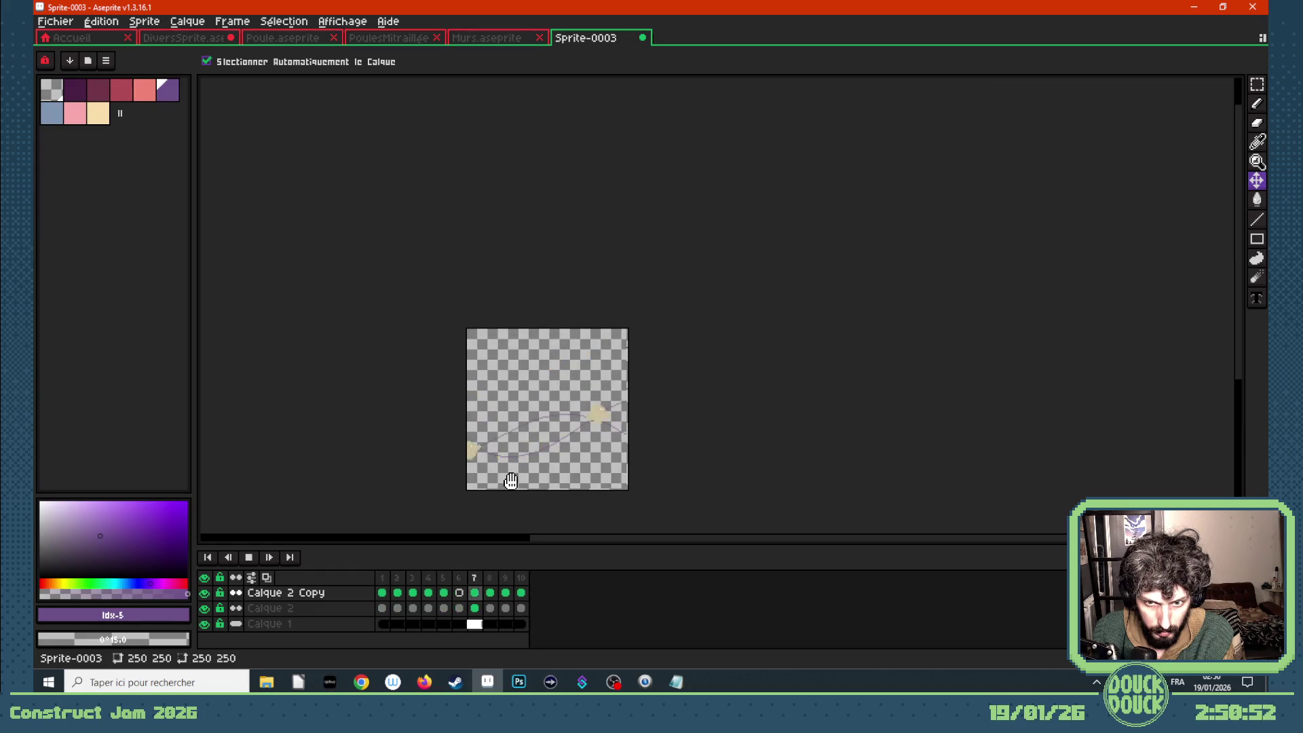
left_click(203, 624)
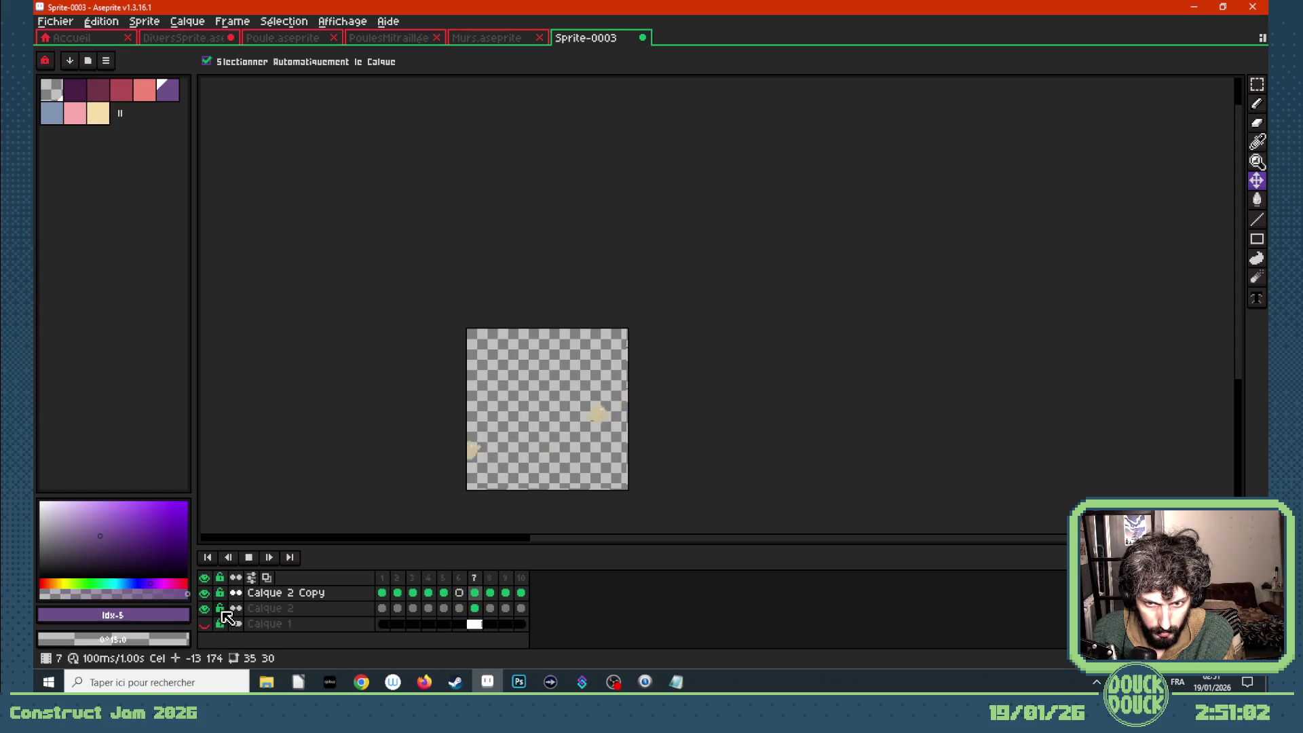
key("Return")
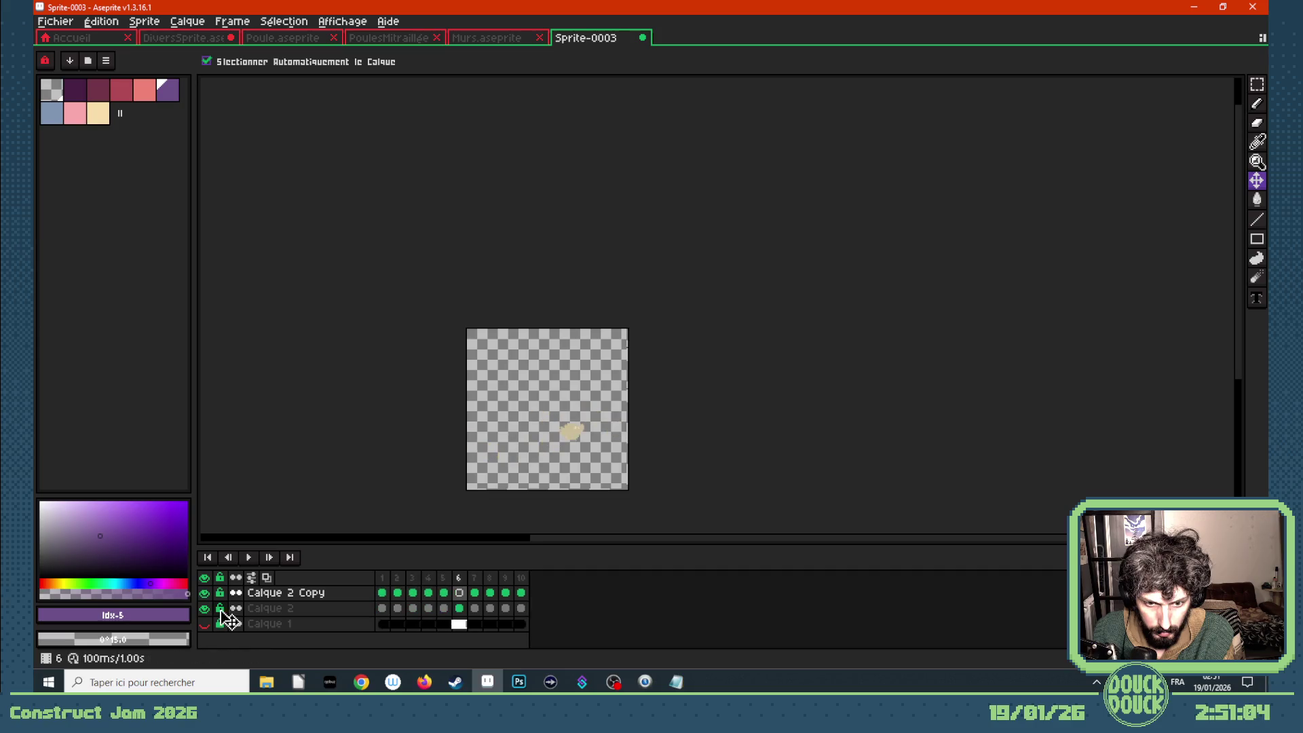
mouse_move(356, 687)
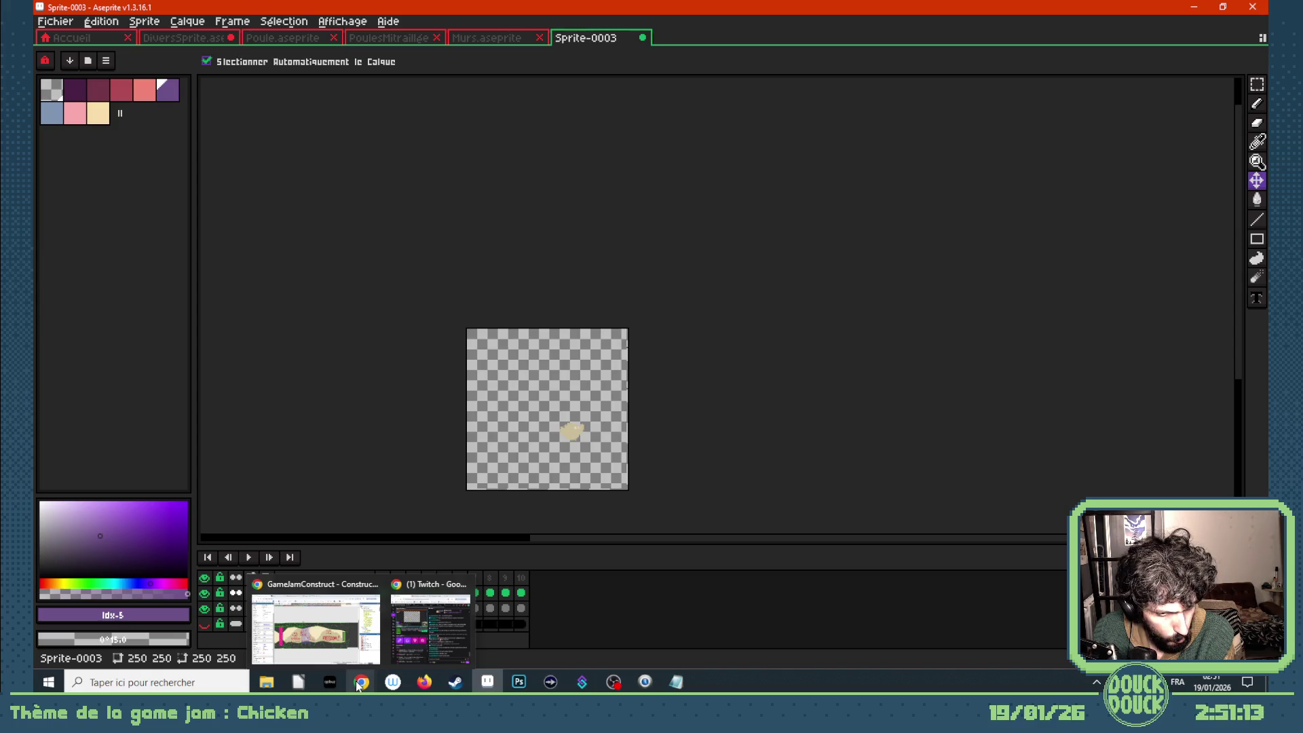
left_click(368, 646)
- Check the durations of frames 3–5 in MursDeBriques' Animation 2, then return to Aseprite
double_click(566, 409)
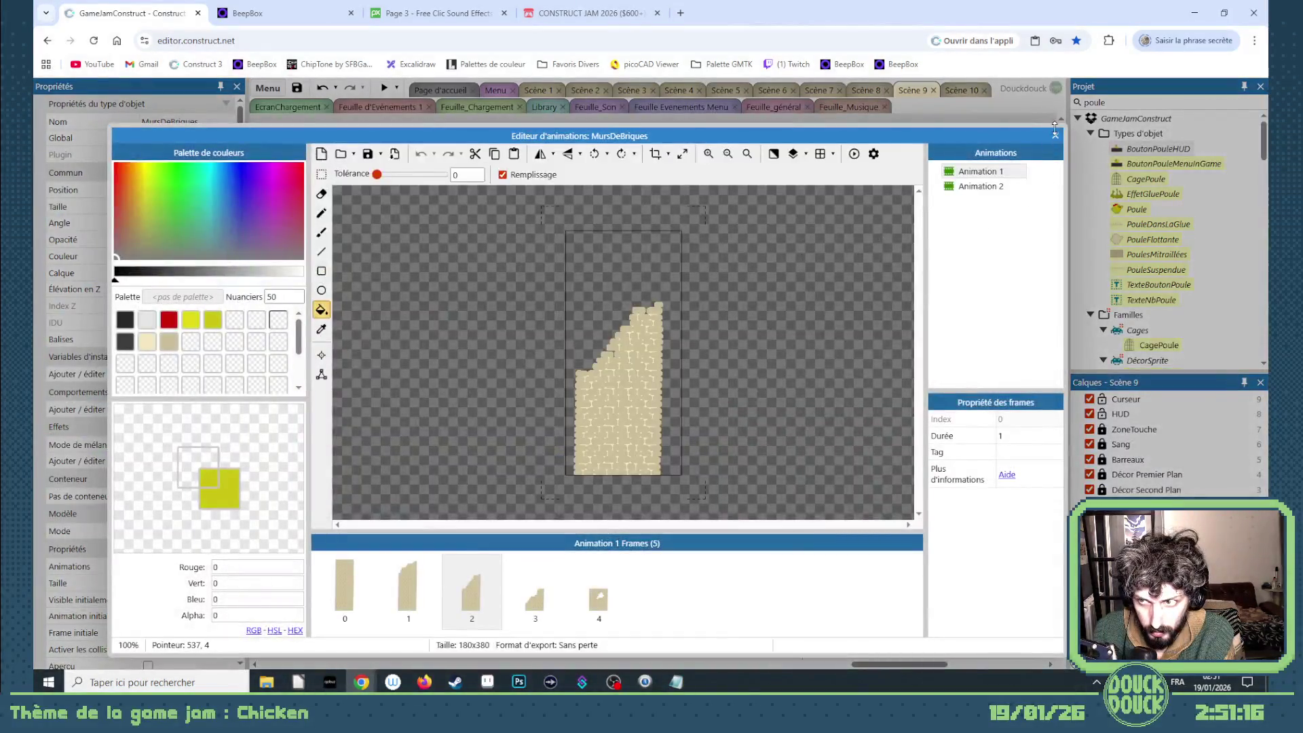
left_click(1054, 134)
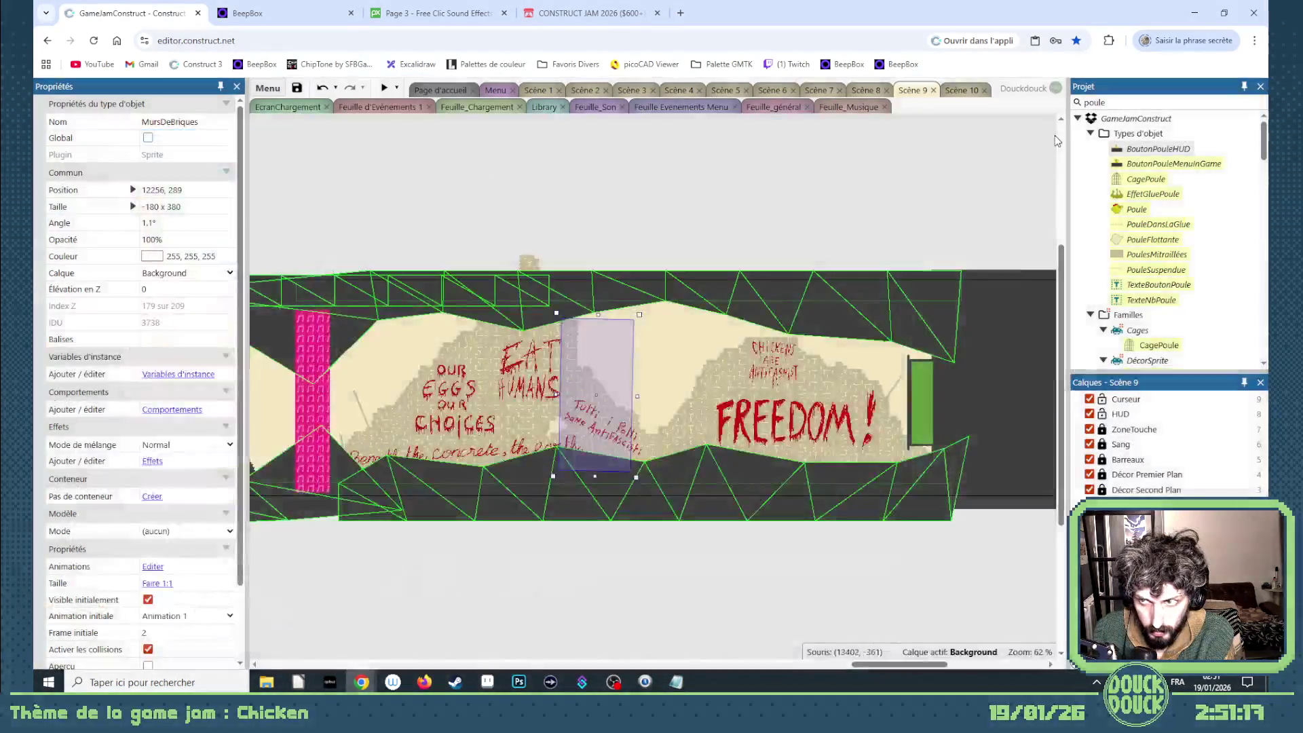
double_click(558, 418)
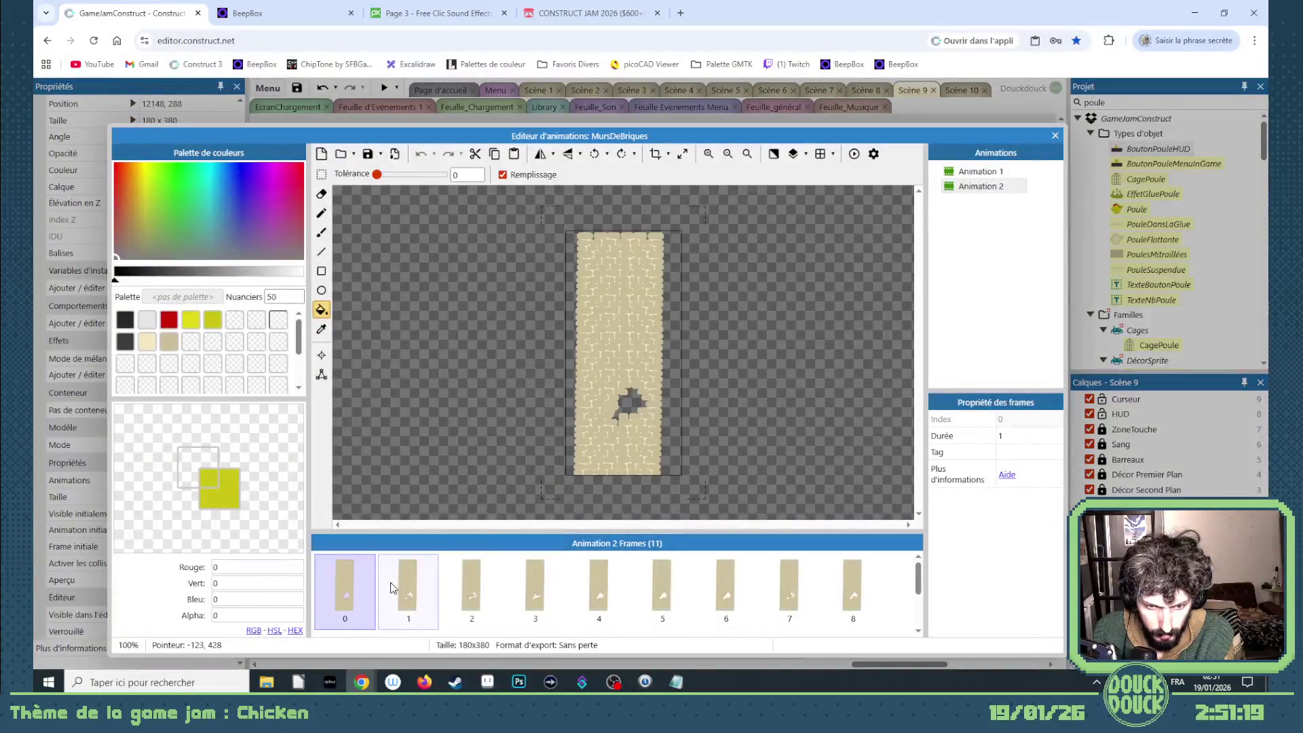
left_click(535, 584)
left_click(605, 572)
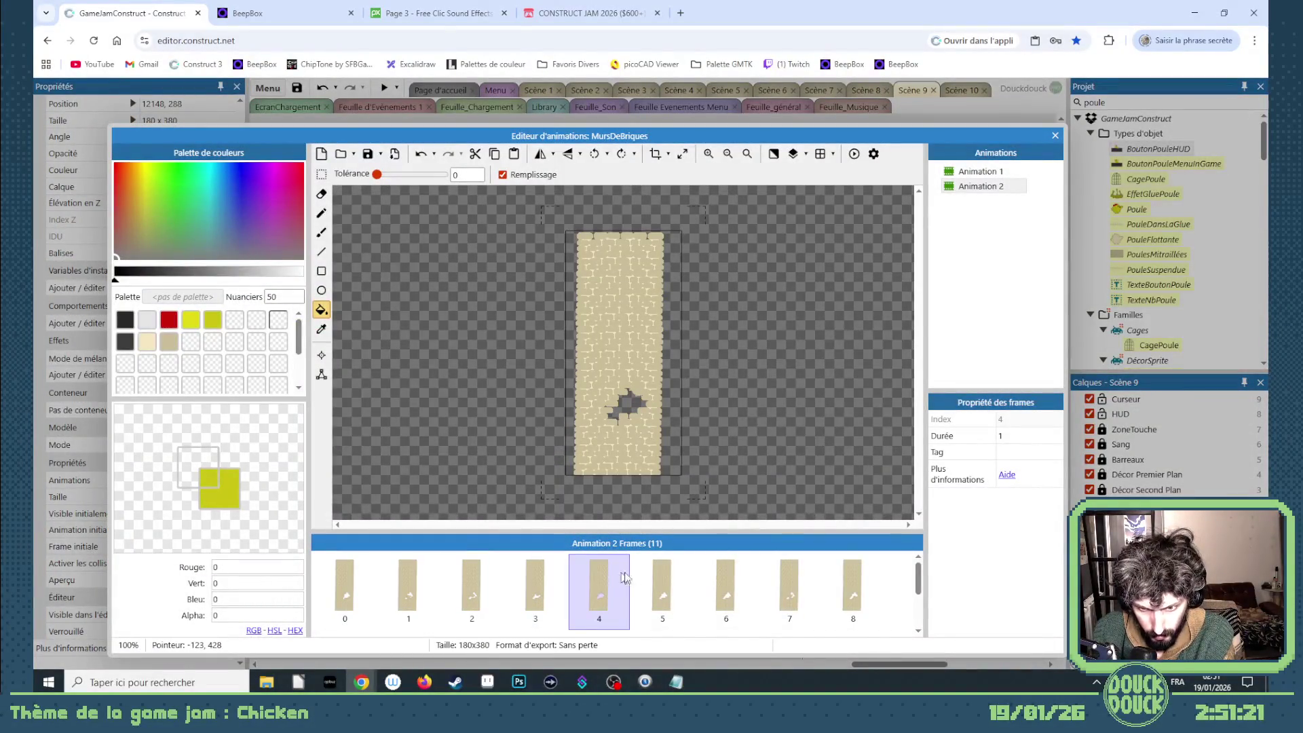
left_click(650, 572)
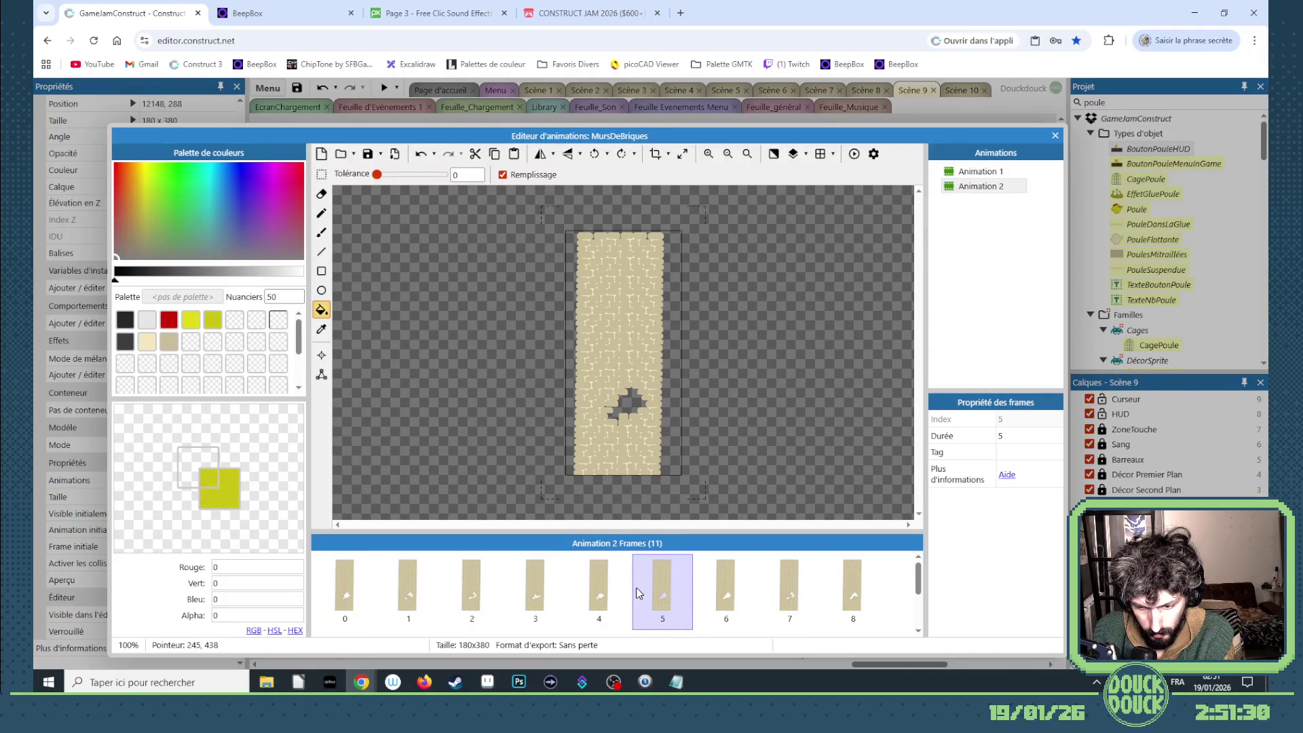
left_click(481, 681)
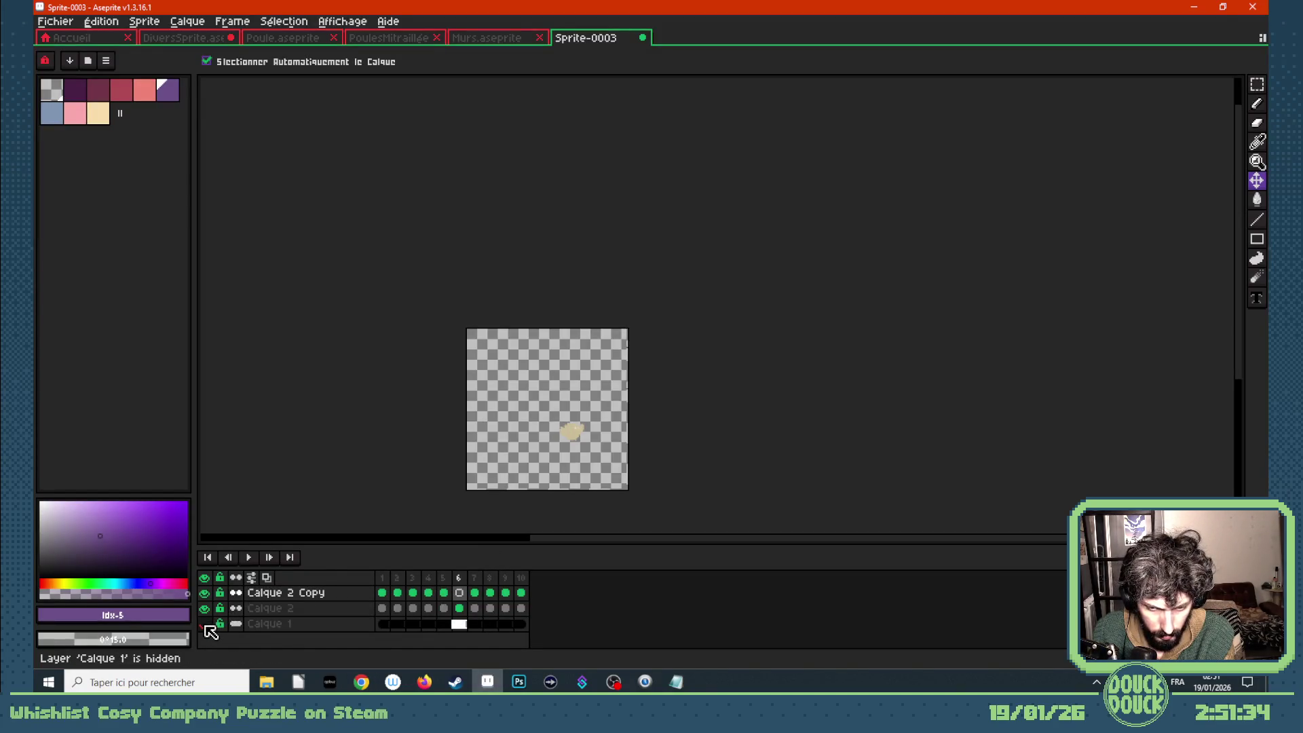
- Move Calque 2 Copy's cels 7–10 to frames 11–14 and play the result
scroll(484, 512, "up", 1)
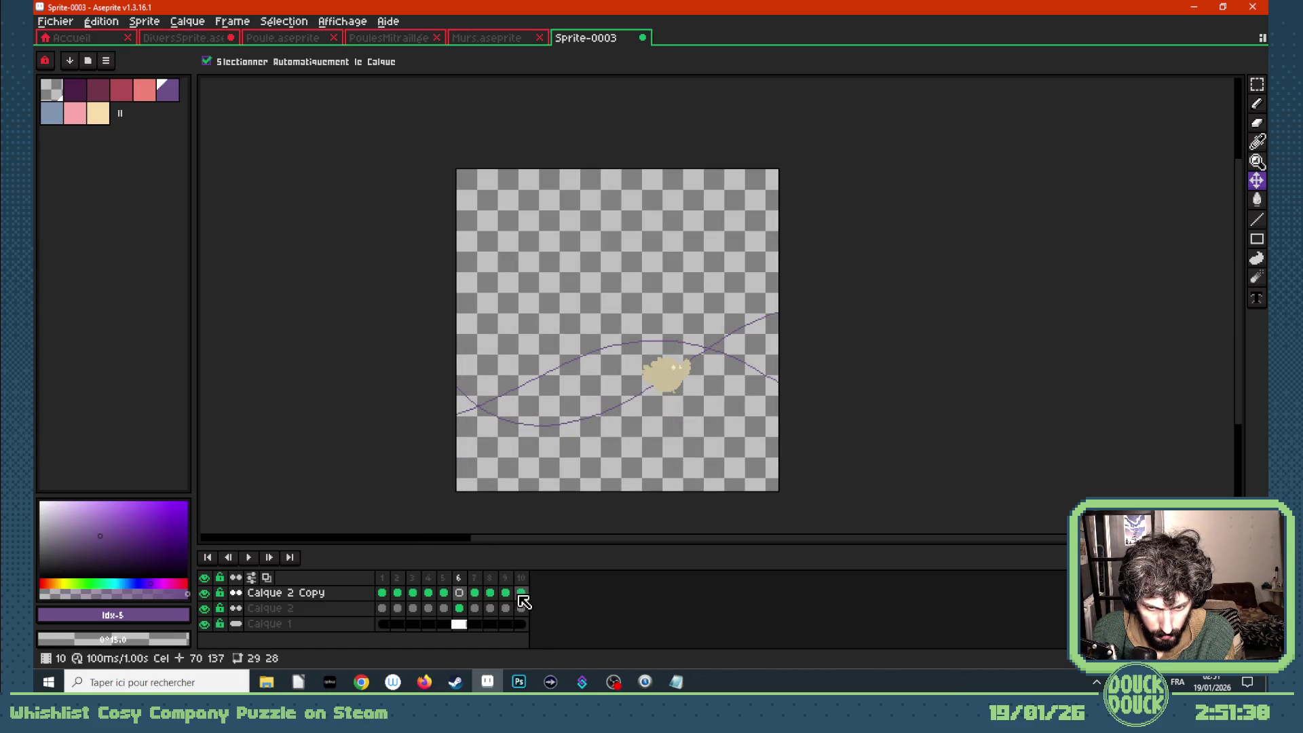
left_click_drag(383, 593, 565, 595)
left_click(477, 596)
mouse_move(443, 596)
left_mouse_down()
mouse_move(390, 597)
mouse_move(596, 592)
left_mouse_up()
key("Return")
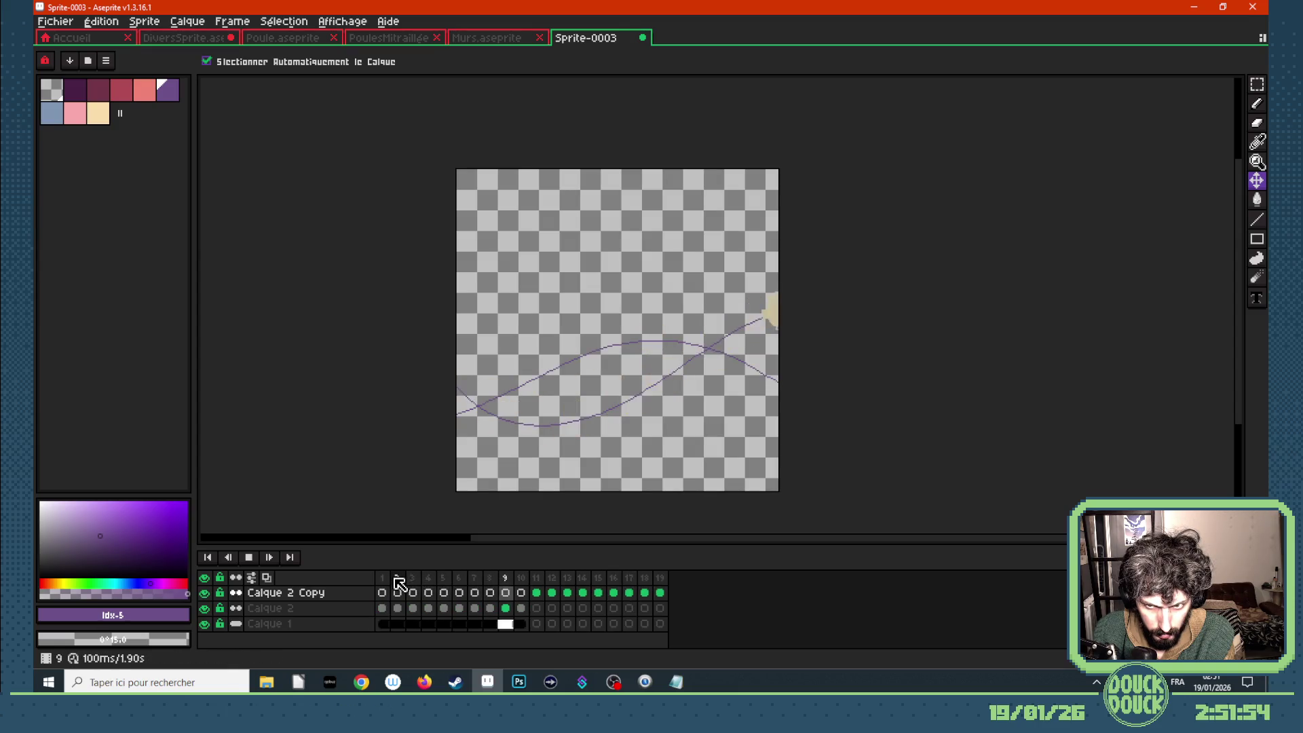
left_click(383, 597)
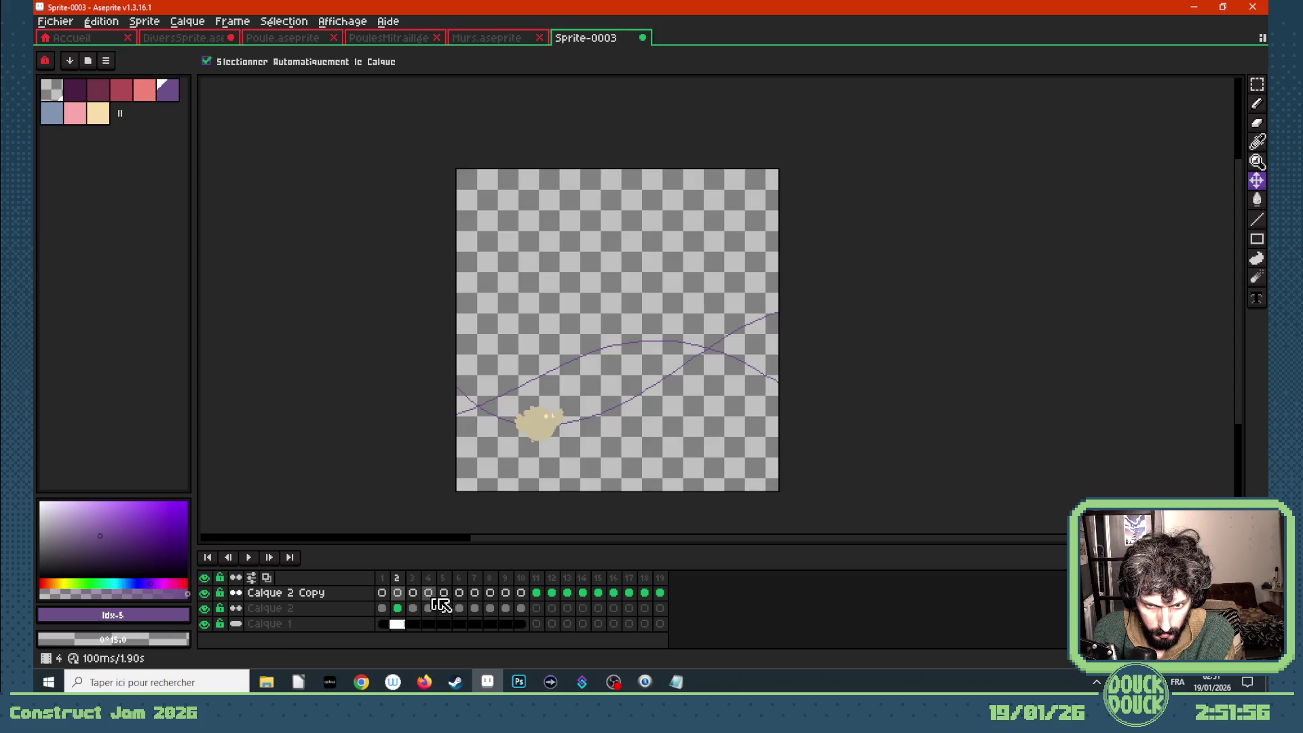
- Replay the loop from frame 1 with the purple guide curve hidden
left_click(536, 595)
left_click(550, 597)
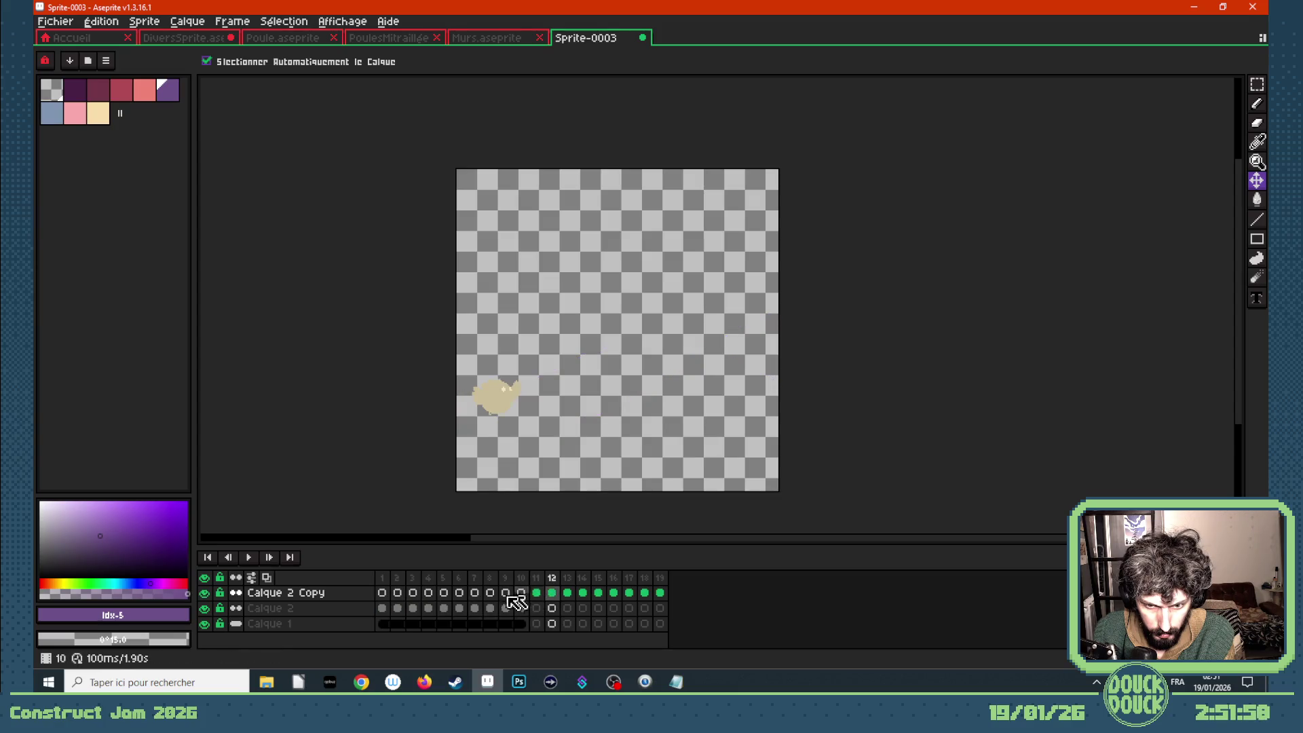
left_click(382, 609)
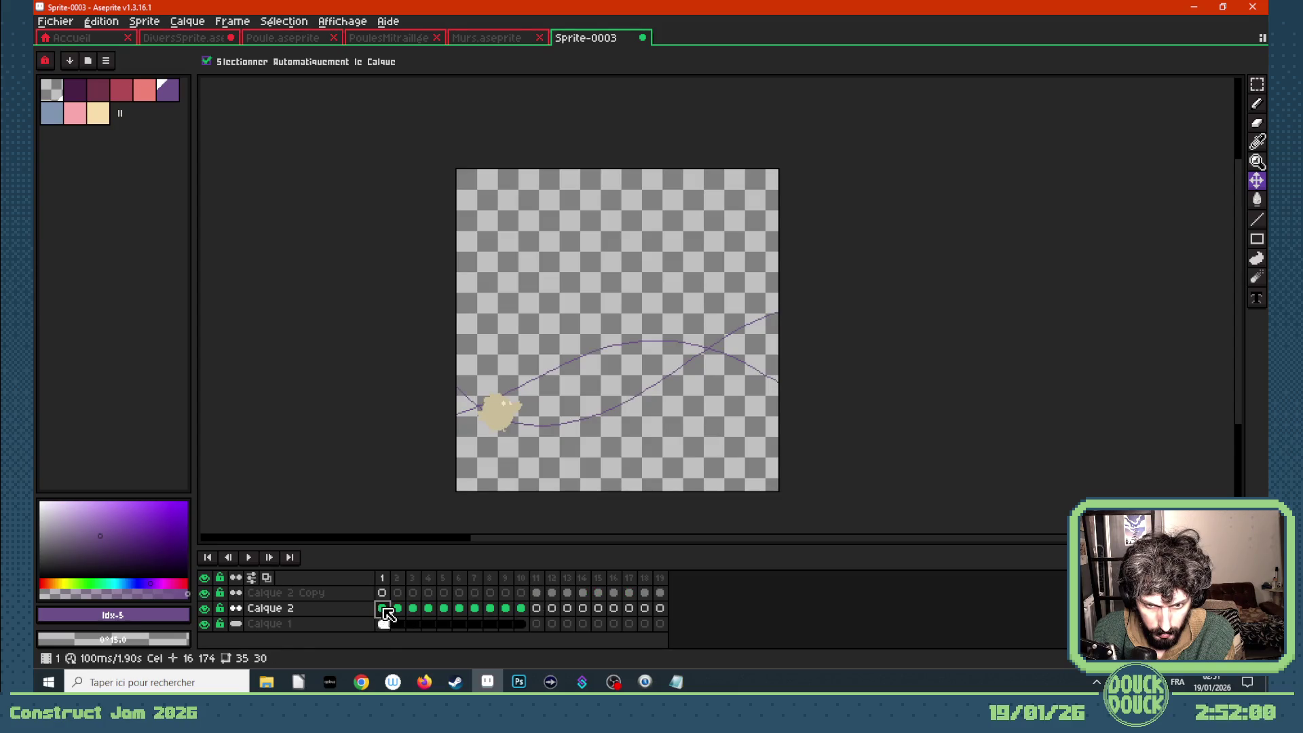
key("Return")
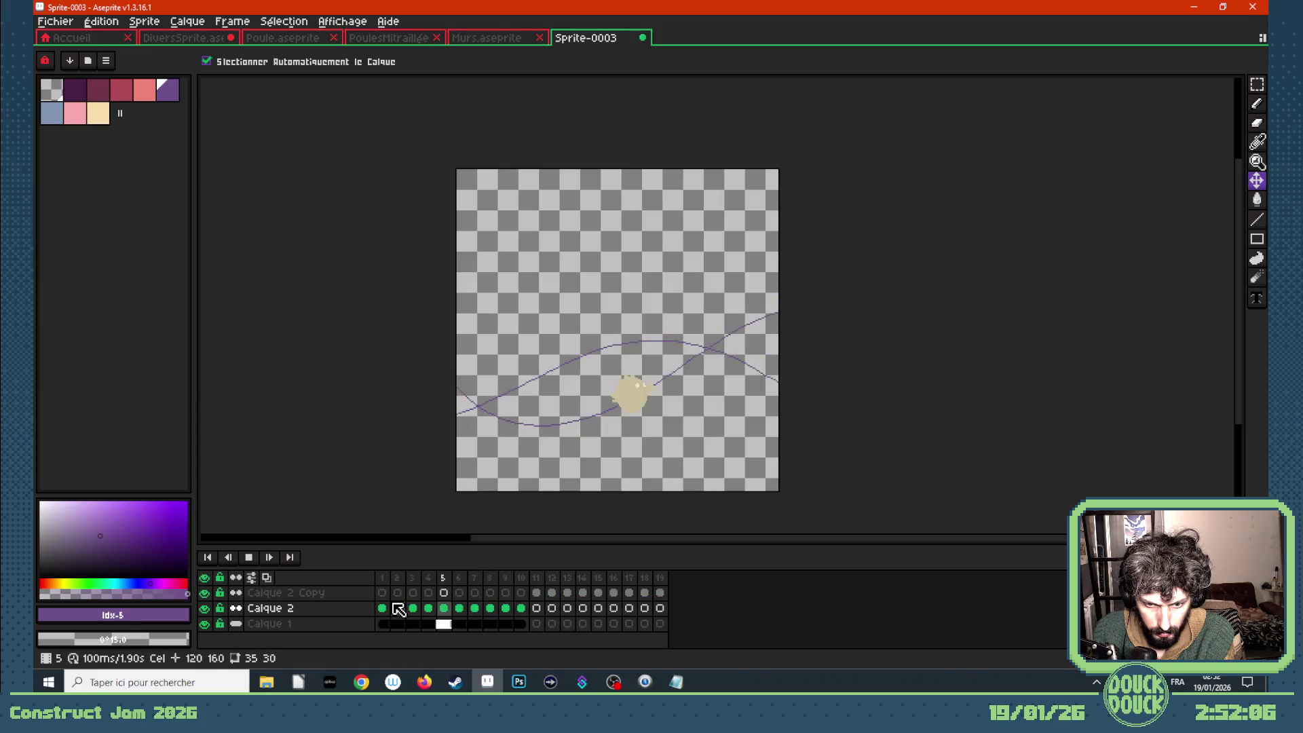
left_click(204, 623)
left_click(204, 623)
left_click(204, 624)
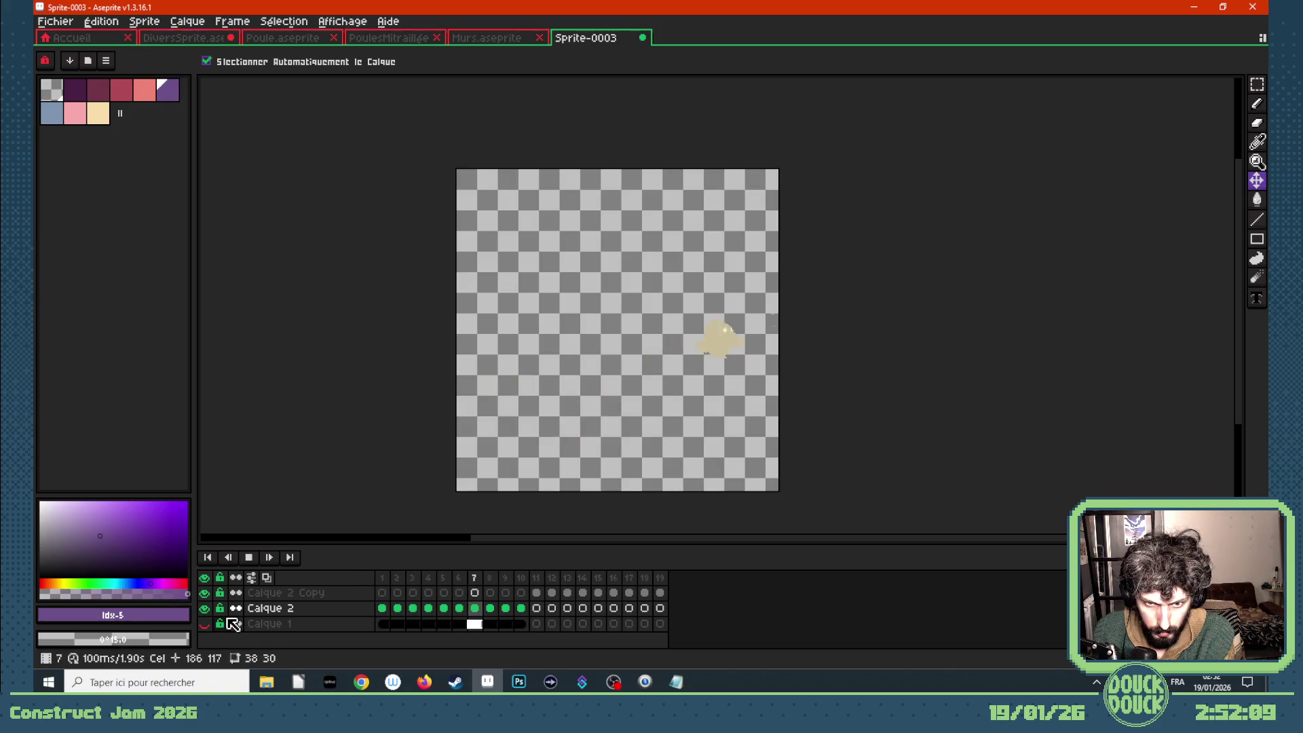
left_click(539, 593)
- Step through frames 11–15, then move the chick up-left on frame 1
key("Right")
key("Right")
key("Right")
key("Right")
key("Right")
key("Right")
key("Right")
key("Right")
key("Right")
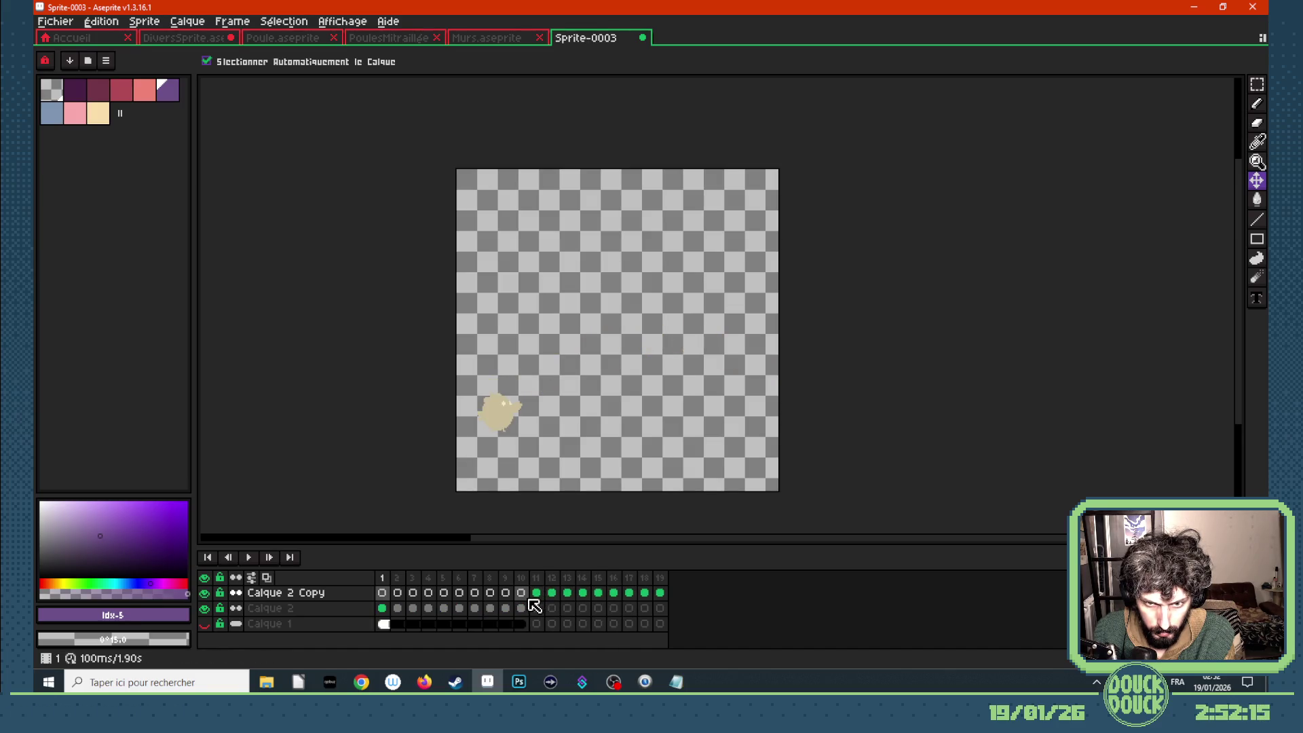
key("Left")
key("Left")
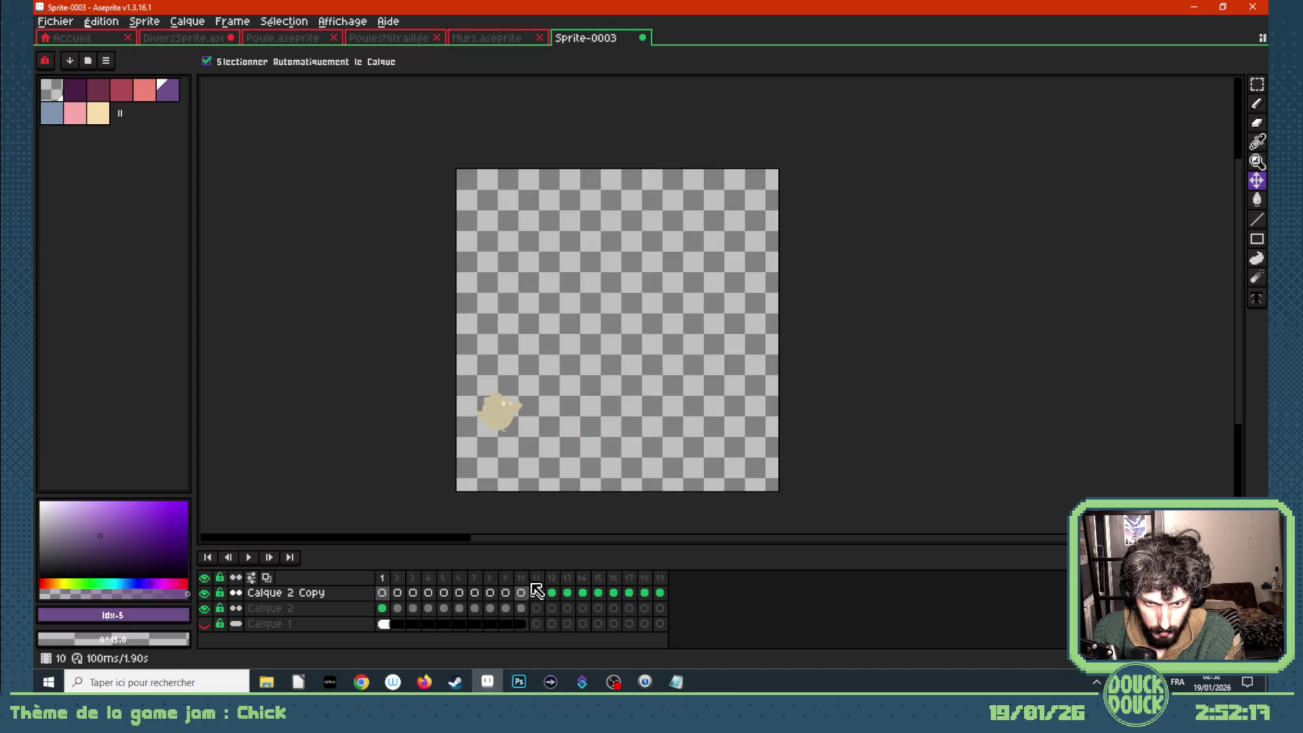
left_click_drag(500, 424, 473, 403)
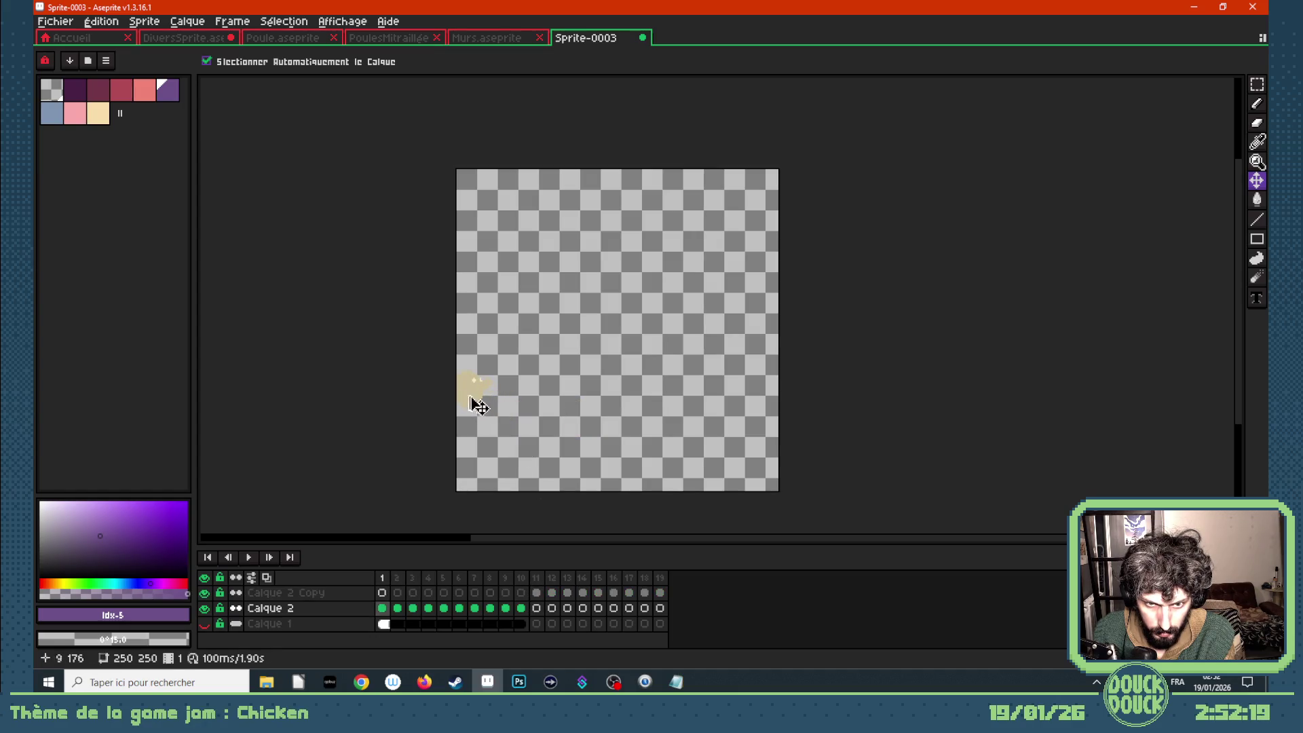
- Show the guide curve and shift Calque 2's chick left on frame 2
key("Return")
left_click(415, 608)
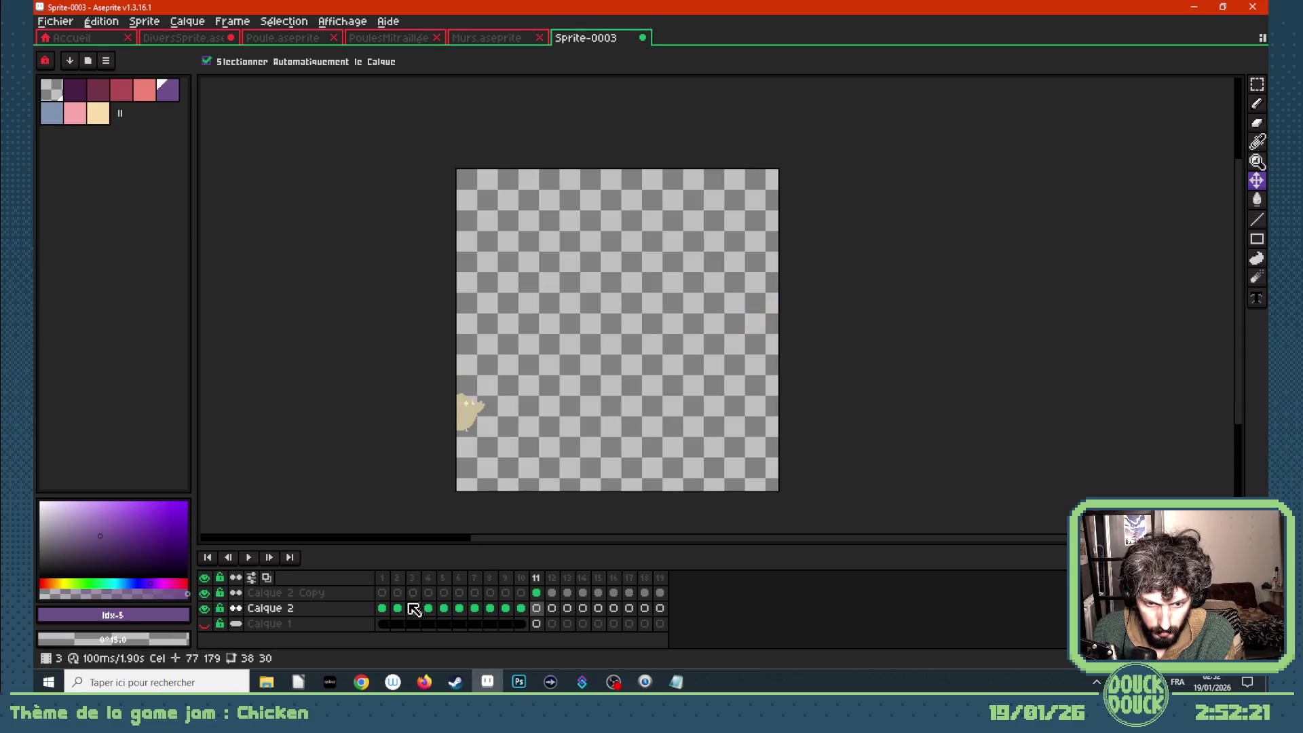
key("Left")
left_click(204, 623)
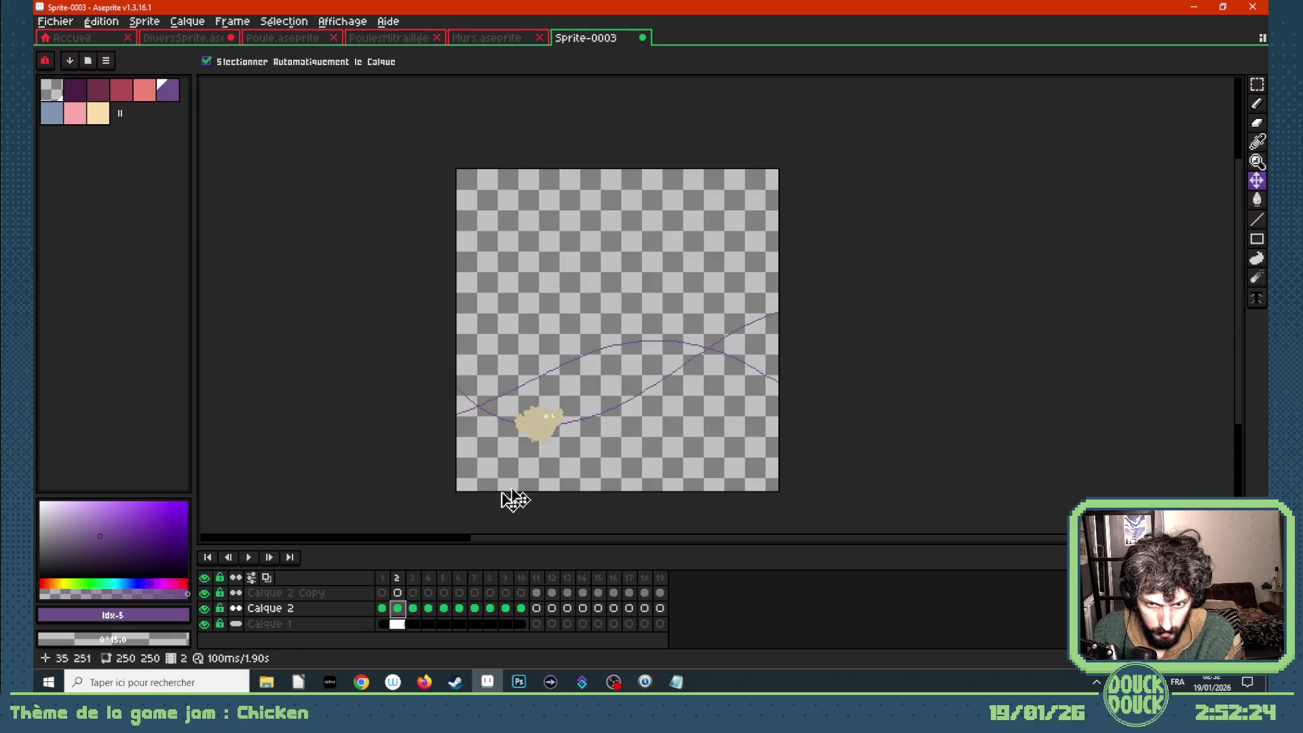
left_click_drag(545, 432, 514, 429)
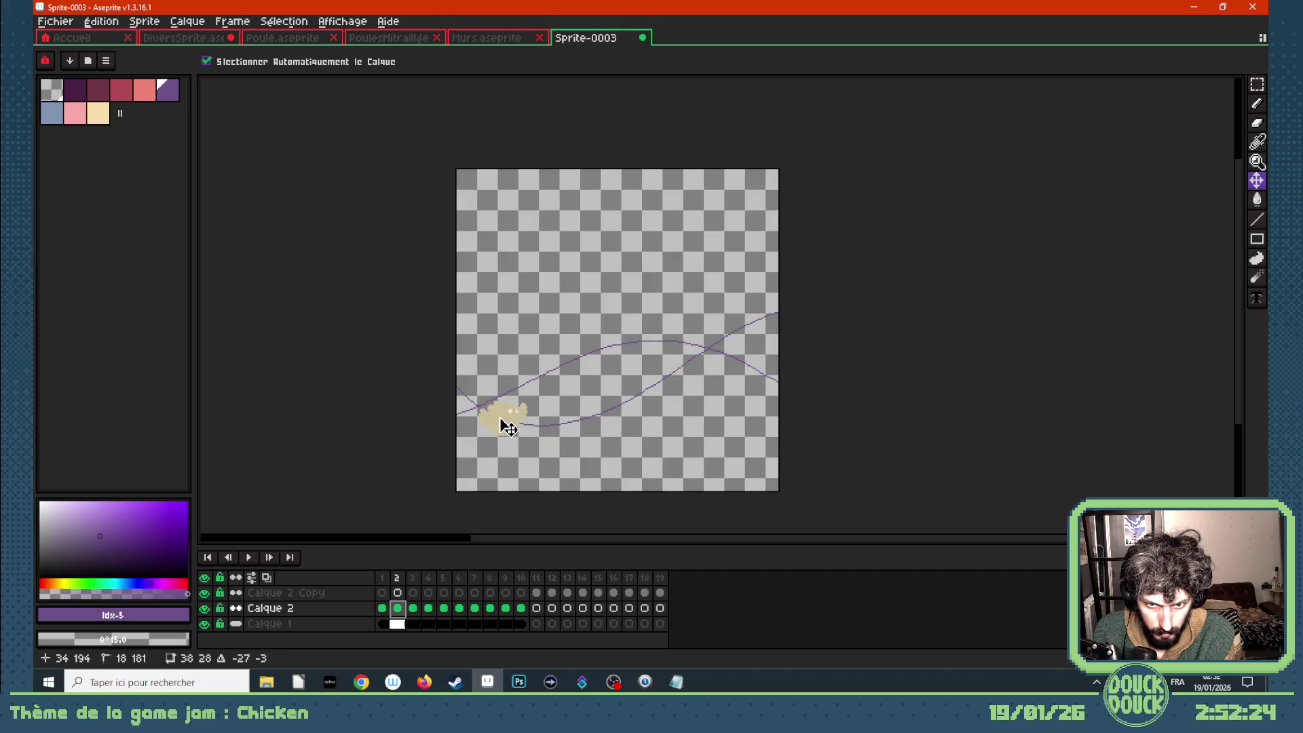
key("Right")
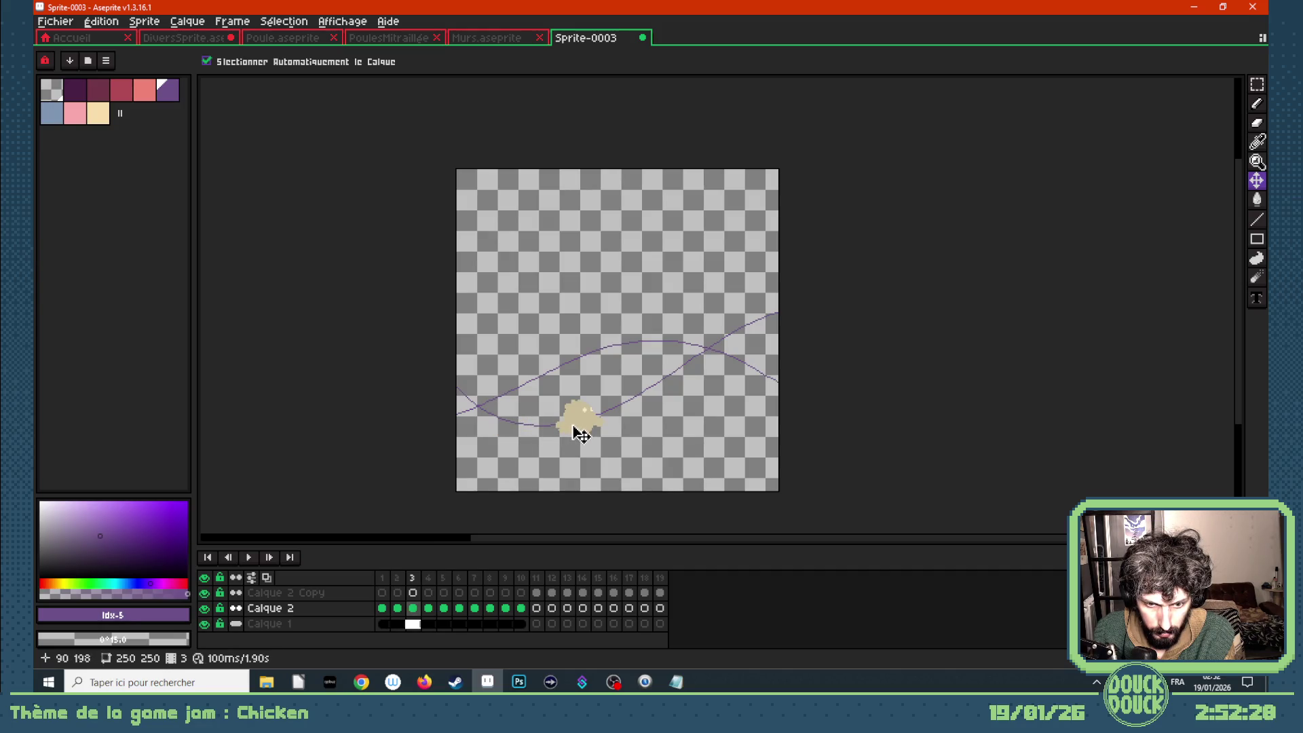
- Play with the guide curve hidden, then step through frames 11–13 of the copied chick
key("Return")
left_click(205, 623)
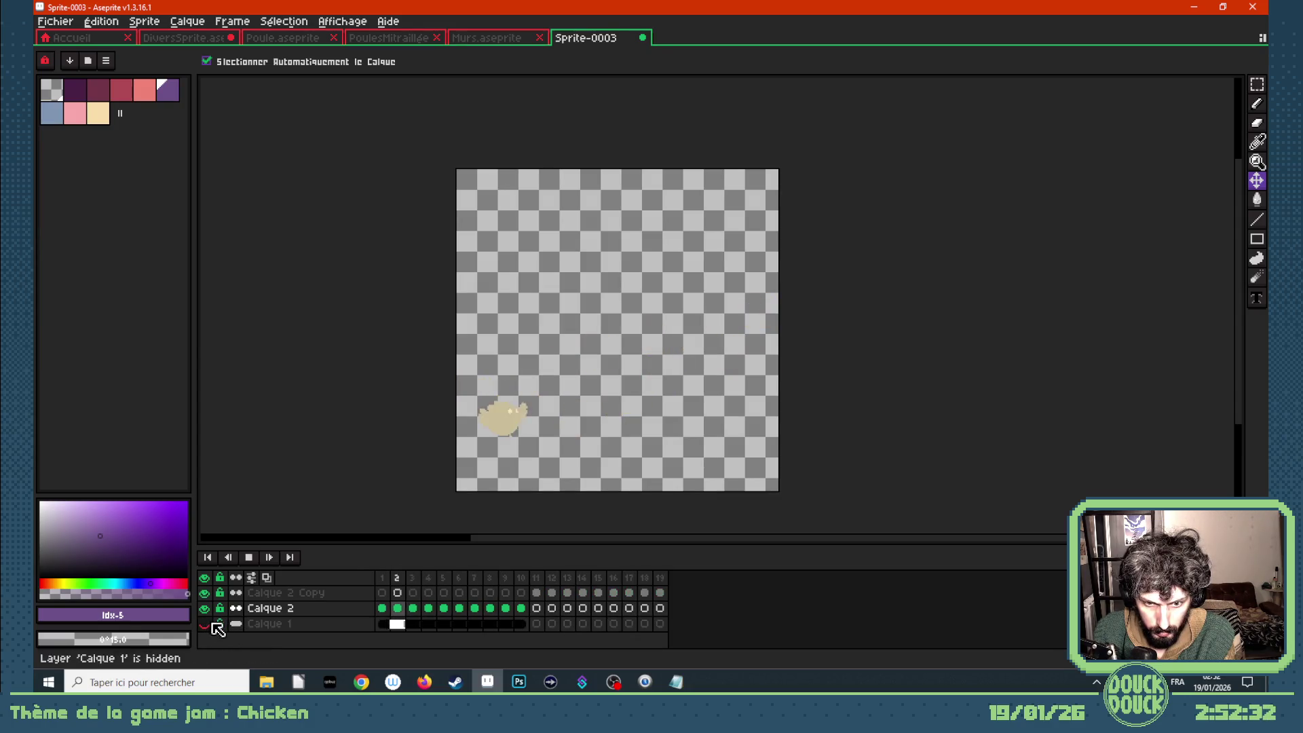
key("Return")
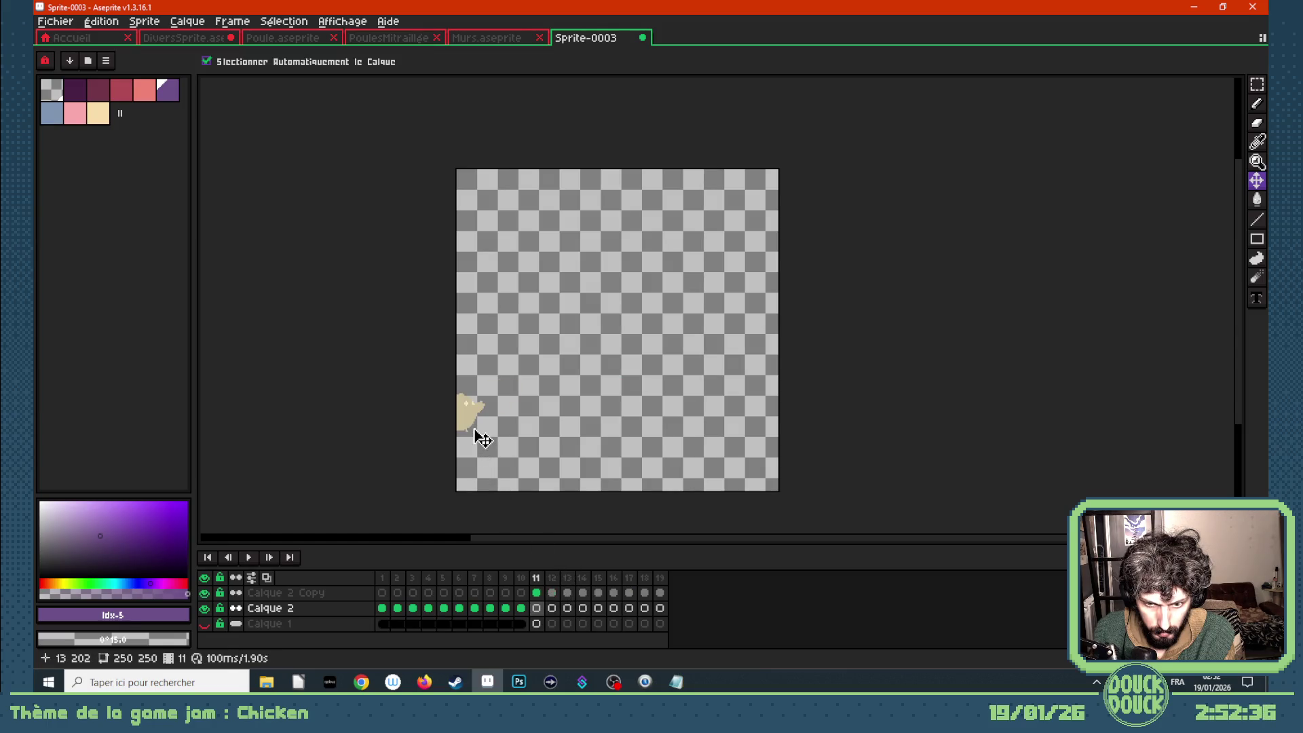
key("Right")
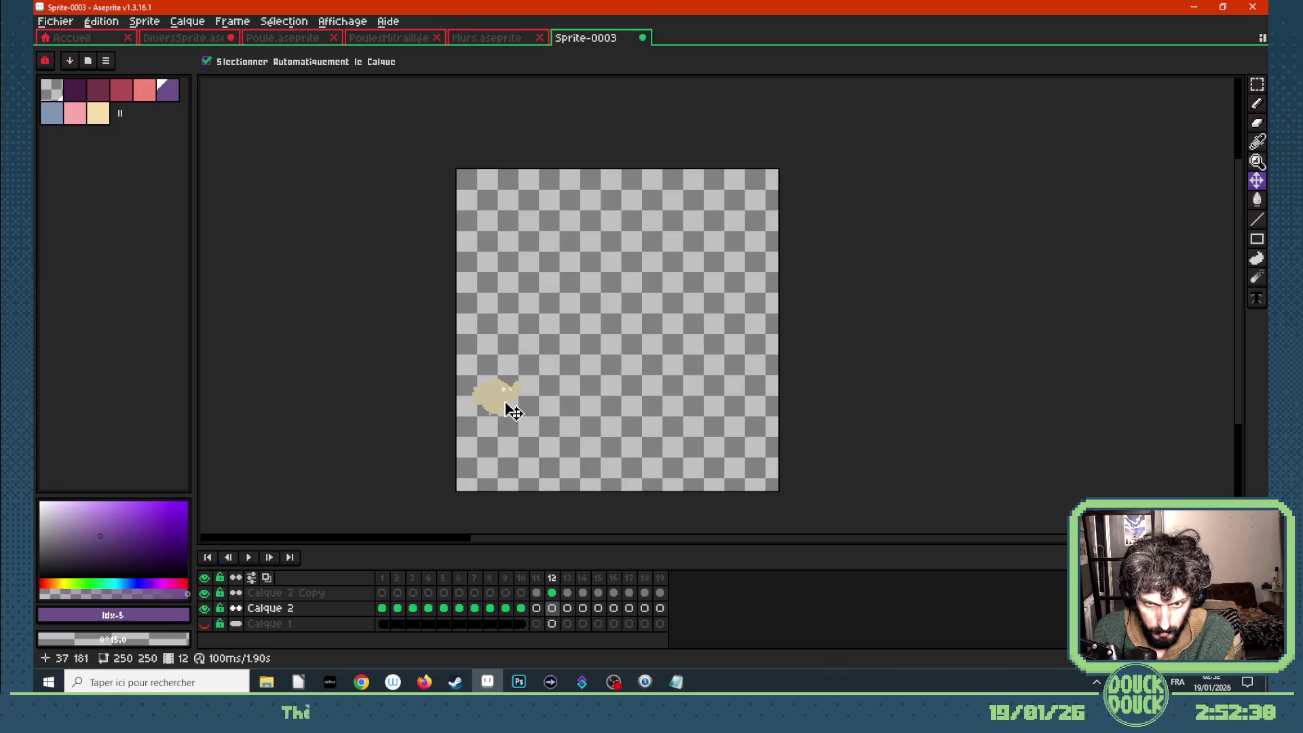
left_click(506, 404)
key("Right")
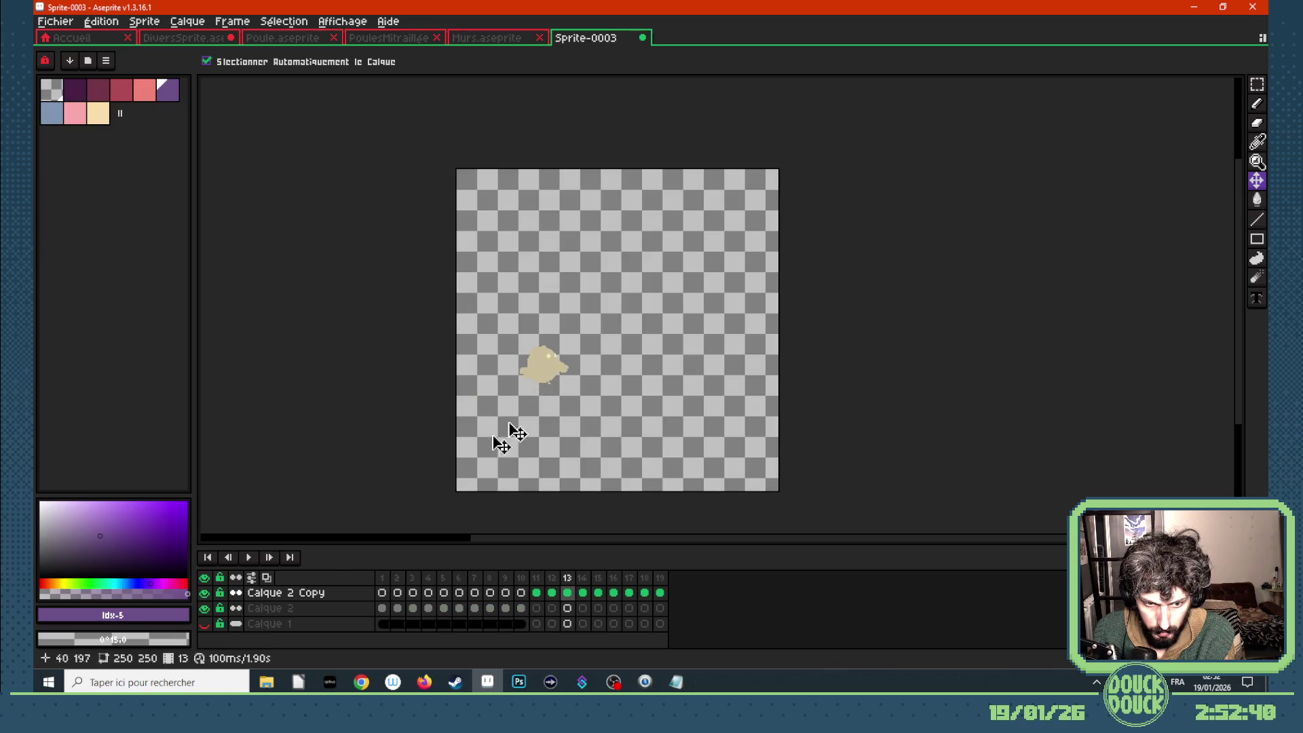
- Show the purple guide curve layer and extend its cels across frames 1–19
left_click(205, 624)
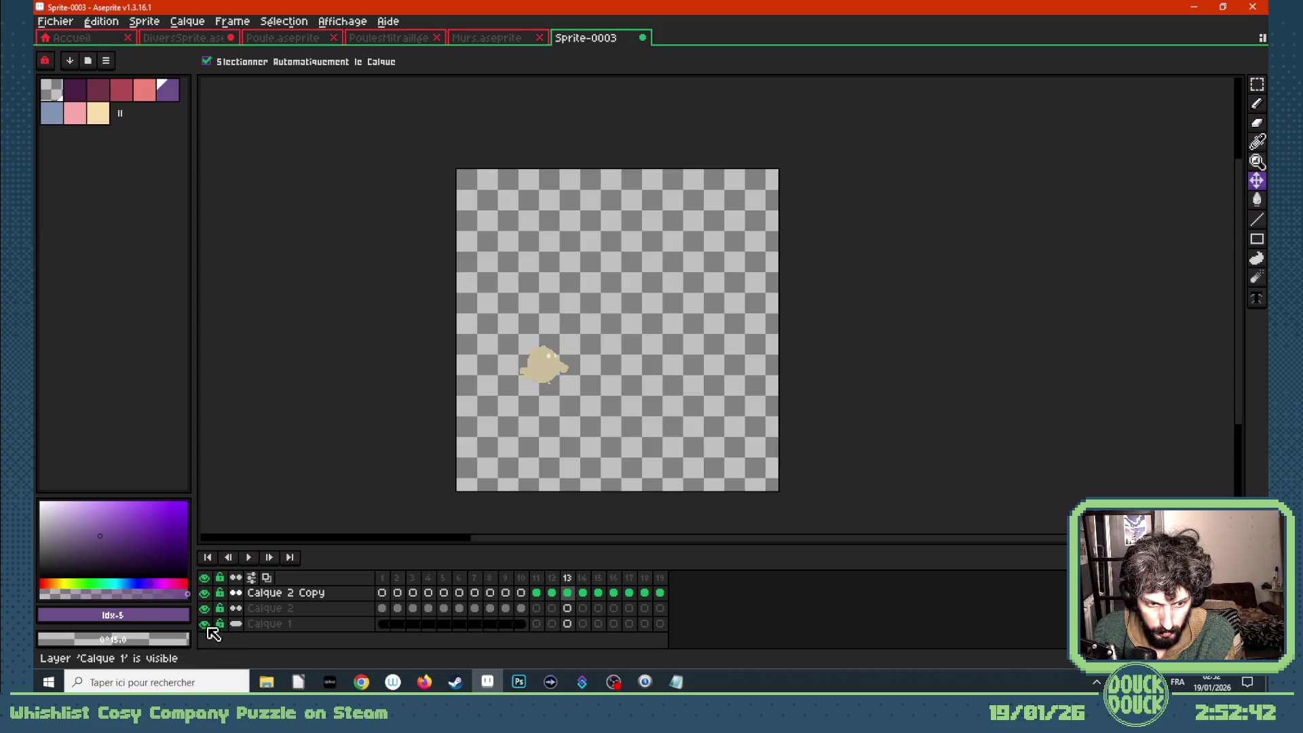
mouse_move(520, 625)
left_mouse_down()
mouse_move(394, 629)
mouse_move(536, 622)
left_mouse_up()
left_click(536, 592)
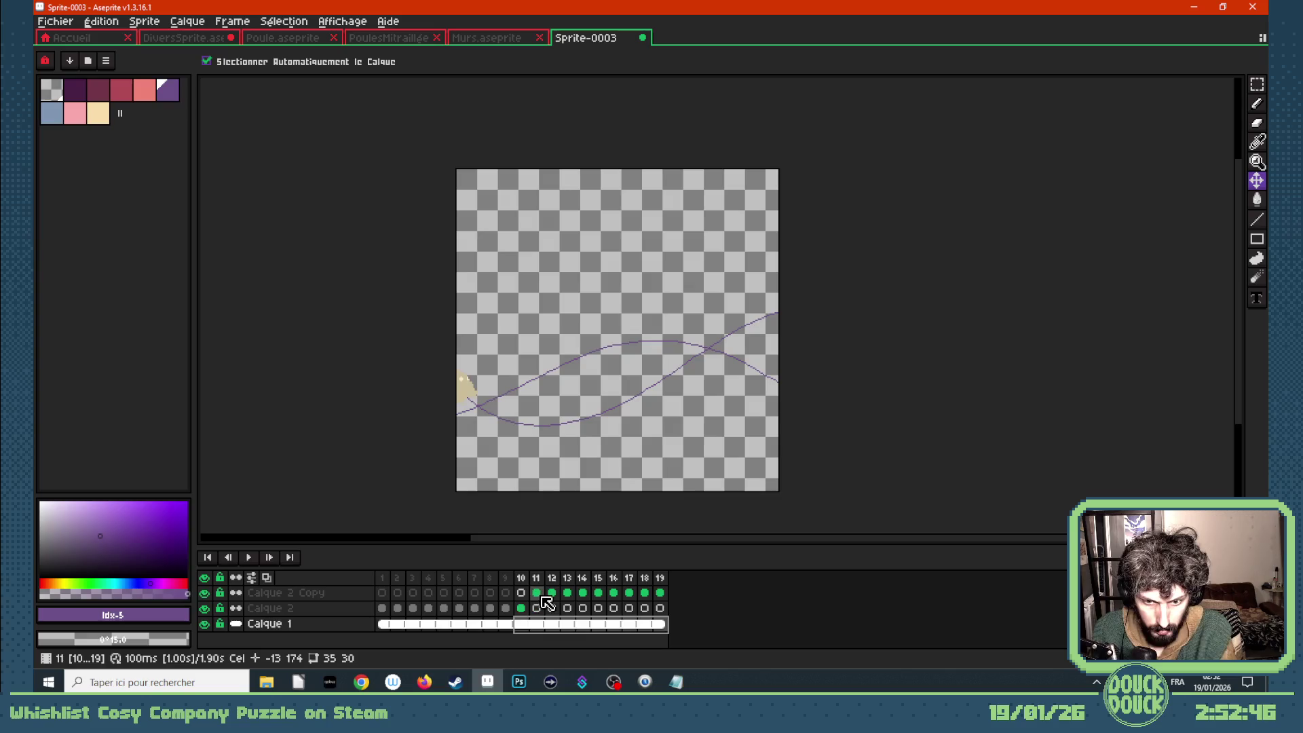
- Realign the chick onto the curve in the last frames, mainly frames 14 and 16
key("Right")
key("Right")
key("Right")
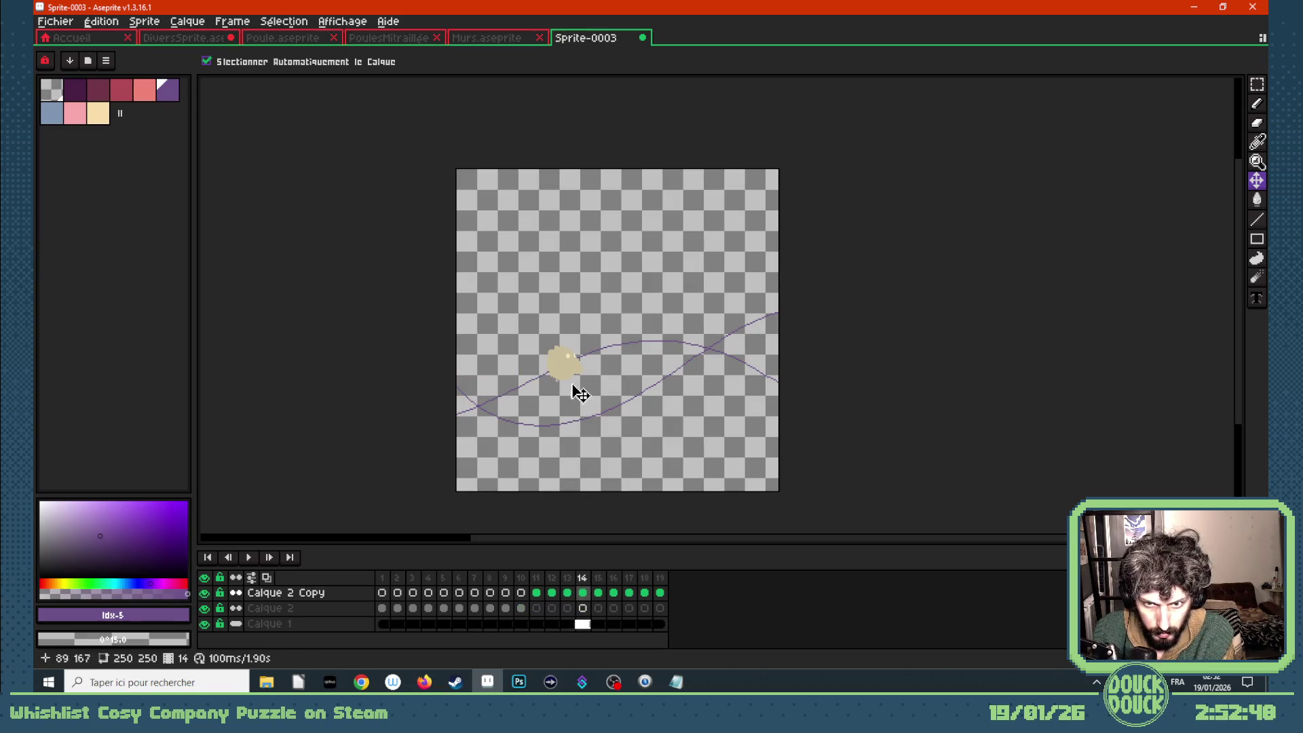
left_click_drag(573, 379, 642, 342)
key("Right")
key("Right")
key("Right")
key("Right")
key("Right")
key("Left")
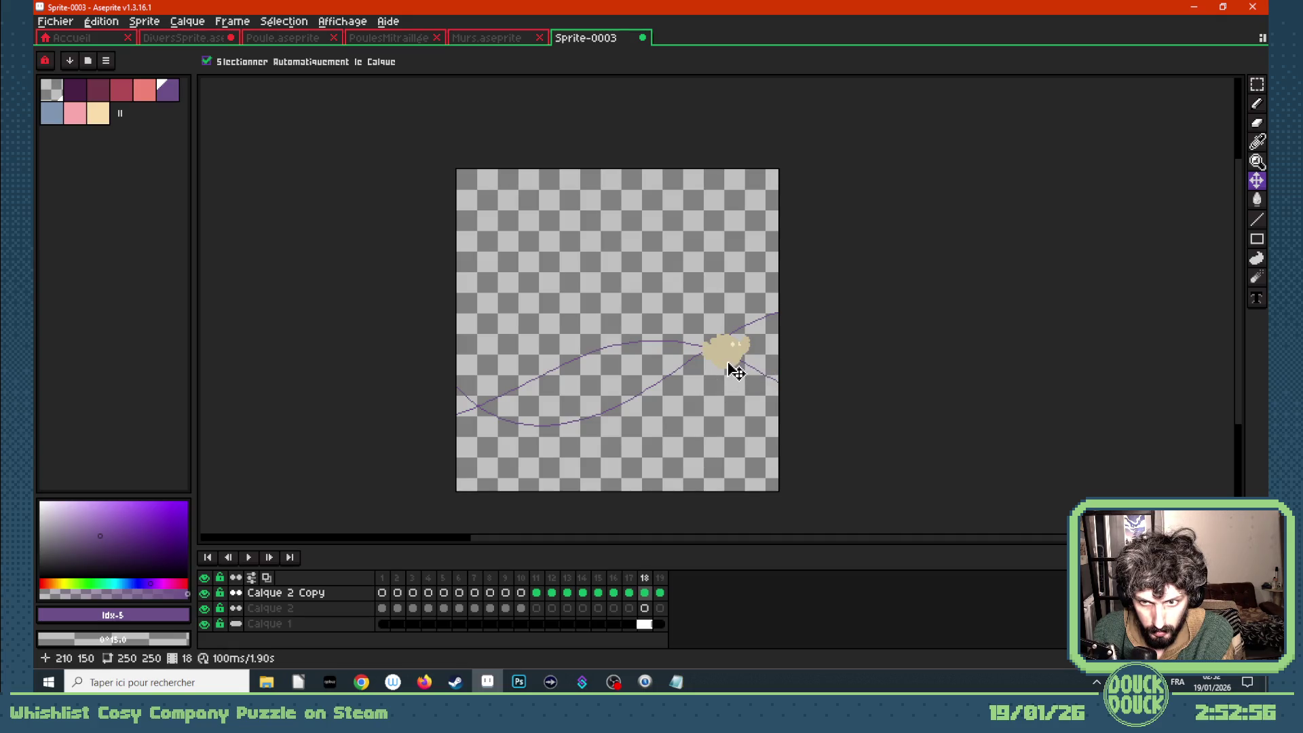
key("Left")
key("Left")
key("Right")
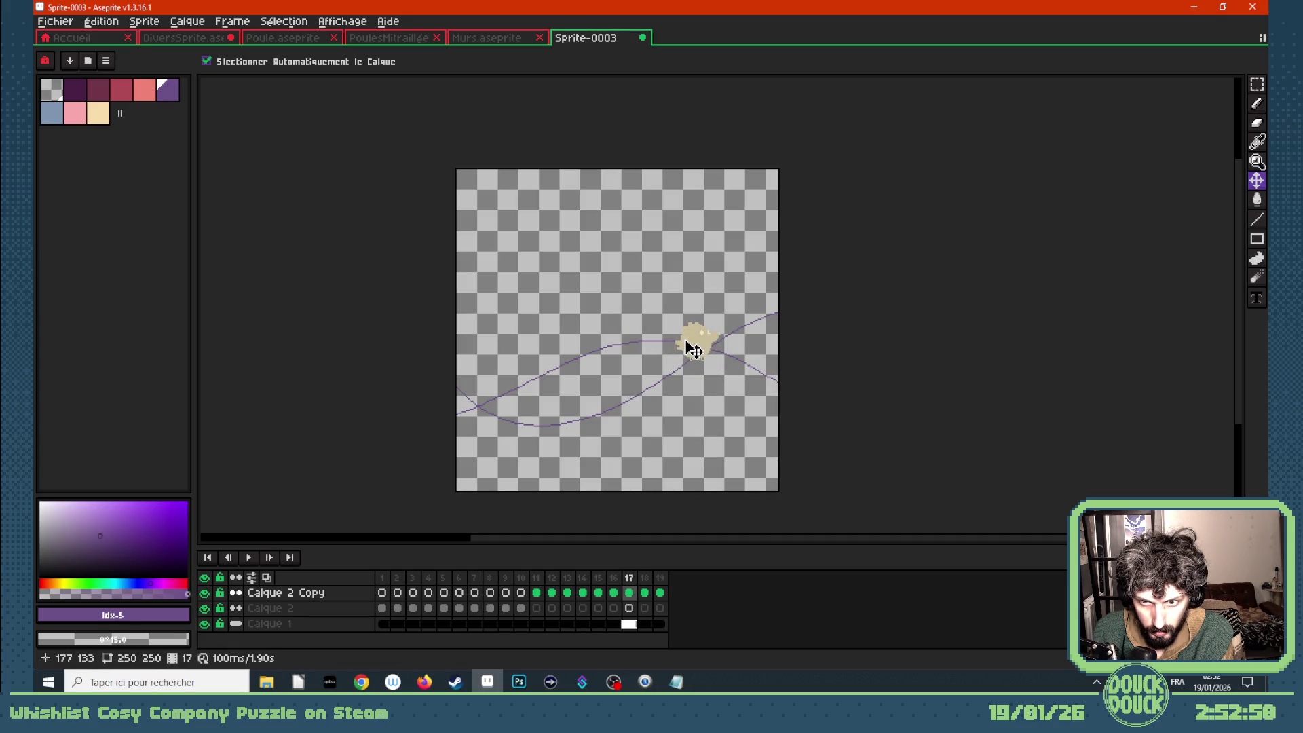
key("Right")
key("Left")
key("Left")
key("Left")
key("Right")
left_click_drag(652, 350, 725, 364)
key("Right")
key("Right")
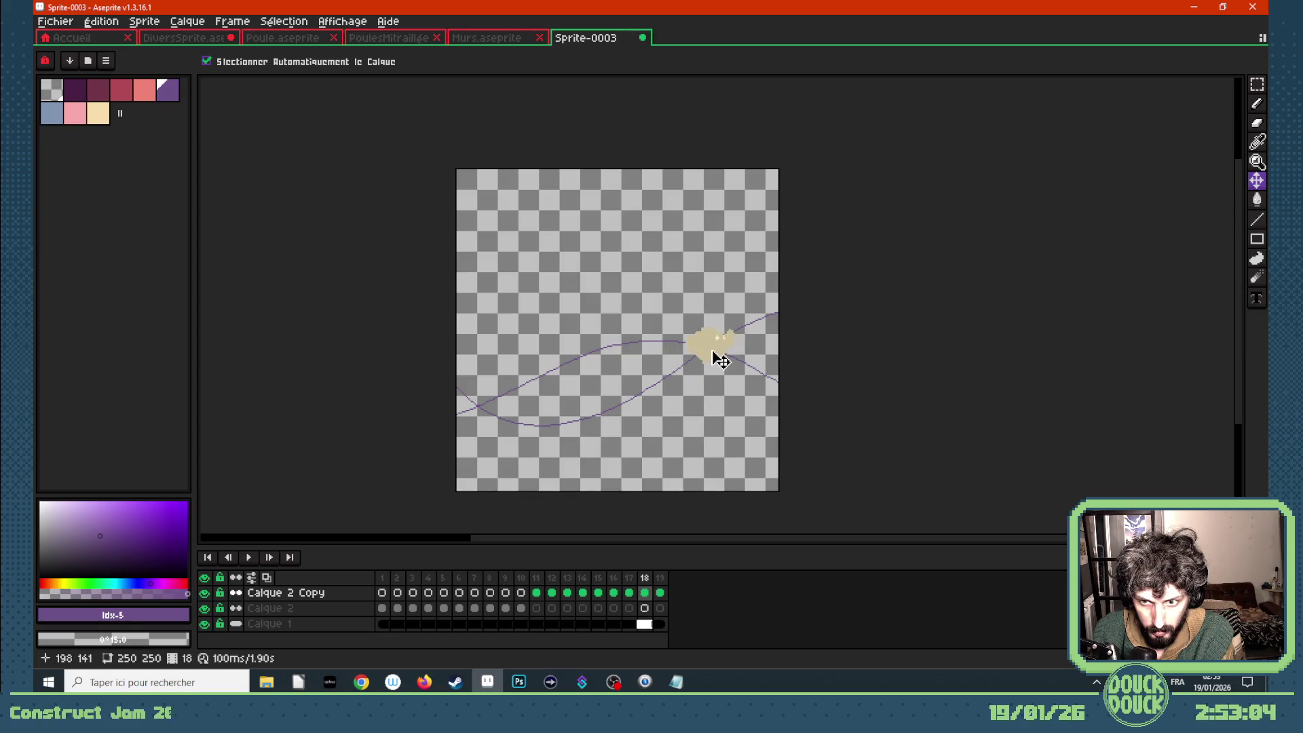
key("Right")
- Play the 19-frame loop to check it, hiding the guide curve layer again
key("Return")
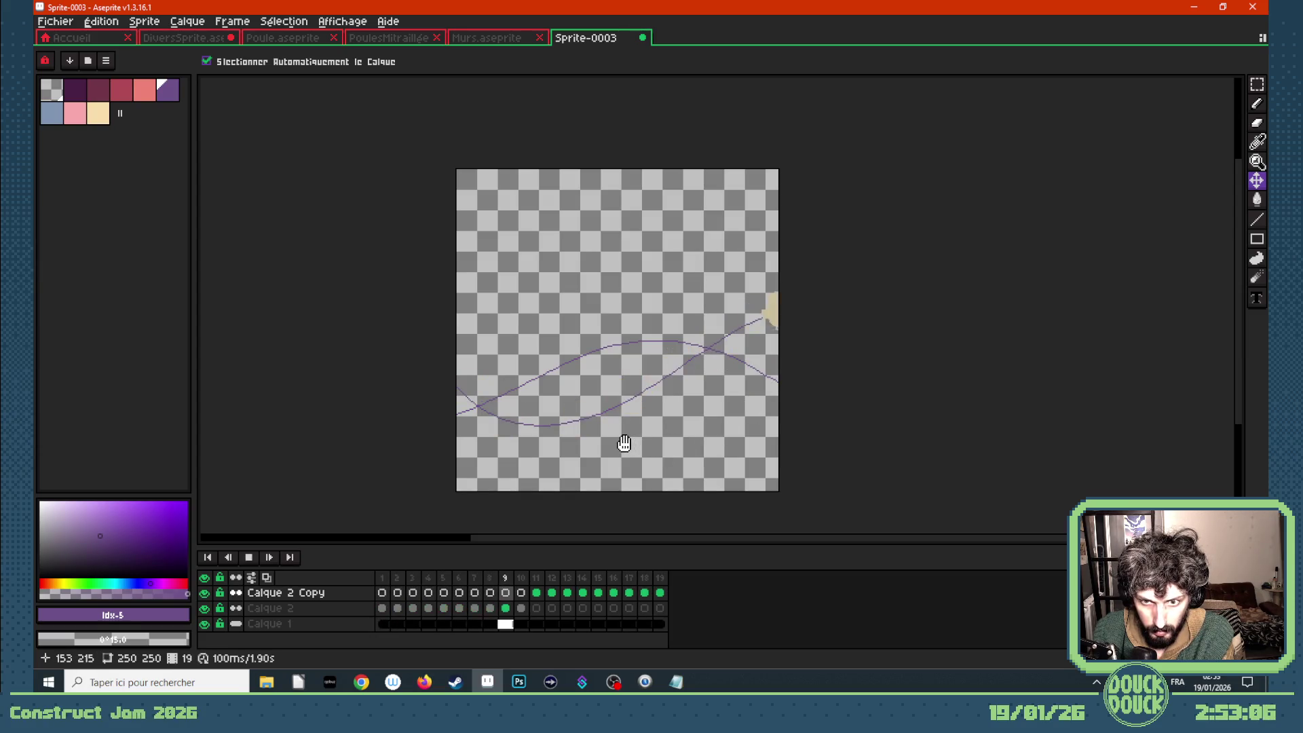
left_click(205, 623)
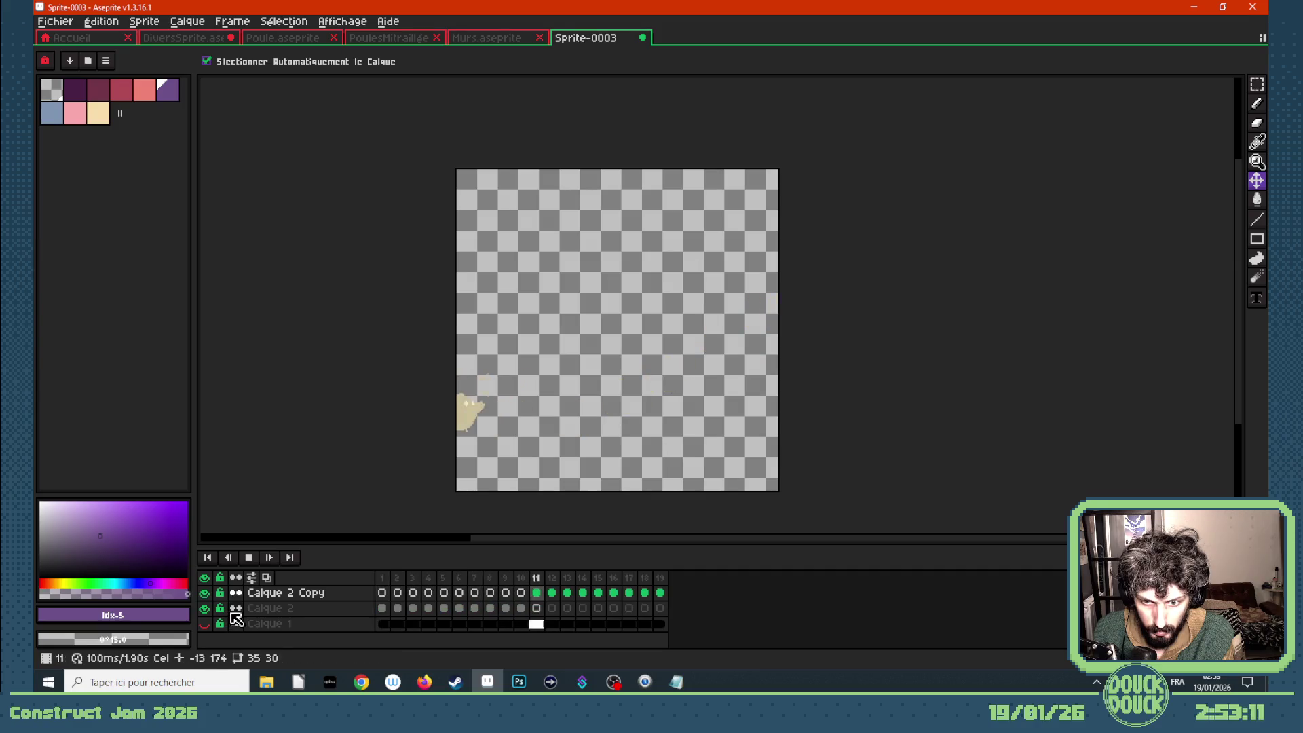
key("Return")
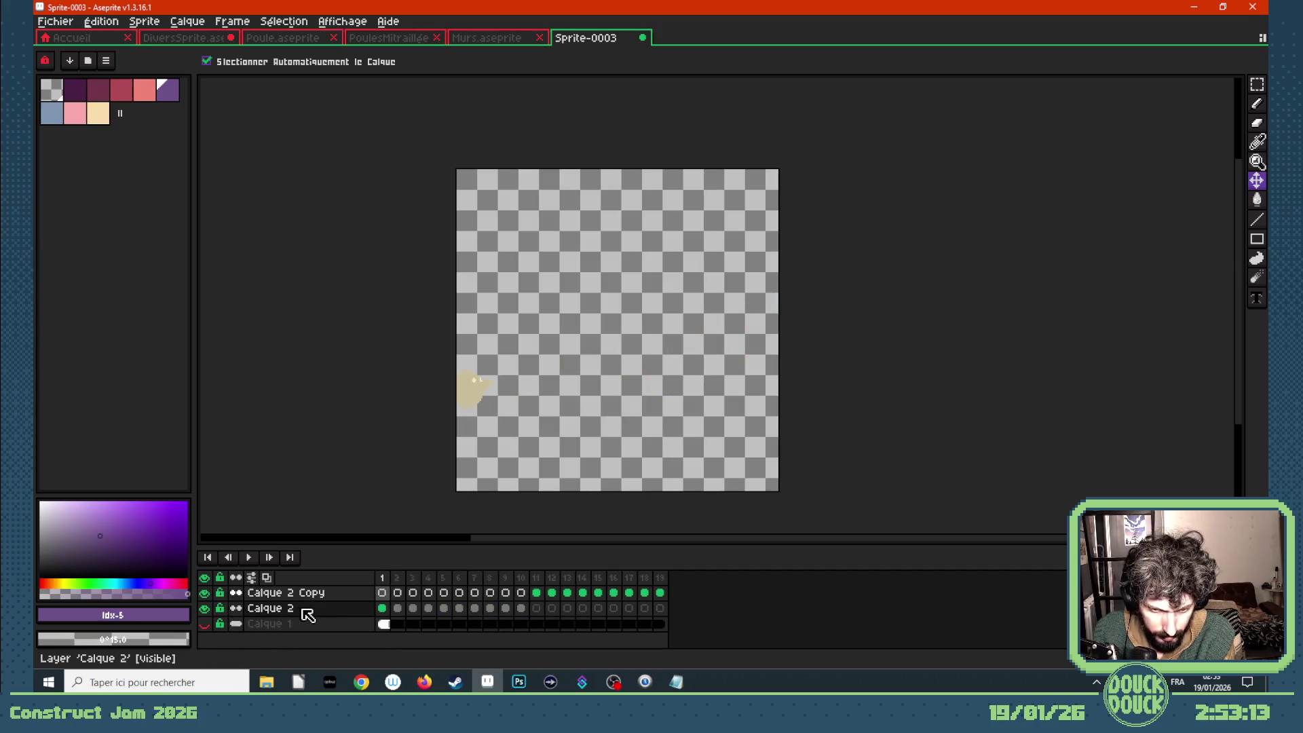
mouse_move(372, 679)
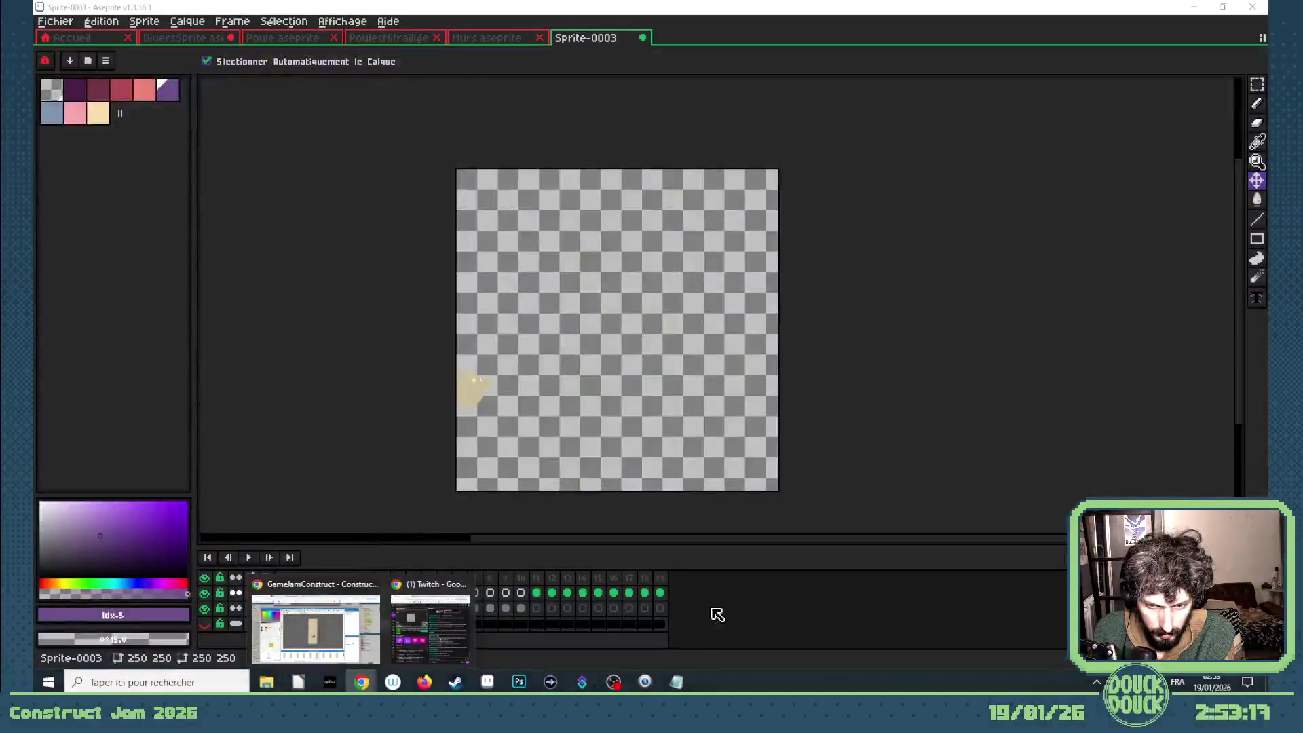
left_click(357, 641)
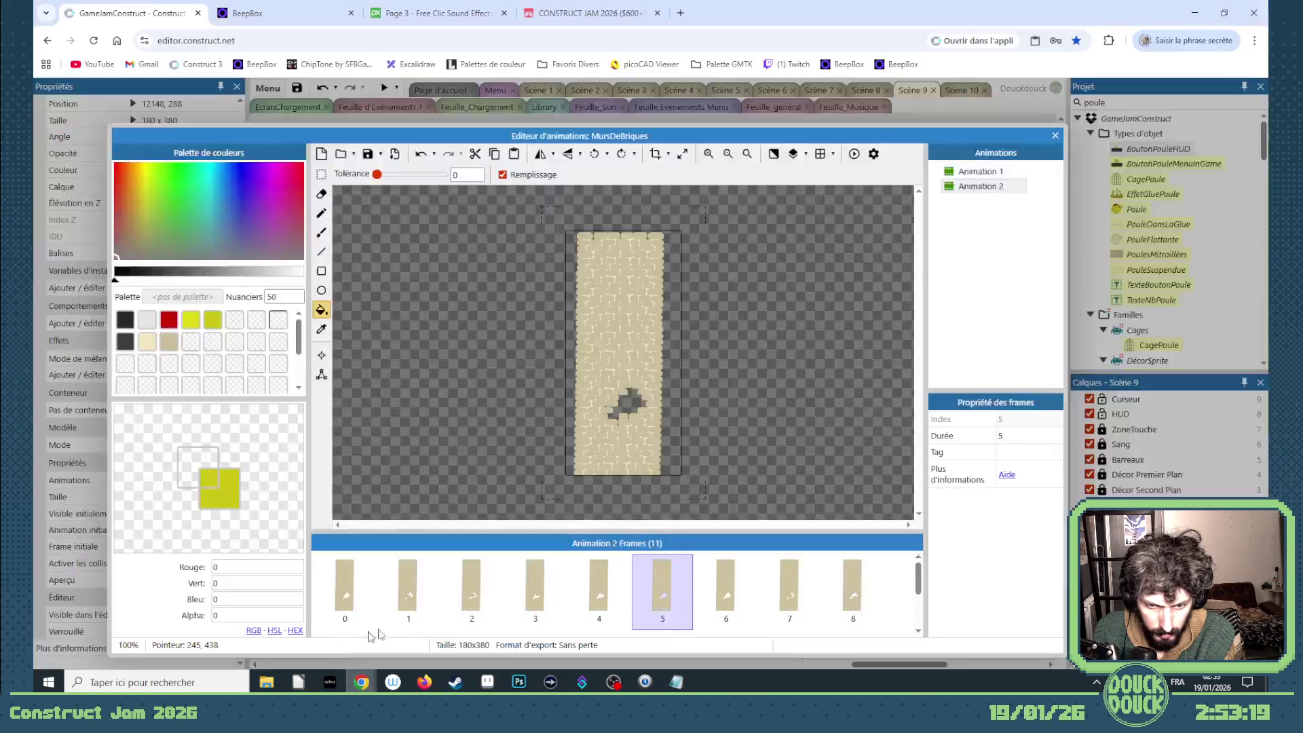
left_click(726, 587)
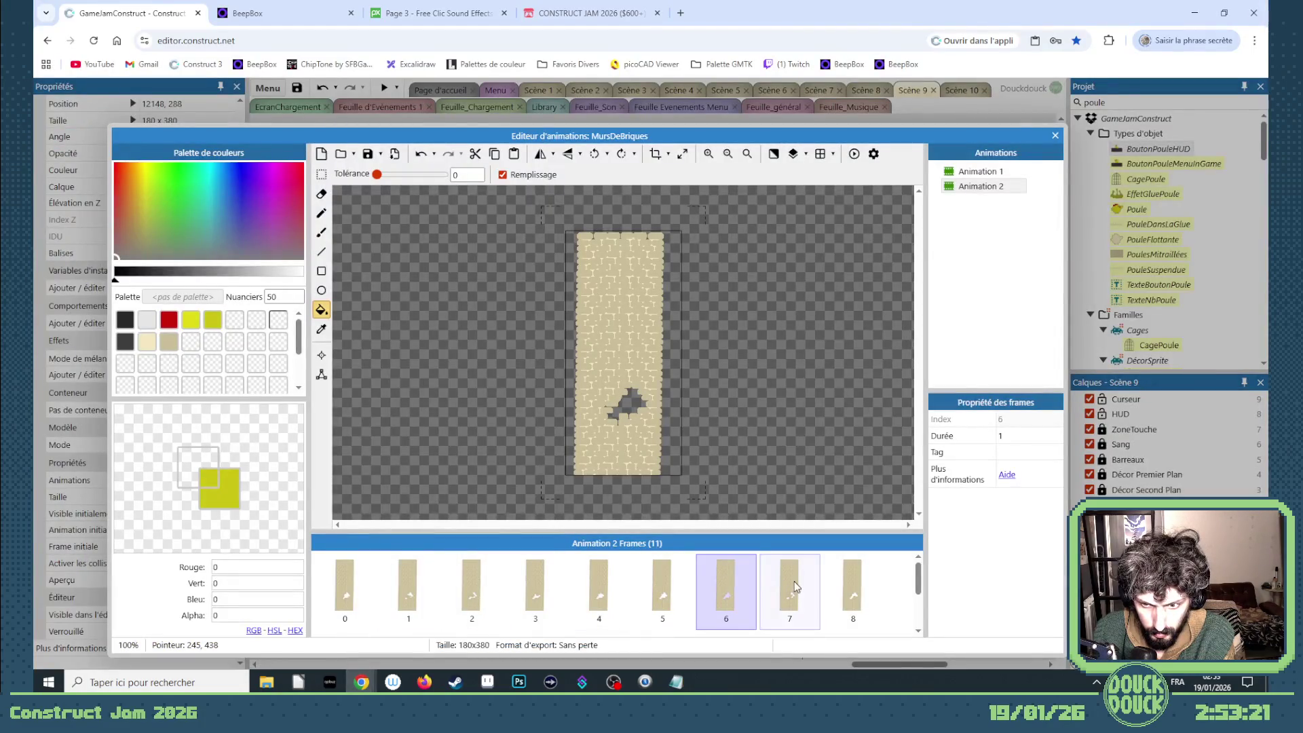
left_click(645, 604)
left_click(721, 594)
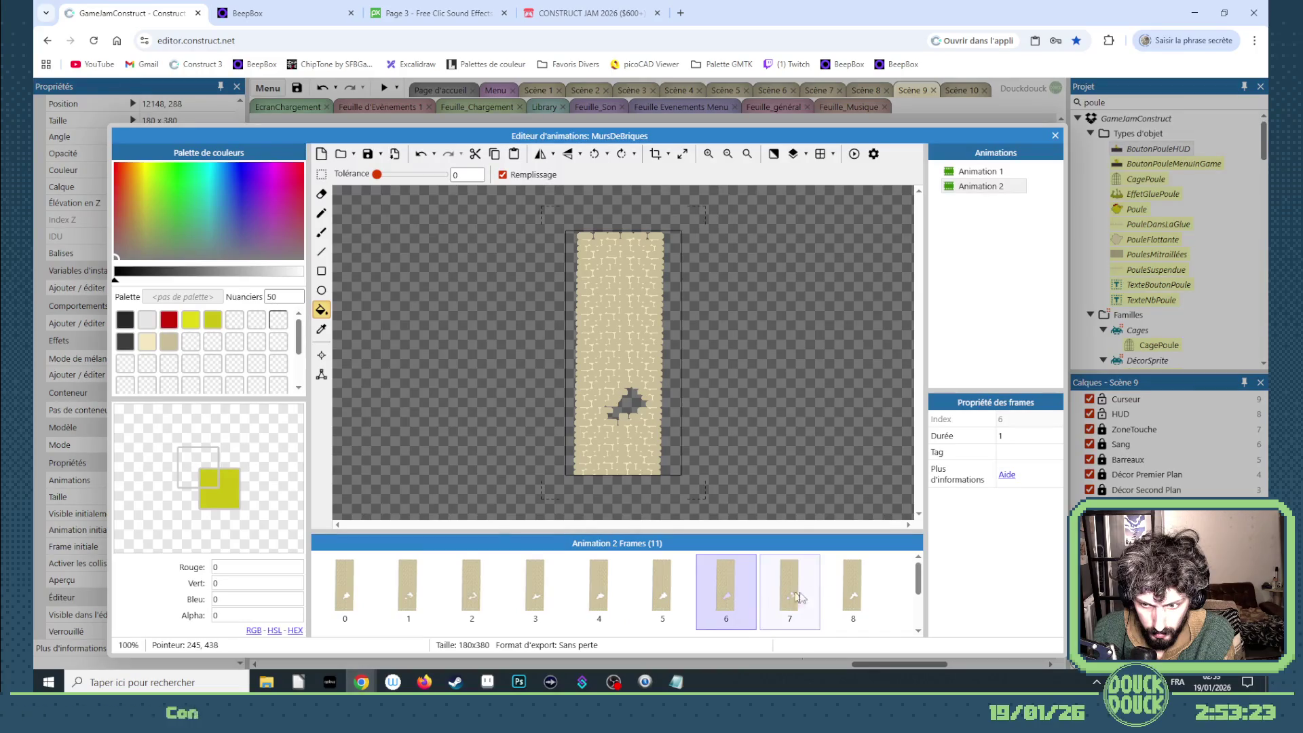
left_click(853, 590)
scroll(671, 587, "down", 1)
left_click(347, 617)
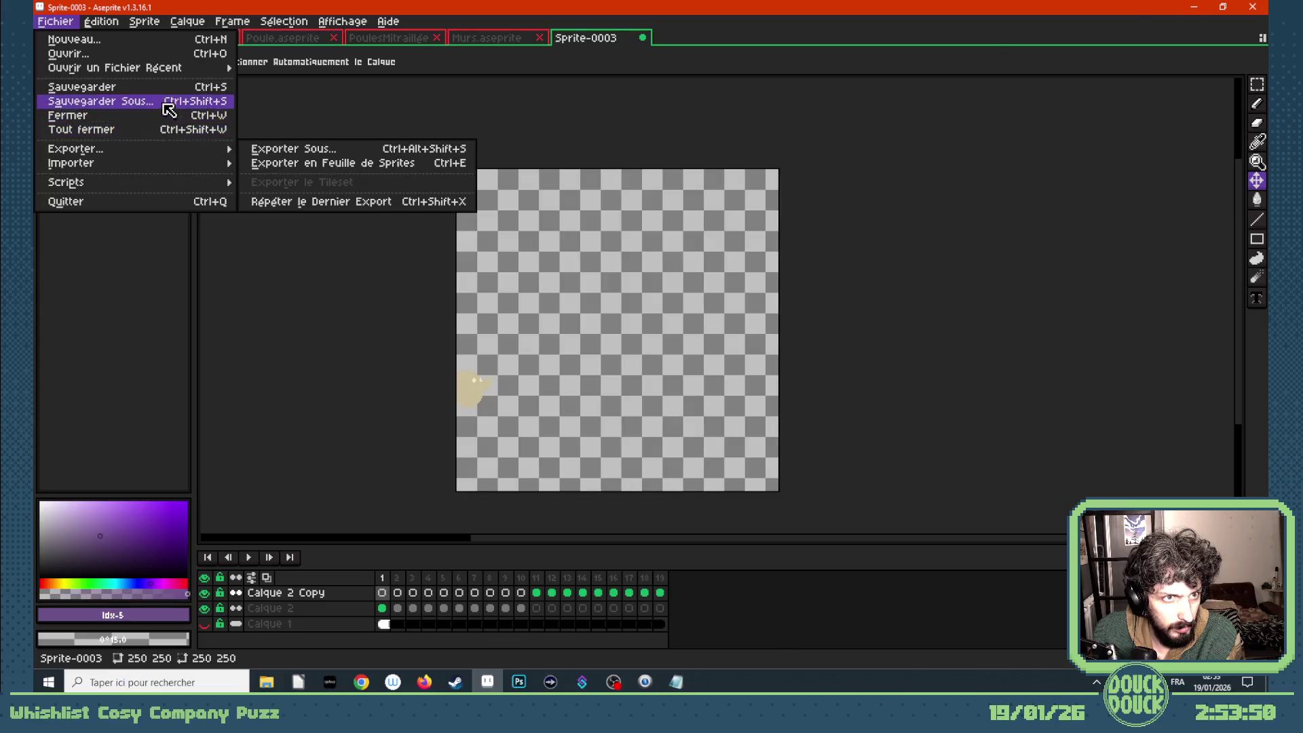
- Save the sprite as PouletsVoleBackground.aseprite and export all frames as PouletsVoleBackground PNGs
left_click(169, 101)
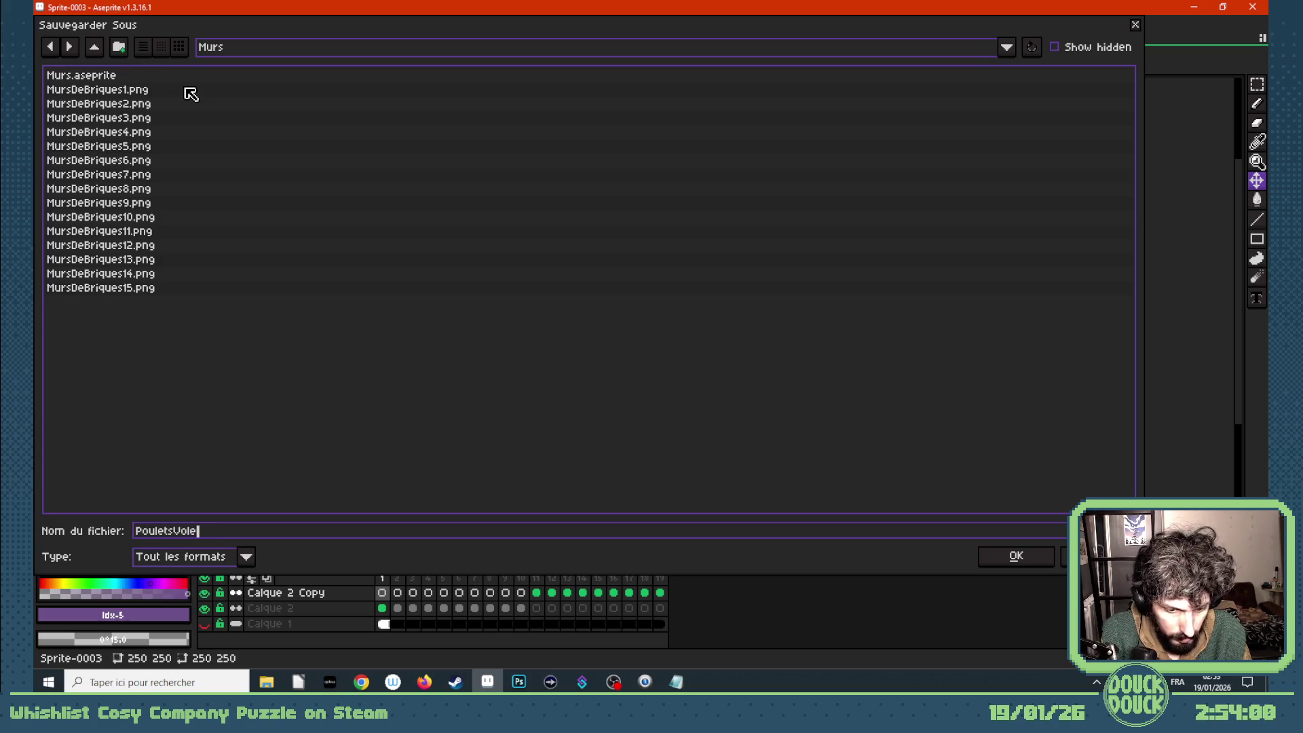
type("PouletsVoleBackground")
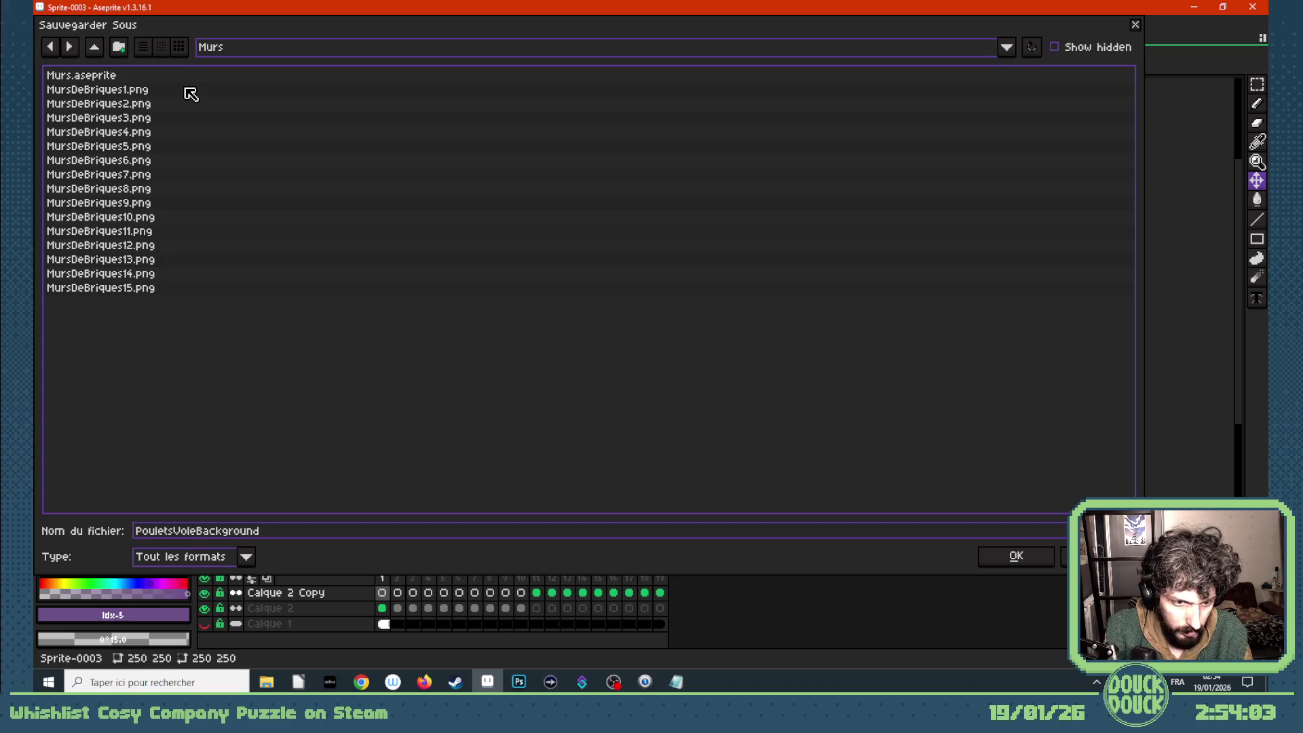
key("Return")
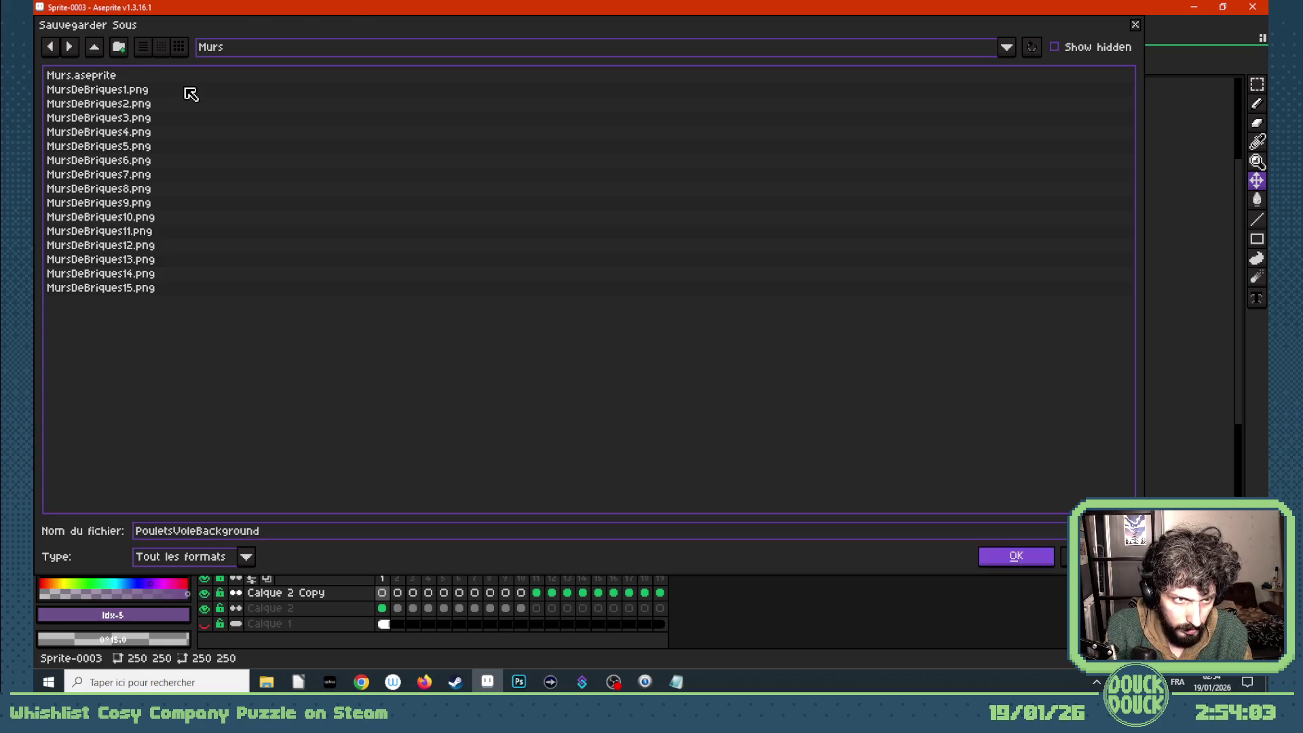
left_click(55, 21)
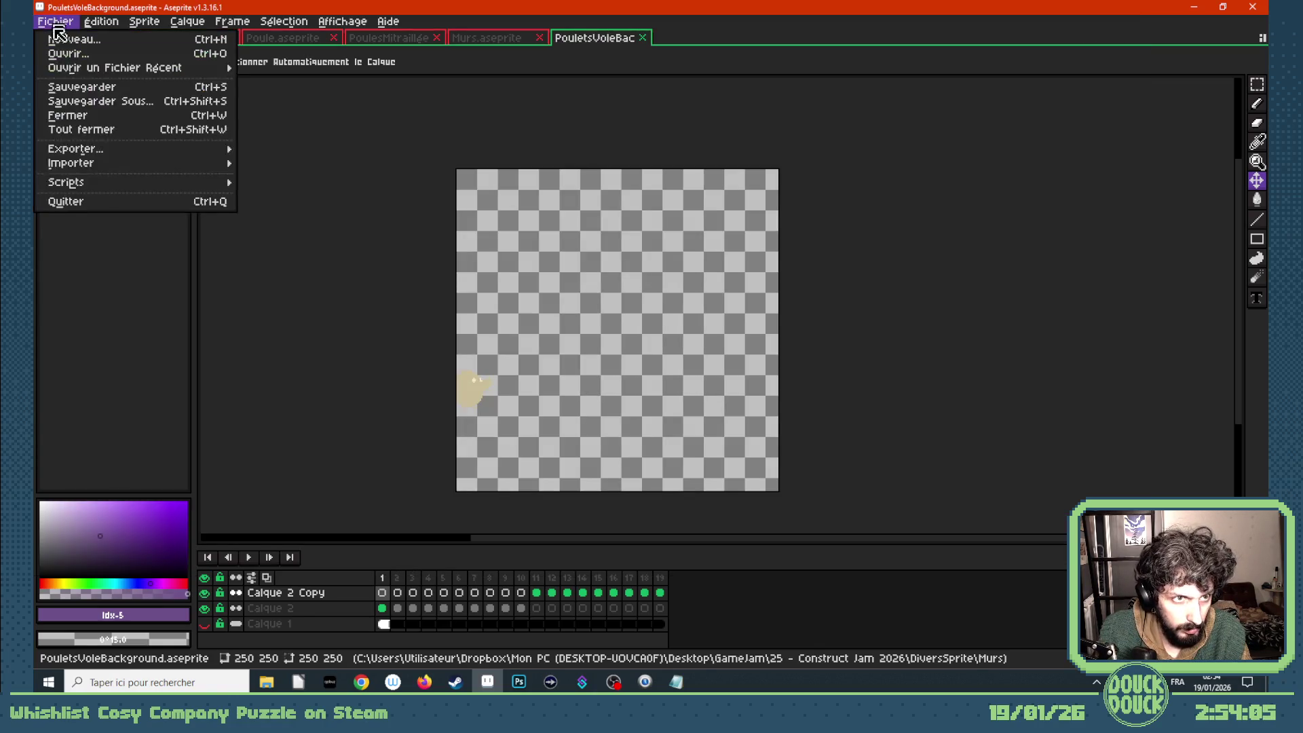
mouse_move(151, 149)
left_click(307, 155)
left_click(533, 346)
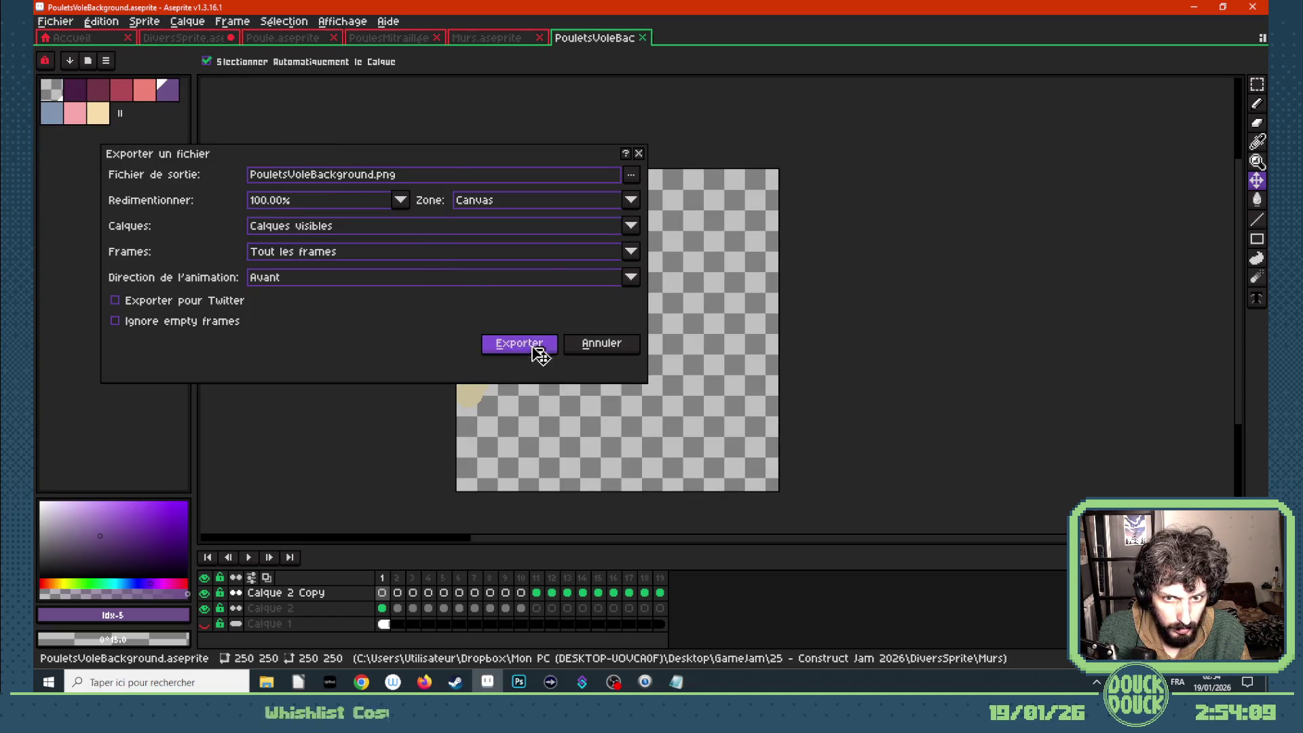
left_click(598, 379)
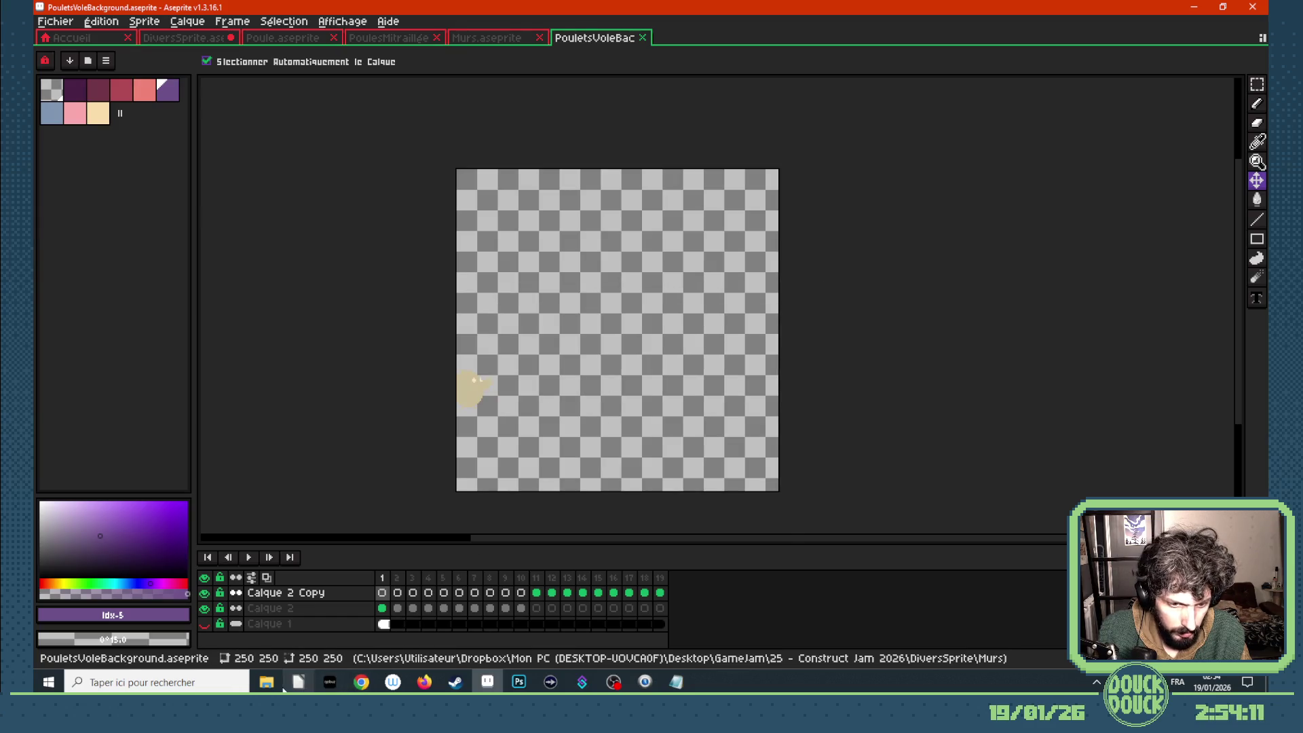
left_click(266, 682)
- Insert a new Sprite object named PouletsVoleBackground into the Construct 3 layout
mouse_move(362, 682)
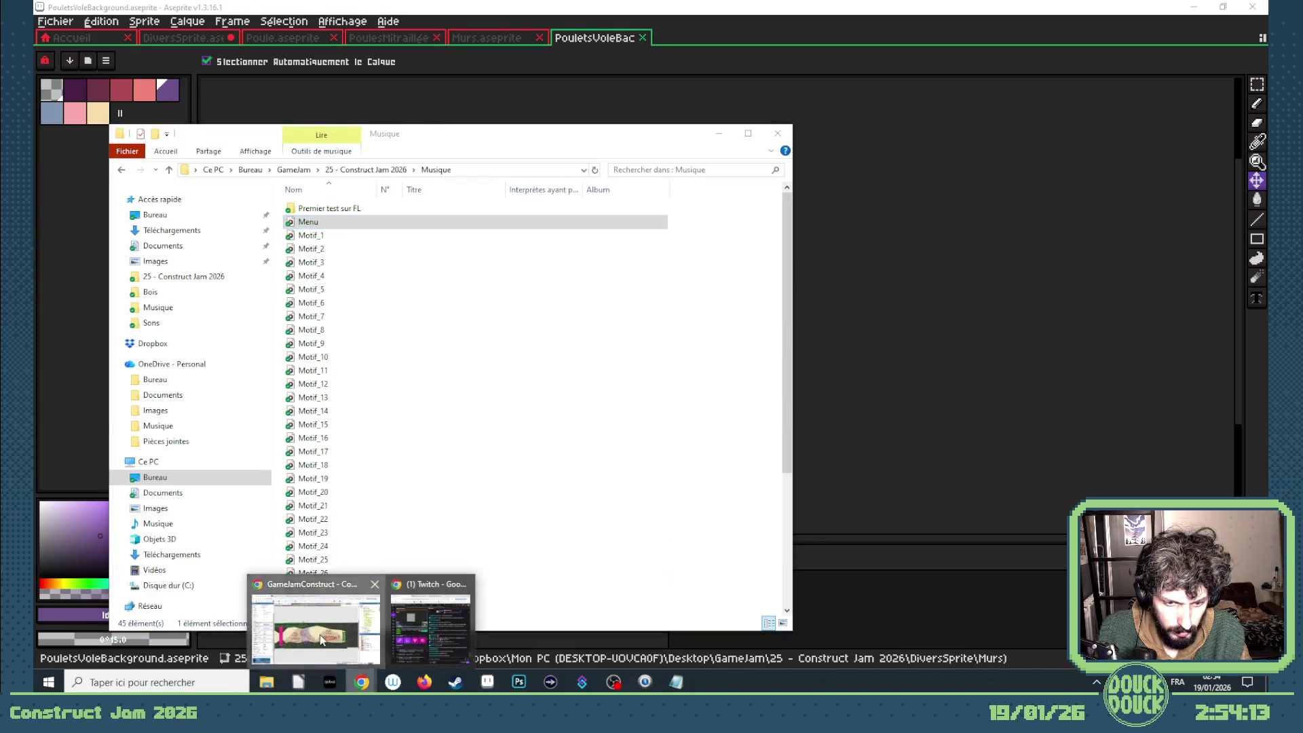
left_click(312, 615)
right_click(648, 434)
left_click(692, 441)
scroll(686, 503, "down", 5)
left_click(701, 539)
left_click(622, 569)
type("PouletsVoleBackground")
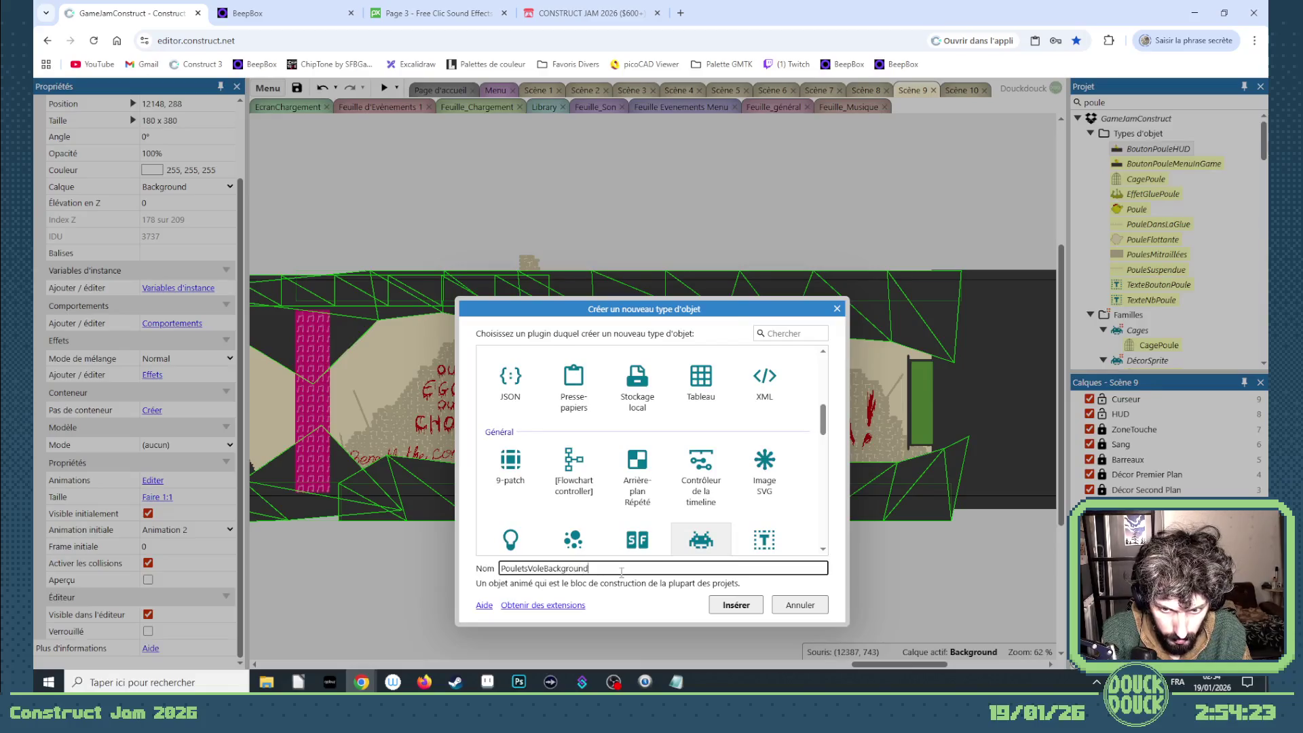
key("Return")
left_click(633, 588)
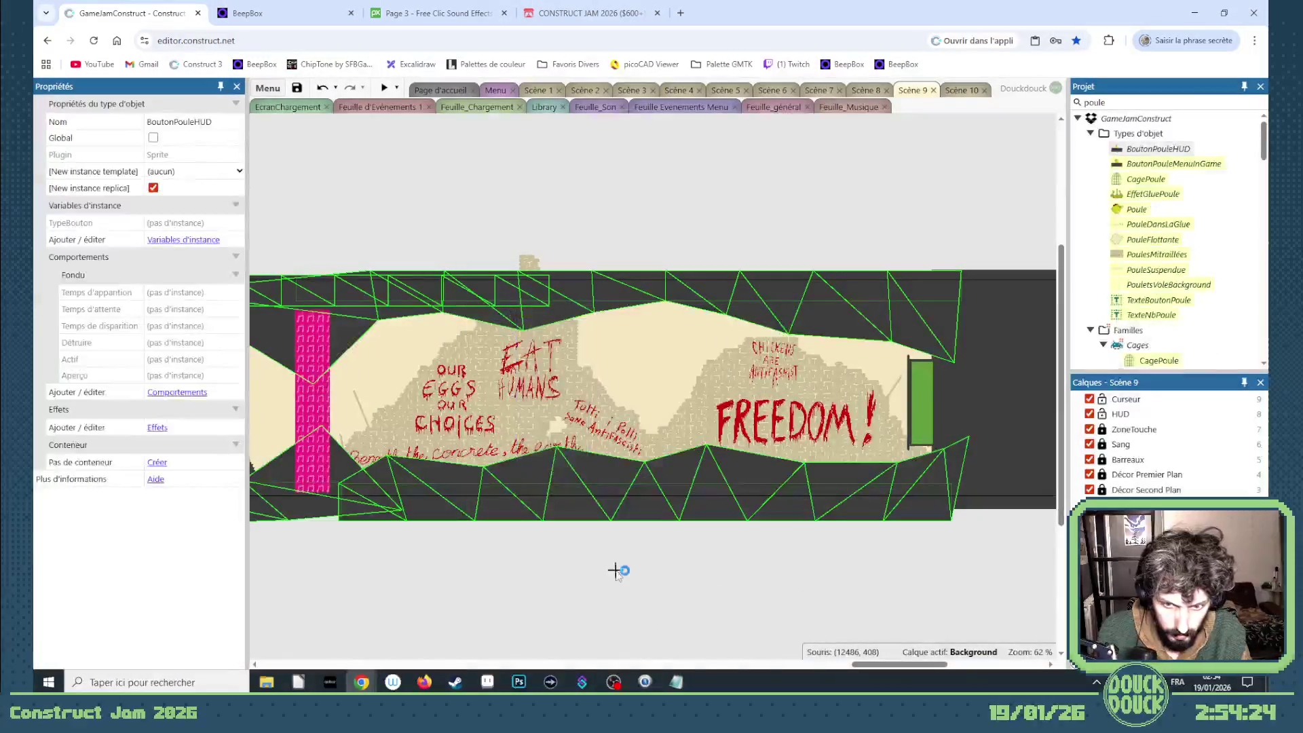
- Import all the exported chicken PNG frames into the sprite's Animation 1
left_click(339, 151)
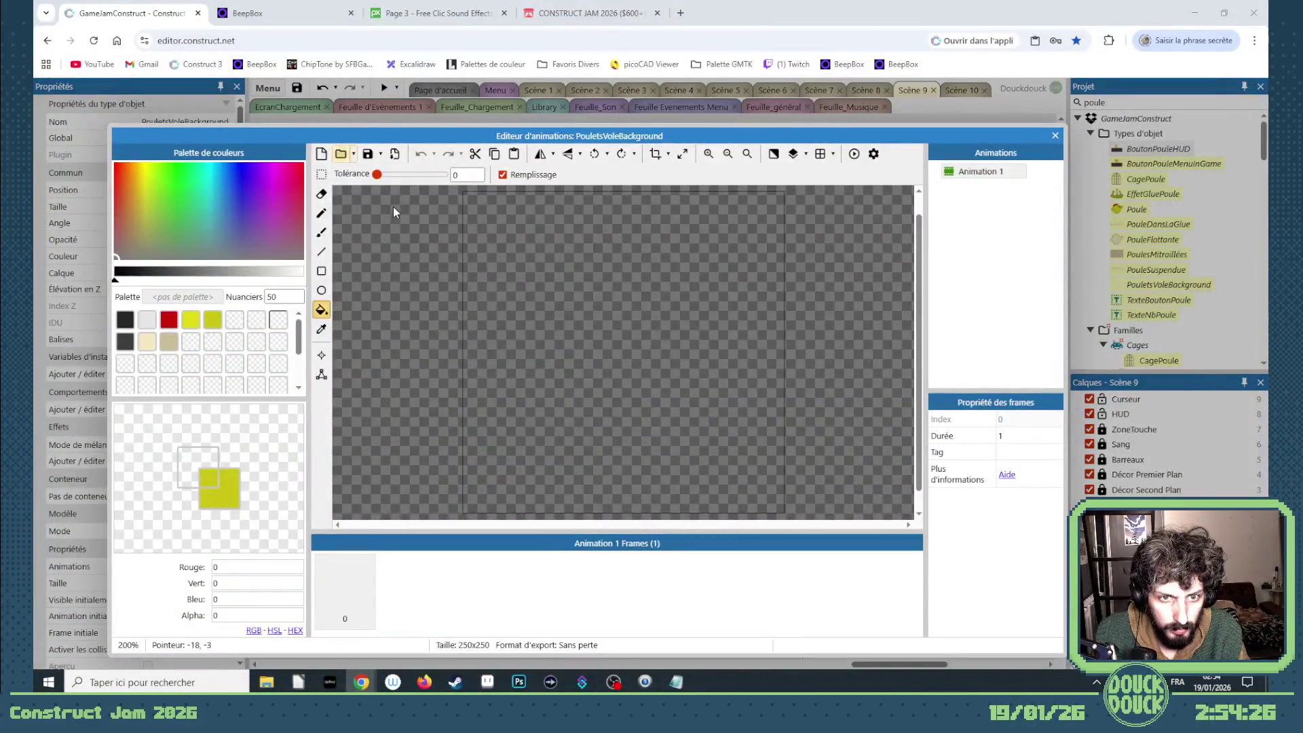
left_click(415, 261)
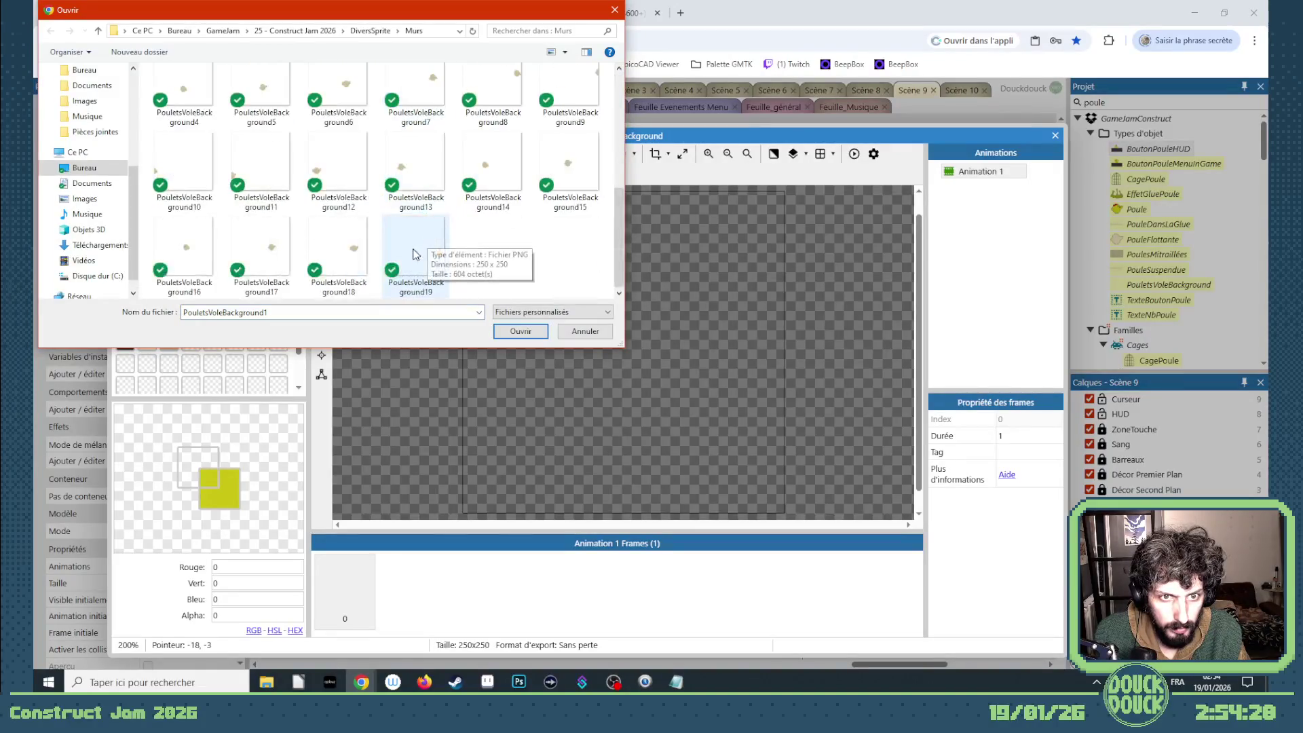
left_click(494, 265, "shift")
left_click(520, 331)
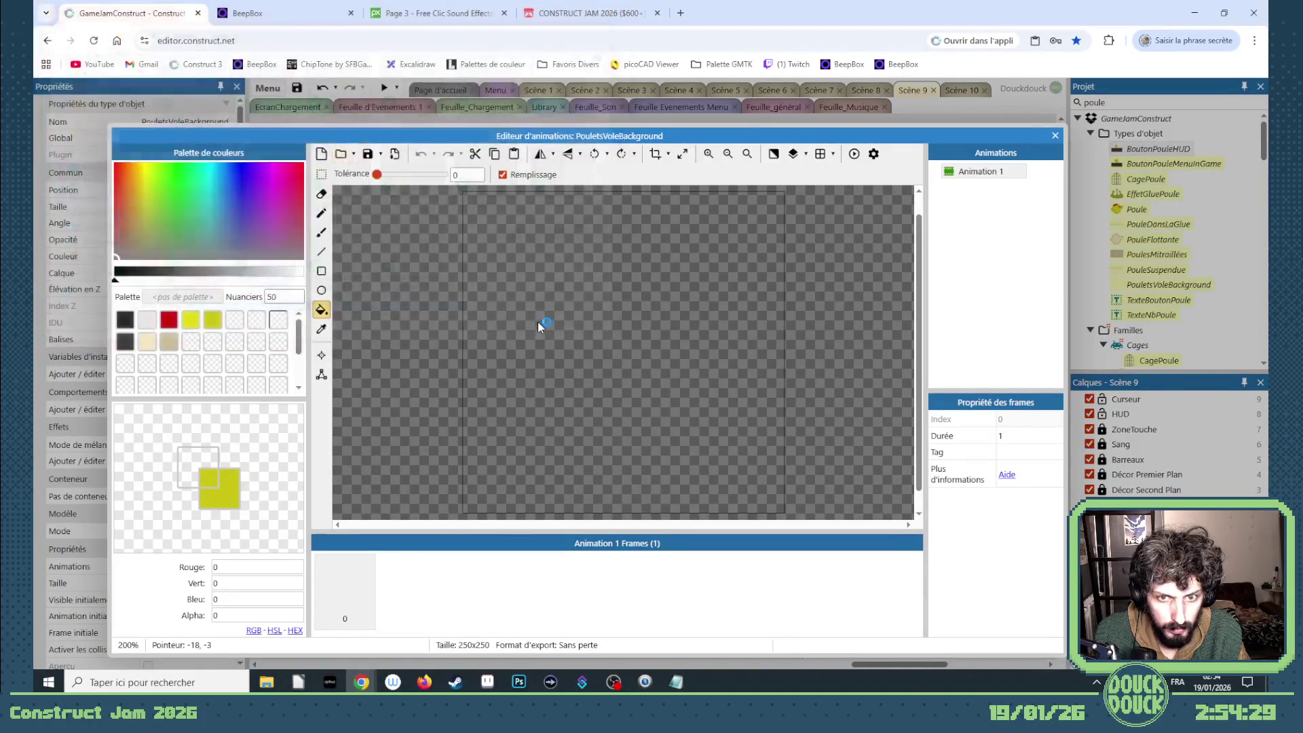
- Crop every chicken frame to 30 x 32 and set Animation 1 to loop
left_click(668, 157)
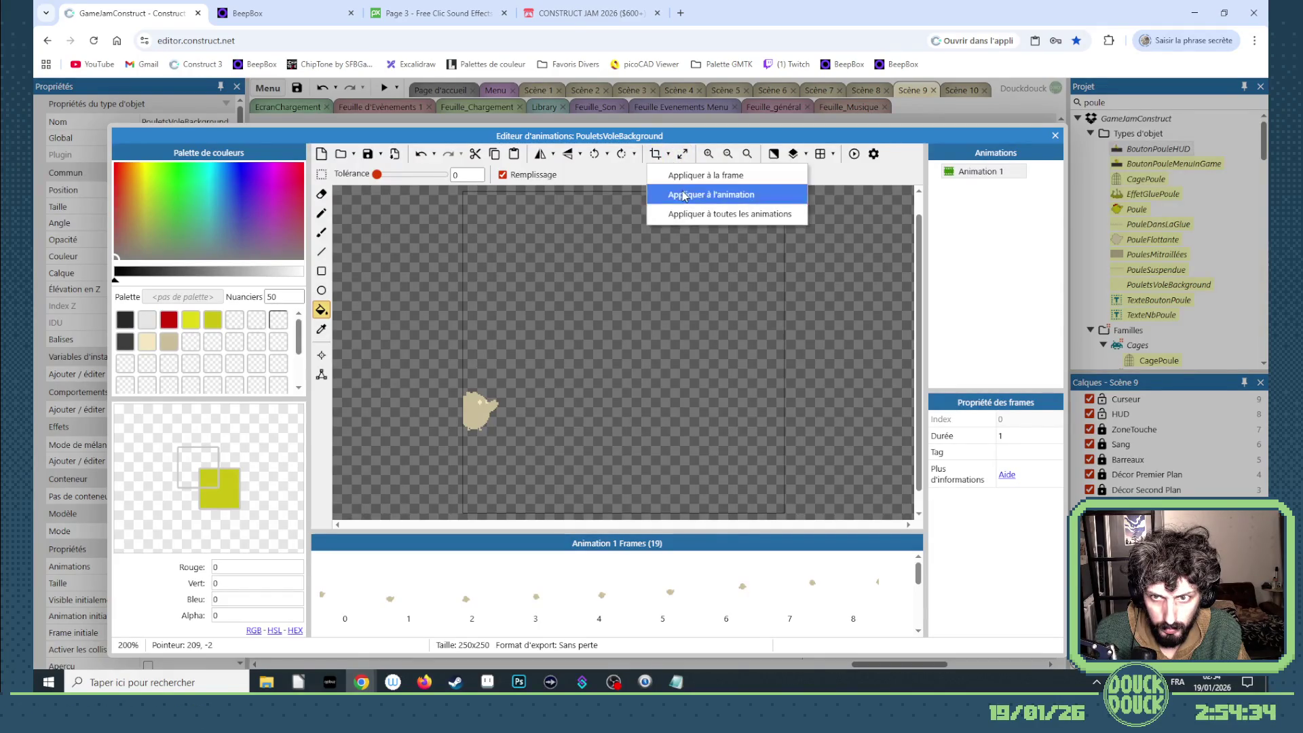
left_click(709, 195)
left_click(981, 172)
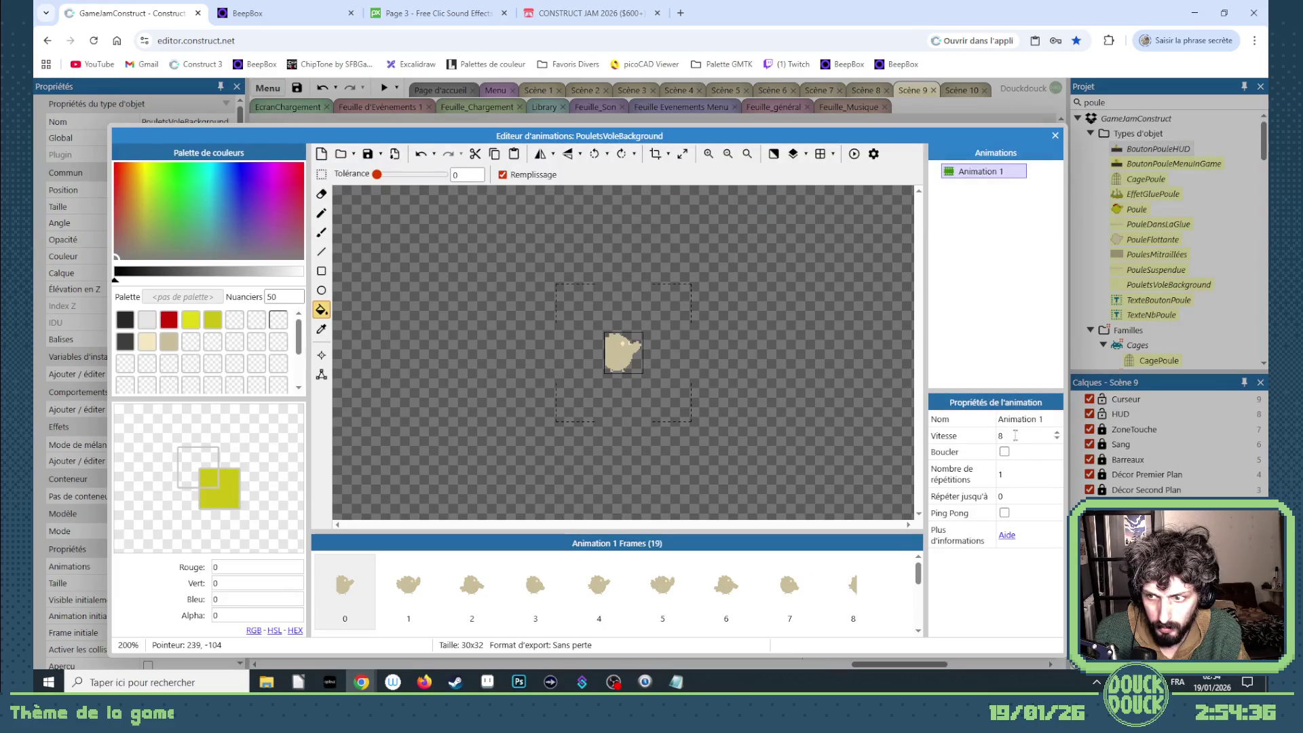
left_click(1005, 452)
- Preview the looping chicken animation, then close the animation editor
left_click(854, 154)
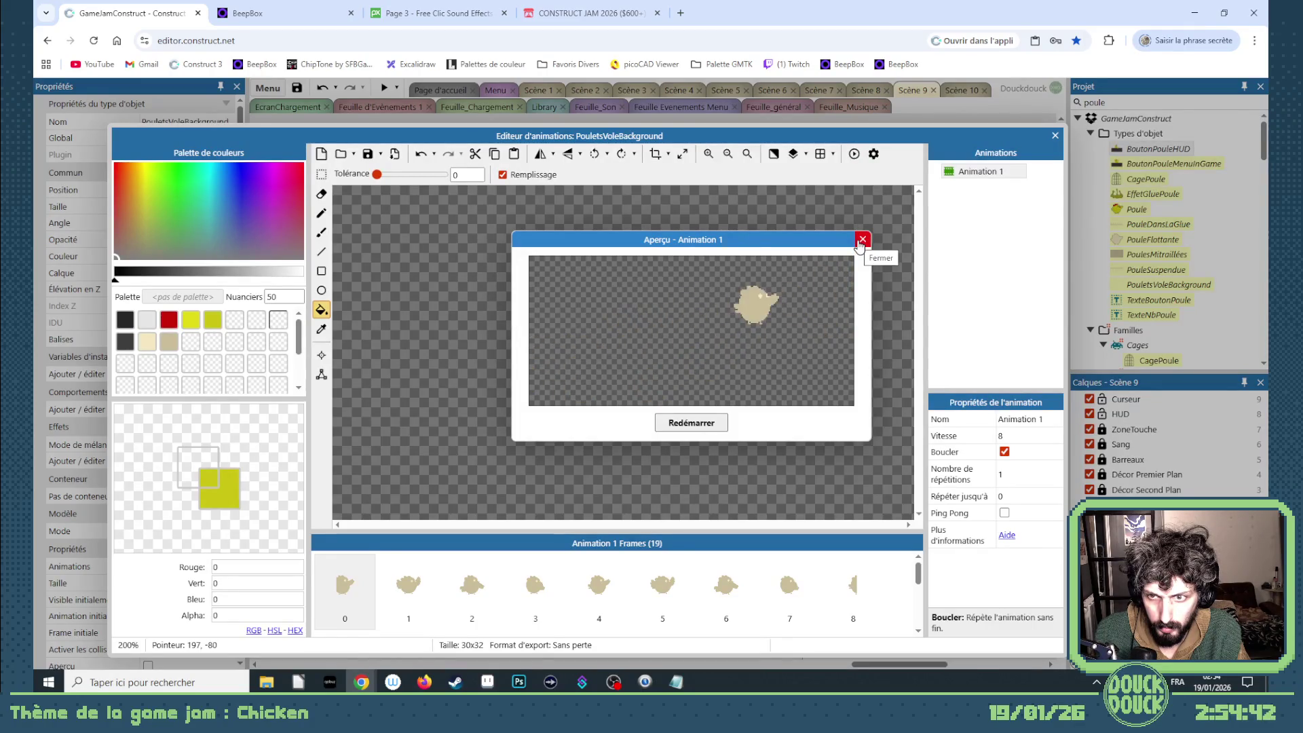
left_click(859, 241)
left_click(1054, 138)
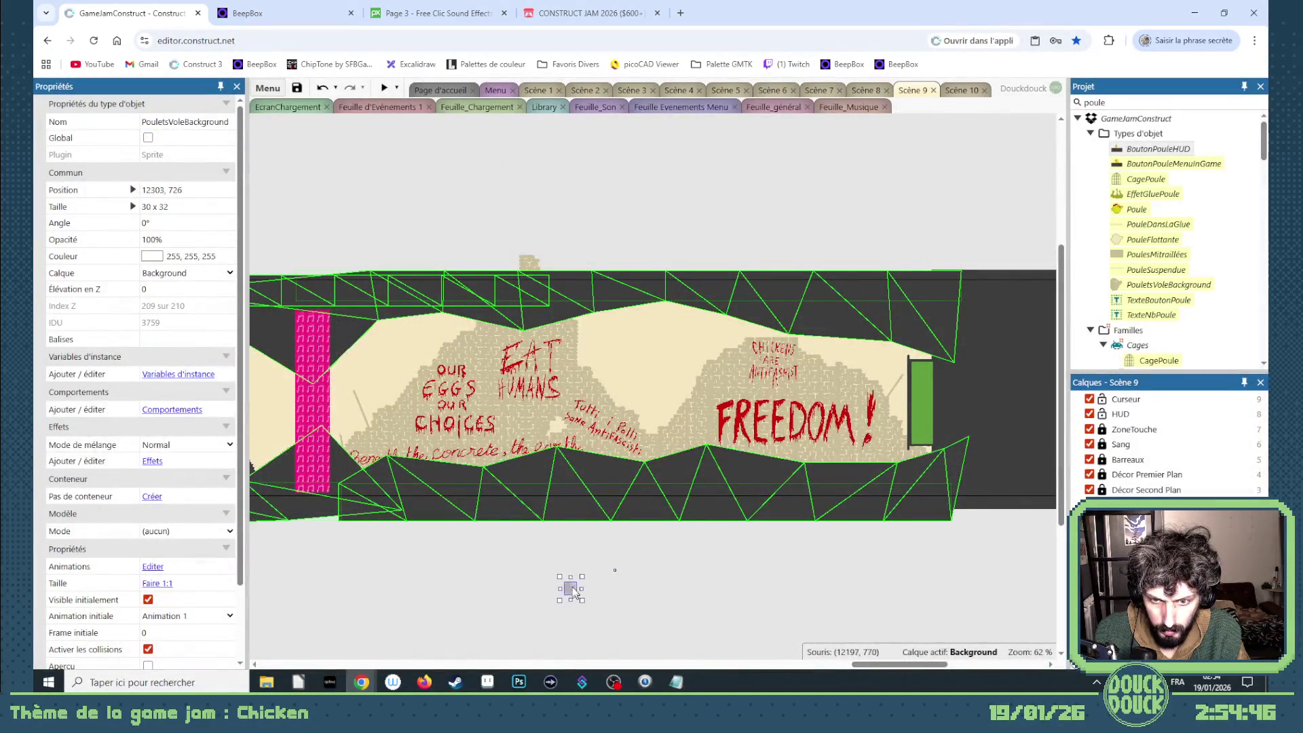
- Nudge the chicken sprite slightly left to 12418, 262, testing the Aperçu live preview
left_click(150, 665)
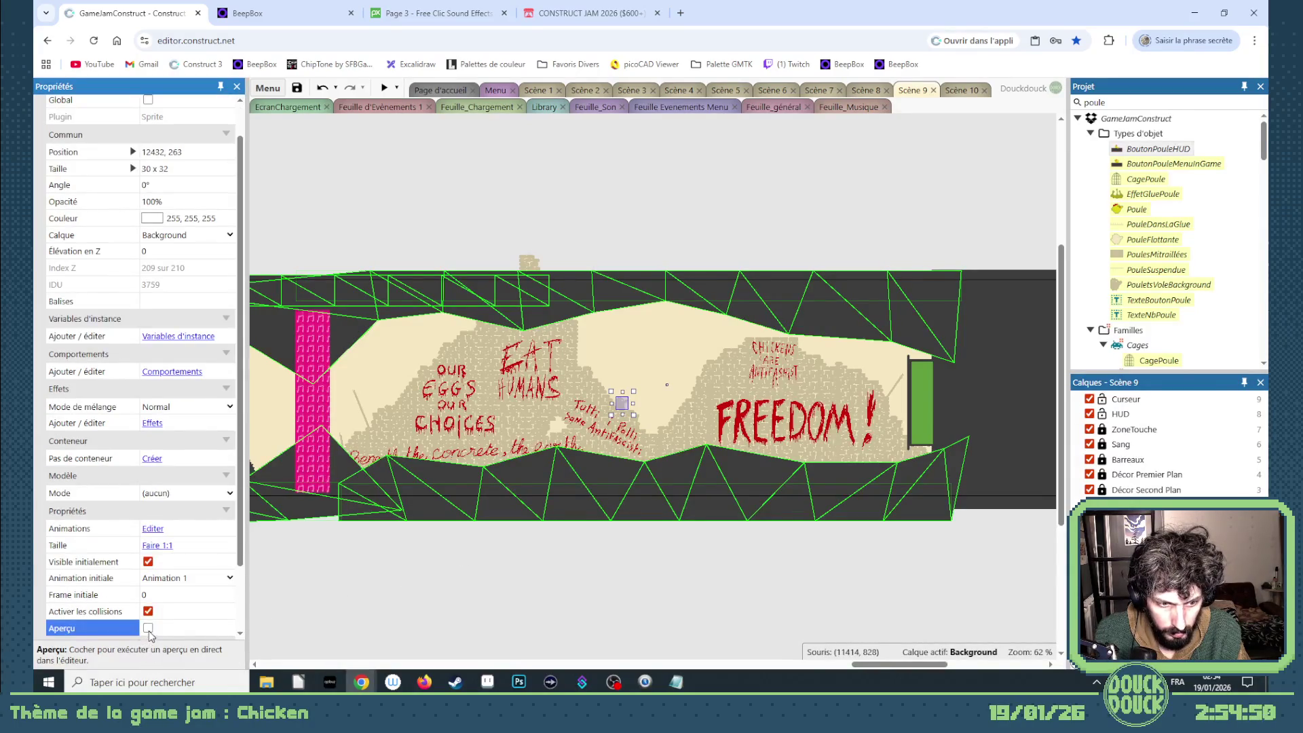
scroll(645, 437, "up", 5)
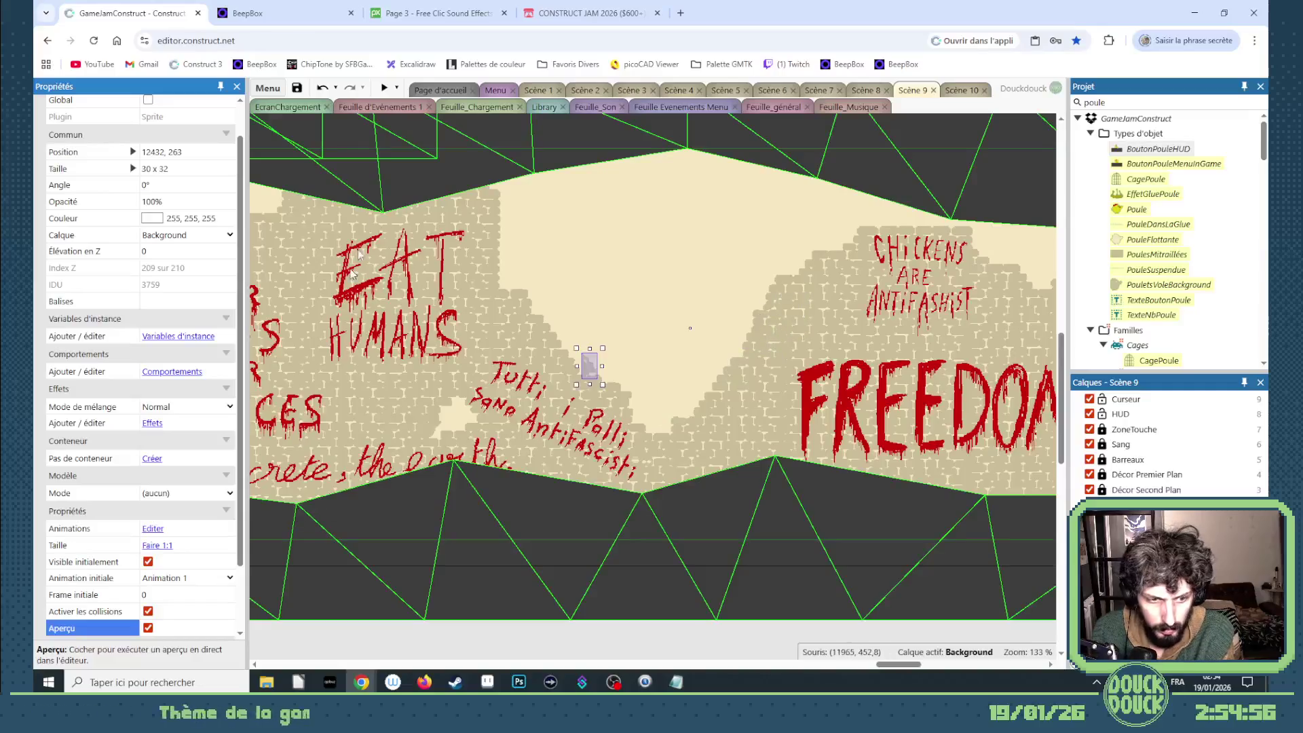
left_click(148, 627)
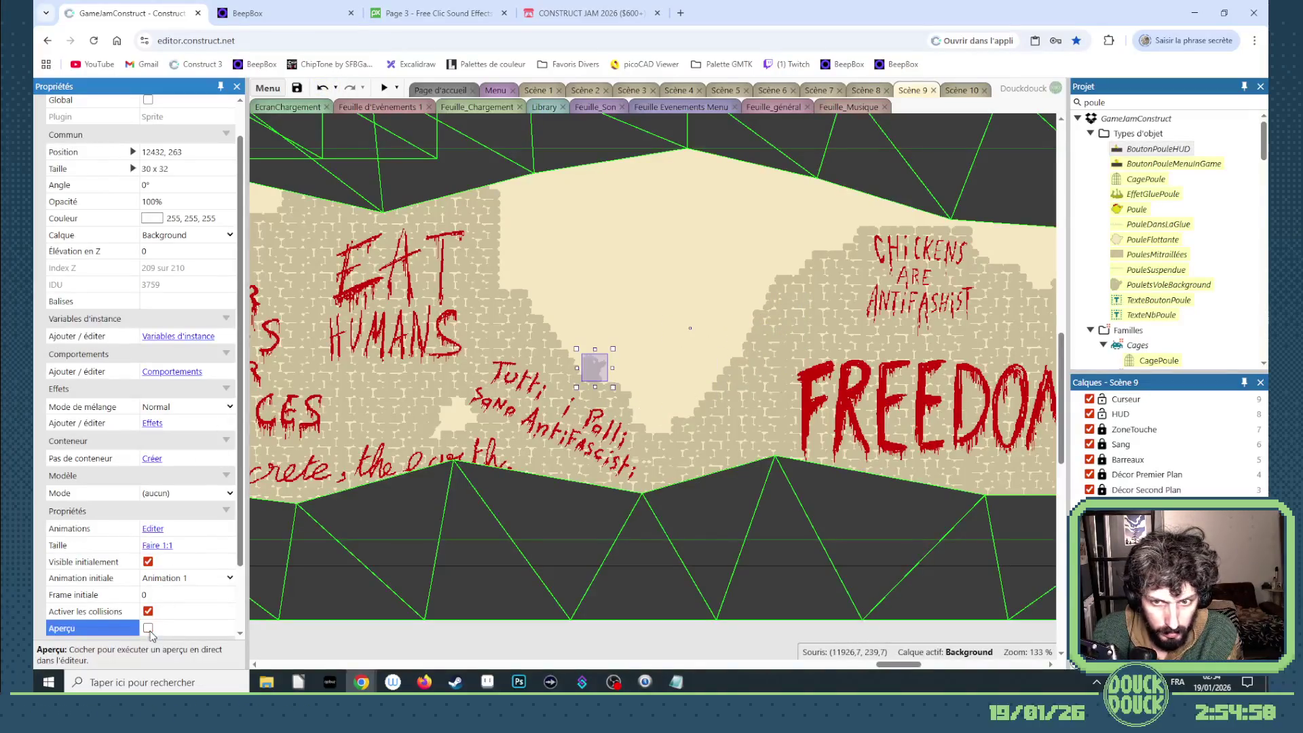
left_click_drag(589, 366, 583, 366)
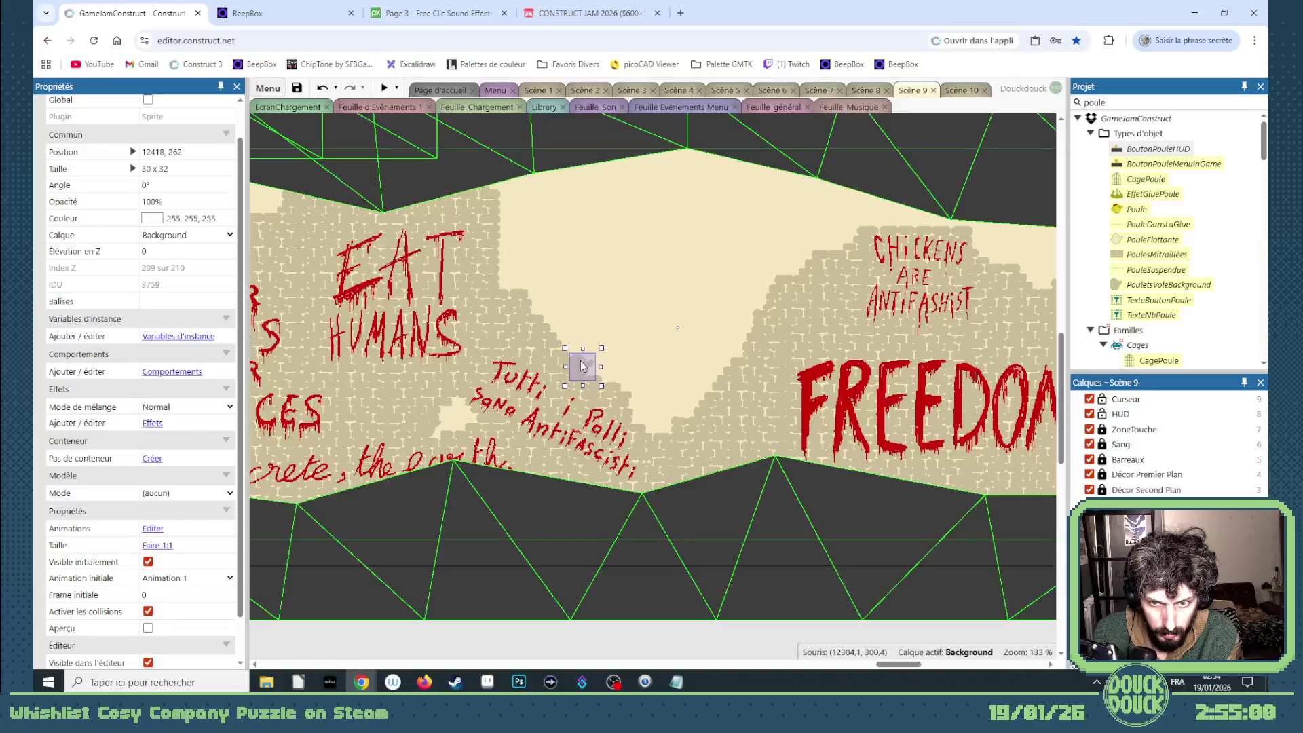
left_click(148, 628)
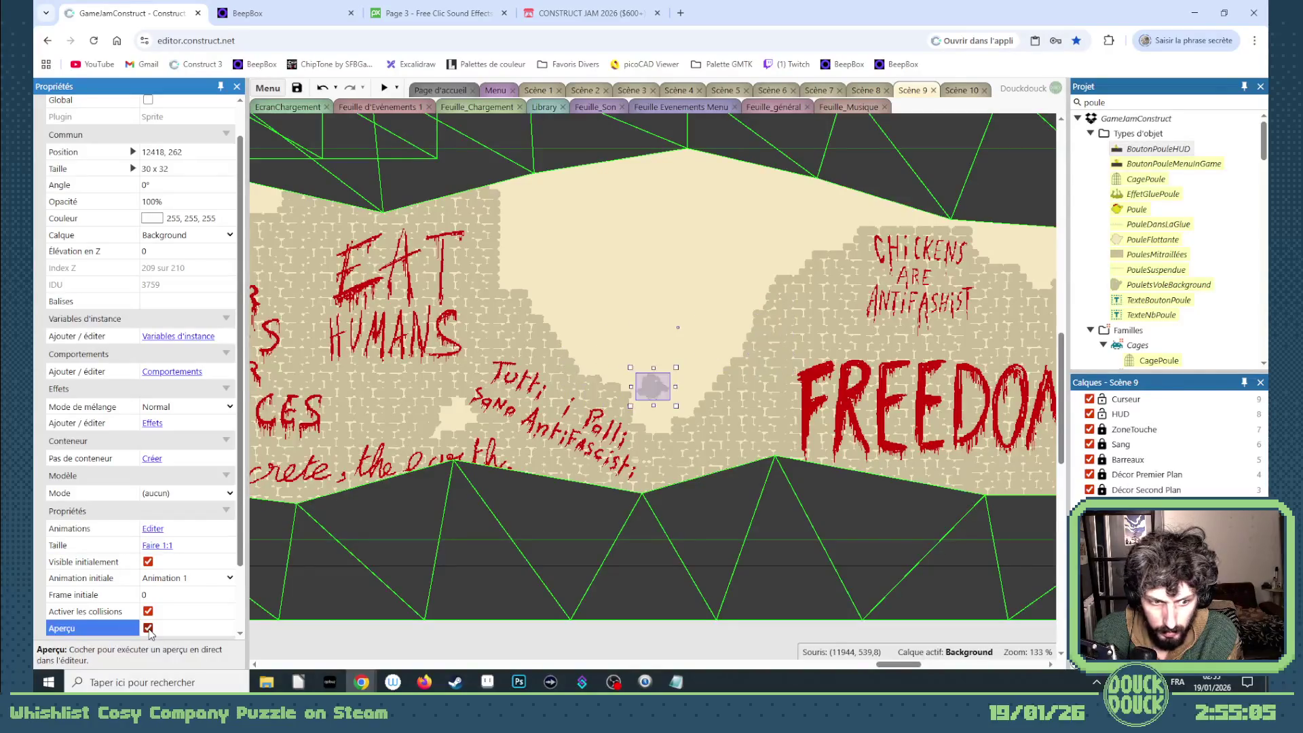
left_click(148, 628)
- Try the Aperçu preview on the large wall sprite, then reselect the chicken sprite
left_click(449, 417)
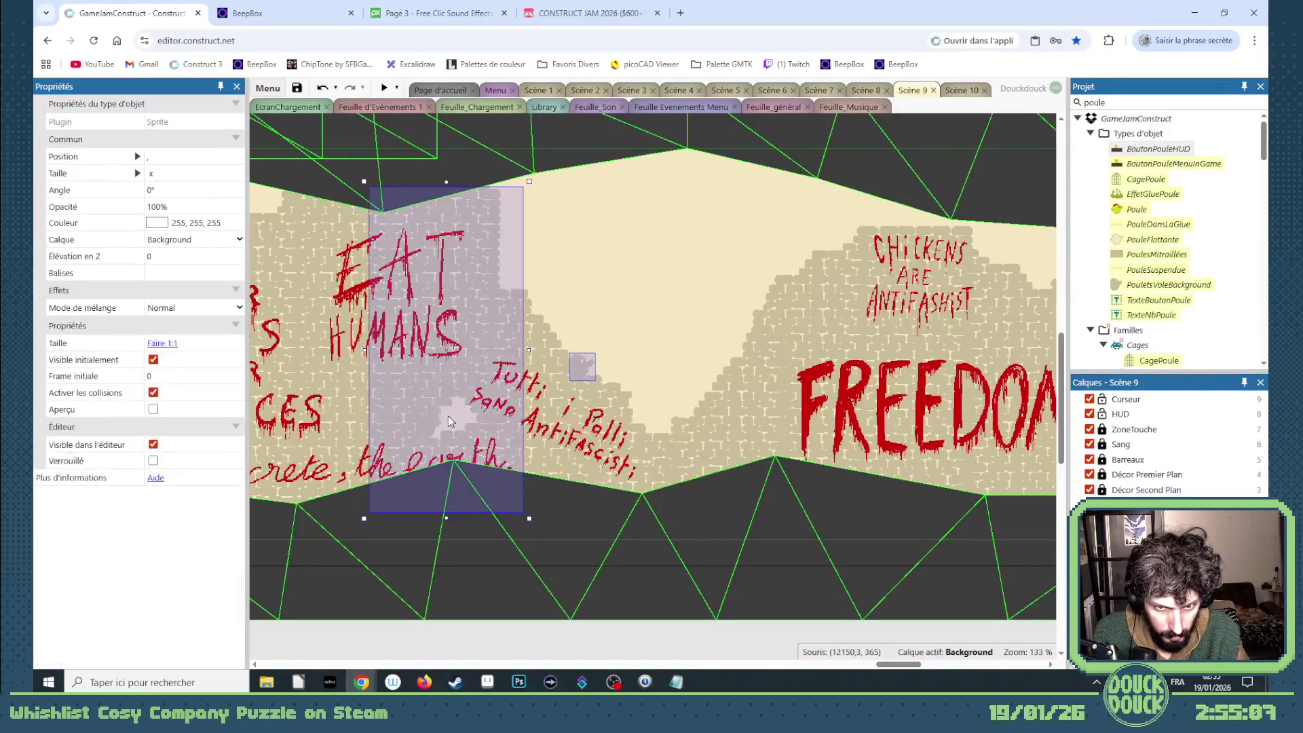
left_click(152, 410)
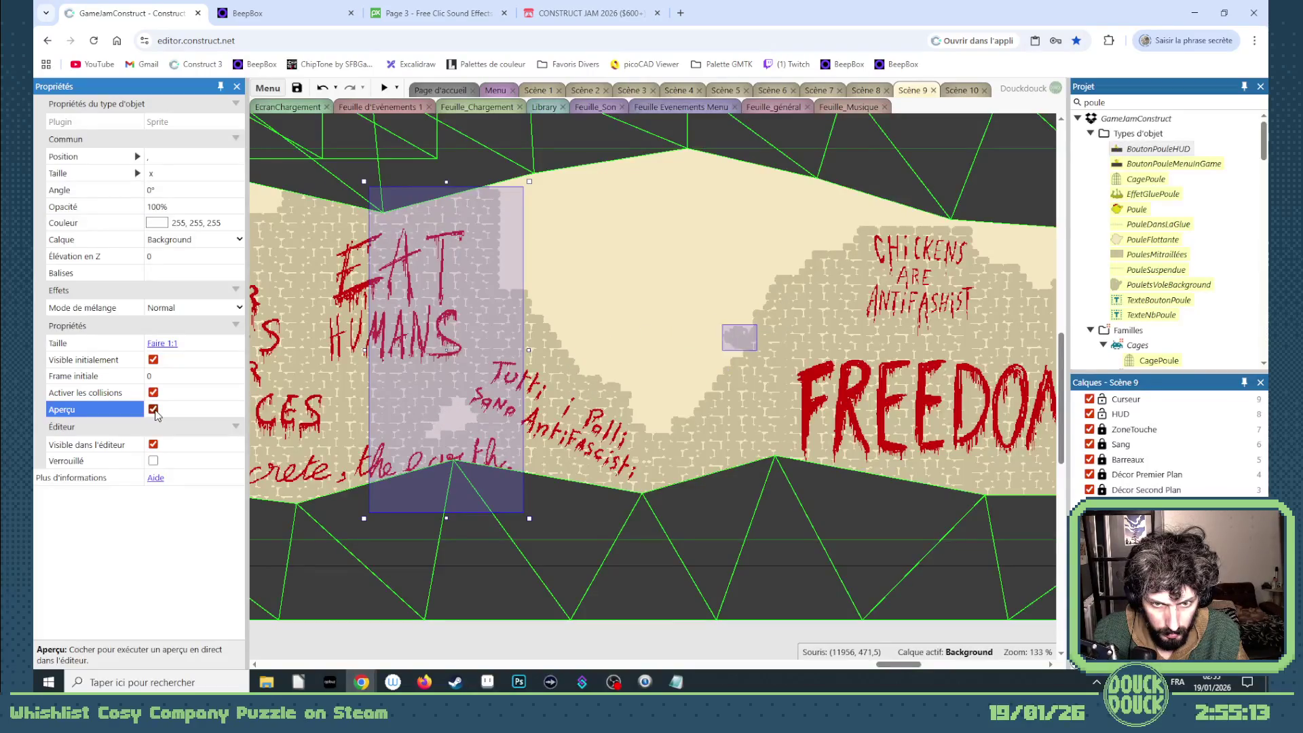
left_click(153, 409)
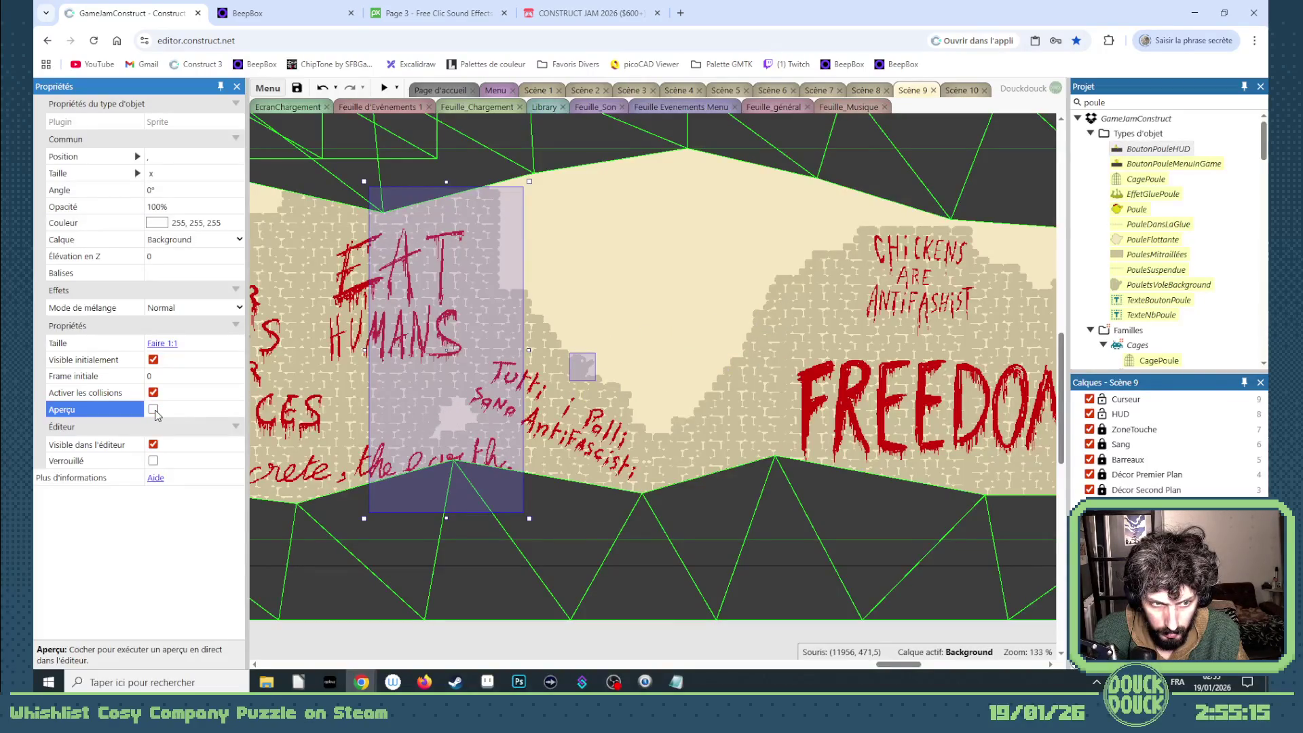
left_click(658, 395)
left_click(587, 369)
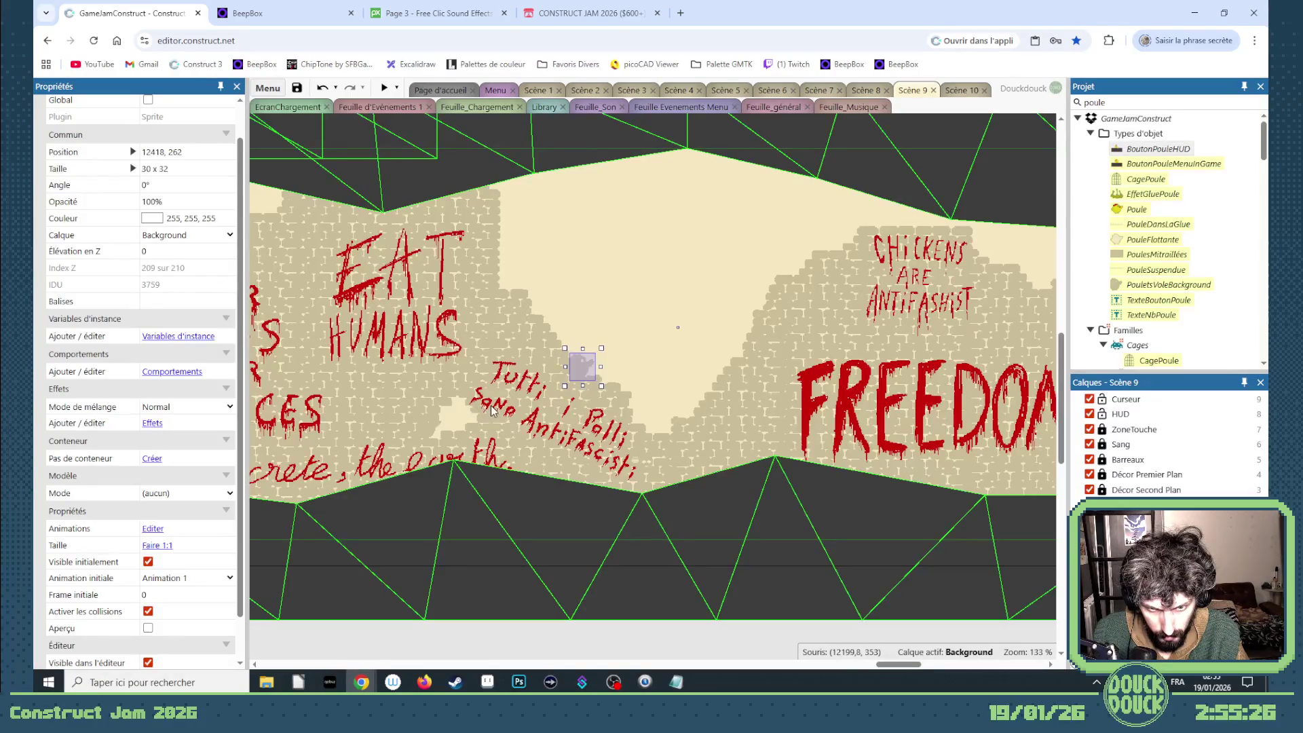
- Drag a block of eight chicken frames (0–7) to a new position in the frames strip
double_click(580, 371)
scroll(645, 563, "down", 2)
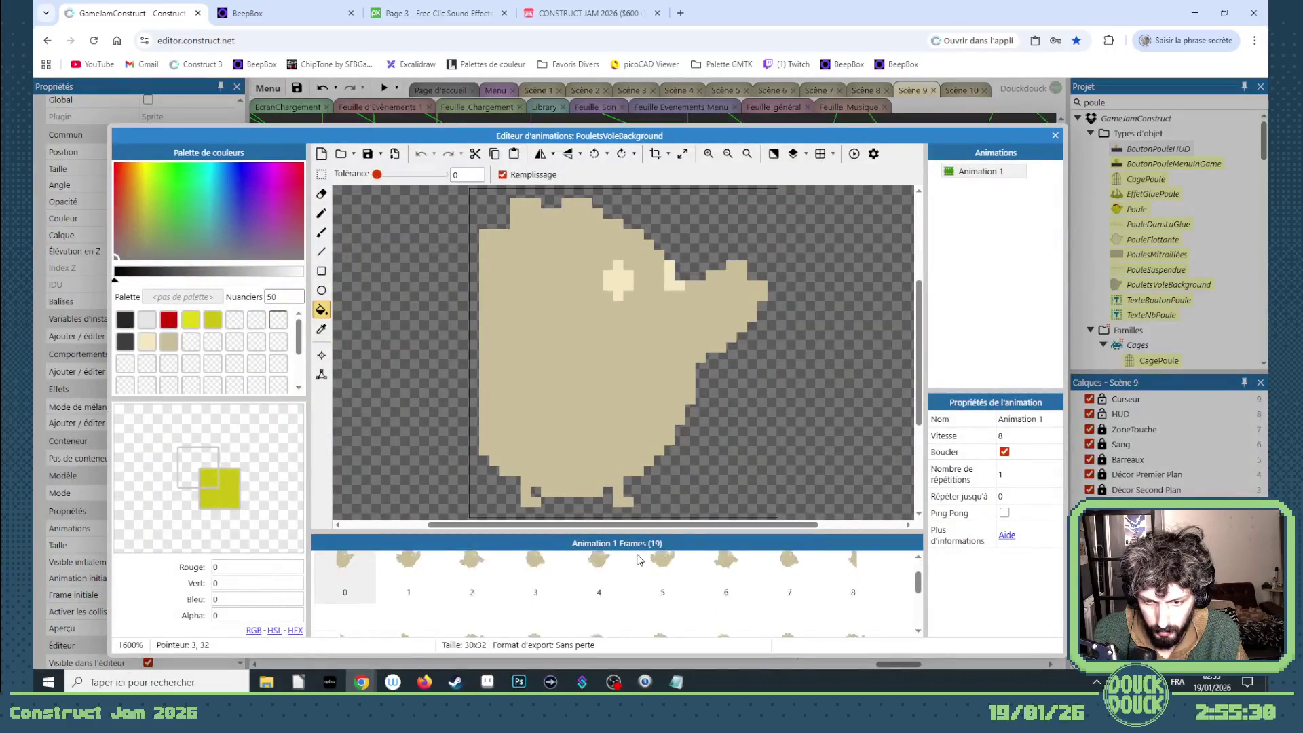
left_click(368, 606)
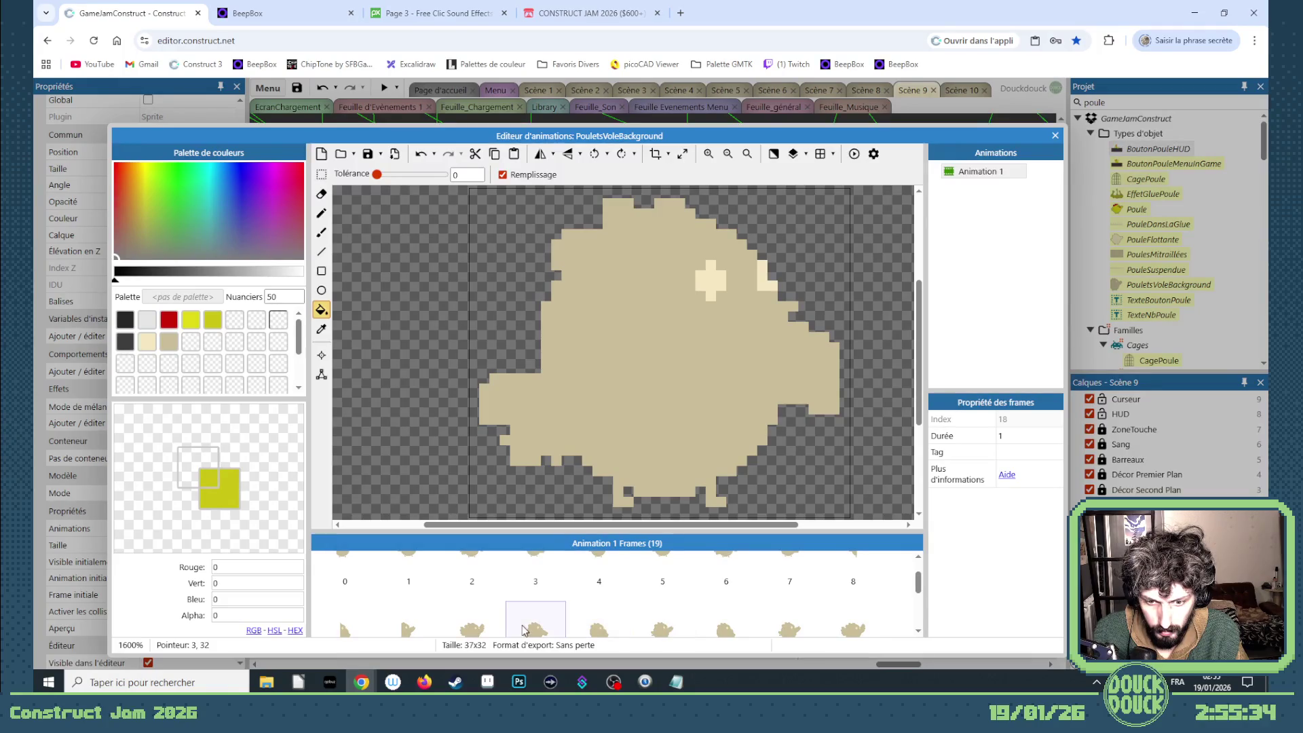
left_click(471, 627)
left_click(339, 615, "shift")
mouse_move(340, 615)
left_mouse_down()
mouse_move(329, 581)
mouse_move(427, 541)
left_mouse_up()
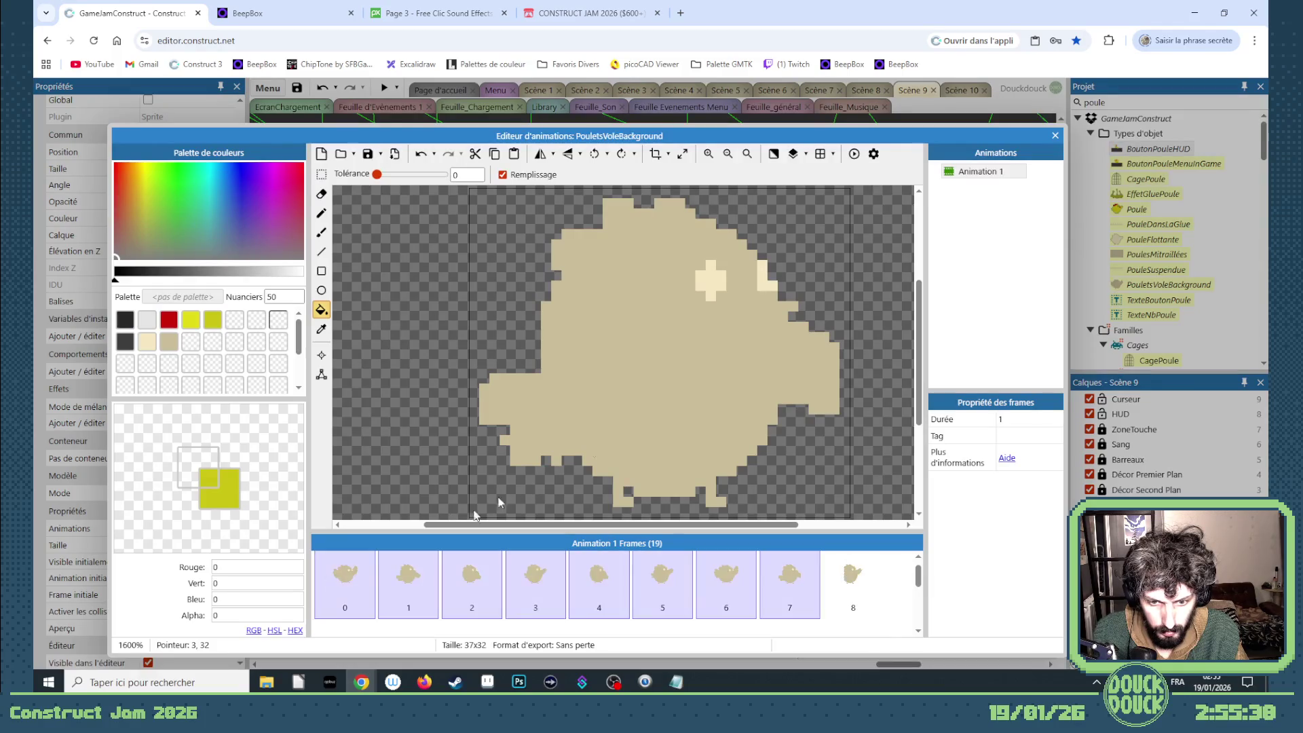
left_click(1055, 135)
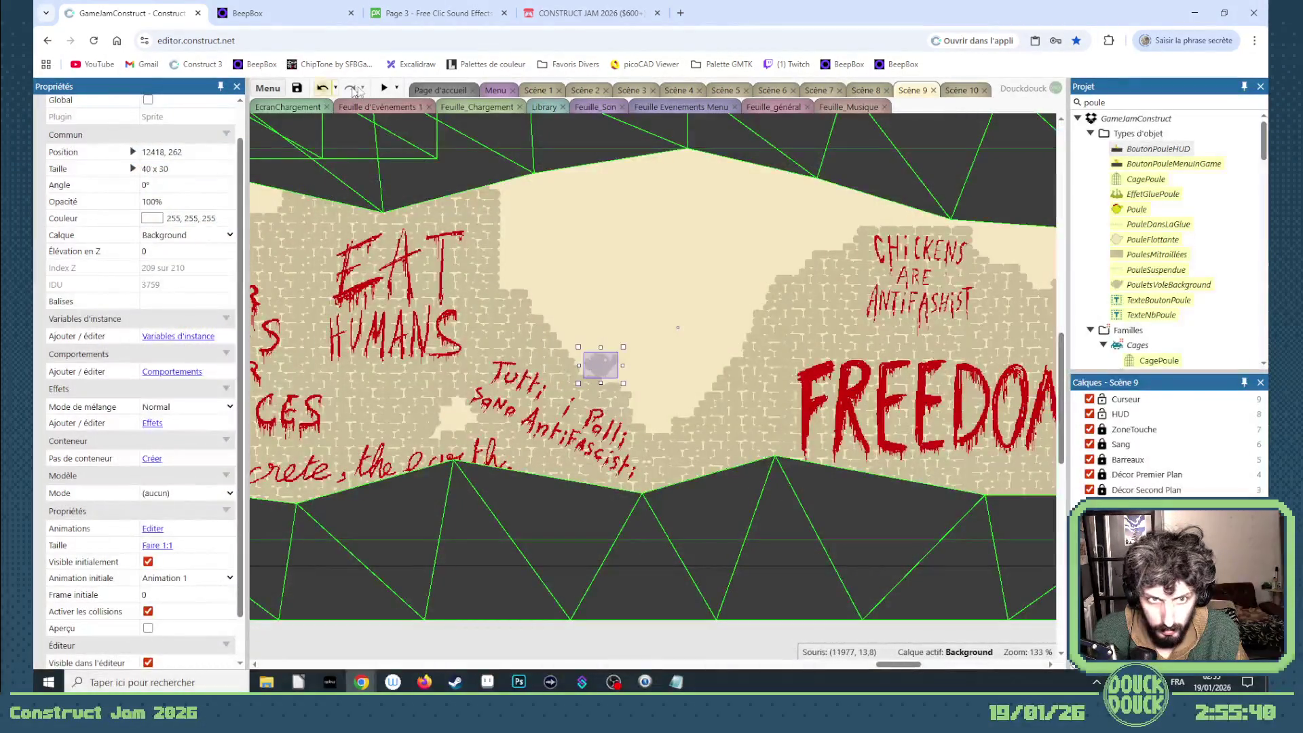
- Cancel the level preview, switch off the in-editor Aperçu preview, and zoom out the layout
left_click(385, 88)
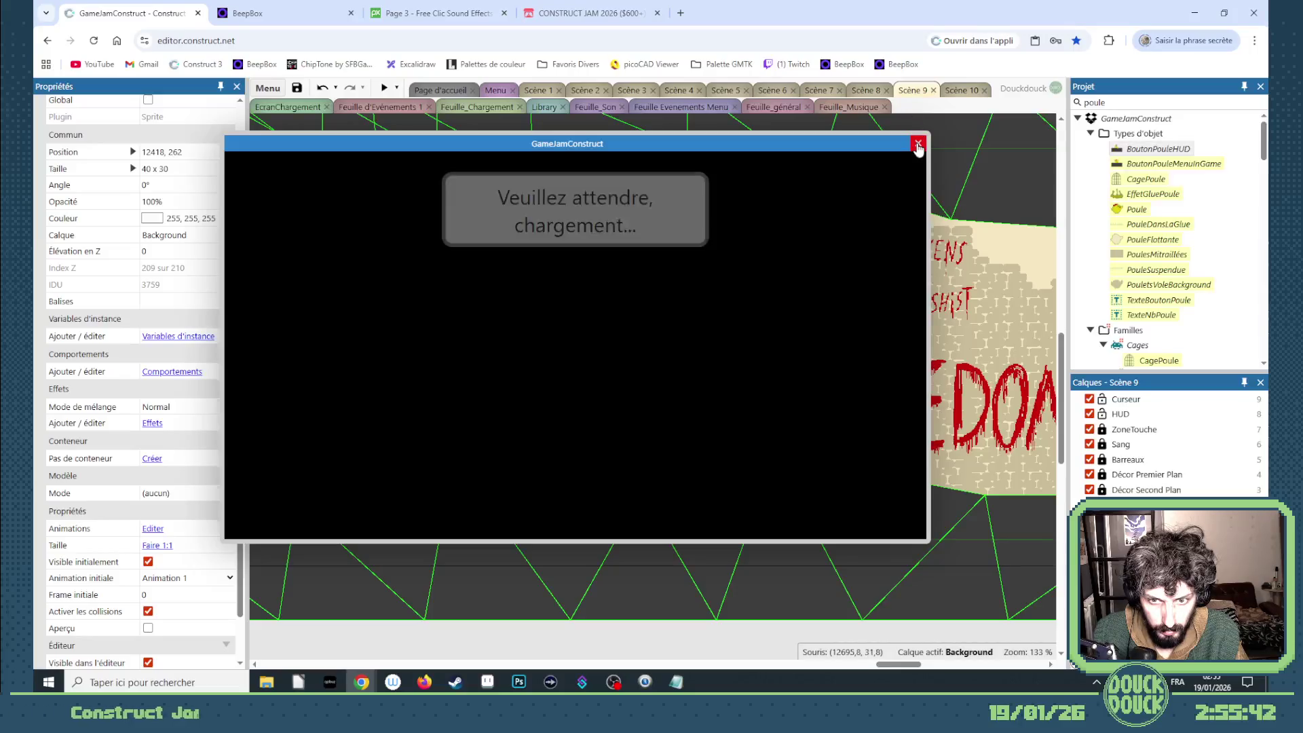
left_click(887, 140)
left_click(458, 424)
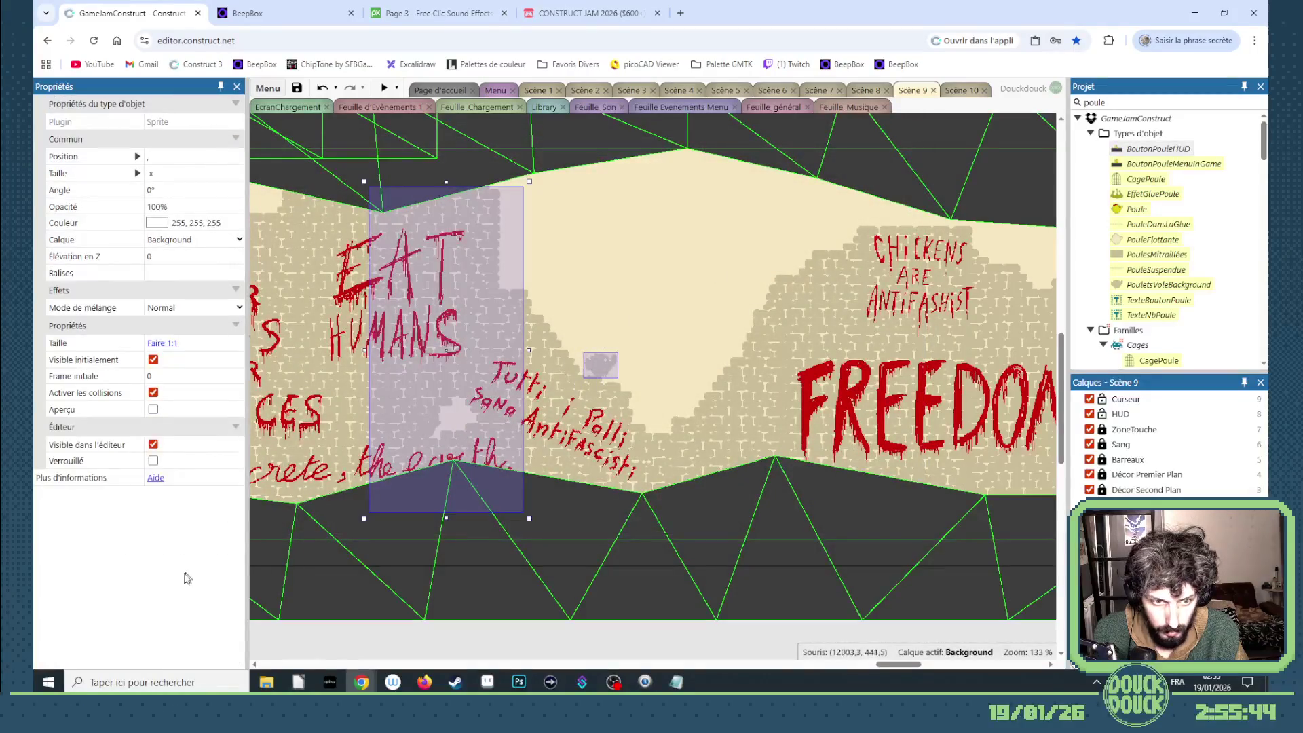
left_click(153, 409)
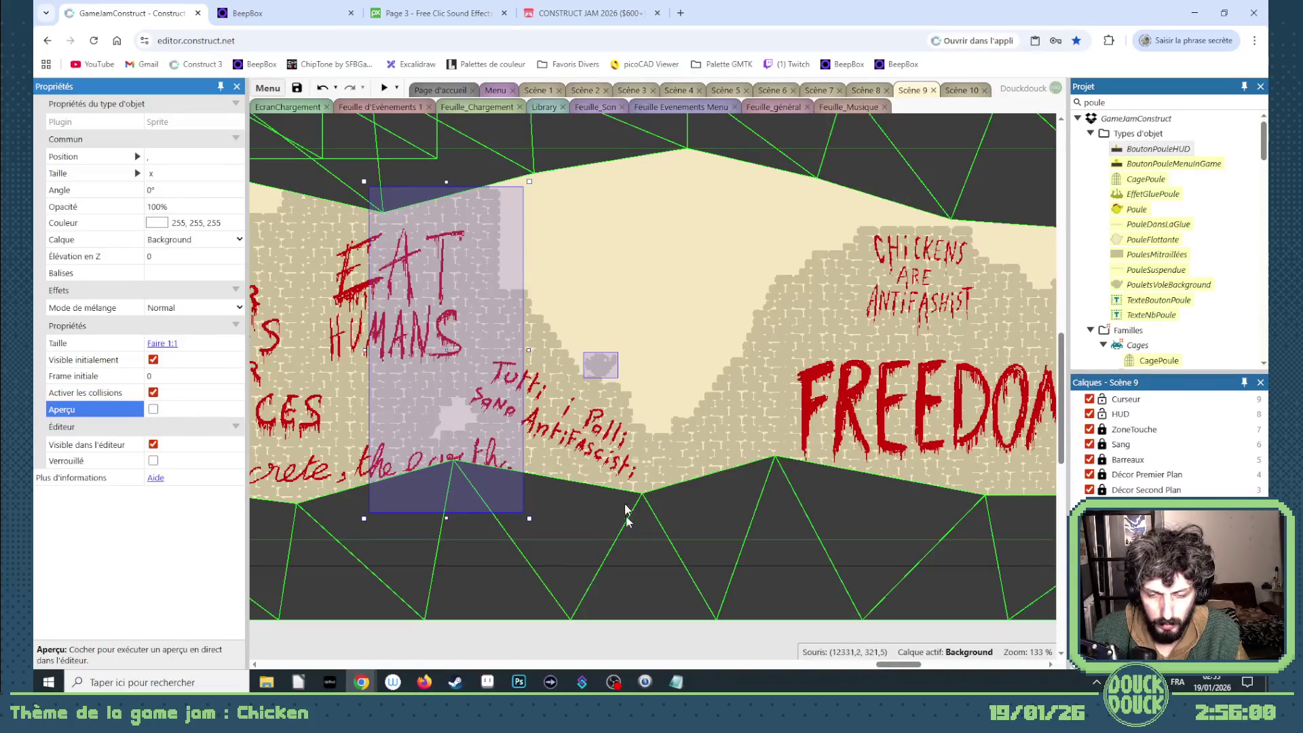
left_click(508, 417)
scroll(526, 388, "down", 3)
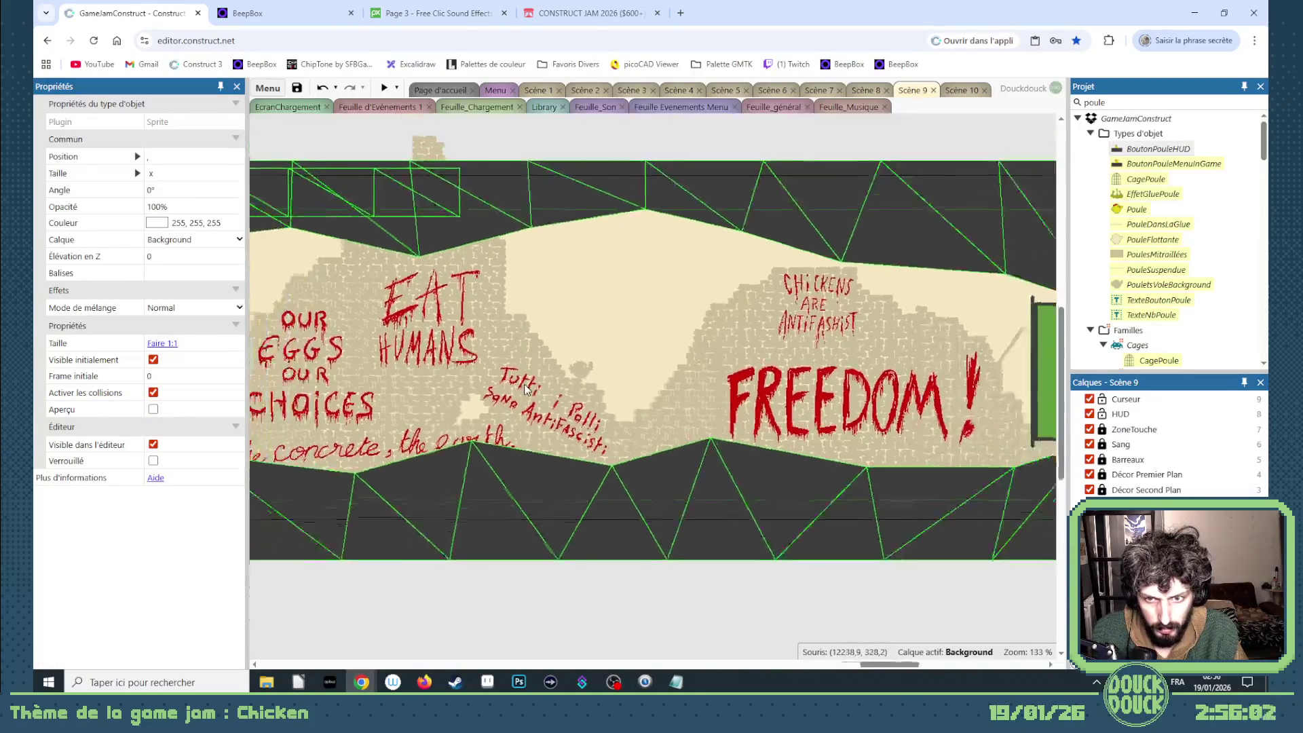
scroll(543, 401, "down", 2)
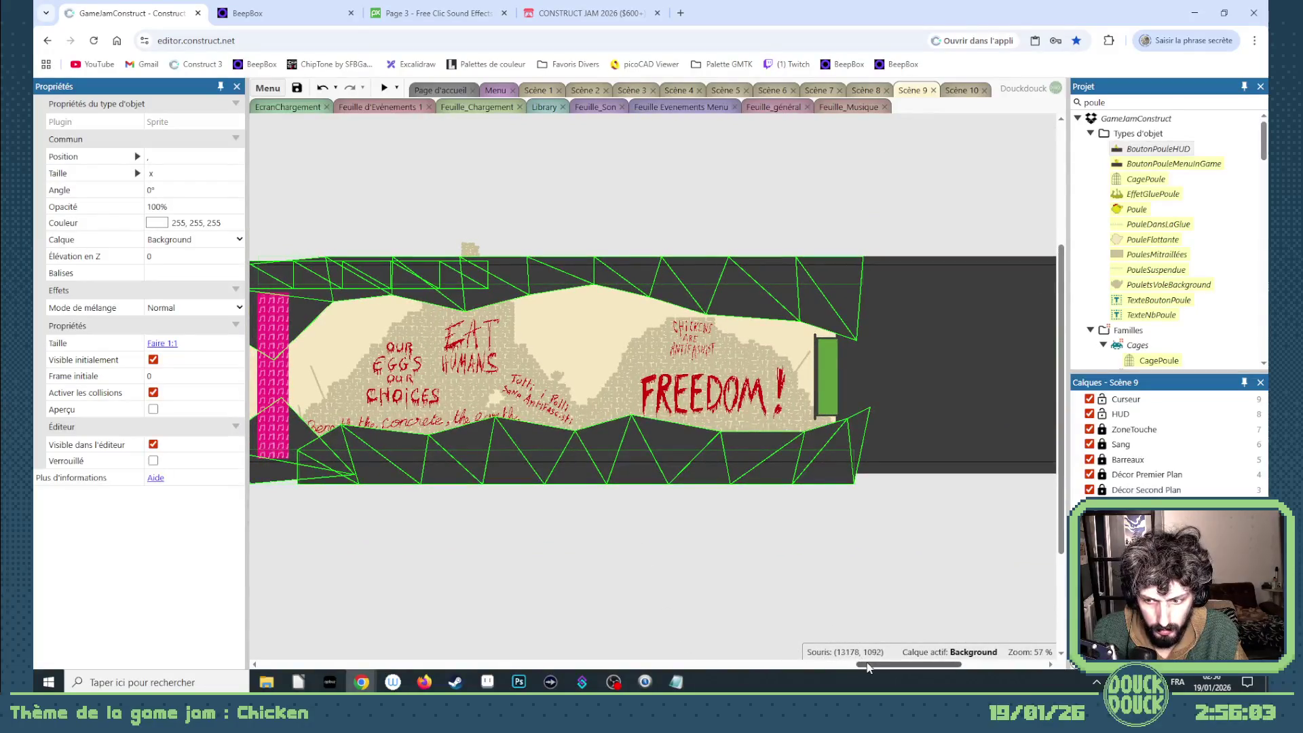
- Carry the chicken sprite left along the level toward the ALL HUMANS ARE BASTARDS graffiti
left_click(559, 377)
mouse_move(275, 373)
left_mouse_down()
mouse_move(195, 373)
mouse_move(536, 356)
left_mouse_up()
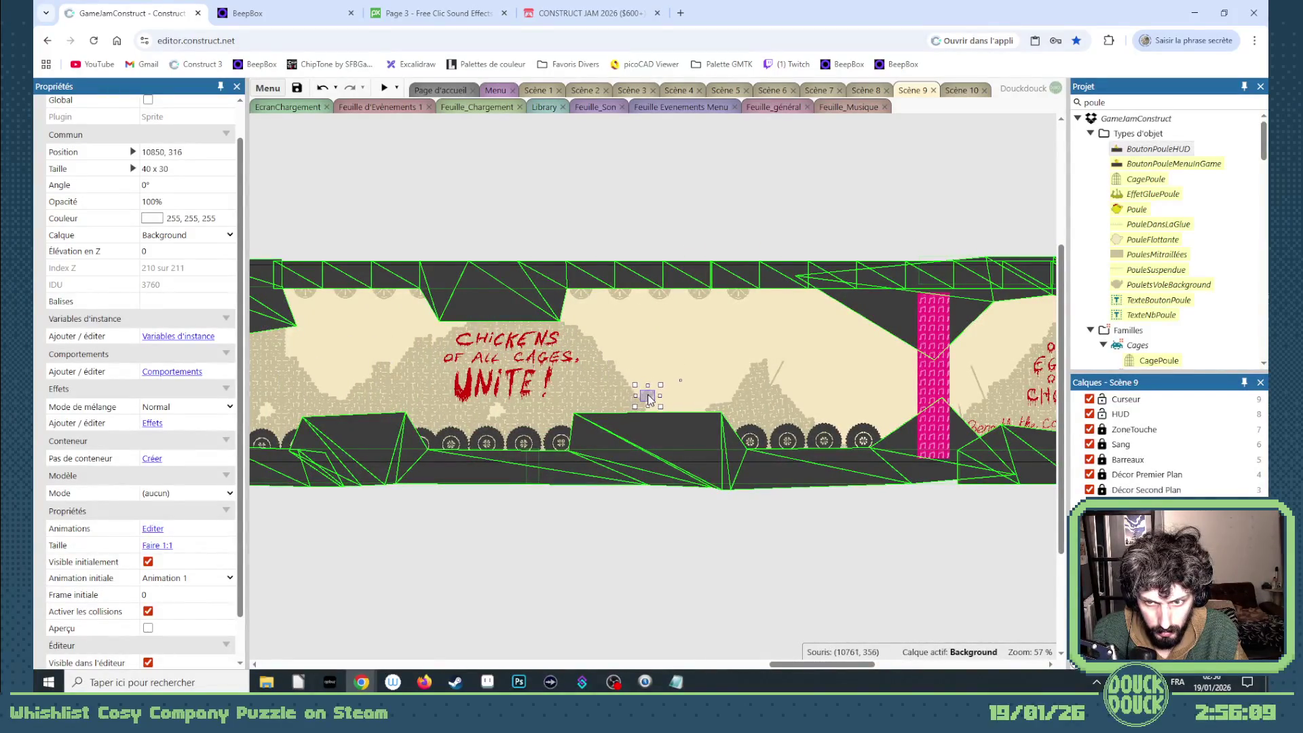
left_click(148, 631)
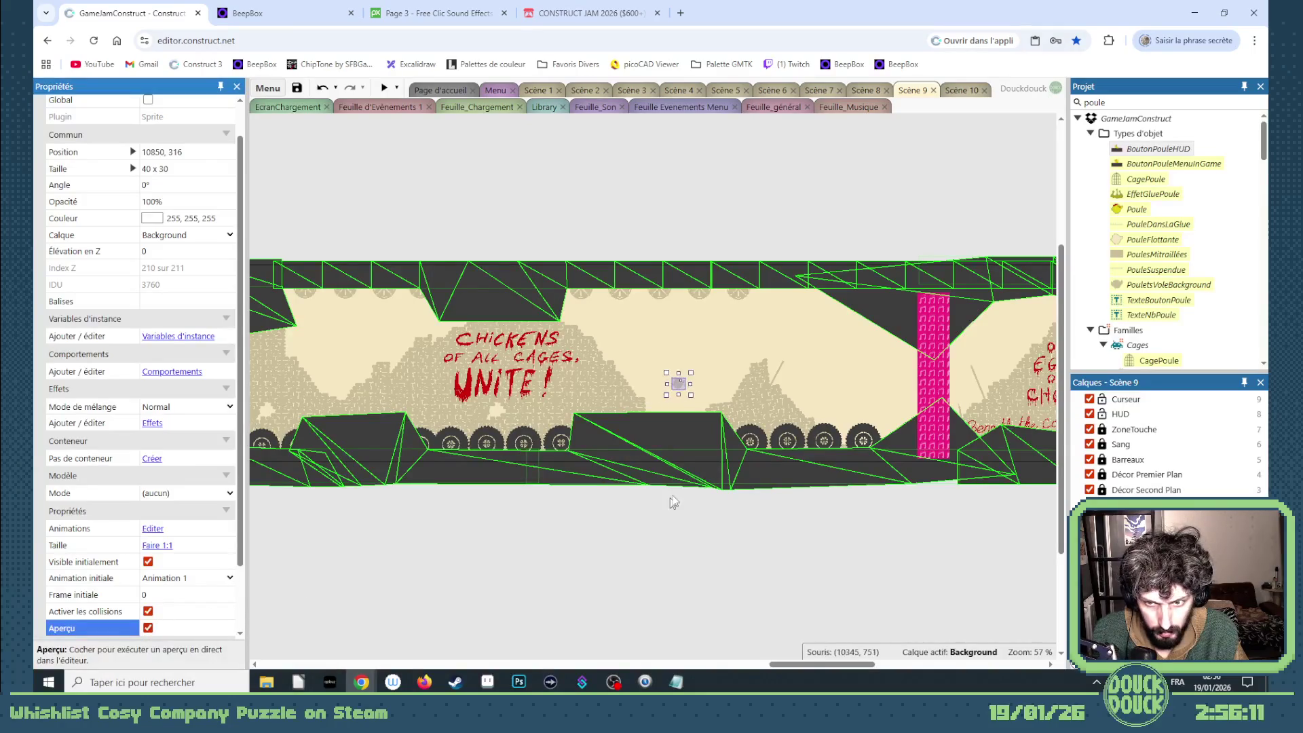
scroll(678, 461, "up", 5)
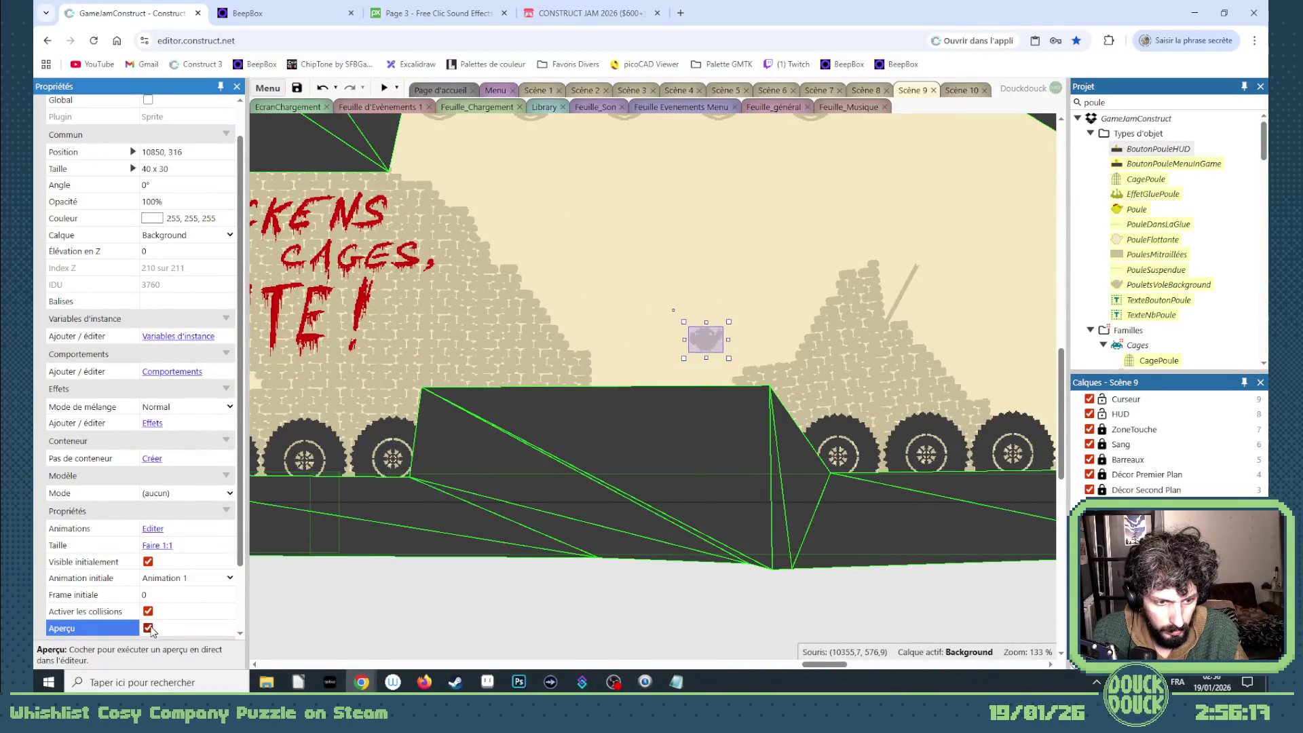
left_click_drag(606, 354, 651, 396)
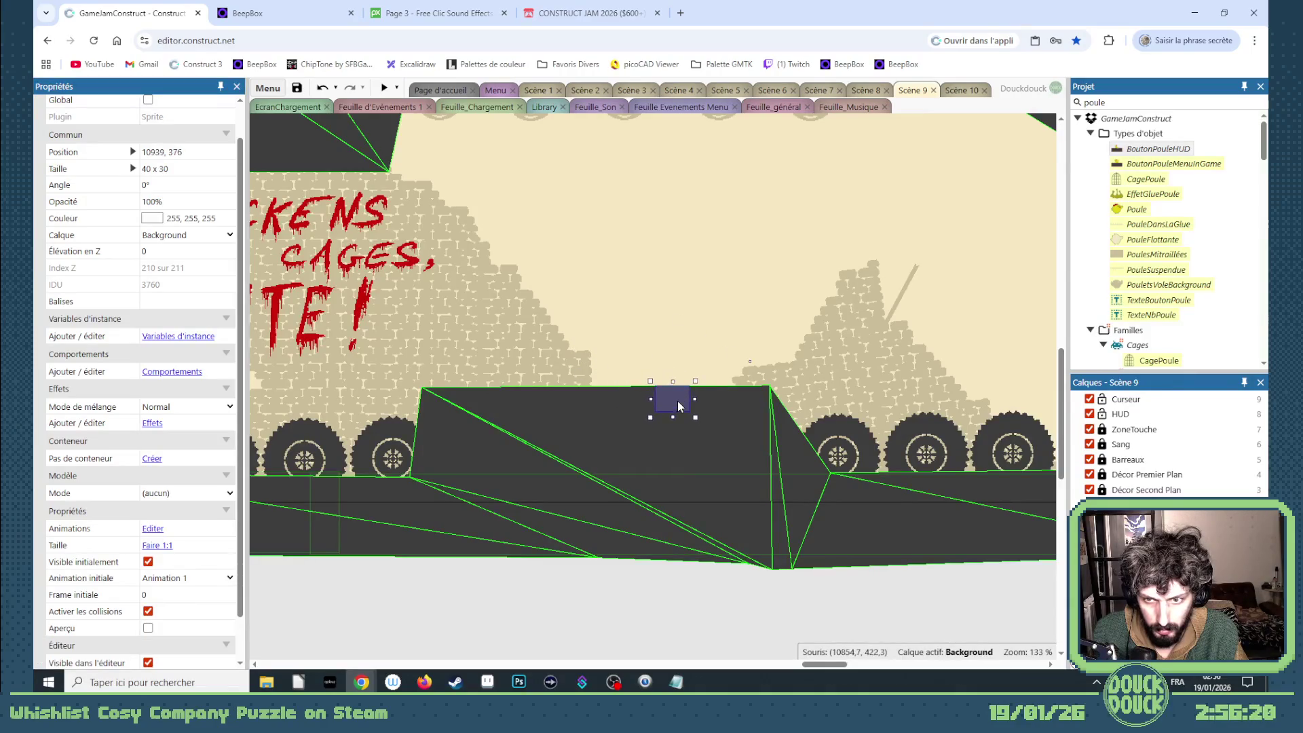
mouse_move(961, 416)
left_mouse_down()
mouse_move(95, 404)
mouse_move(376, 312)
left_mouse_up()
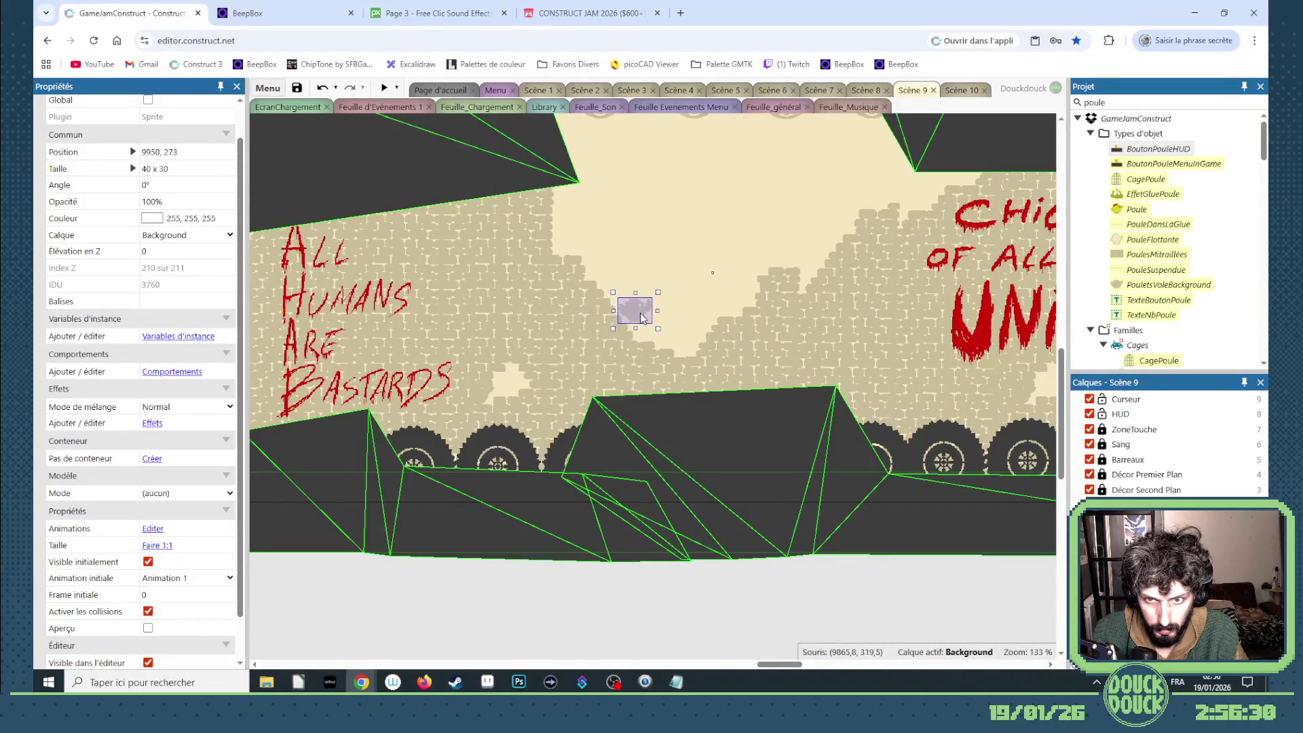
- Fine-tune the chicken's spot to 9962, 294, previewing its animation after each adjustment
left_click(148, 628)
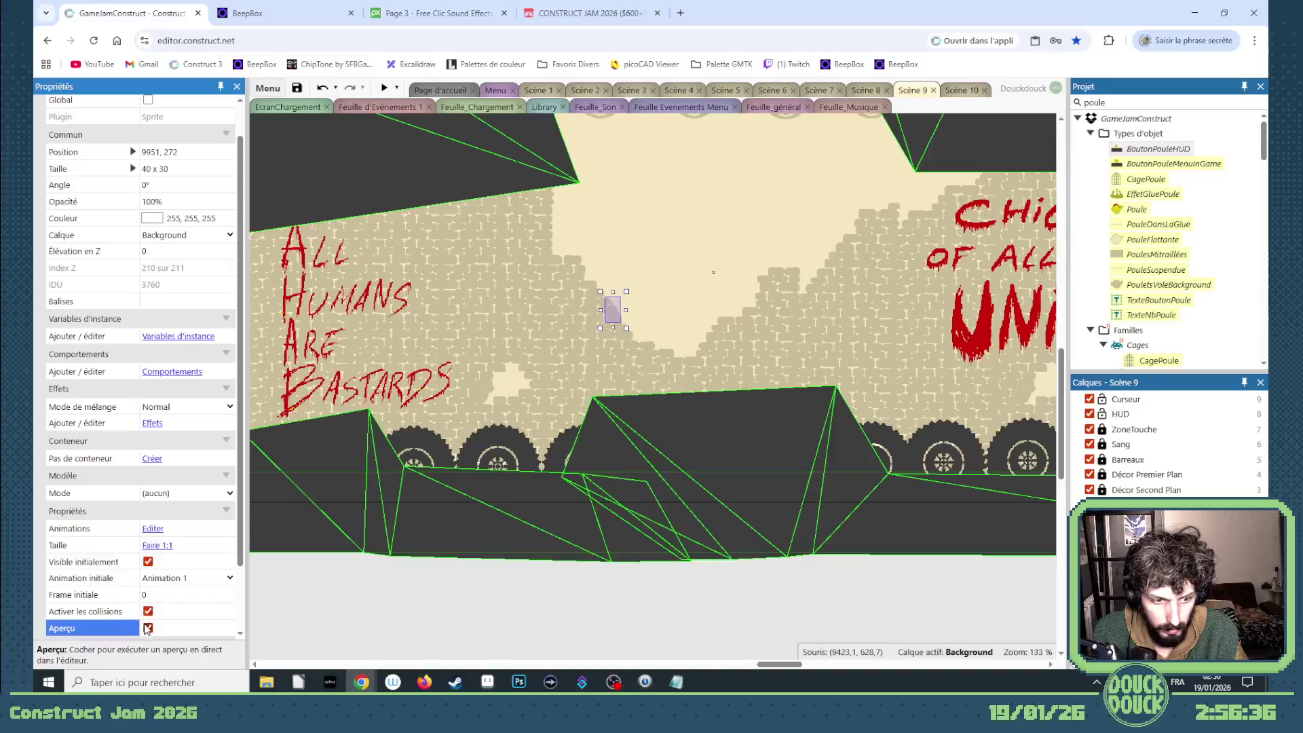
left_click_drag(635, 312, 635, 329)
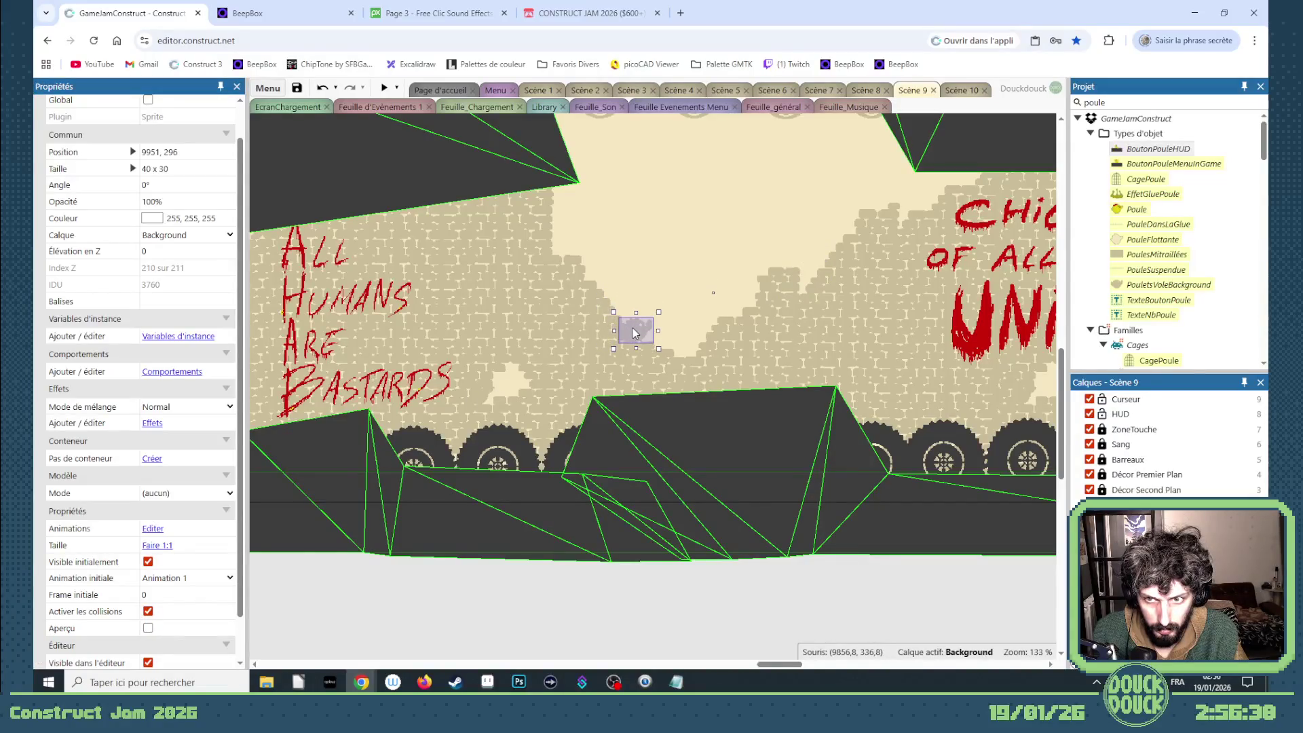
left_click(148, 628)
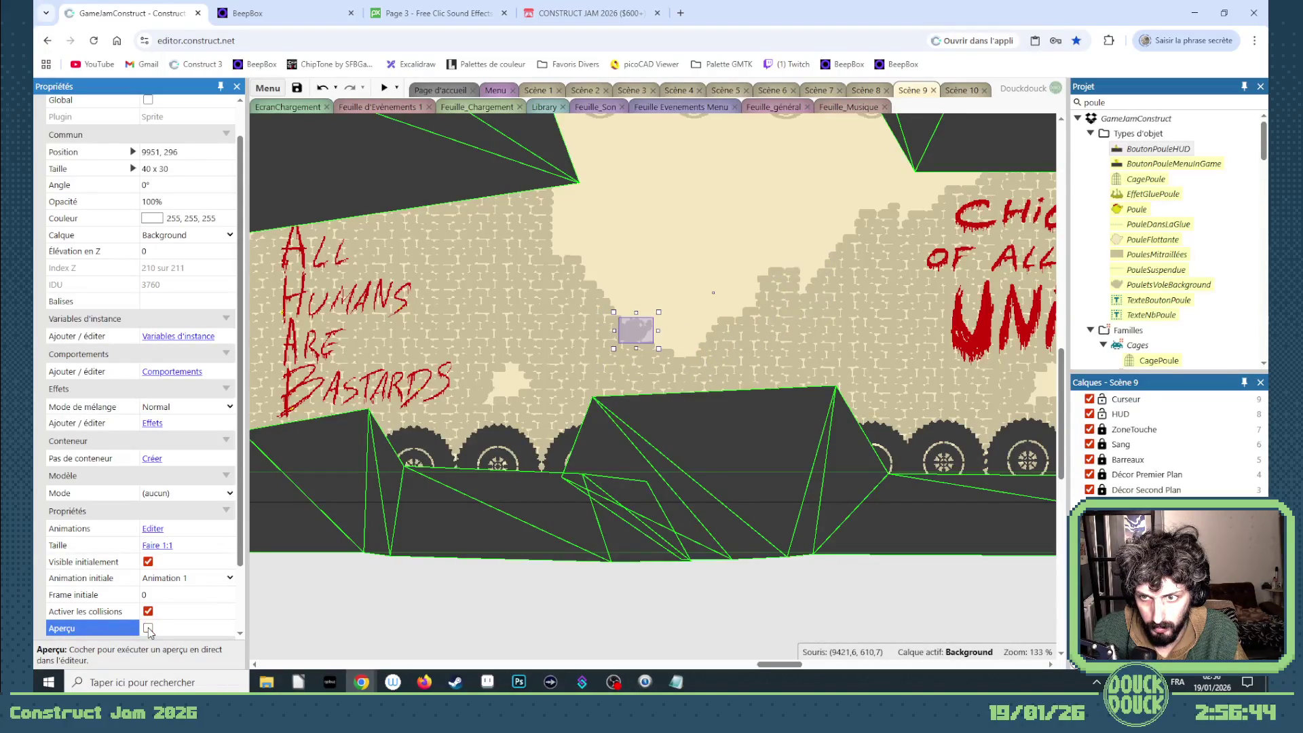
left_click_drag(641, 333, 647, 331)
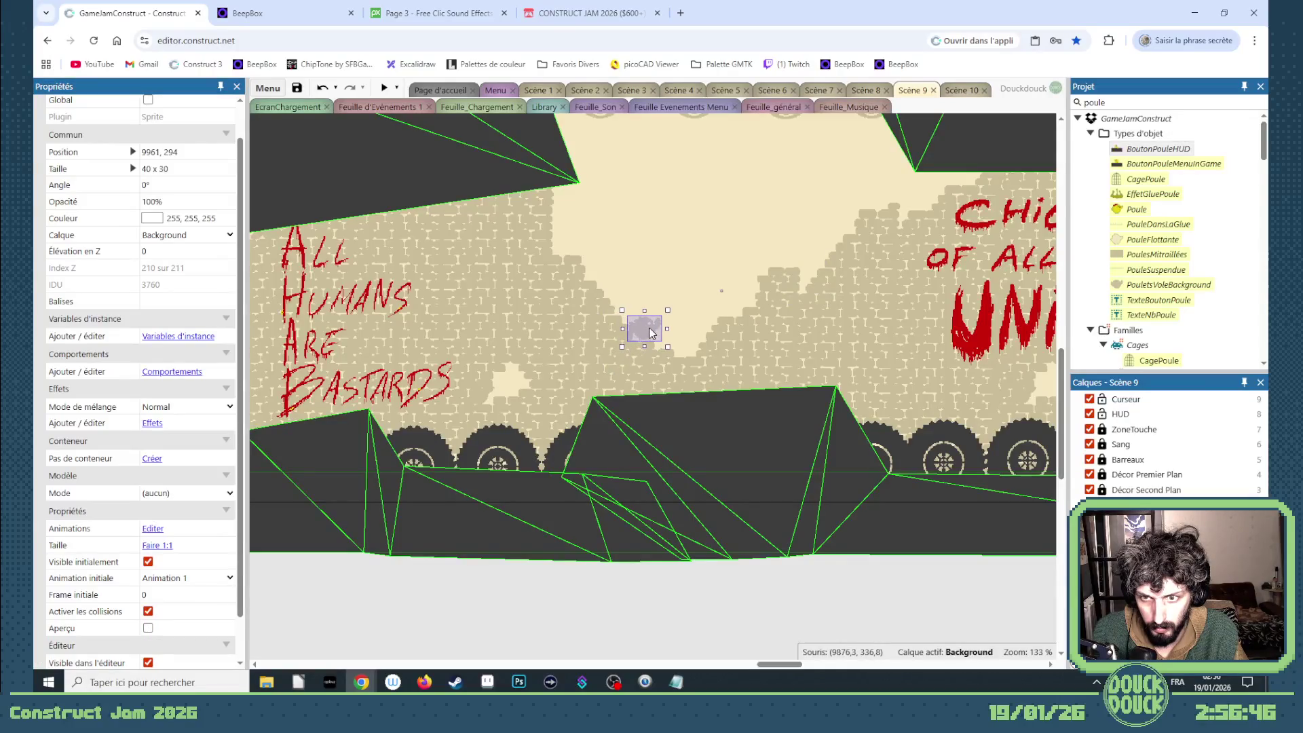
left_click(148, 628)
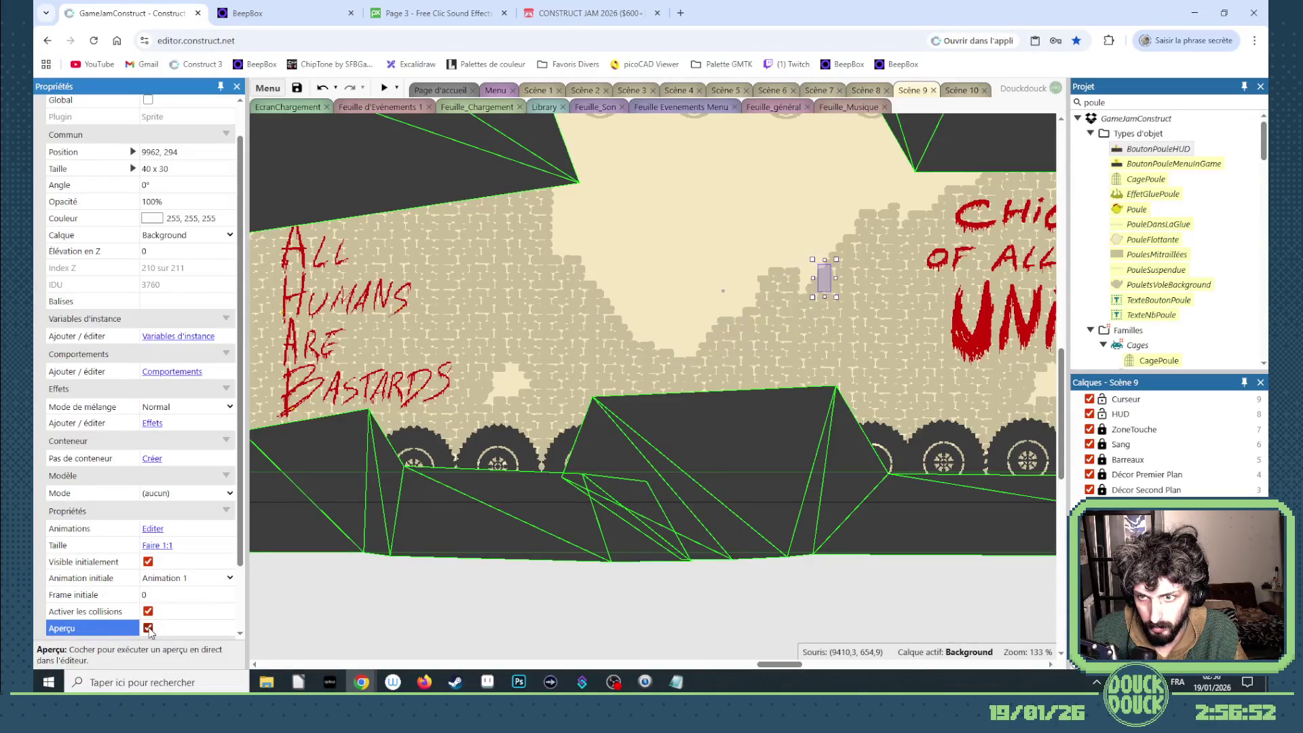
right_click(644, 329)
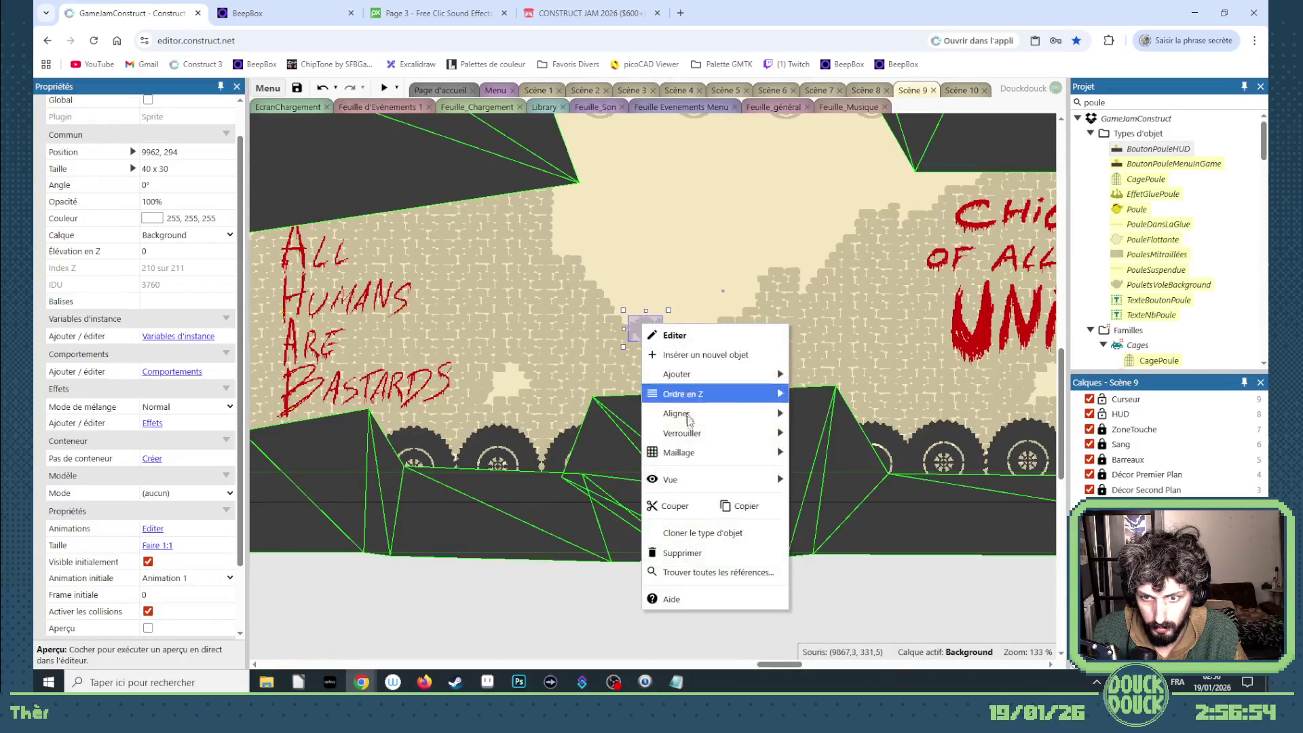
- Send both chicken sprites to the bottom of their layer, then run a full-screen level preview
mouse_move(692, 399)
left_click(842, 413)
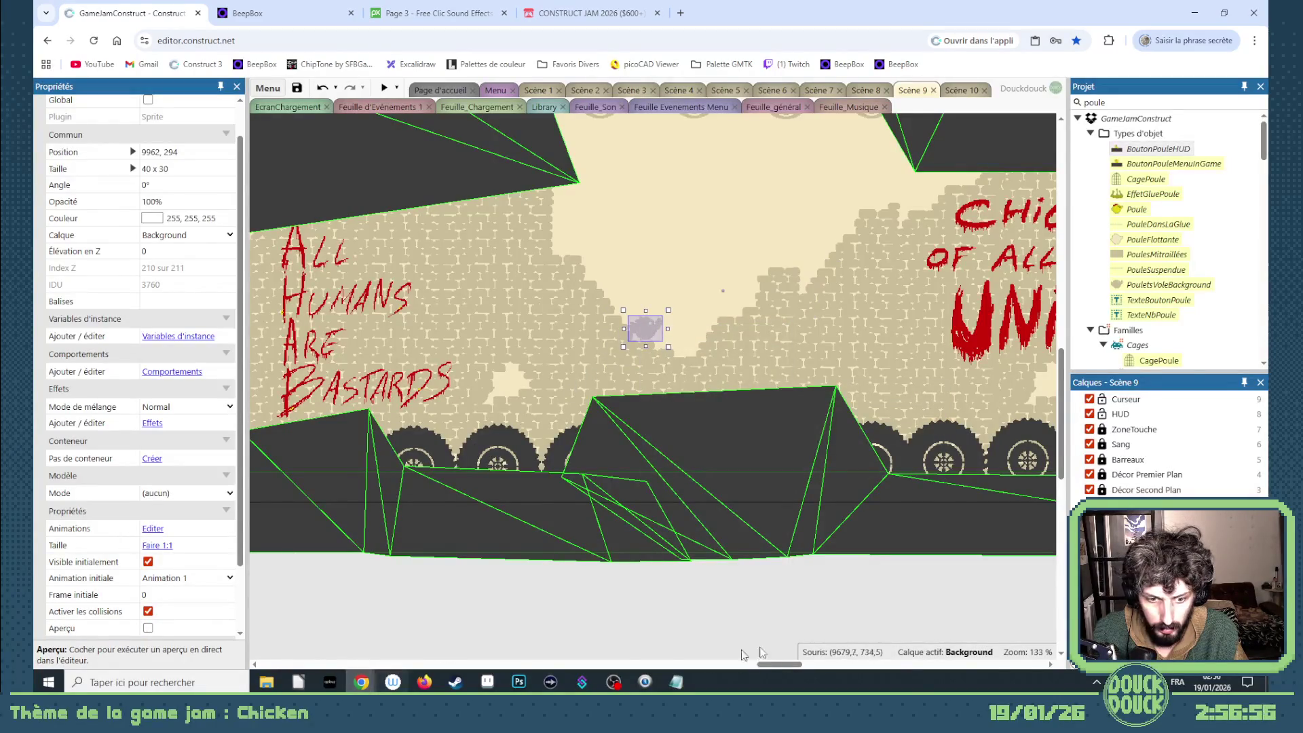
mouse_move(790, 668)
left_mouse_down()
mouse_move(763, 668)
mouse_move(919, 653)
left_mouse_up()
right_click(408, 296)
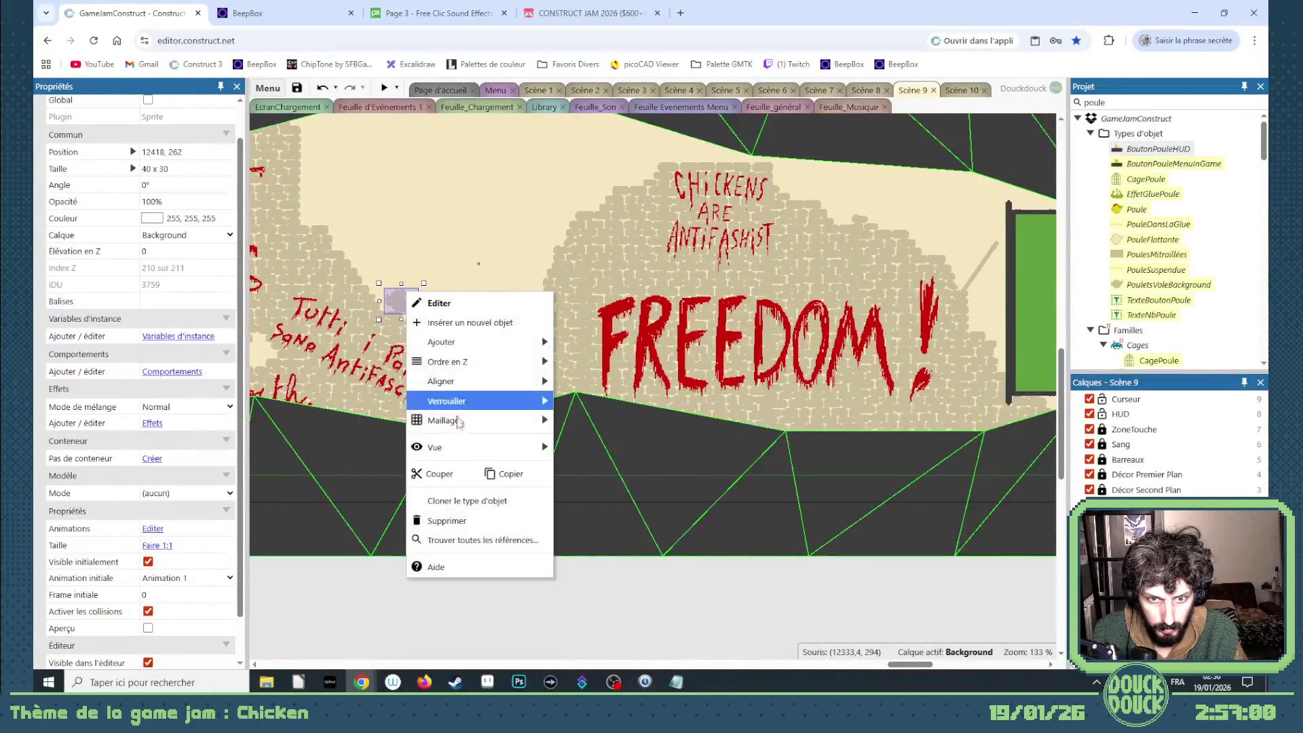
mouse_move(461, 364)
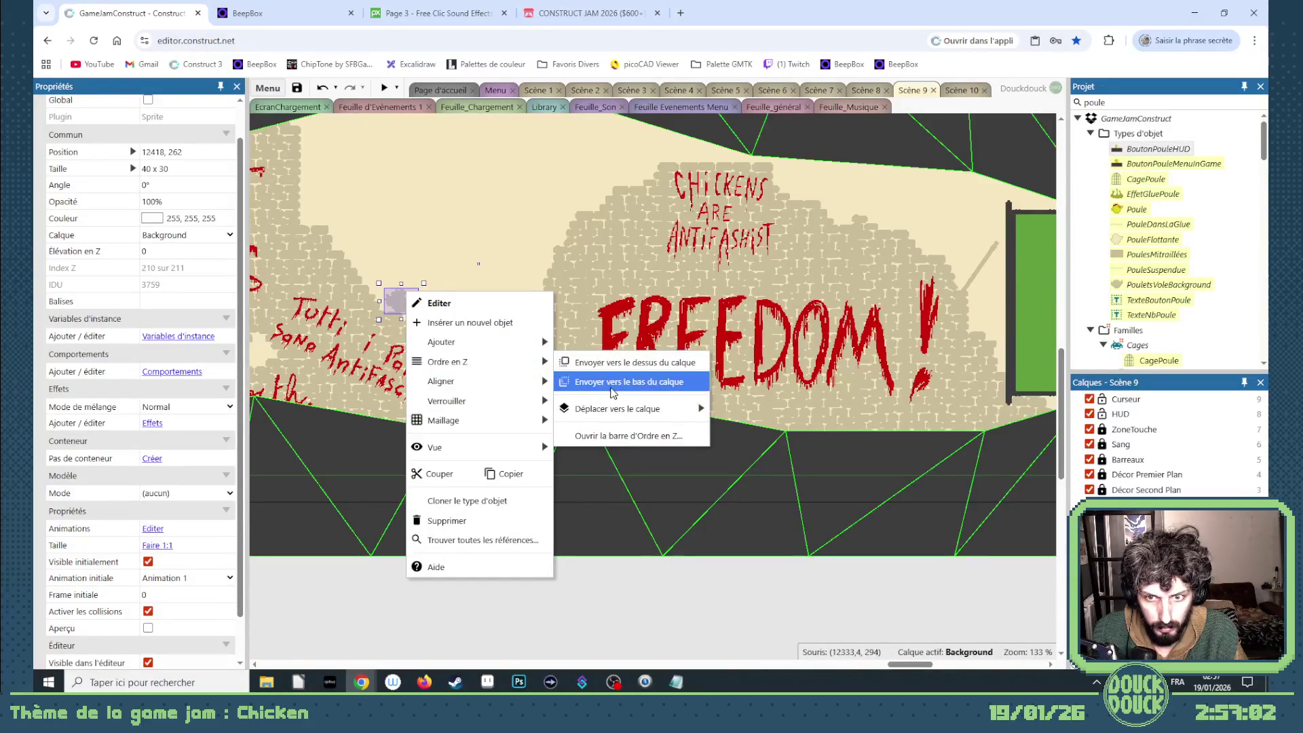
left_click(619, 387)
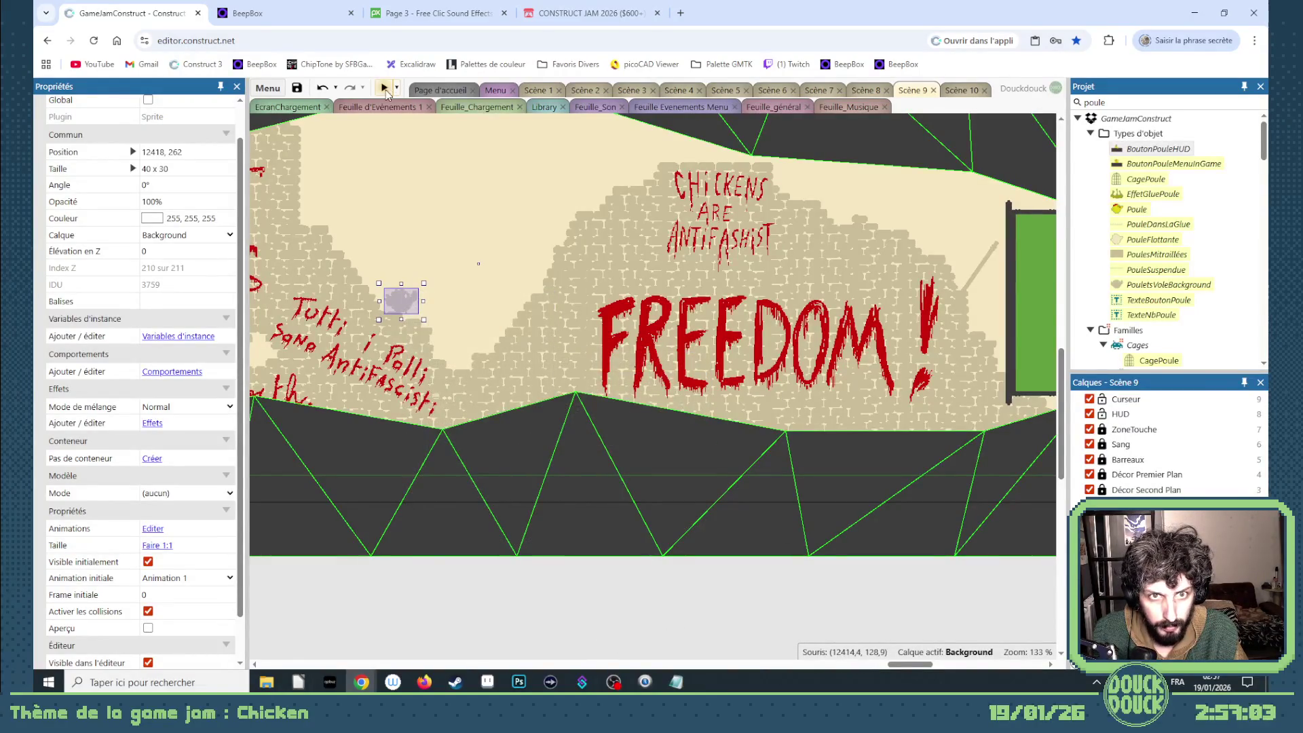
left_click(384, 88)
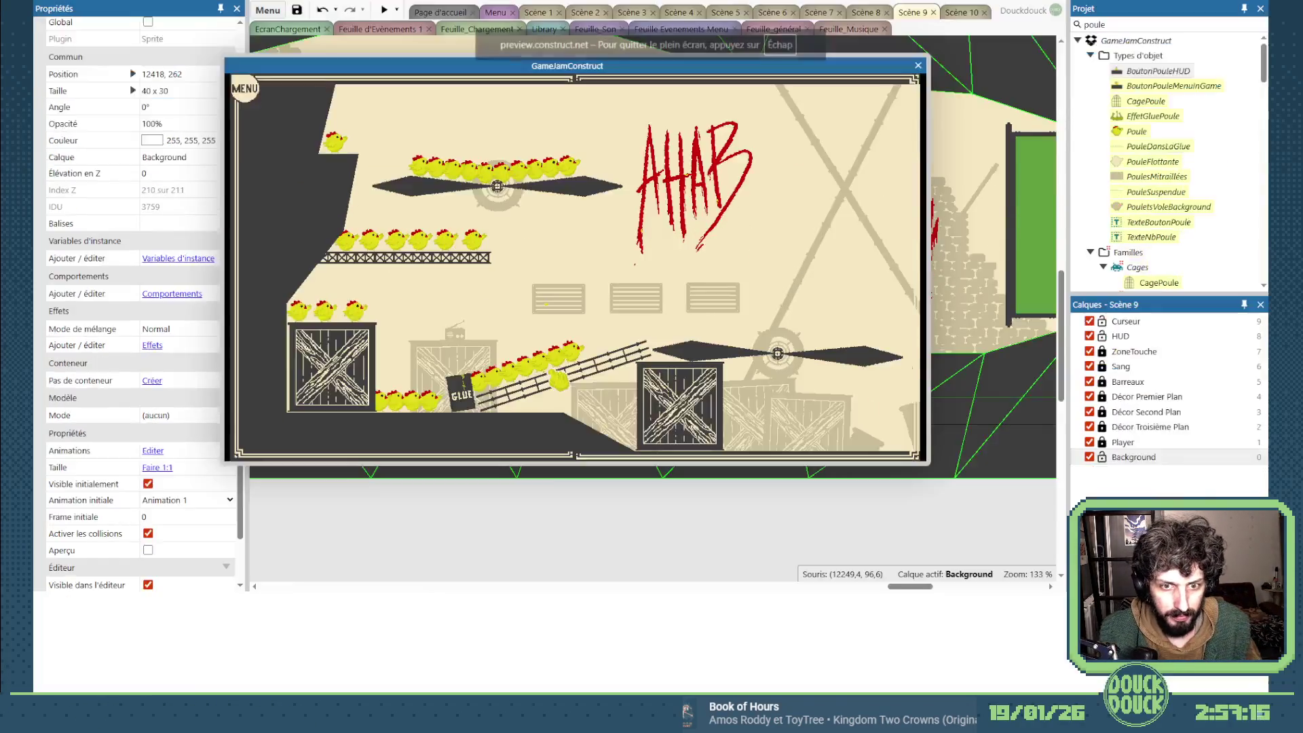
left_click(896, 394)
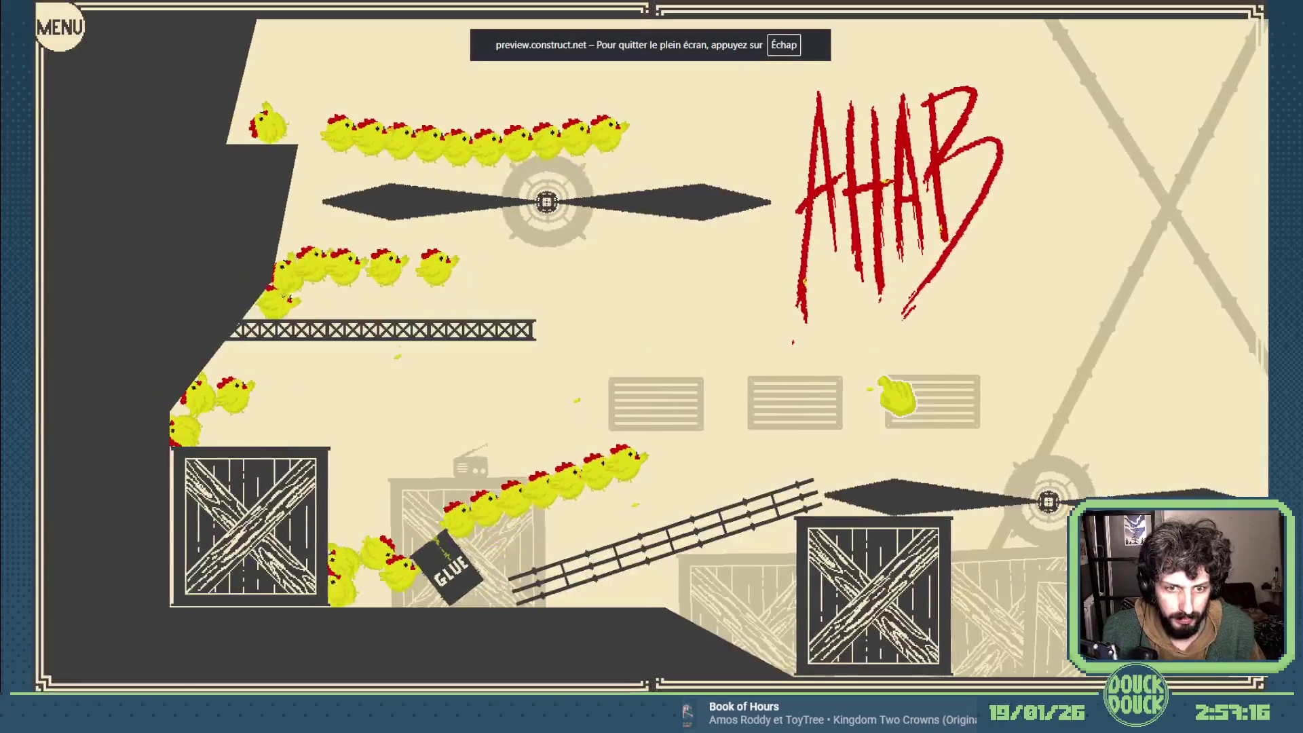
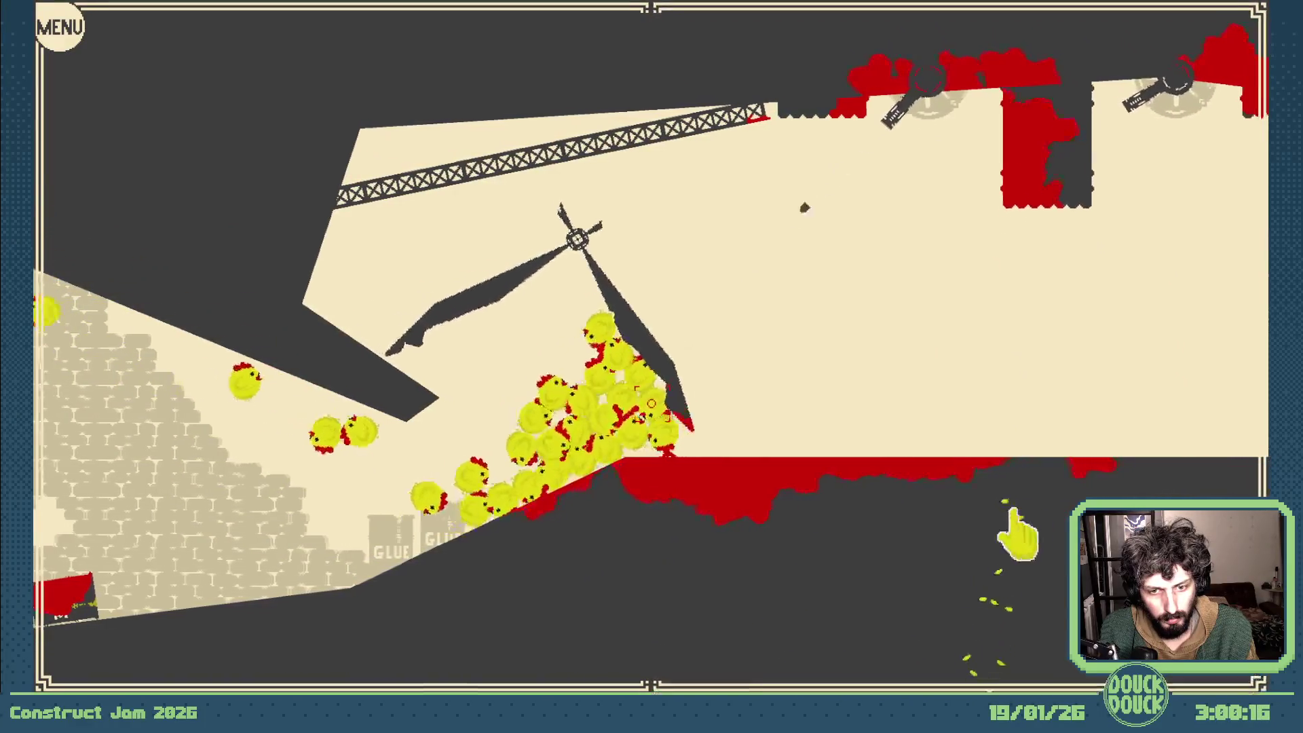
- Trigger the ceiling crushers three times in the running preview, then exit fullscreen
left_click(1021, 530)
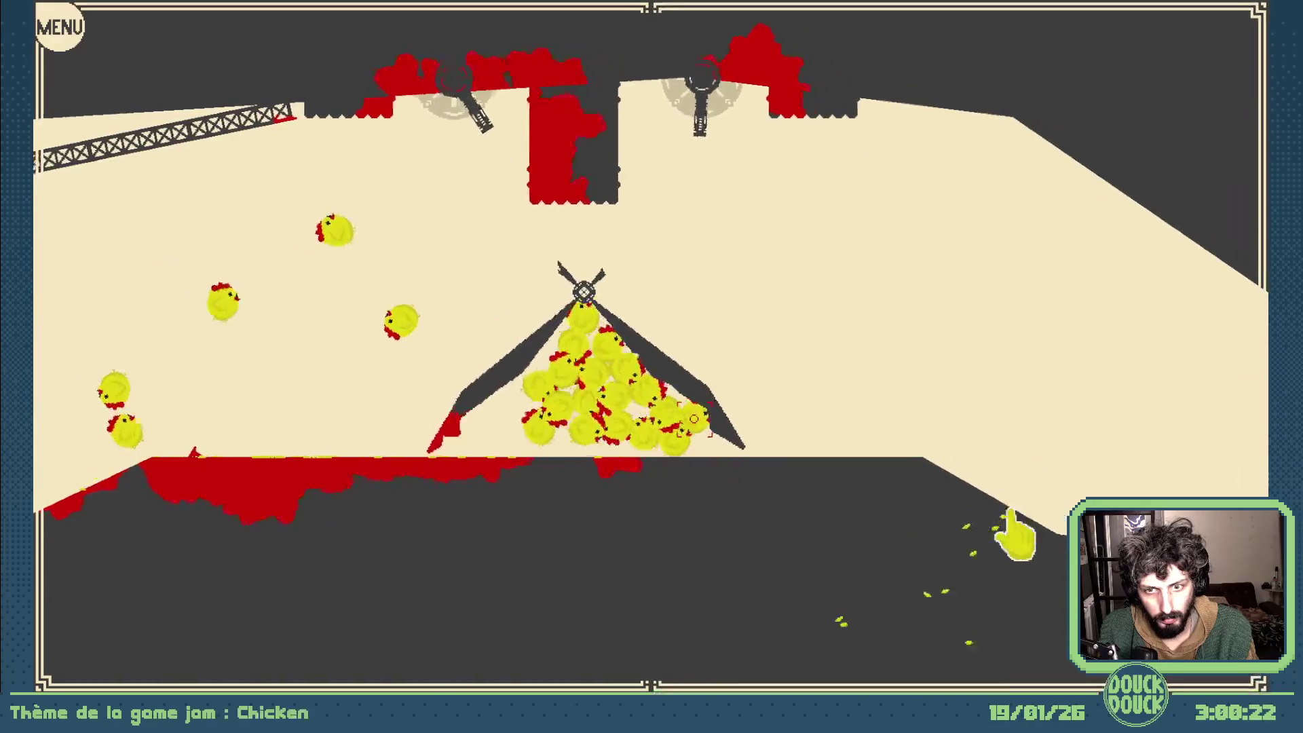
left_click(1023, 528)
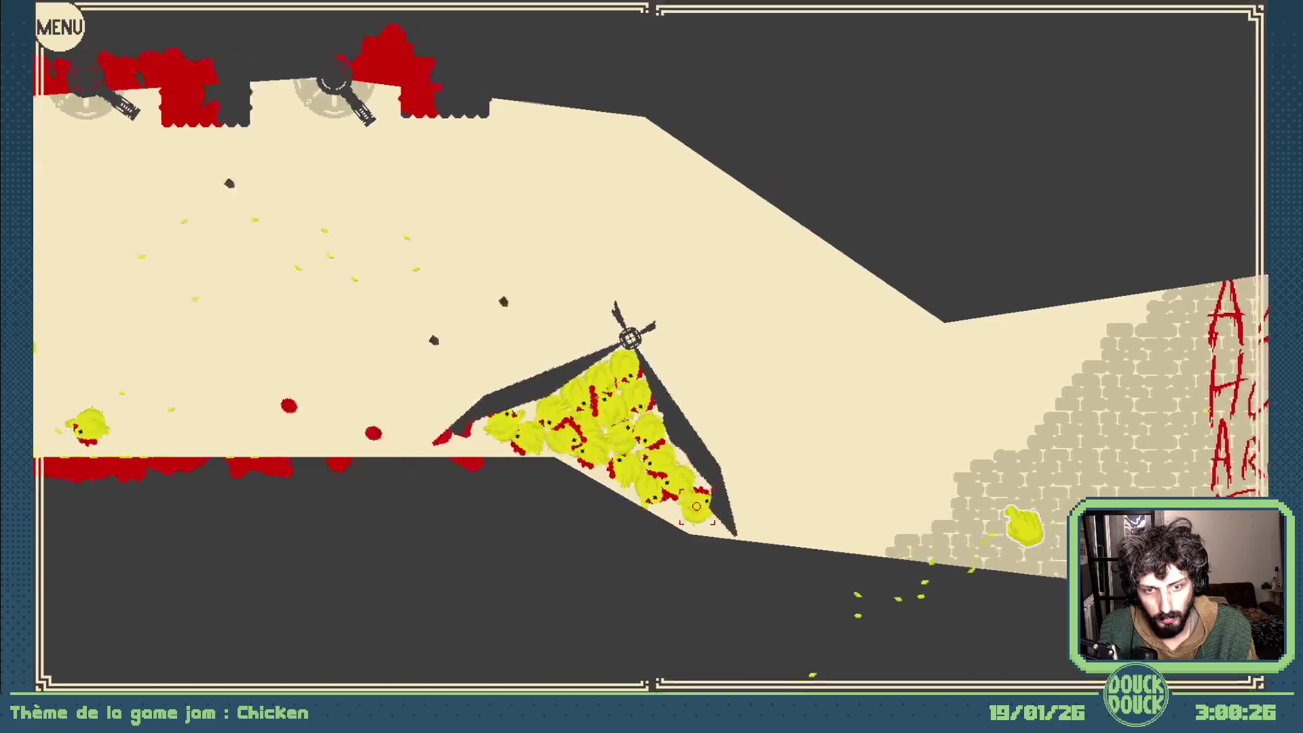
left_click(1016, 533)
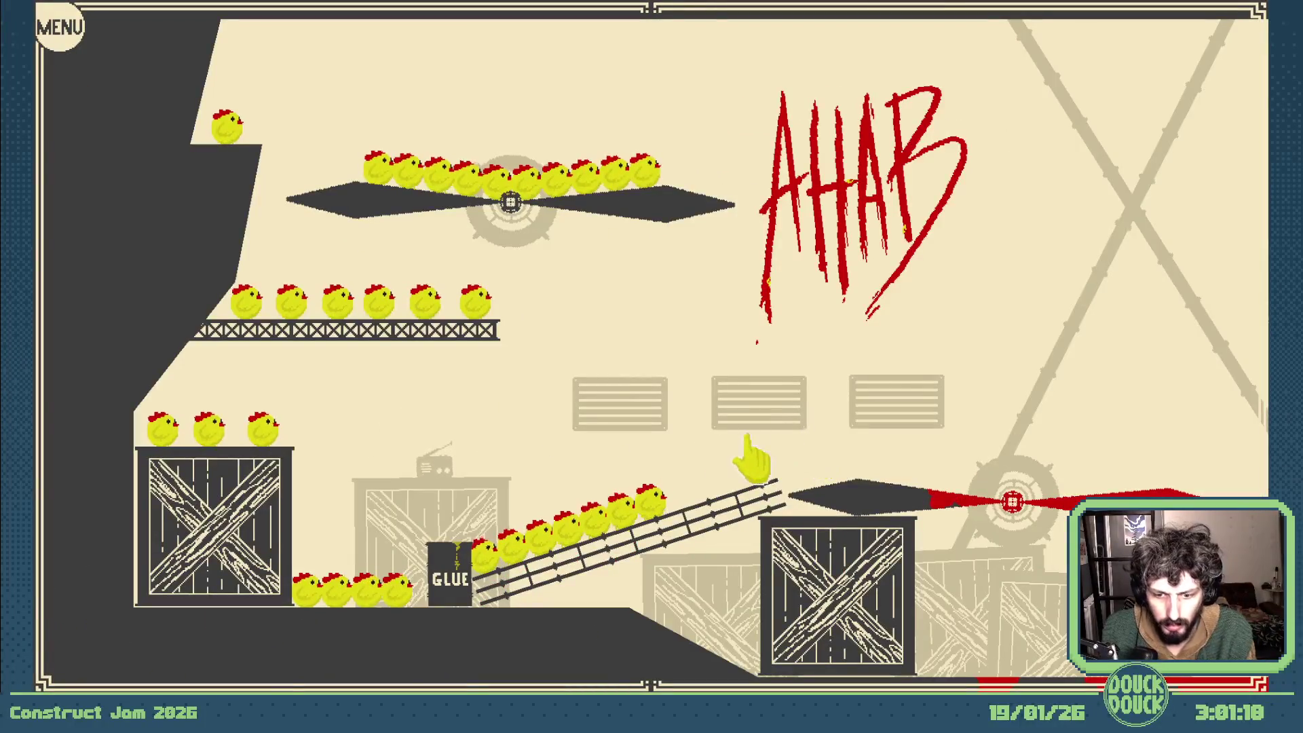
key("Escape")
- Close the game preview and unlock everything on the Background layer of Scène 9
left_click(920, 144)
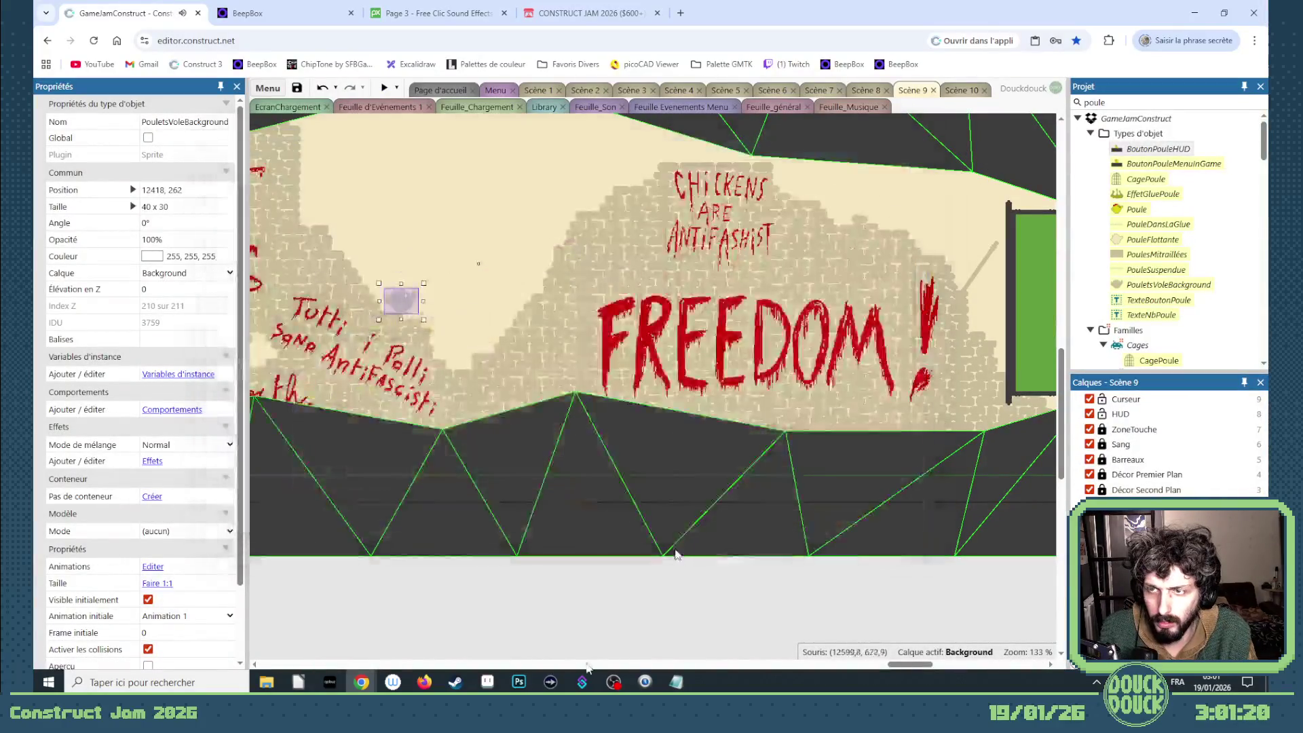
left_click(443, 395)
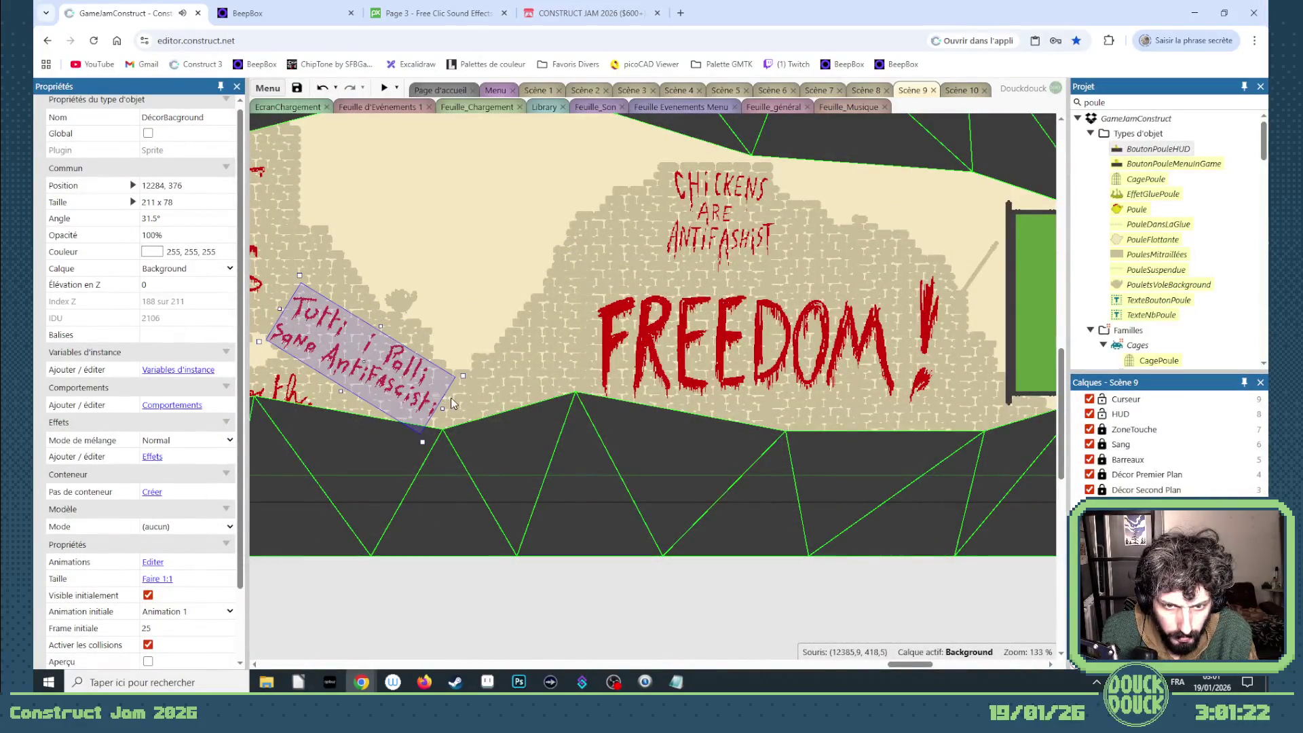
left_click_drag(518, 459, 355, 131)
scroll(434, 306, "up", 1)
left_click_drag(558, 628, 377, 360)
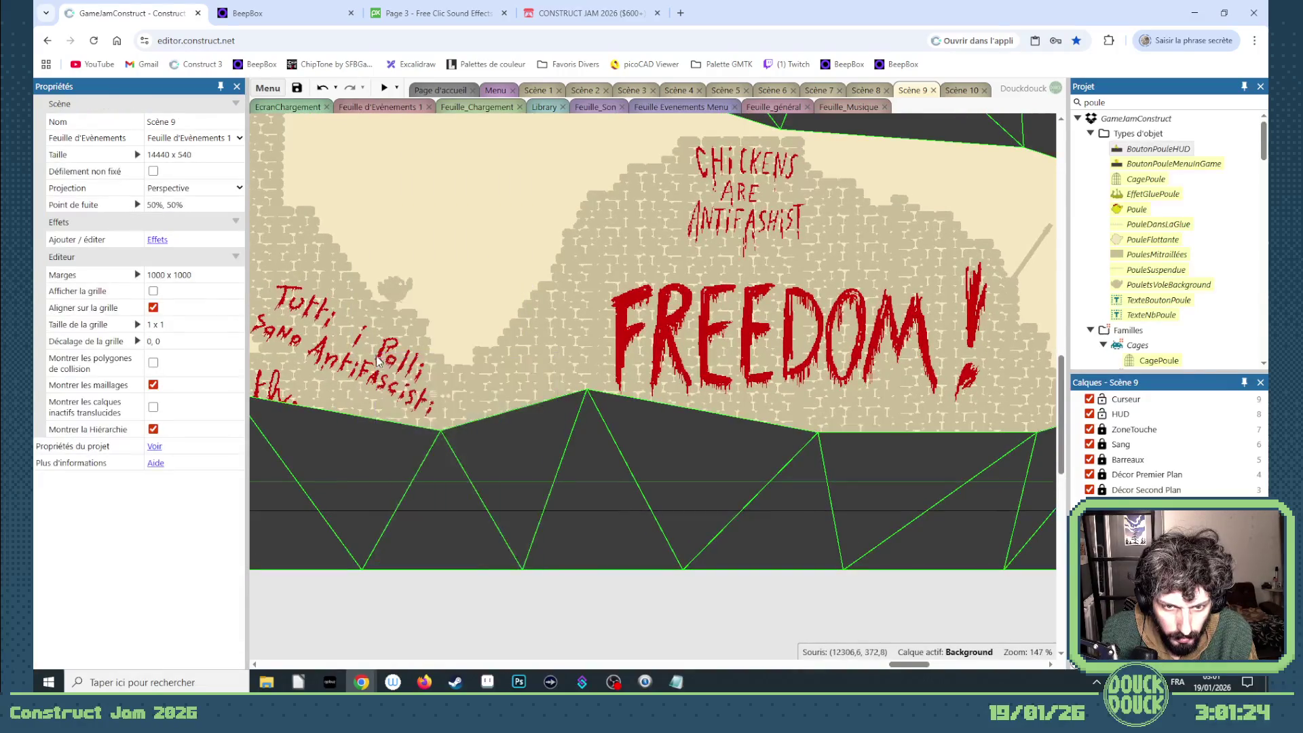
right_click(587, 619)
left_click(787, 530)
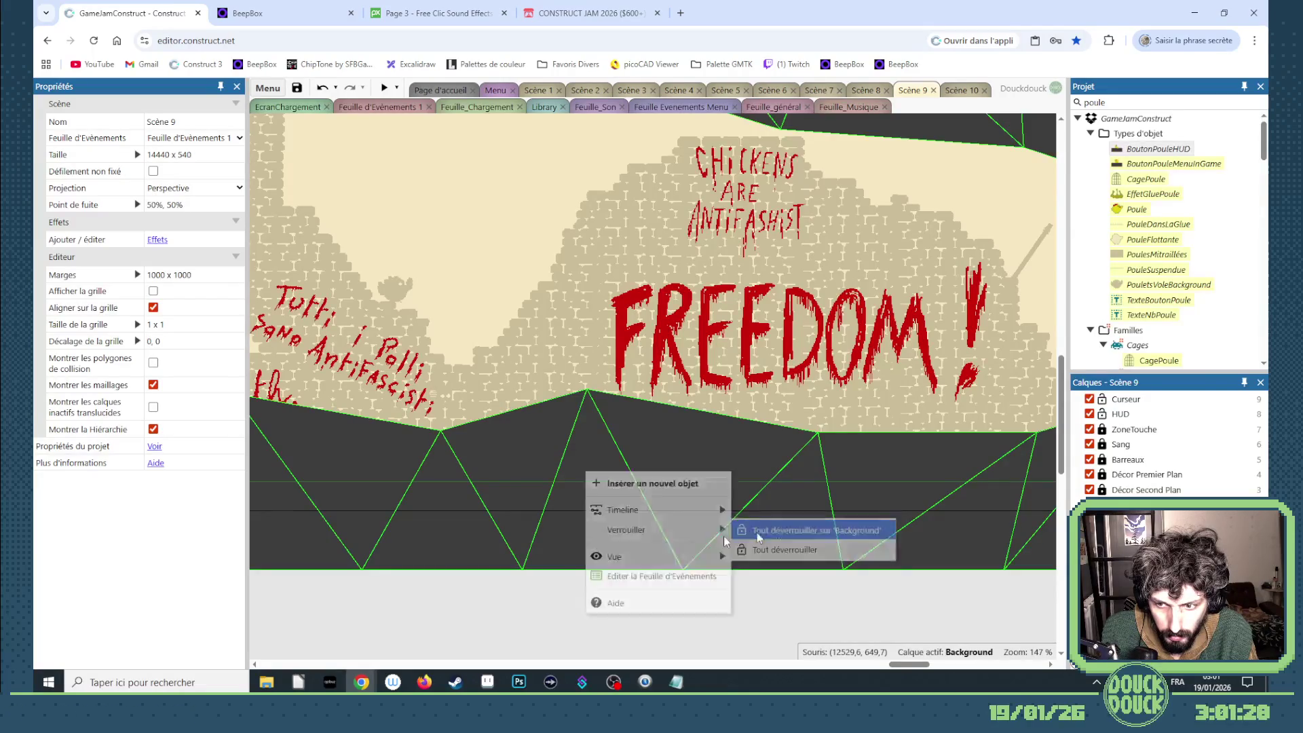
- Select the decor sprite at the wall's base and make Décor Premier Plan the active layer
left_click_drag(574, 614, 285, 298)
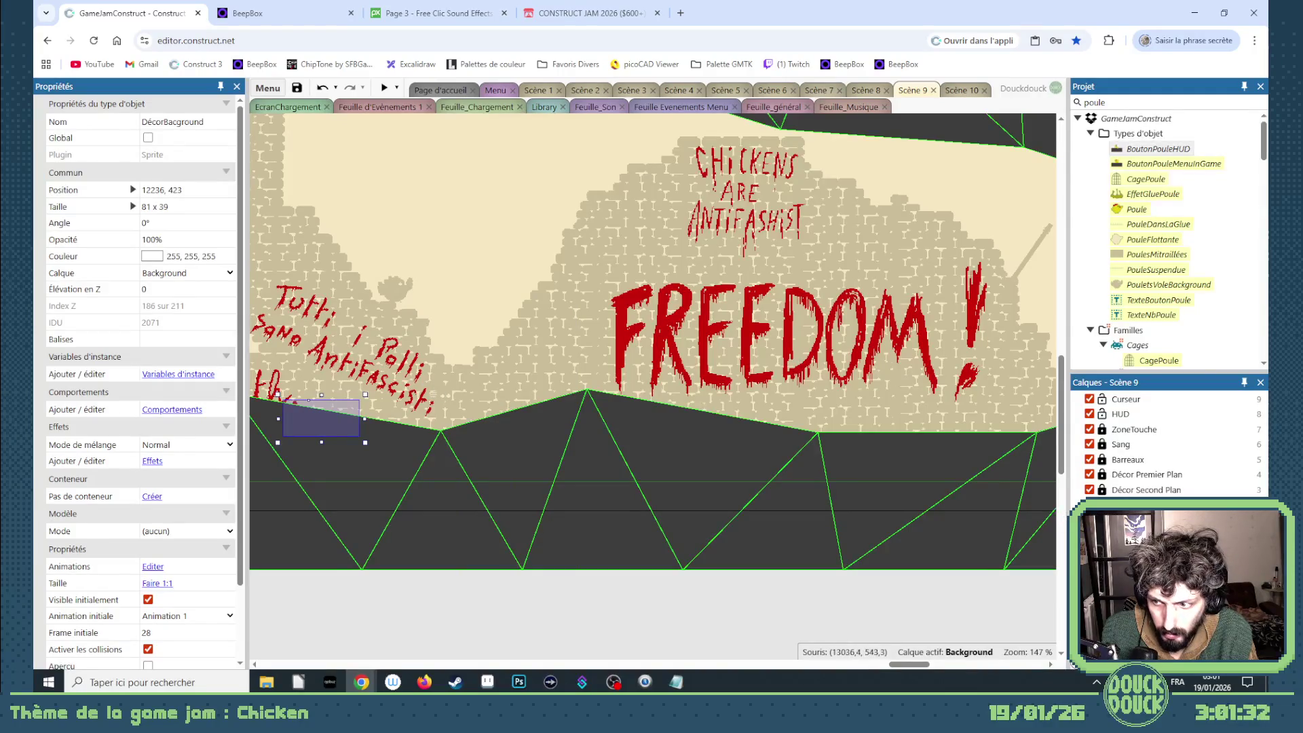
left_click(581, 395)
left_click(442, 398)
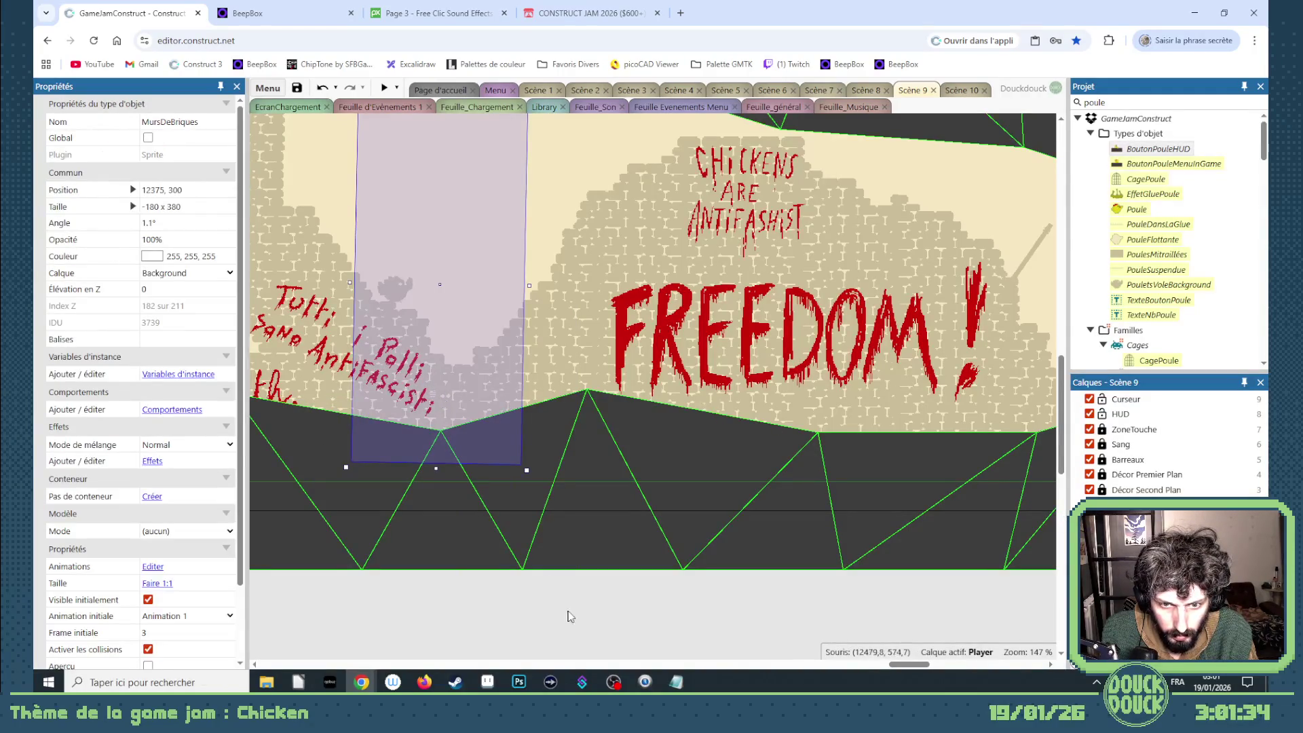
left_click(569, 614)
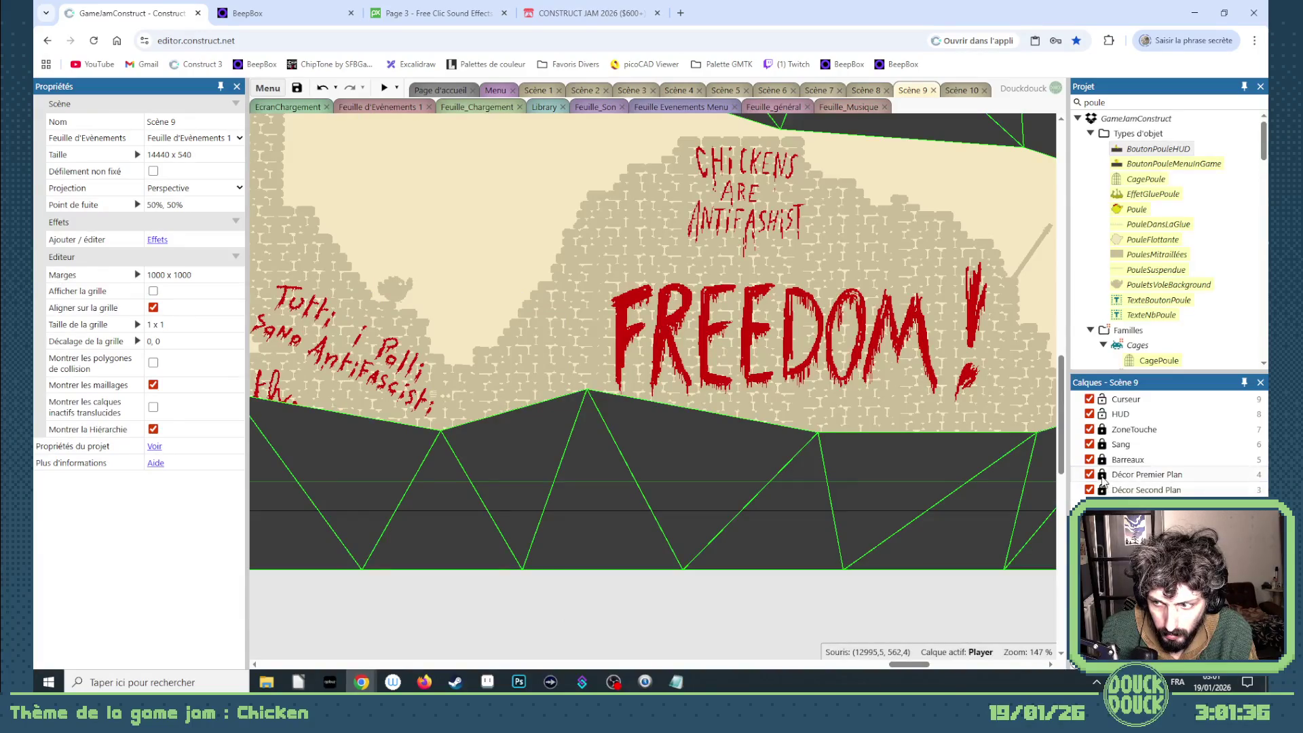
left_click(1104, 475)
- Select and inspect the radio sprite instances by the graffiti wall and the Sol ground
left_click_drag(611, 645, 384, 352)
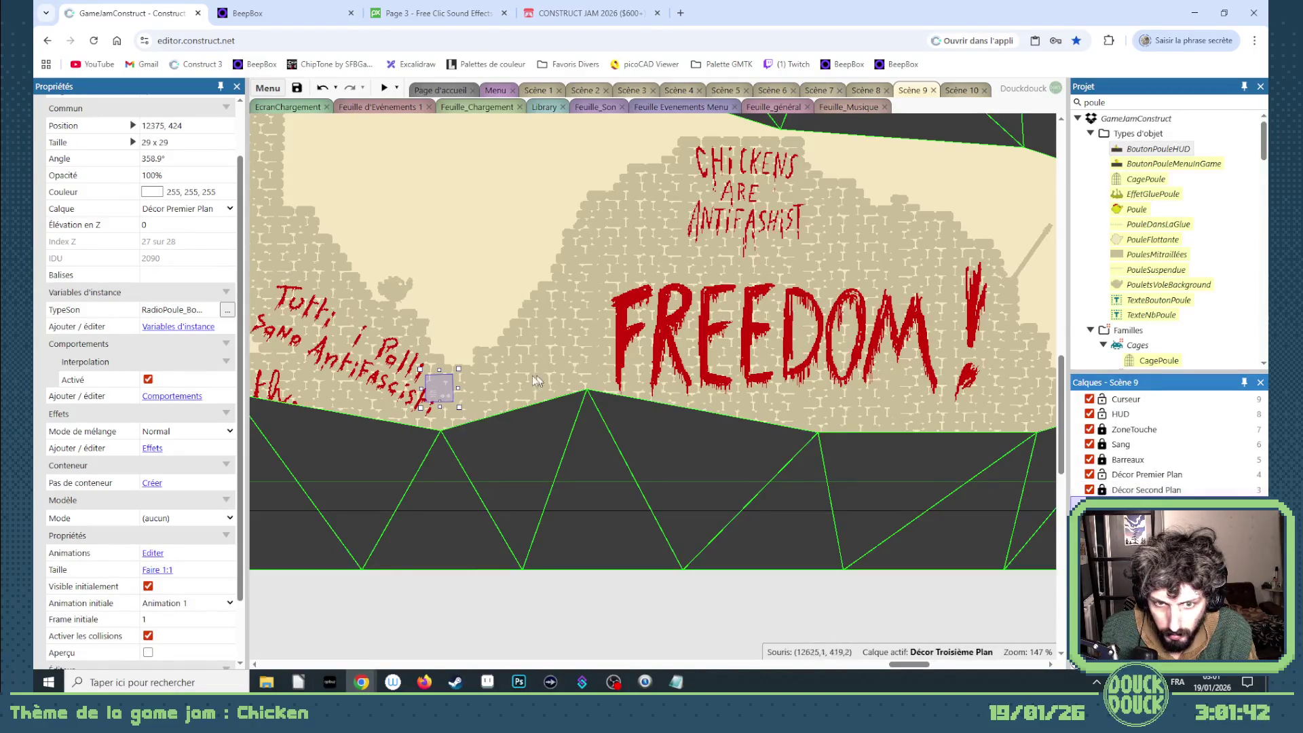
mouse_move(486, 493)
left_mouse_down()
mouse_move(557, 596)
mouse_move(312, 351)
left_mouse_up()
left_click_drag(611, 618, 258, 319)
scroll(573, 360, "up", 4)
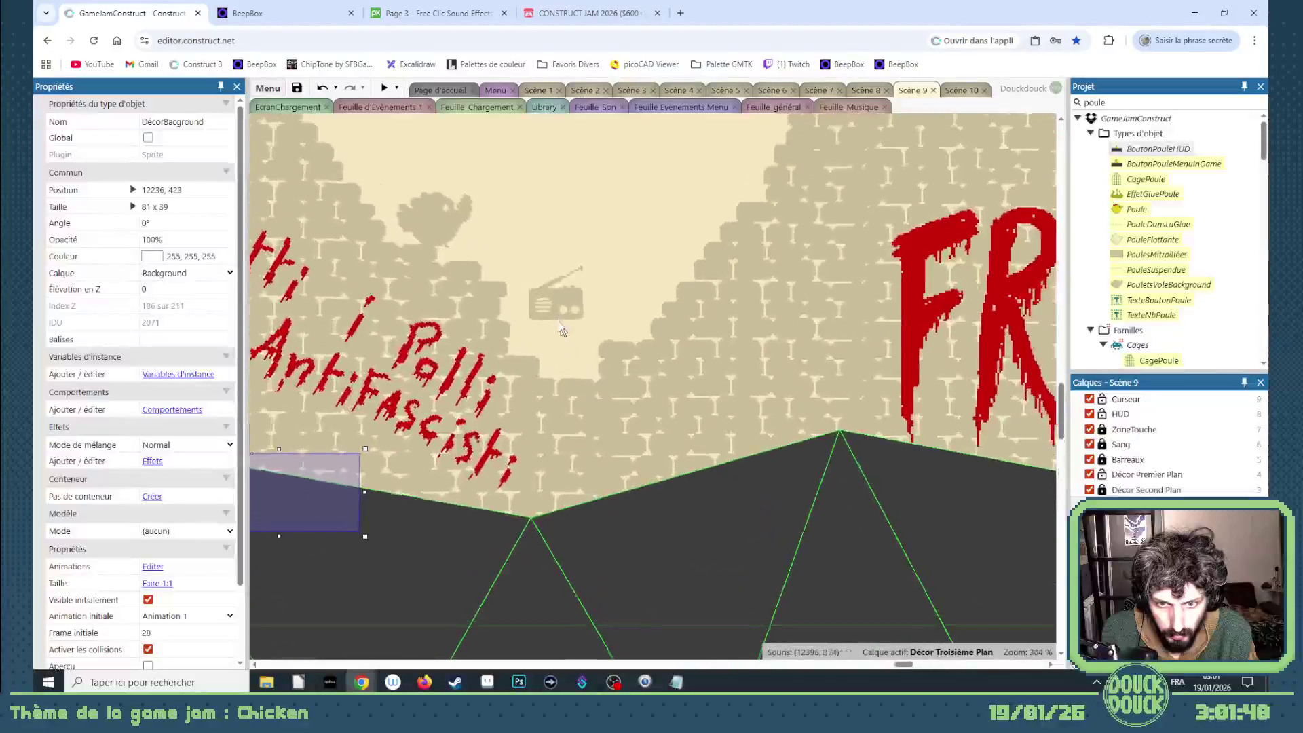
left_click(558, 322)
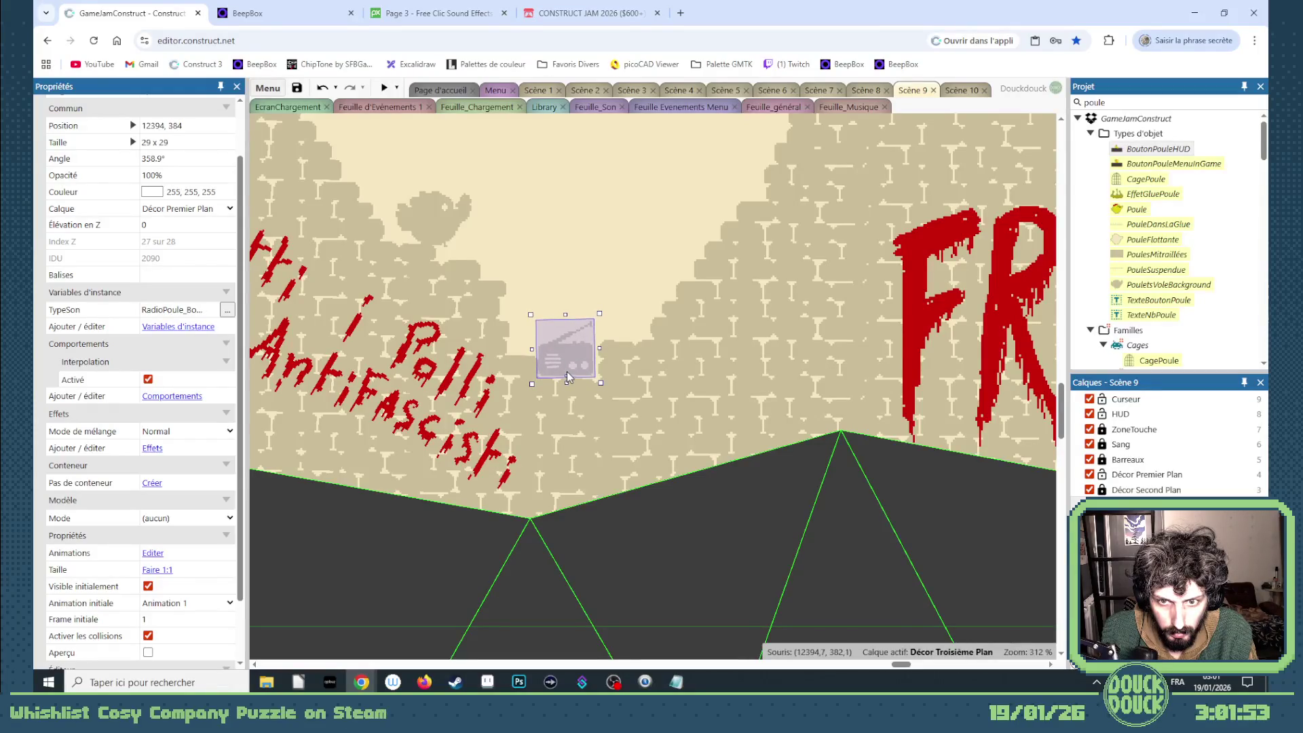
scroll(569, 378, "down", 5)
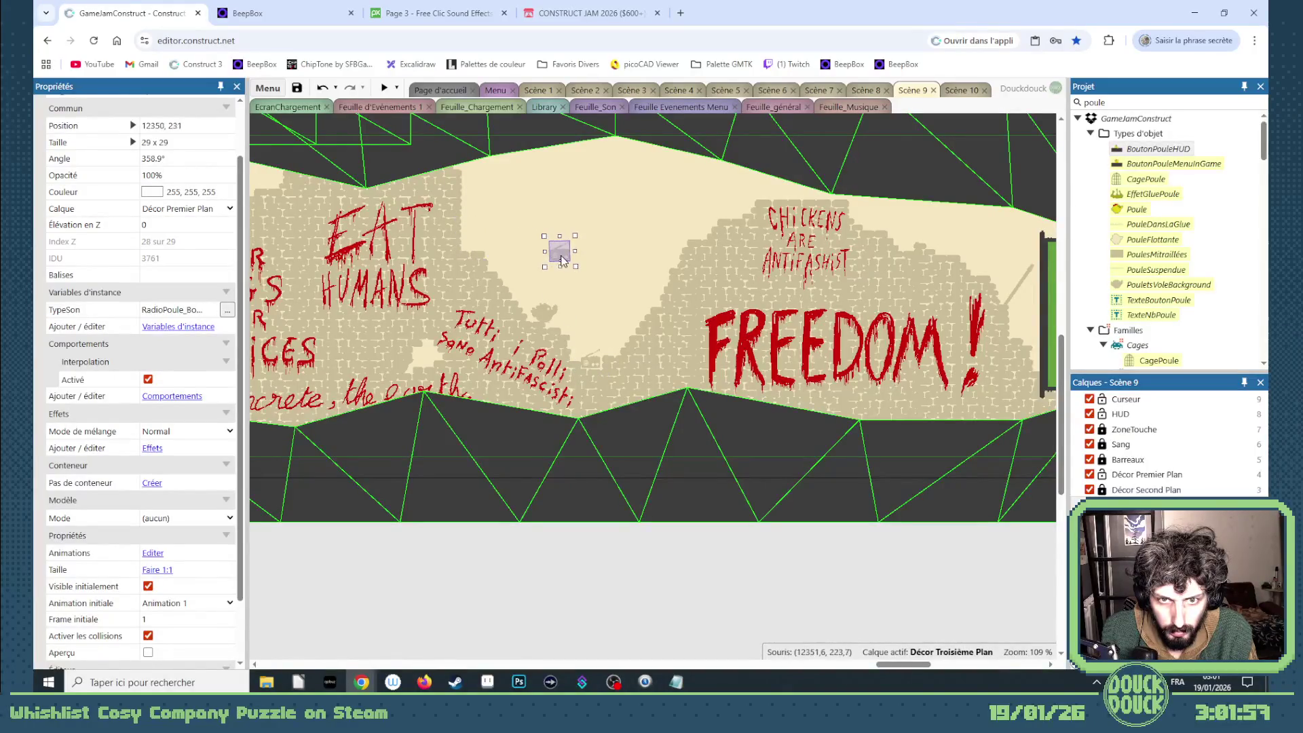
left_click(626, 361)
left_click(598, 360)
left_click(649, 391)
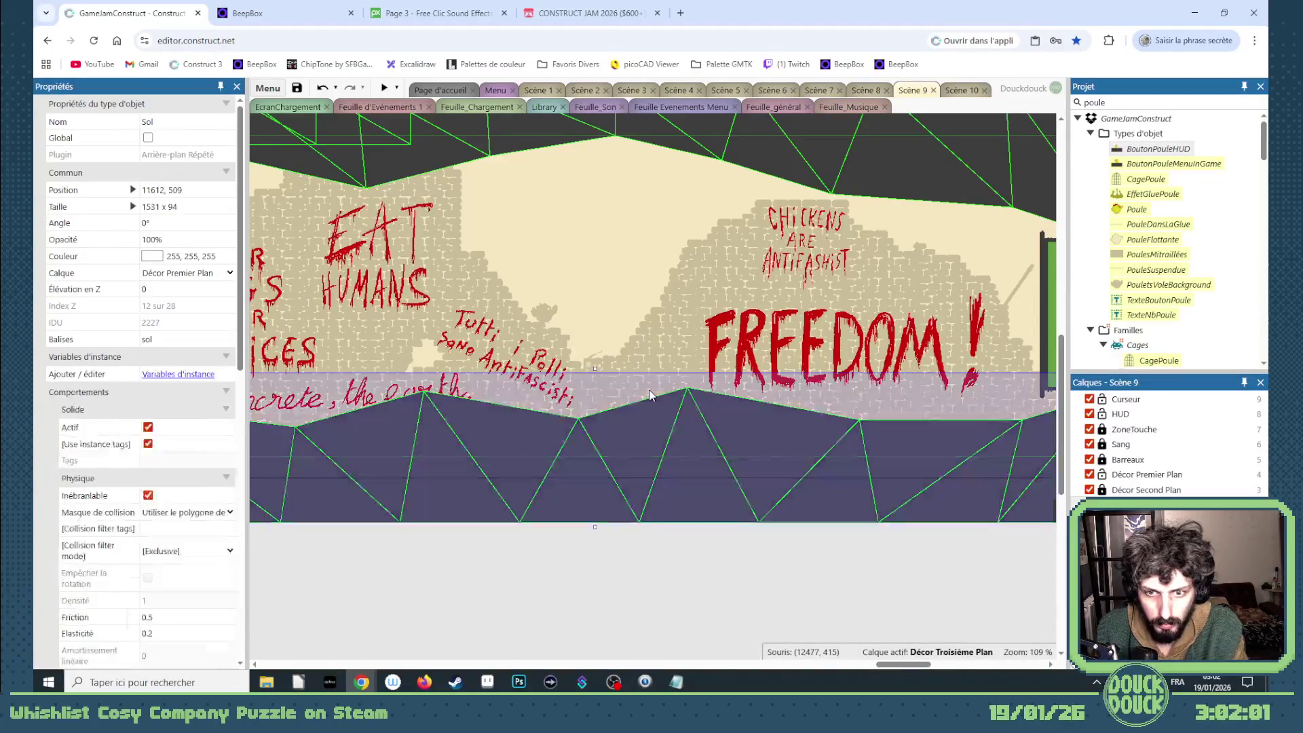
left_click(666, 619)
mouse_move(922, 670)
left_mouse_down()
mouse_move(355, 620)
mouse_move(414, 620)
left_mouse_up()
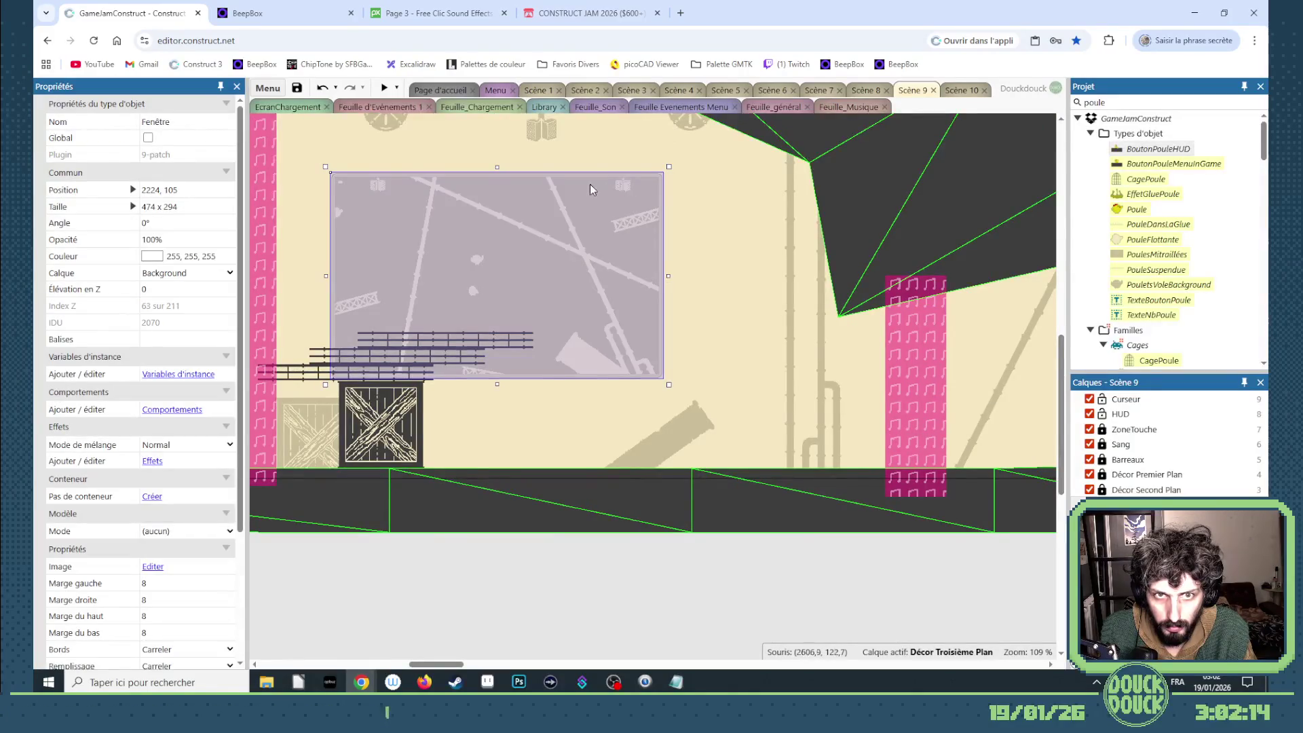
- Glance at the Radio sprite's frames, then lock the Fenêtre window backdrop in place
scroll(590, 189, "up", 2)
double_click(537, 253)
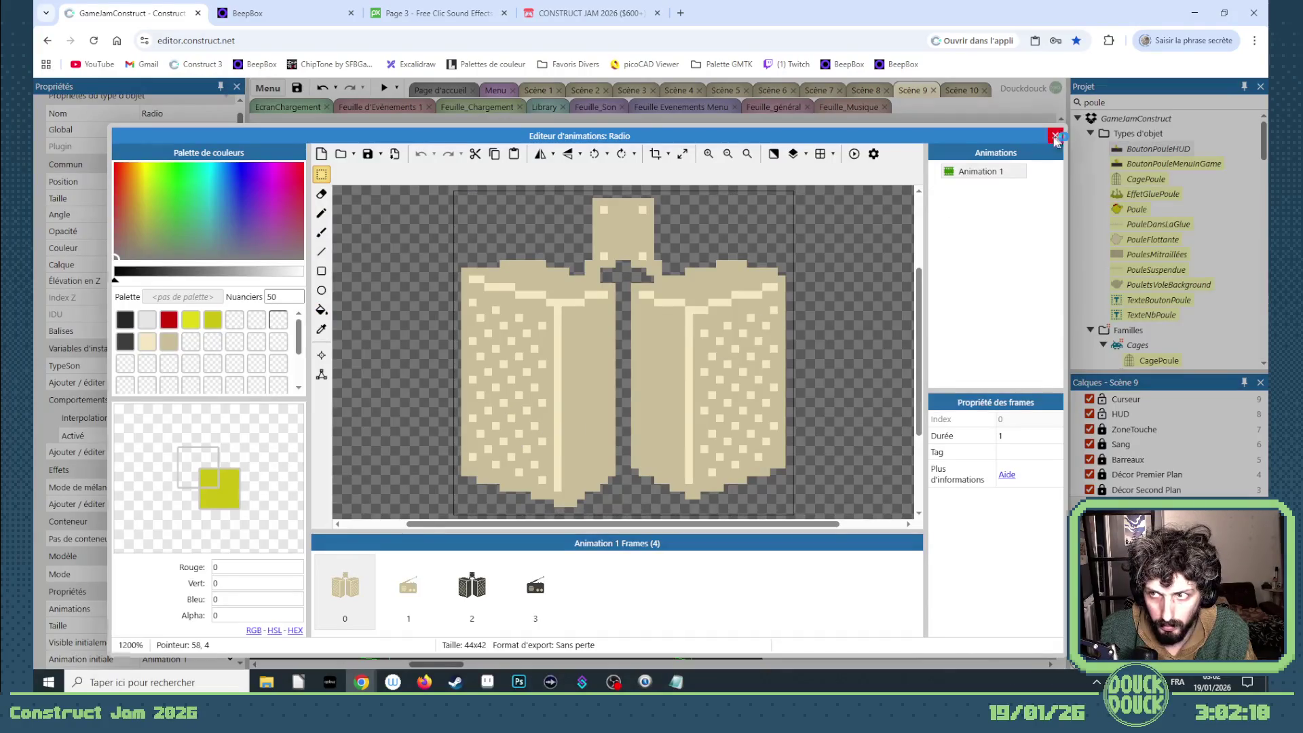
left_click(1055, 136)
right_click(602, 328)
mouse_move(642, 437)
left_click(801, 437)
- Open the DécorBackgroundFenêtre sprite's animation editor and bring up the animations list options
left_click(622, 314)
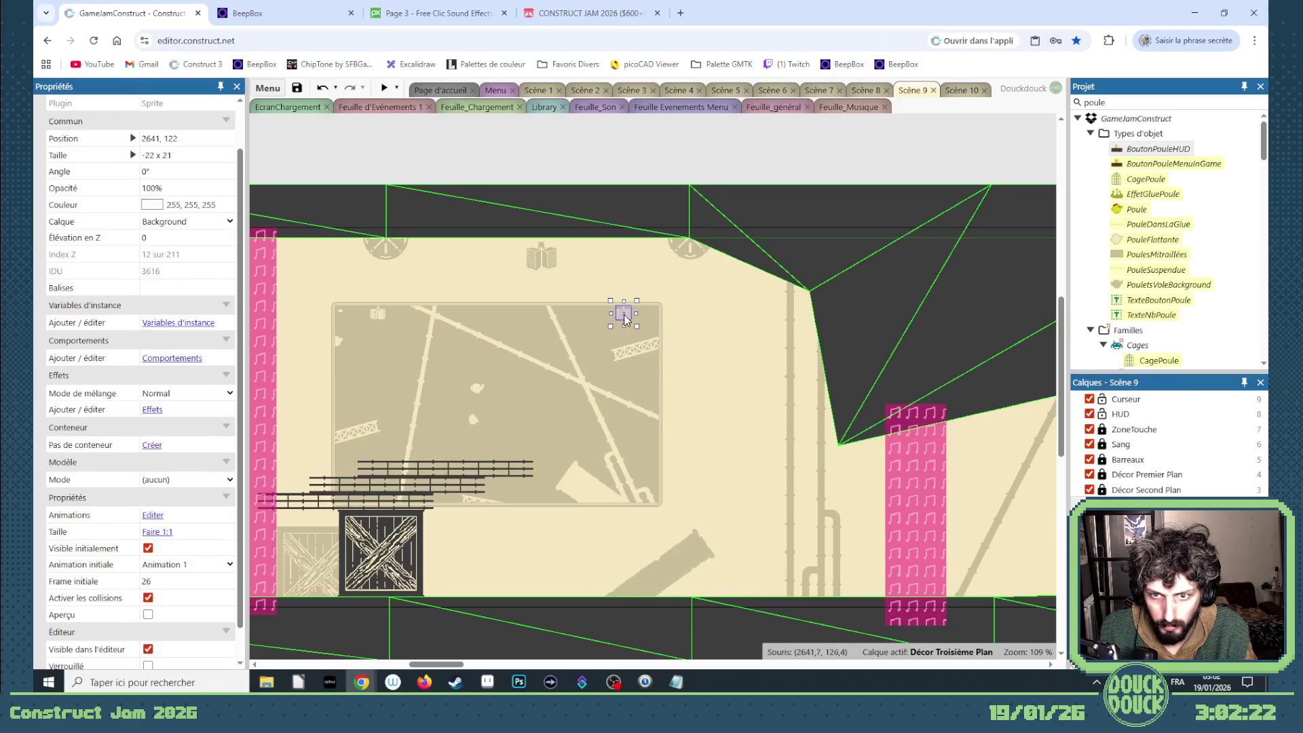
double_click(625, 319)
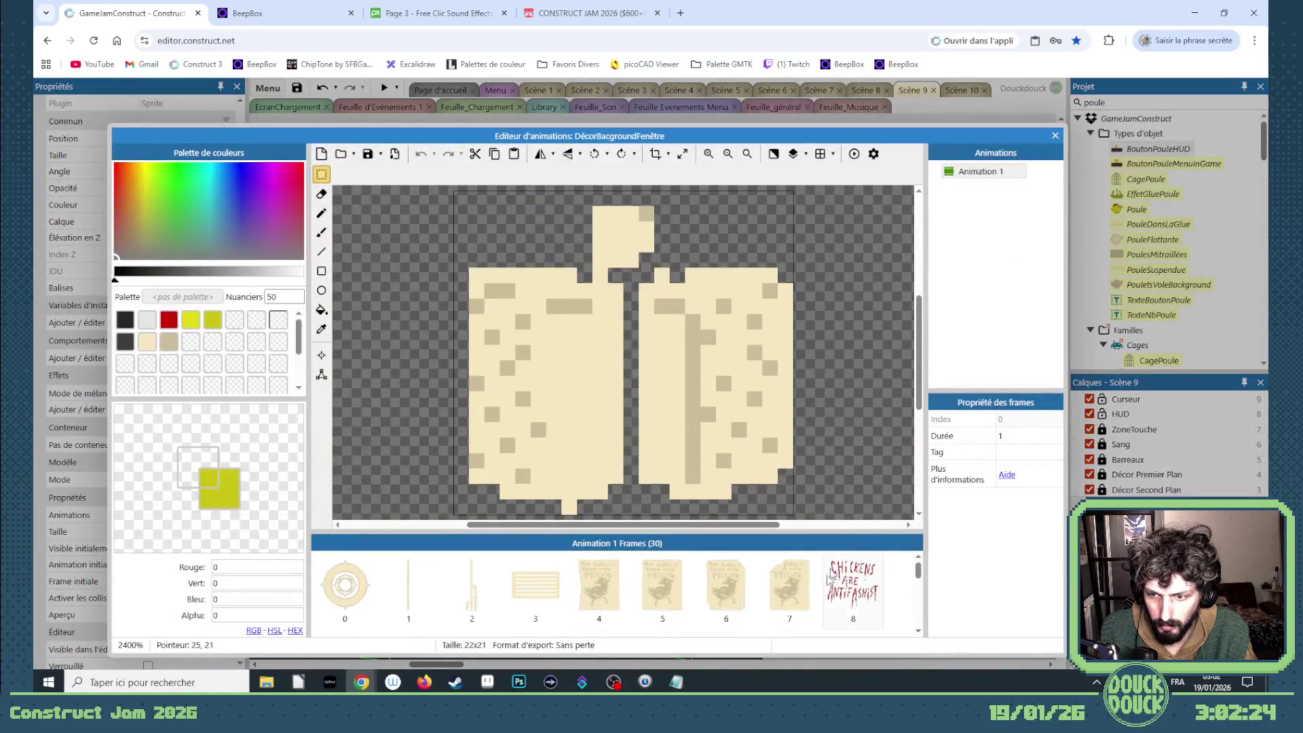
scroll(814, 593, "down", 5)
scroll(728, 593, "up", 2)
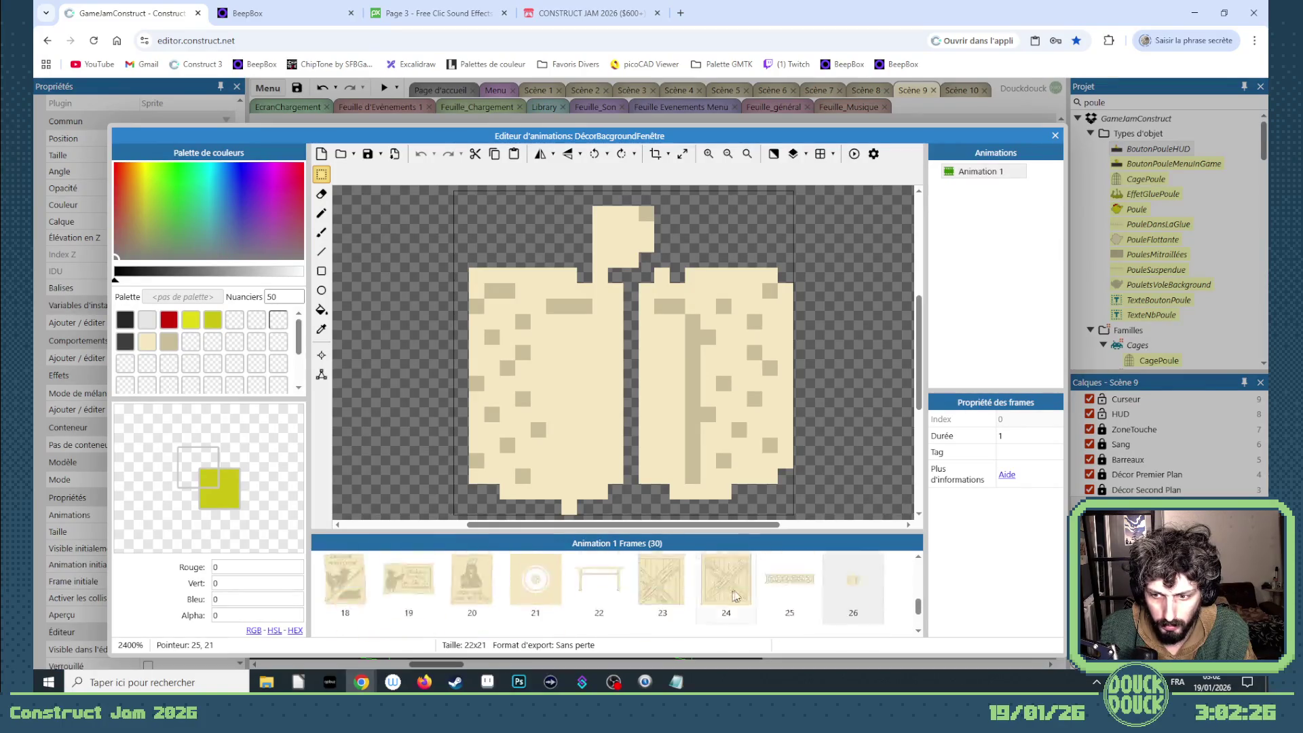
scroll(732, 591, "down", 3)
left_click(1022, 215)
right_click(1012, 219)
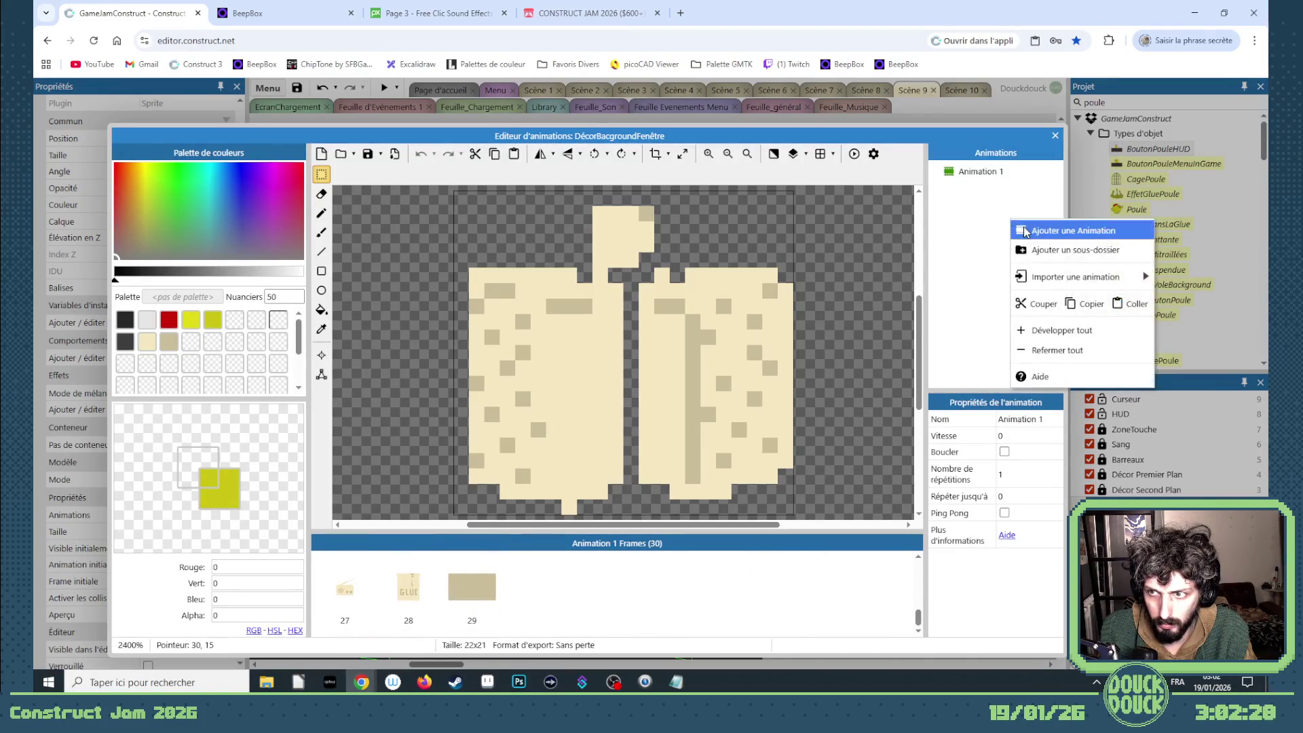
- Add Animation 2, paste the radio image into it and crop it to 44x42
left_click(1021, 229)
key("ctrl+v")
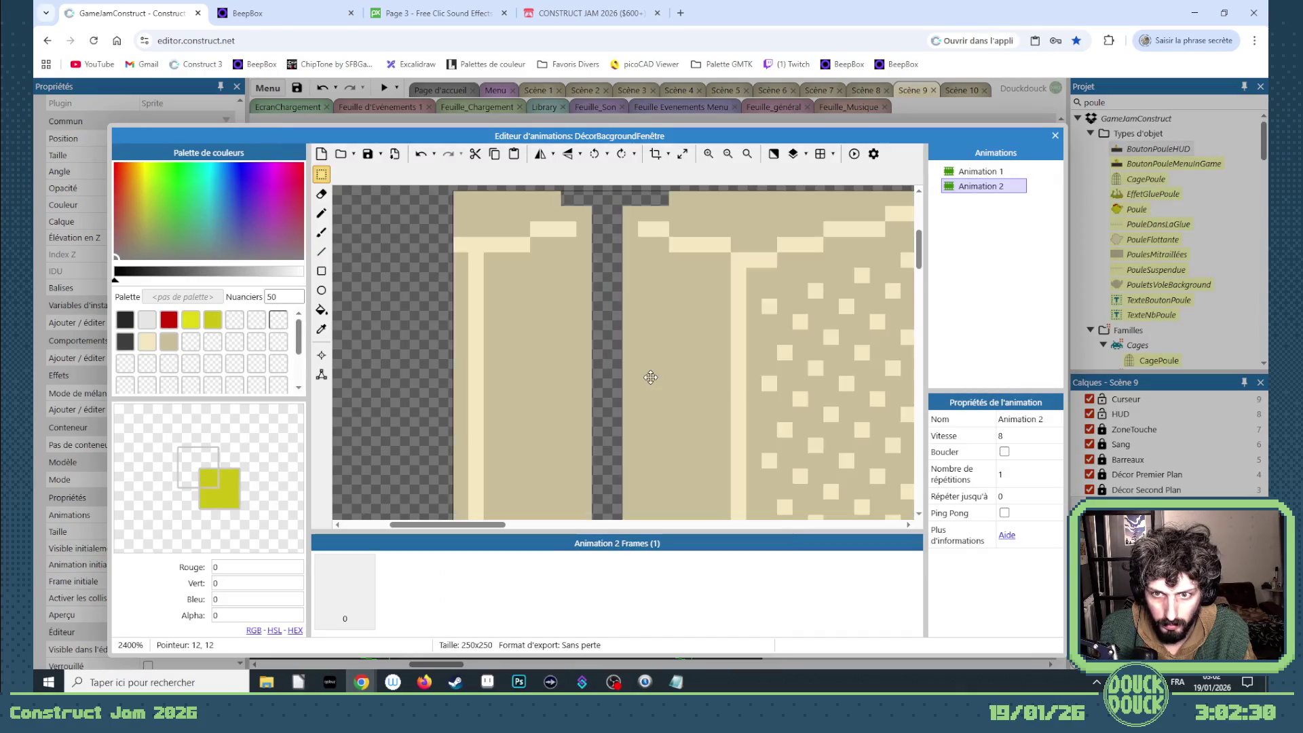
scroll(573, 374, "down", 4)
scroll(717, 456, "up", 2)
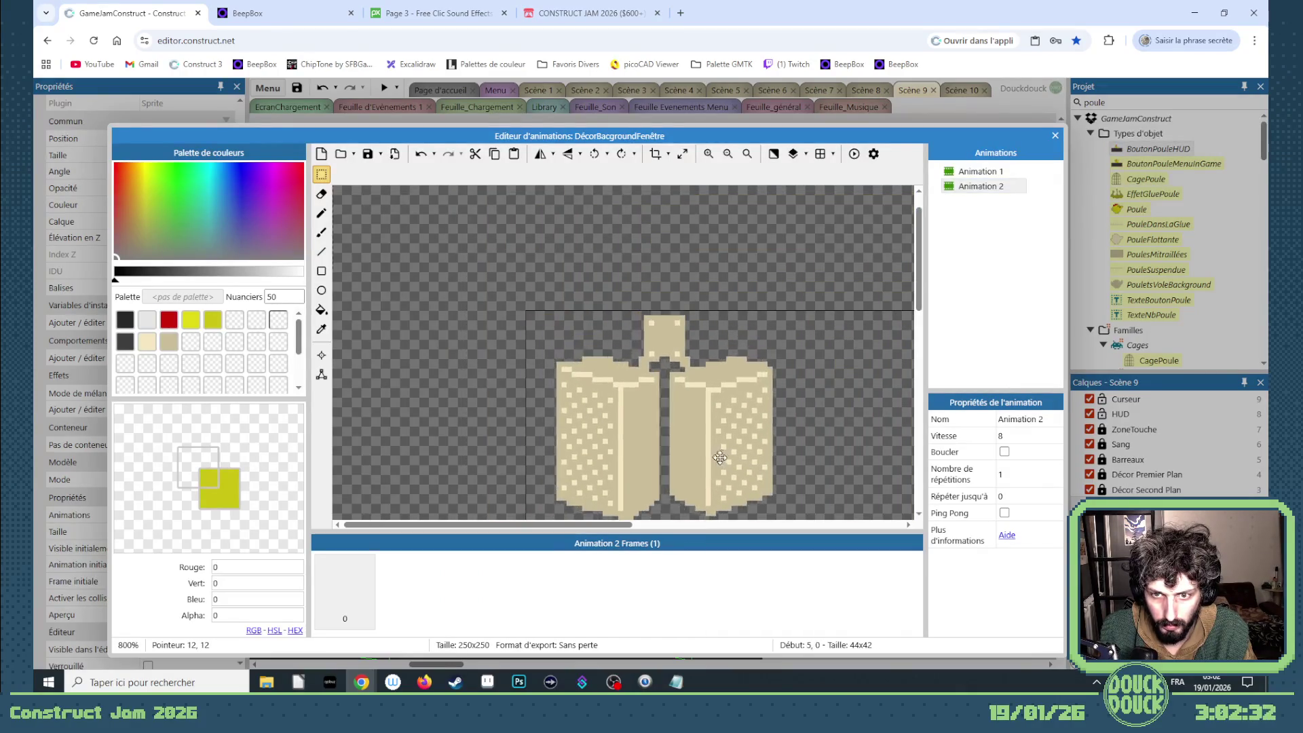
left_click_drag(717, 456, 700, 456)
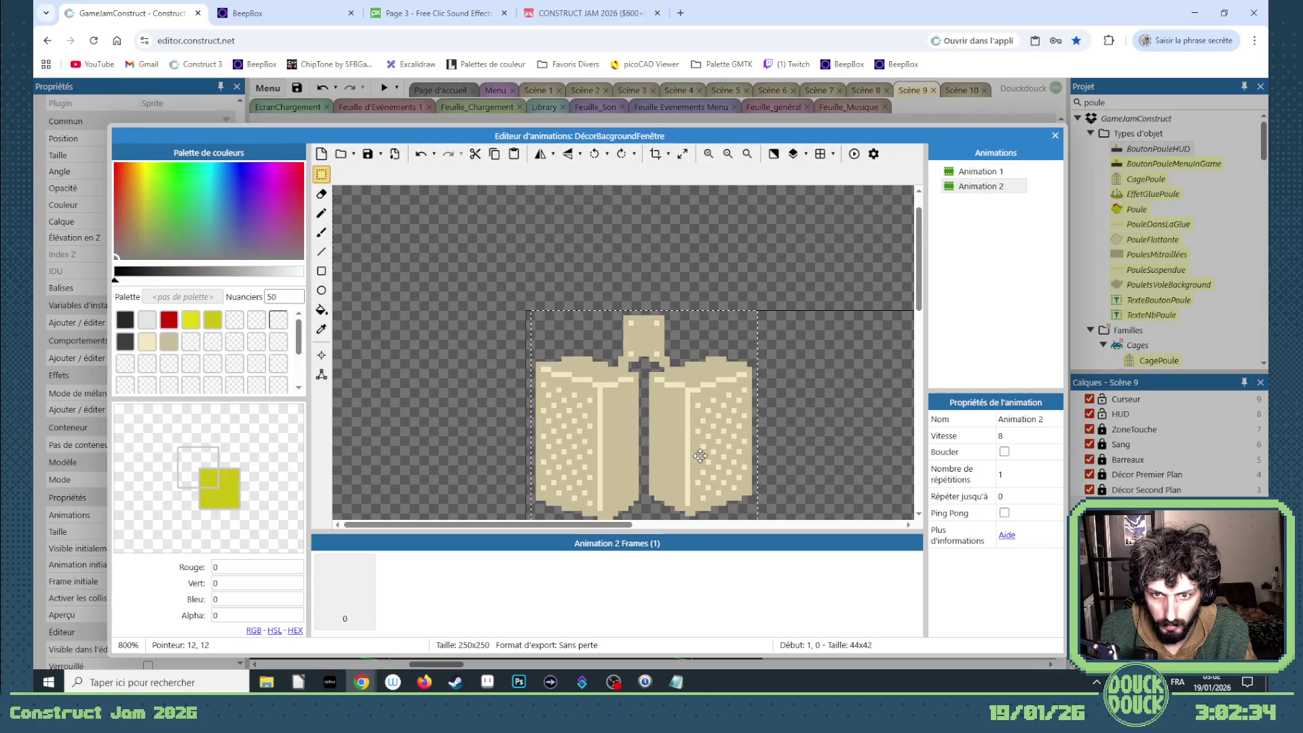
left_click(654, 156)
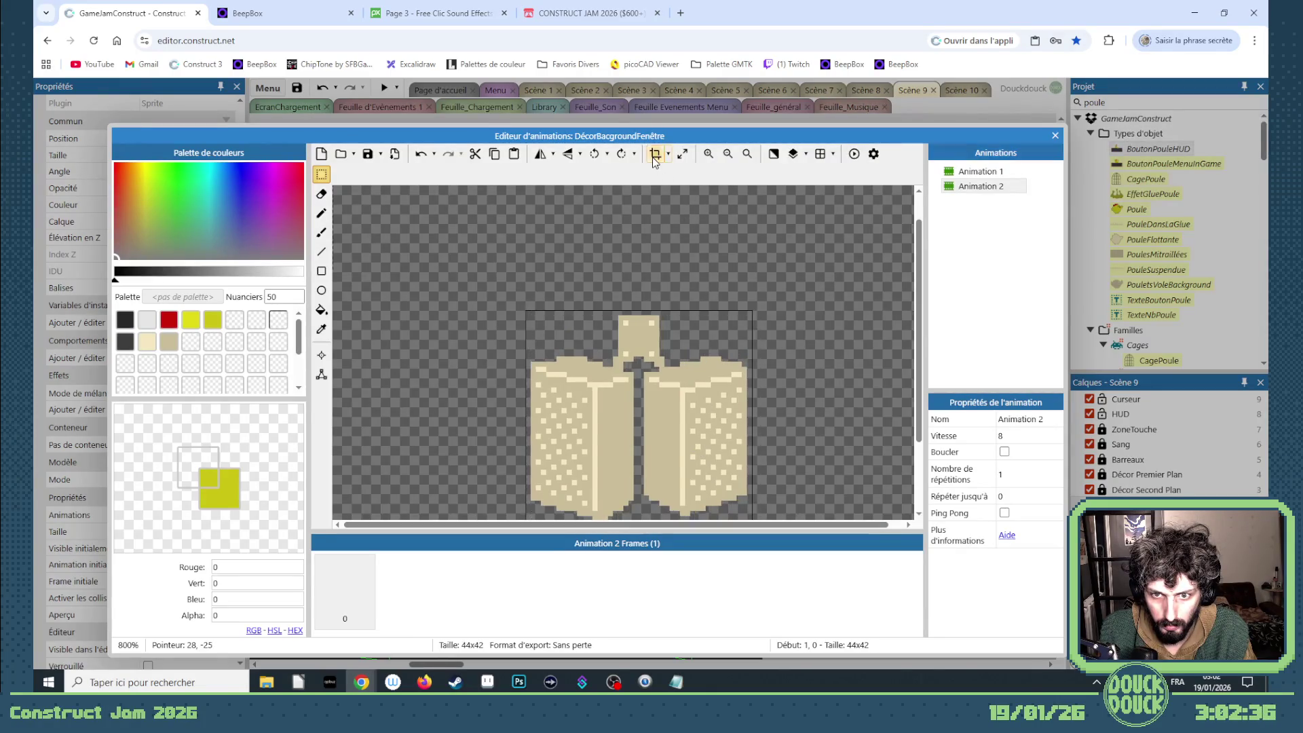
- Global-fill the frame's pixels, turning the red details tan/beige
left_click(169, 320)
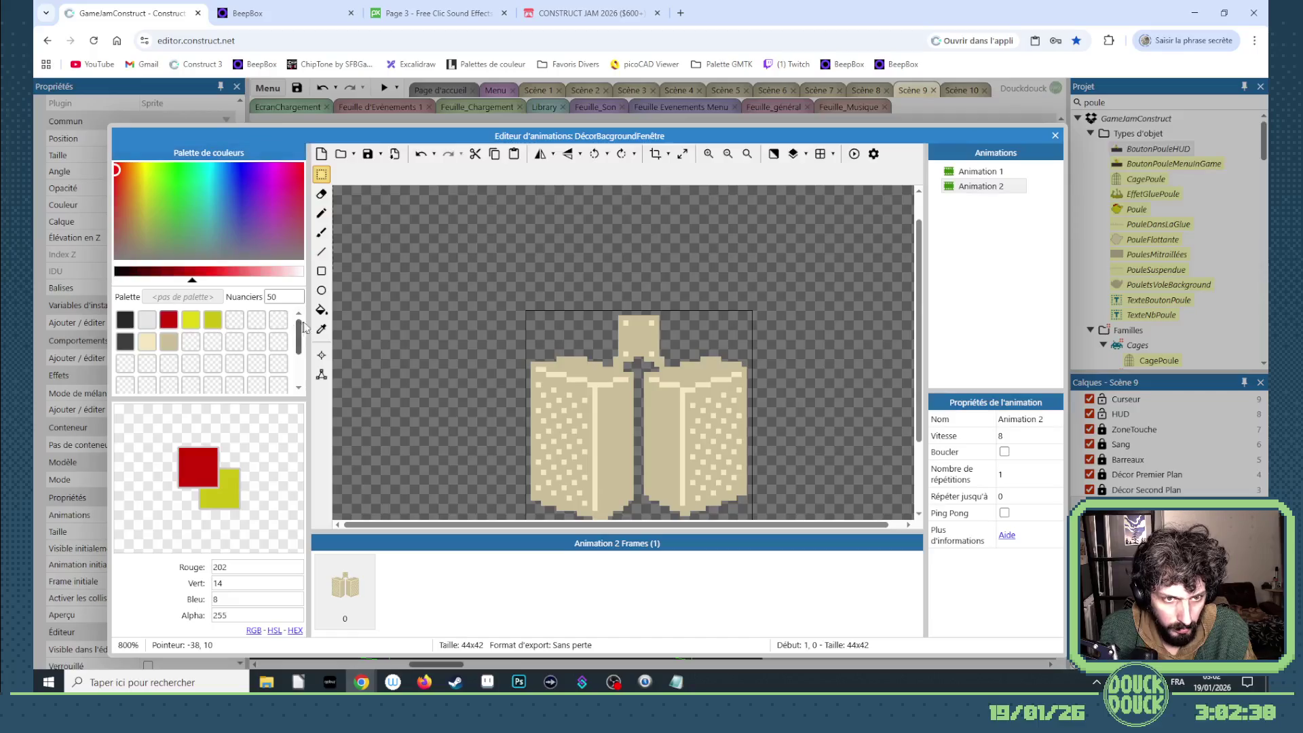
left_click(322, 311)
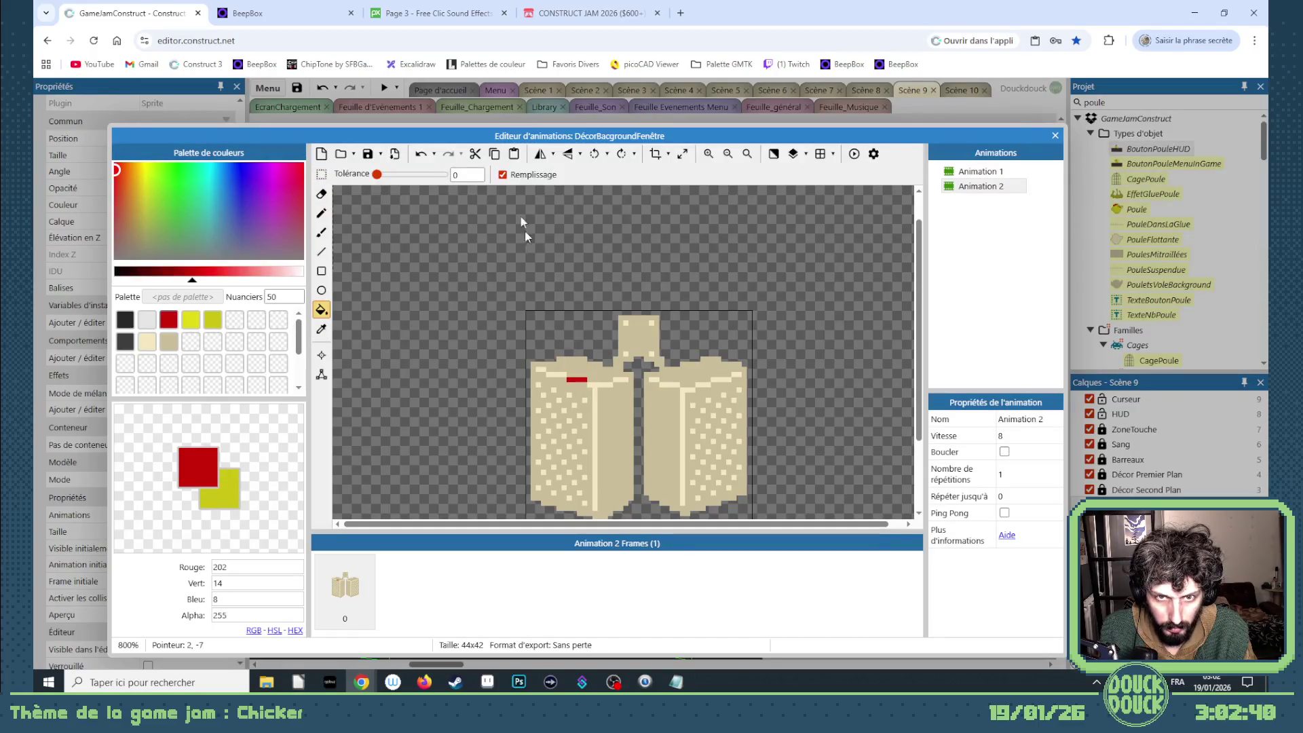
left_click(502, 175)
left_click(604, 387)
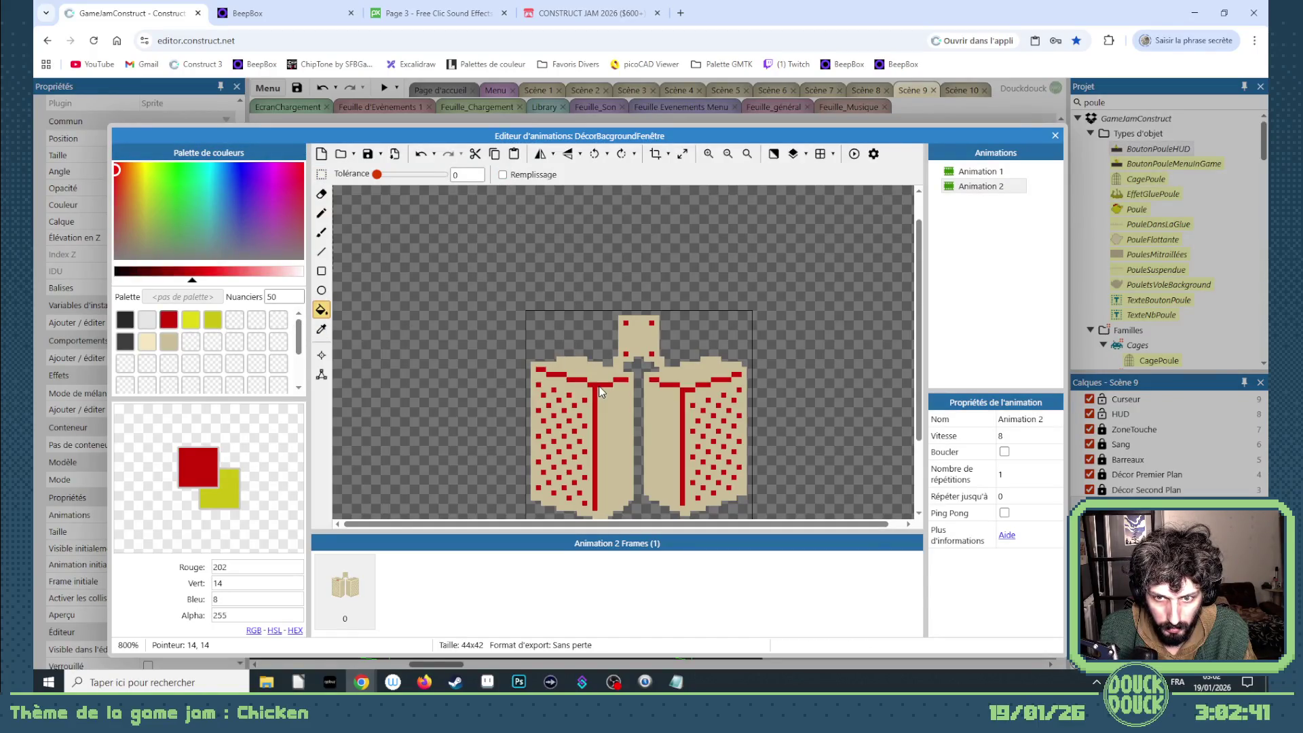
right_click(361, 588)
left_click(150, 344)
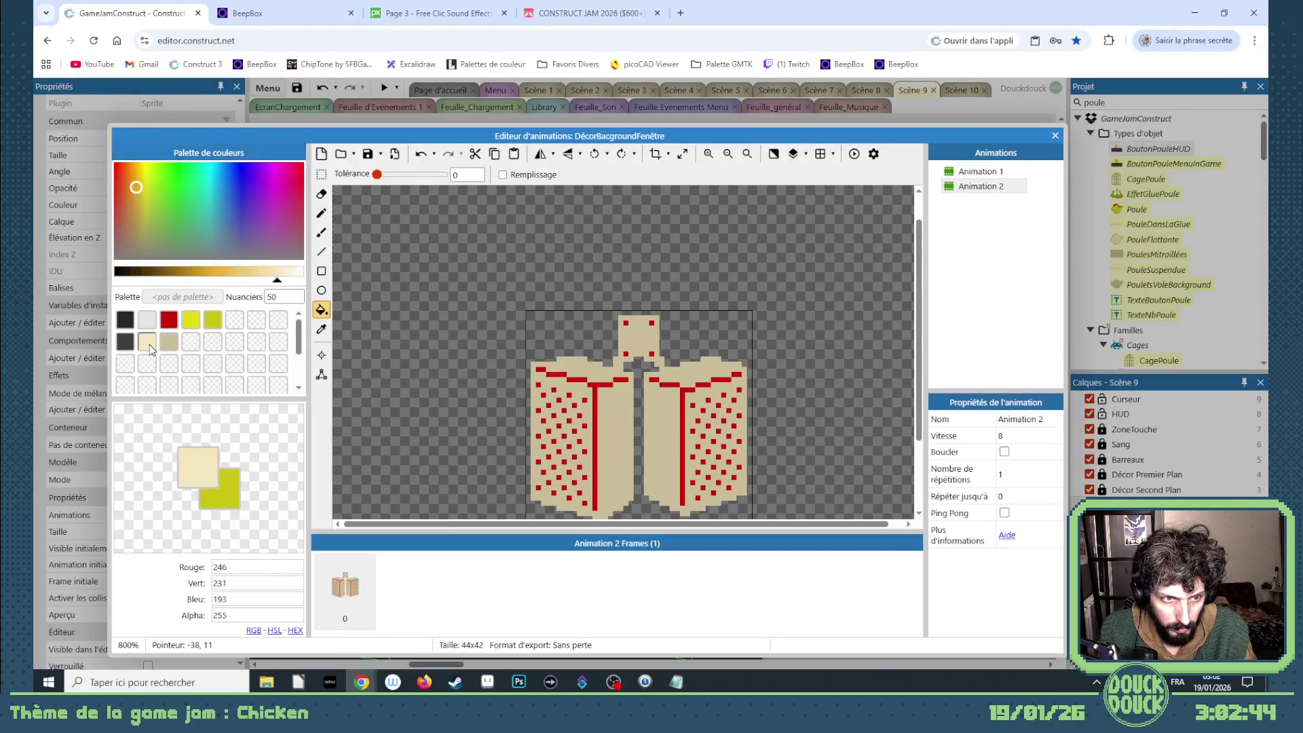
left_click(566, 402)
left_click(174, 339)
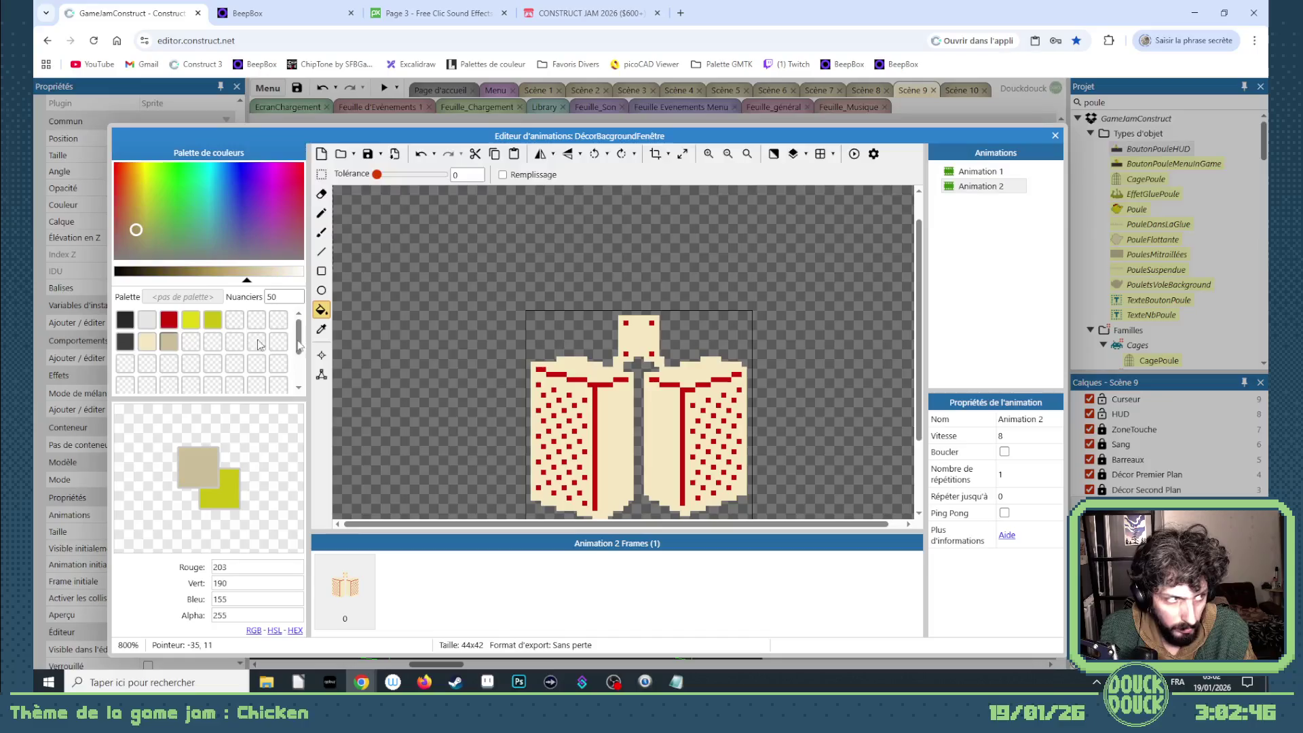
left_click(595, 394)
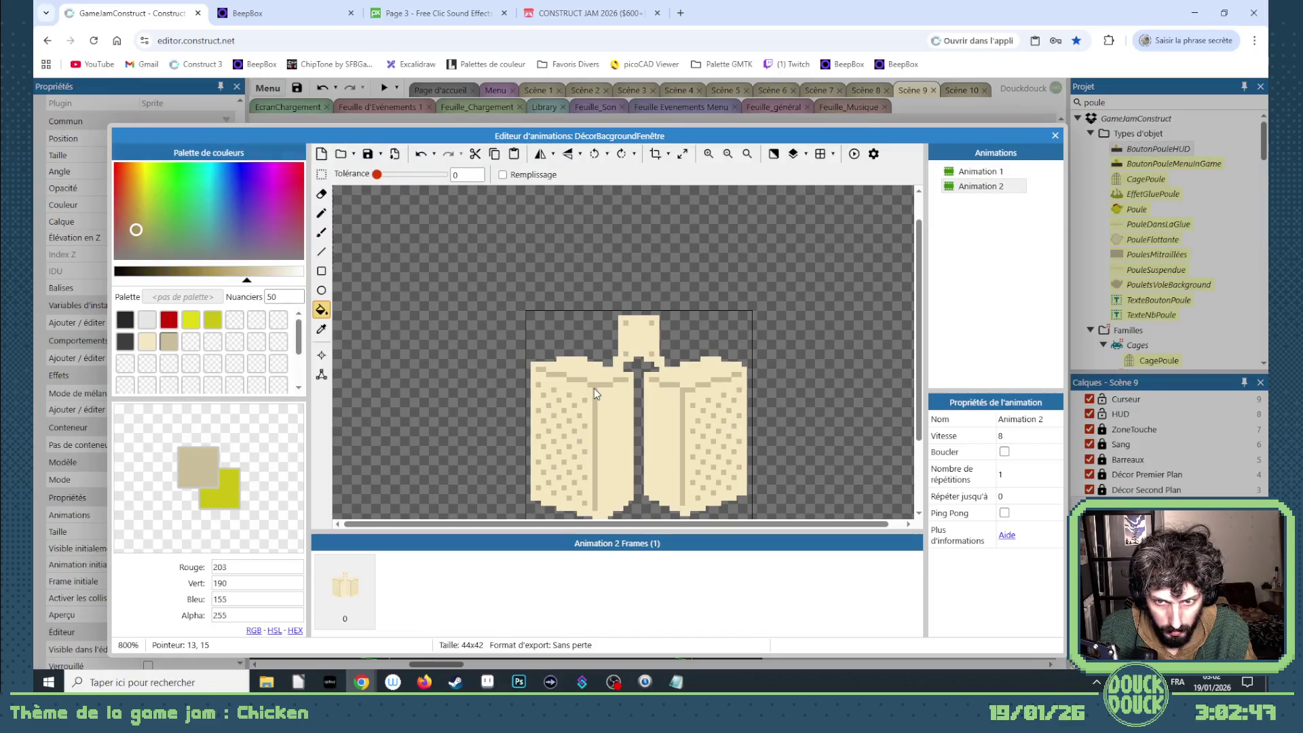
- Add a frame and duplicate it until Animation 2 has four identical frames
right_click(355, 592)
left_click(392, 597)
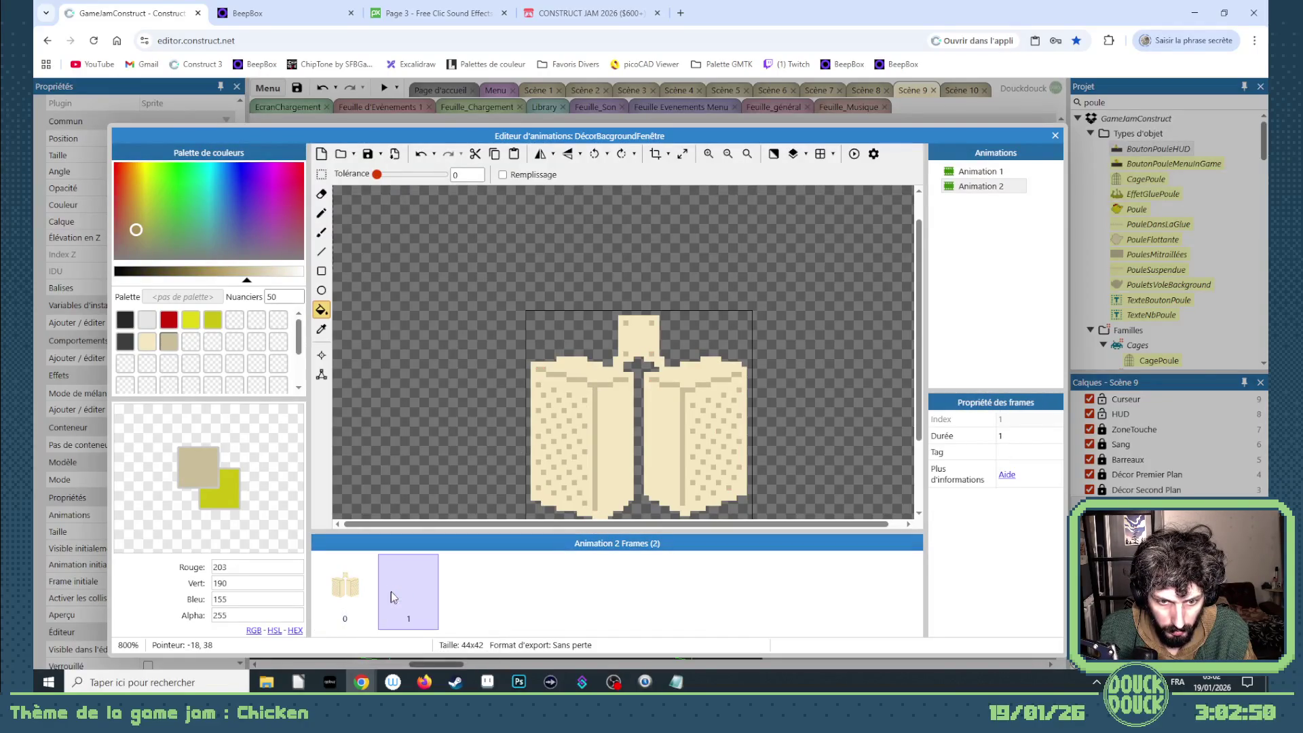
right_click(420, 594)
left_click(438, 472)
right_click(474, 584)
left_click(503, 466)
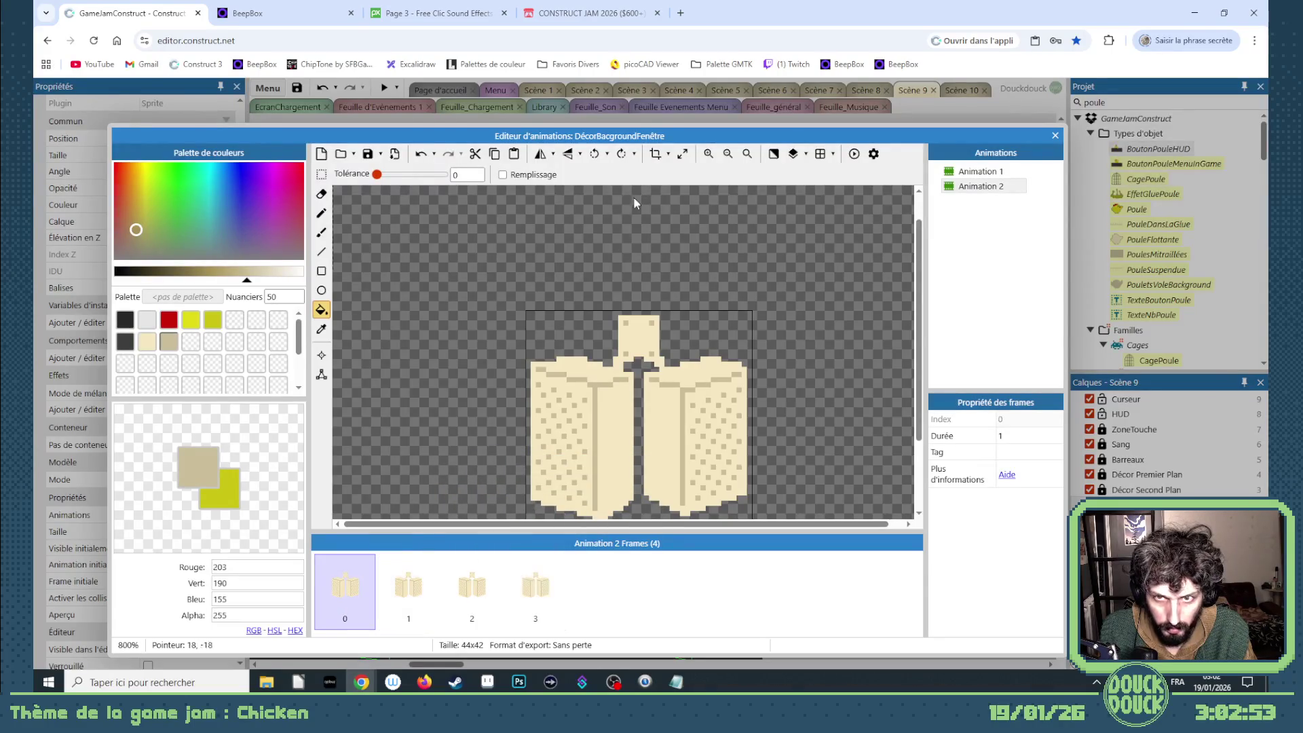
left_click(682, 154)
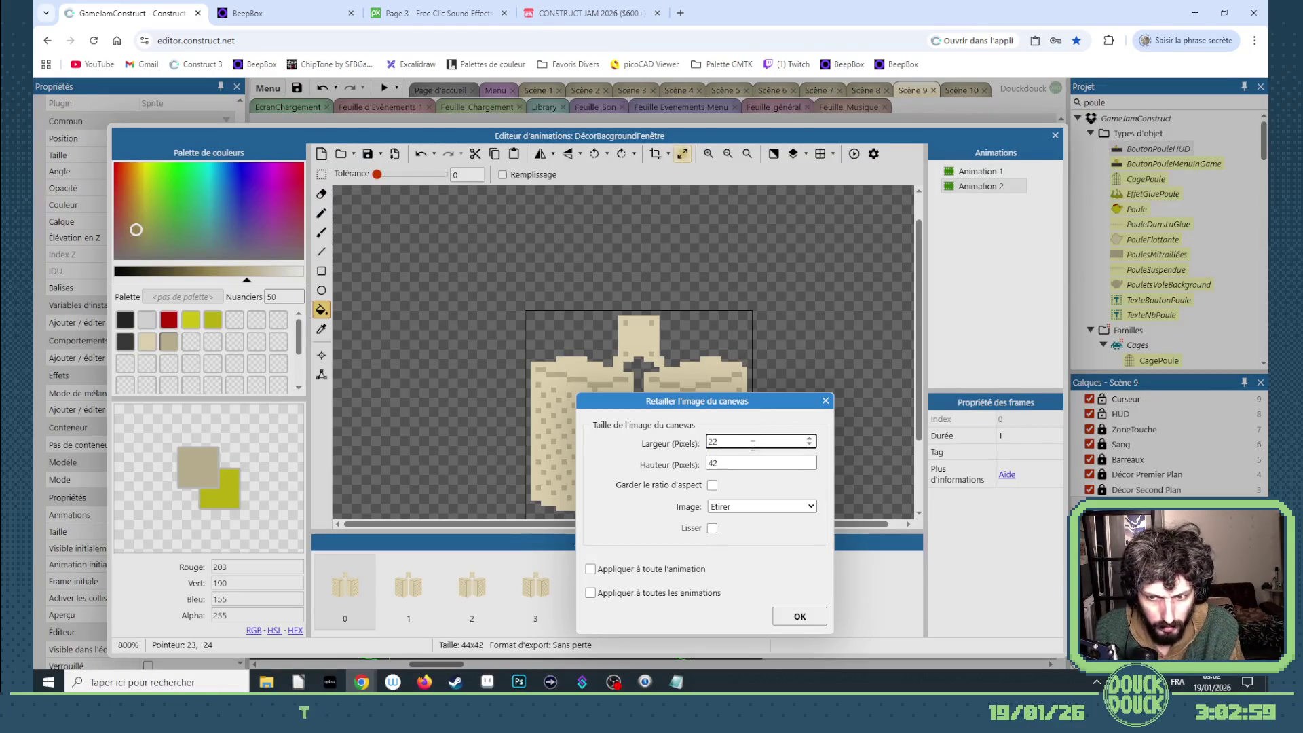
- Resize frame 0's canvas to 22x21 and frame 1's to 24x22
double_click(744, 463)
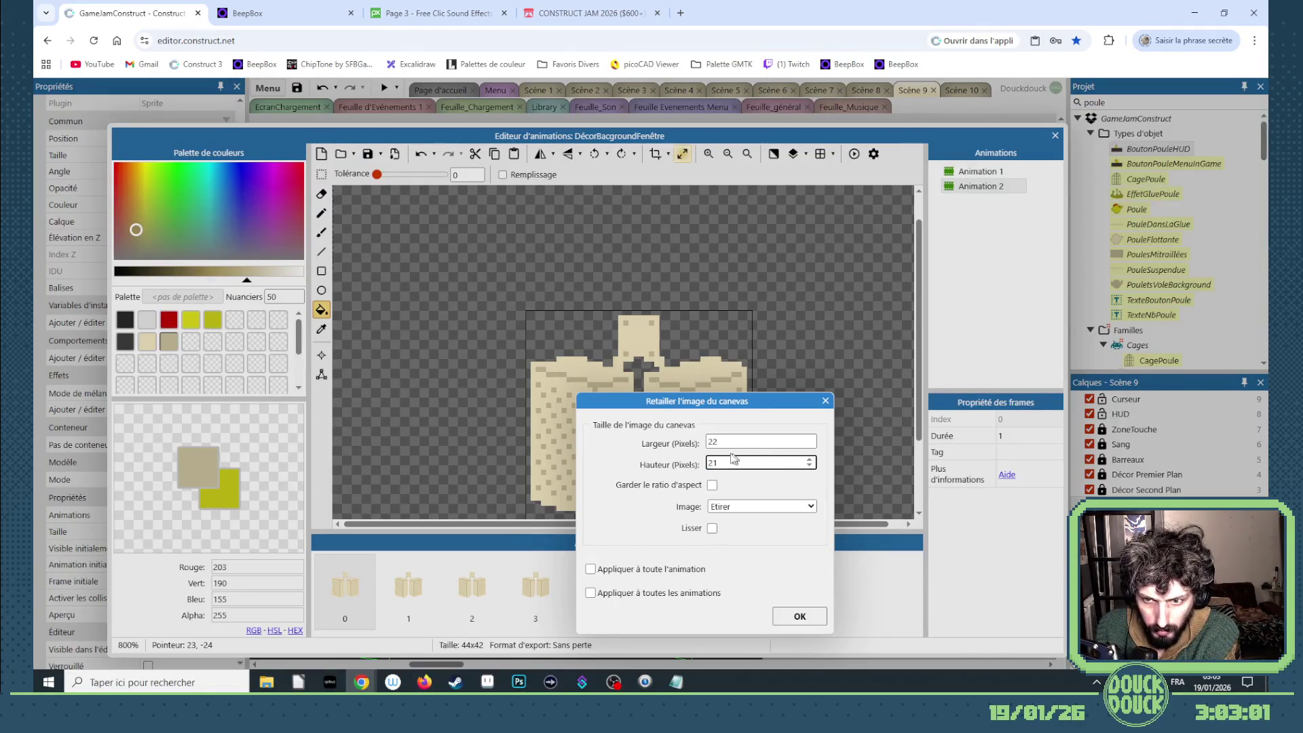
key("Return")
key("Right")
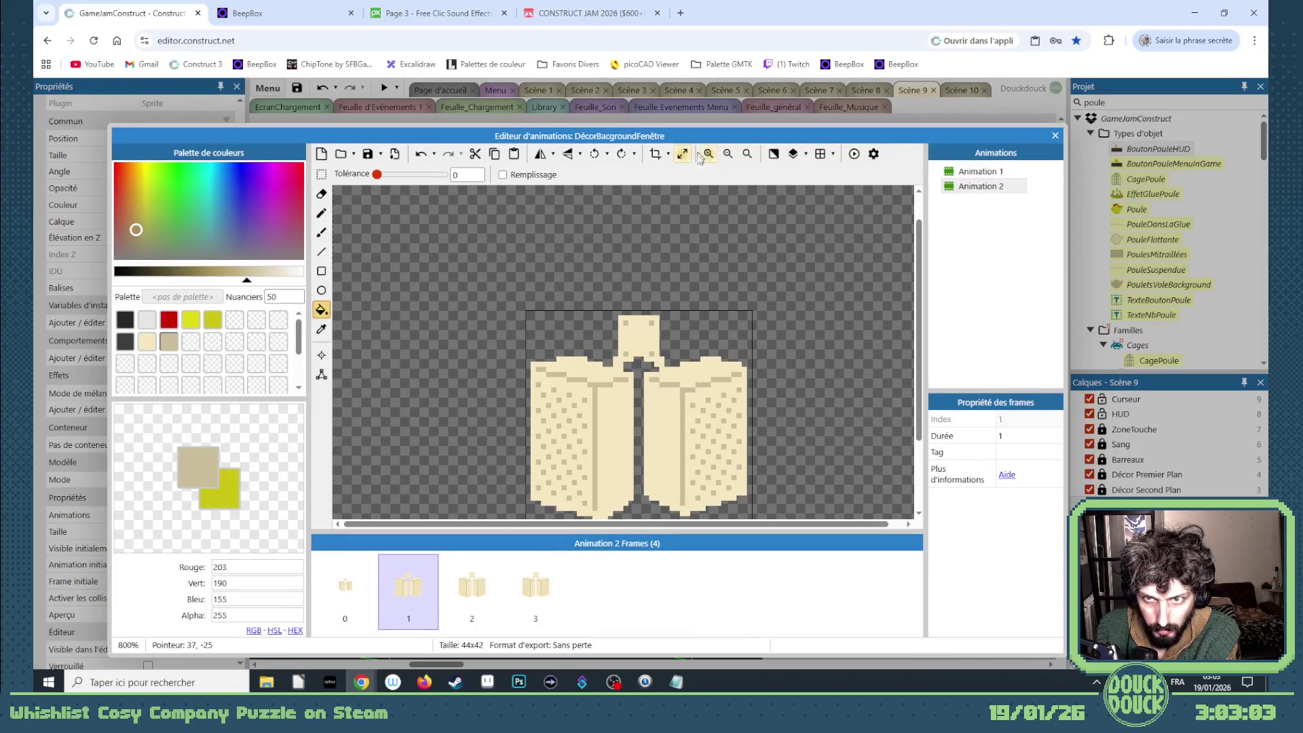
left_click(682, 153)
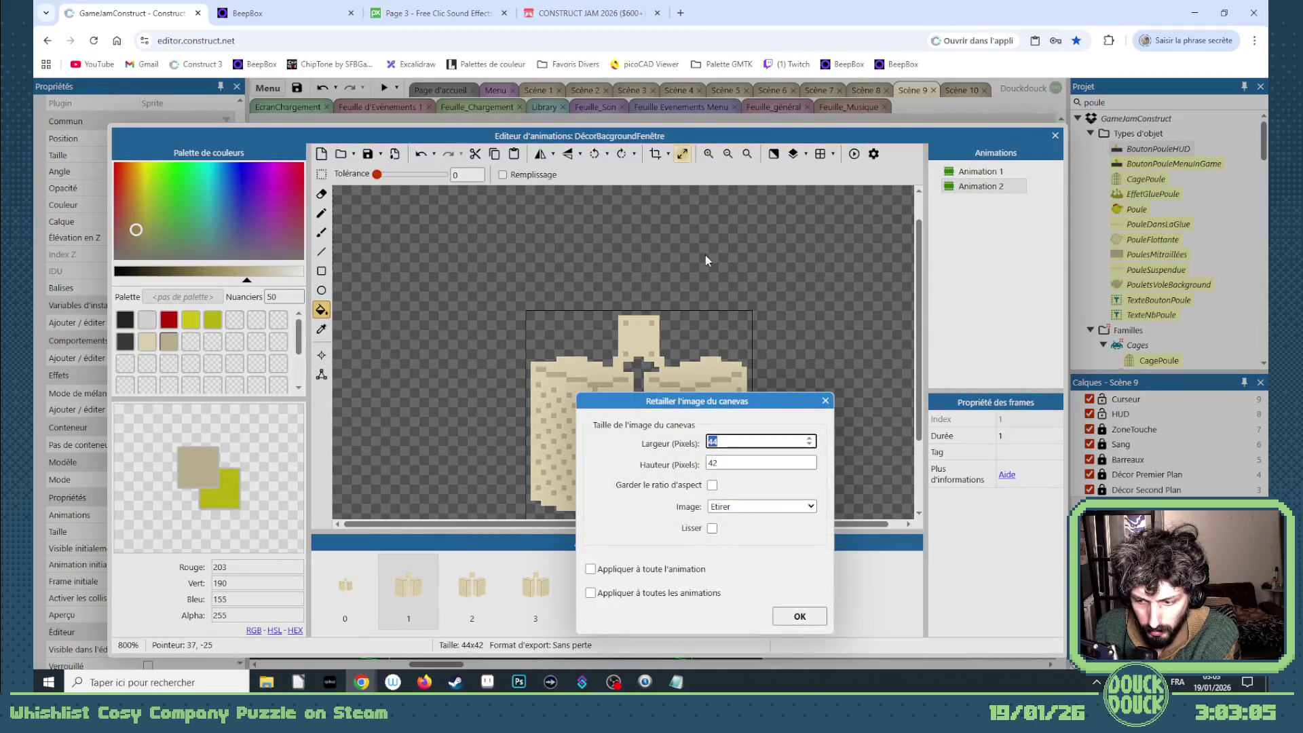
type("24")
double_click(730, 468)
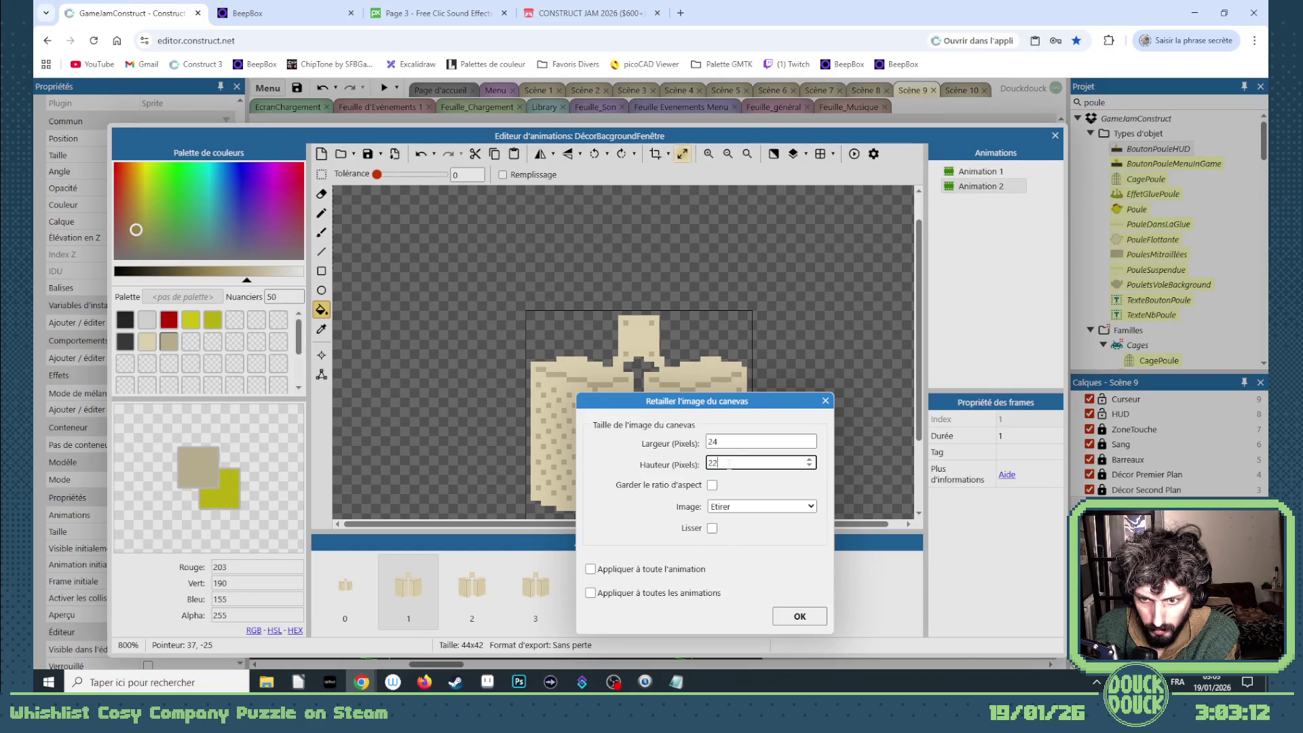
key("Return")
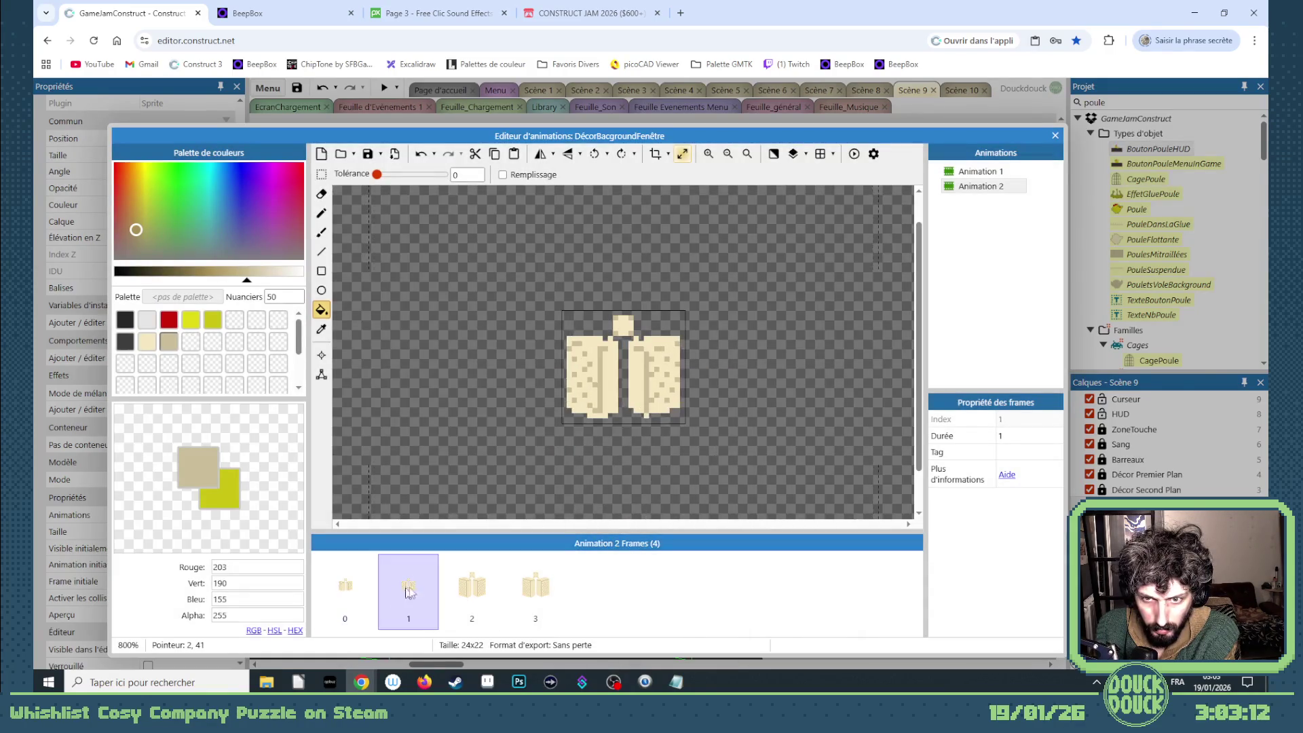
- Resize frame 2's canvas to 28x24 and frame 3's to 30x26
left_click(458, 584)
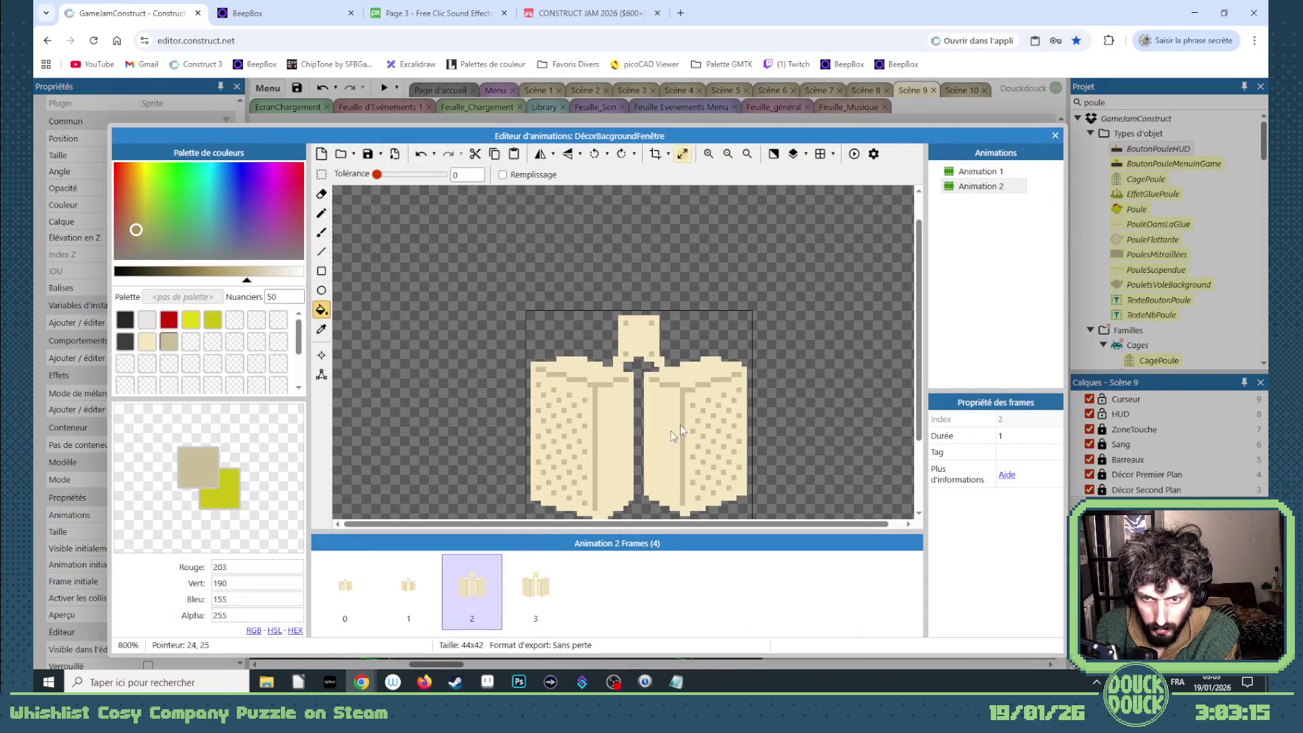
left_click(682, 156)
type("2")
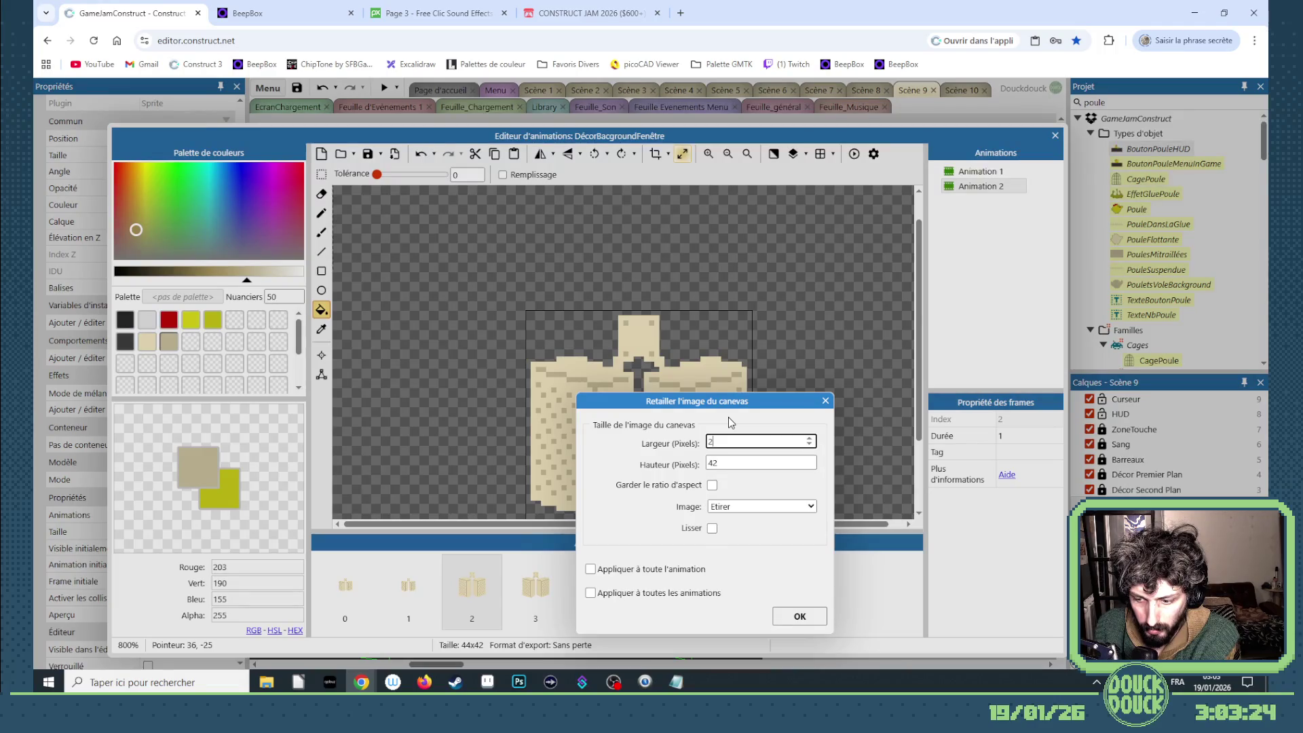
type("8")
double_click(726, 463)
type("24")
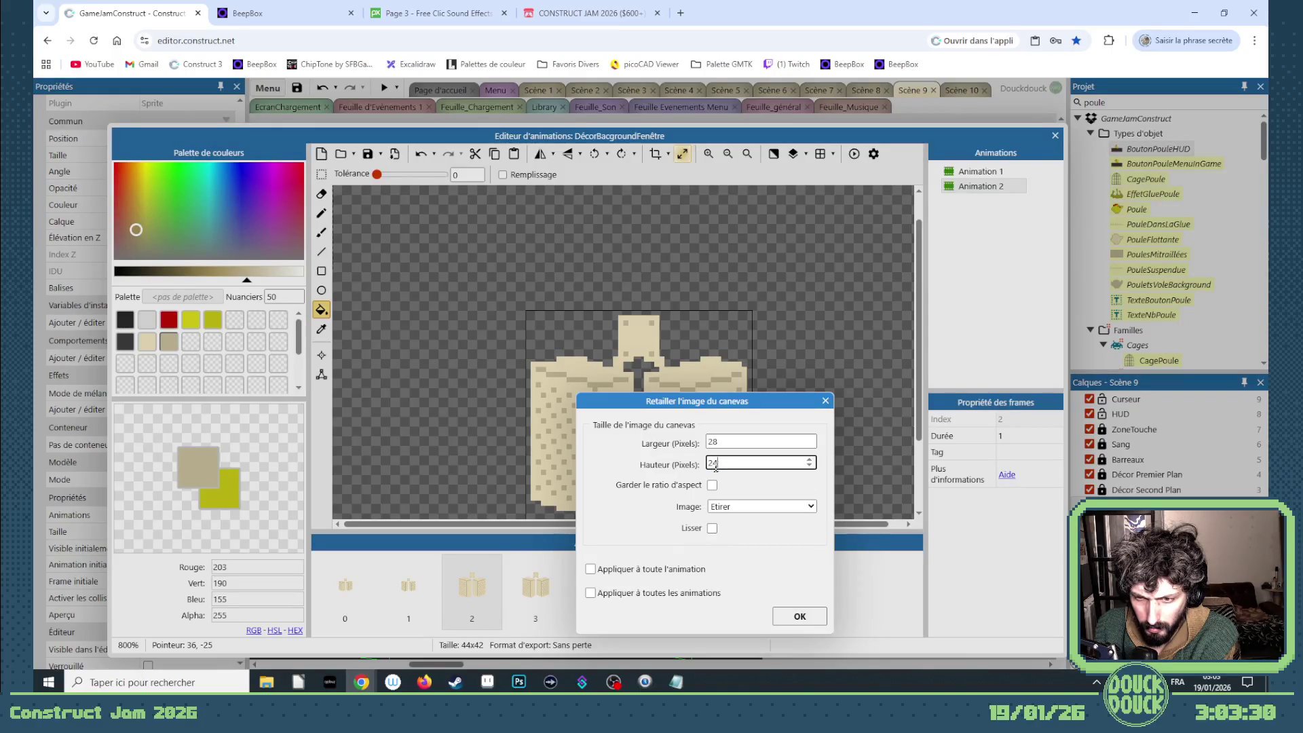
key("Return")
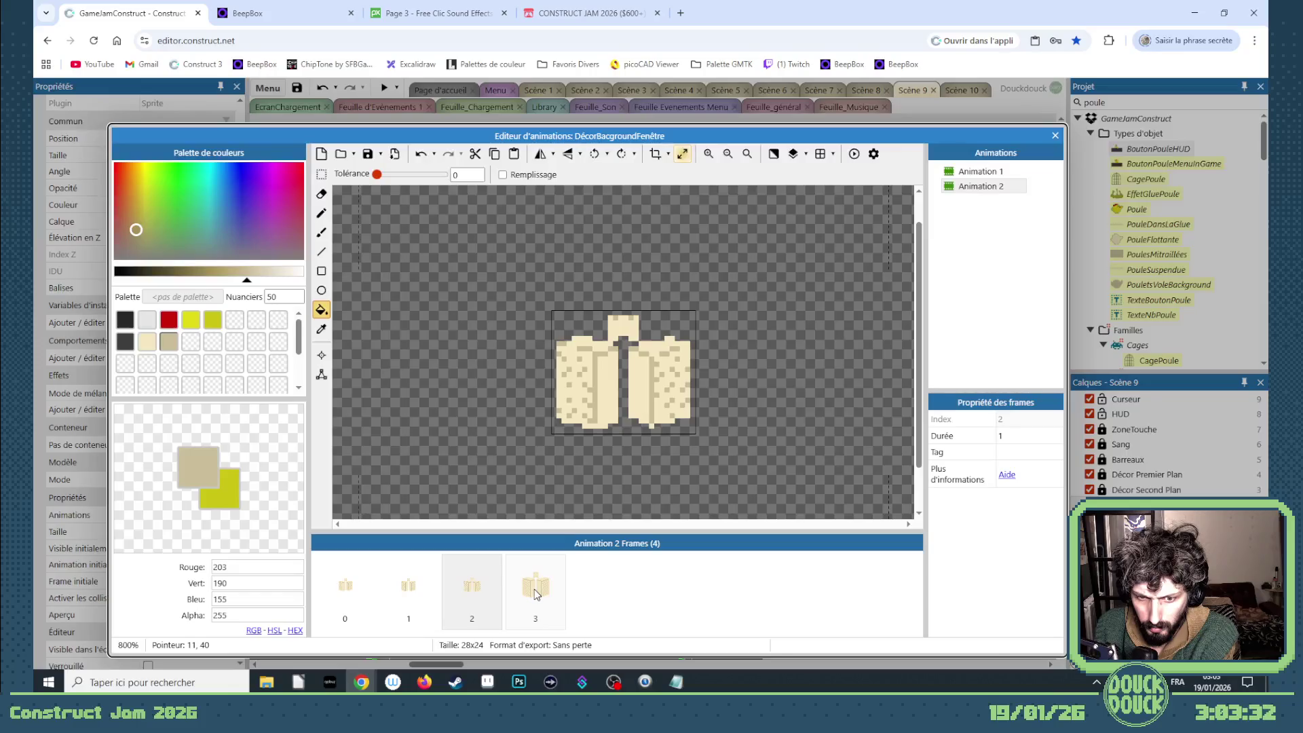
left_click(536, 594)
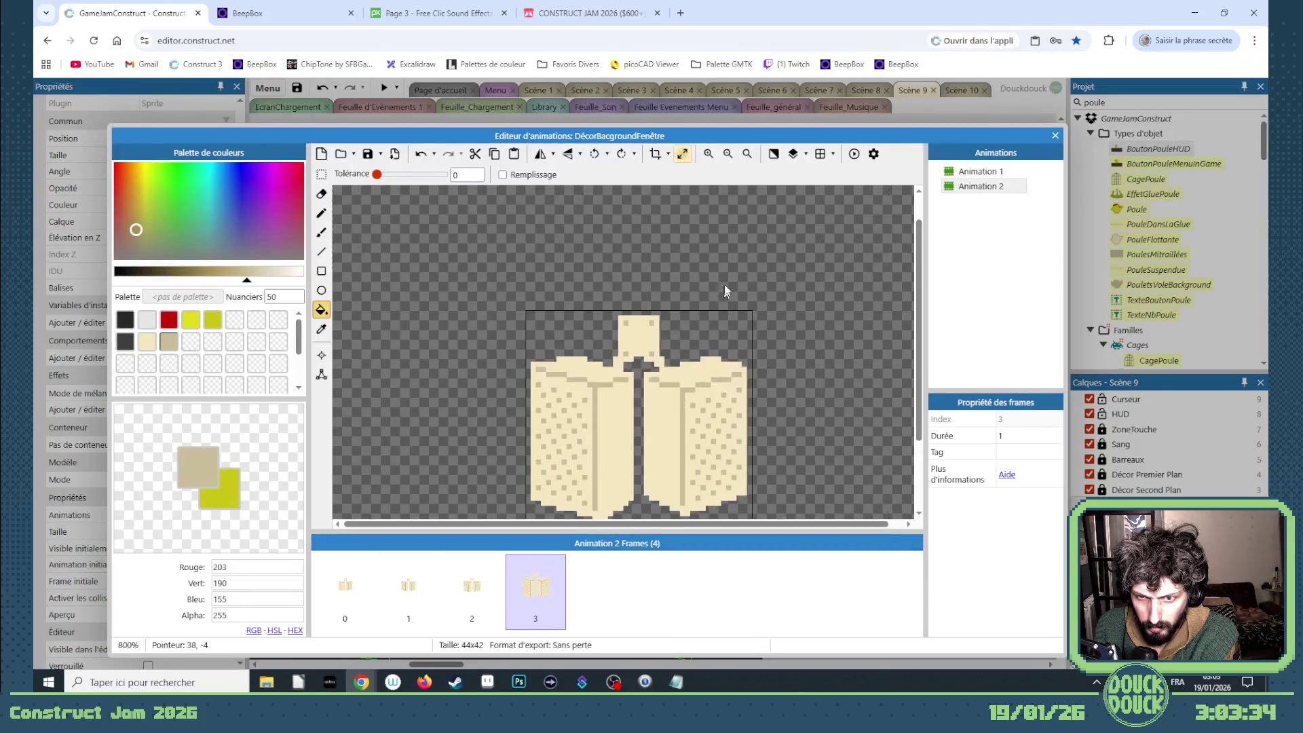
left_click(682, 154)
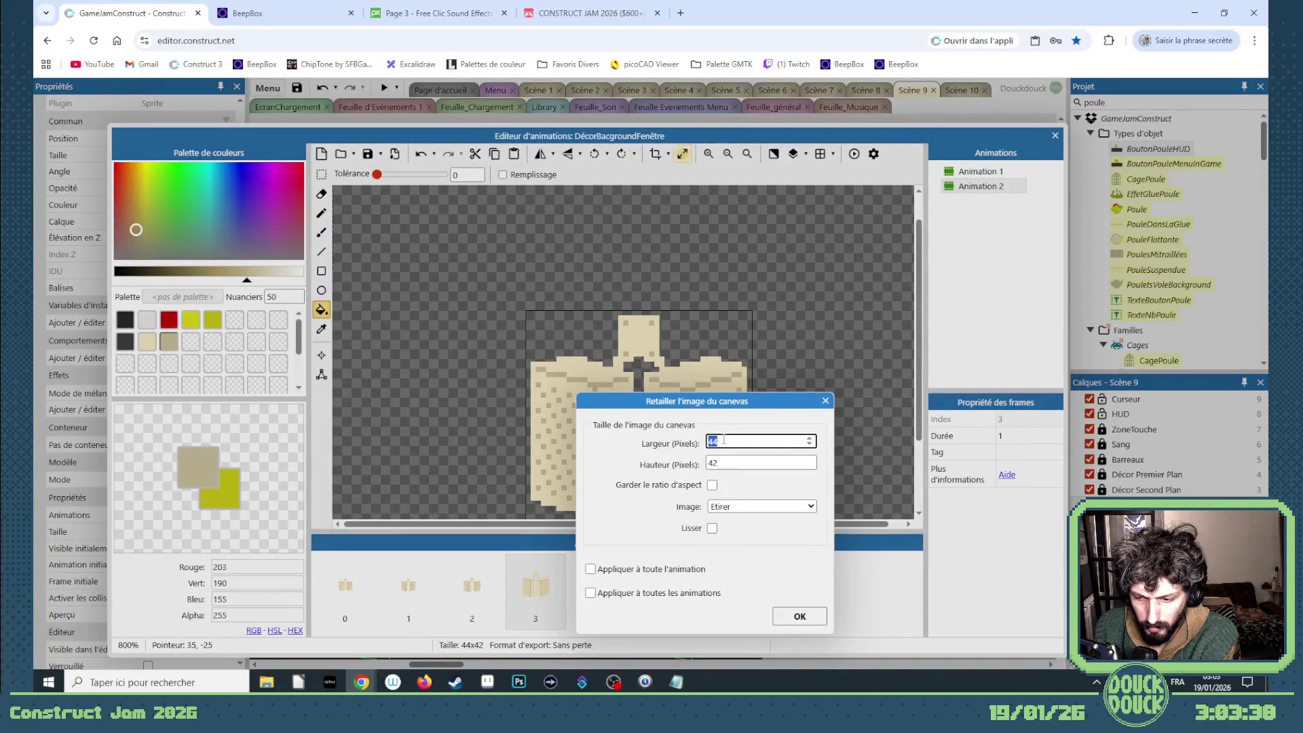
key("Tab")
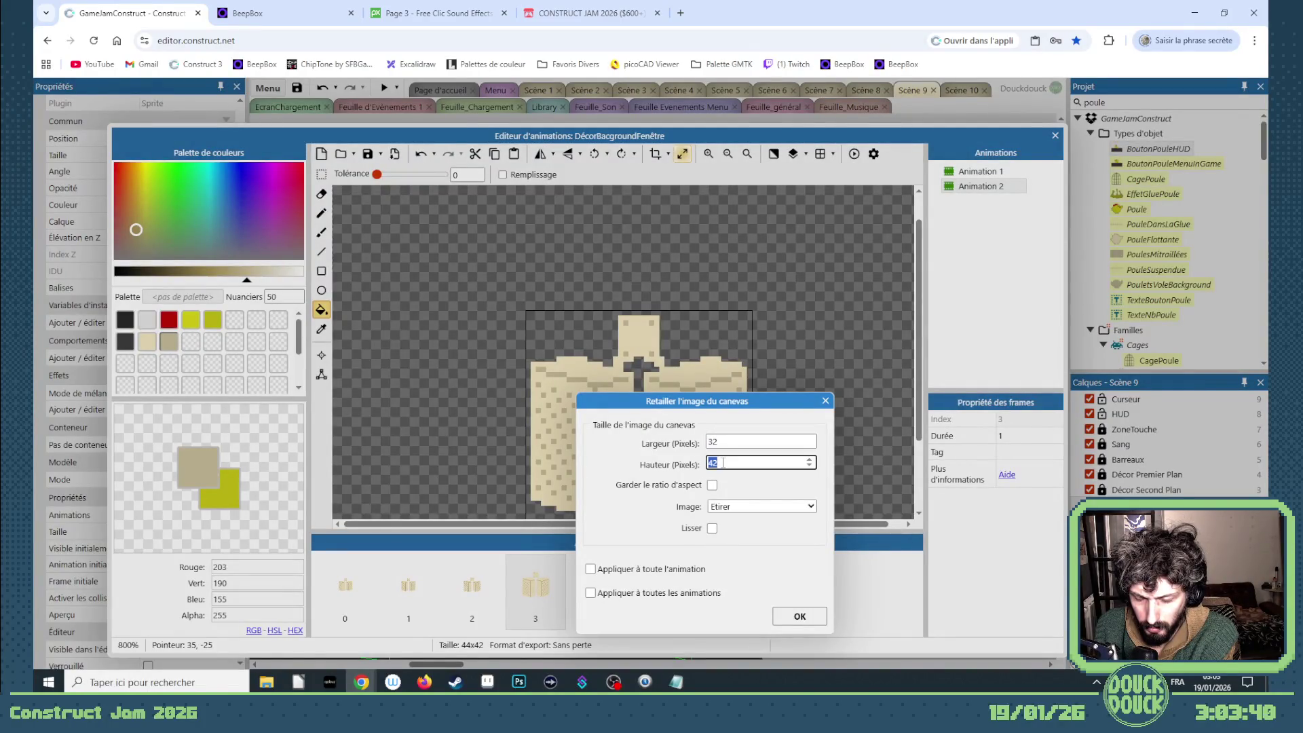
key("shift+Tab")
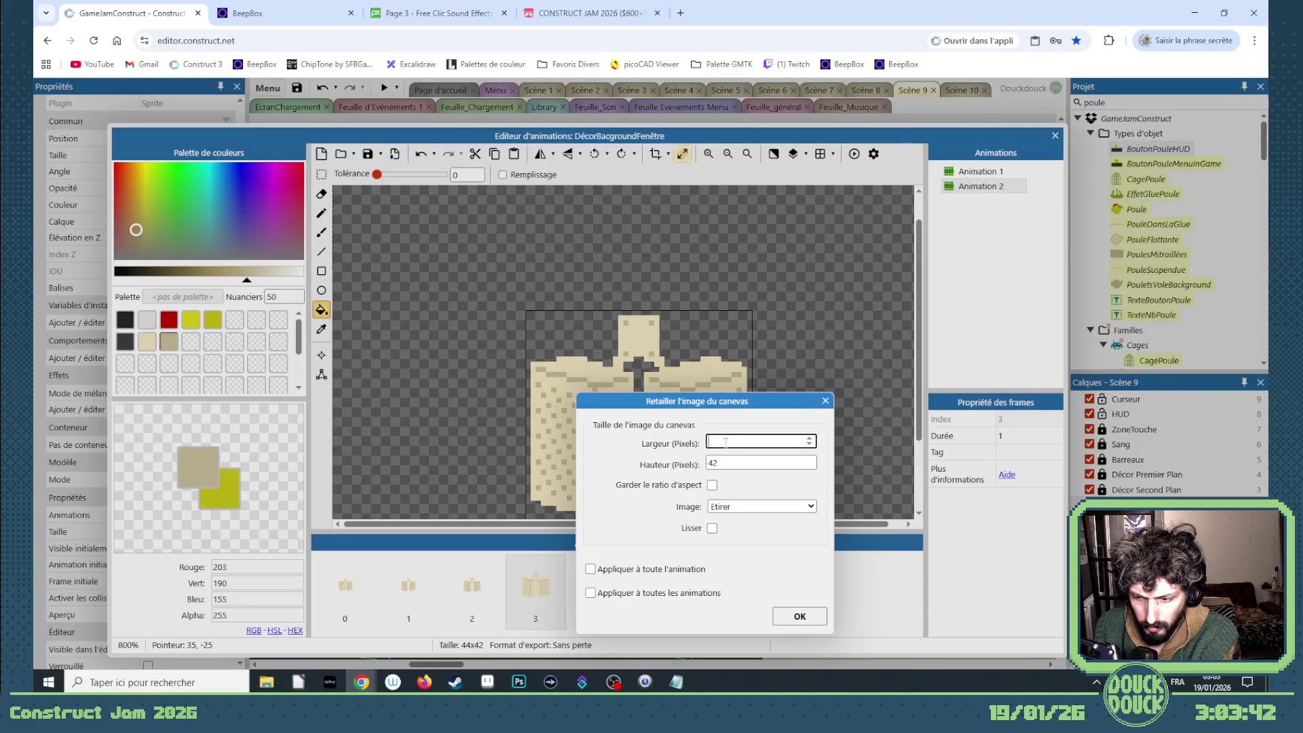
type("30")
key("Tab")
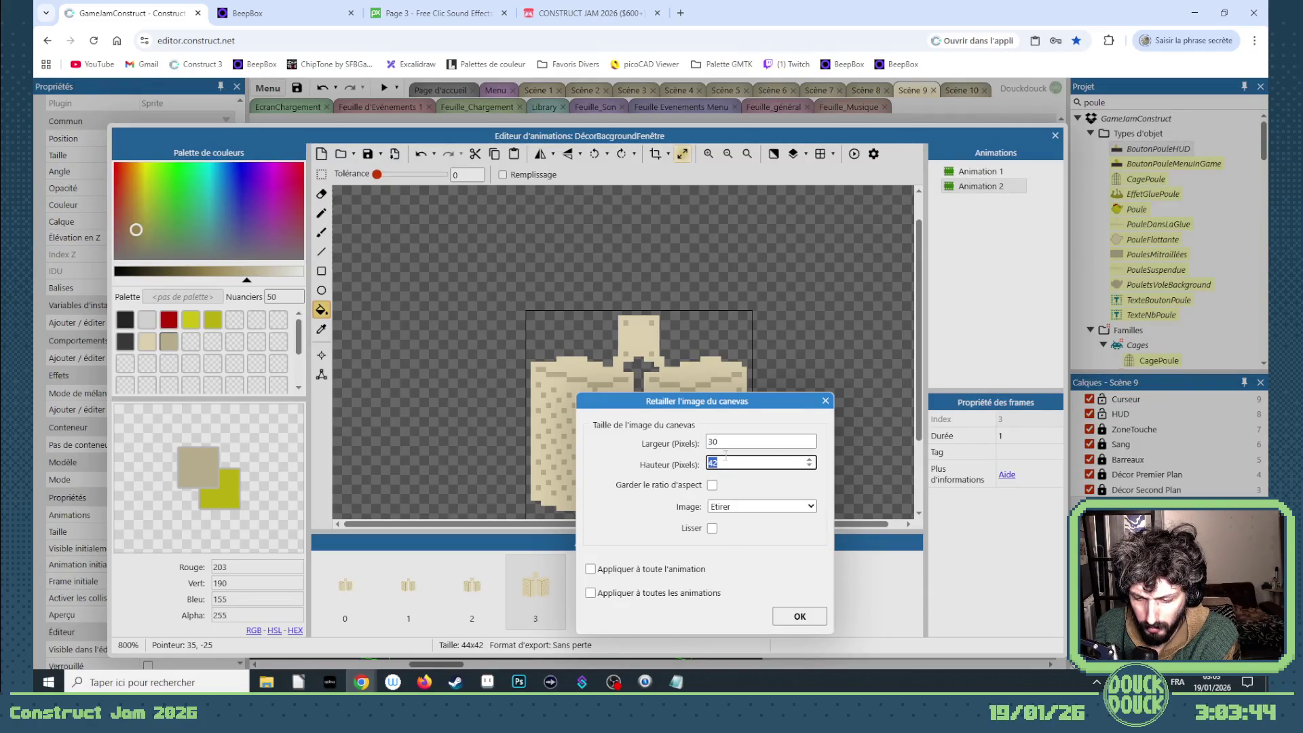
type("2")
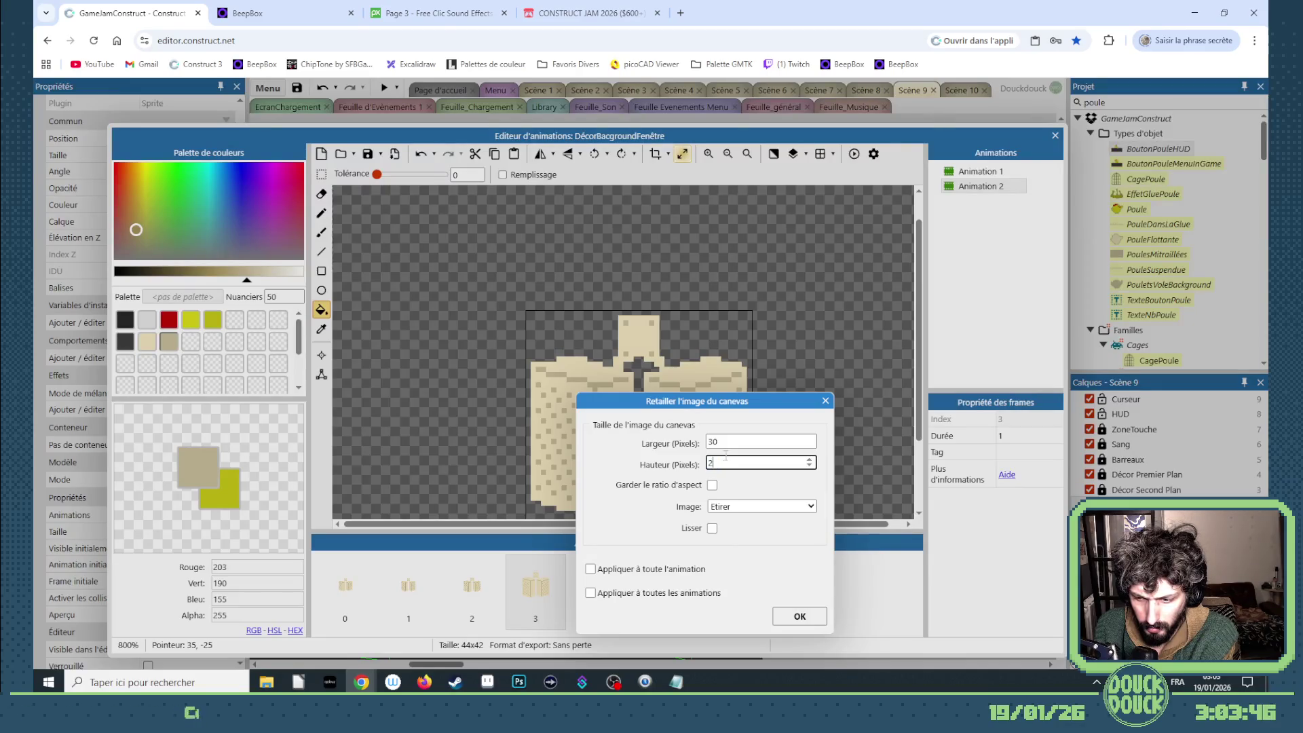
key("Return")
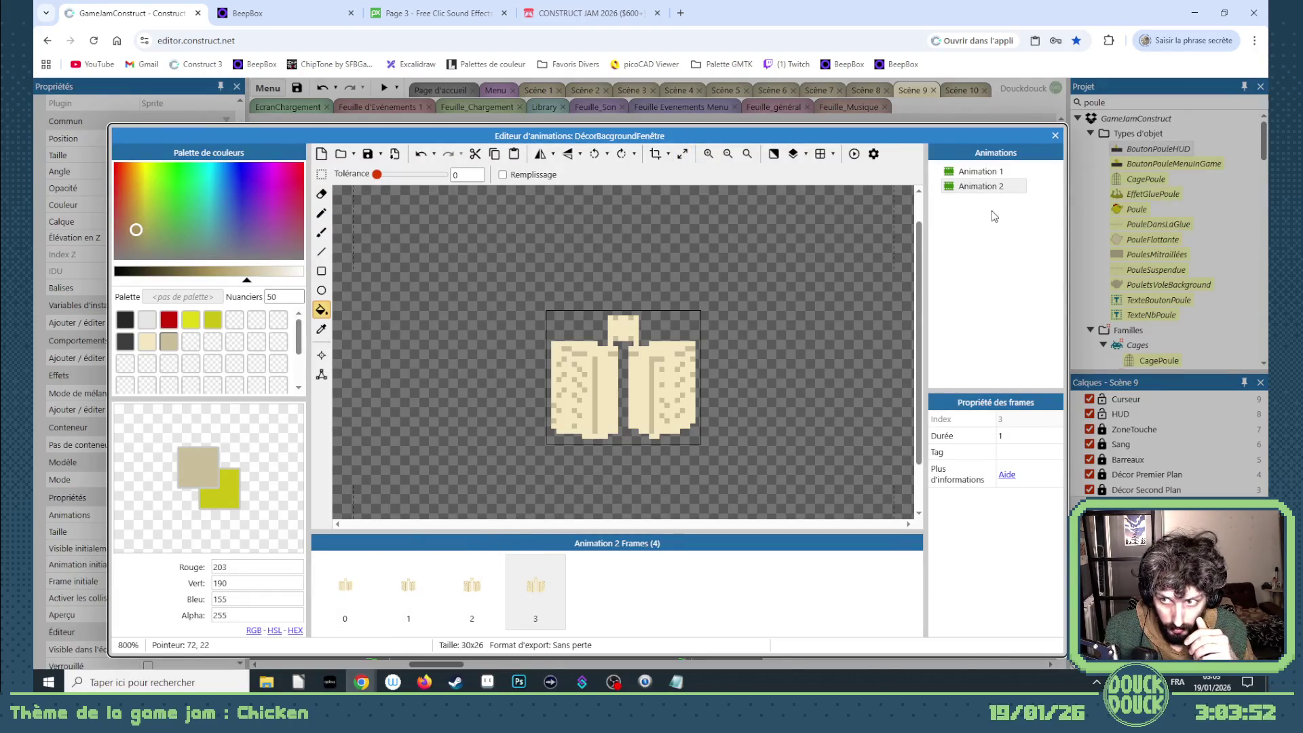
left_click(980, 188)
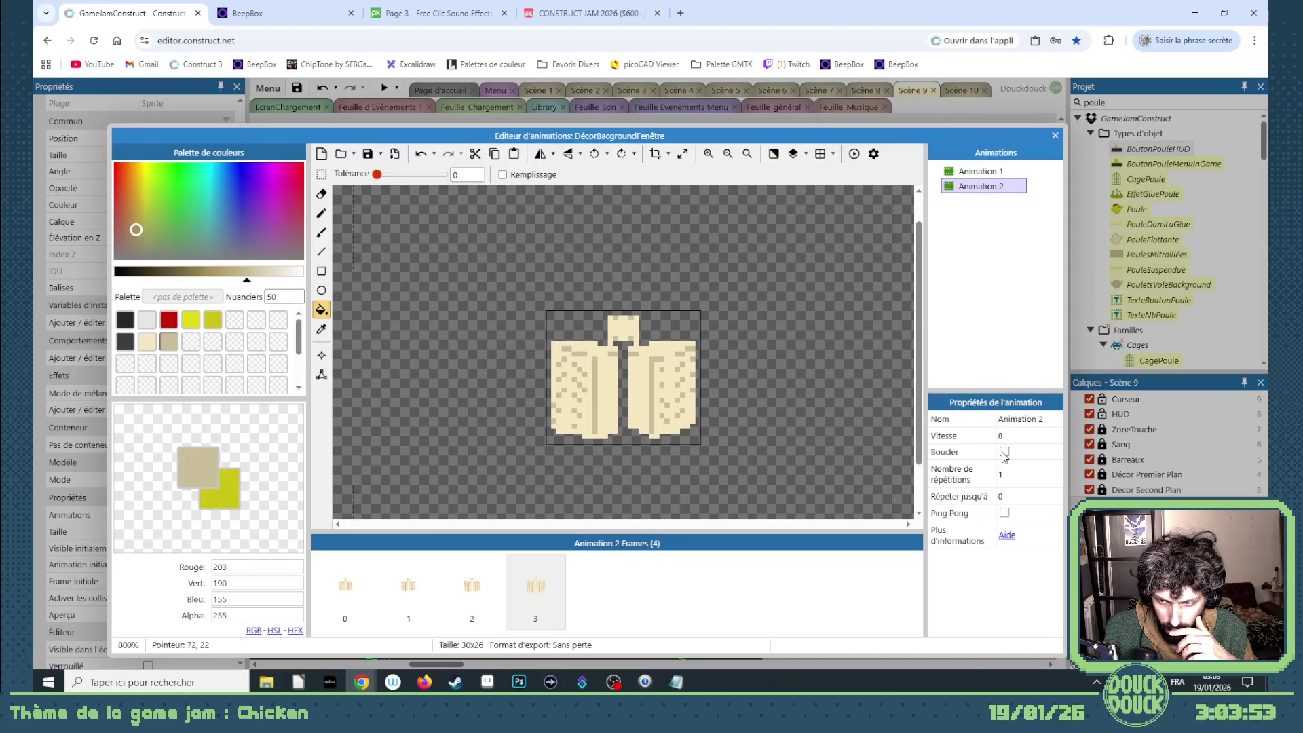
- Make Animation 2 loop in ping-pong at speed 8 and preview it
left_click(1004, 452)
left_click(1004, 513)
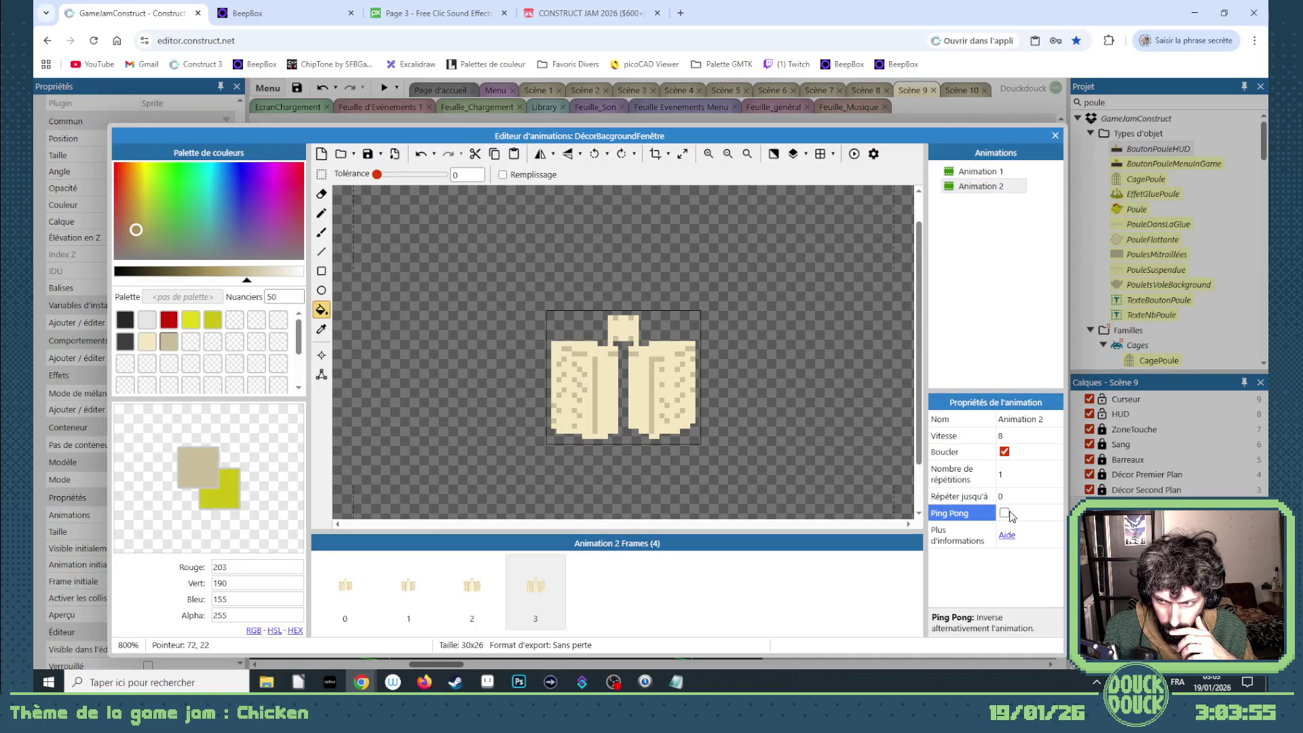
left_click(1009, 436)
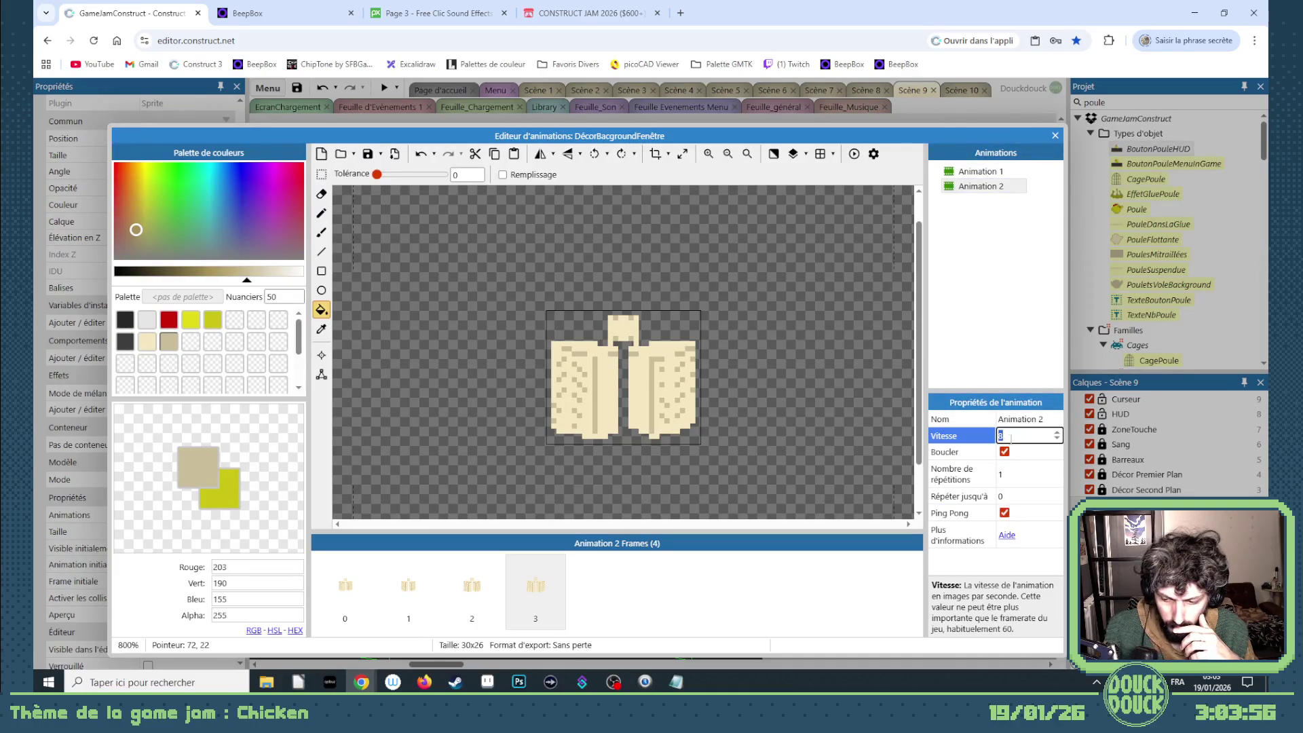
left_click(854, 153)
left_click(697, 238)
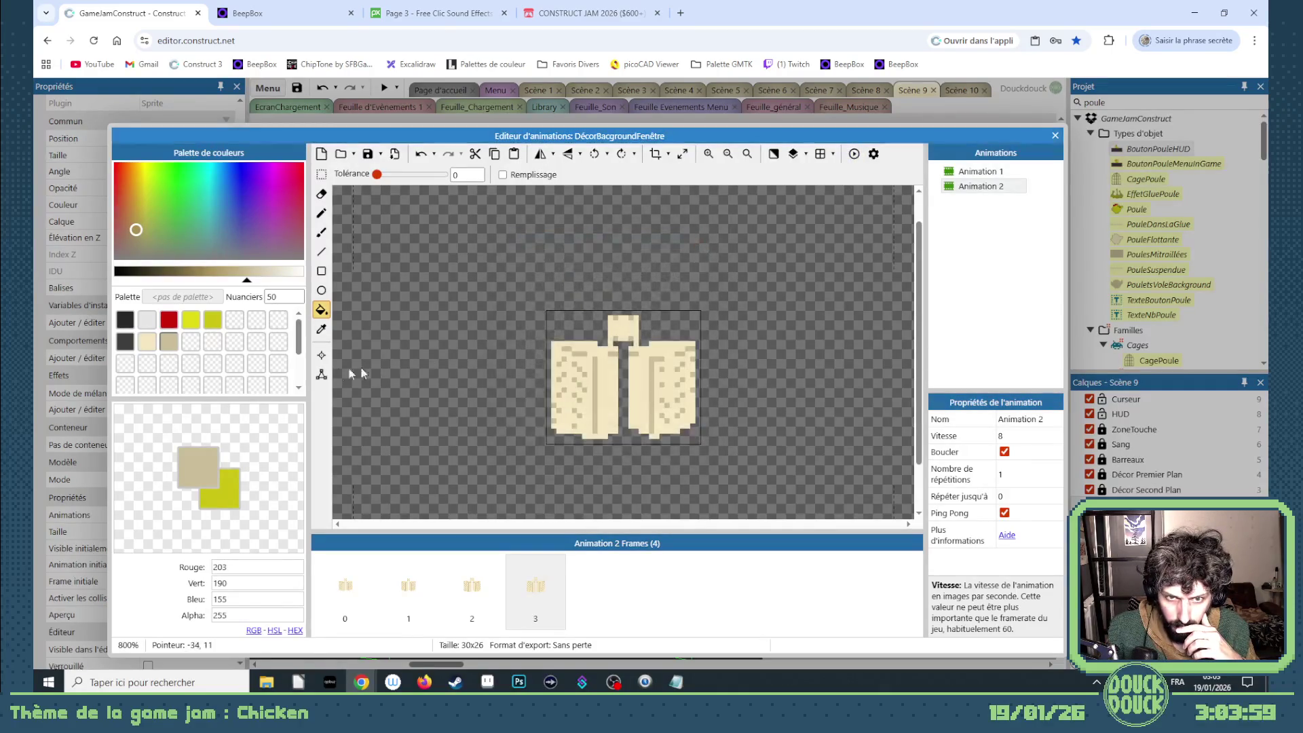
- Set the origin to top centre for the whole animation and preview again
left_click(321, 355)
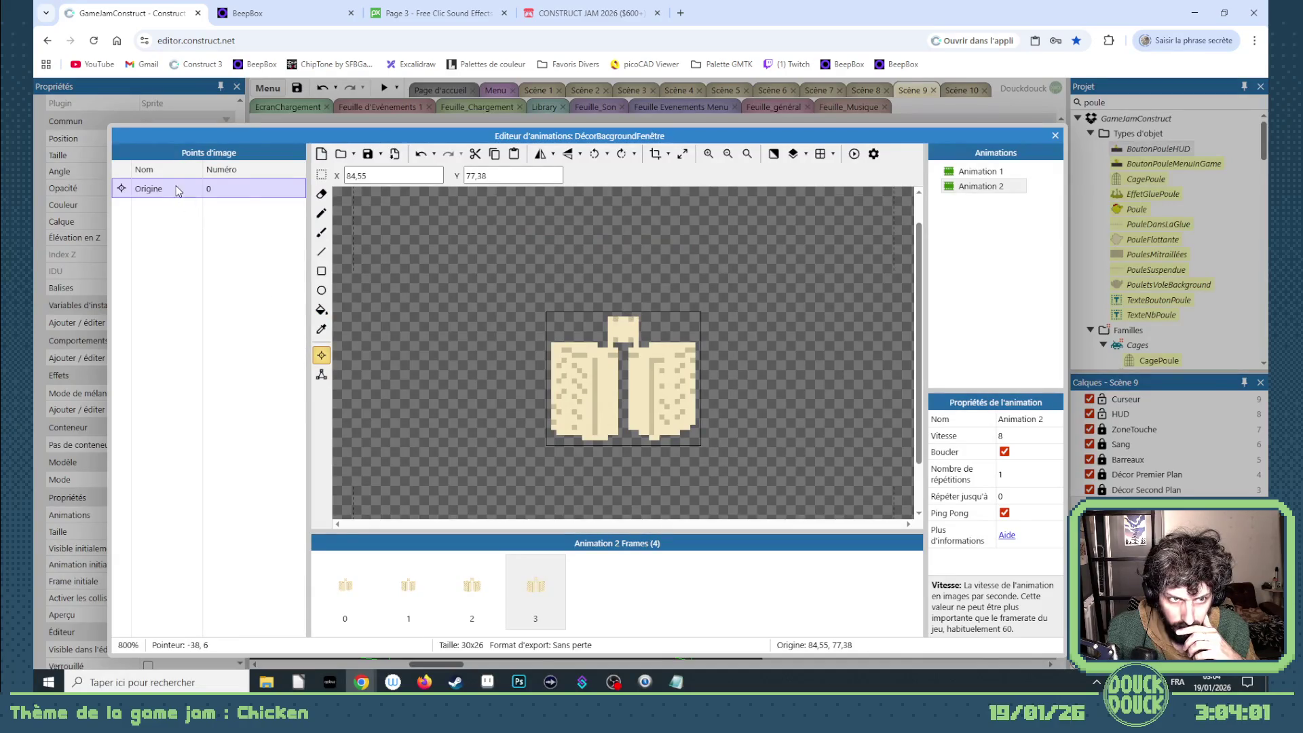
right_click(177, 191)
mouse_move(278, 293)
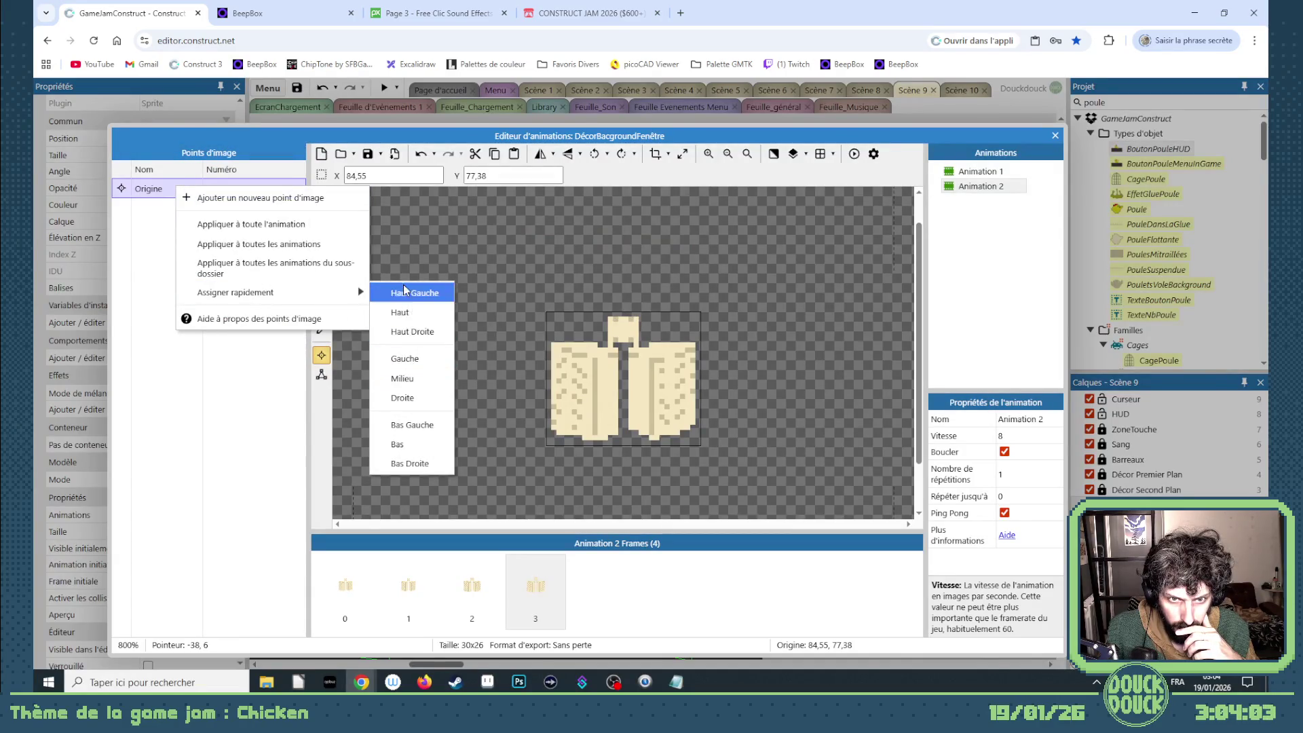
left_click(401, 312)
right_click(197, 184)
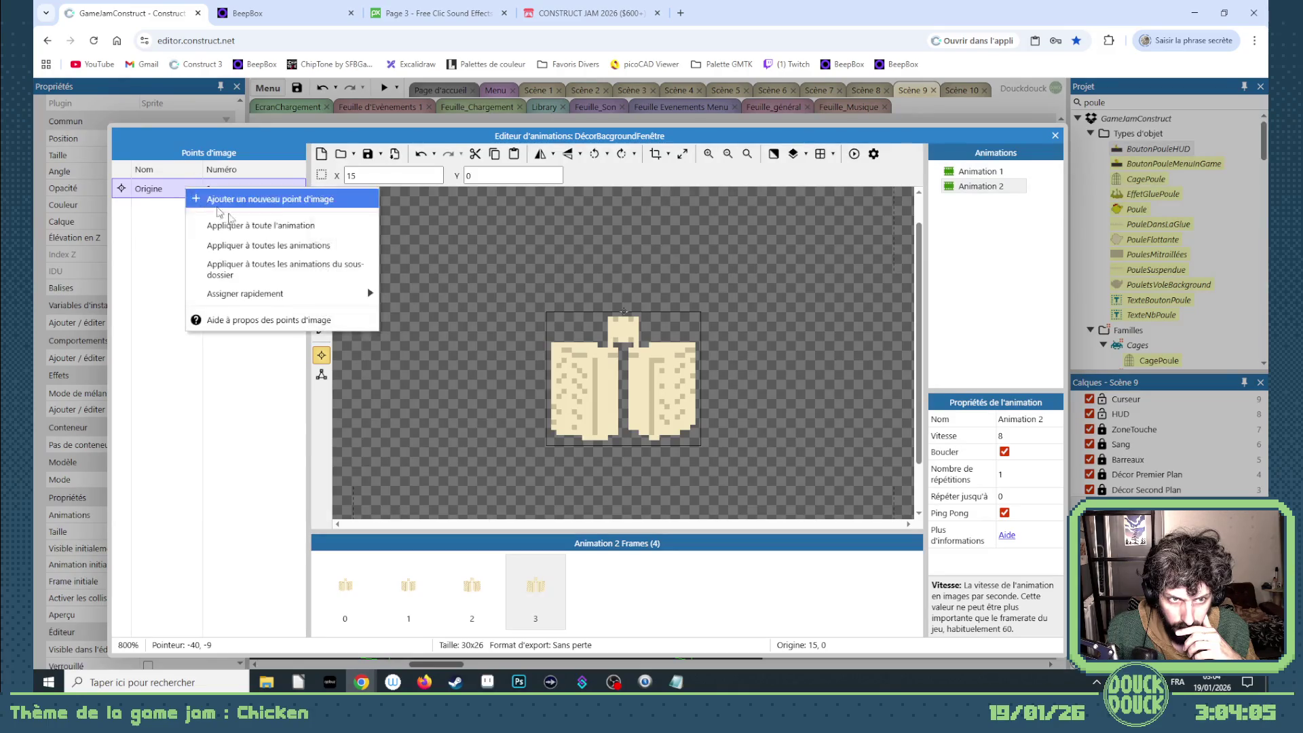
left_click(244, 221)
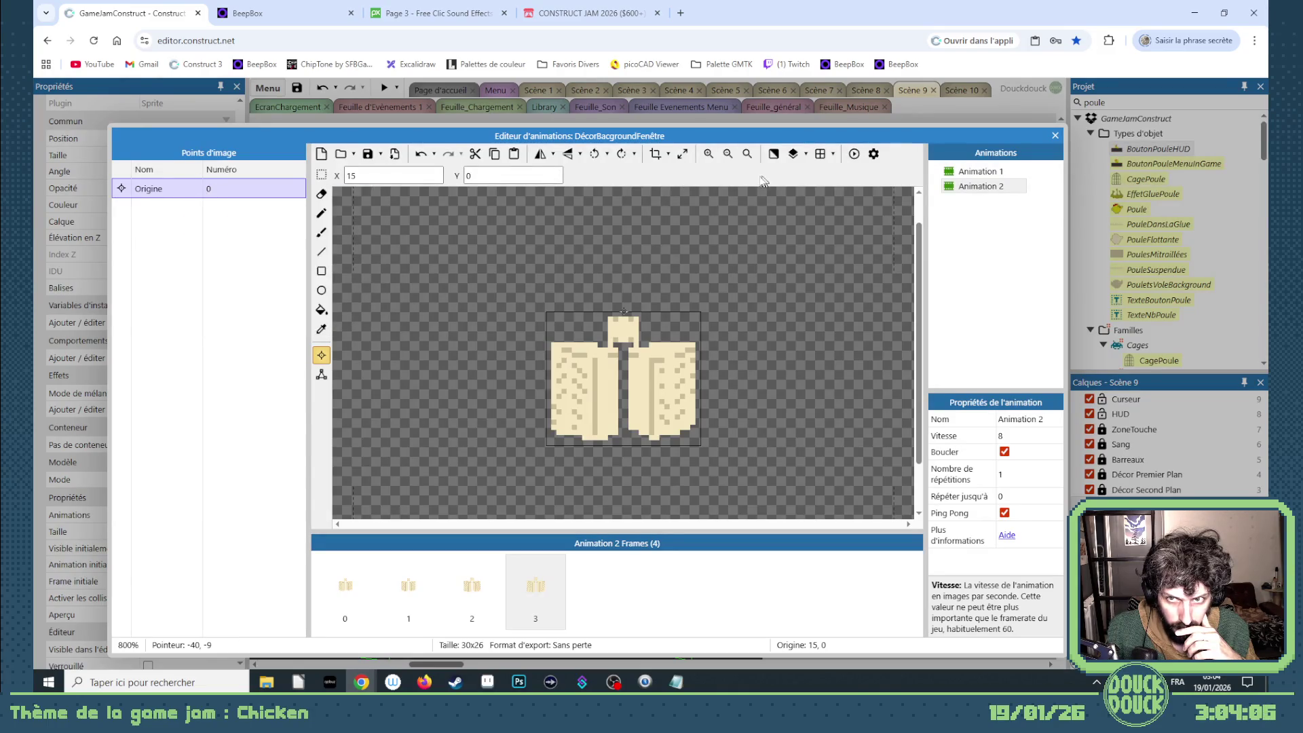
left_click(853, 153)
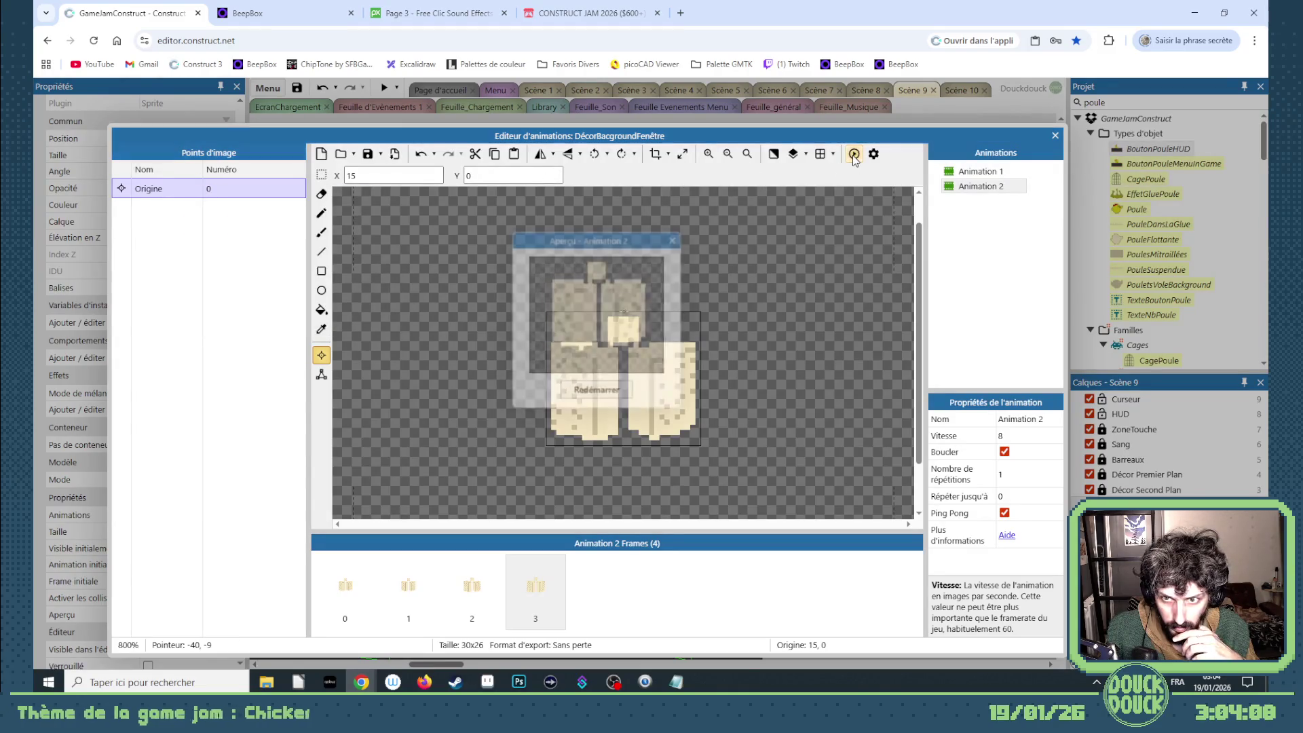
- Preview Animation 2 at speed 4, then at speed 16
left_click(674, 240)
left_click(1024, 435)
type("4")
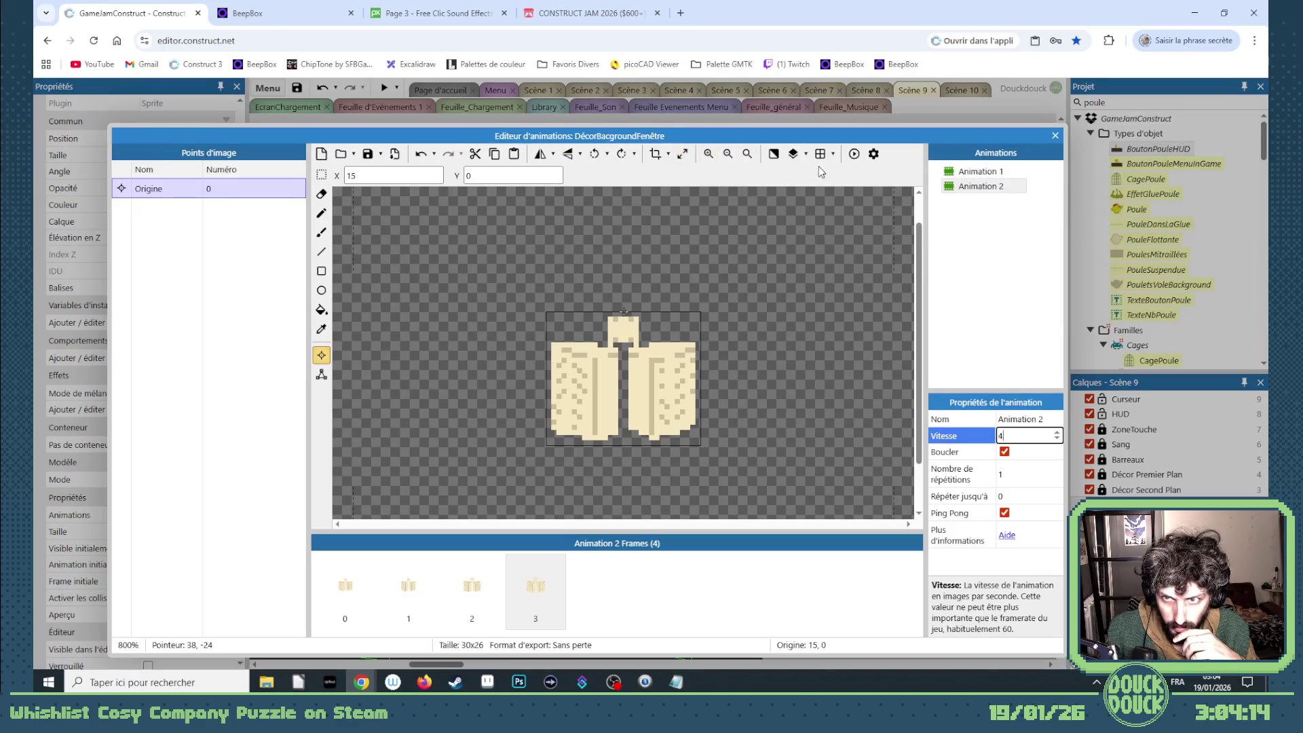
left_click(854, 155)
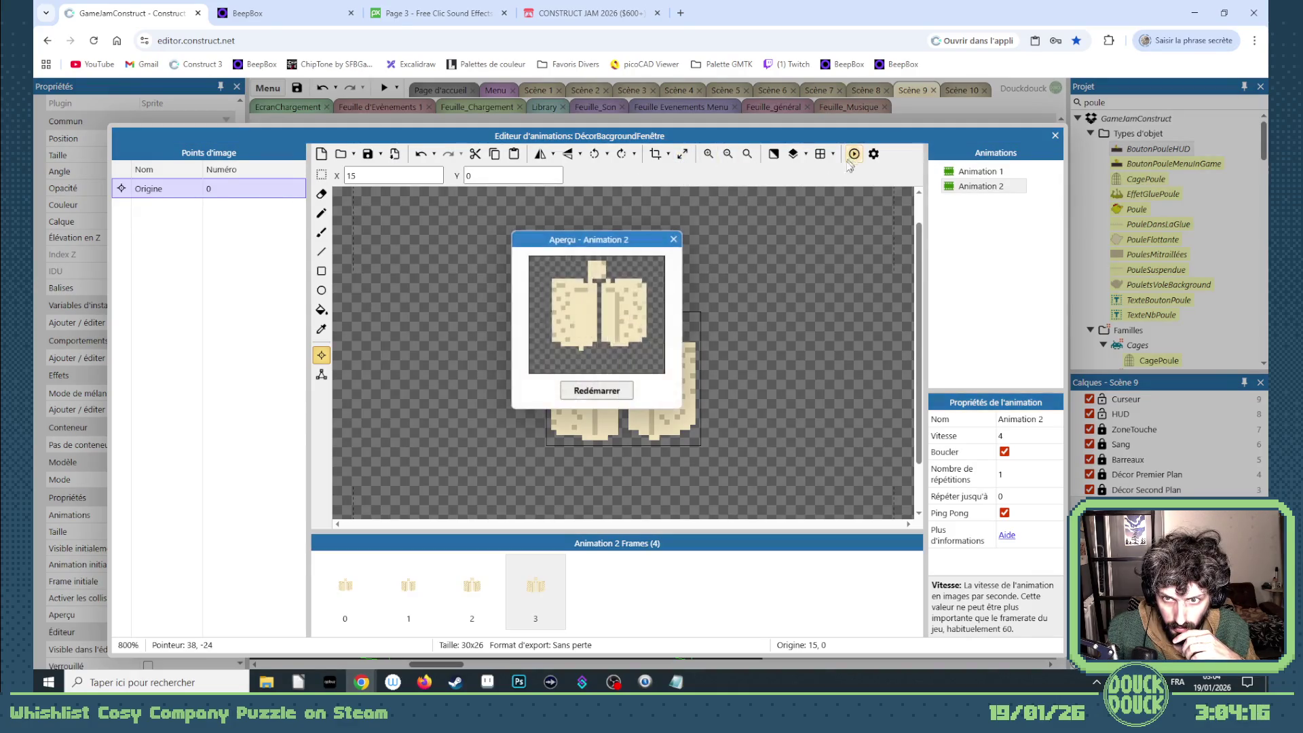
left_click(674, 240)
left_click(1016, 435)
type("16")
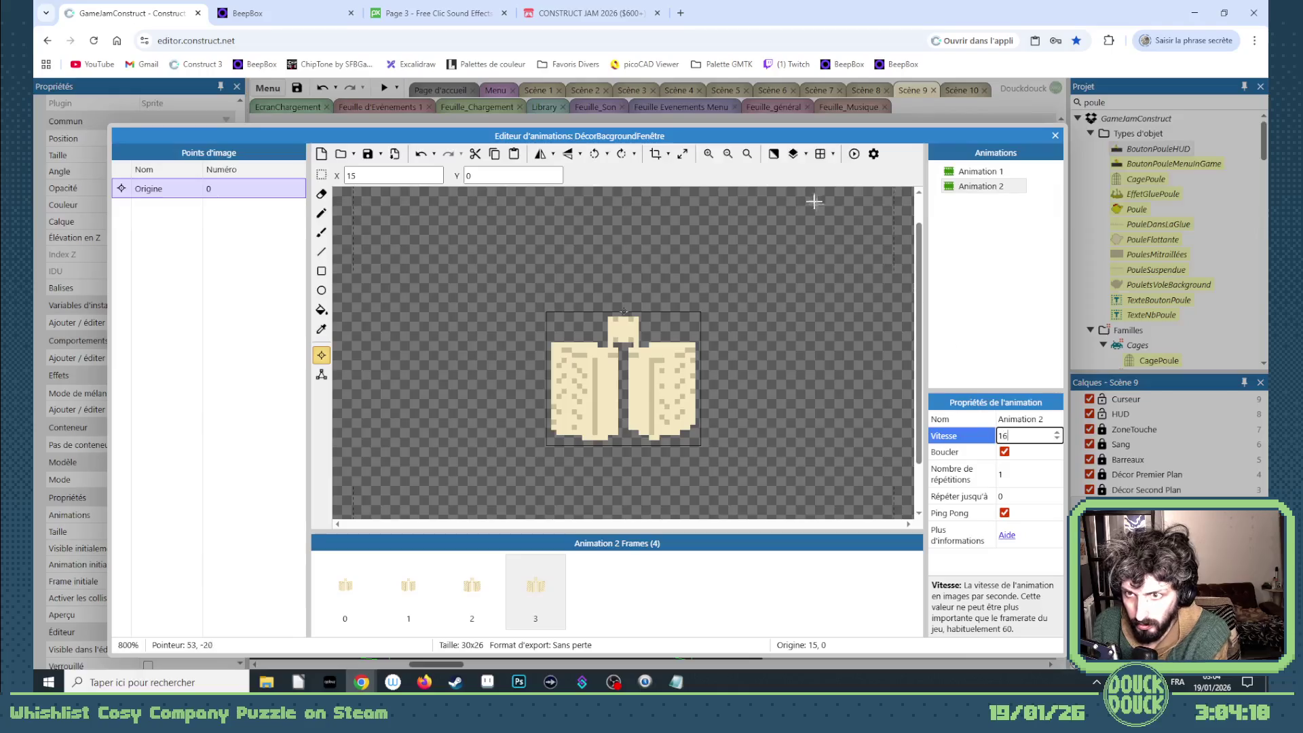
left_click(854, 154)
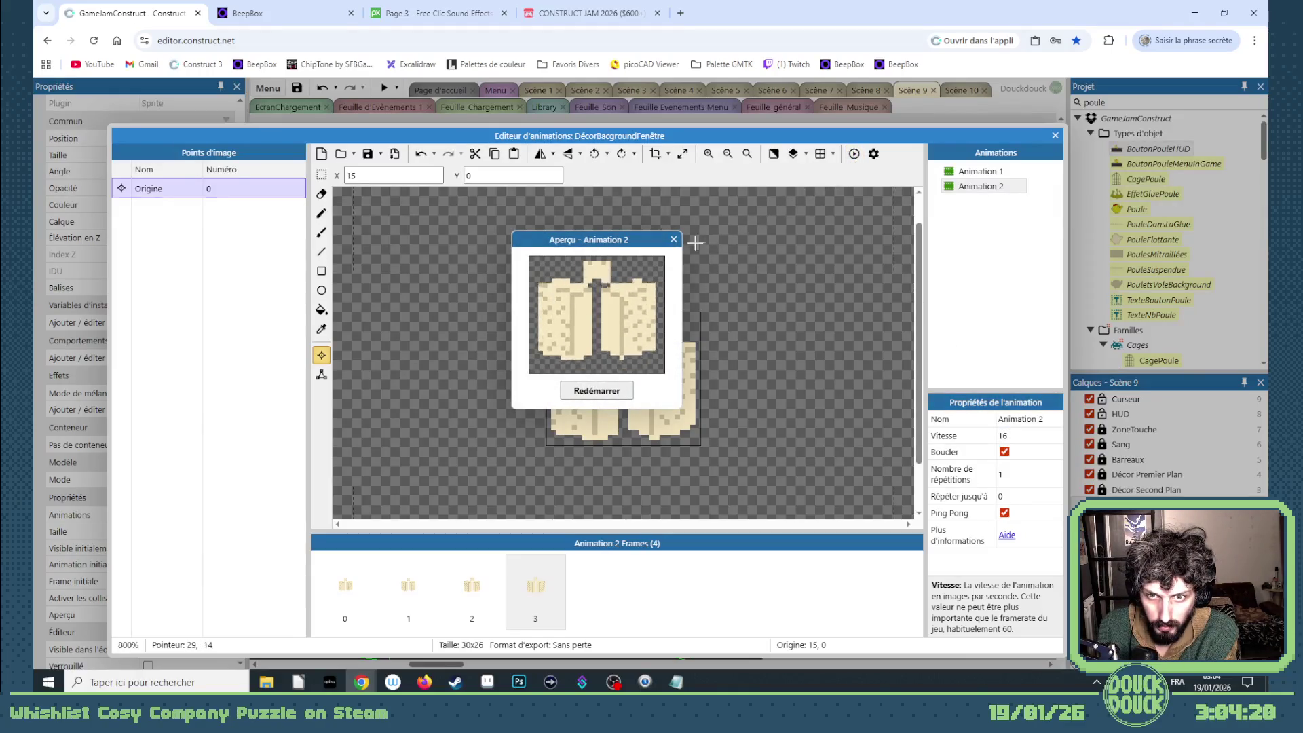
left_click(673, 239)
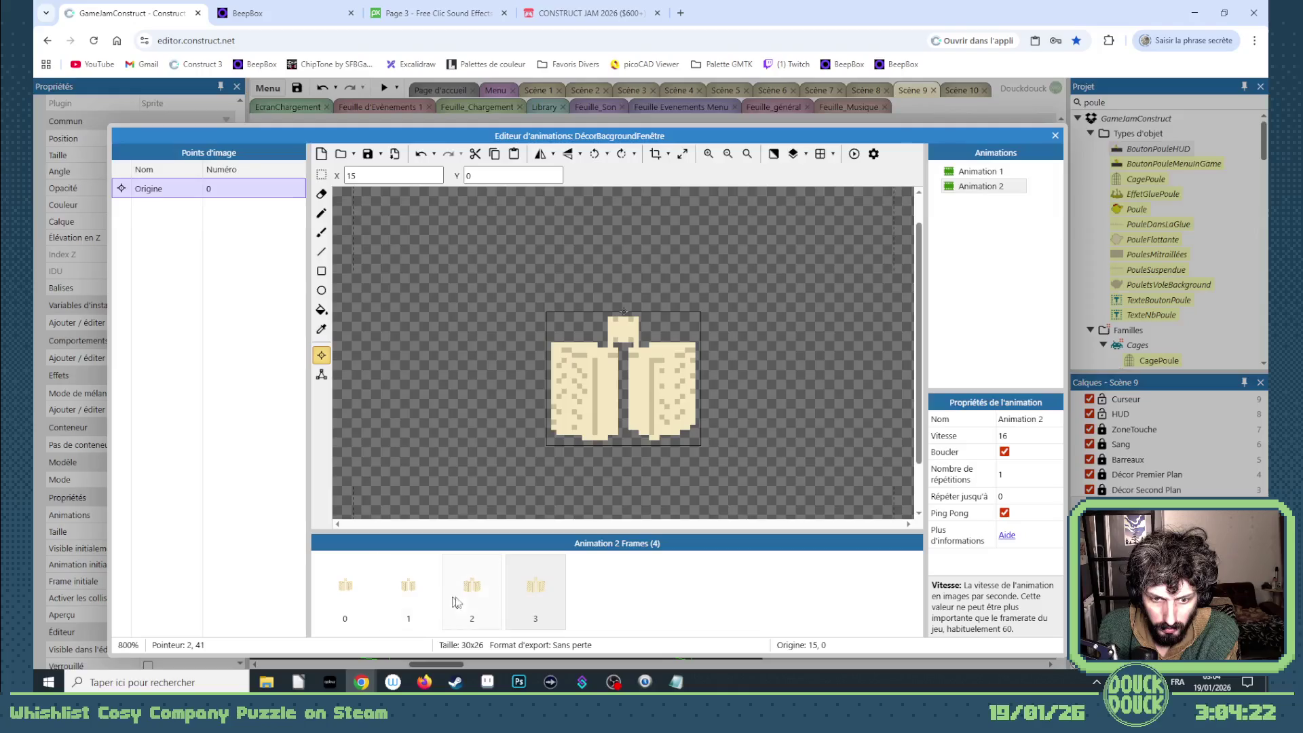
- Move frame 1 to the end of the sequence, preview, and select all four frames
left_click(533, 587)
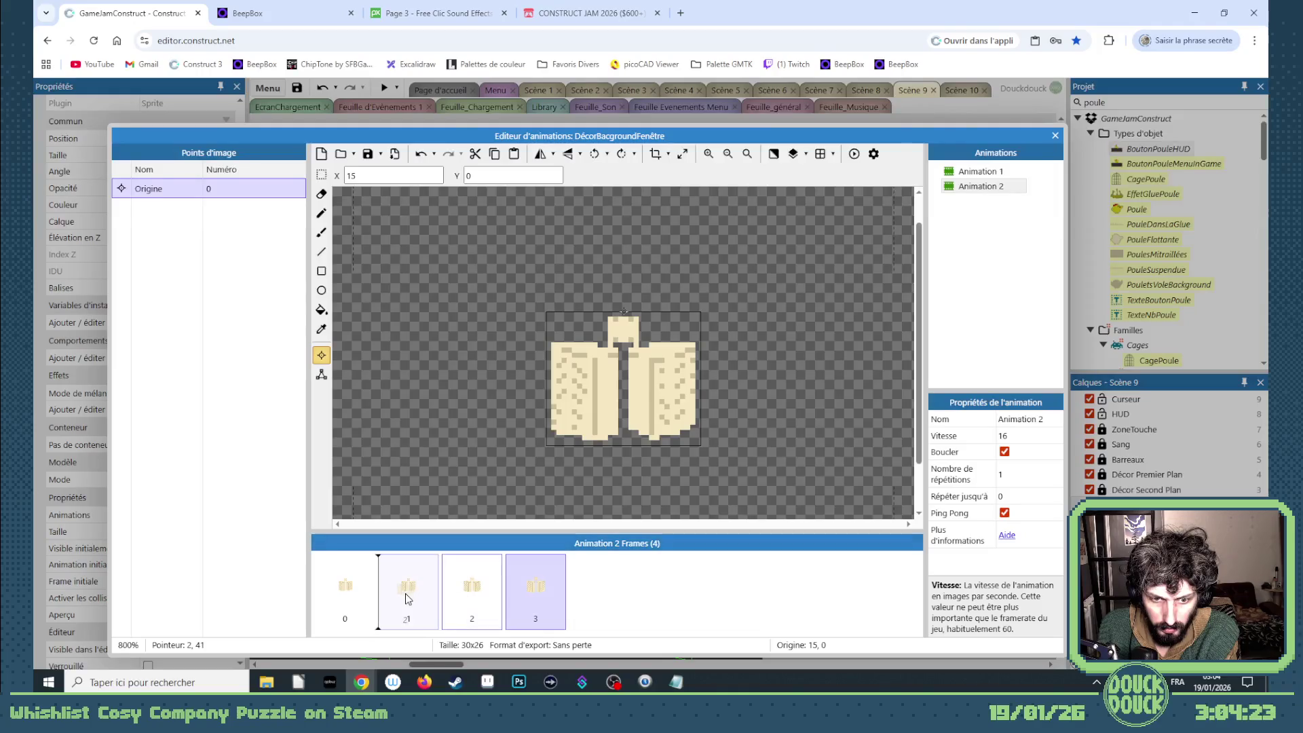
left_click(853, 154)
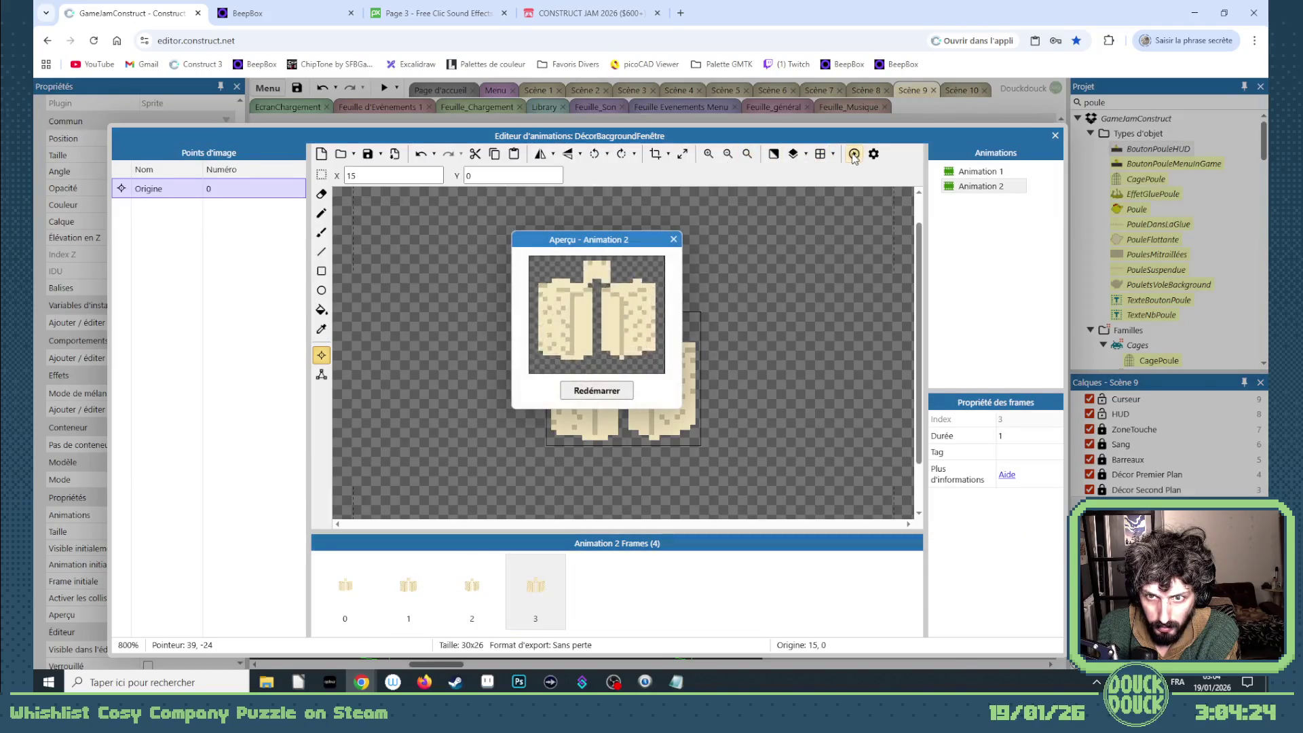
left_click(674, 239)
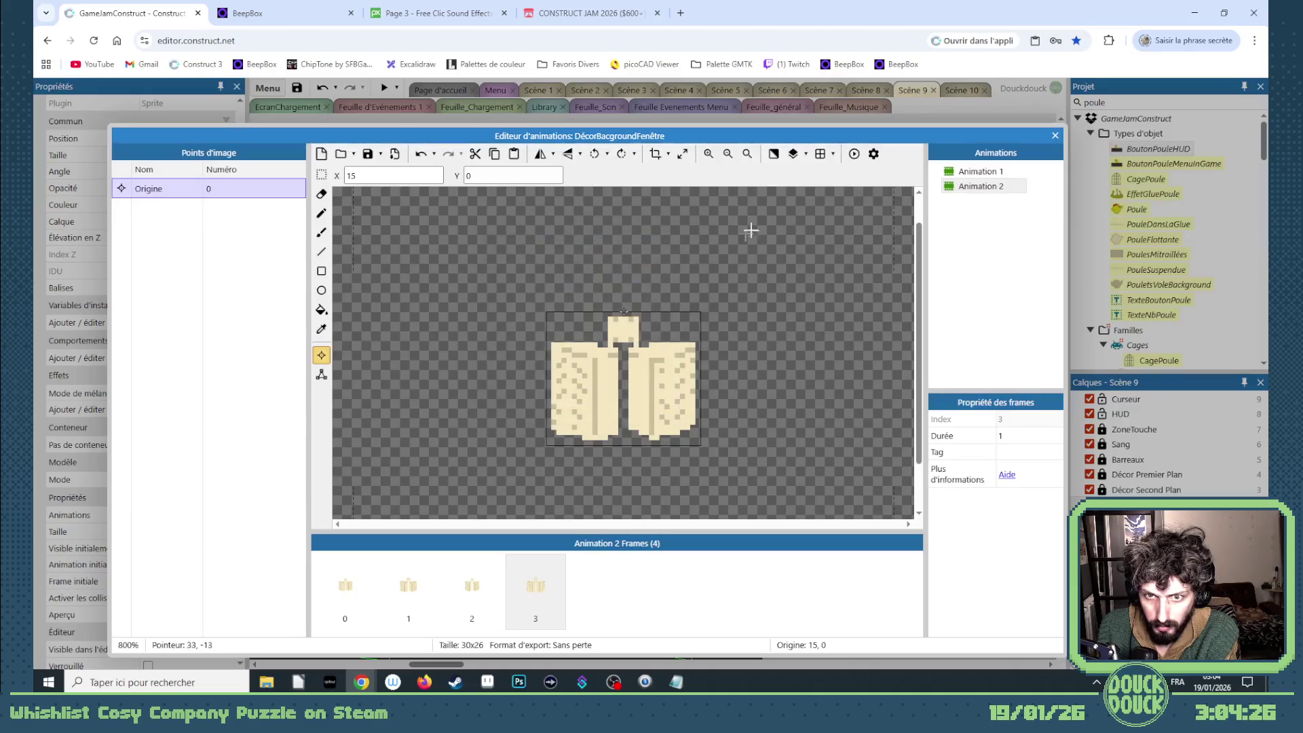
left_click(473, 601)
left_click(410, 592)
mouse_move(410, 591)
left_mouse_down()
mouse_move(566, 592)
mouse_move(557, 585)
left_mouse_up()
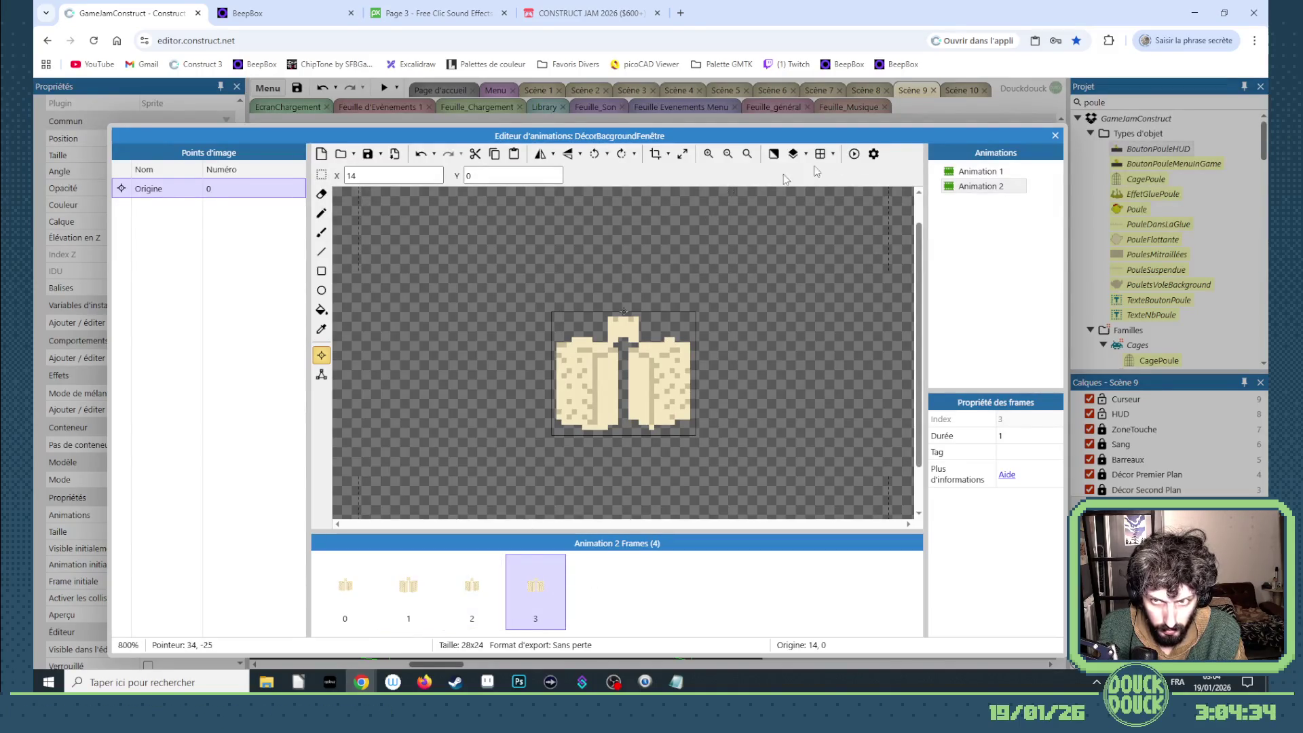
left_click(854, 155)
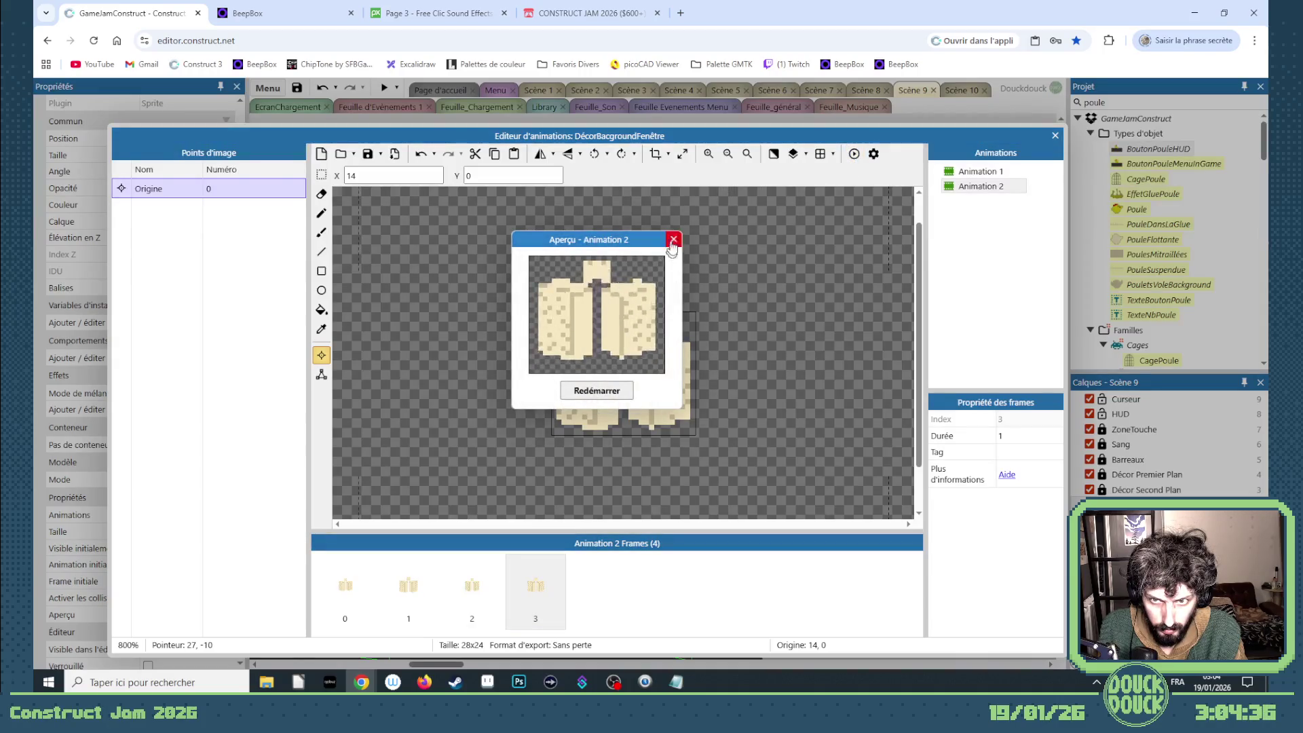
left_click(501, 608)
left_click(501, 609)
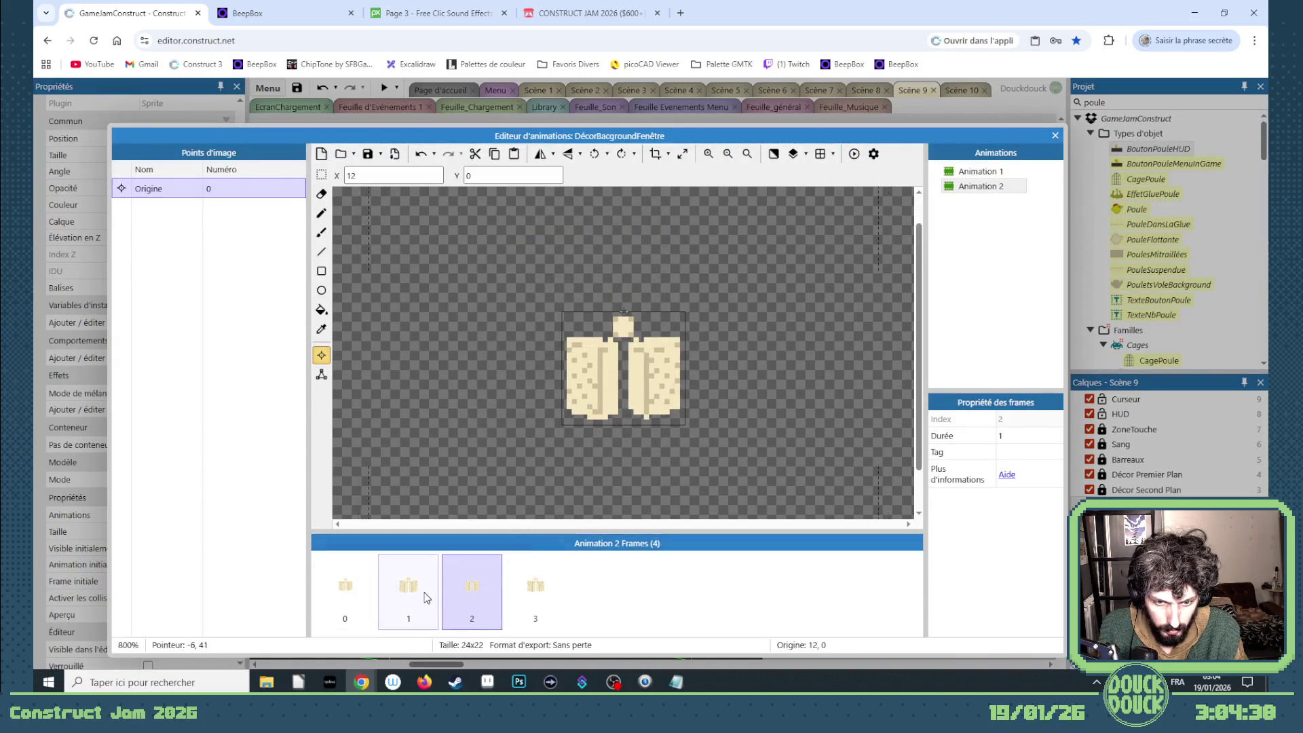
left_click(348, 586, "shift")
left_click(526, 589, "shift")
- Duplicate the four frames to make eight and move frame 5 right after frame 3
right_click(516, 583)
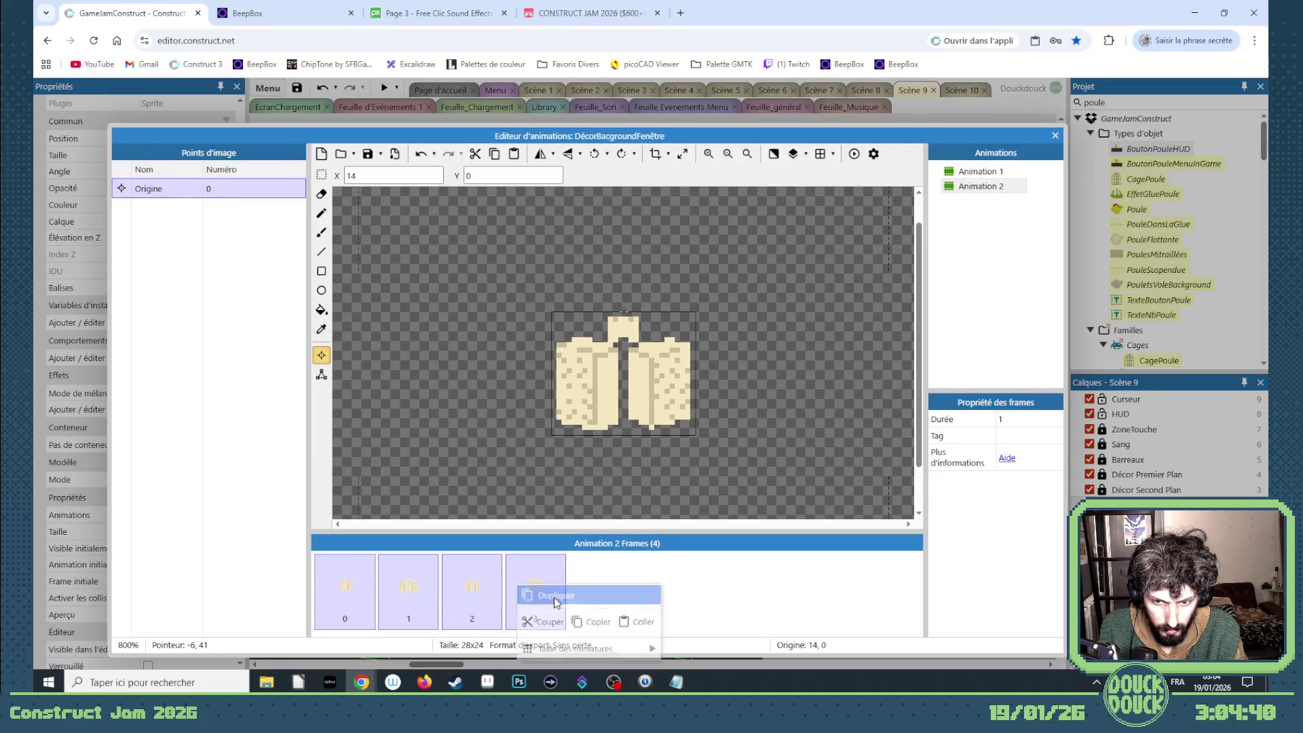
left_click(543, 593)
left_click(662, 590)
left_click_drag(662, 590, 583, 596)
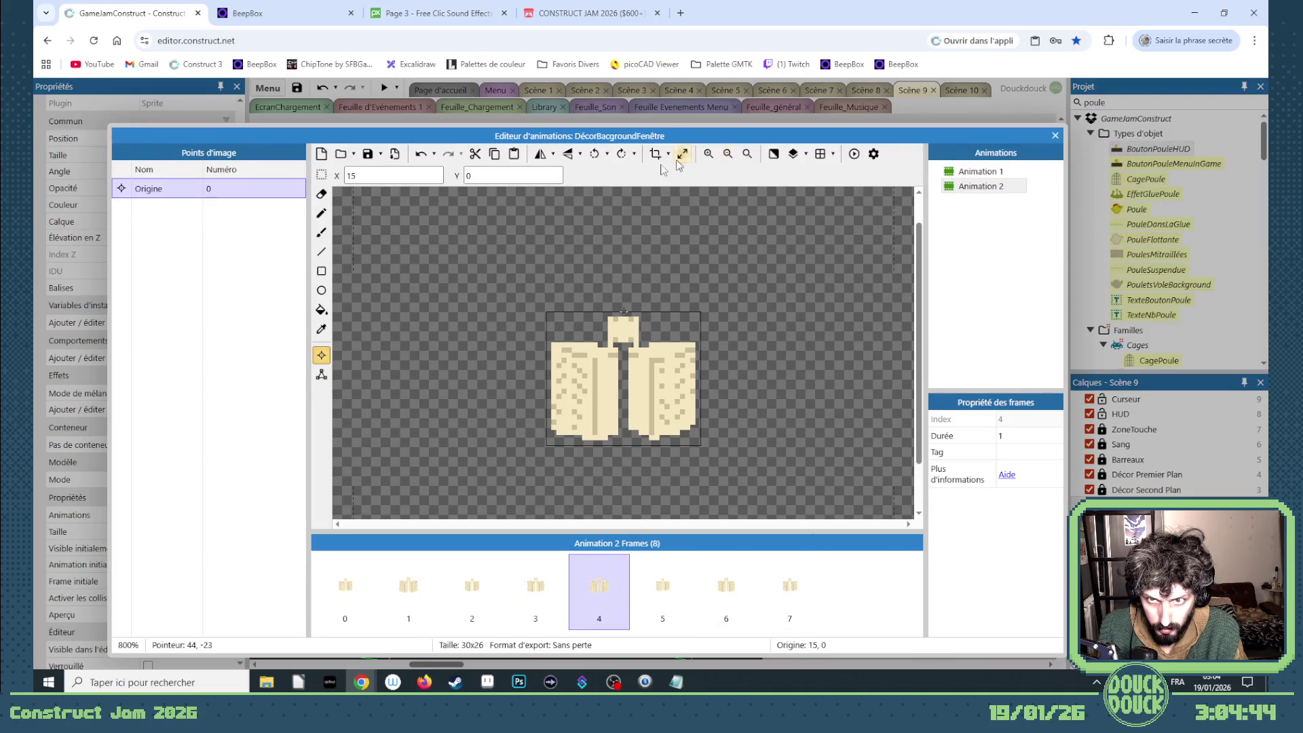
- Set Animation 2's speed to 12, preview it, and return to the scene
left_click(981, 186)
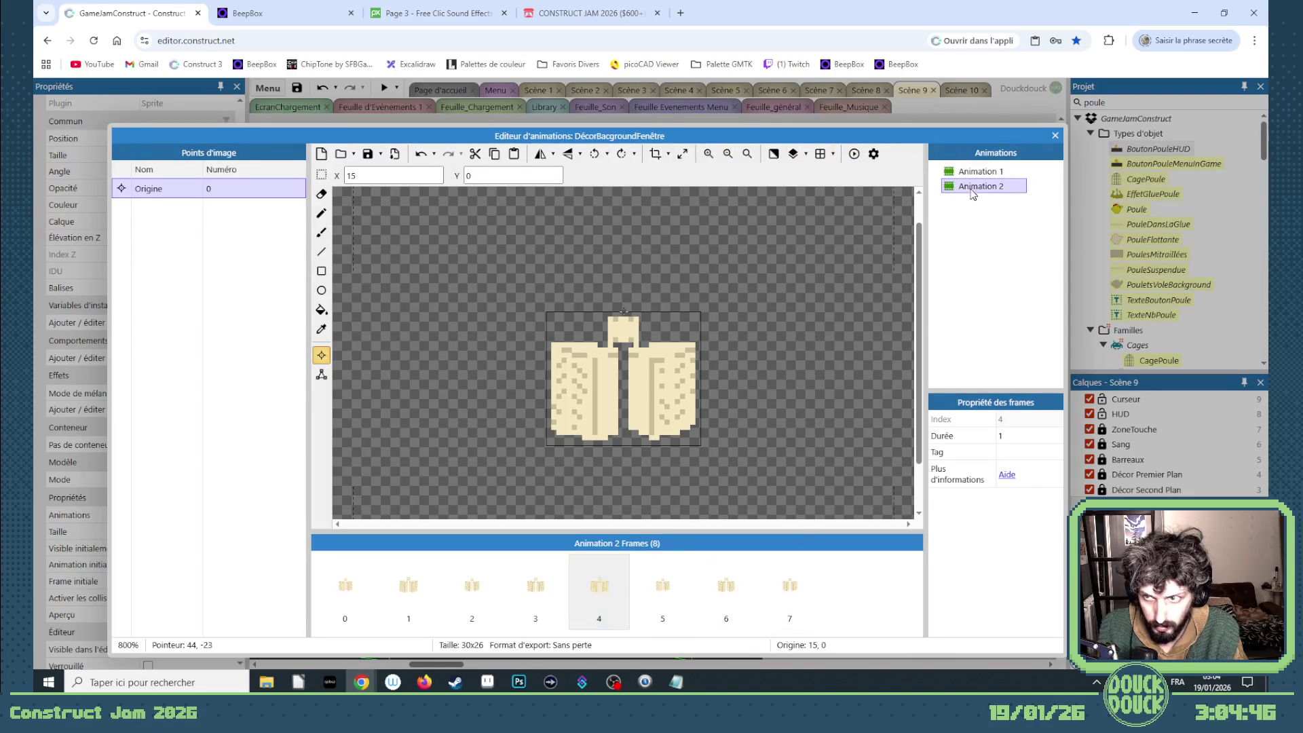
left_click(1023, 438)
type("12")
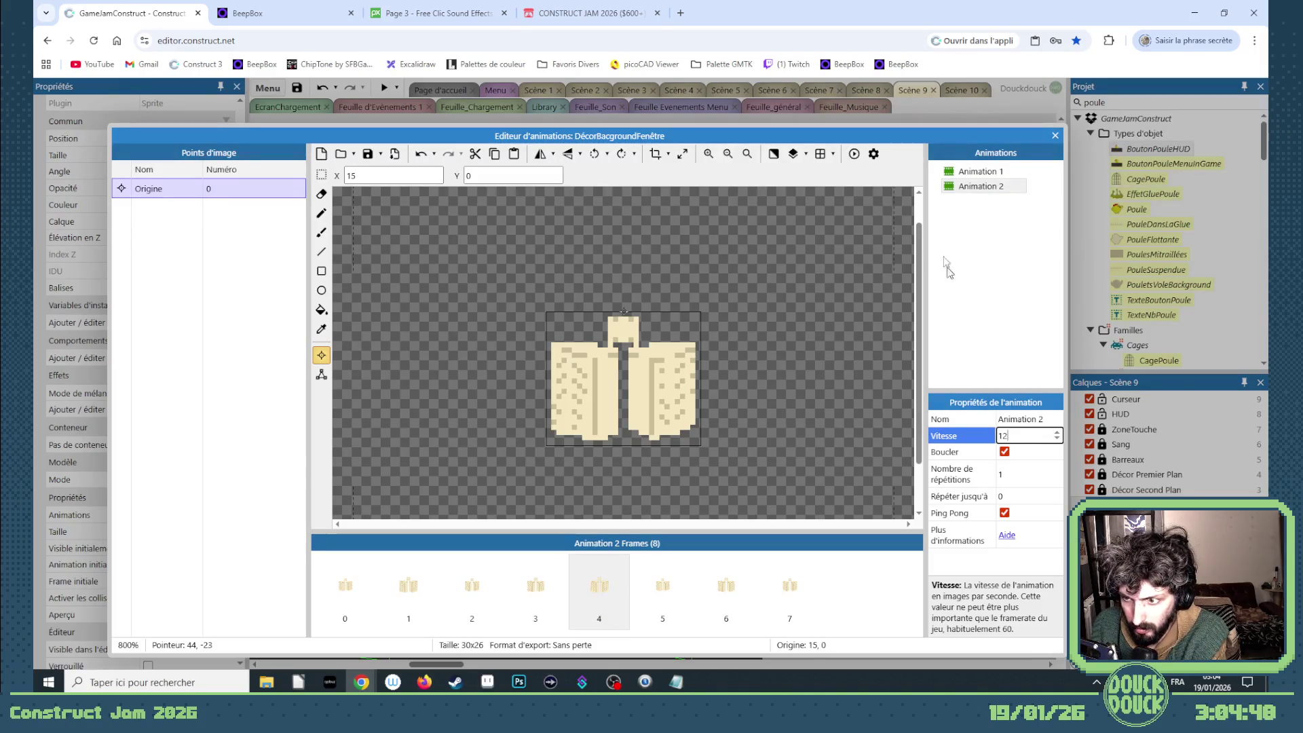
left_click(854, 154)
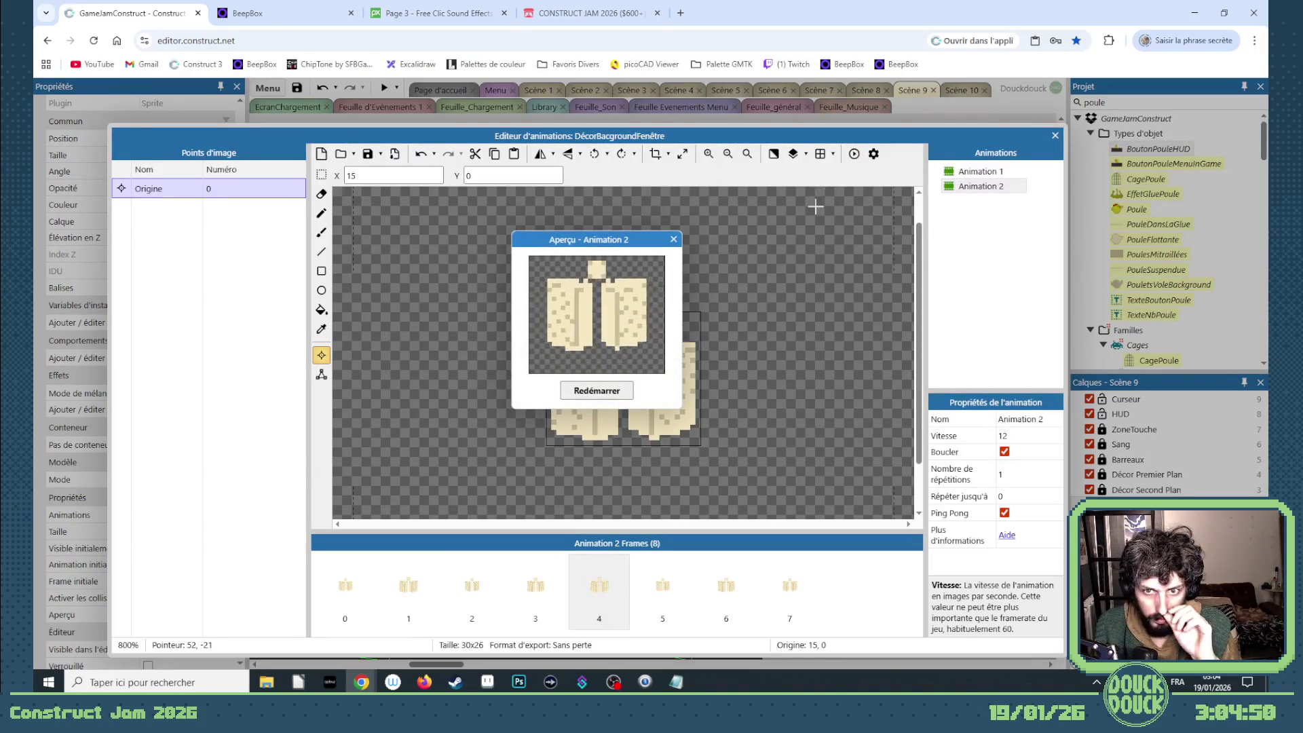
left_click(674, 240)
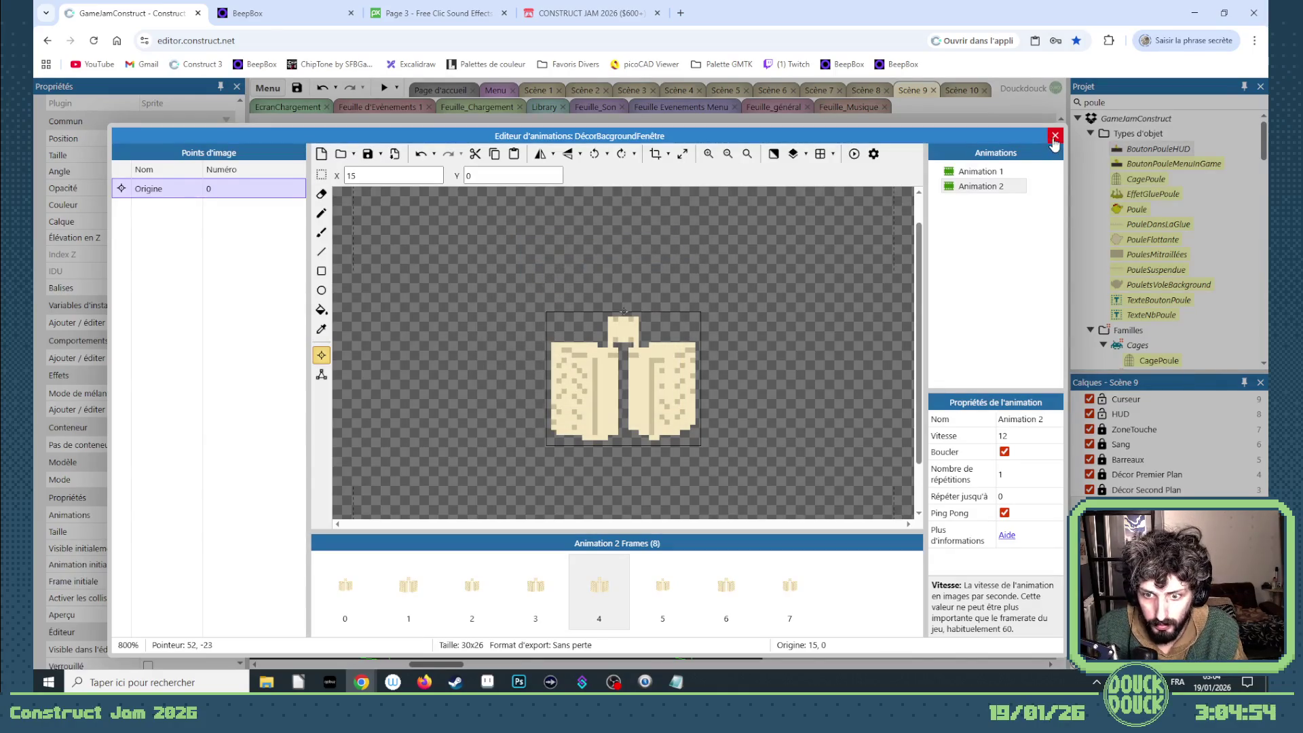
left_click(1054, 136)
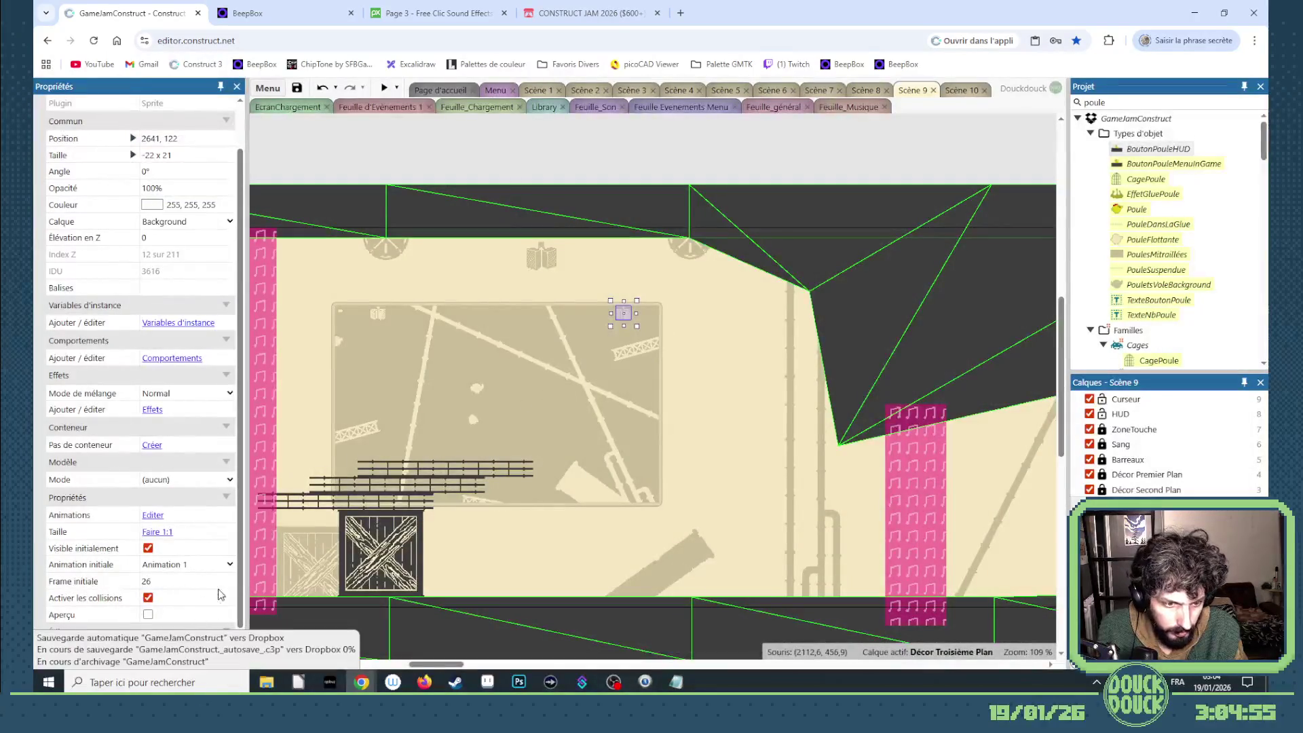
- Paste a decor sprite copy starting on Animation 2, nudge the other up, and preview the scene
key("ctrl+v")
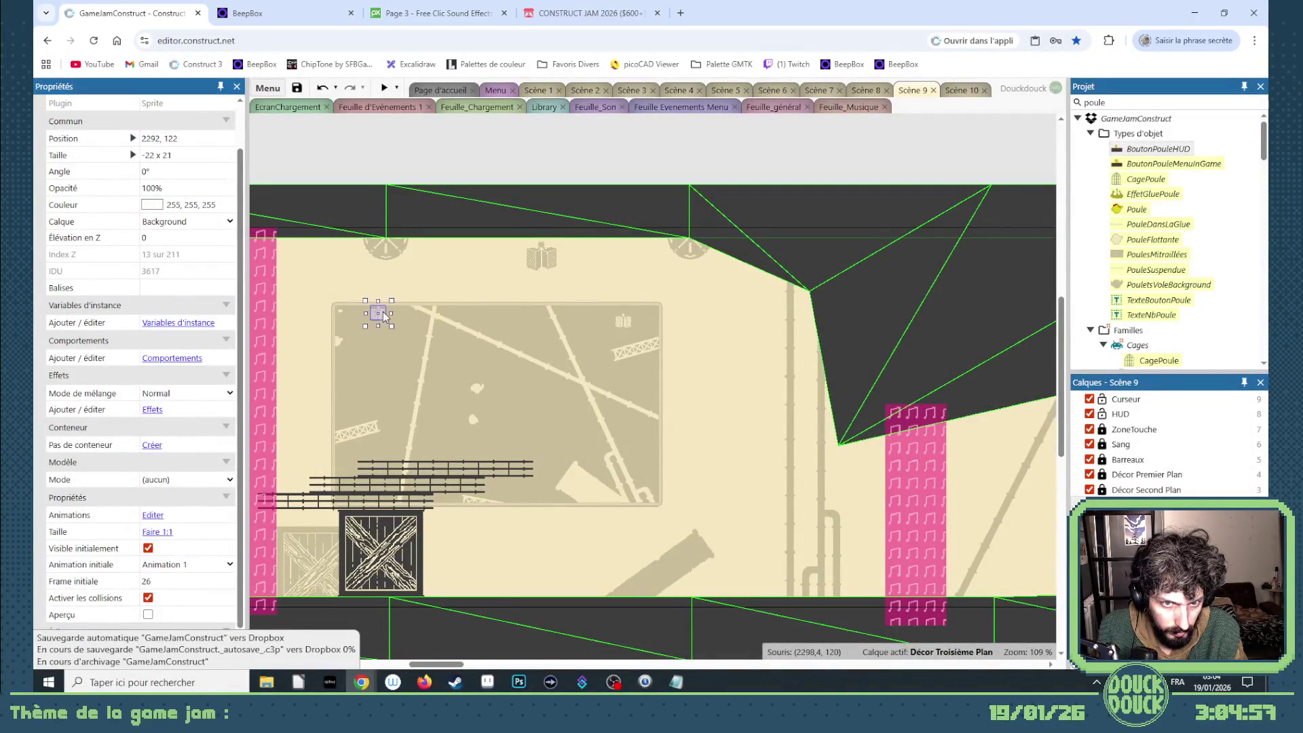
left_click(197, 565)
left_click(183, 588)
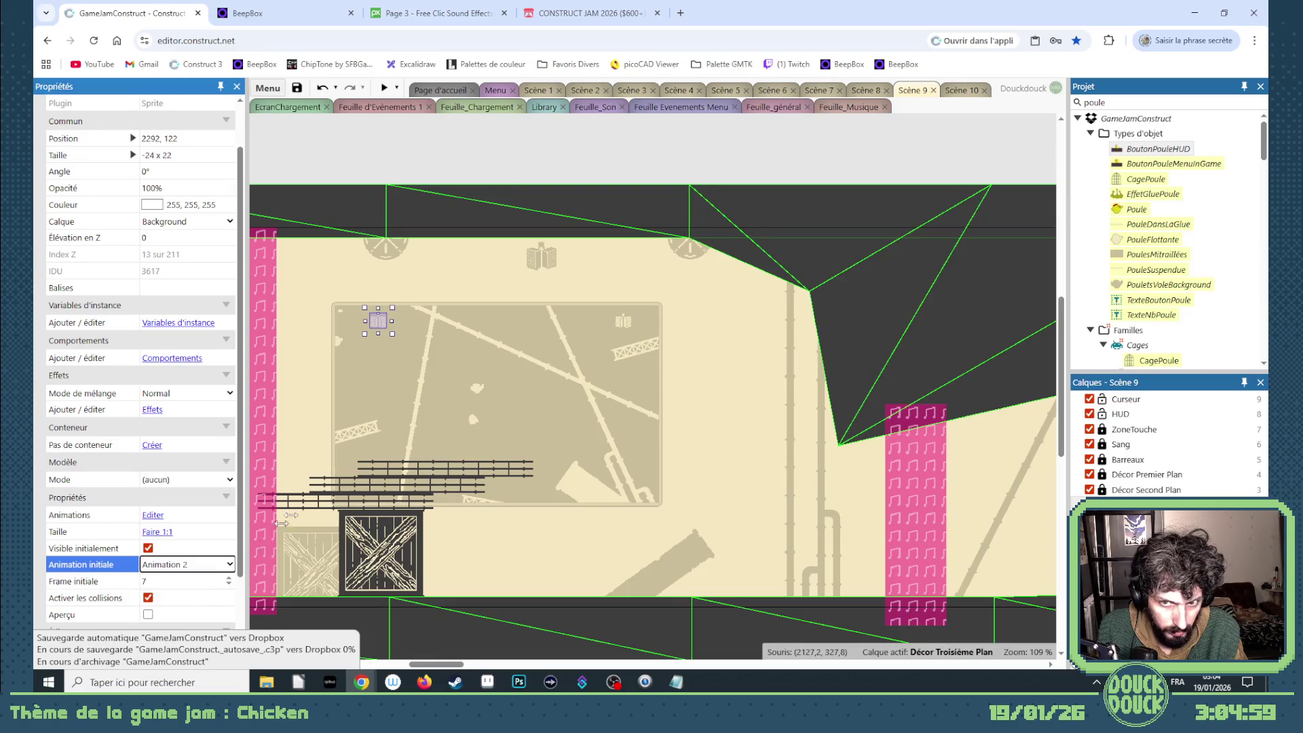
left_click(626, 323)
key("Up")
key("Up")
key("Up")
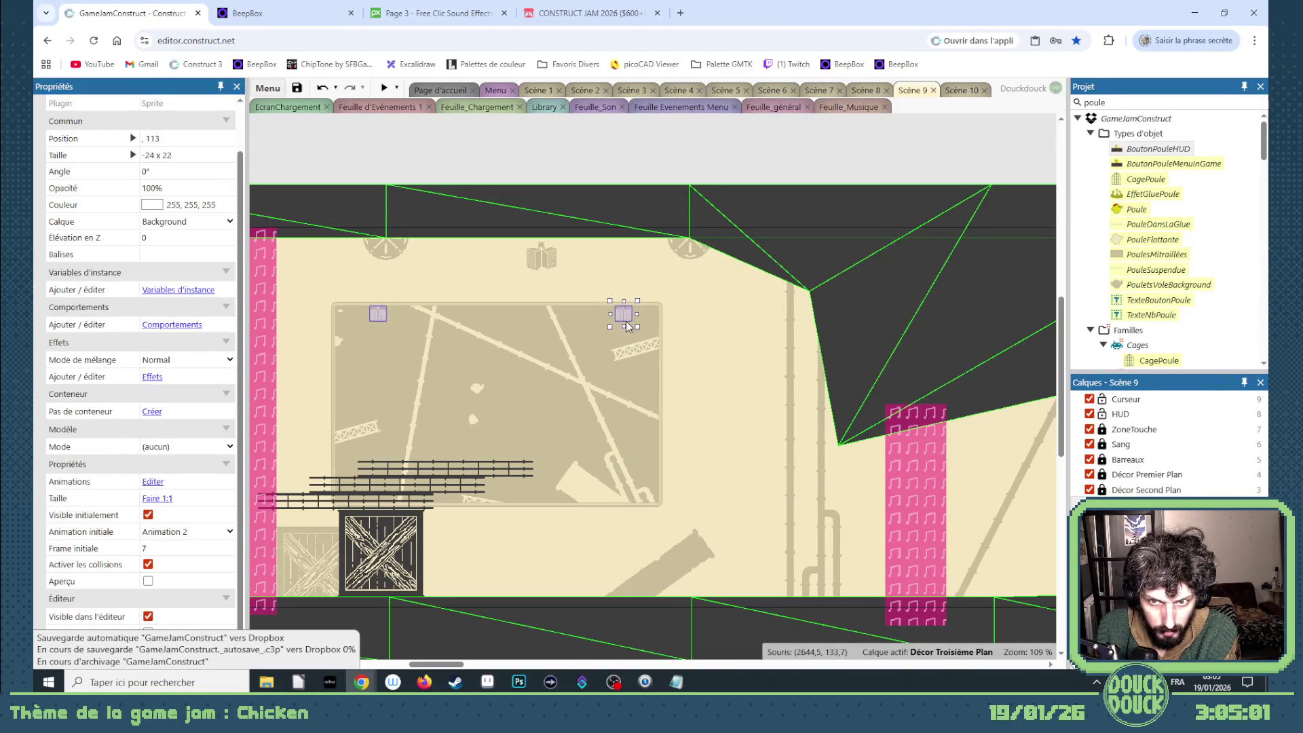
left_click(384, 89)
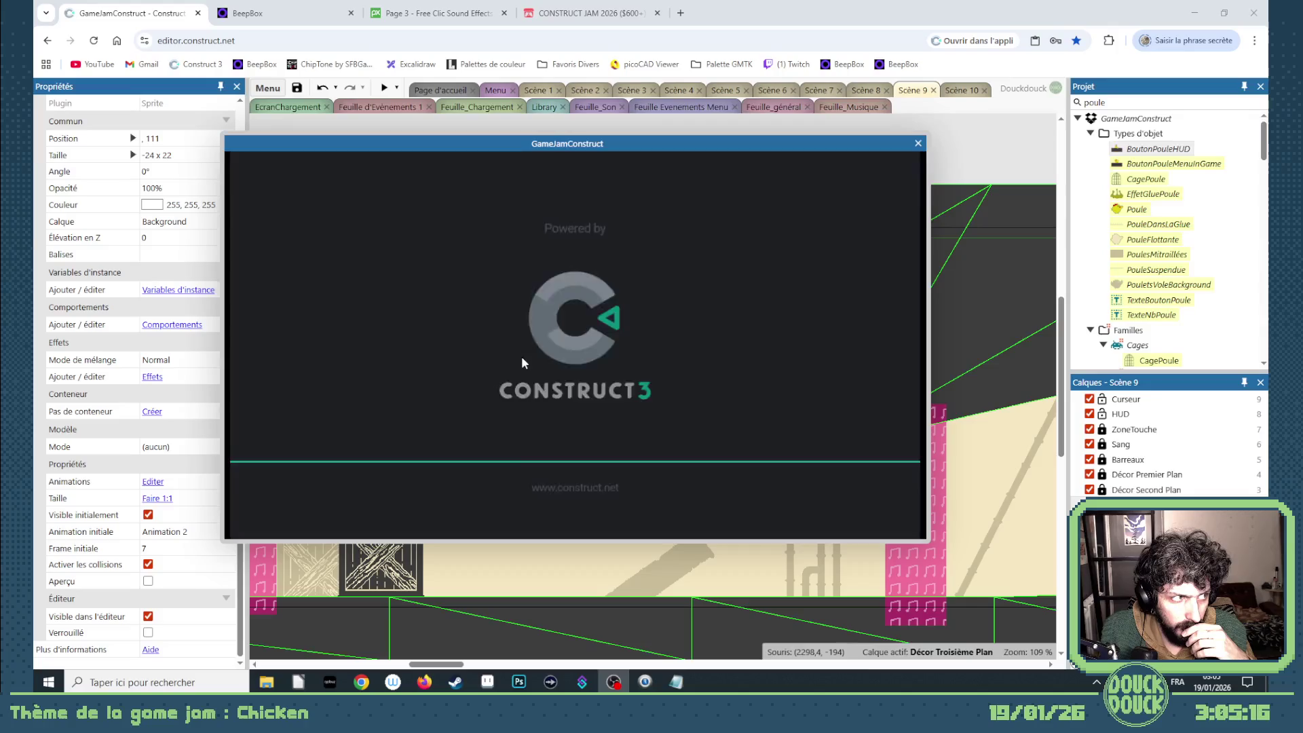
- Switch the level preview to fullscreen and watch the chickens play through
left_click(706, 416)
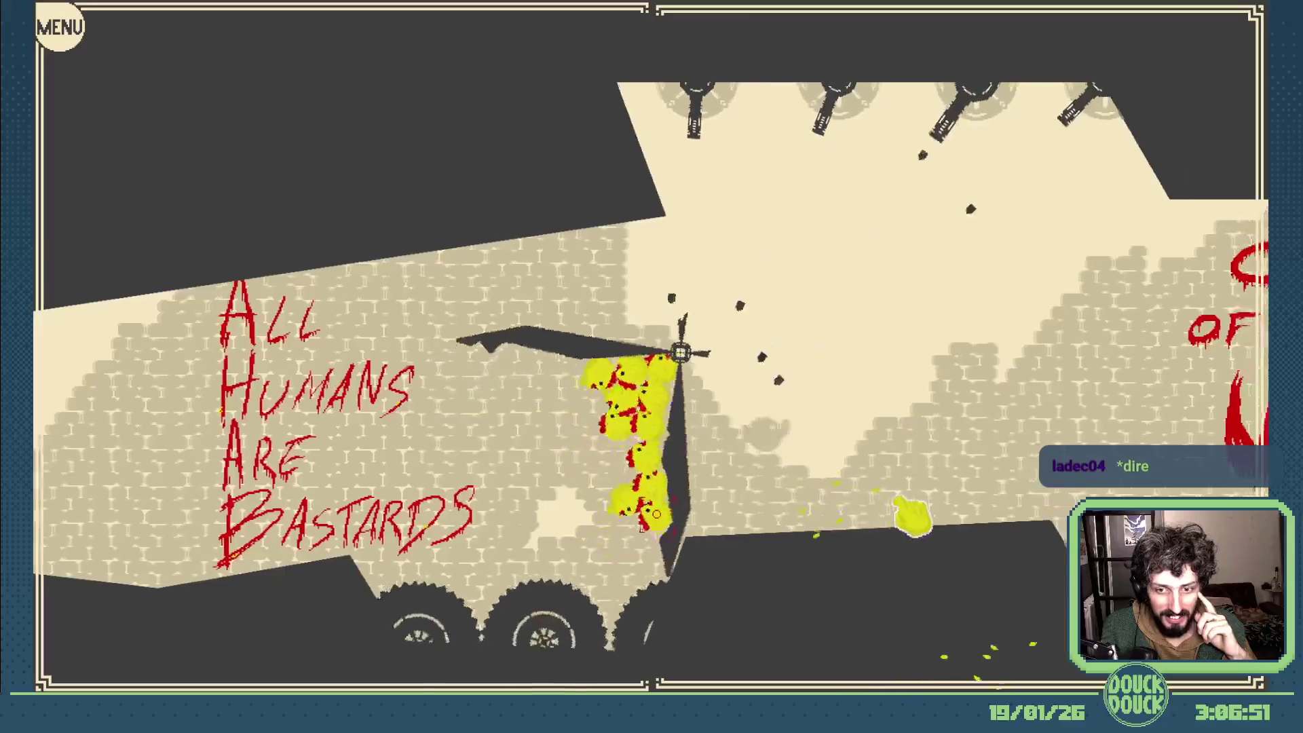
- Snap the scissor blades shut on the chicks twice in the preview, then restart the level
left_click(719, 452)
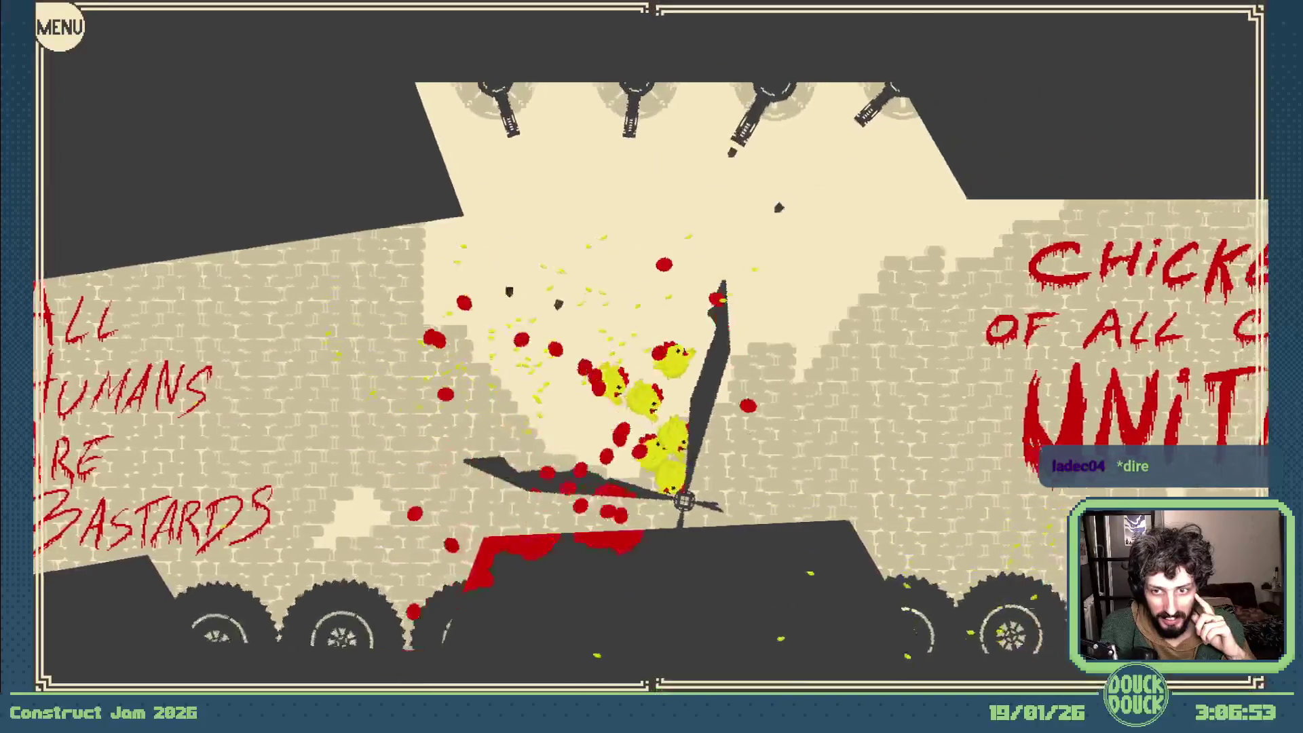
left_click(501, 466)
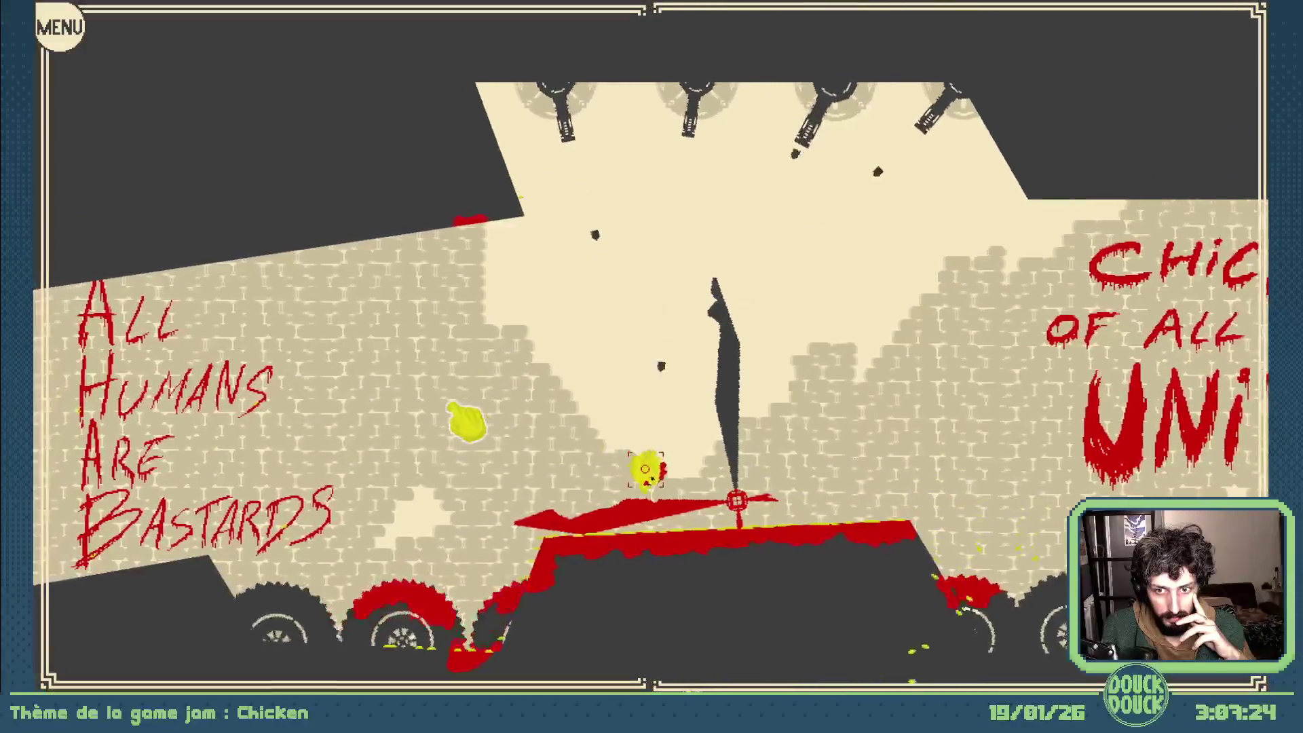
left_click(333, 565)
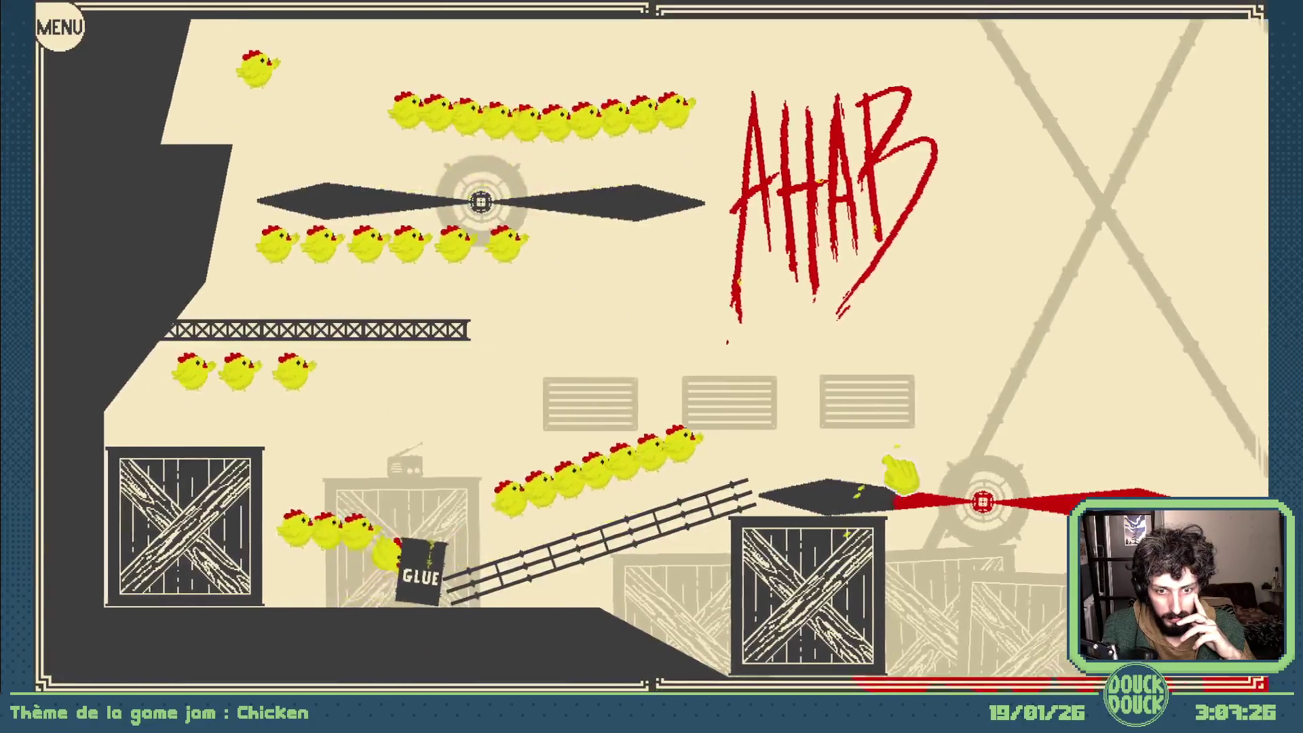